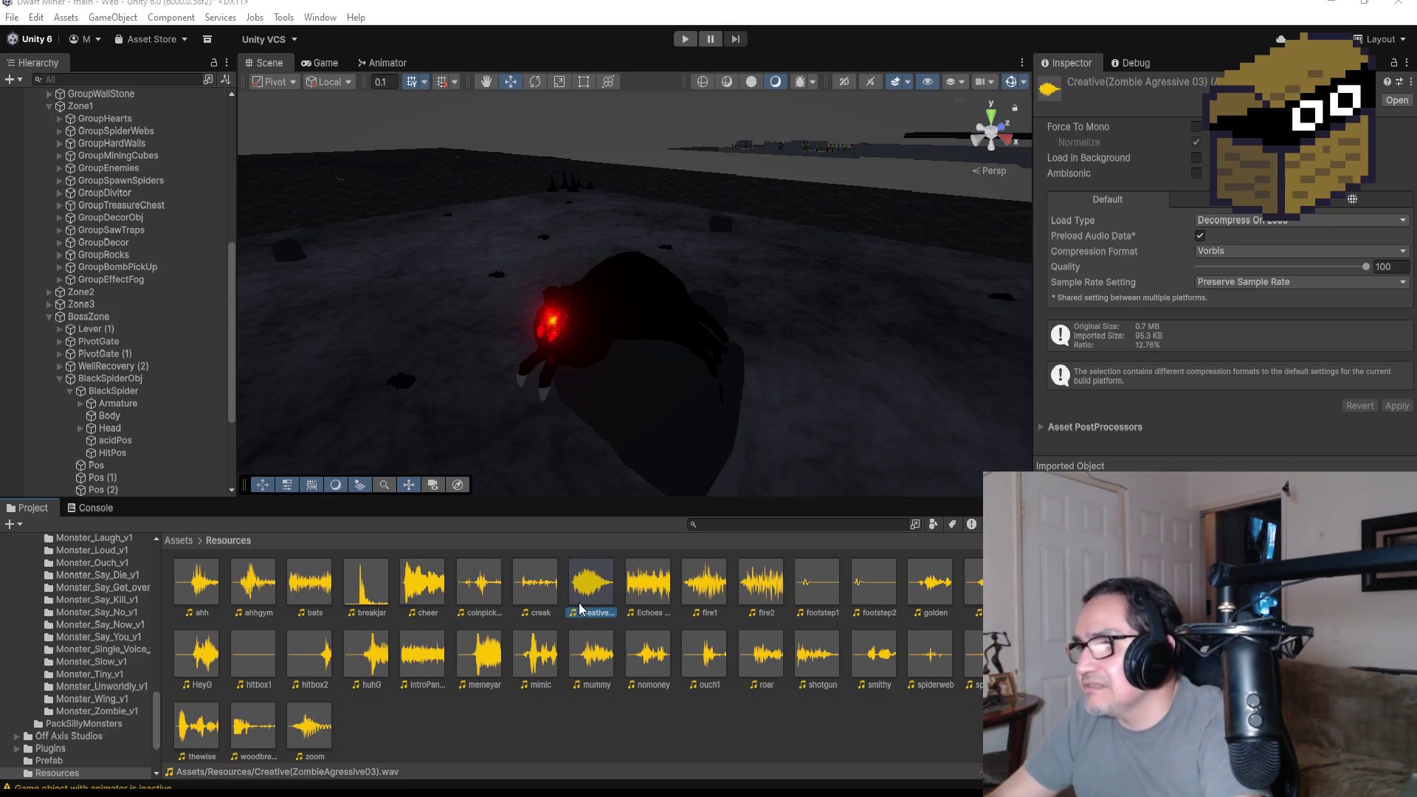
- Preview the Creative zombie and coinpickup sound clips, then close the media player
double_click(595, 587)
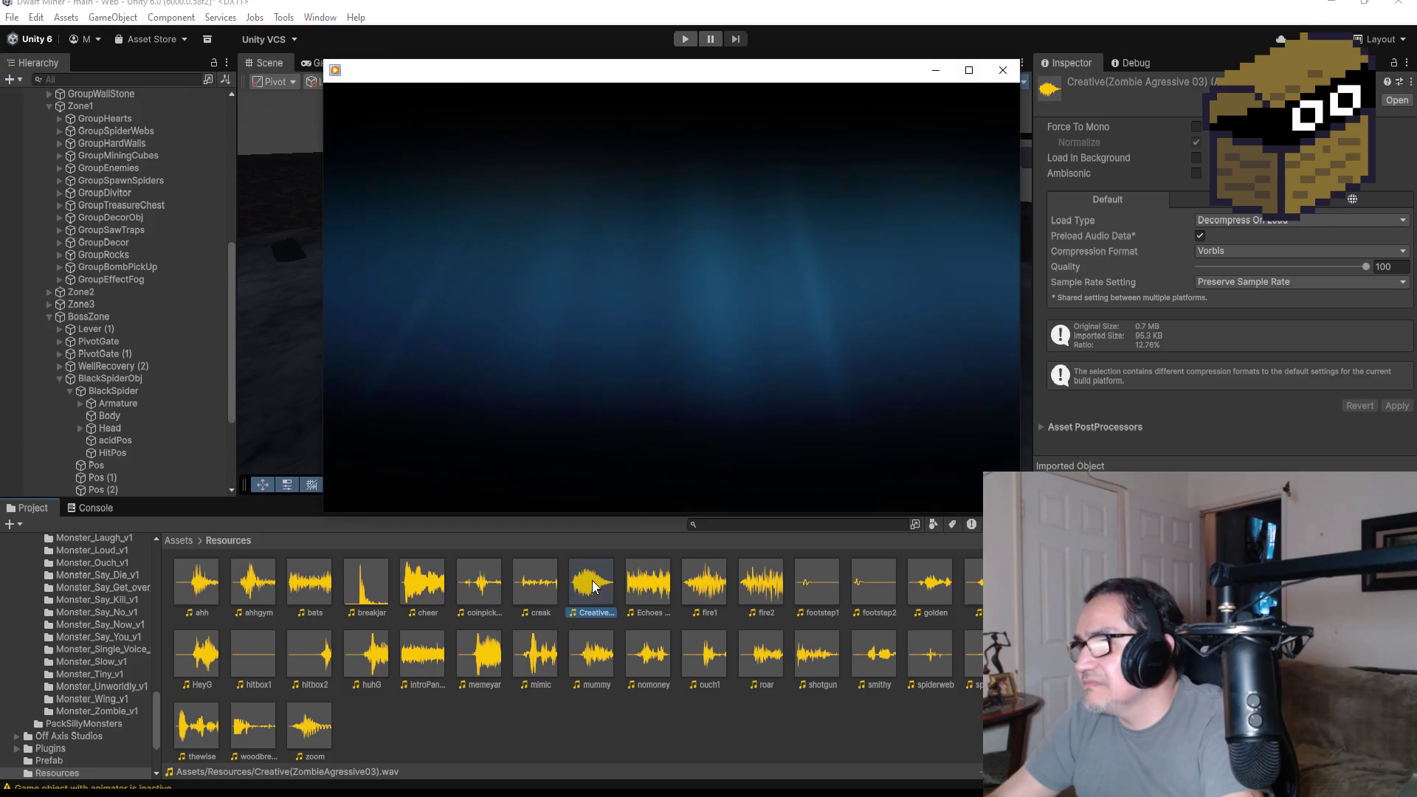
left_click(479, 594)
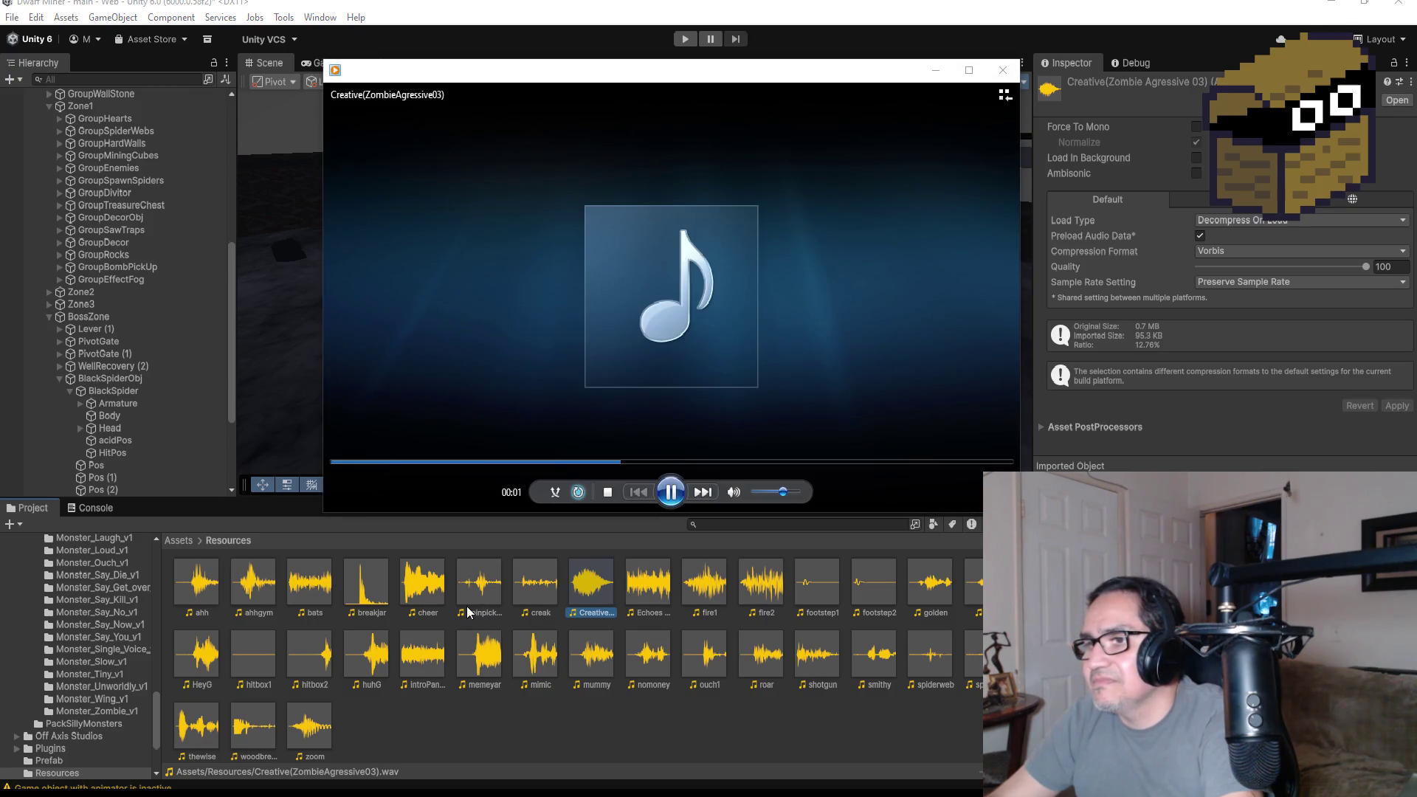
double_click(479, 596)
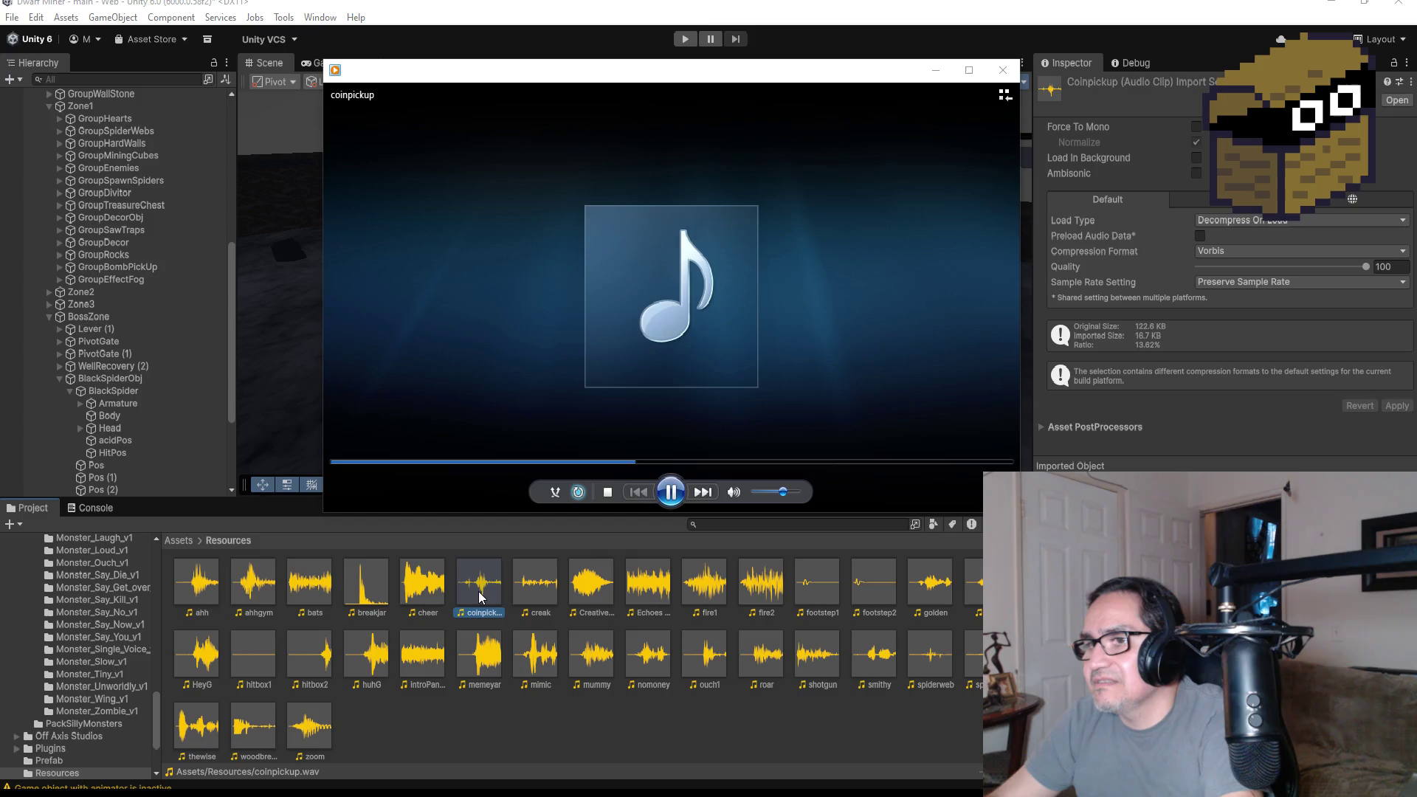
left_click(613, 594)
double_click(614, 589)
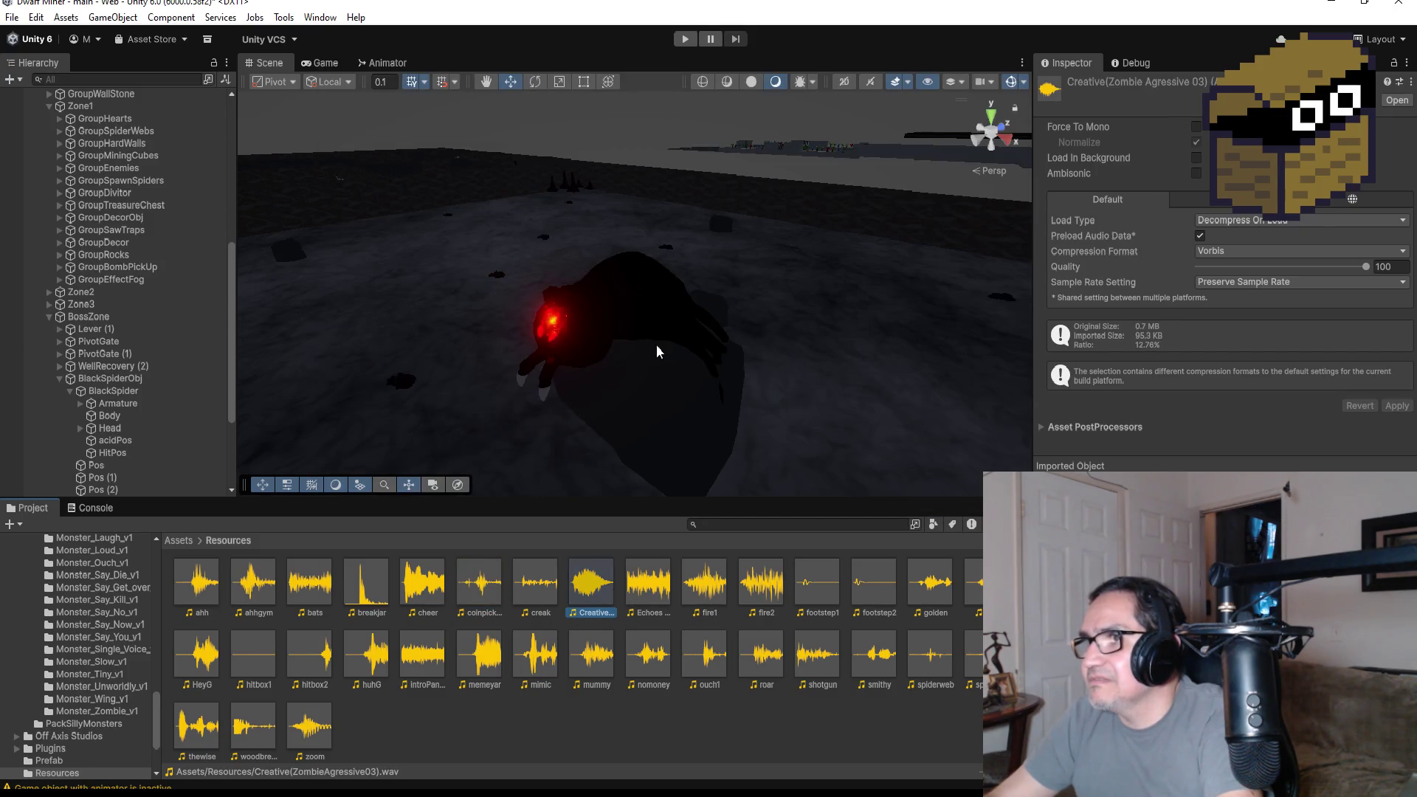
double_click(586, 590)
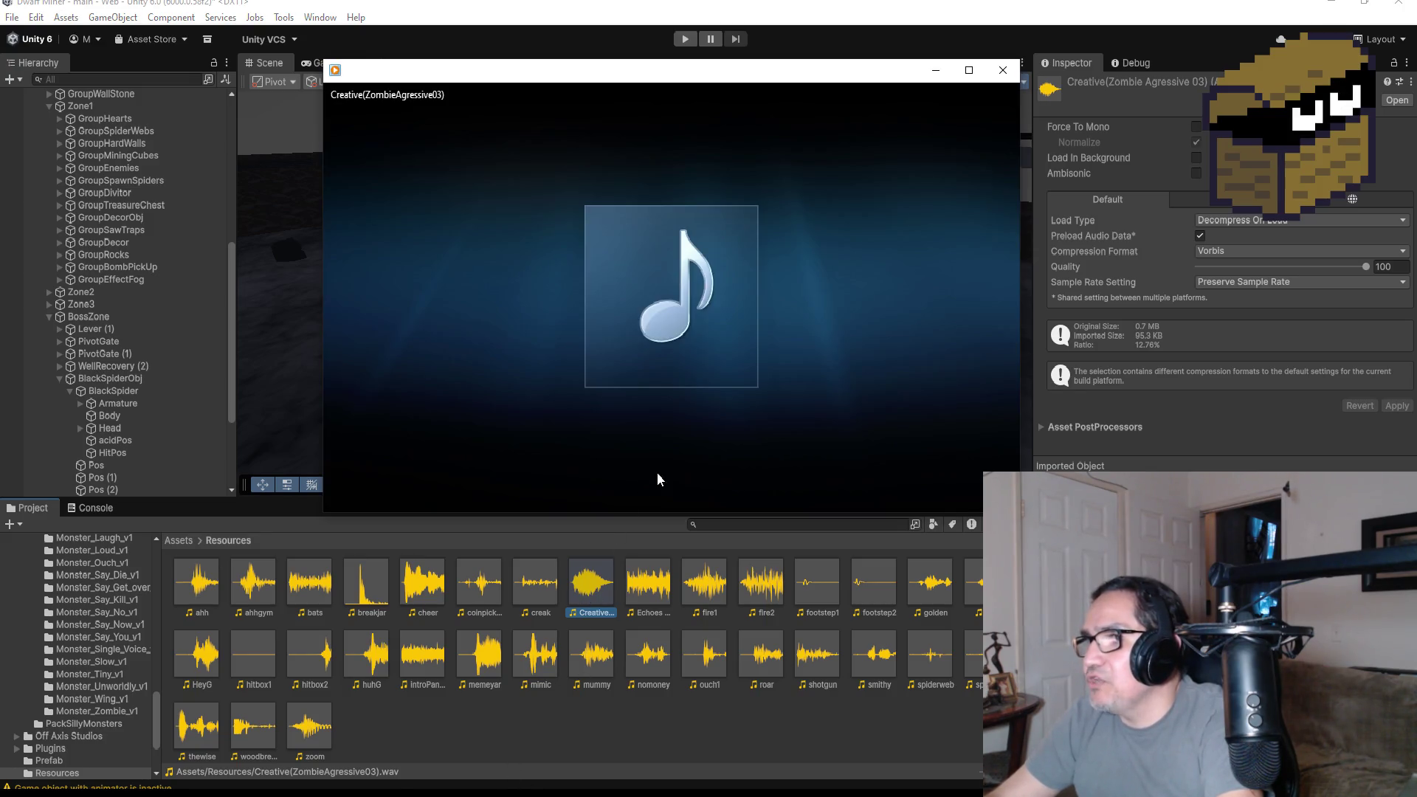
left_click(671, 493)
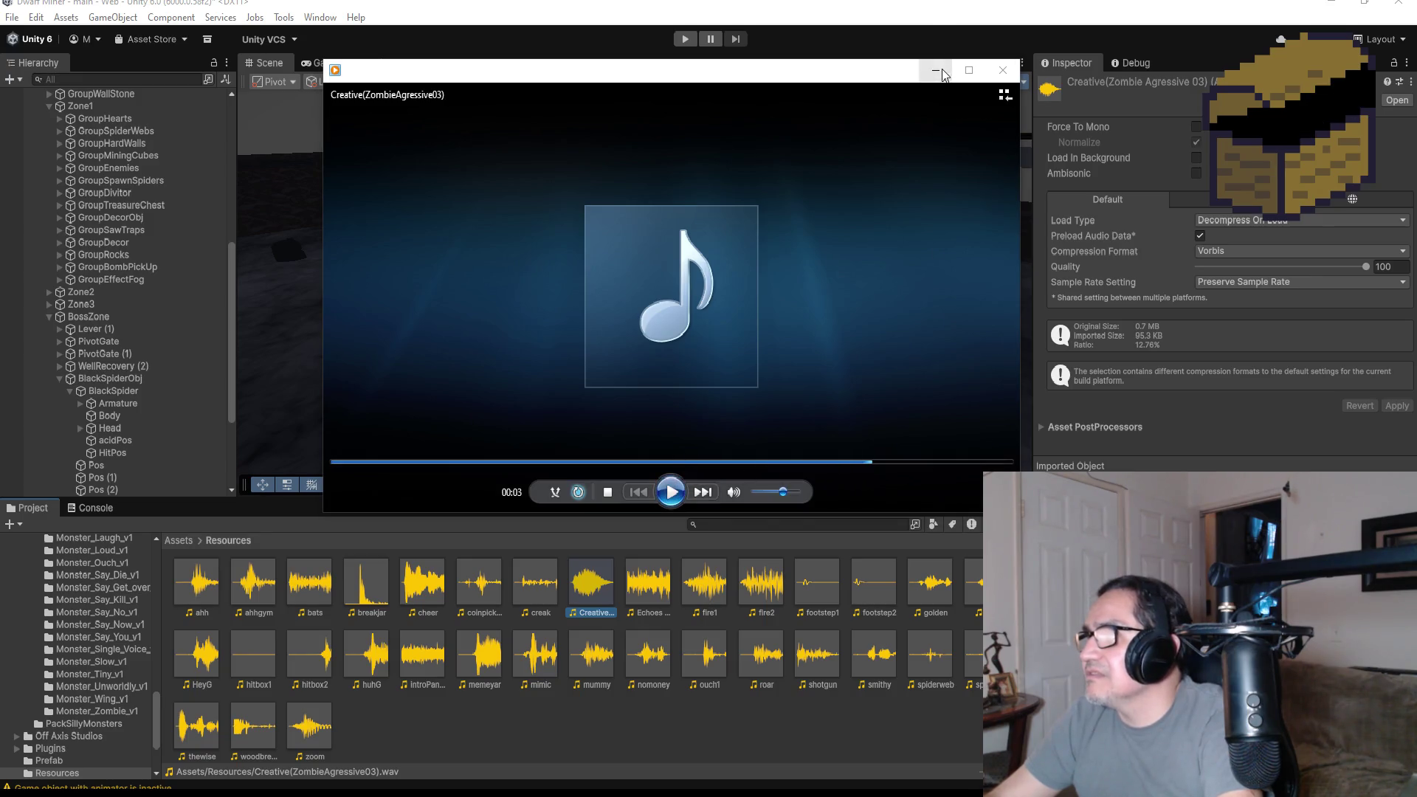
left_click(942, 74)
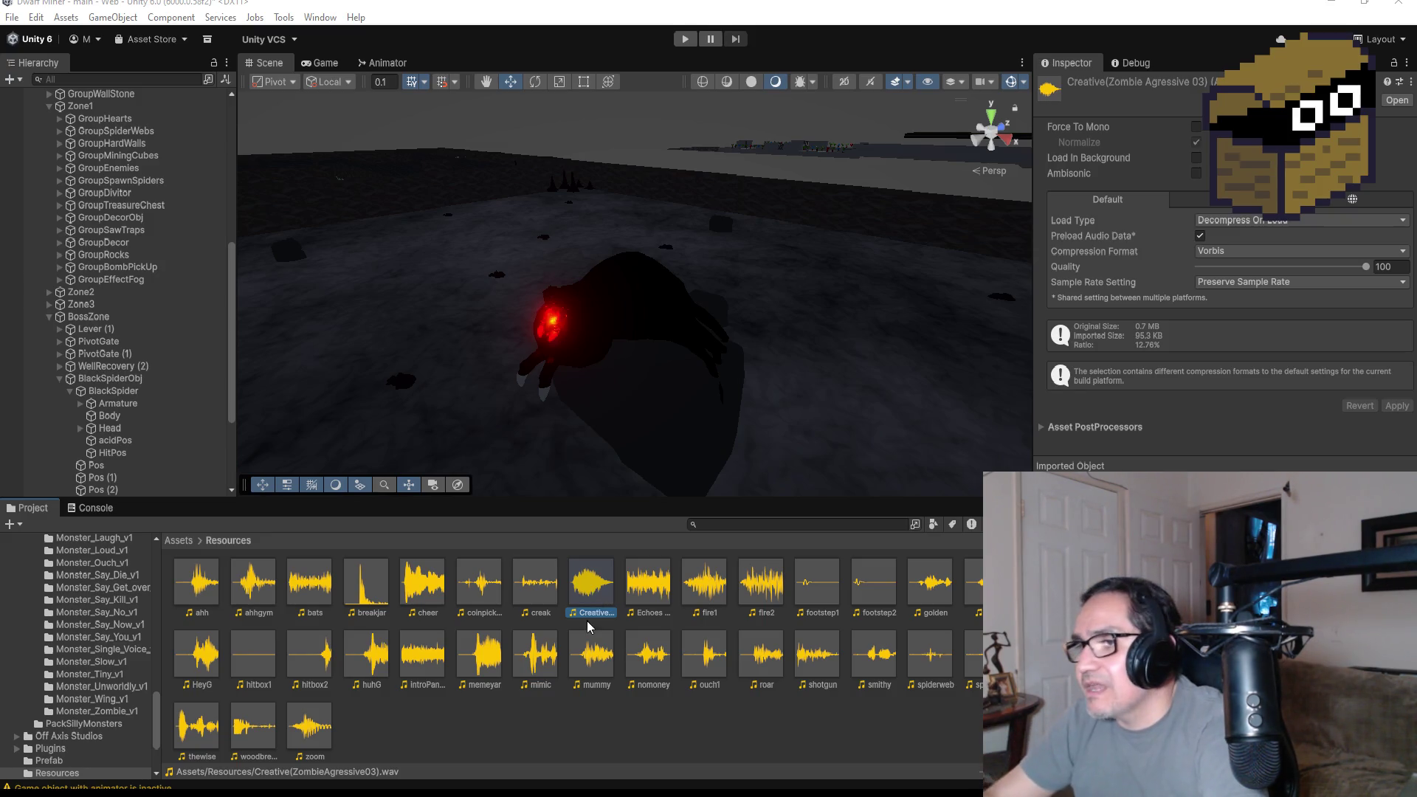
- Rename the Creative zombie audio clip to spiderboss and switch to Visual Studio
right_click(602, 584)
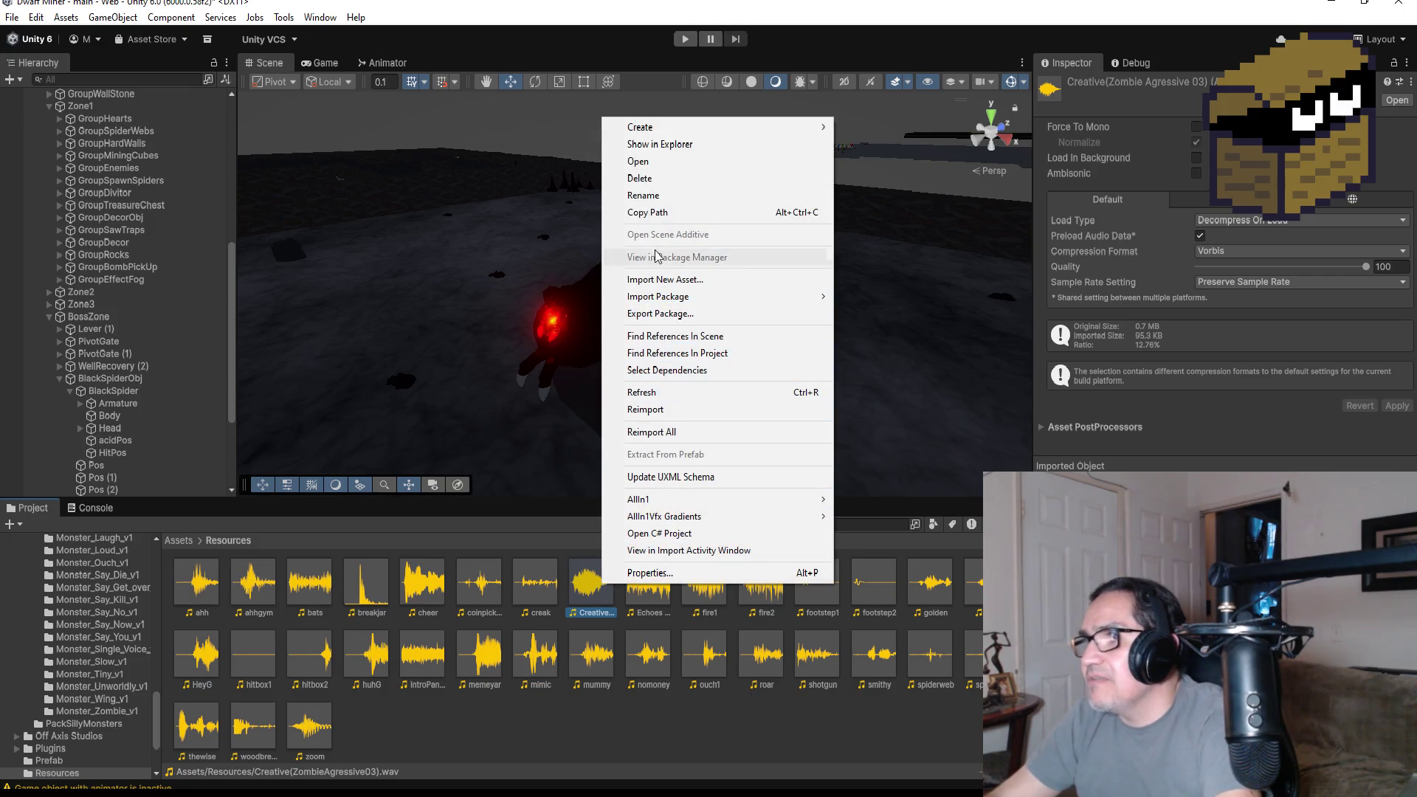
left_click(642, 195)
type("mon")
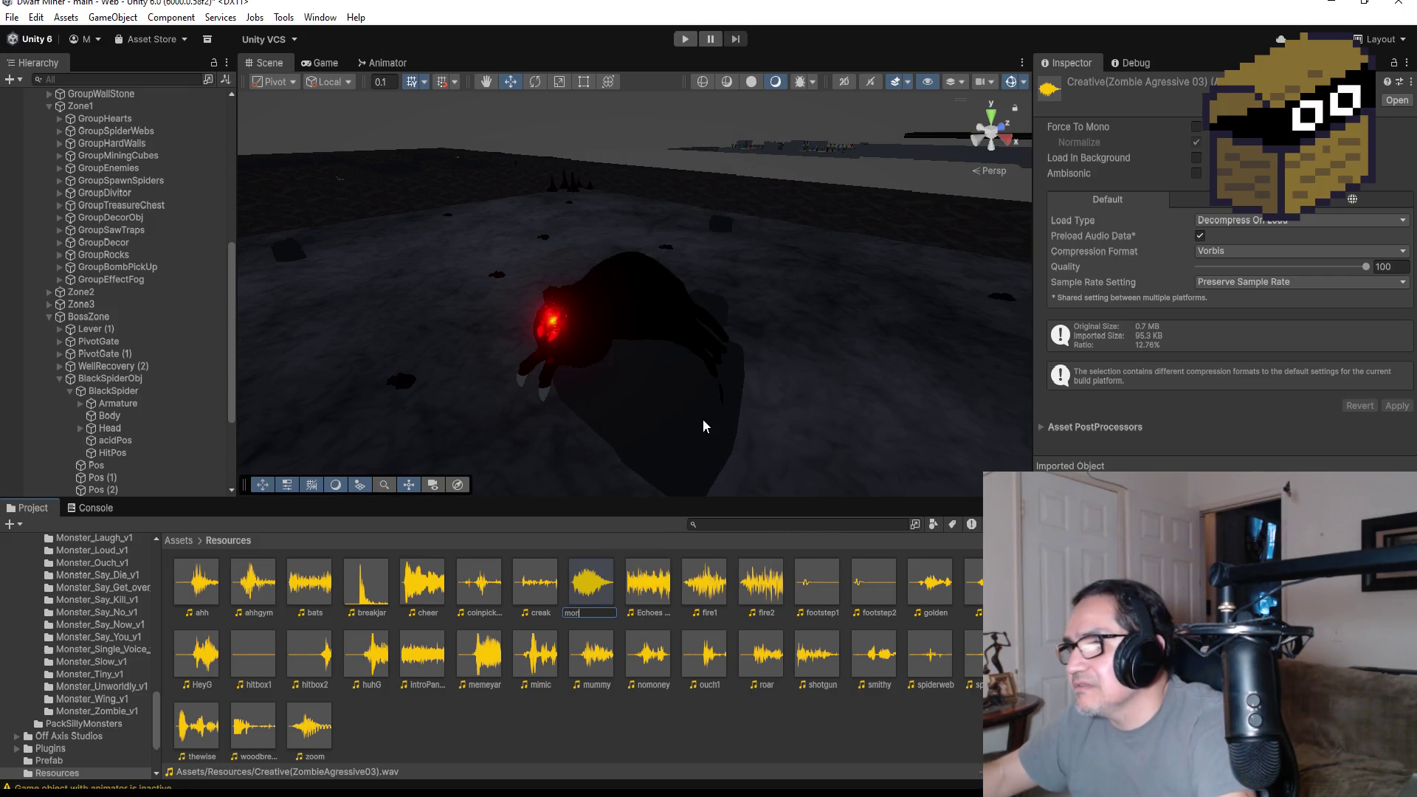
key("BackSpace")
type("soud")
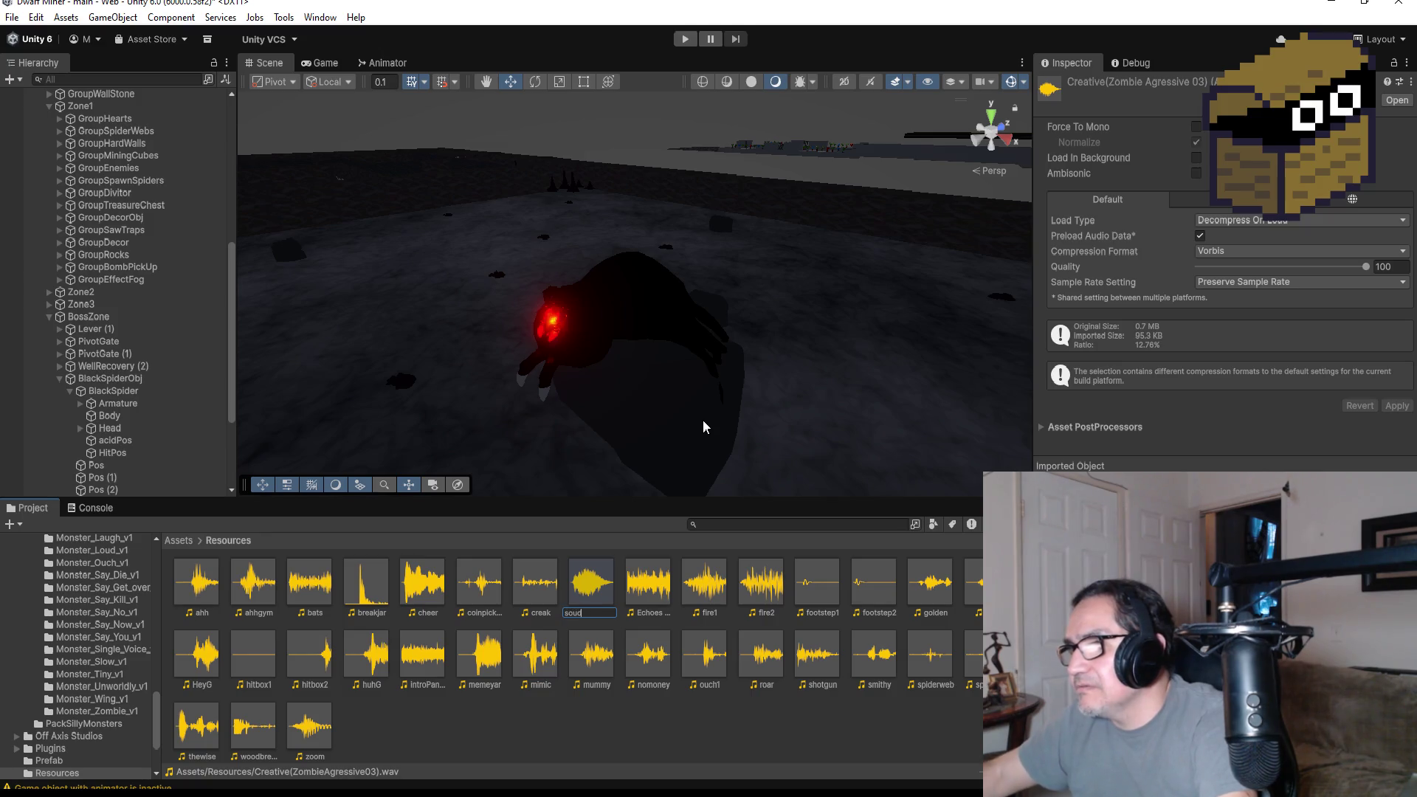
type("piderroa")
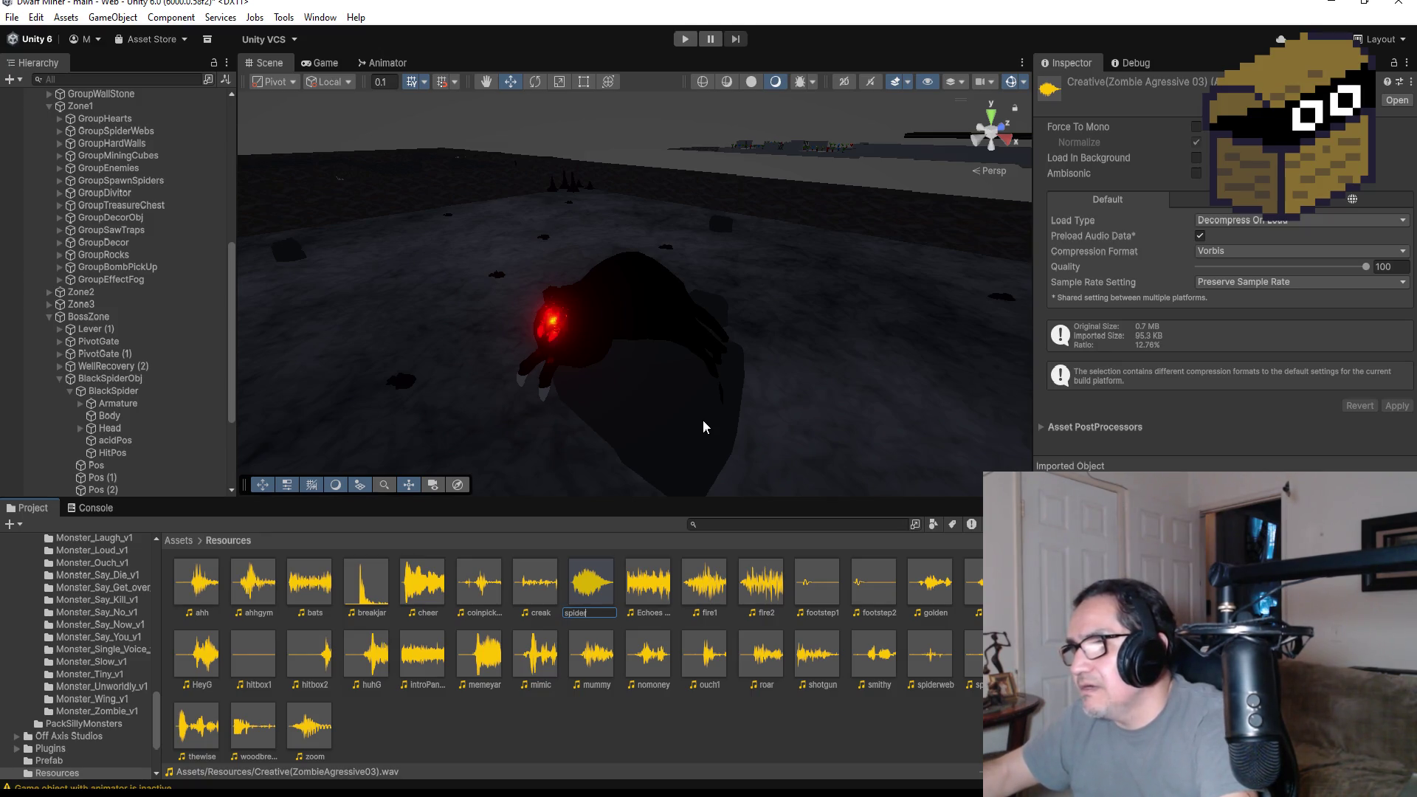
key("BackSpace")
key("BackSpace")
key("BackSpace")
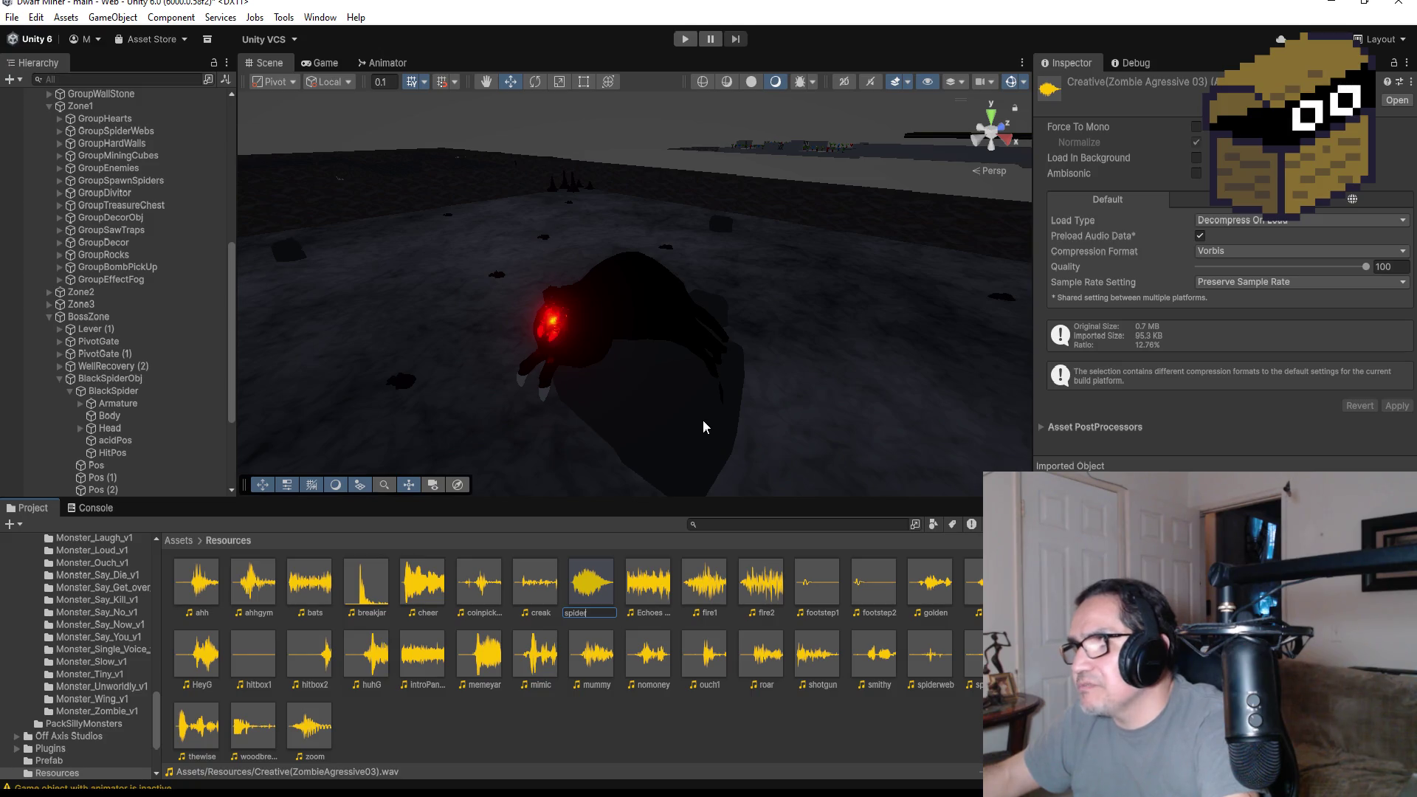
type("boss")
key("Return")
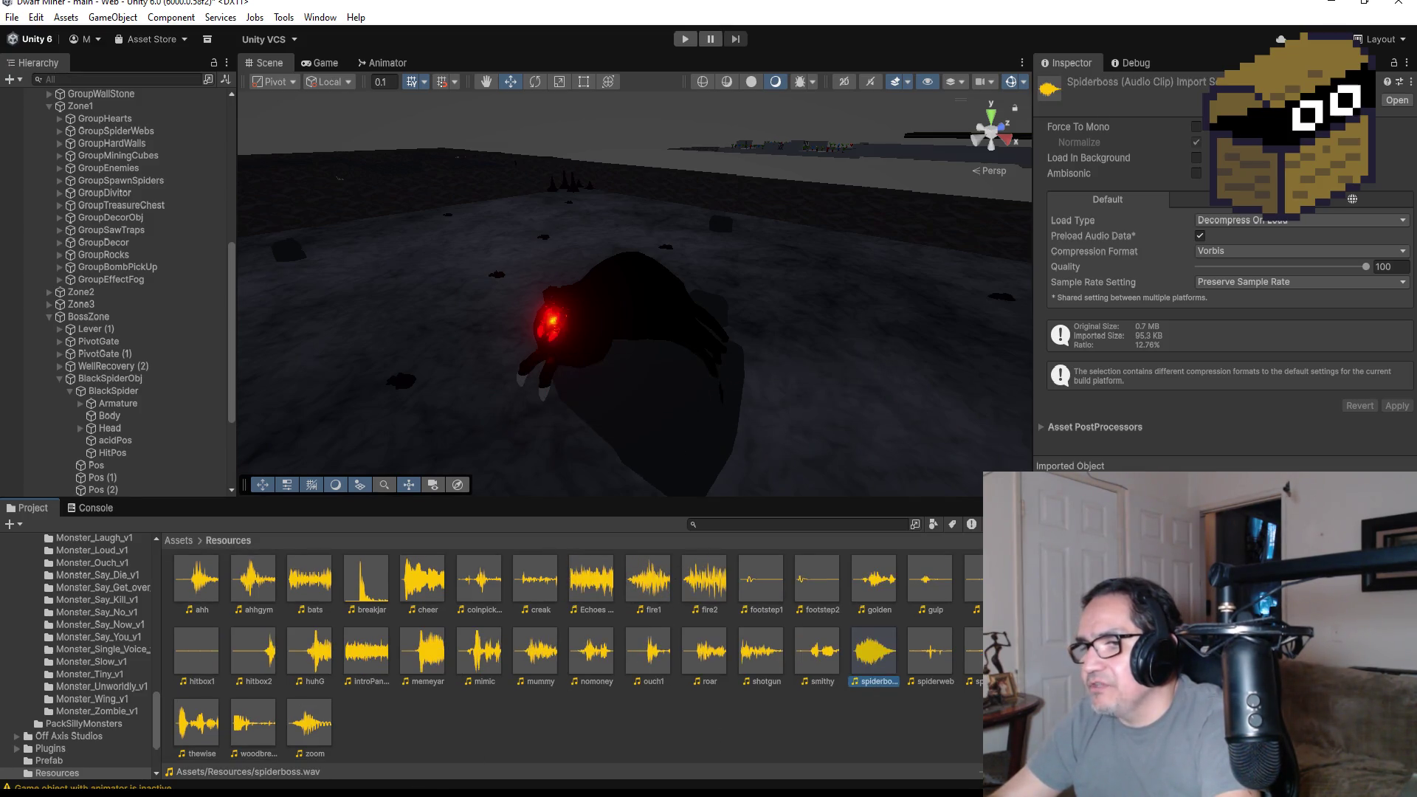
key("alt+Tab")
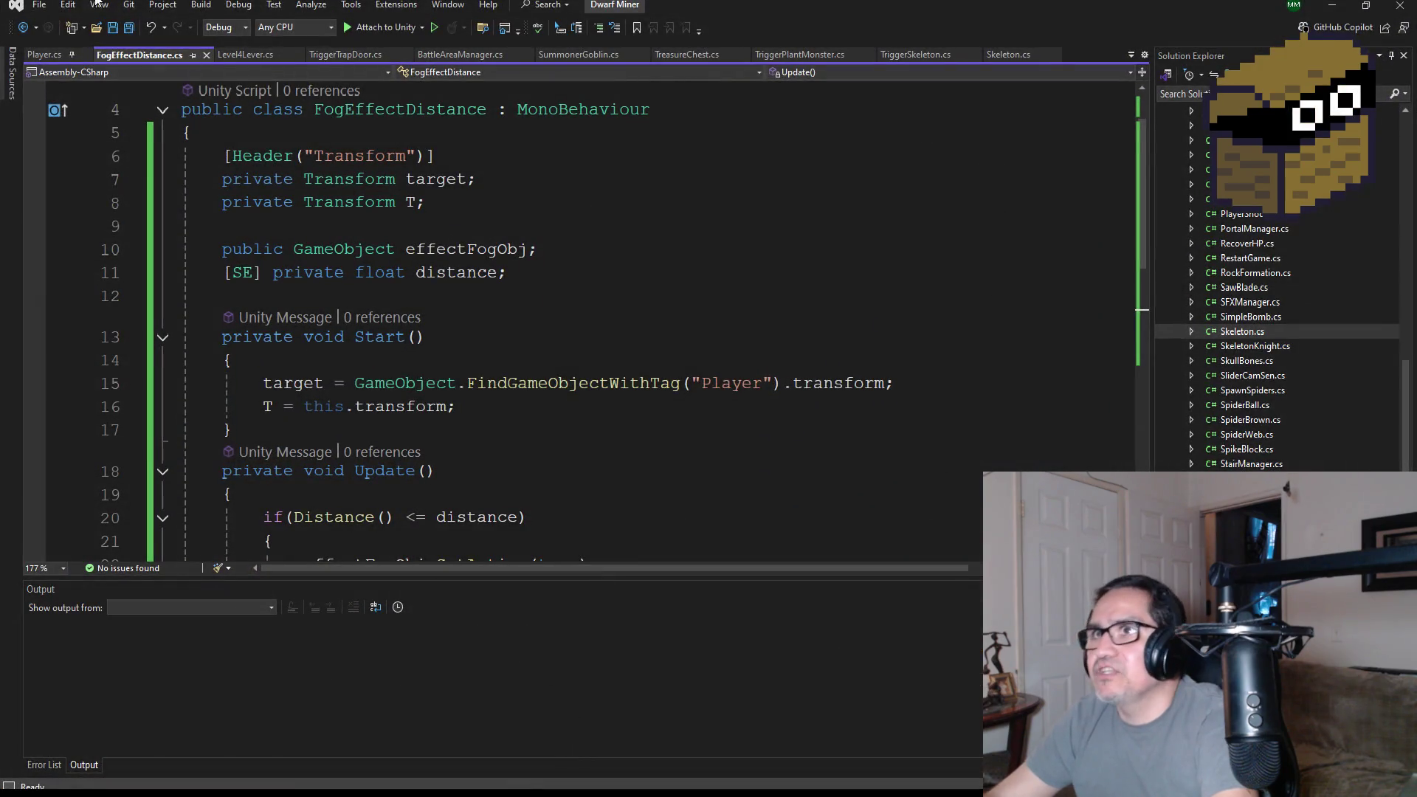
- Save all files and open AudioManager.cs up to its SoundClick PlayOneShot branches
left_click(129, 27)
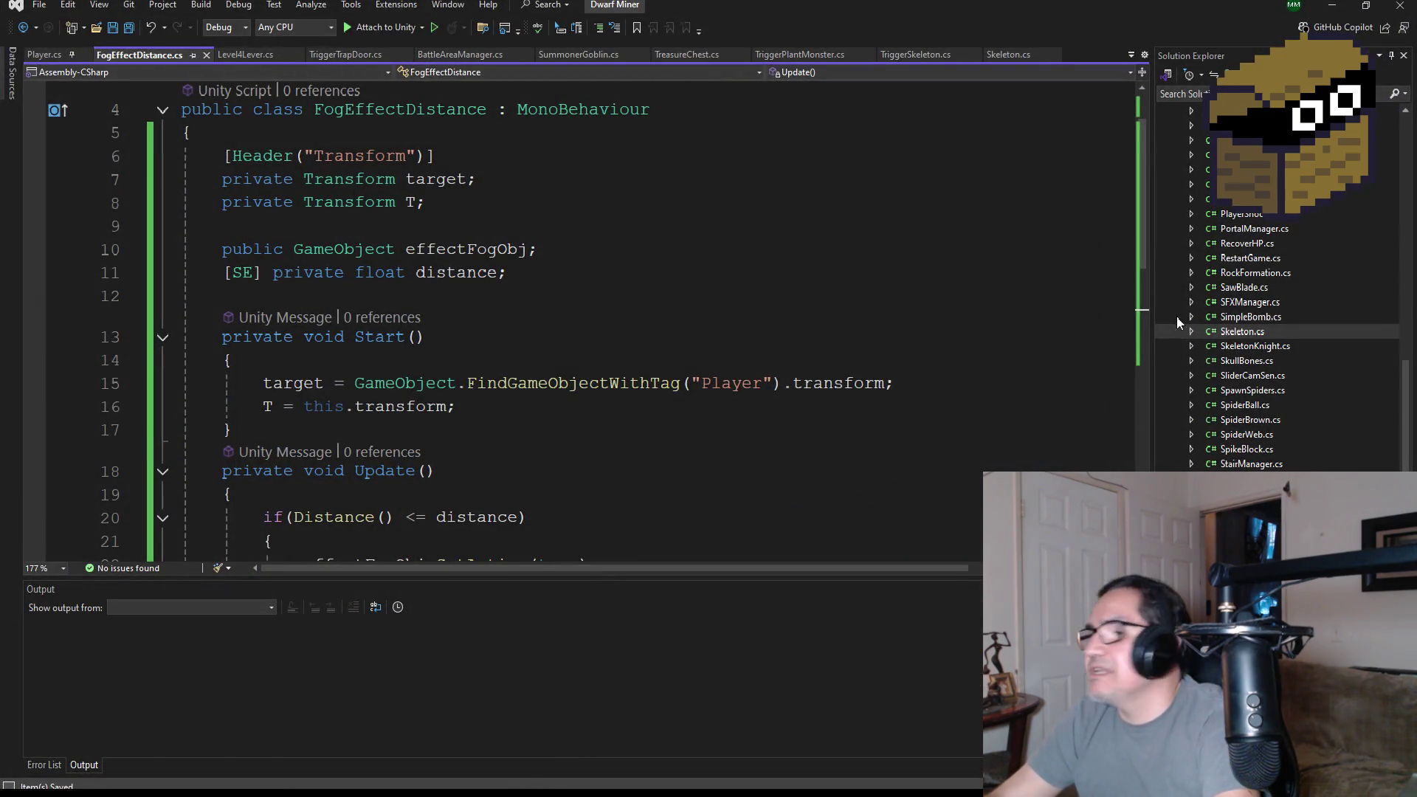
scroll(1339, 282, "up", 15)
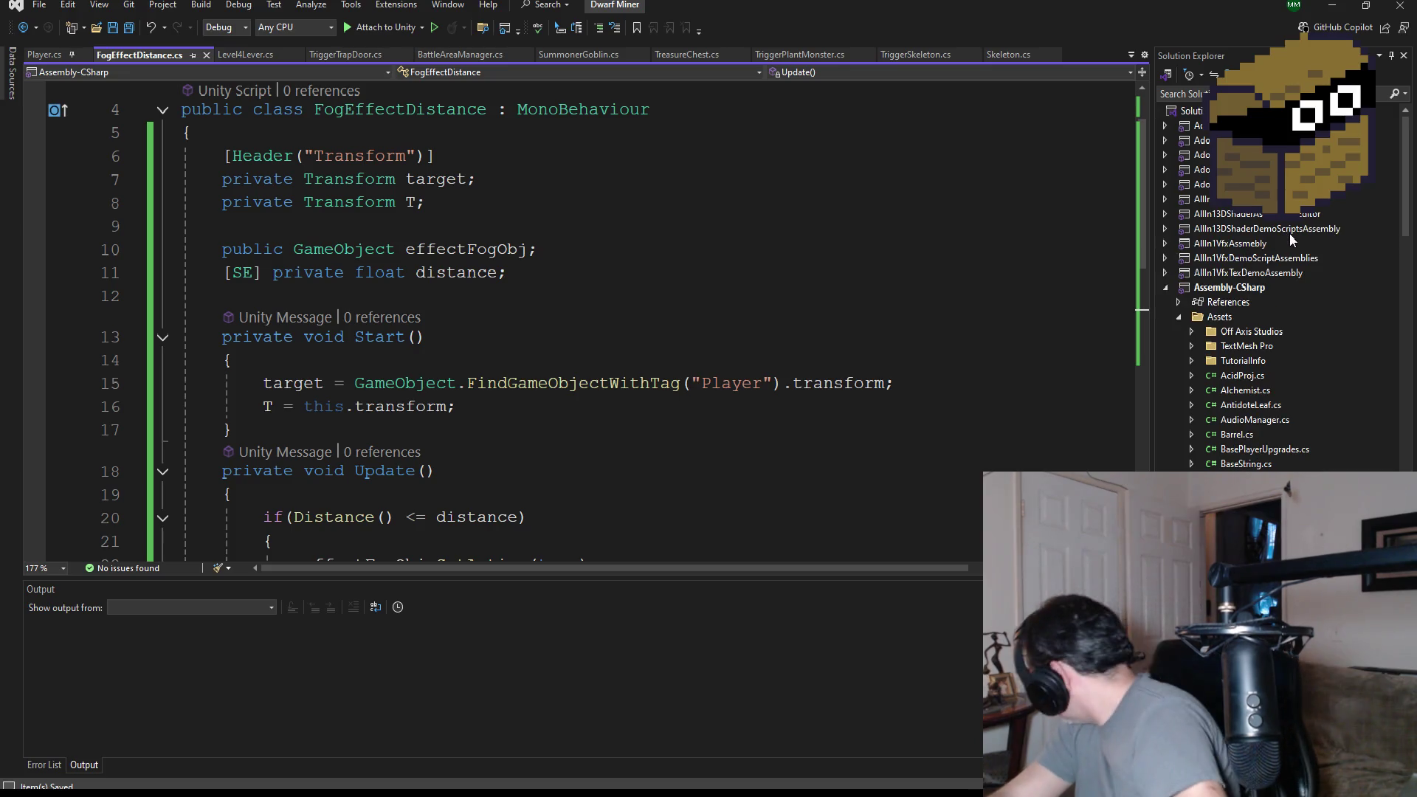
double_click(1248, 419)
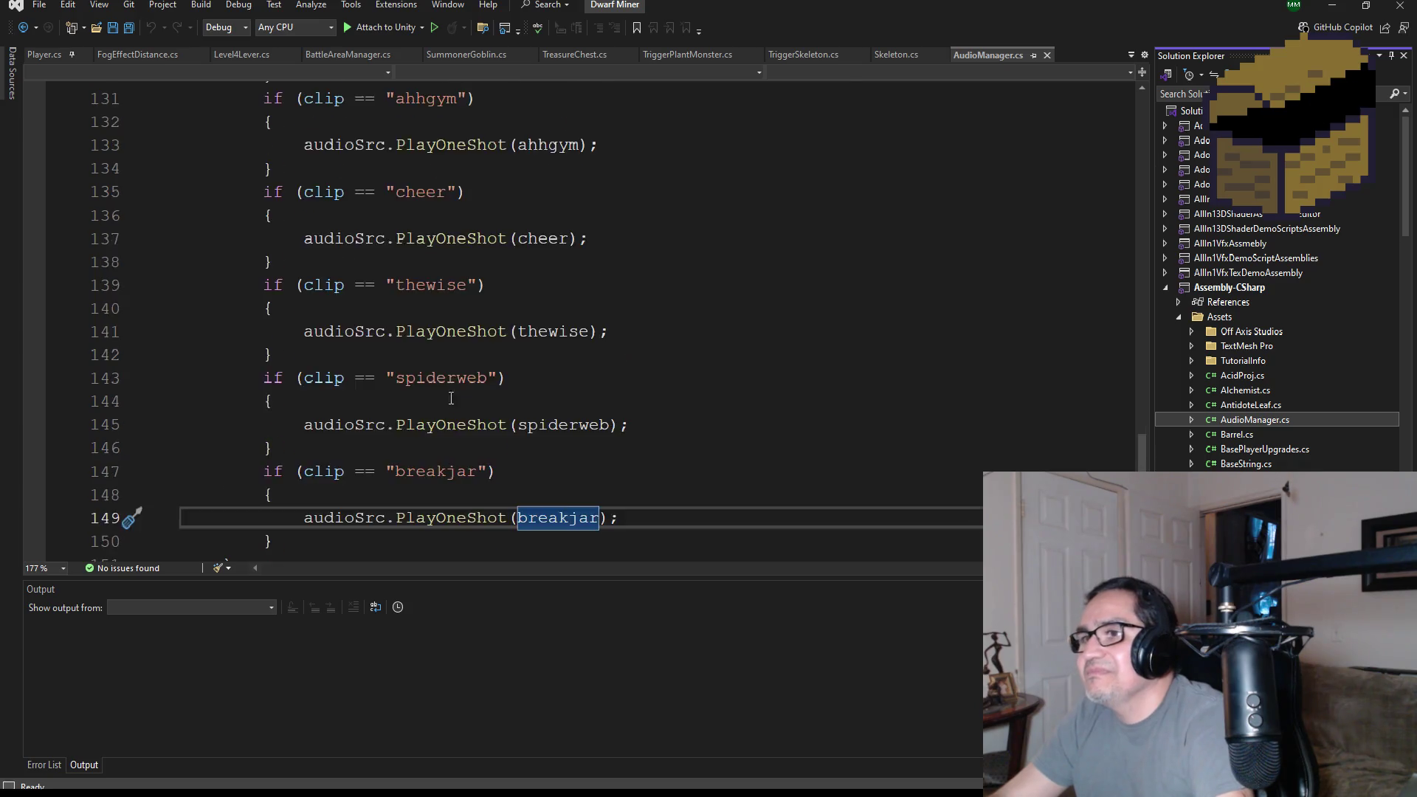
scroll(457, 376, "up", 12)
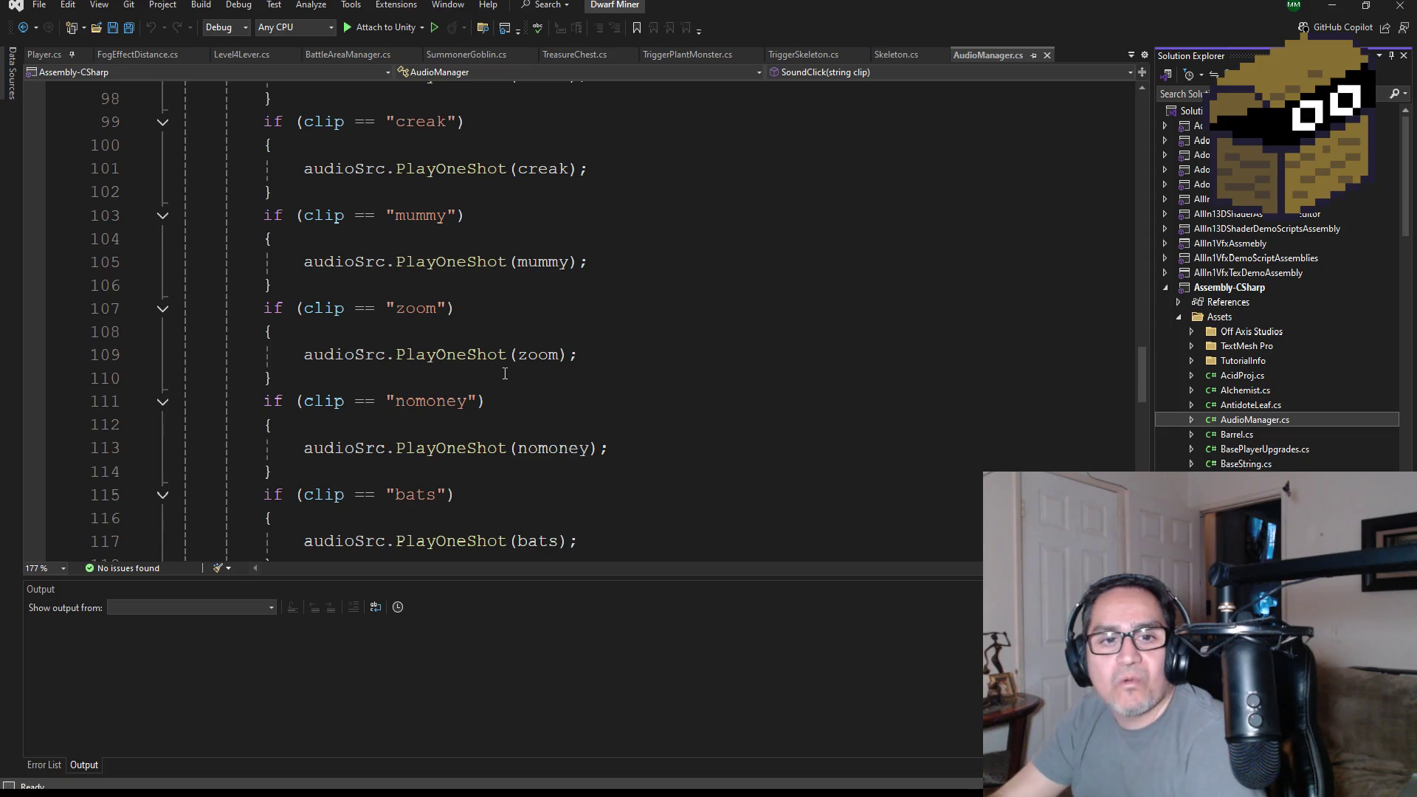
scroll(528, 368, "up", 20)
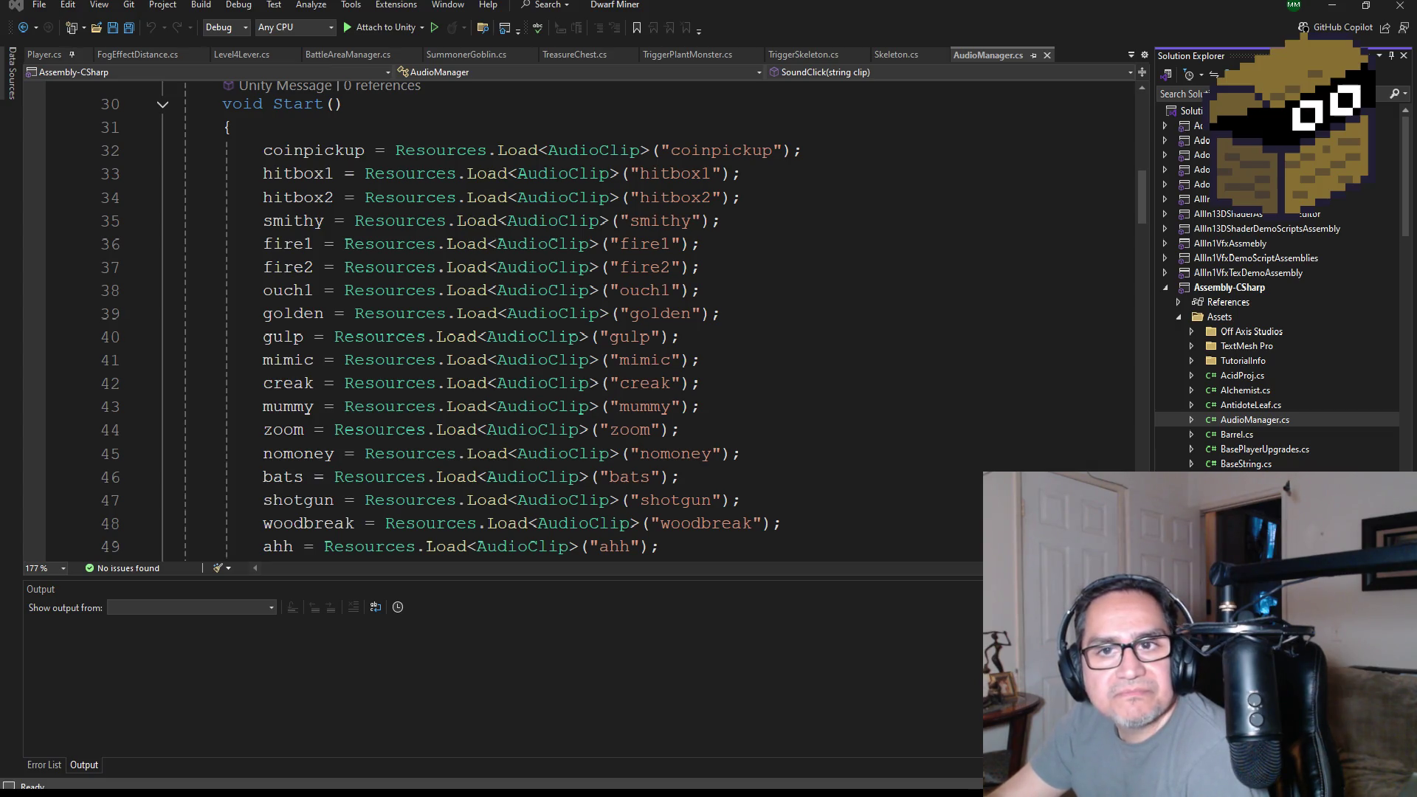
key("XF86AudioRaiseVolume")
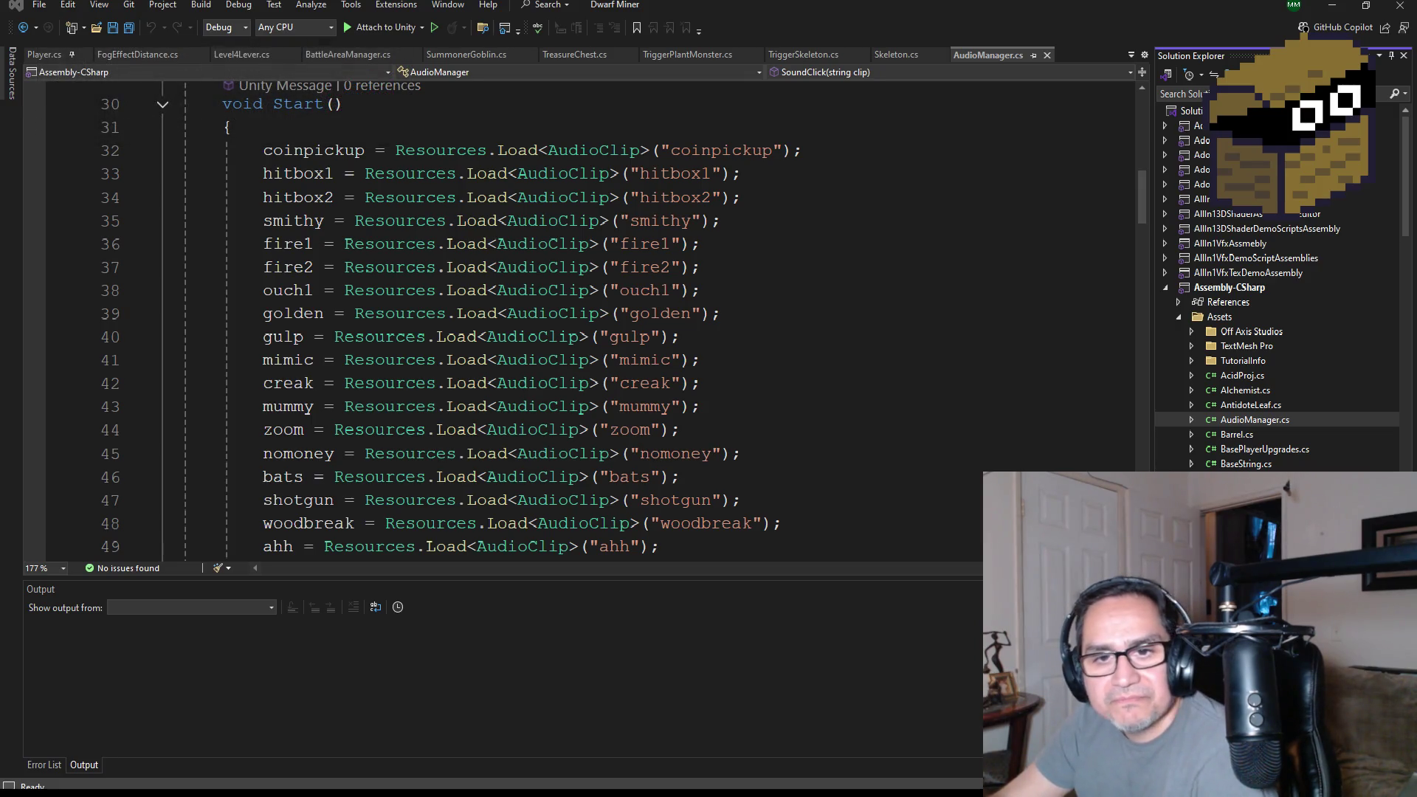
- Duplicate the breakjar AudioClip declaration on the next line and rename the copy spiderboss
scroll(569, 288, "up", 10)
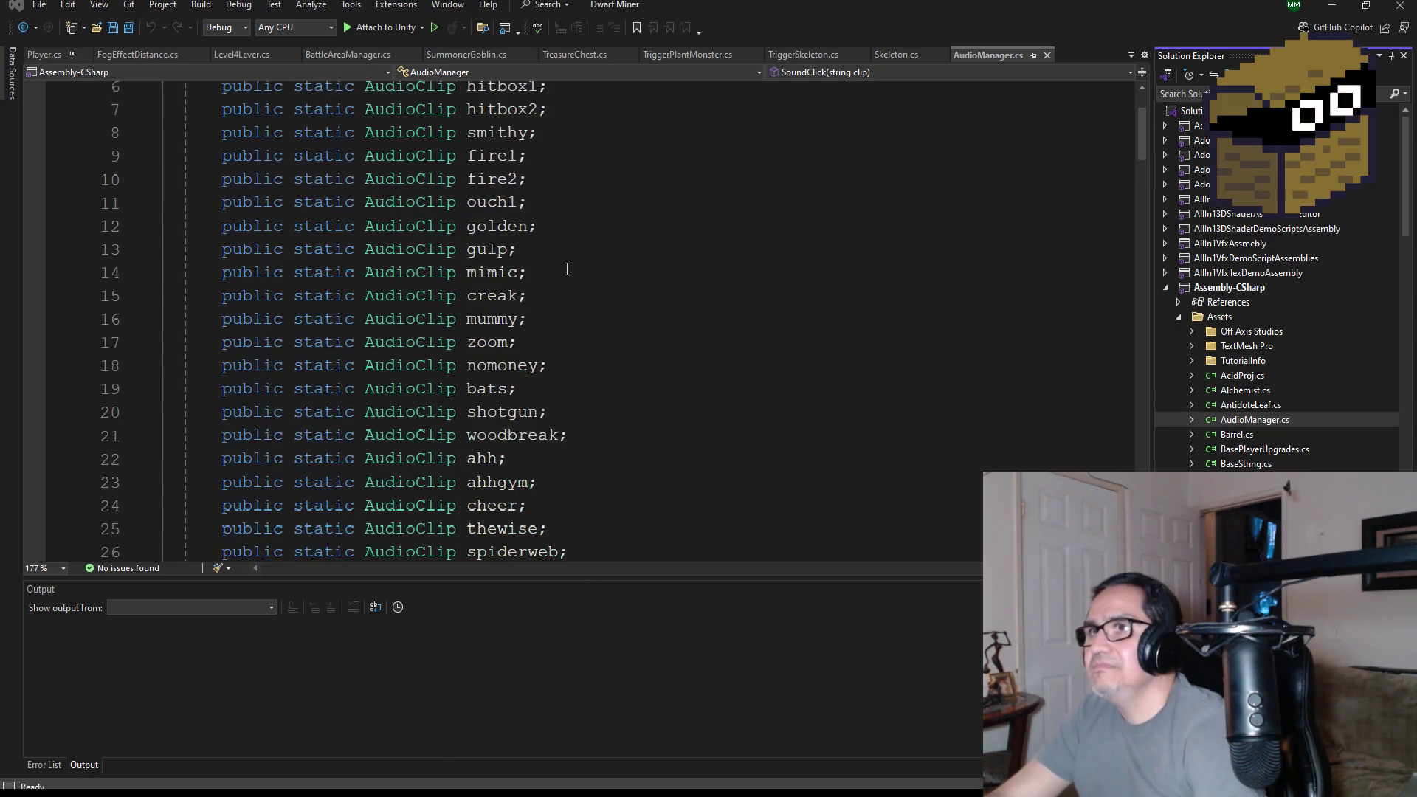
scroll(577, 439, "down", 5)
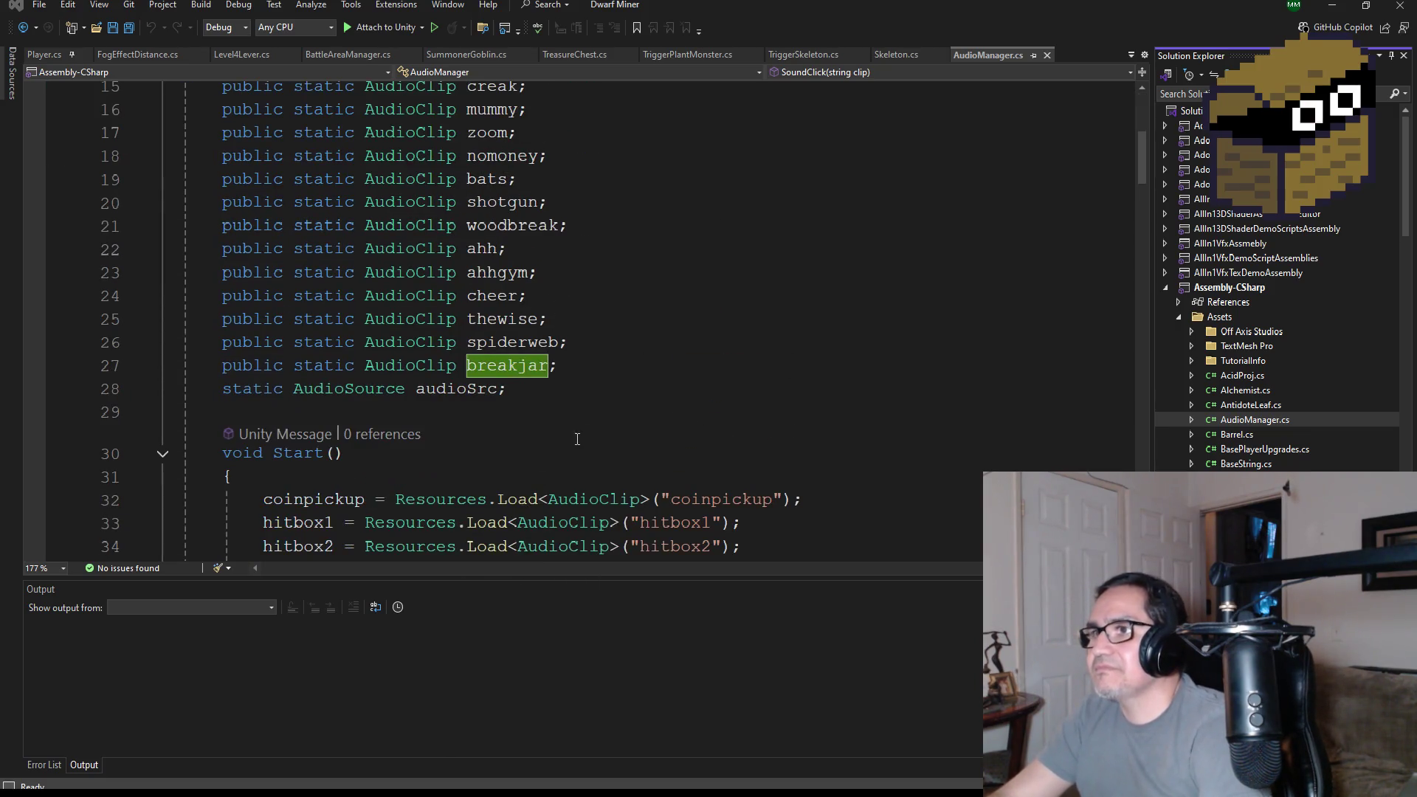
left_click(598, 367)
key("Return")
left_click(599, 365)
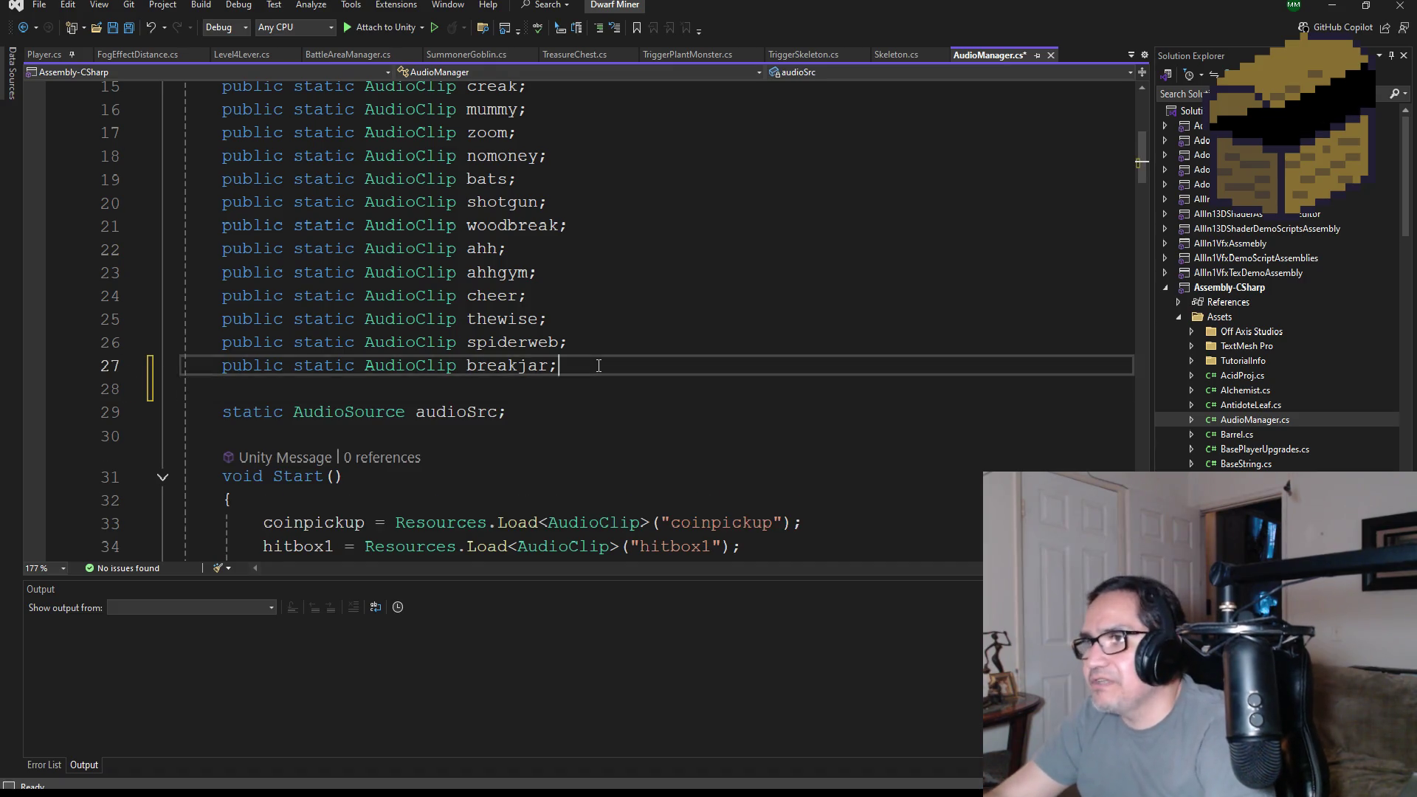
left_click_drag(599, 365, 225, 362)
key("ctrl+c")
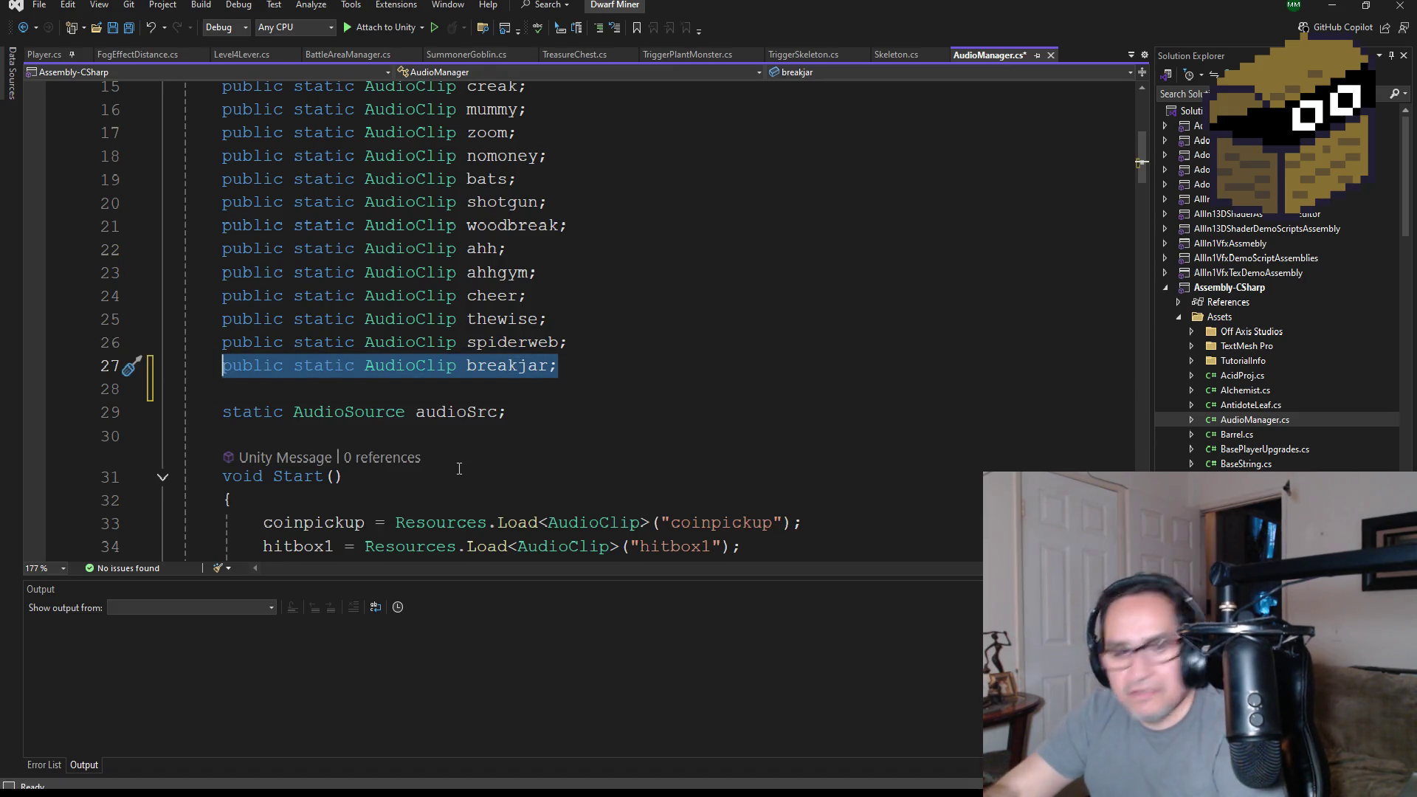
left_click(266, 395)
key("ctrl+v")
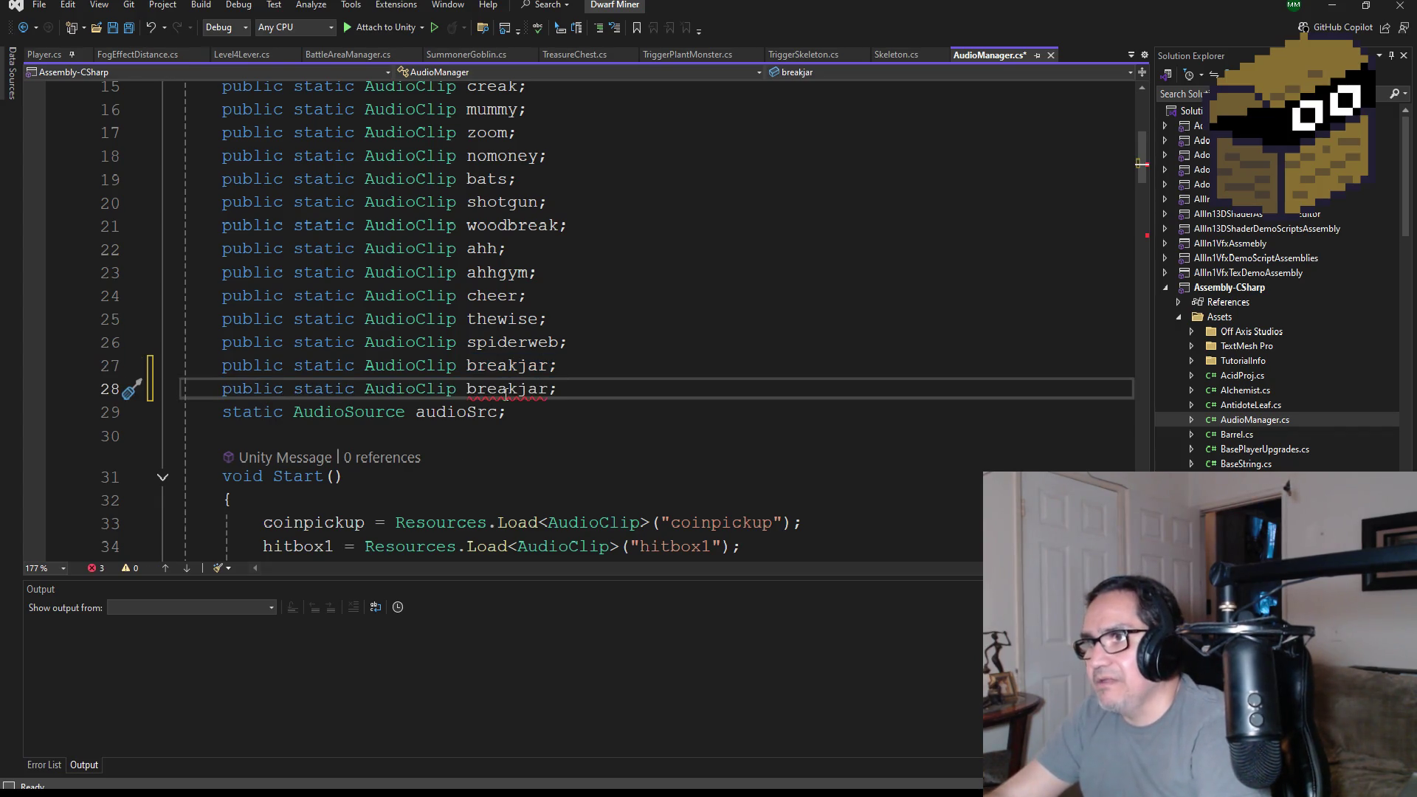
double_click(506, 394)
type("spiderboss")
left_click(502, 272)
- Select the breakjar Resources.Load line in Start()
scroll(624, 402, "down", 5)
scroll(623, 403, "down", 4)
left_click(775, 406)
left_click_drag(776, 407, 263, 407)
key("ctrl+c")
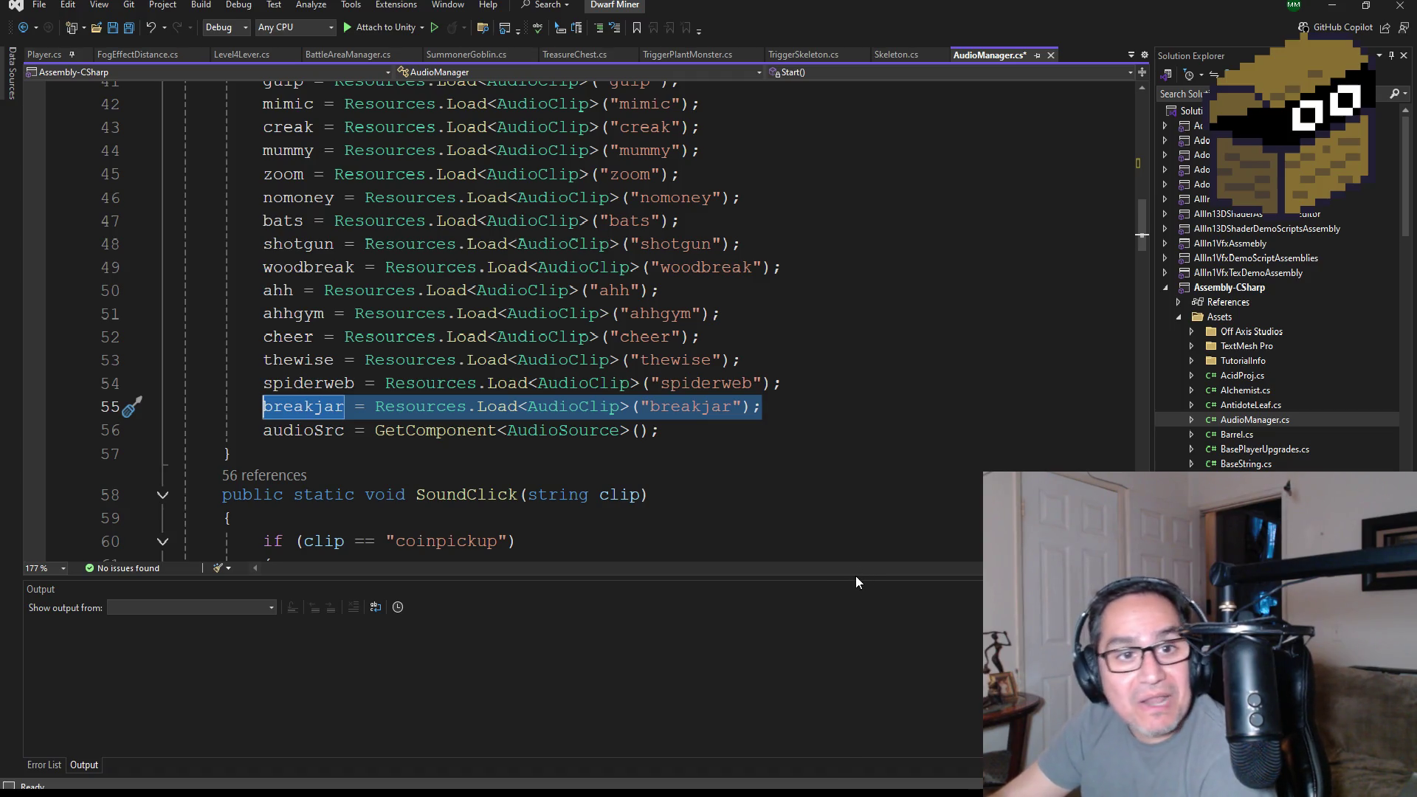
- Add spiderboss = Resources.Load<AudioClip>("spiderboss") right after the breakjar load line
left_click(792, 412)
key("Return")
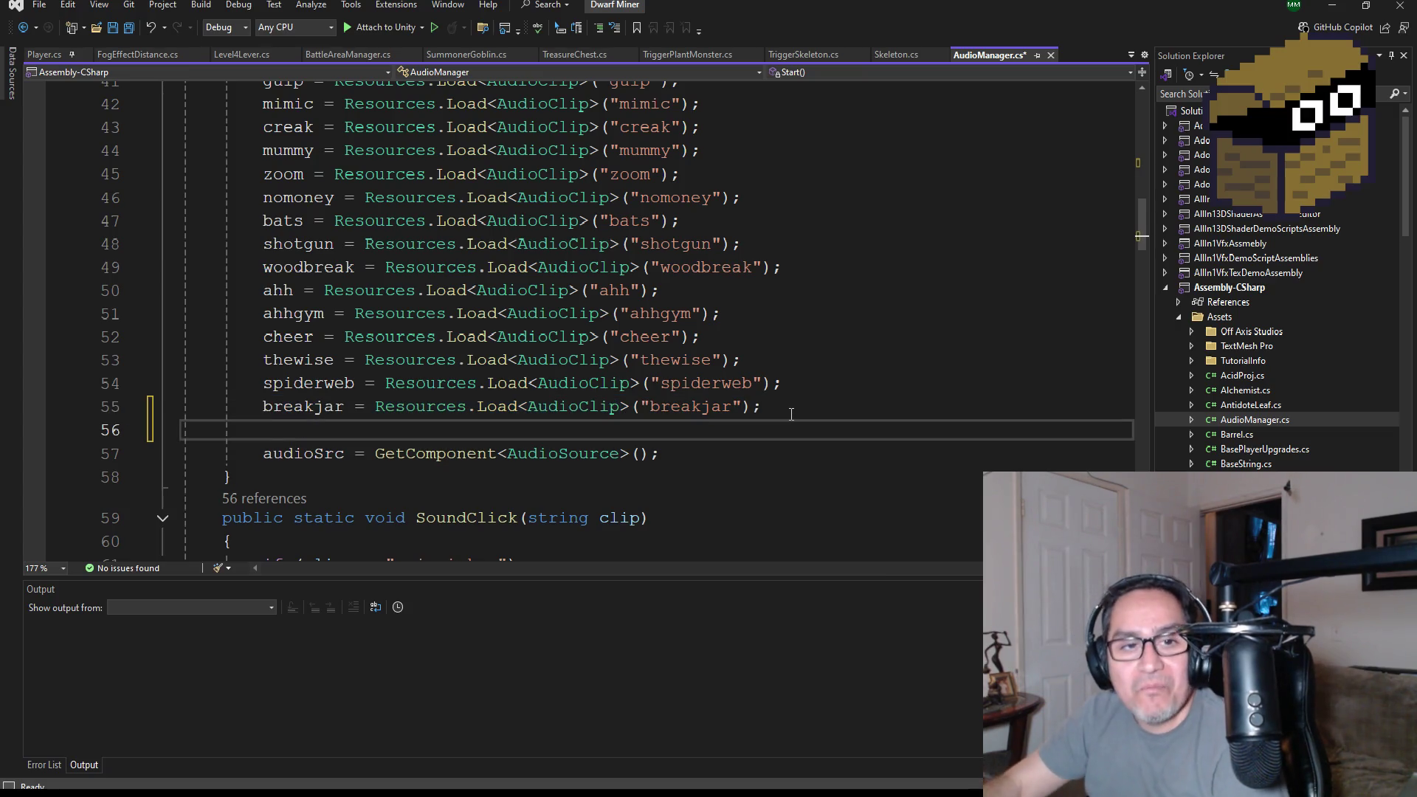
key("ctrl+v")
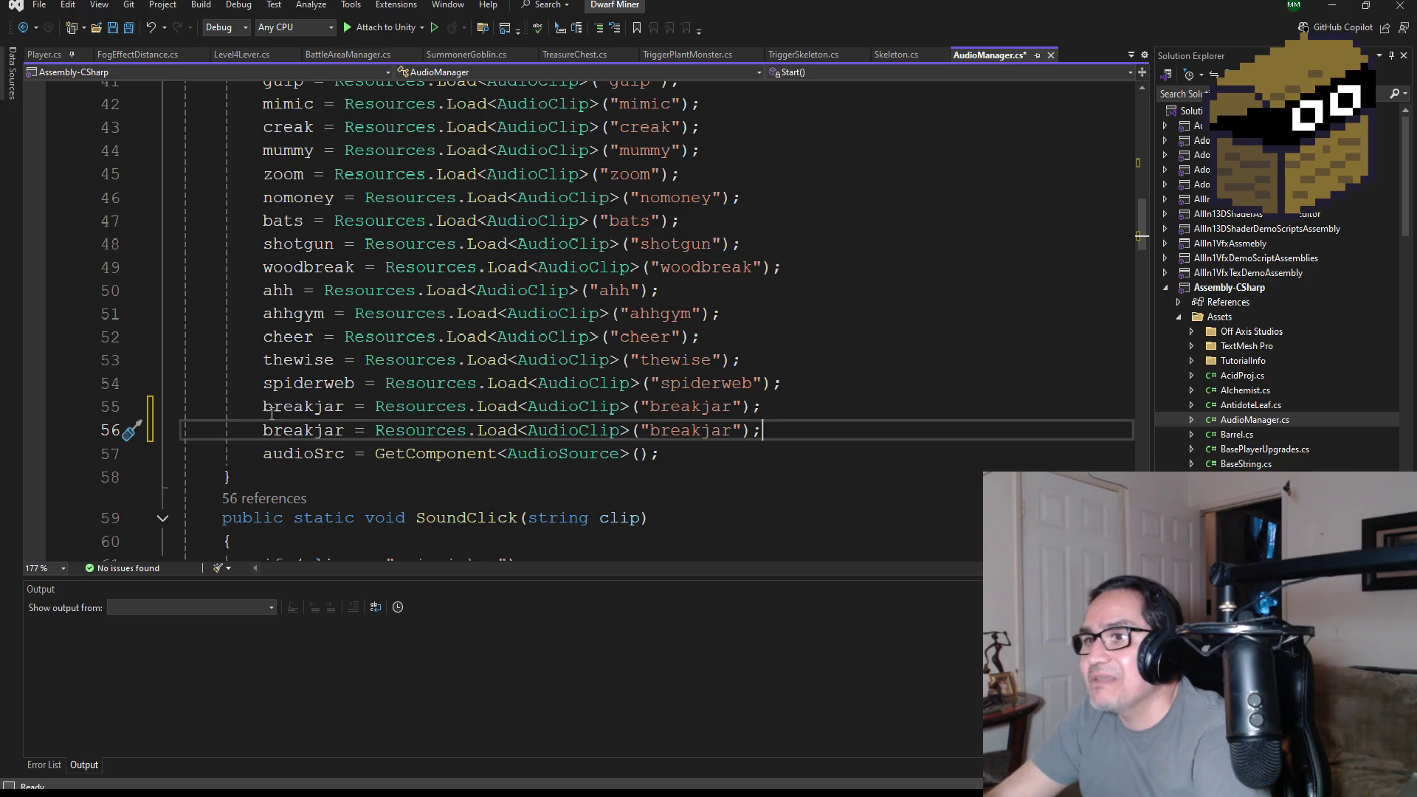
double_click(300, 430)
type("s")
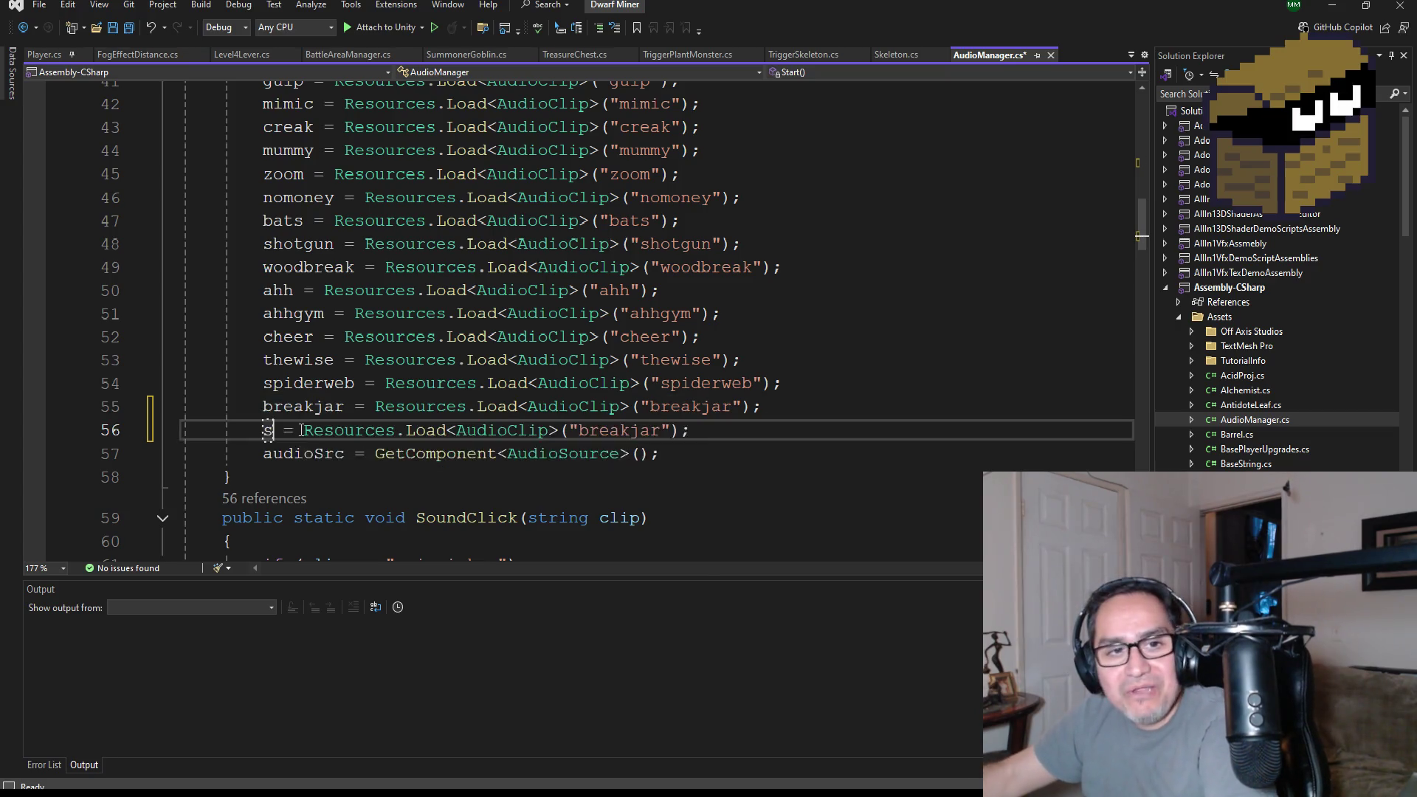
type("pider")
key("Tab")
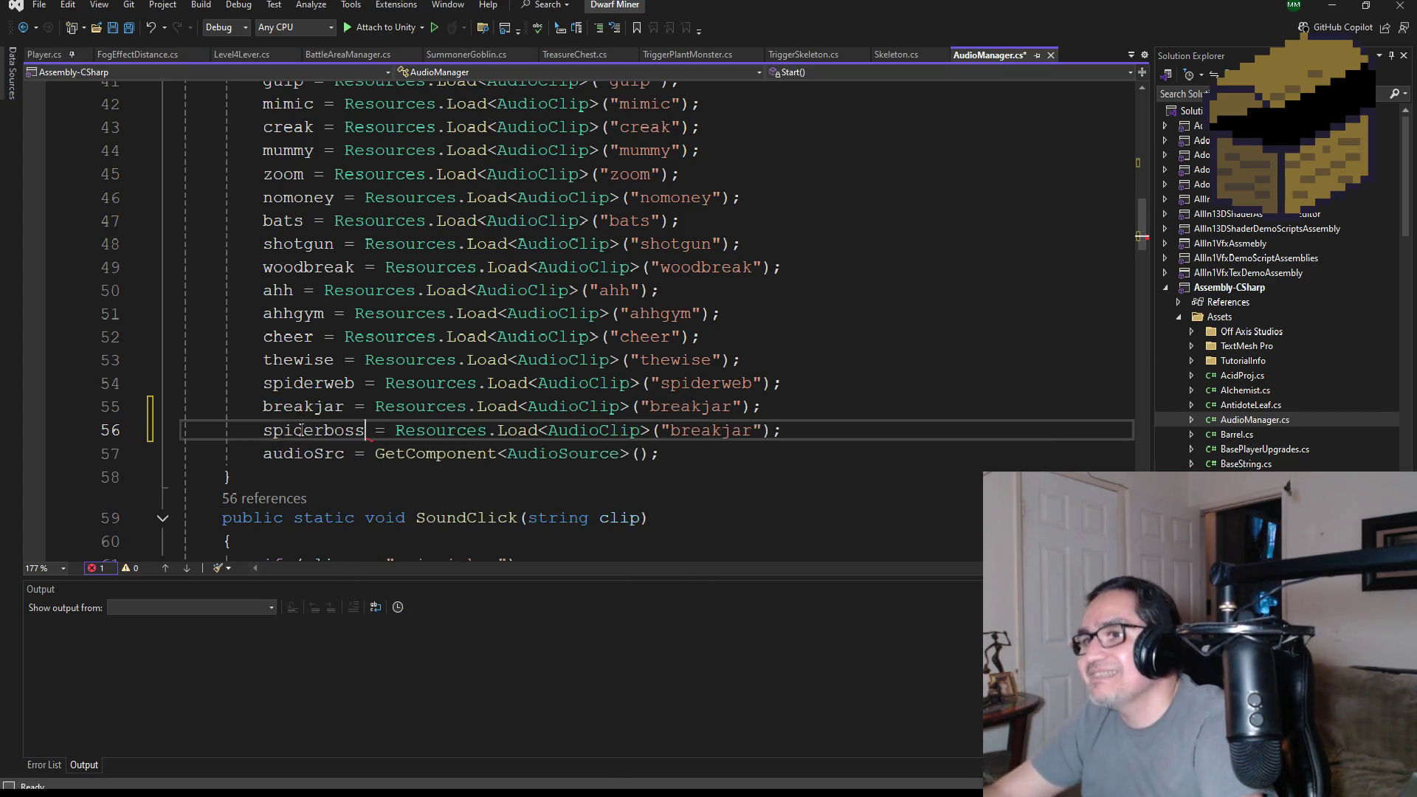
double_click(712, 433)
type("spiderboss")
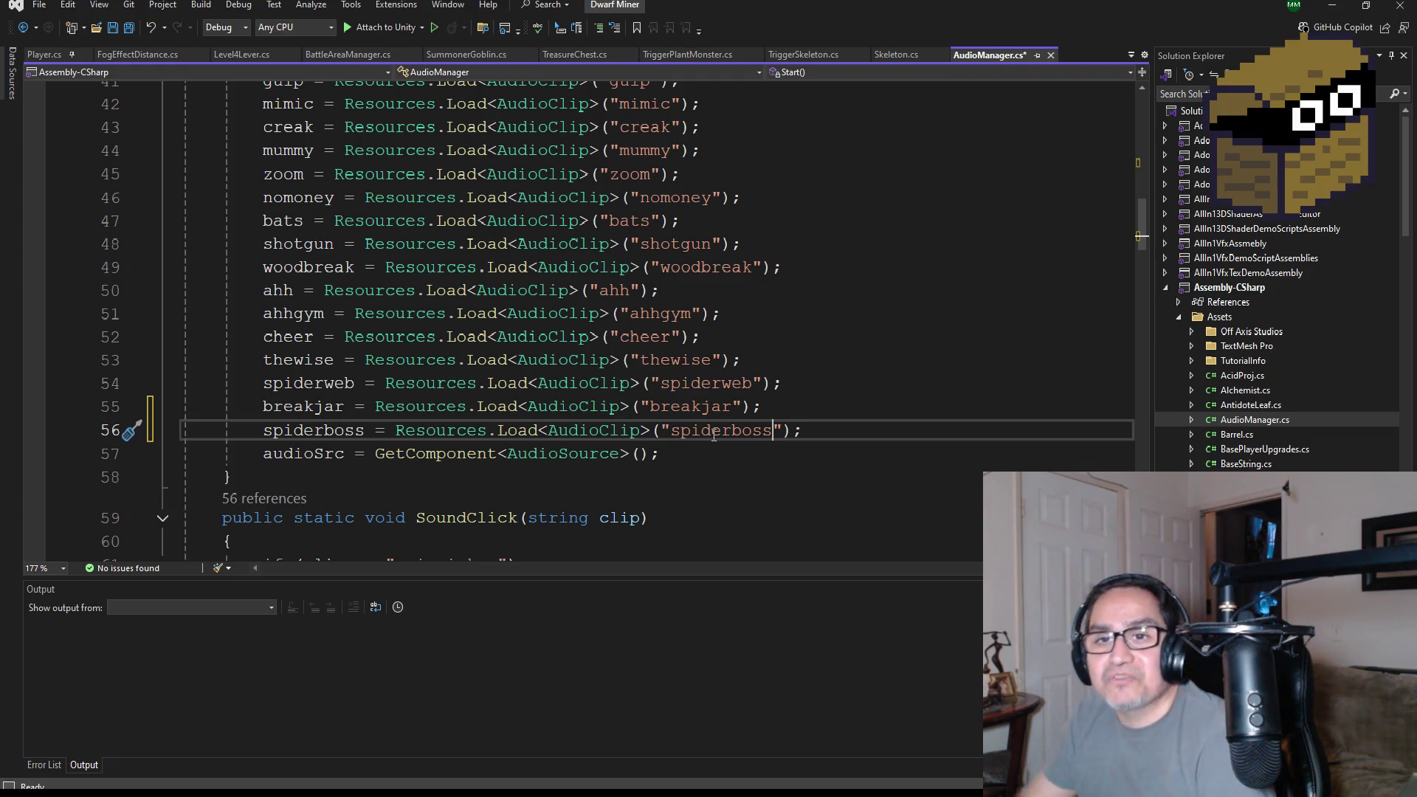
scroll(778, 525, "down", 3)
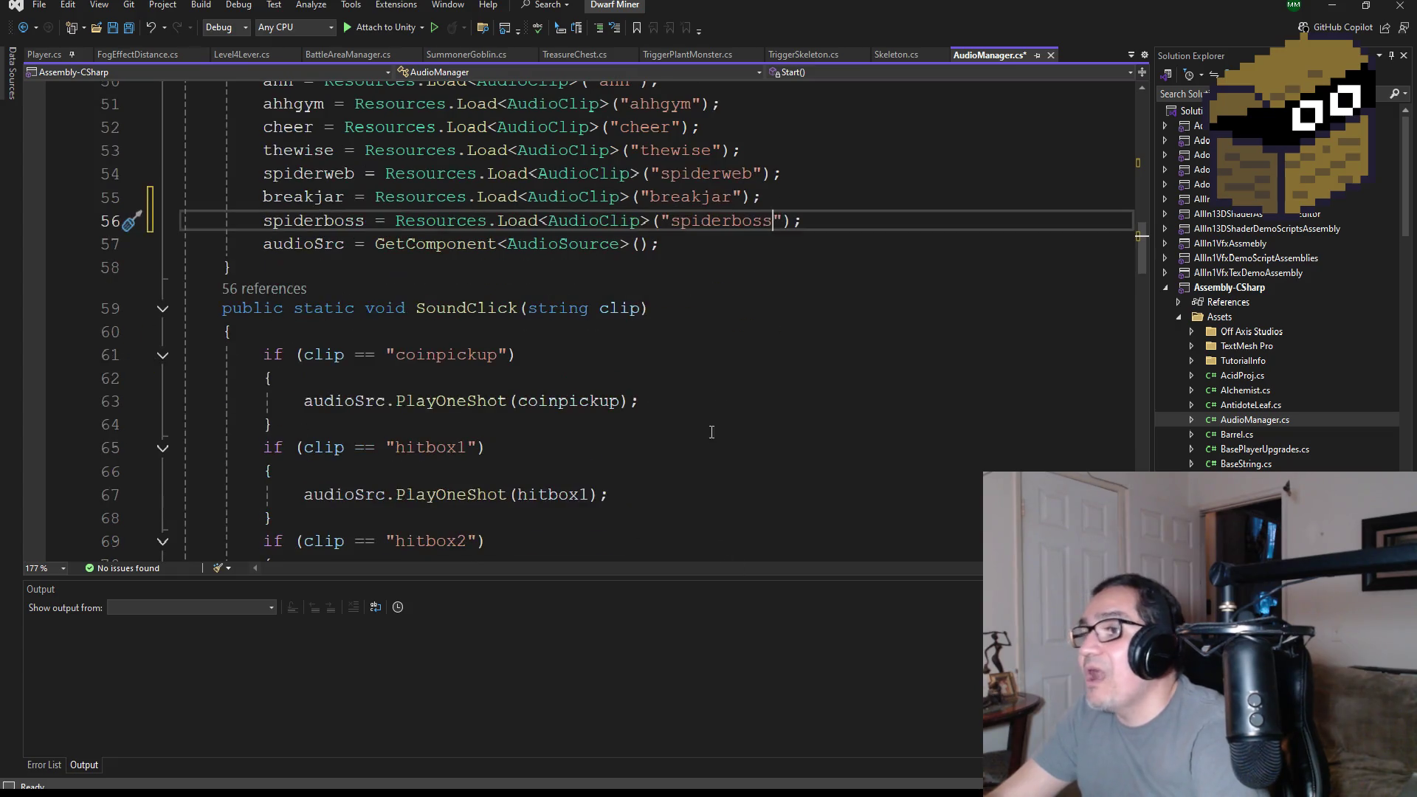
- Paste a copy of the breakjar if-block below the original in SoundClick
scroll(851, 424, "up", 1)
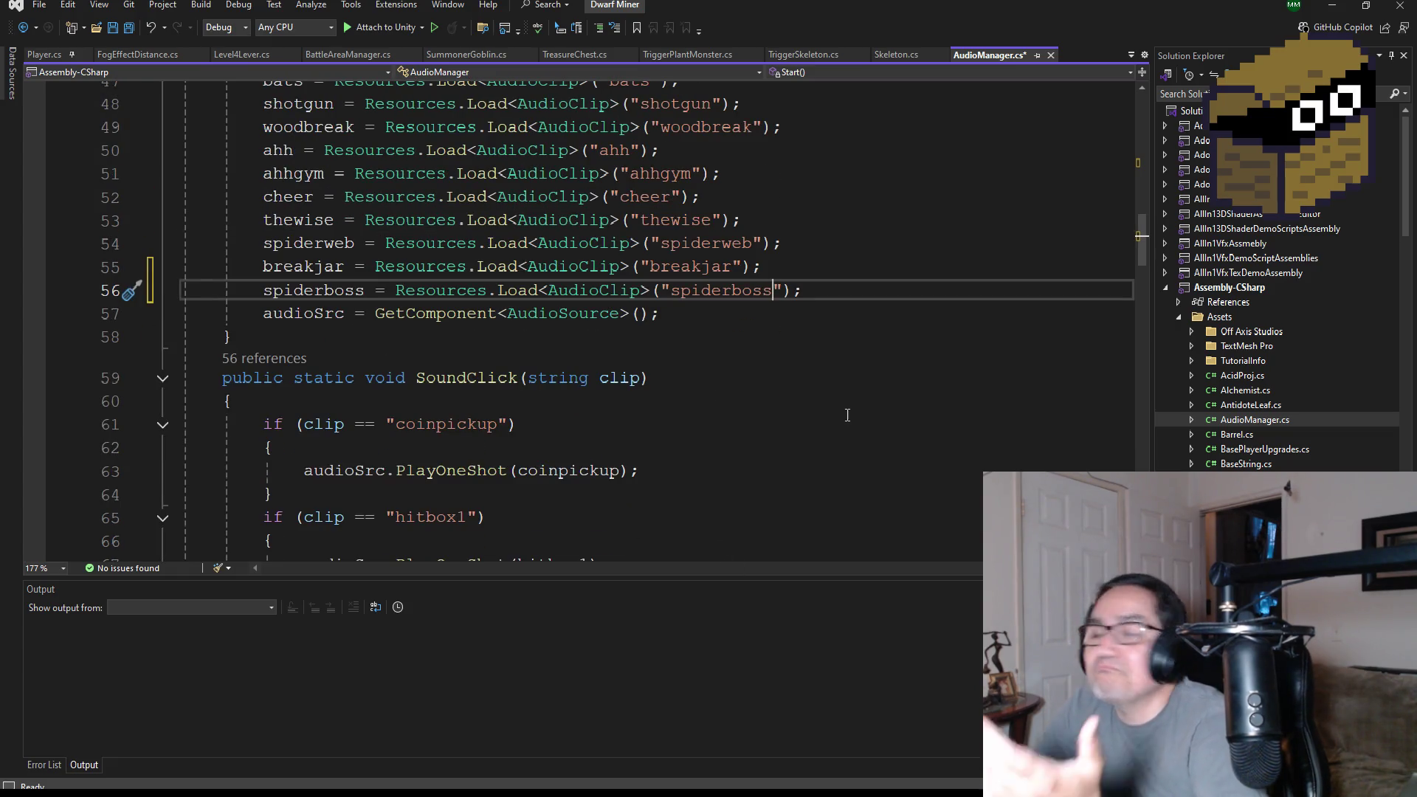
scroll(717, 426, "down", 9)
scroll(717, 426, "down", 20)
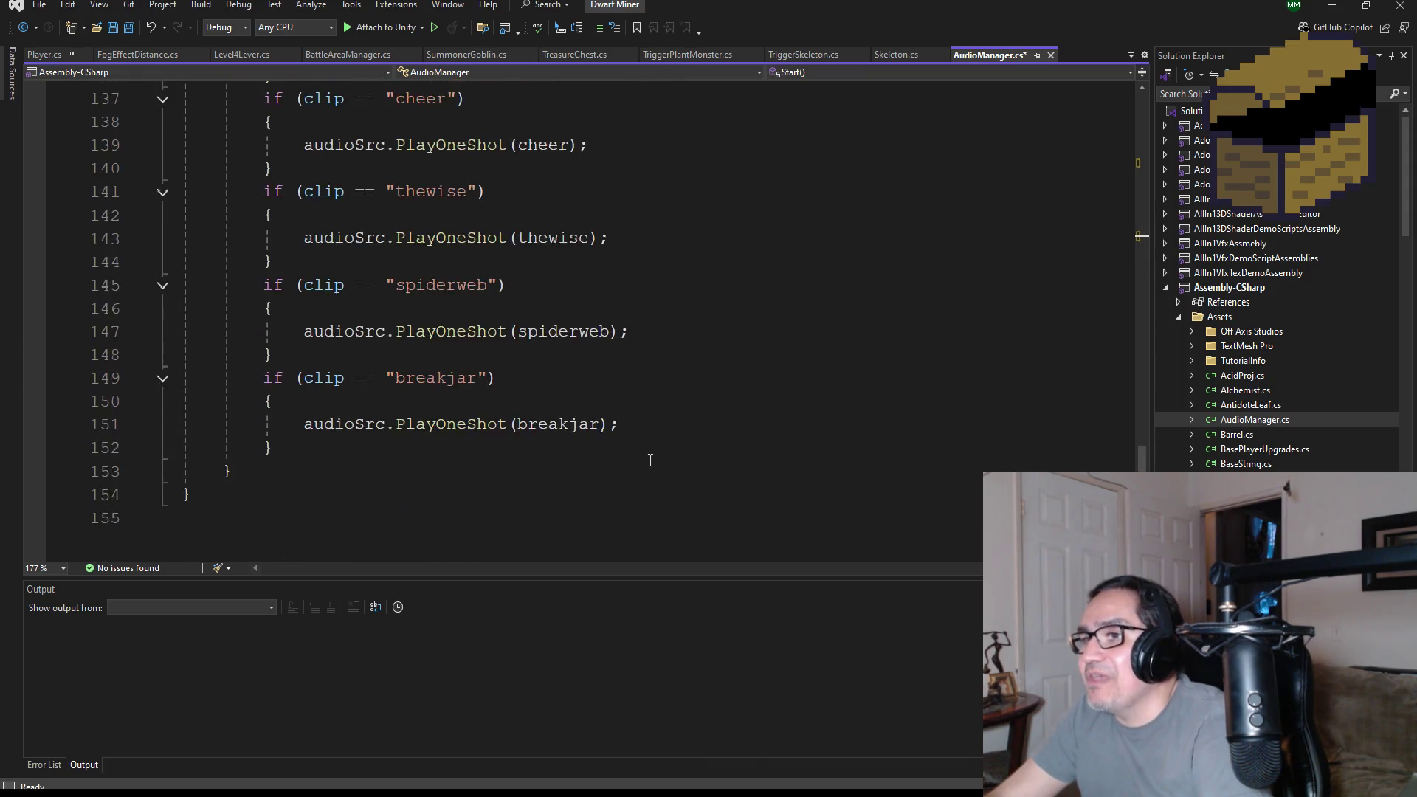
scroll(360, 344, "down", 3)
left_click_drag(312, 246, 140, 167)
key("ctrl+c")
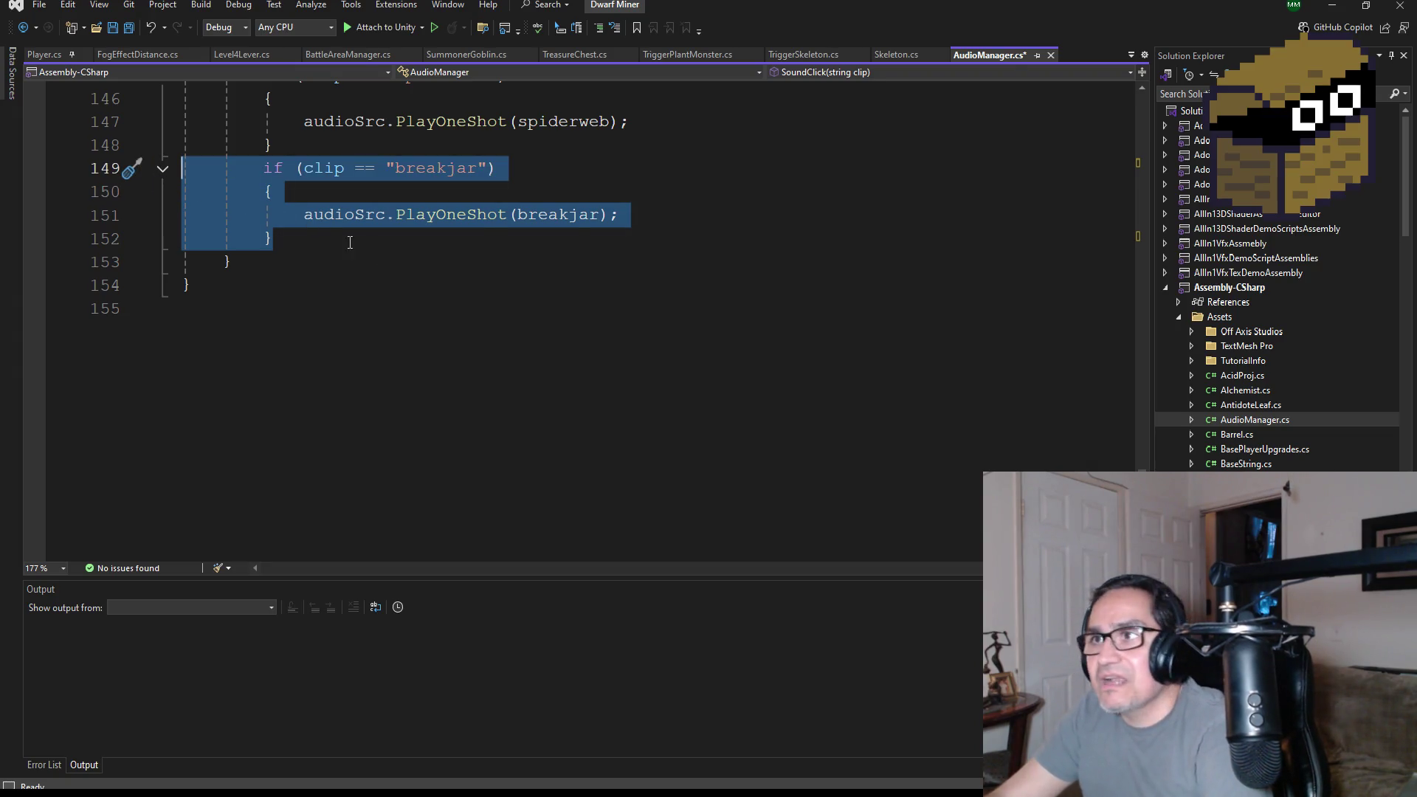
left_click(351, 240)
key("Return")
key("ctrl+v")
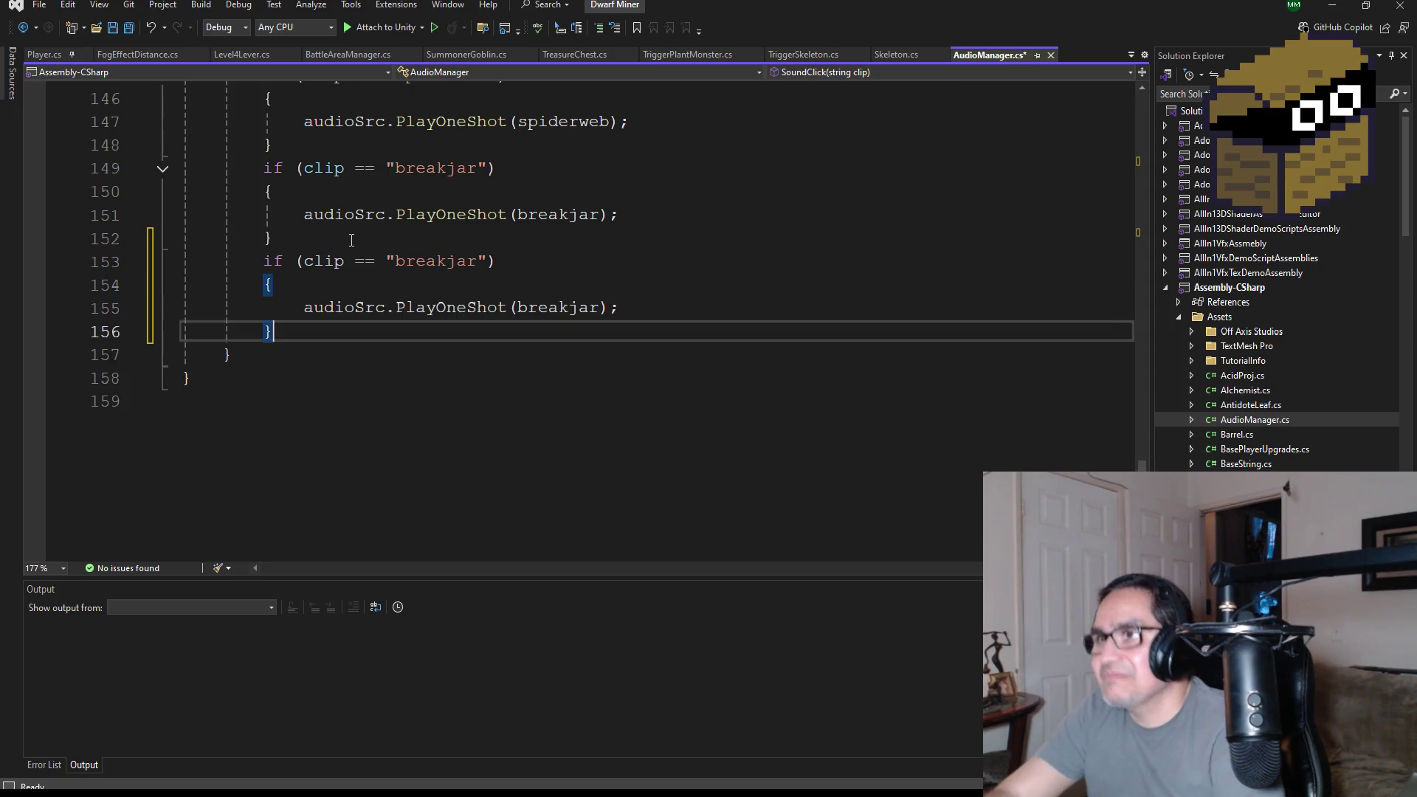
- Change both breakjar references in the copied block to spiderboss
double_click(436, 263)
type("spid")
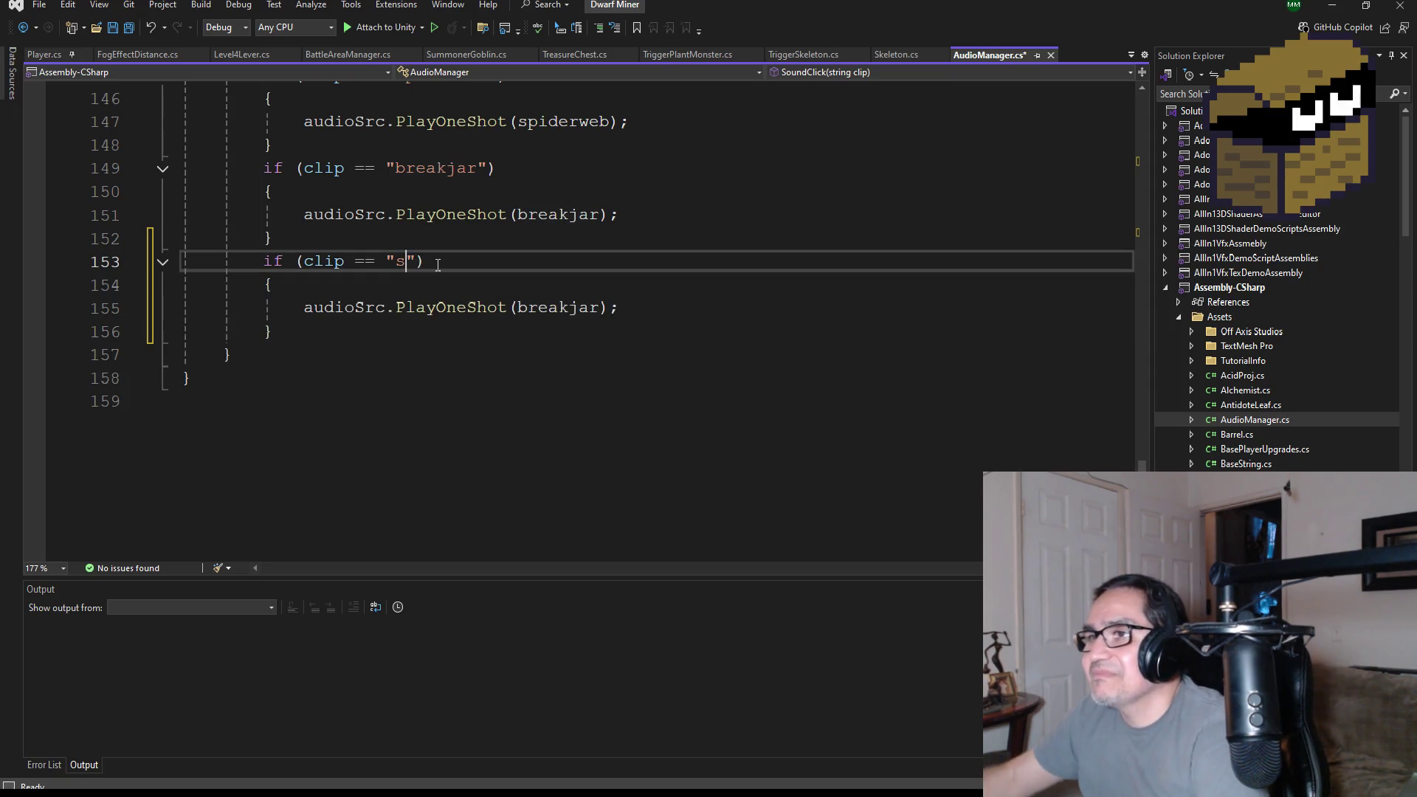
type("erbo")
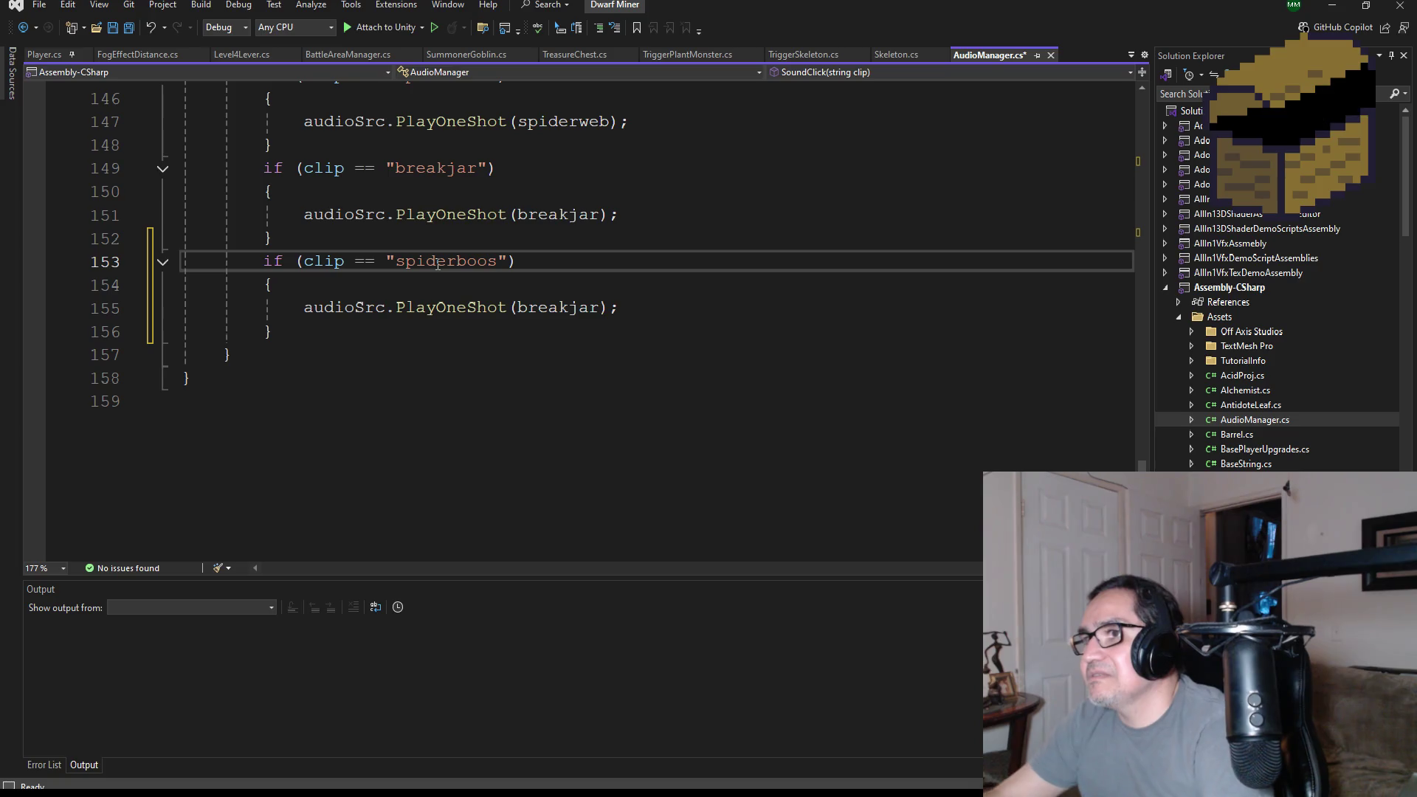
type("ss")
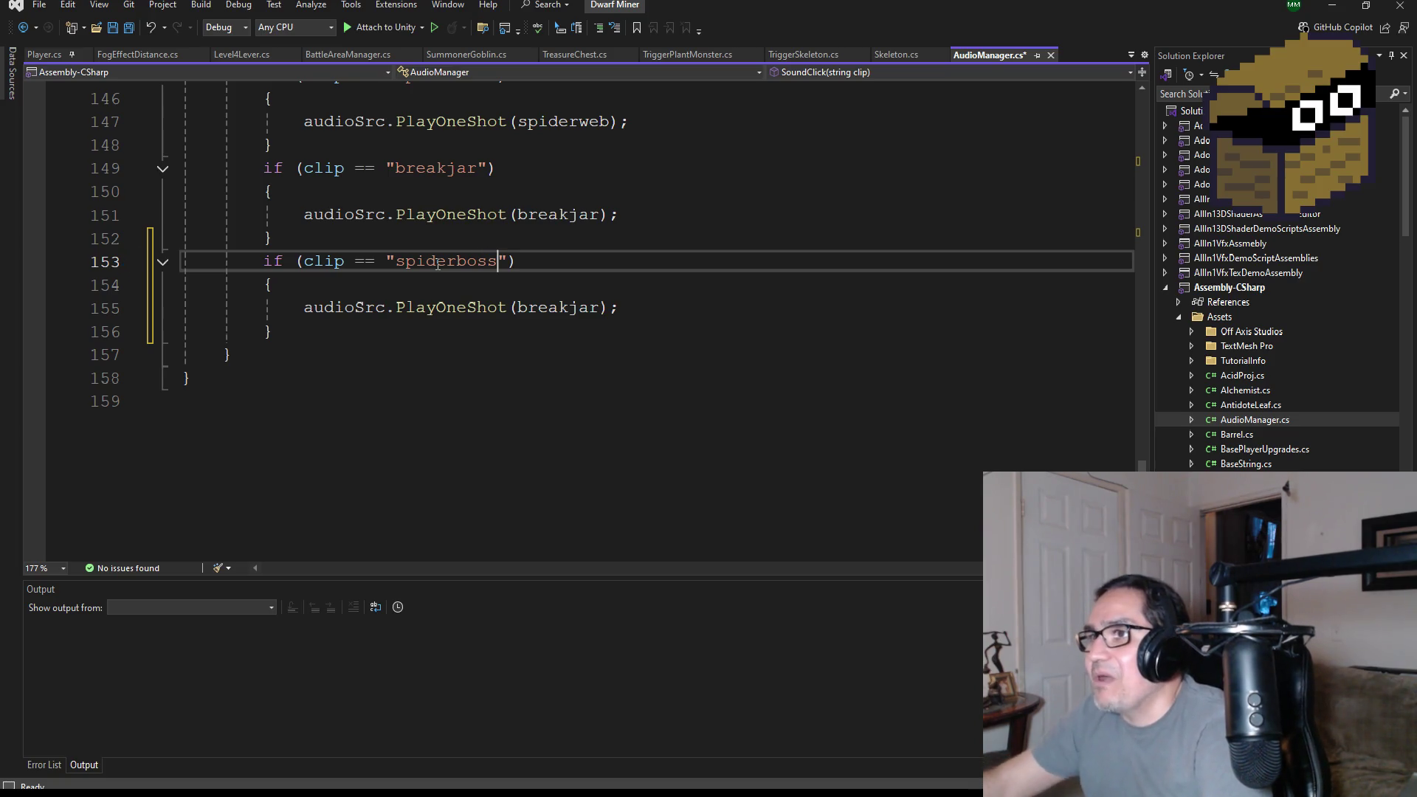
double_click(538, 308)
type("spid")
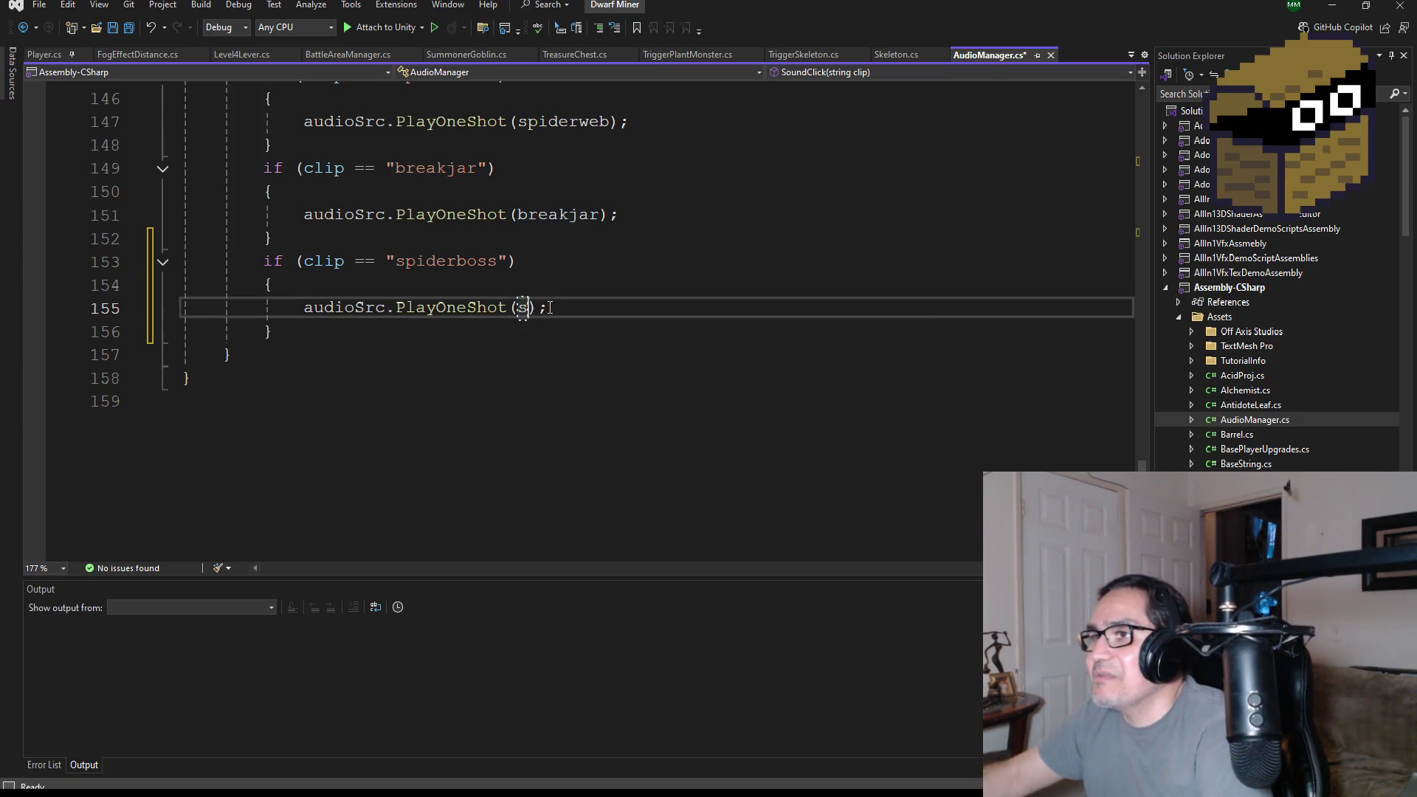
key("Tab")
double_click(552, 307)
scroll(553, 308, "up", 1)
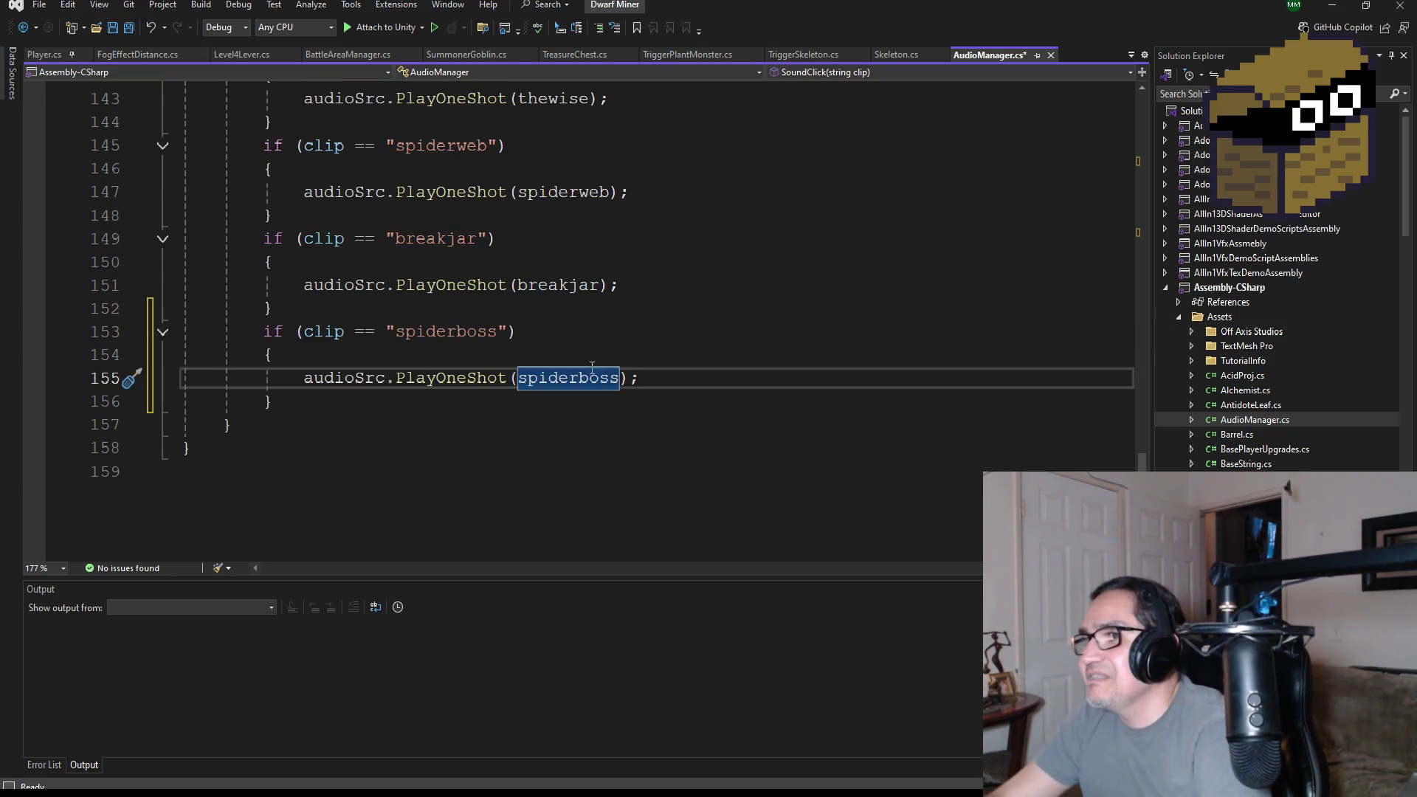
- Save AudioManager.cs and minimize Visual Studio to return to Unity
left_click(128, 27)
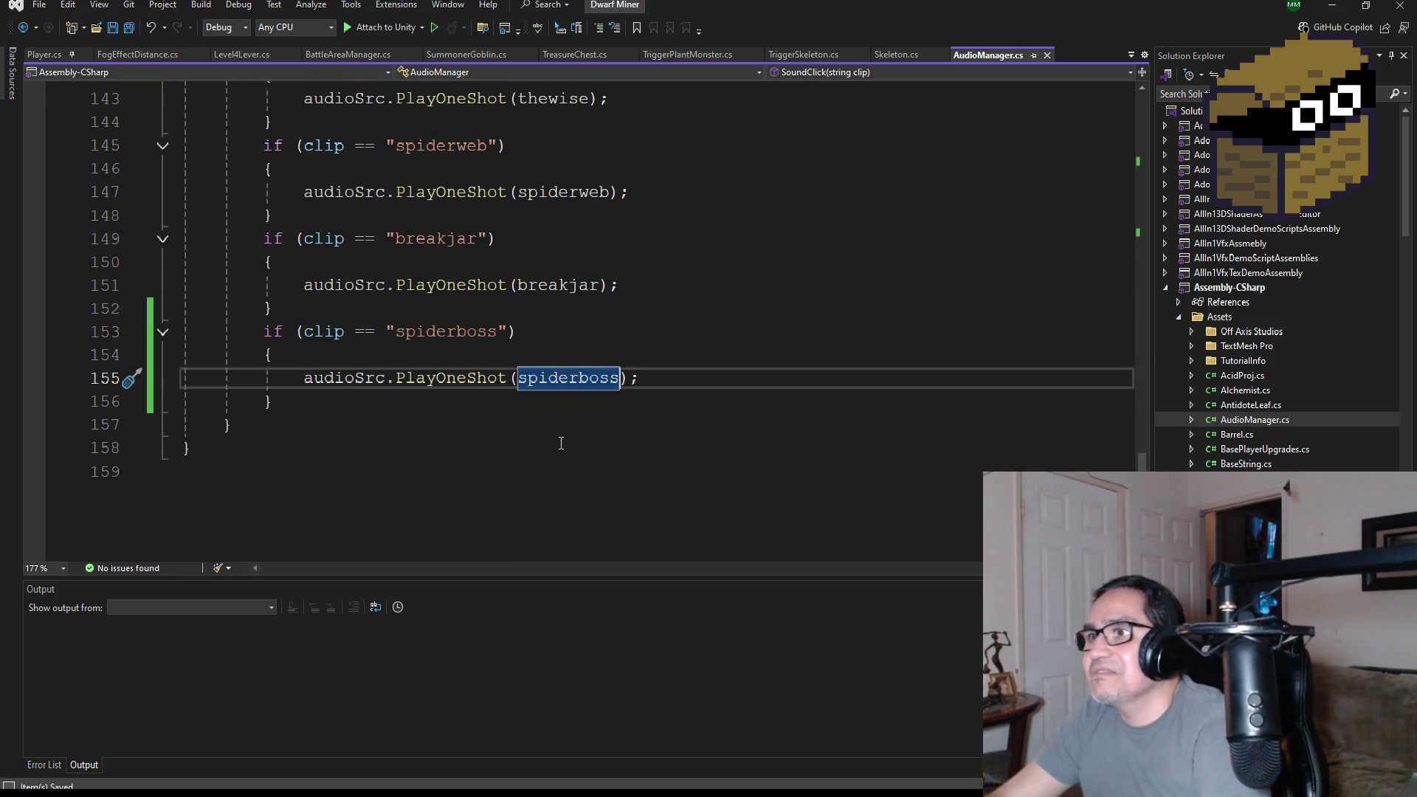
scroll(587, 432, "up", 2)
scroll(587, 432, "up", 20)
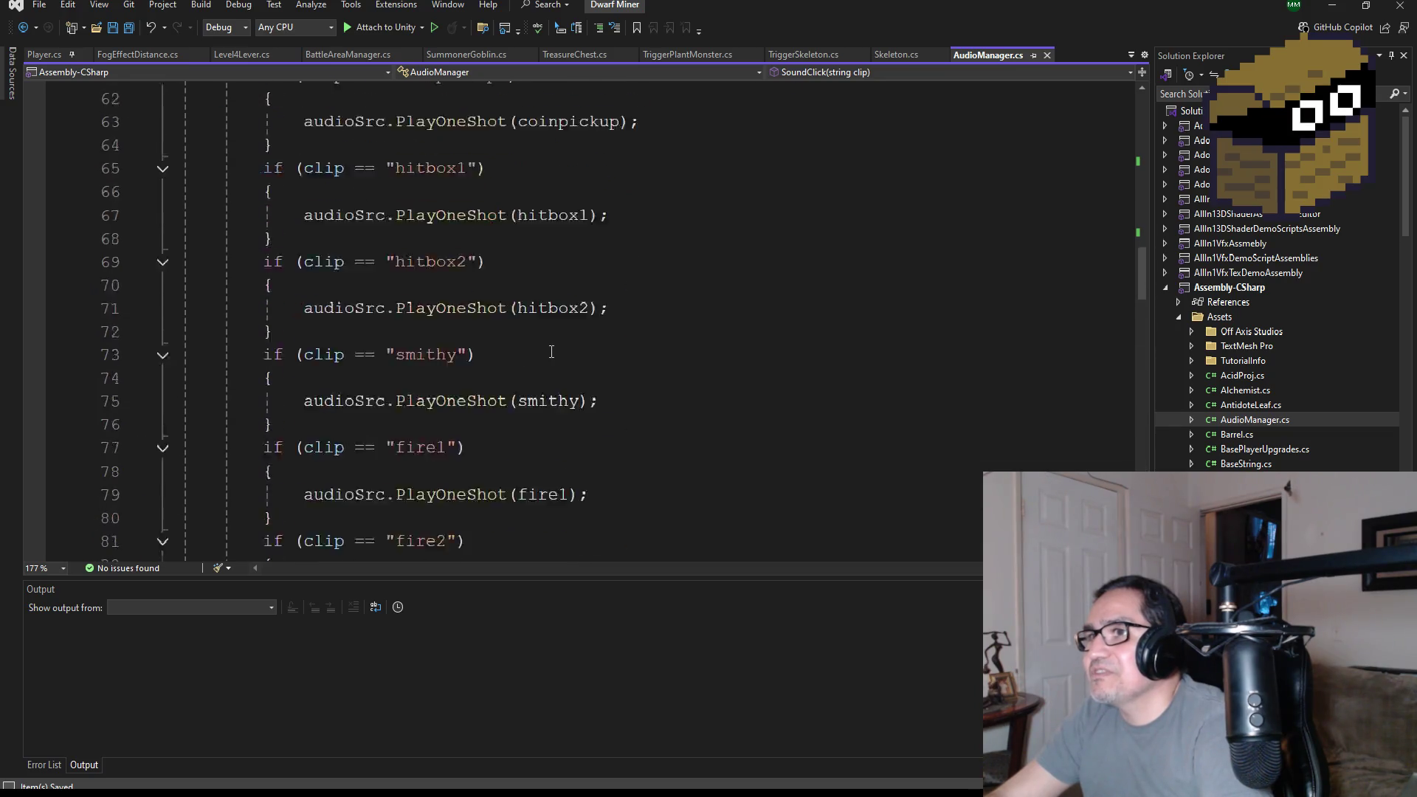
scroll(583, 390, "up", 10)
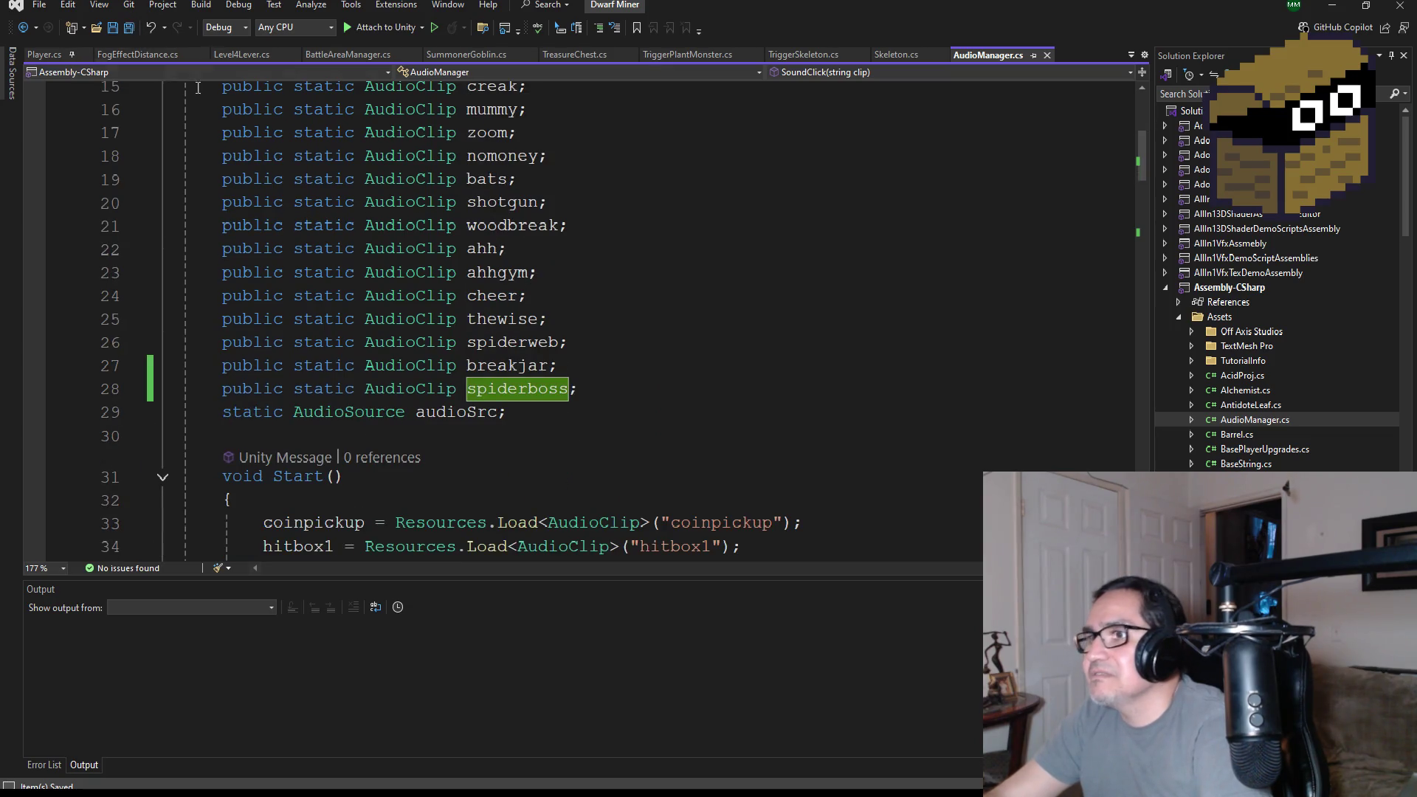
left_click(1332, 6)
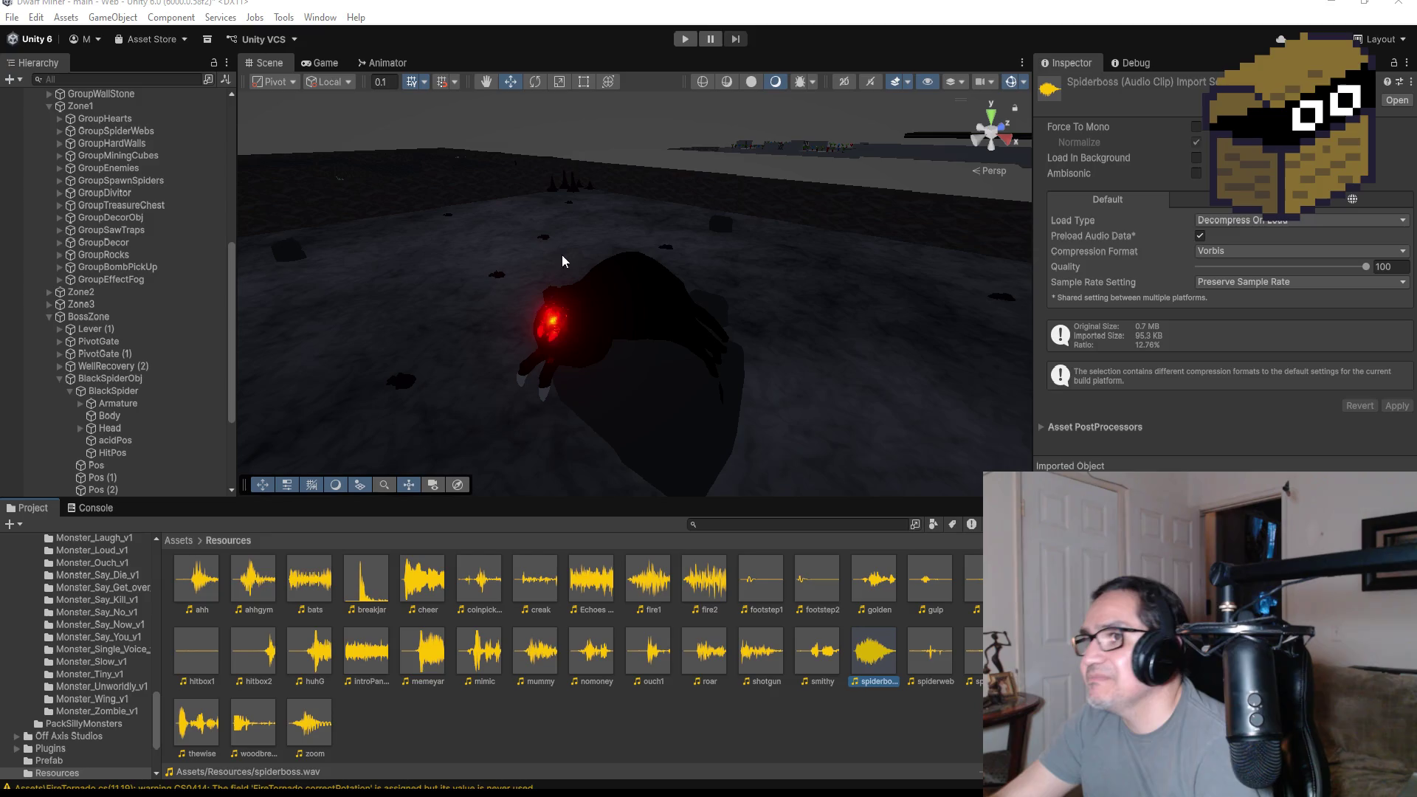
- Select the BlackSpider boss under BlackSpiderObj to view Max HP 200 and Mid HP 100
left_click(61, 379)
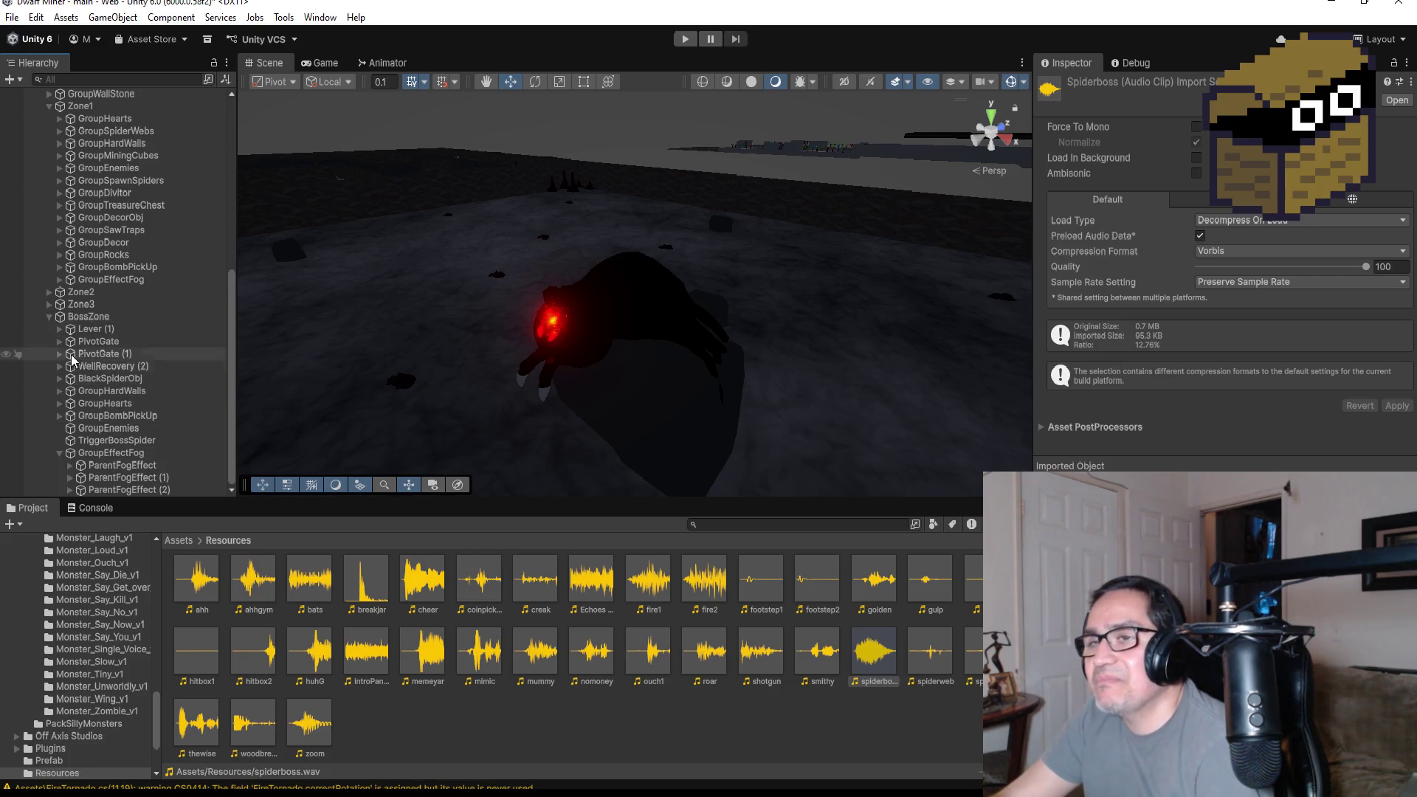
left_click(96, 380)
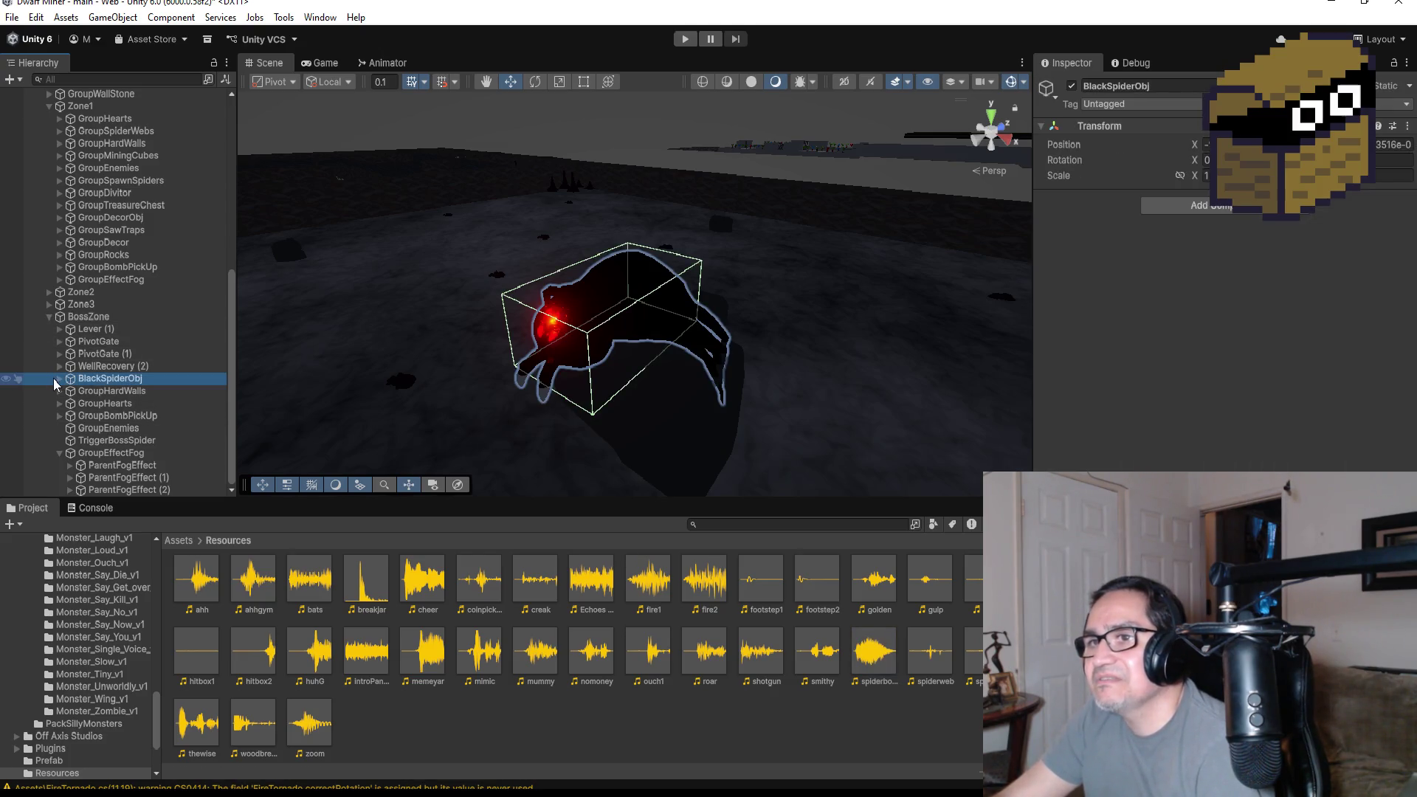
left_click(60, 378)
left_click(102, 393)
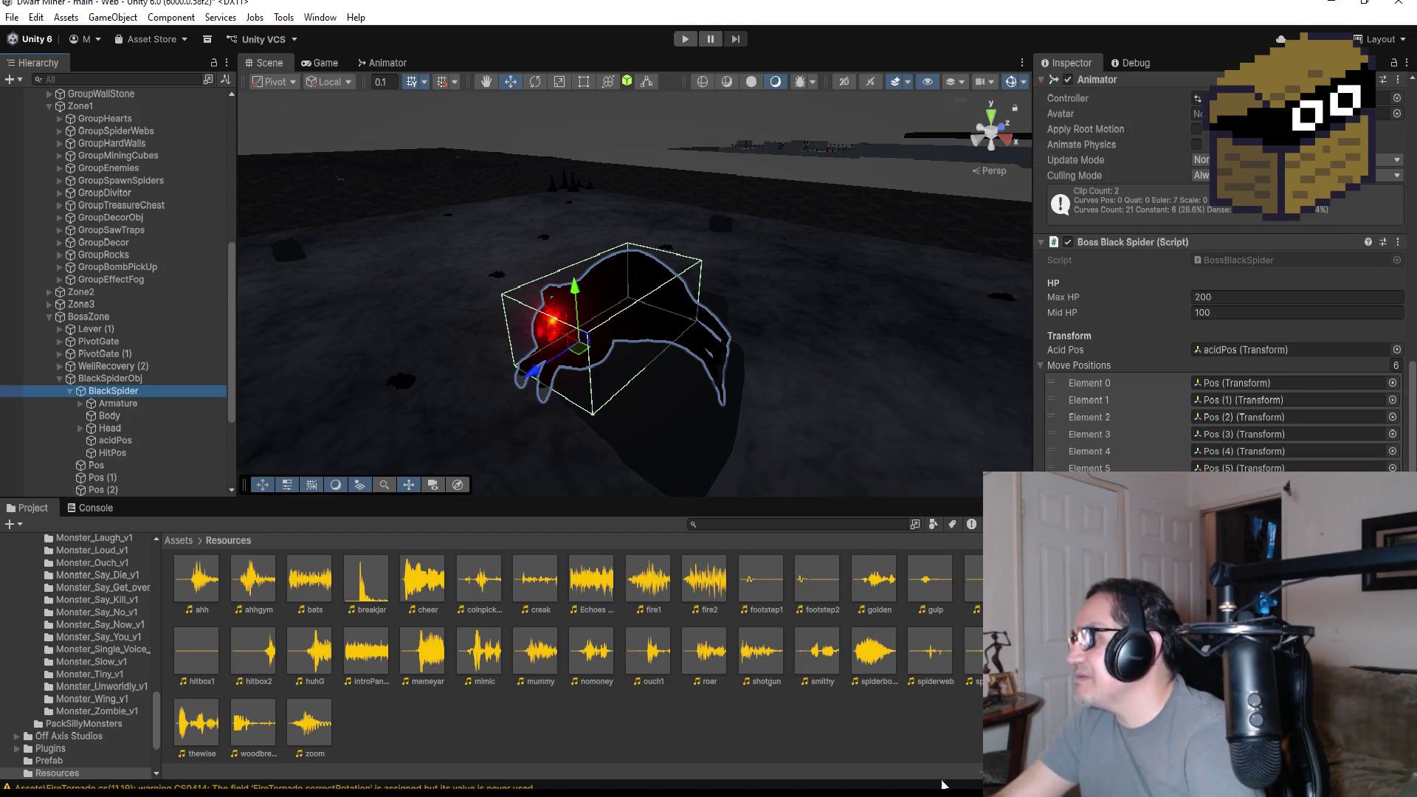
key("alt+Tab")
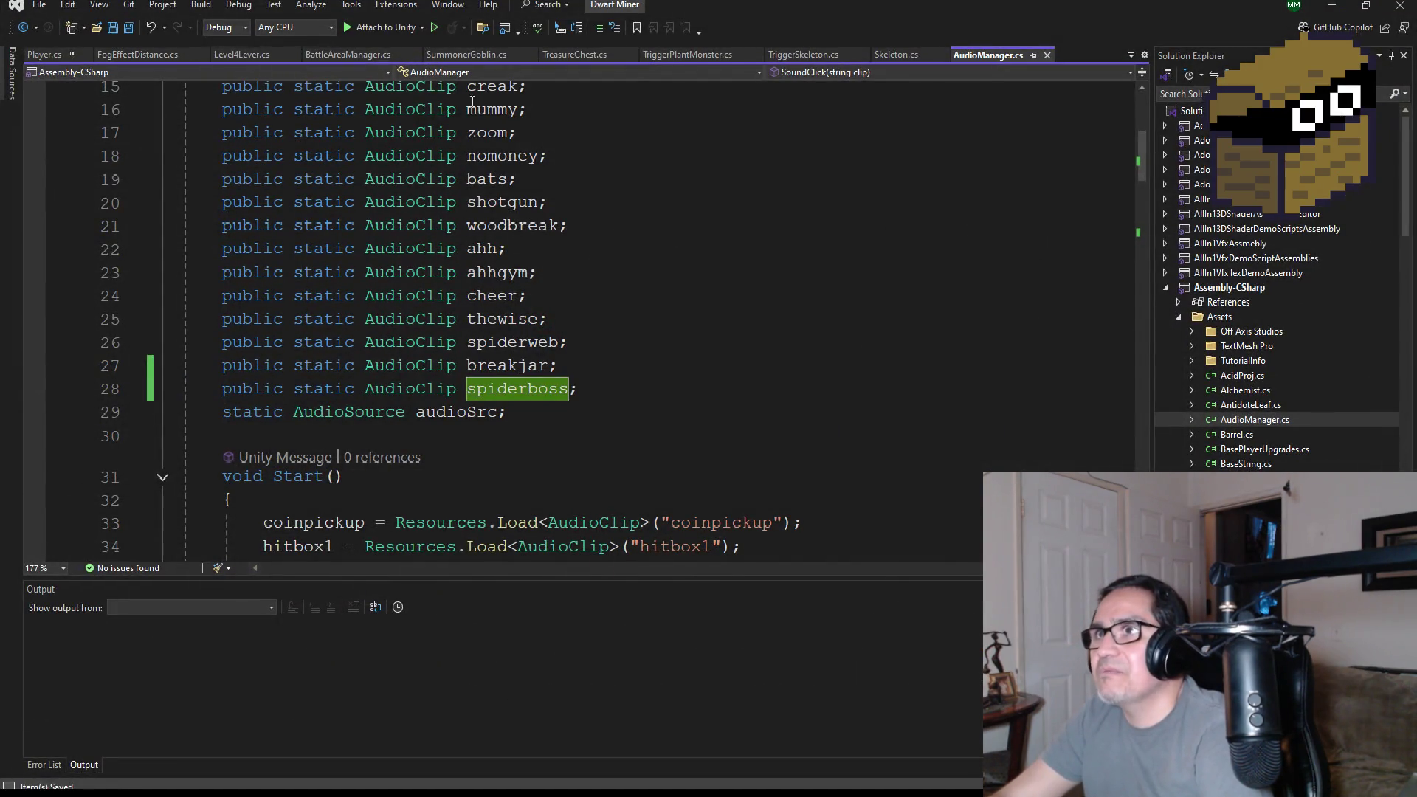
- Open BossBlackSpider.cs and add an empty line after the BossSpiderIntro animation call
scroll(1281, 384, "down", 10)
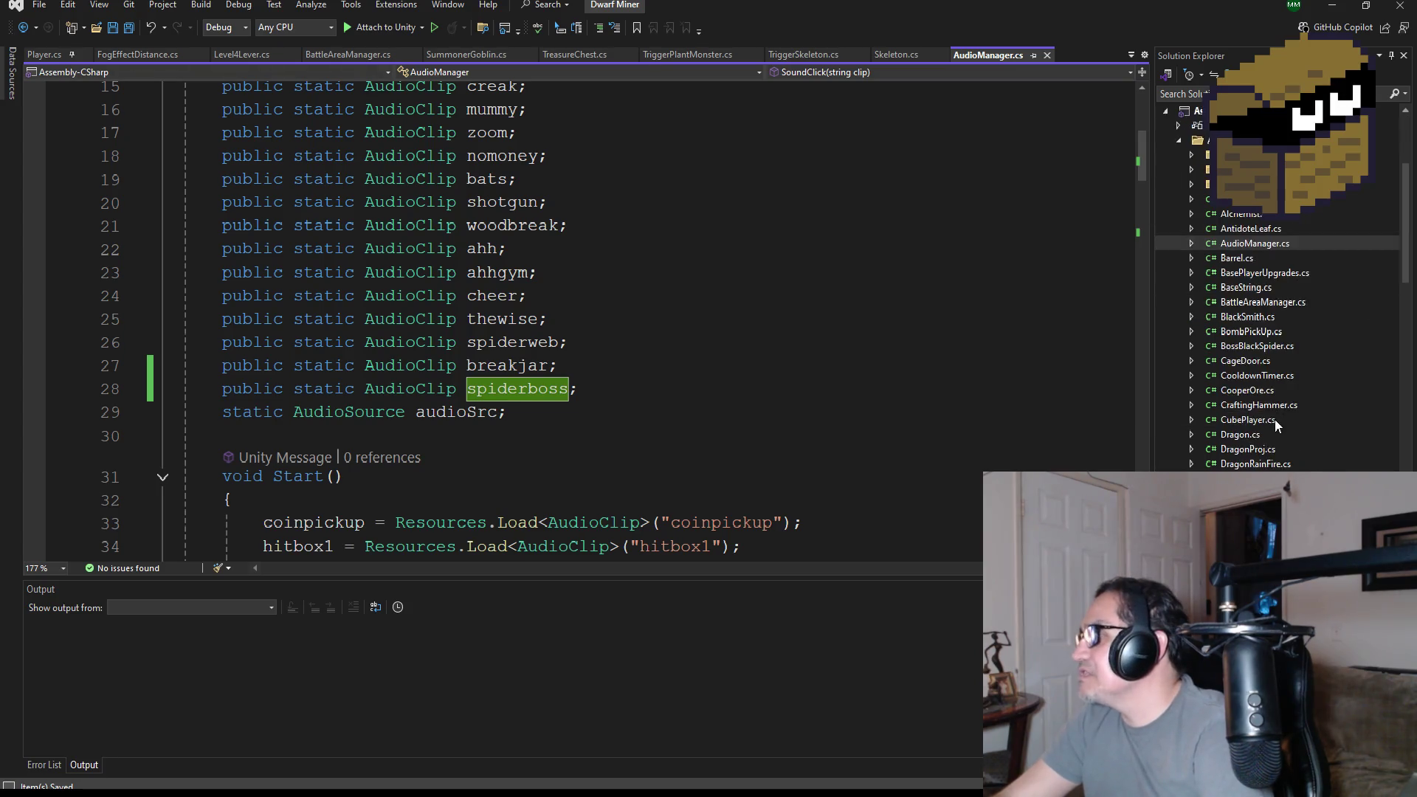
scroll(1286, 419, "up", 1)
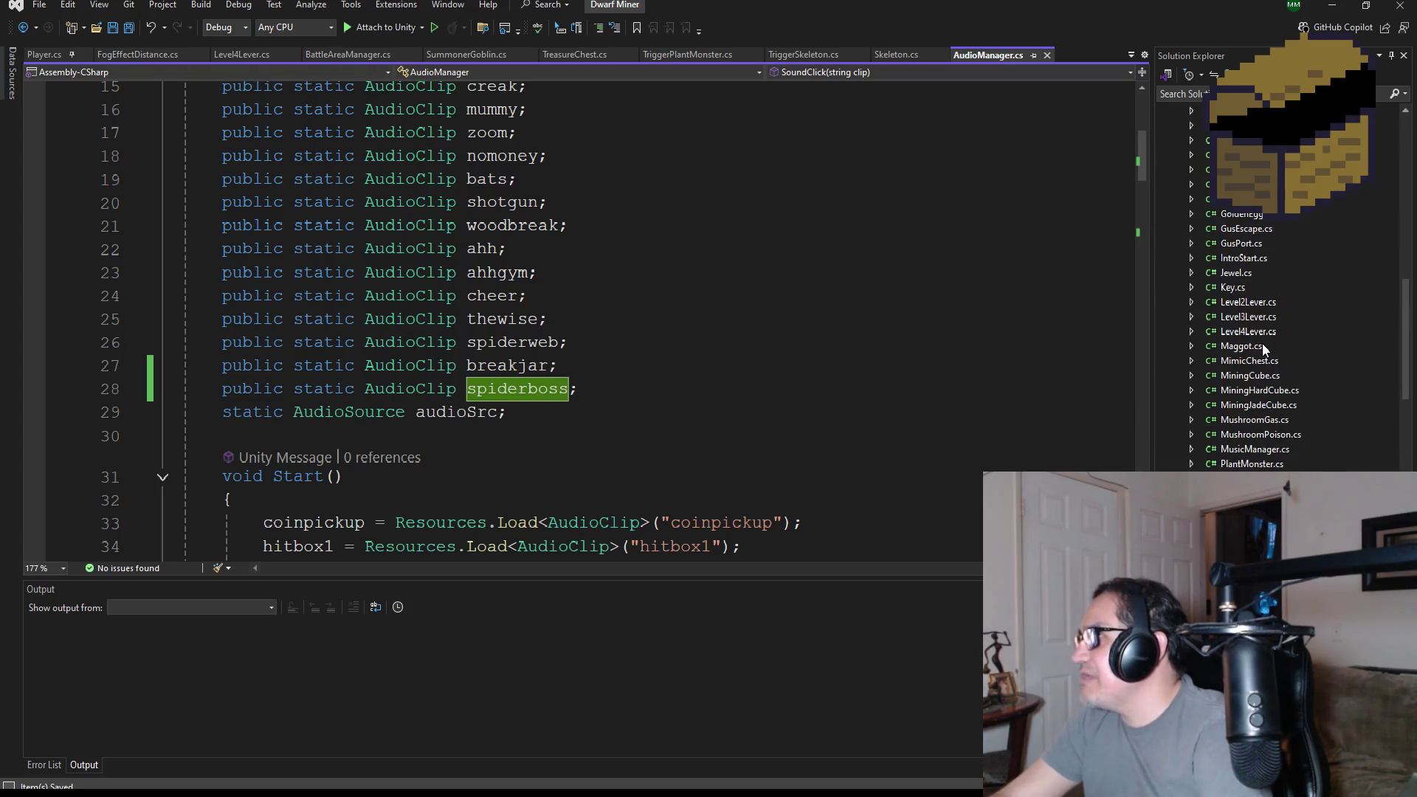
scroll(1262, 325, "up", 7)
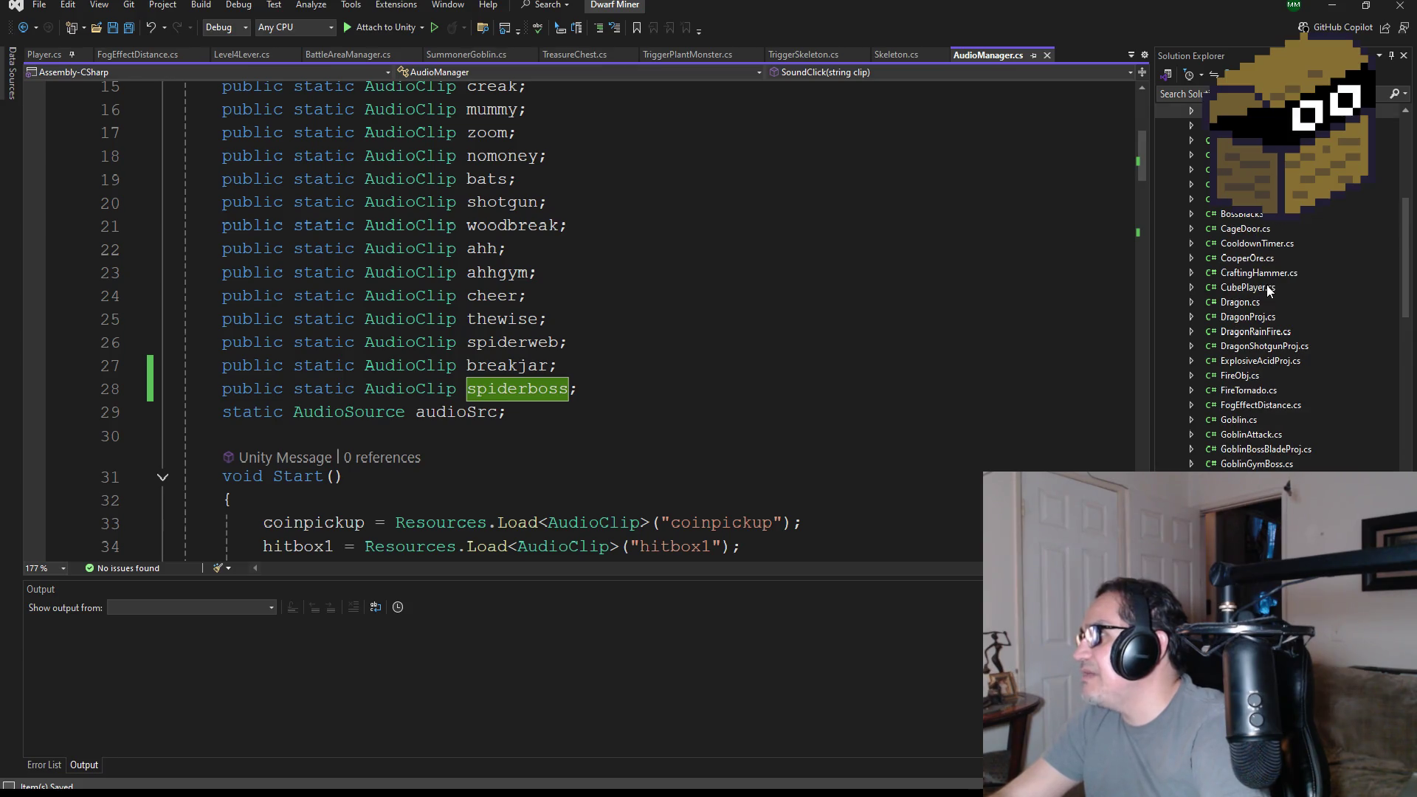
double_click(1257, 216)
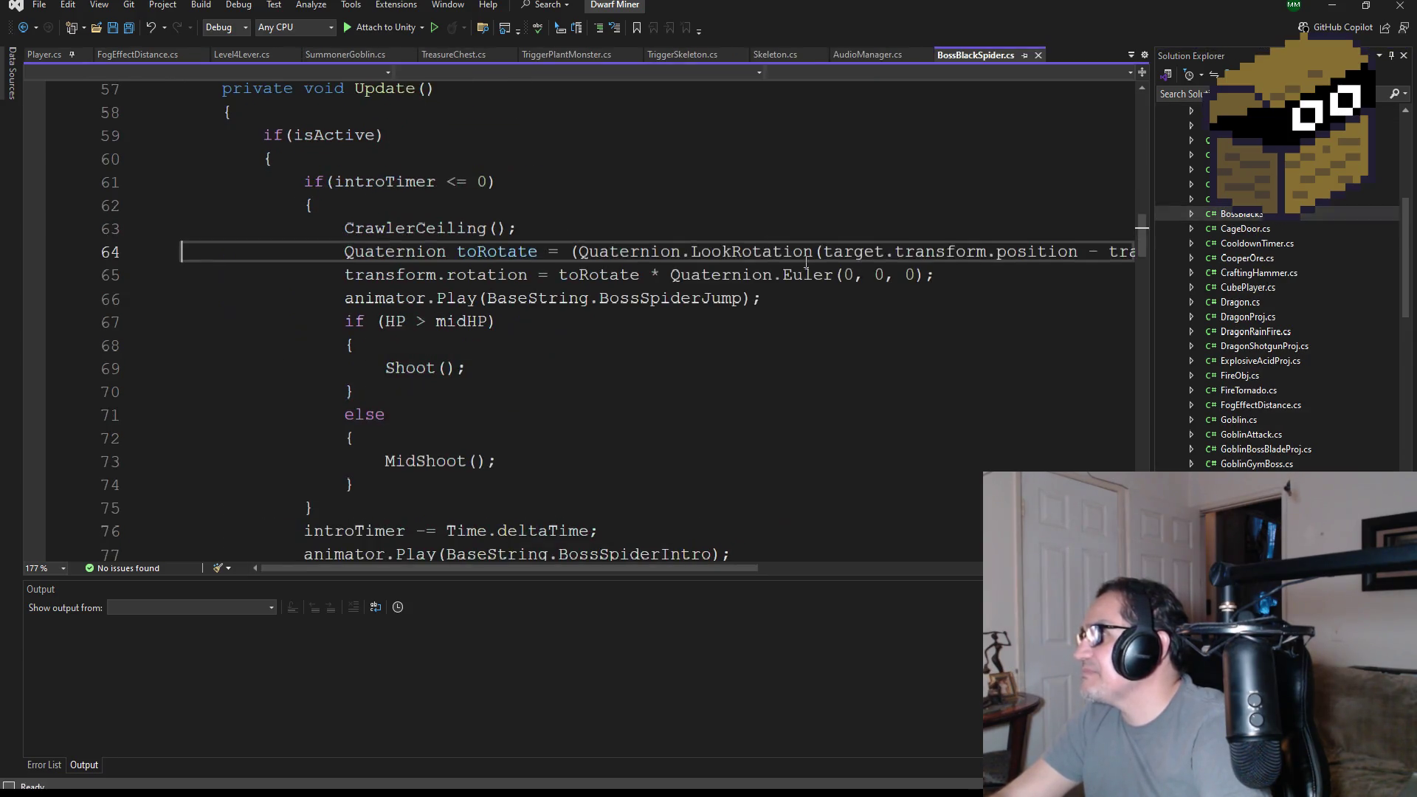
scroll(622, 359, "up", 3)
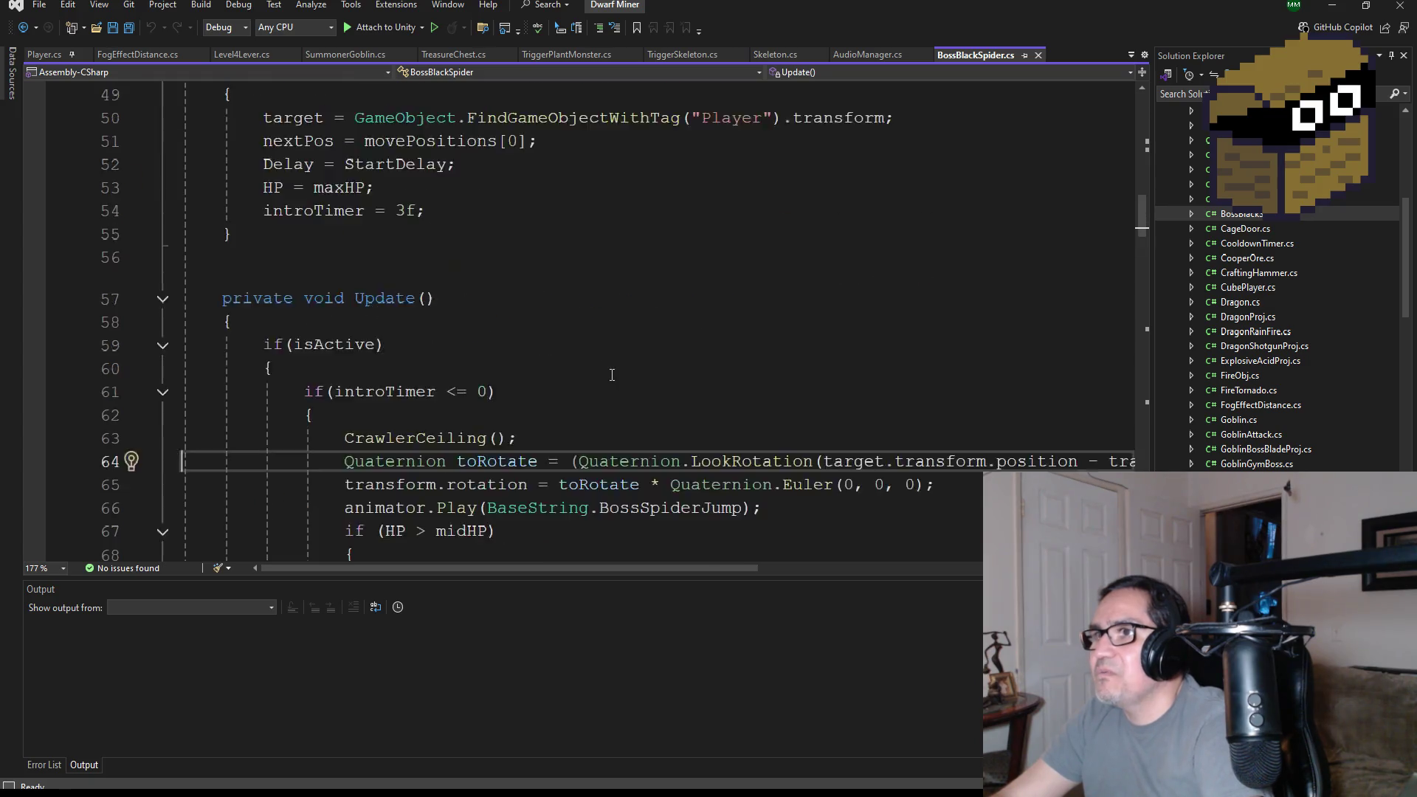
scroll(653, 406, "down", 3)
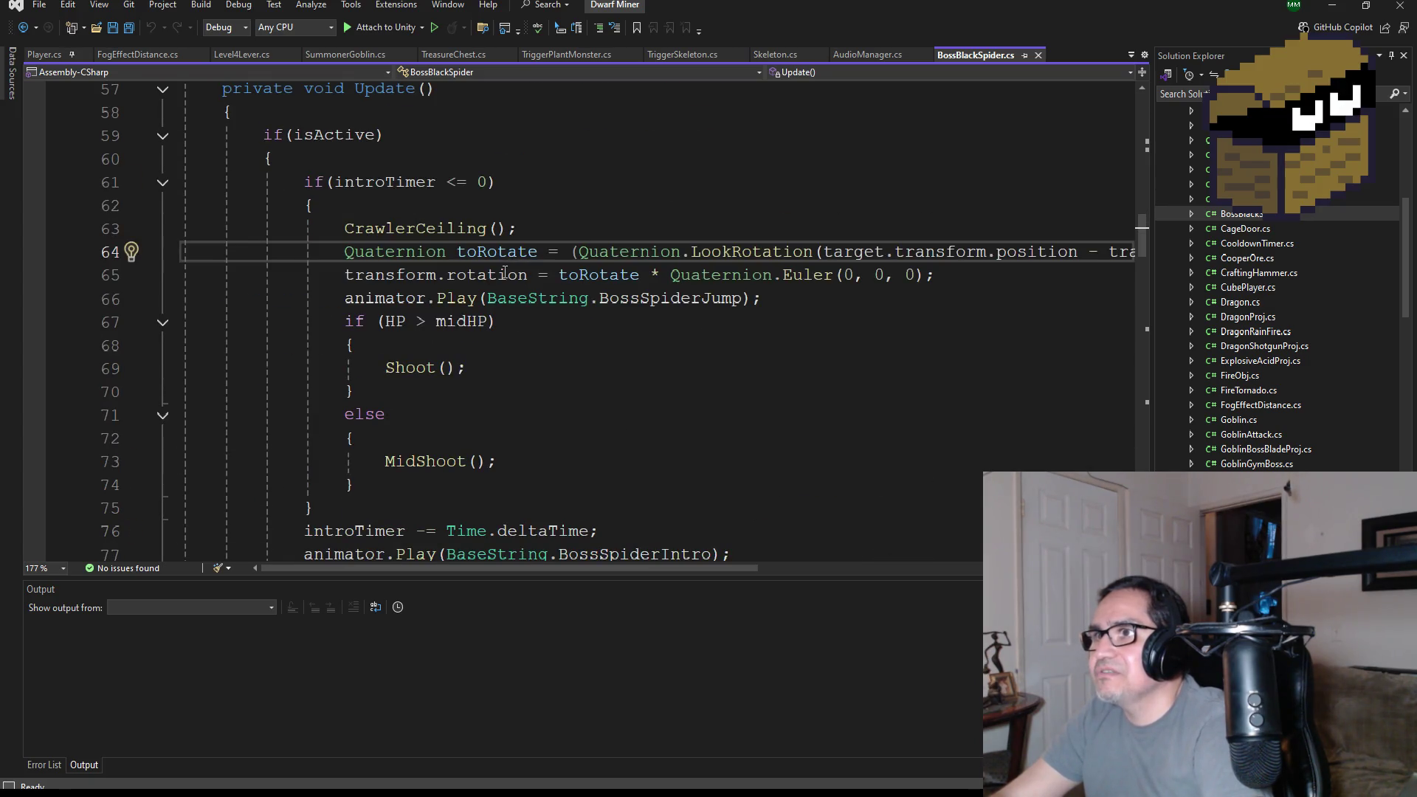
scroll(506, 267, "down", 2)
left_click(795, 424)
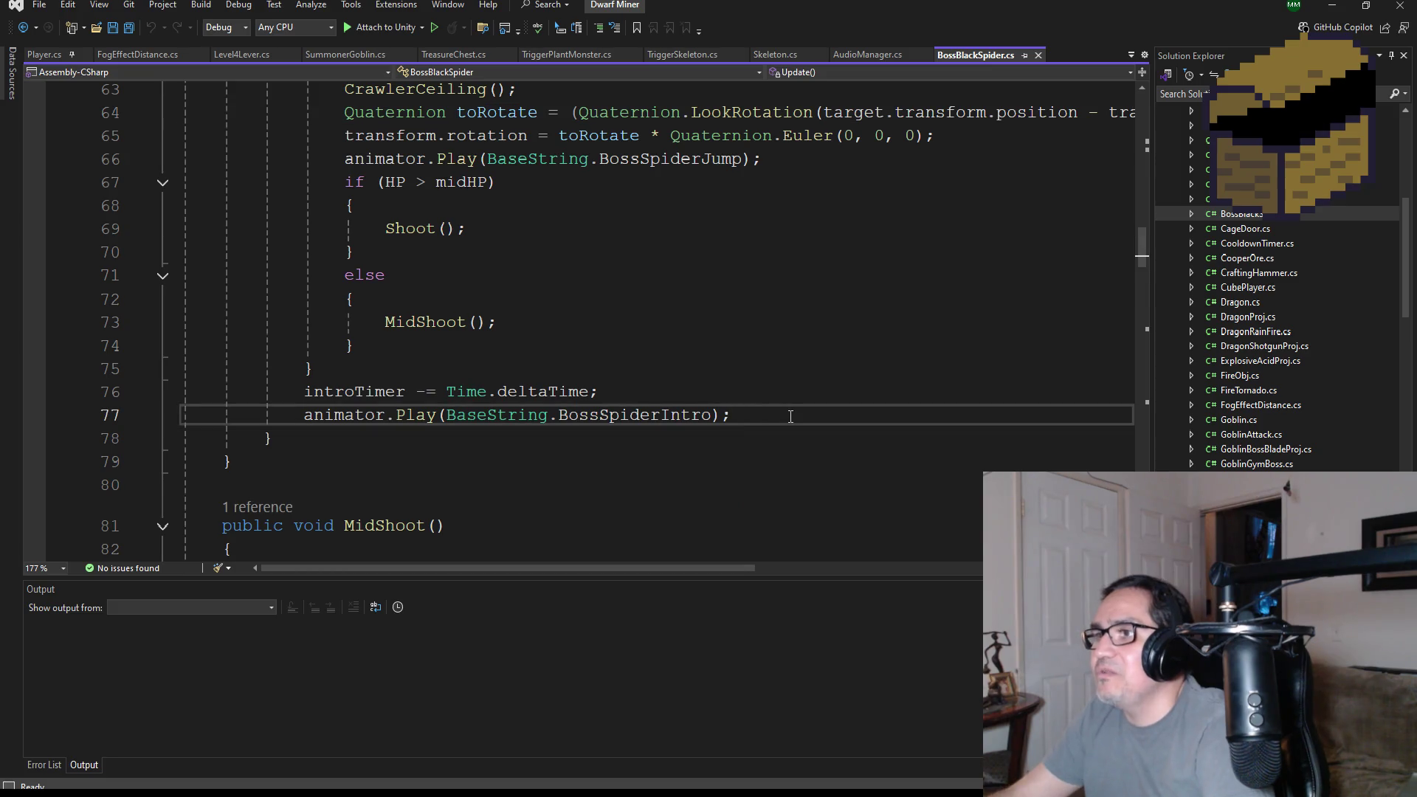
key("Return")
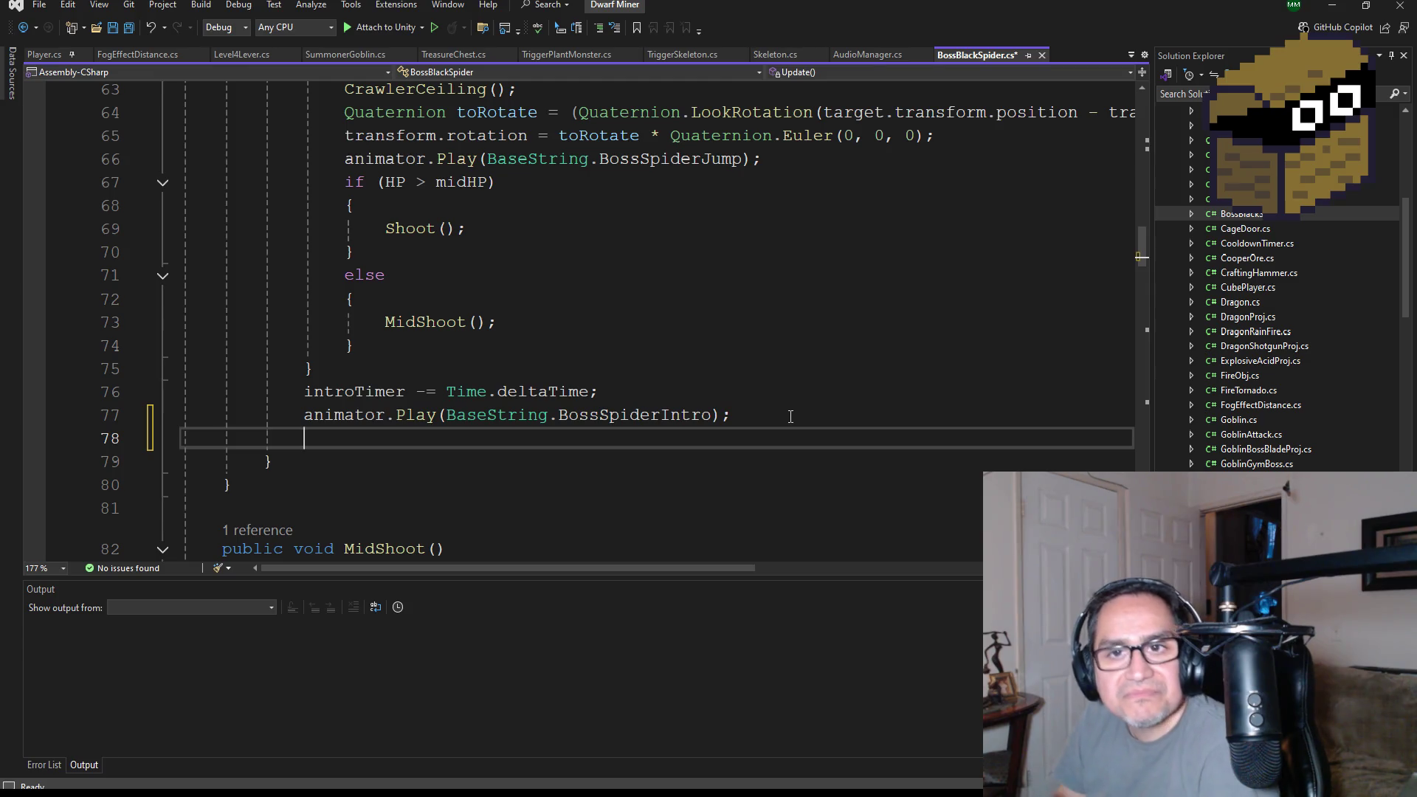
- Place the caret at the end of the up field declaration
scroll(791, 417, "up", 17)
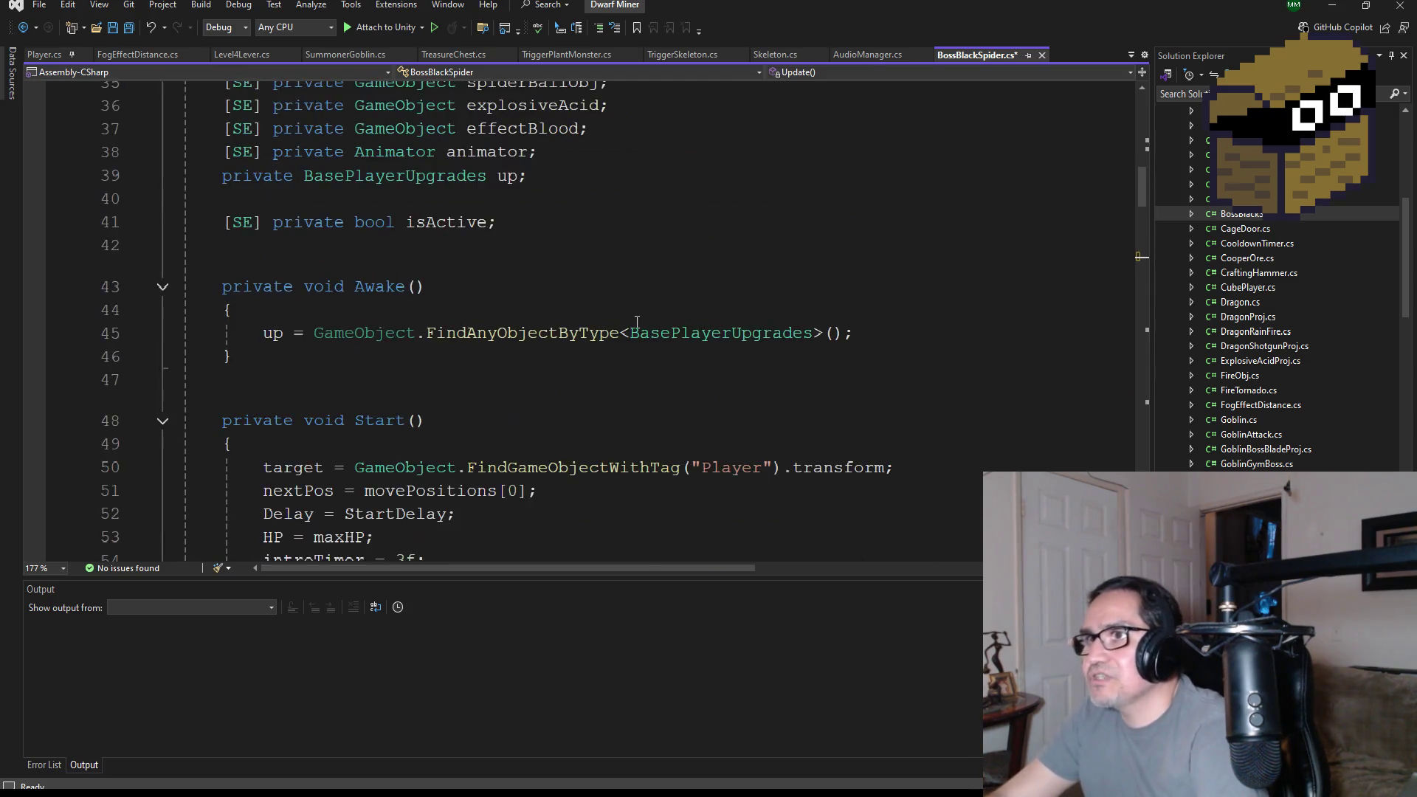
scroll(633, 376, "down", 5)
scroll(559, 404, "up", 2)
scroll(561, 402, "down", 2)
left_click(575, 391)
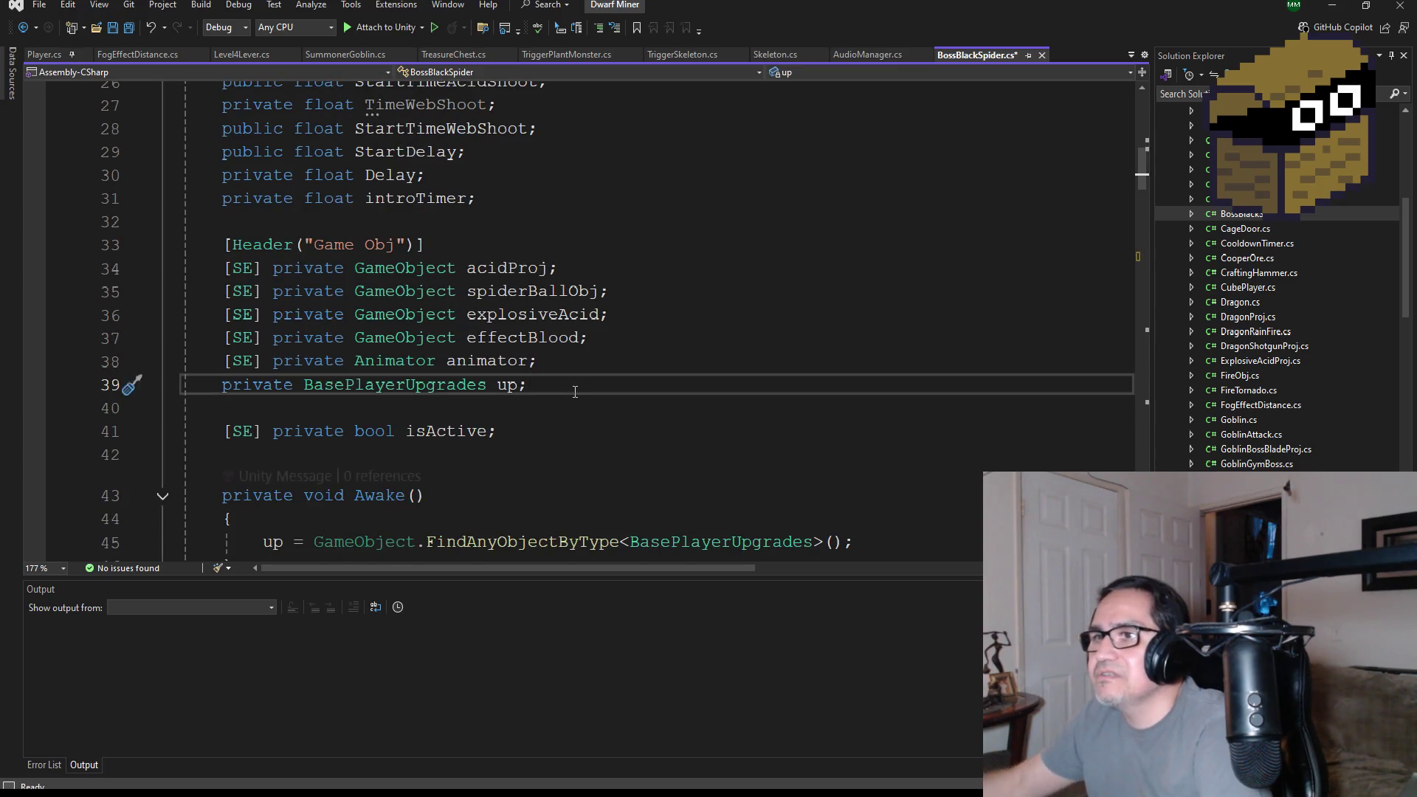
- Declare public AudioSource roarSfx; on a new line below the up field
key("Return")
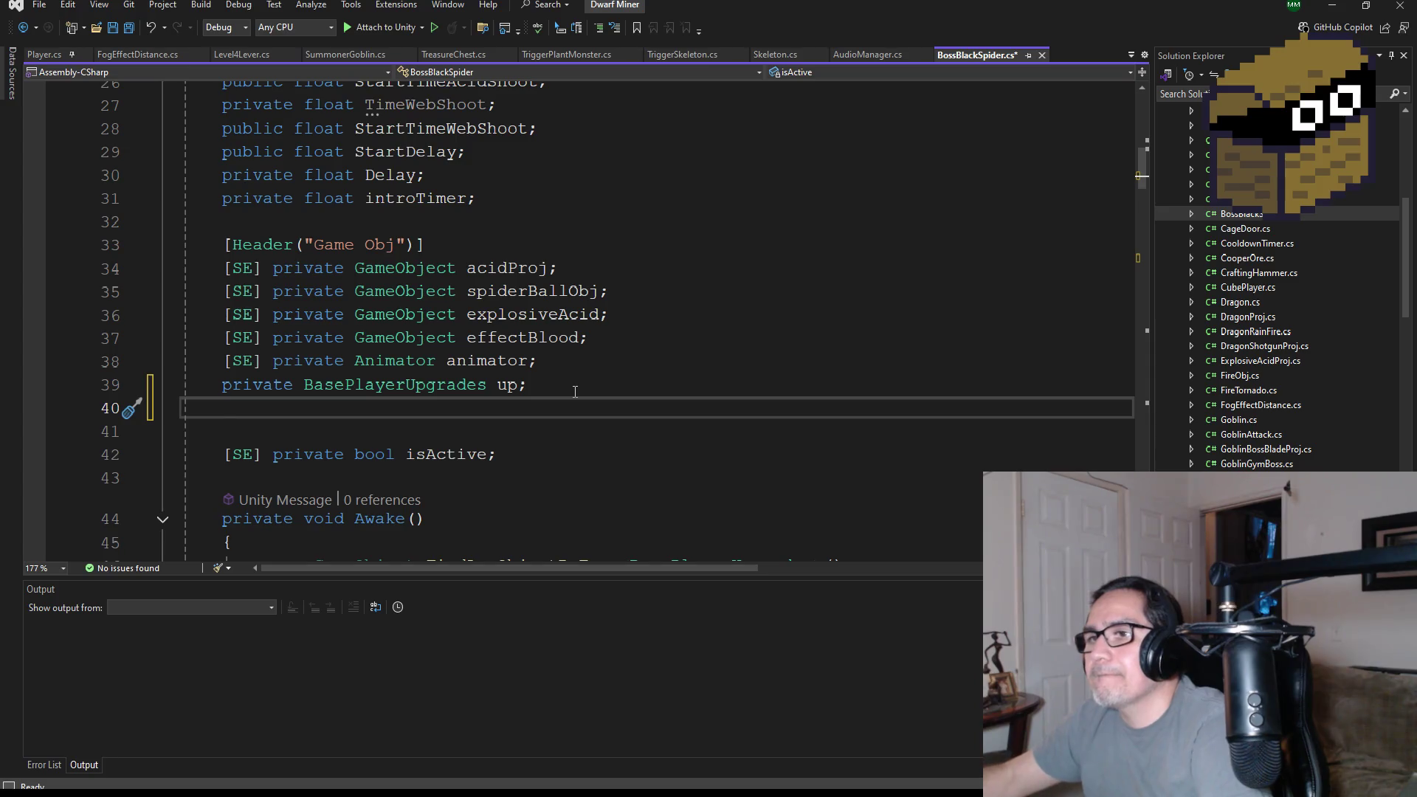
type("public ")
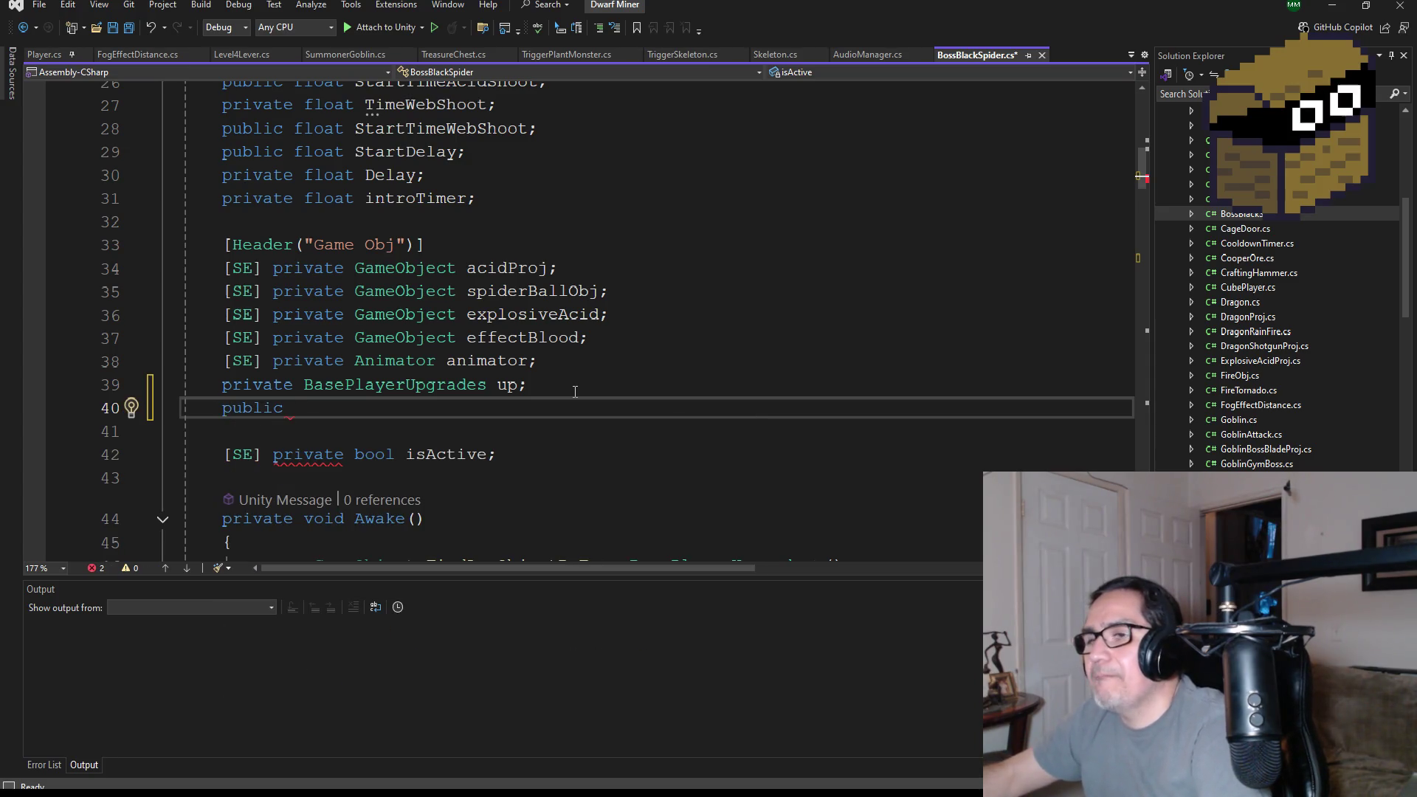
type("audioslou")
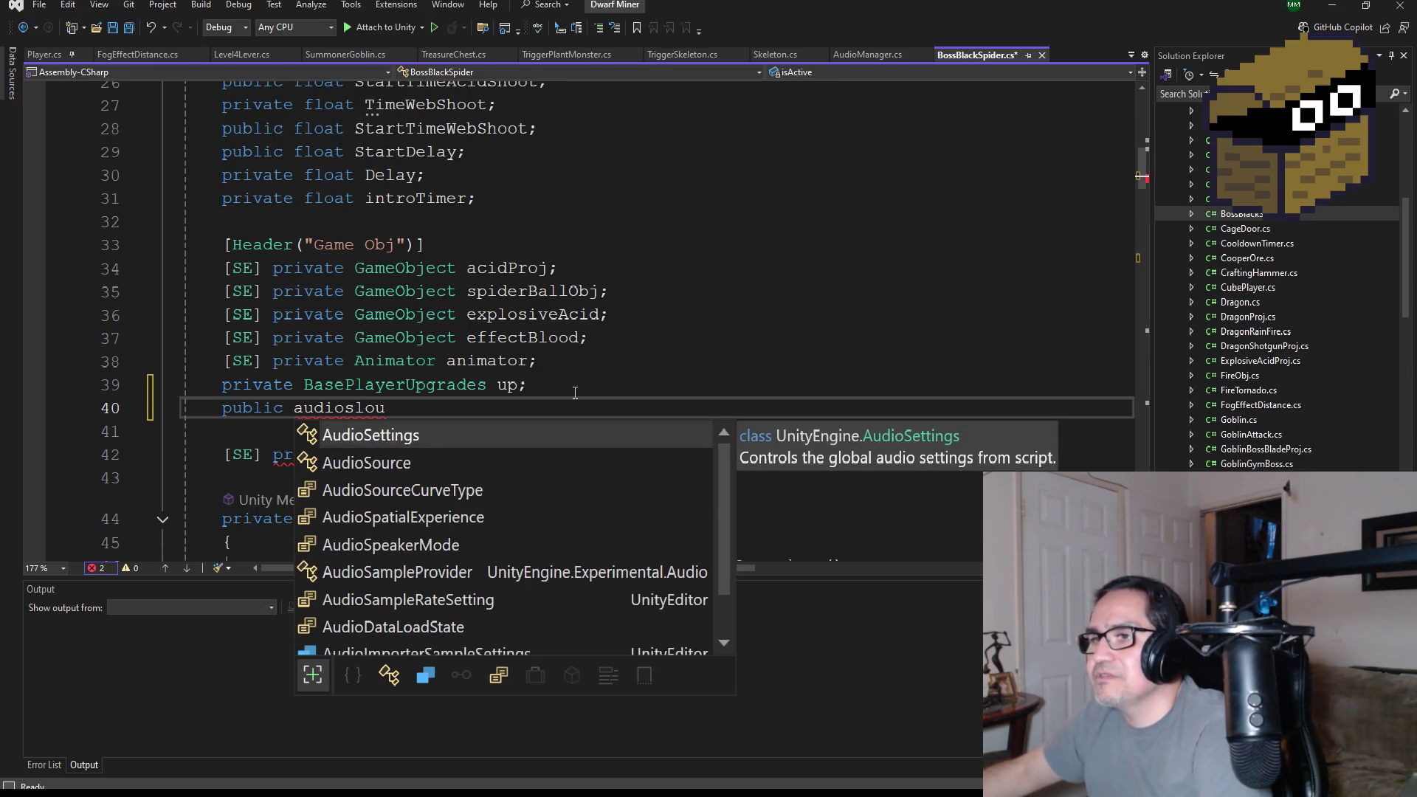
key("Tab")
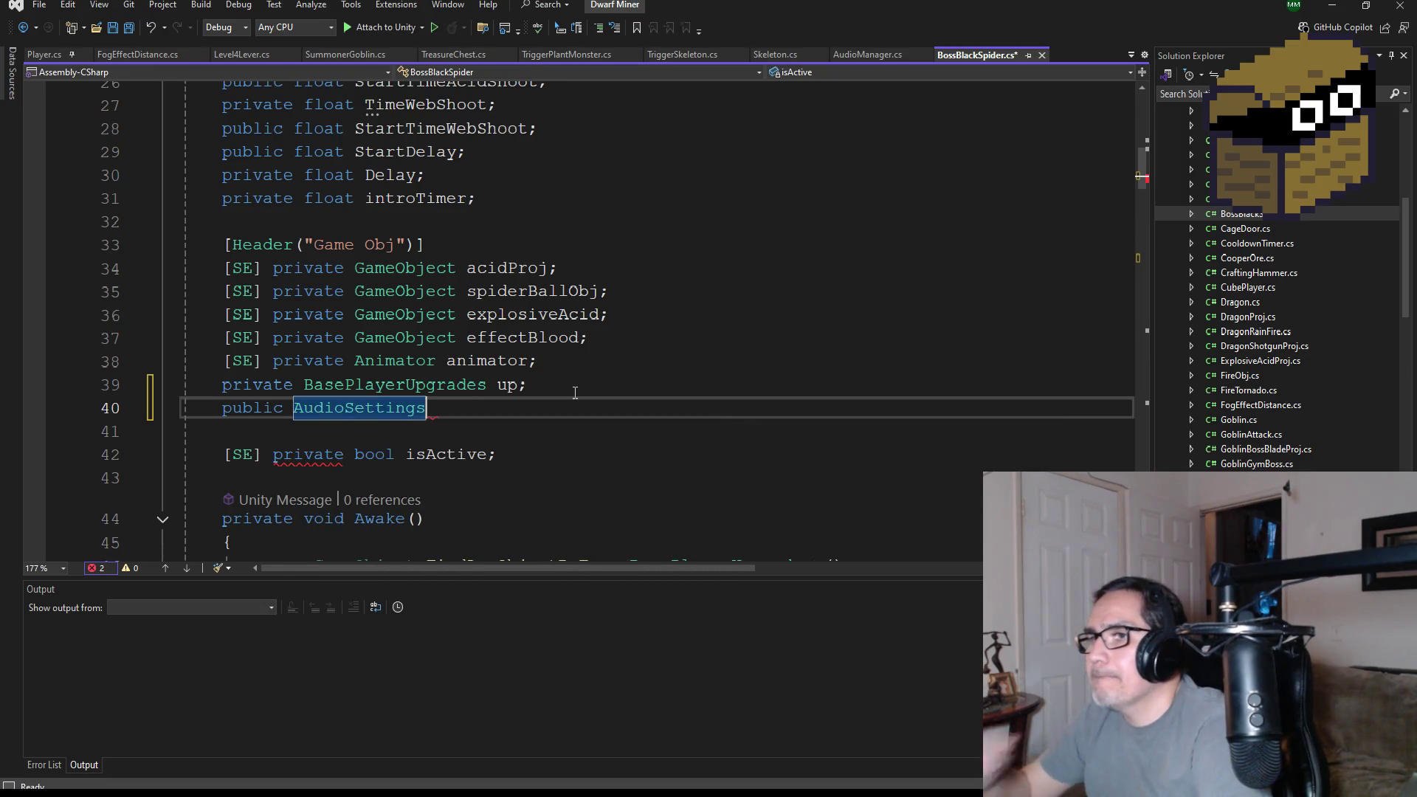
key("BackSpace")
key("BackSpace")
key("BackSpace")
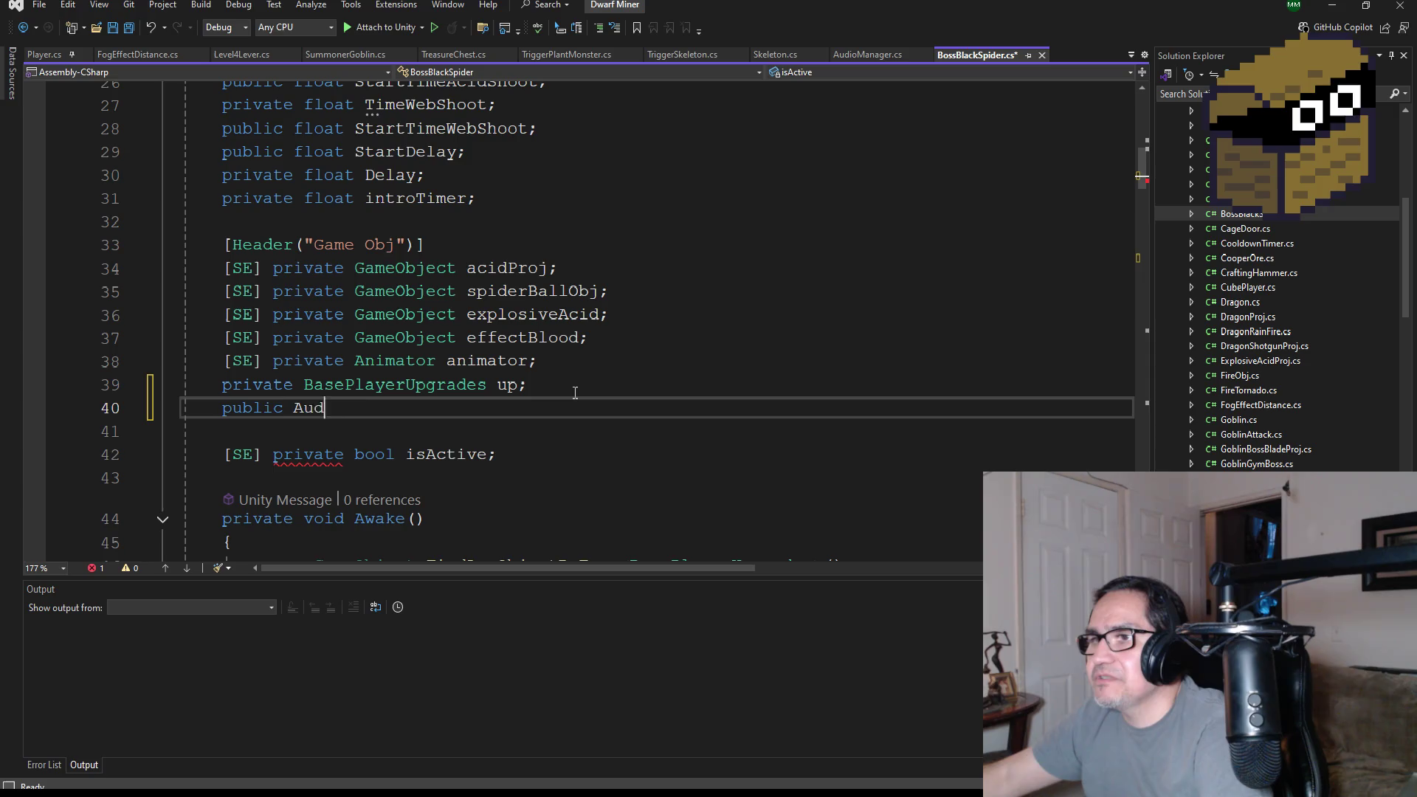
type("udioSo")
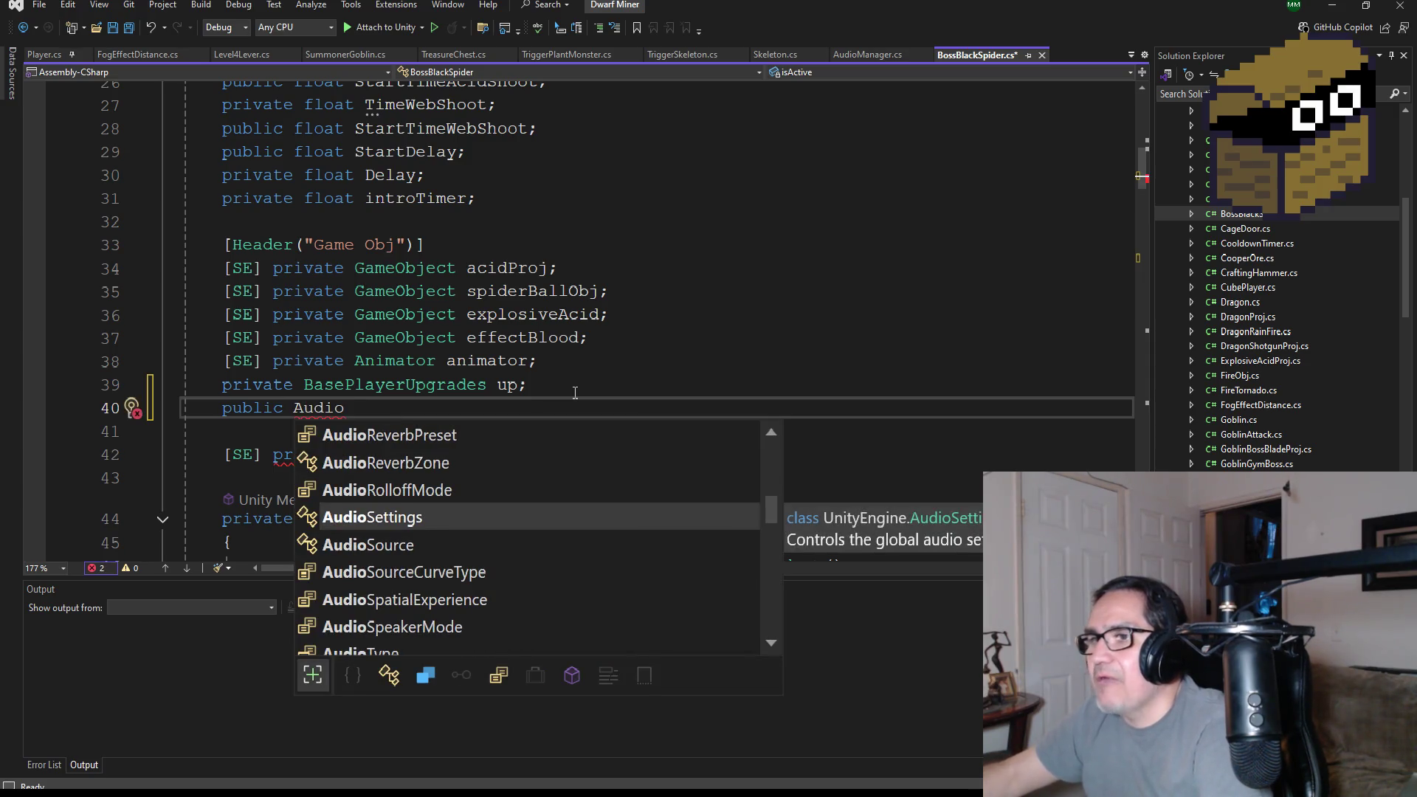
key("Tab")
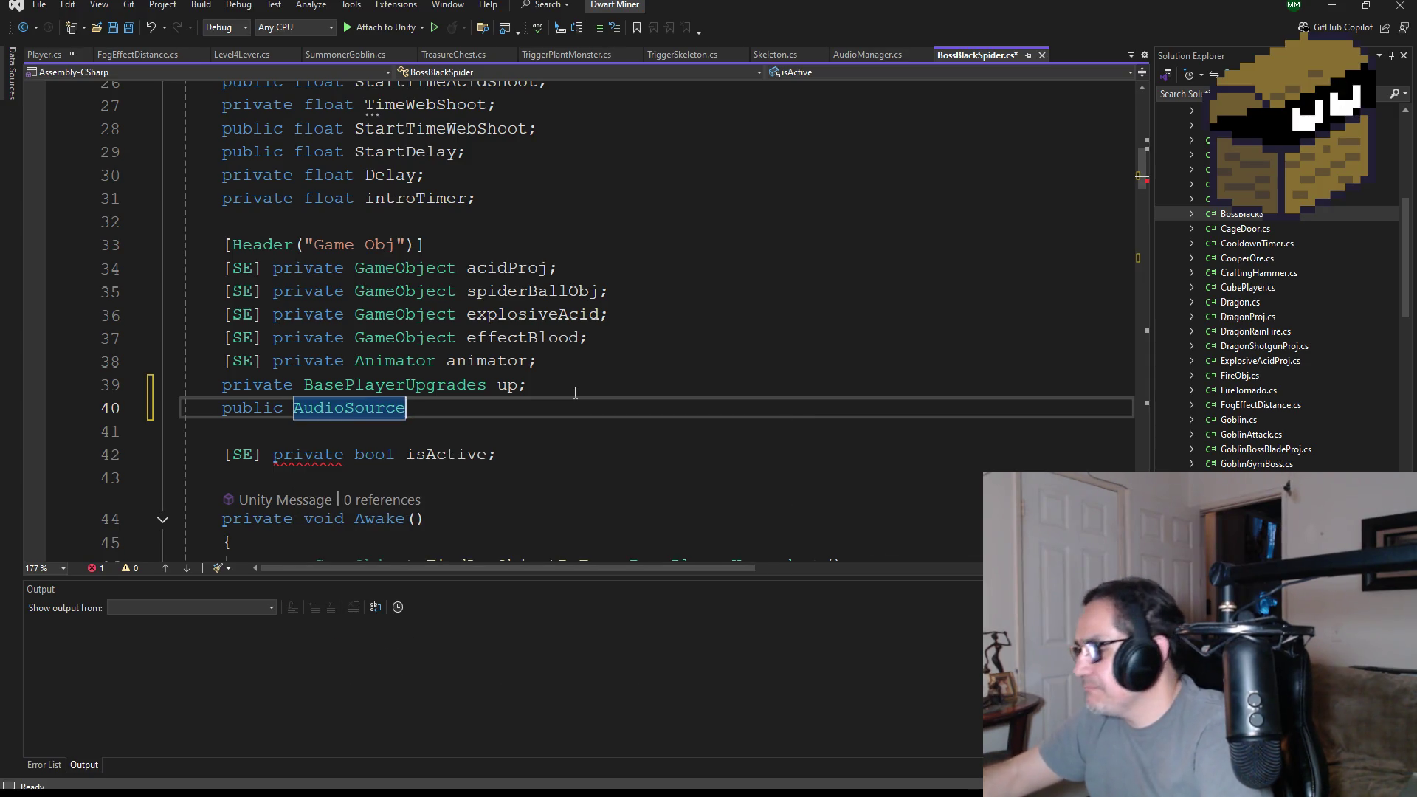
type("s")
key("BackSpace")
type("roar")
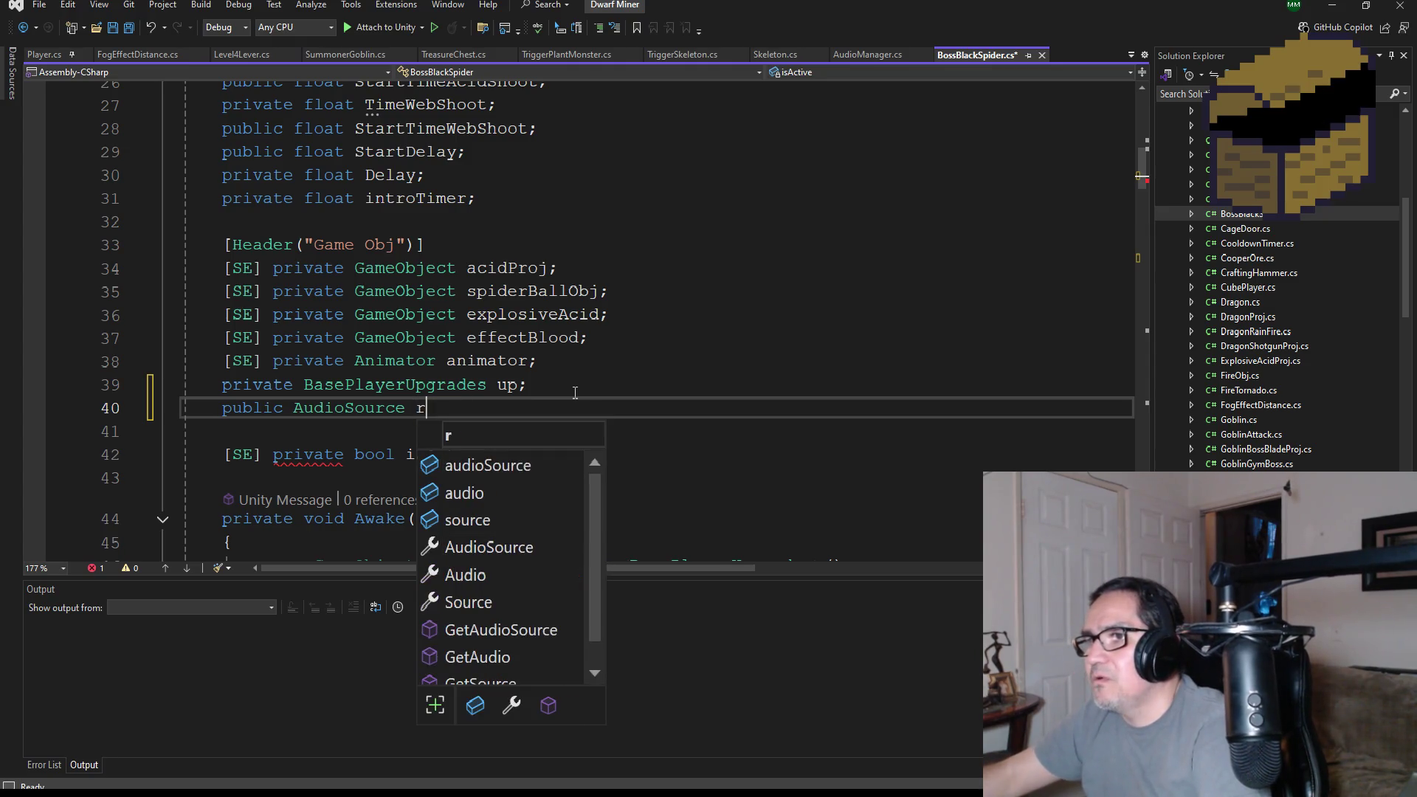
key("BackSpace")
key("BackSpace")
type("roaf")
key("BackSpace")
type("rSfx")
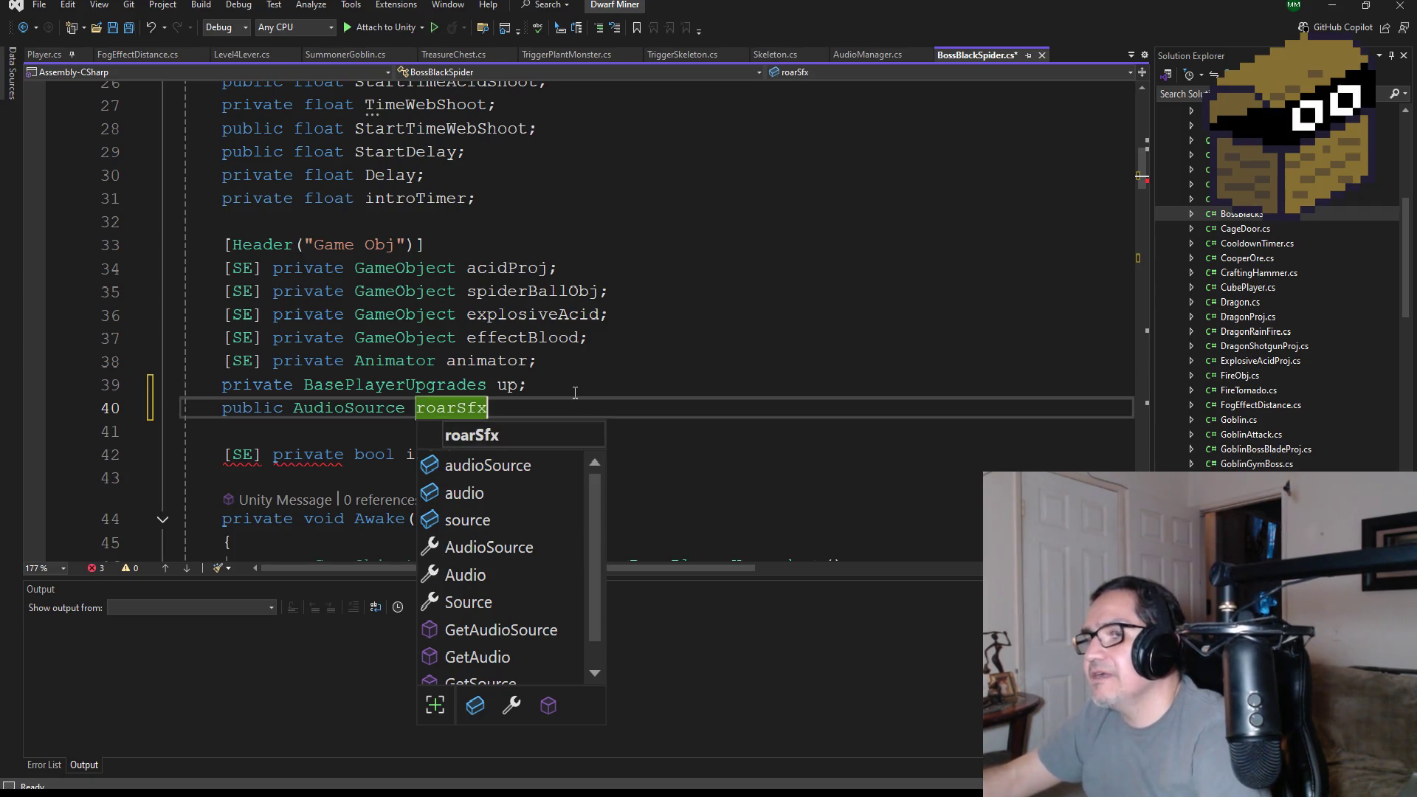
type(";")
- Save the script and start an if(!roarSfx condition after the BossSpiderIntro line
left_click(127, 29)
scroll(640, 367, "down", 11)
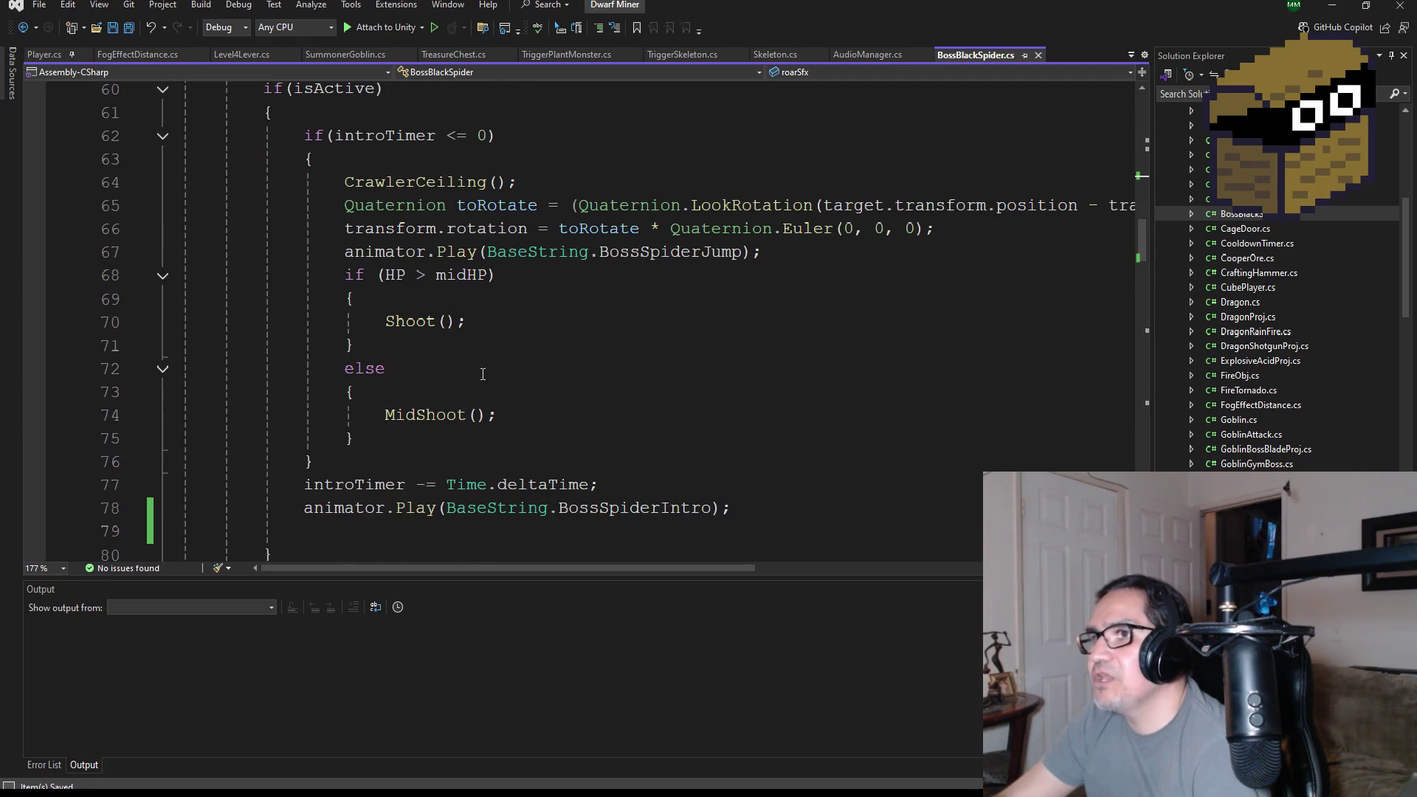
scroll(443, 340, "down", 3)
left_click(421, 326)
type("if(")
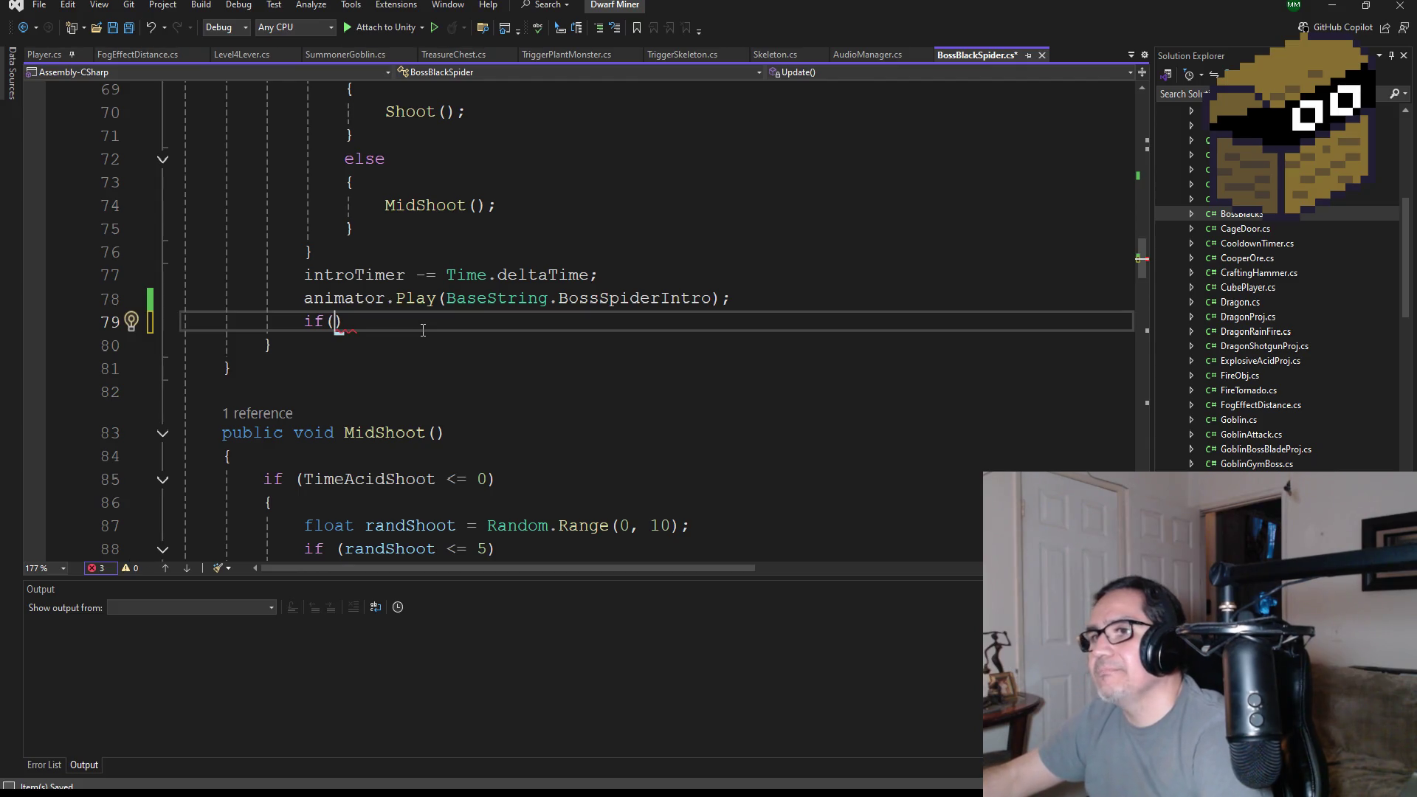
type("ro")
key("Tab")
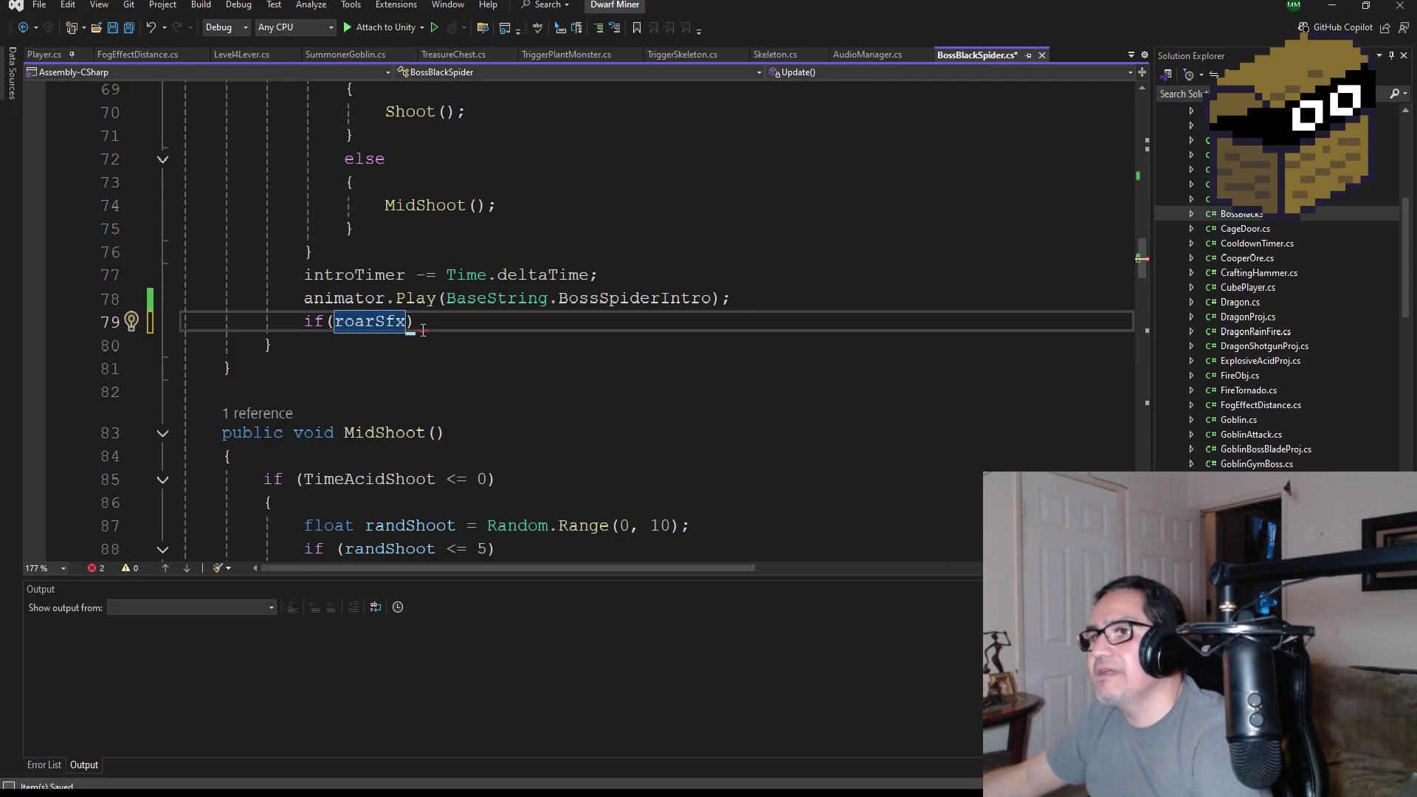
key("ctrl+Left")
type("!")
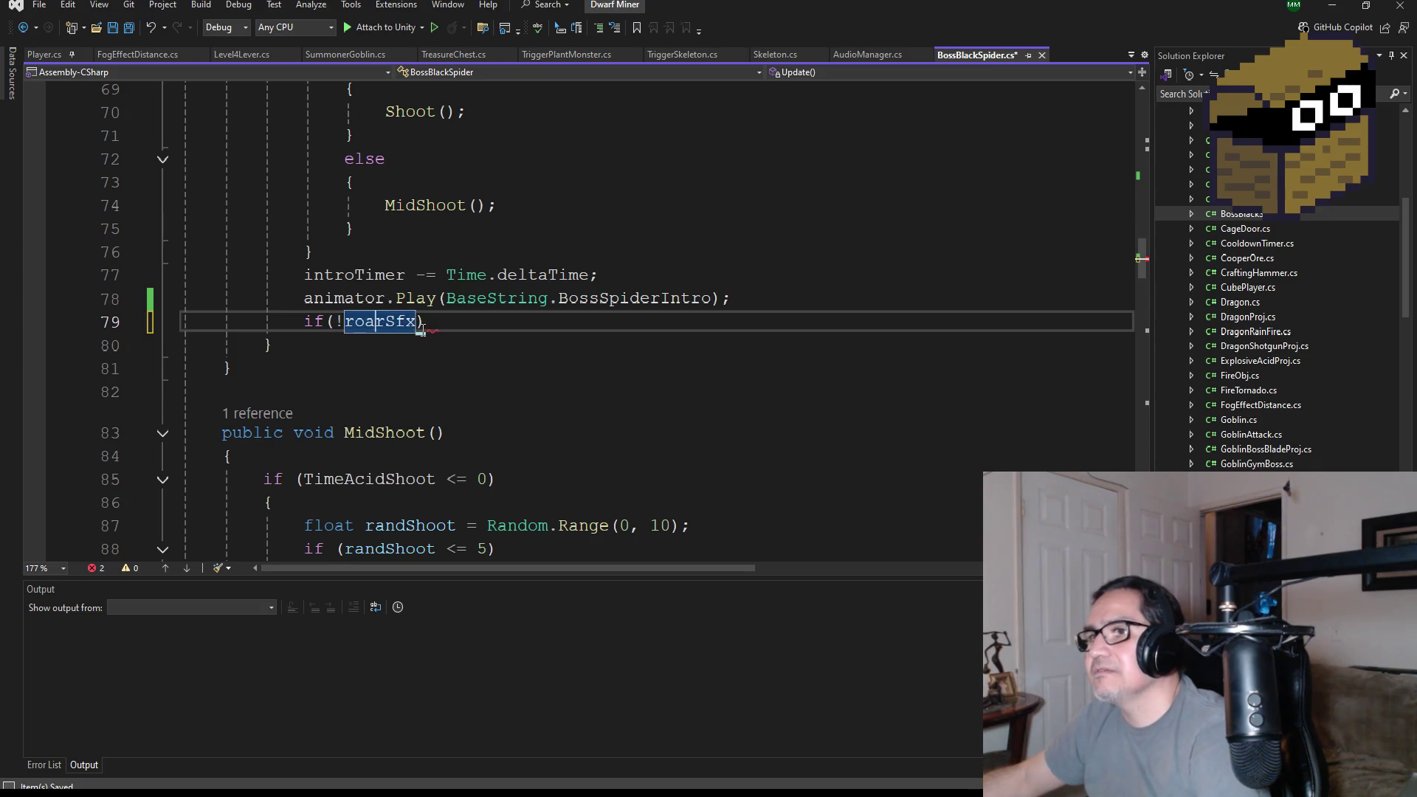
- Complete the condition as if(!roarSfx.Play()) with an empty brace block and save all
left_click(420, 325)
type(".")
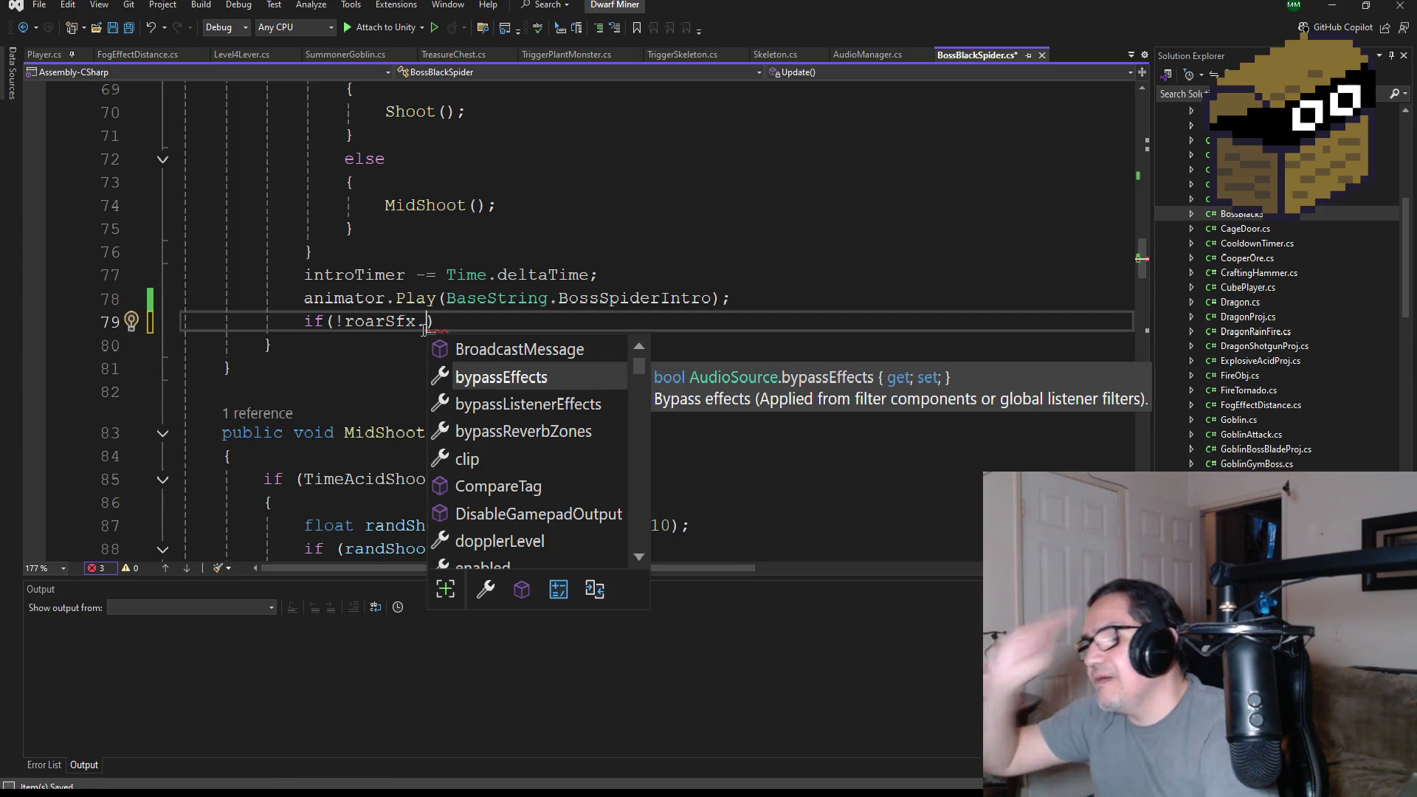
type("Play")
key("Escape")
type(")")
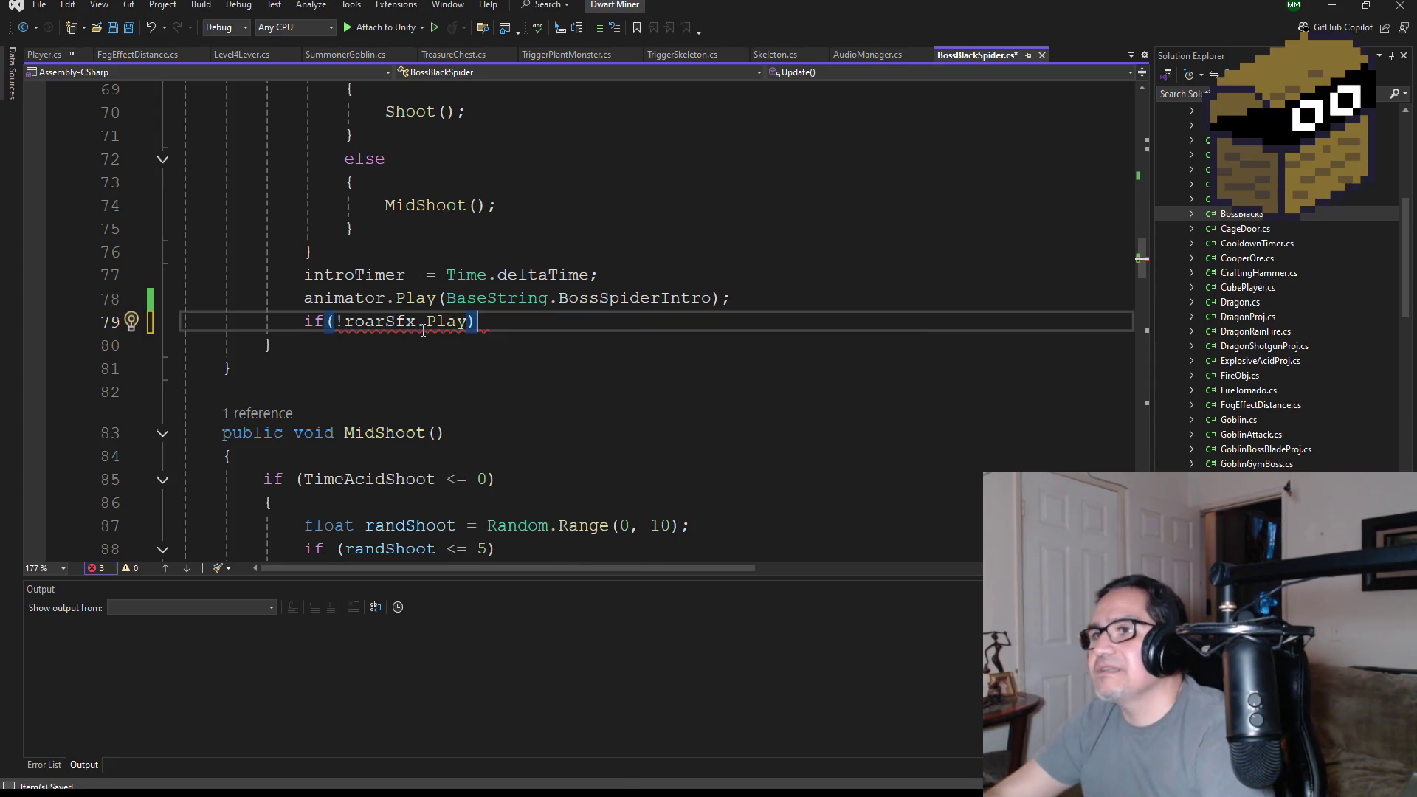
key("Left")
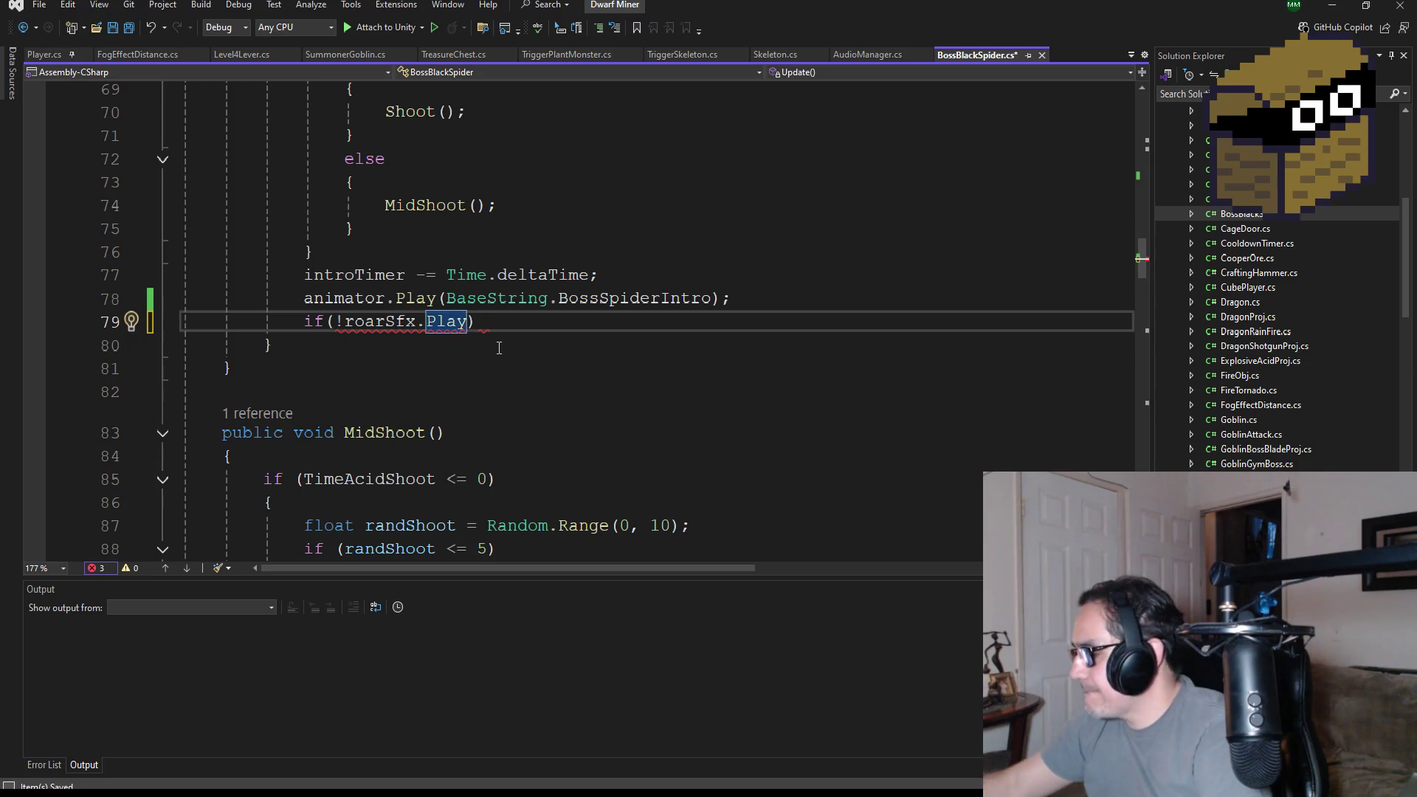
type("(")
key("Down")
key("Down")
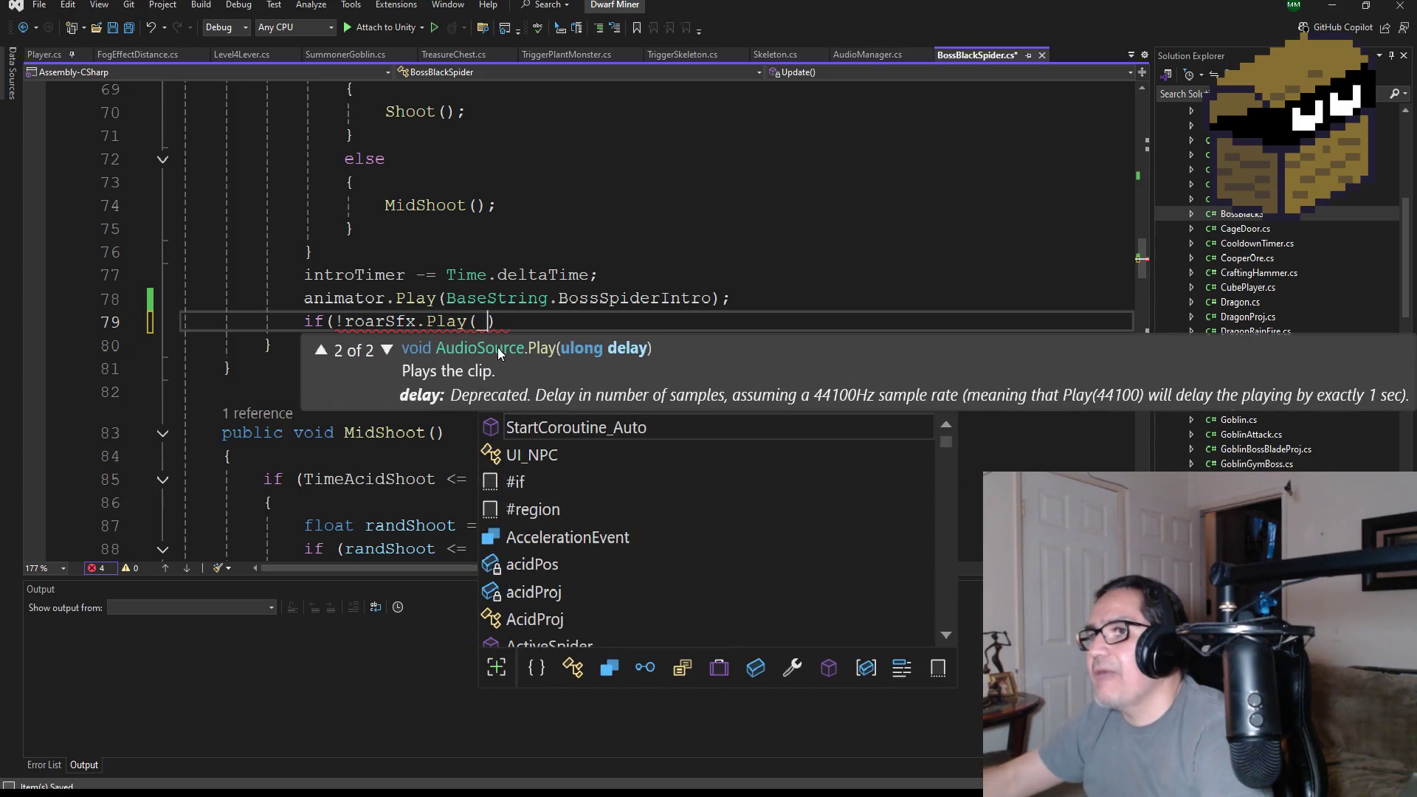
type(")")
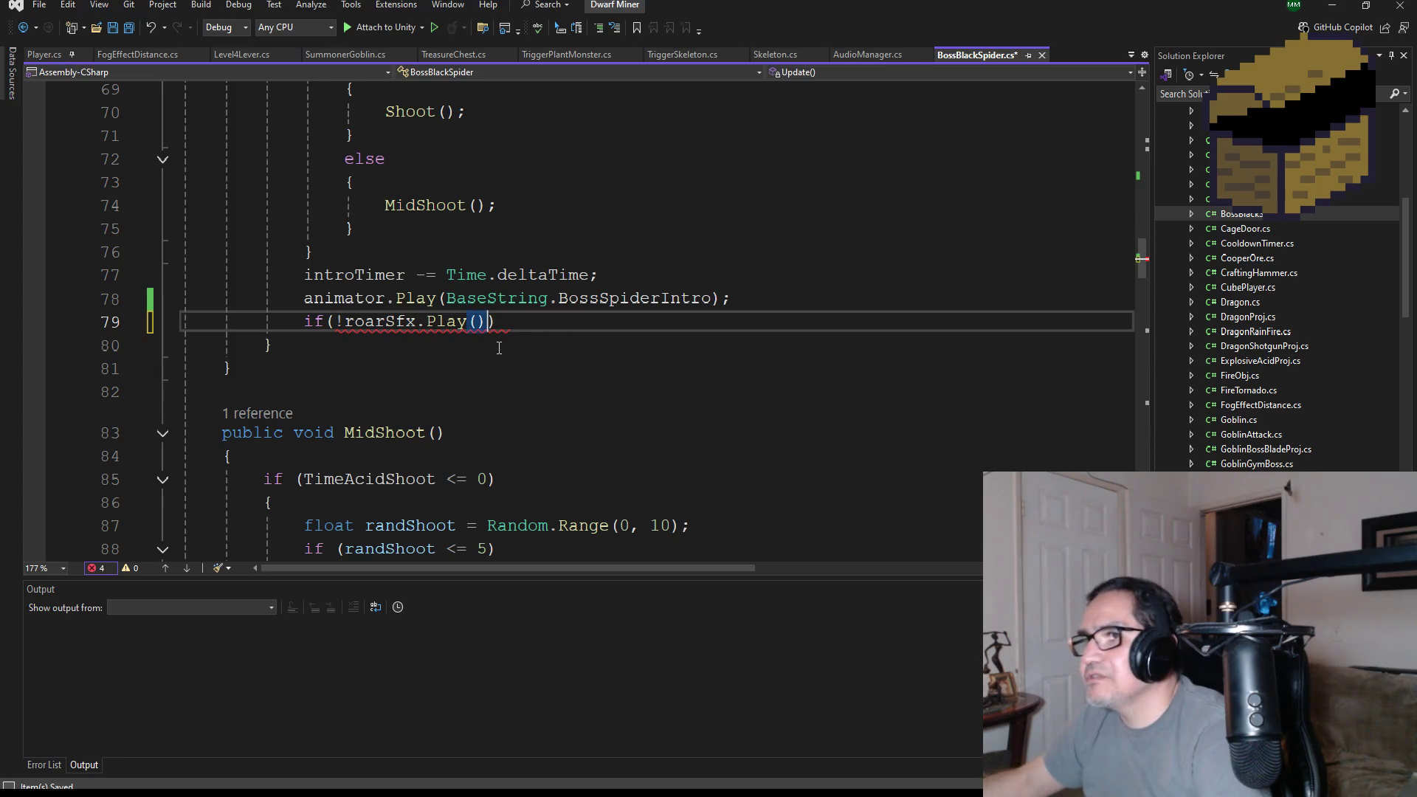
key("Return")
type("{")
key("Return")
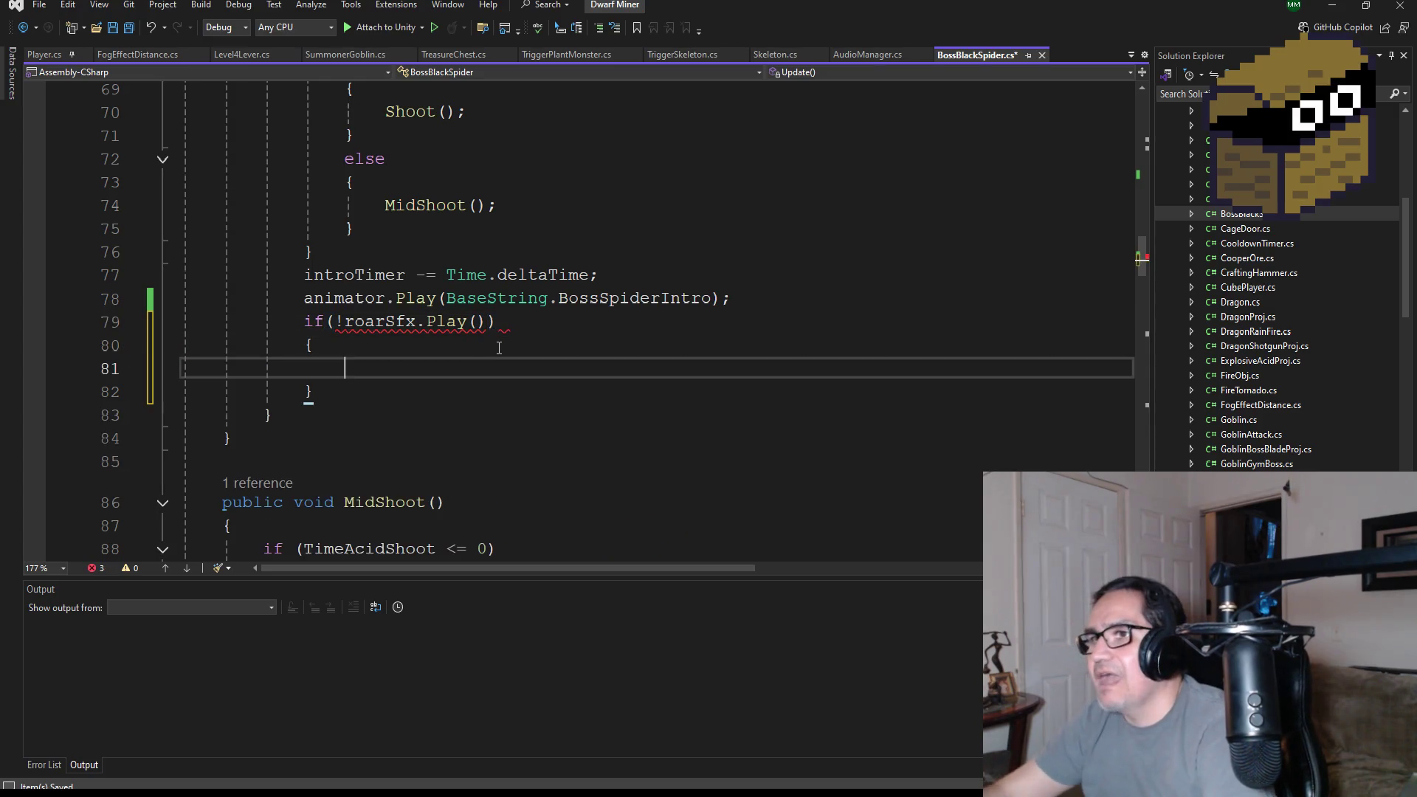
left_click(128, 30)
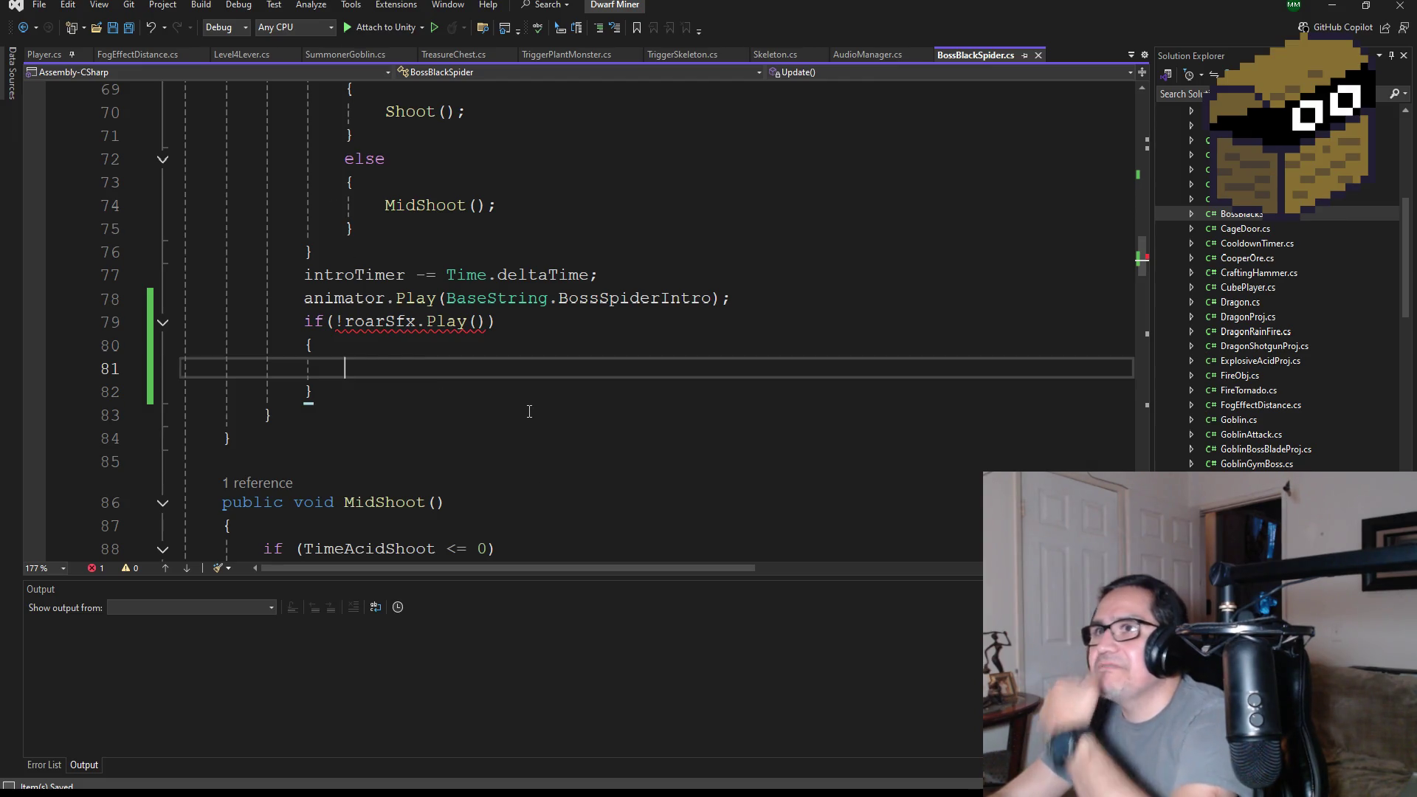
left_click(353, 56)
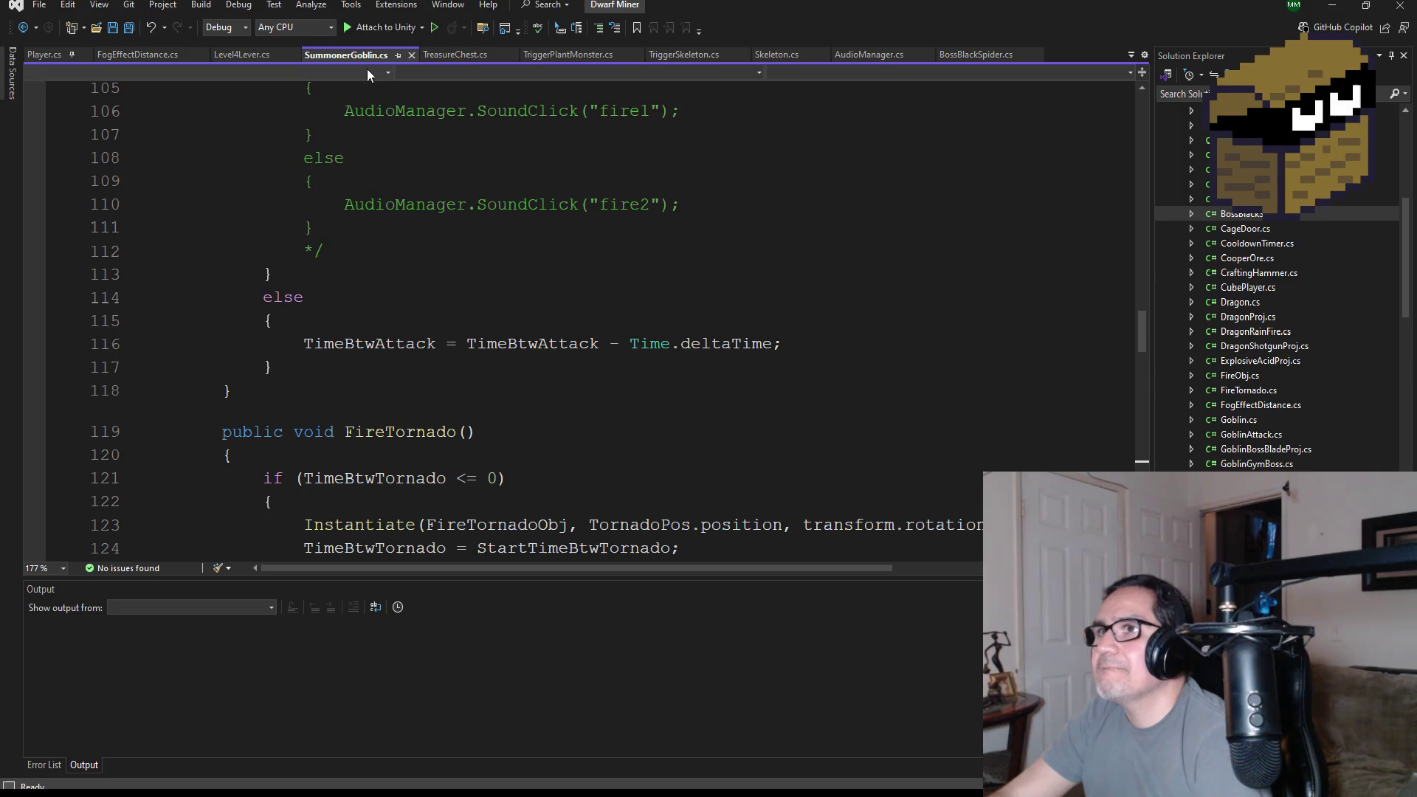
- Open Goblin.cs to the intro-timer code that plays goblinHey only when !goblinHey.isPlaying
scroll(498, 358, "up", 3)
scroll(497, 358, "up", 3)
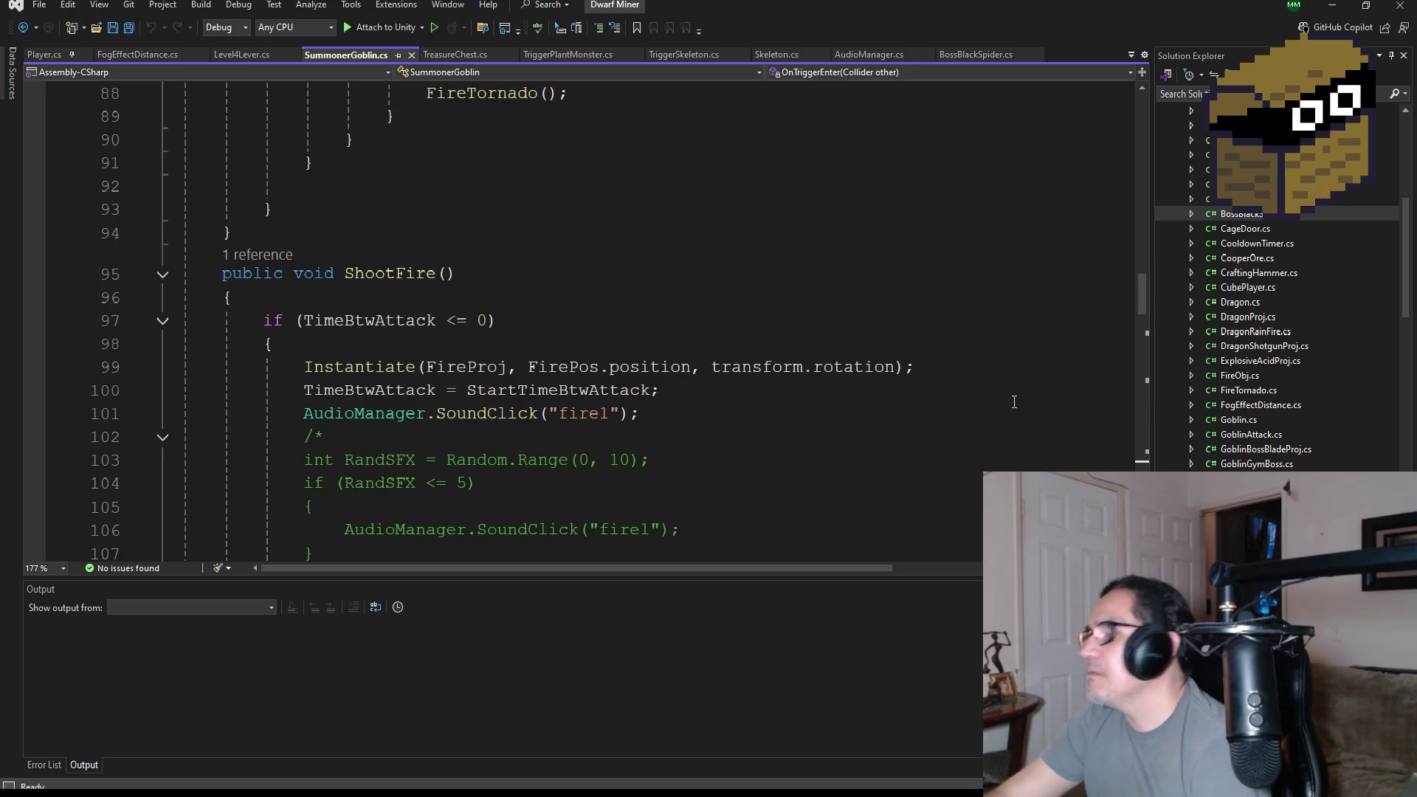
scroll(1260, 349, "down", 5)
scroll(1247, 296, "up", 2)
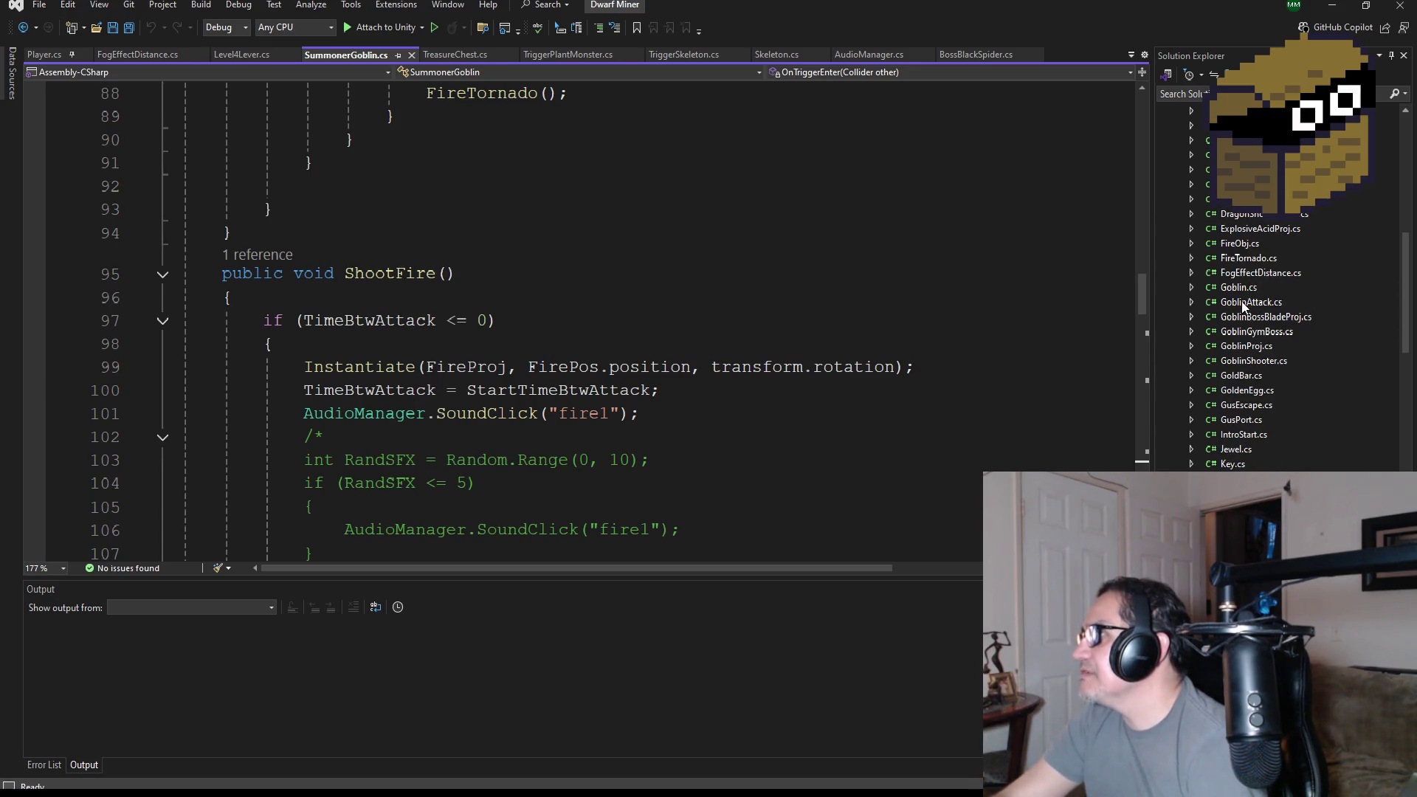
left_click(1239, 287)
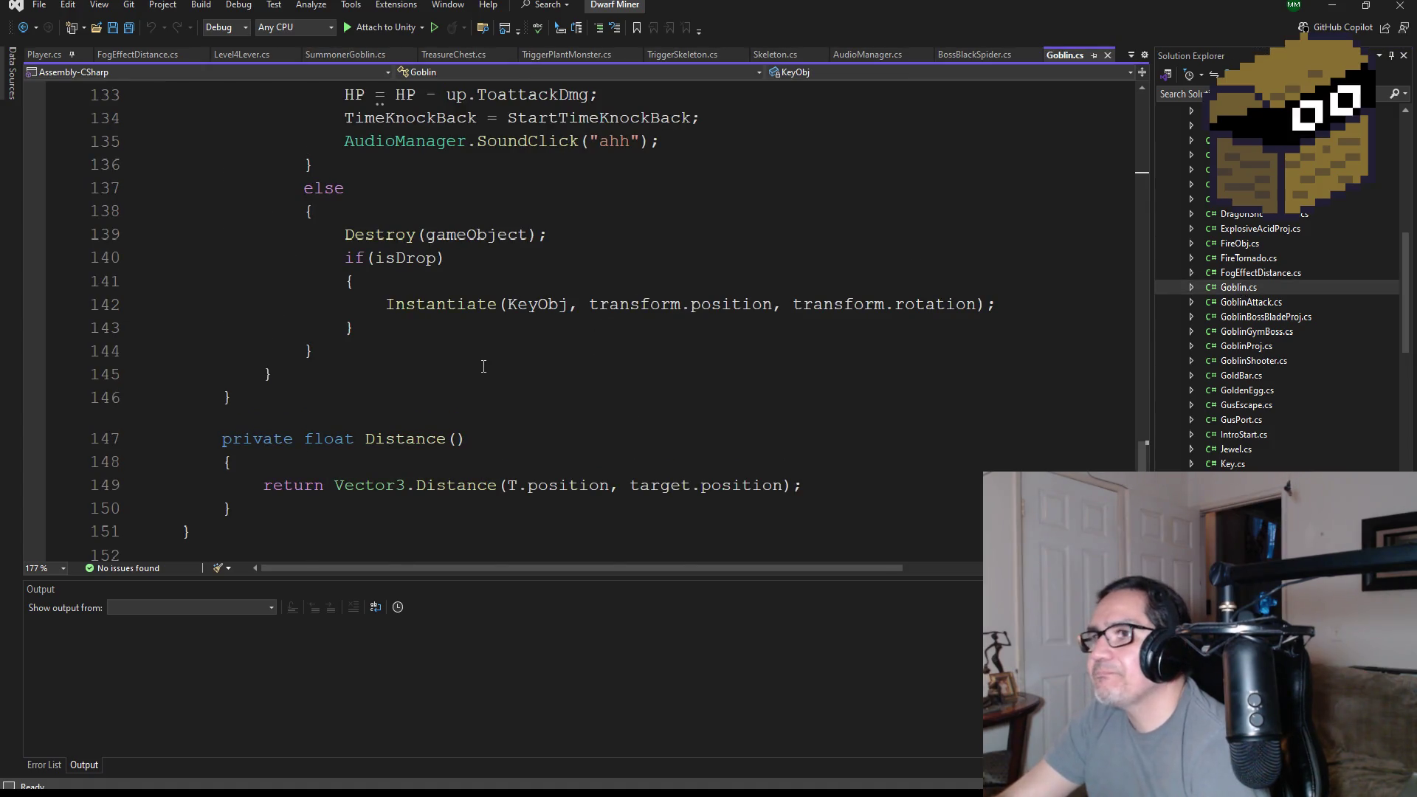
scroll(484, 367, "up", 4)
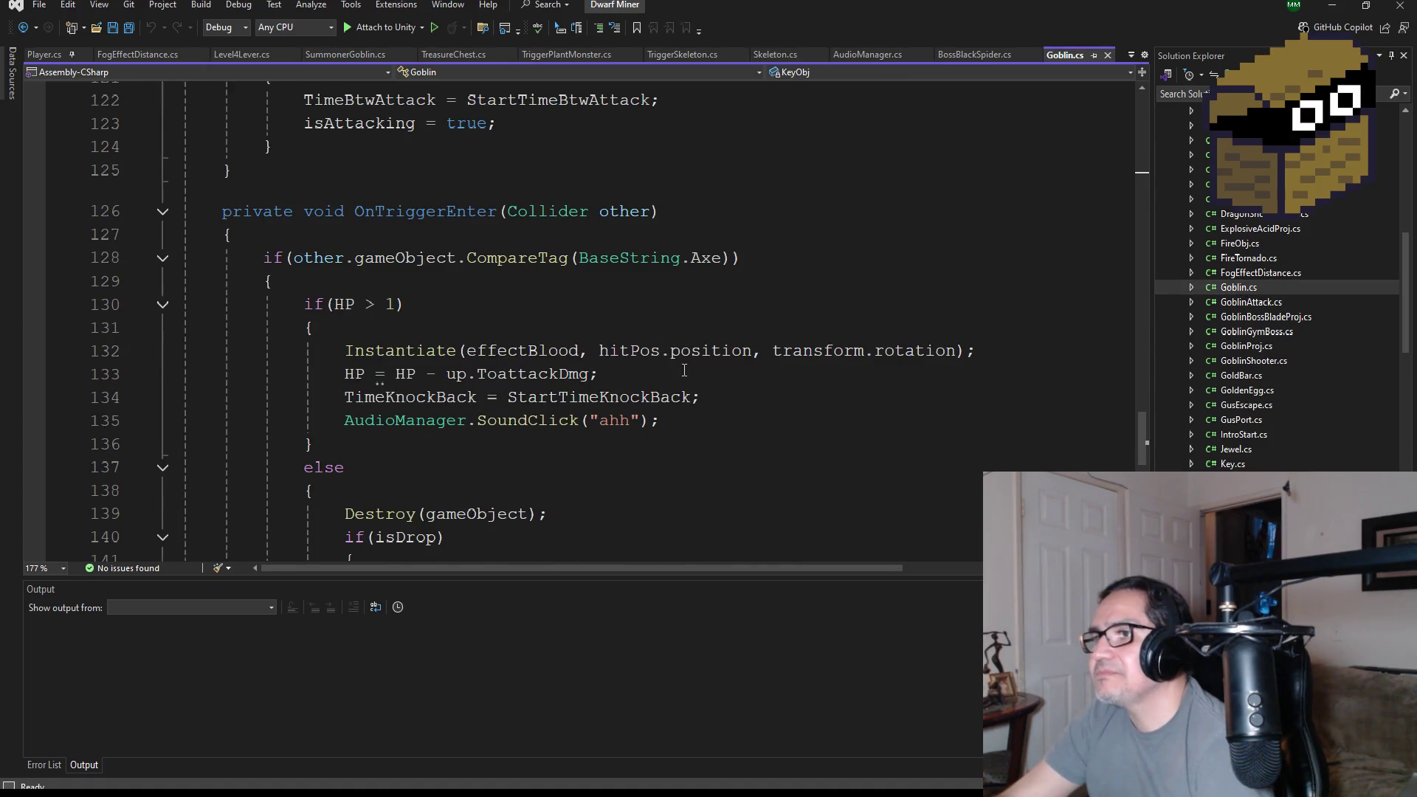
scroll(684, 371, "up", 12)
scroll(539, 347, "up", 9)
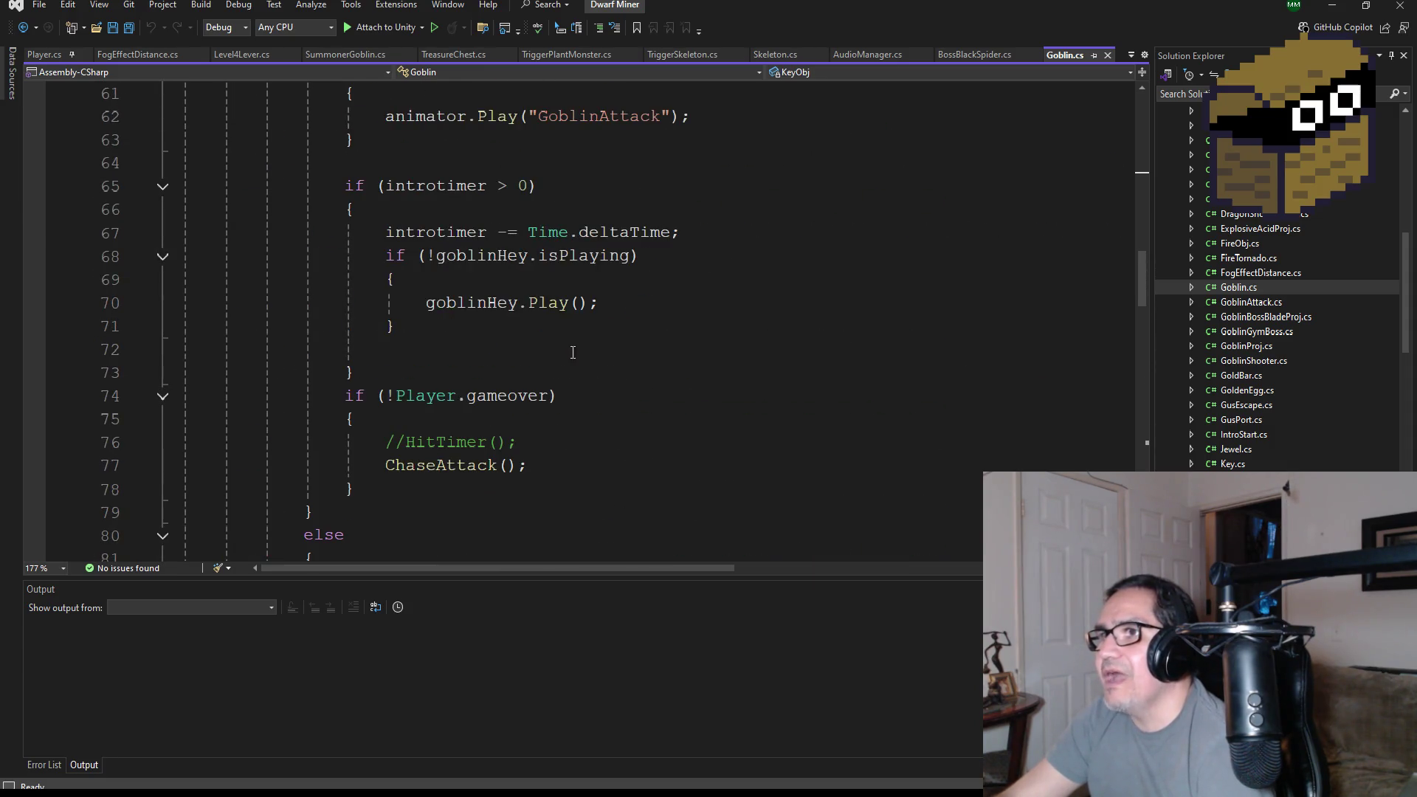
scroll(575, 369, "up", 5)
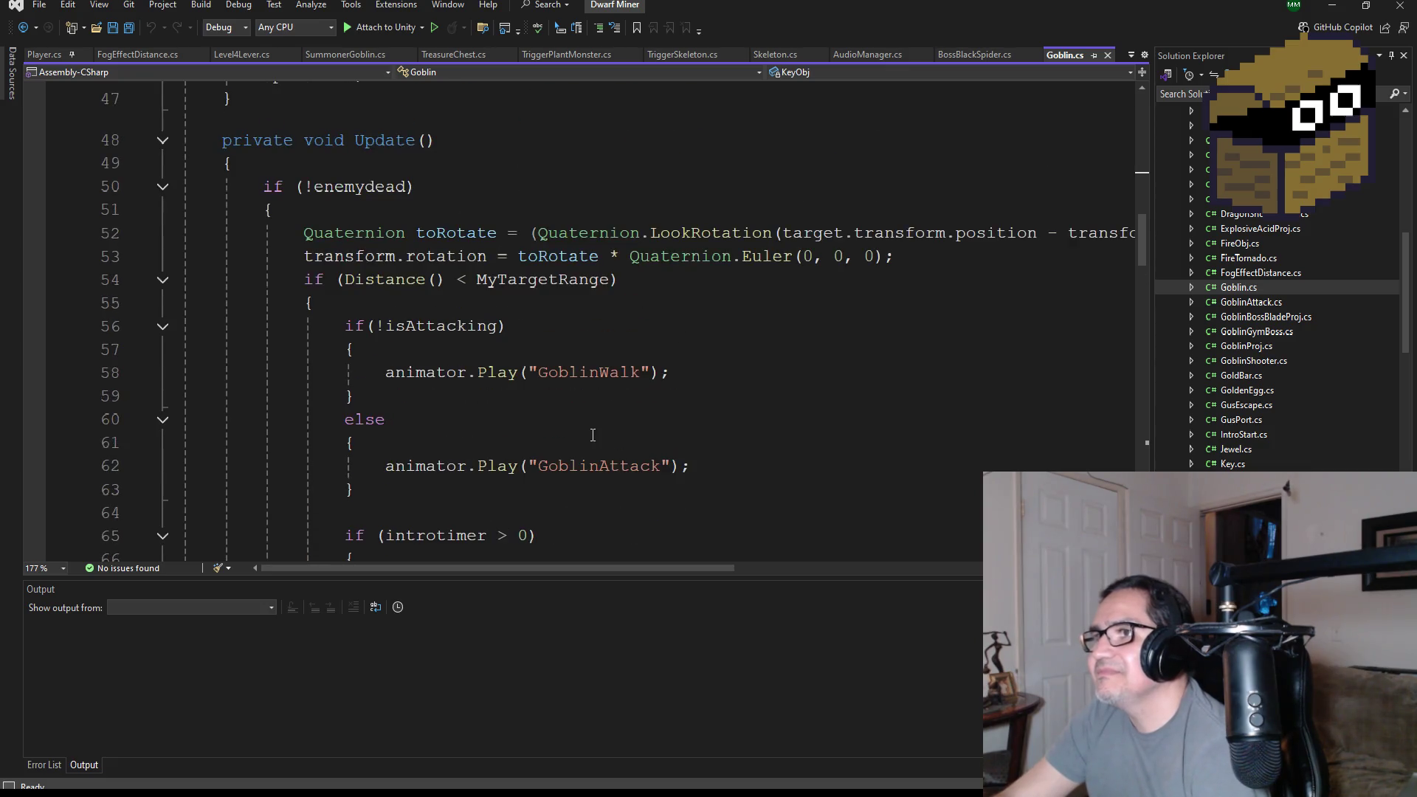
scroll(592, 435, "up", 3)
scroll(516, 428, "up", 3)
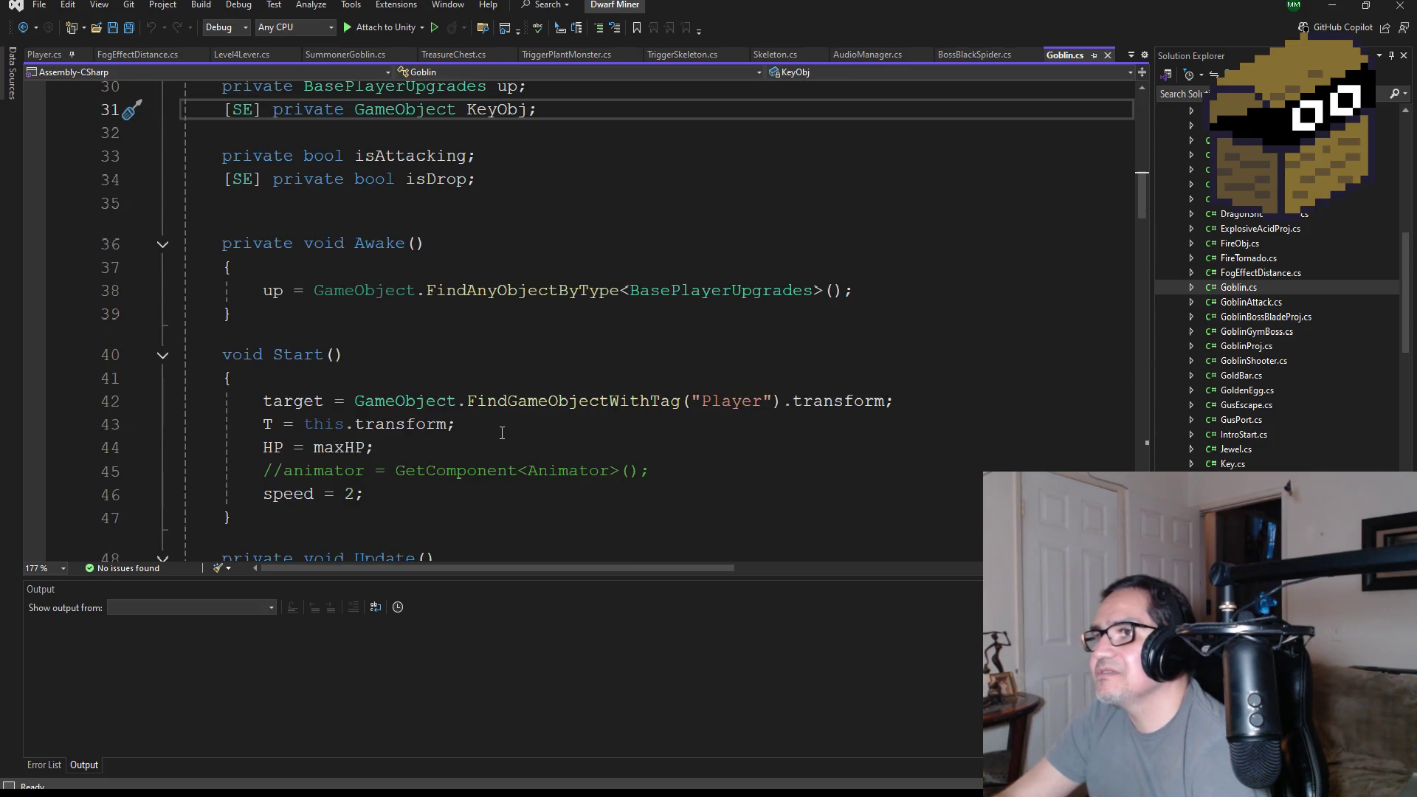
scroll(502, 432, "up", 2)
scroll(516, 421, "down", 8)
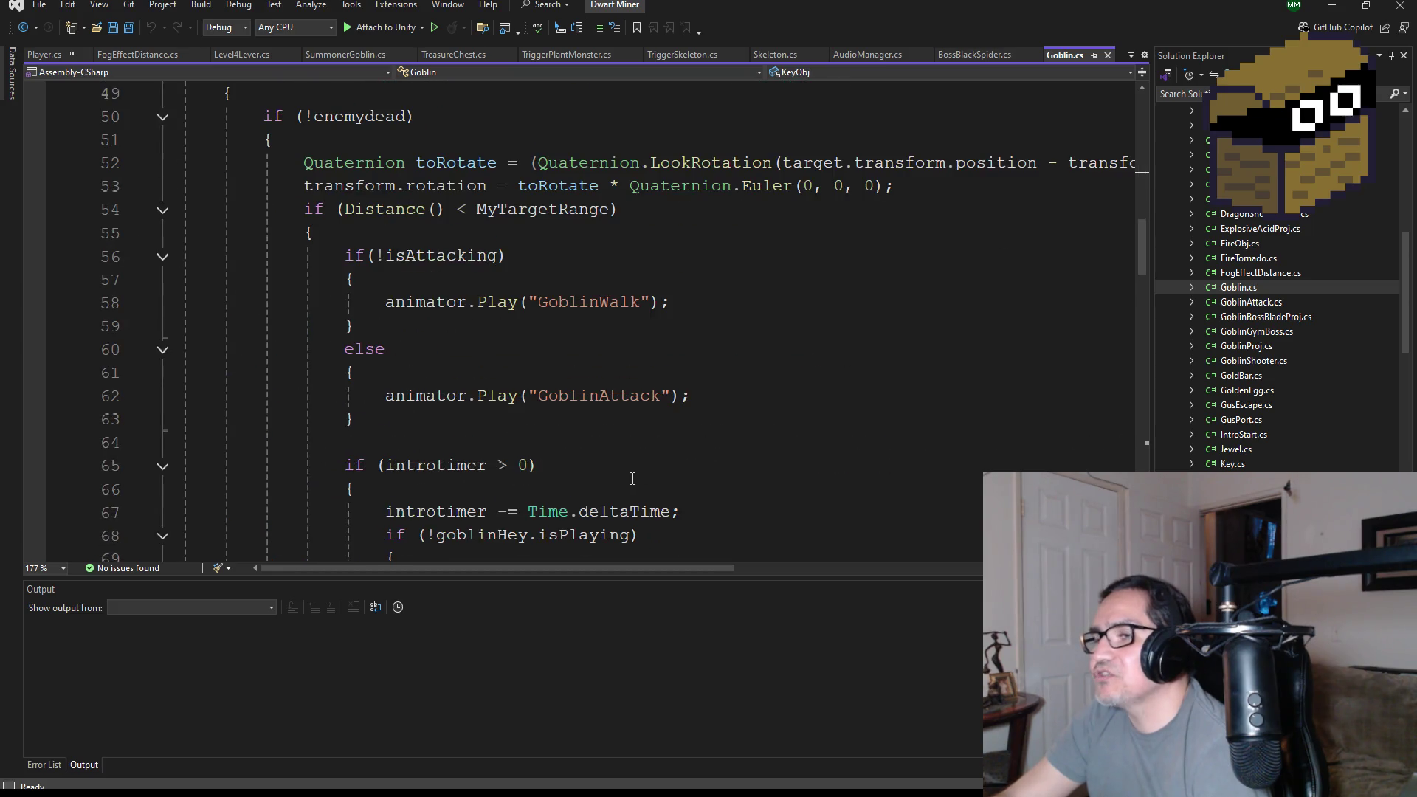
scroll(634, 479, "down", 3)
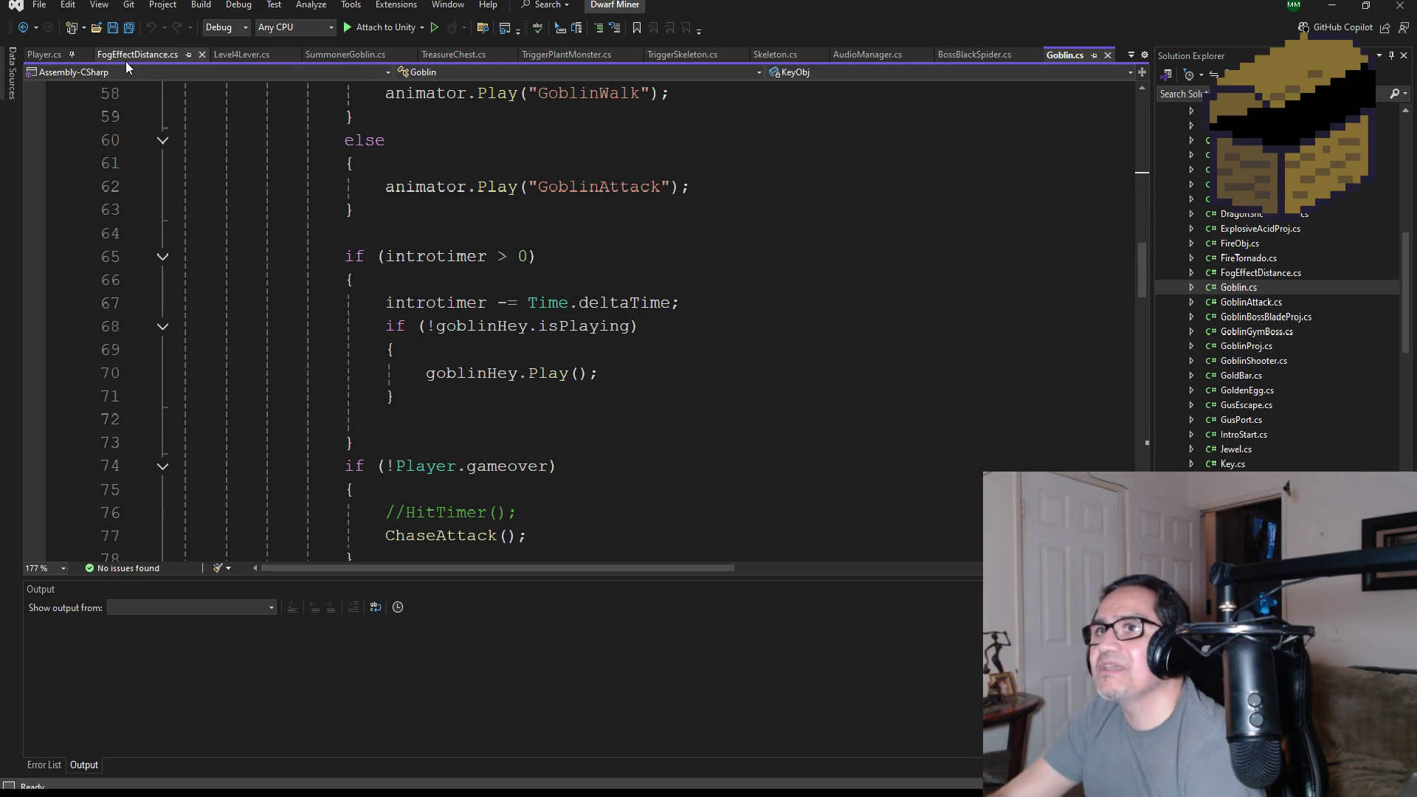
- In BossBlackSpider.cs, change the Play() call on line 79 into an isPlaying() check
left_click(1006, 56)
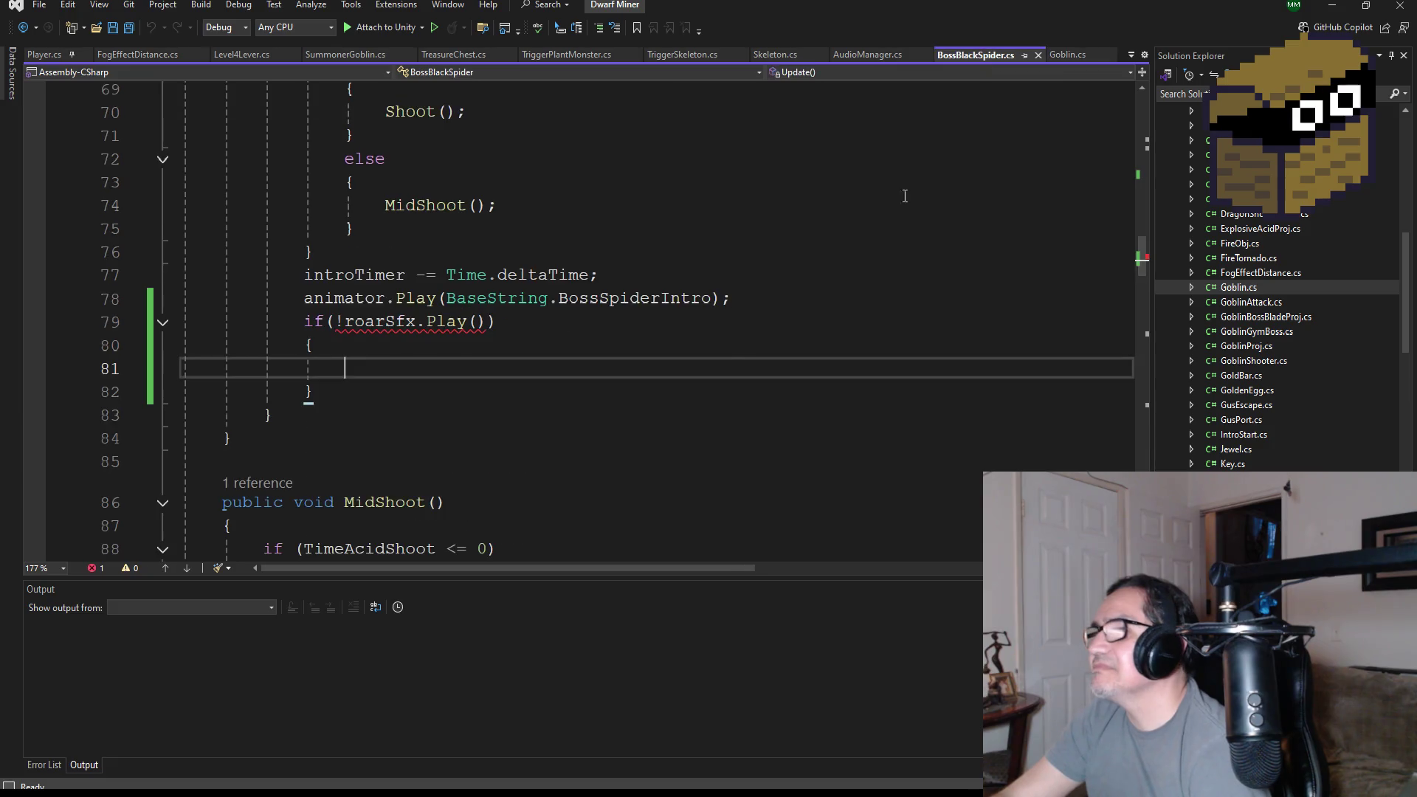
double_click(458, 325)
left_click(477, 323)
key("BackSpace")
key("BackSpace")
key("BackSpace")
type("isP")
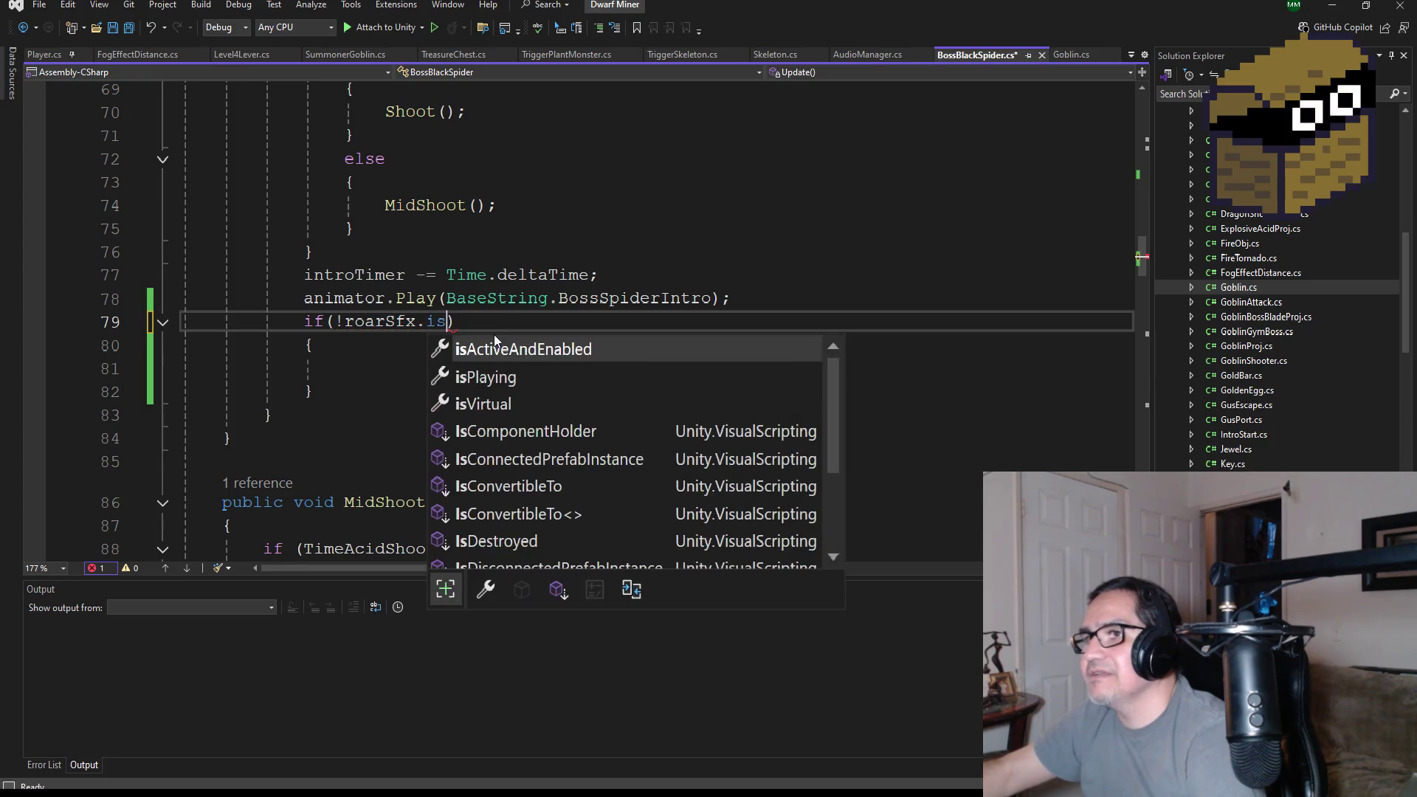
key("Tab")
type(")")
key("Down")
key("Down")
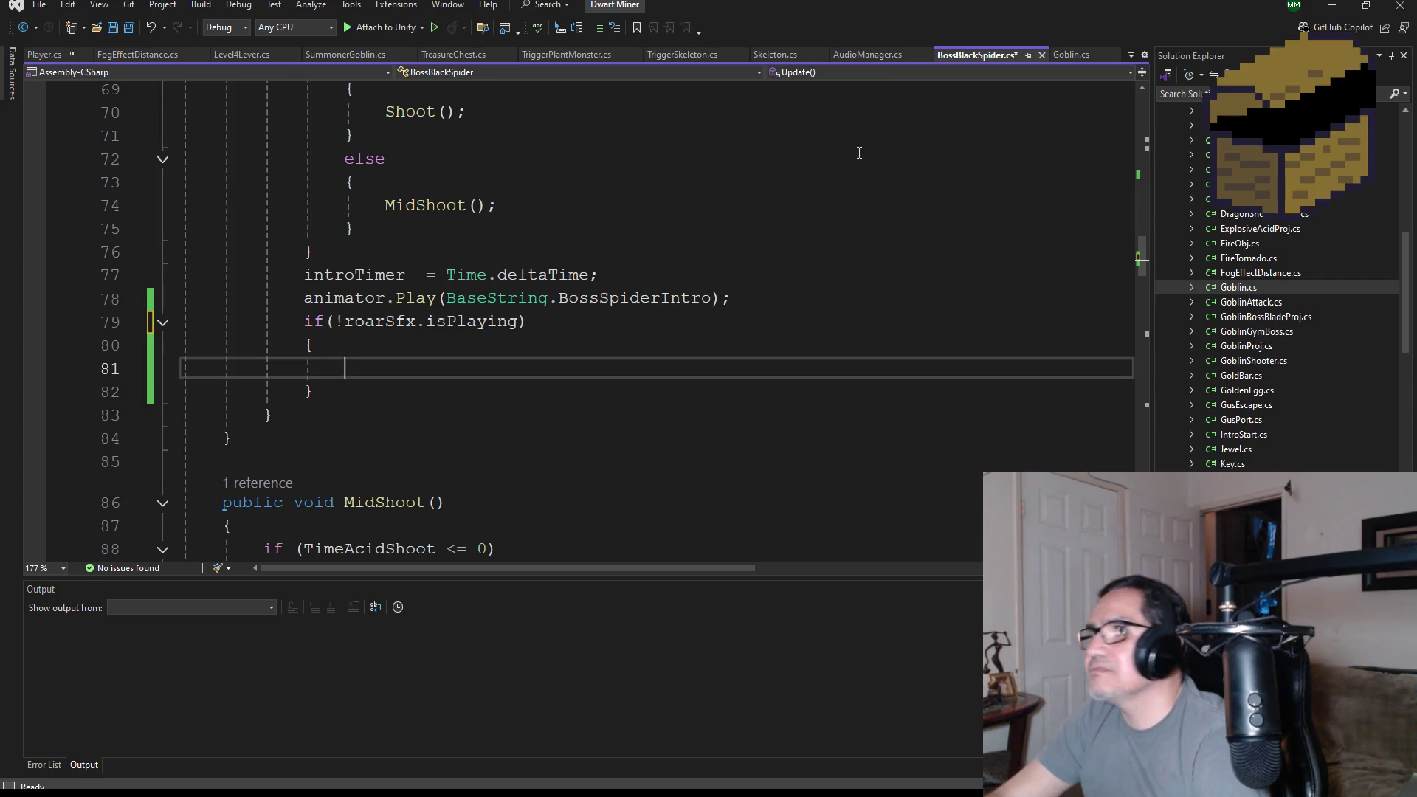
- Check the goblinHey.Play() sound statement in the Goblin script for comparison
left_click(782, 55)
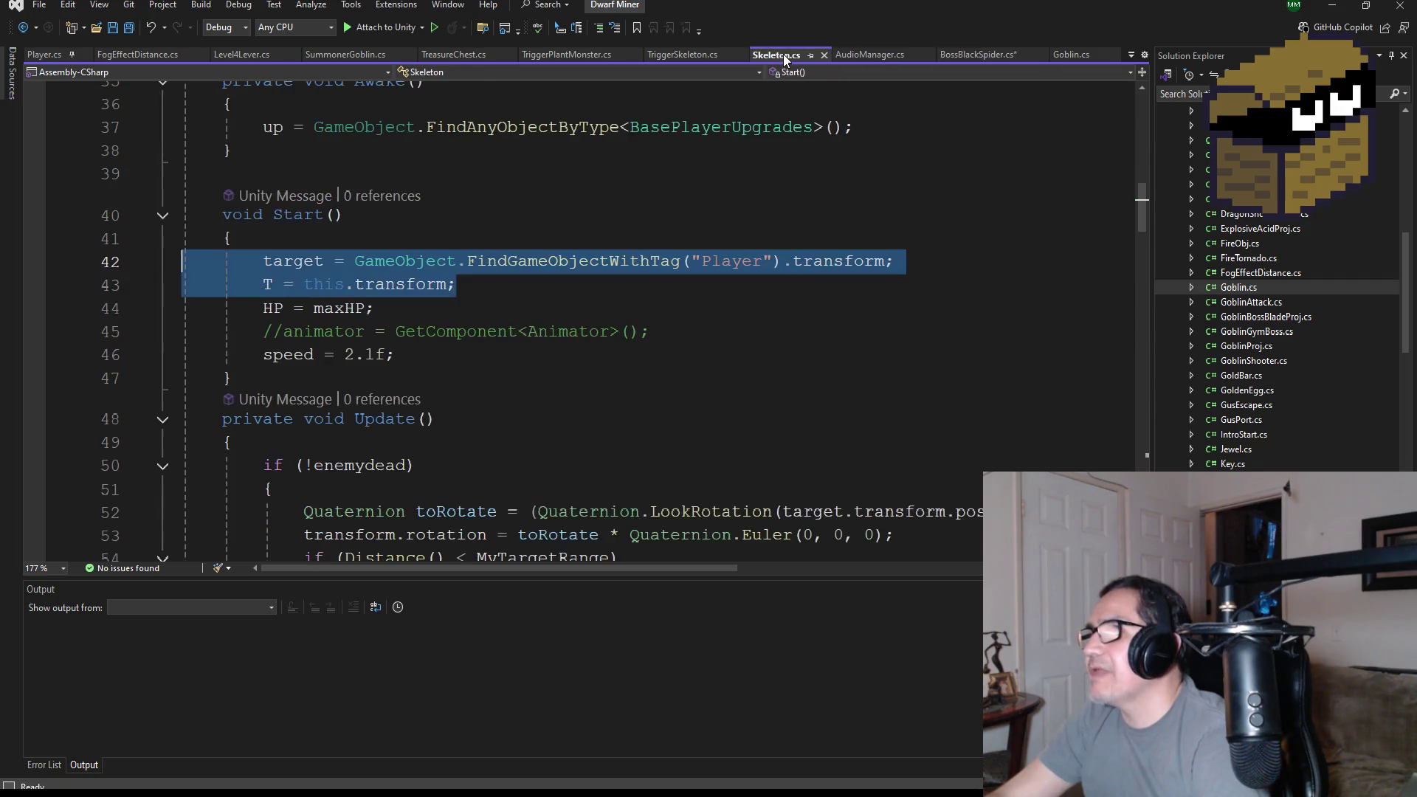
left_click(1073, 58)
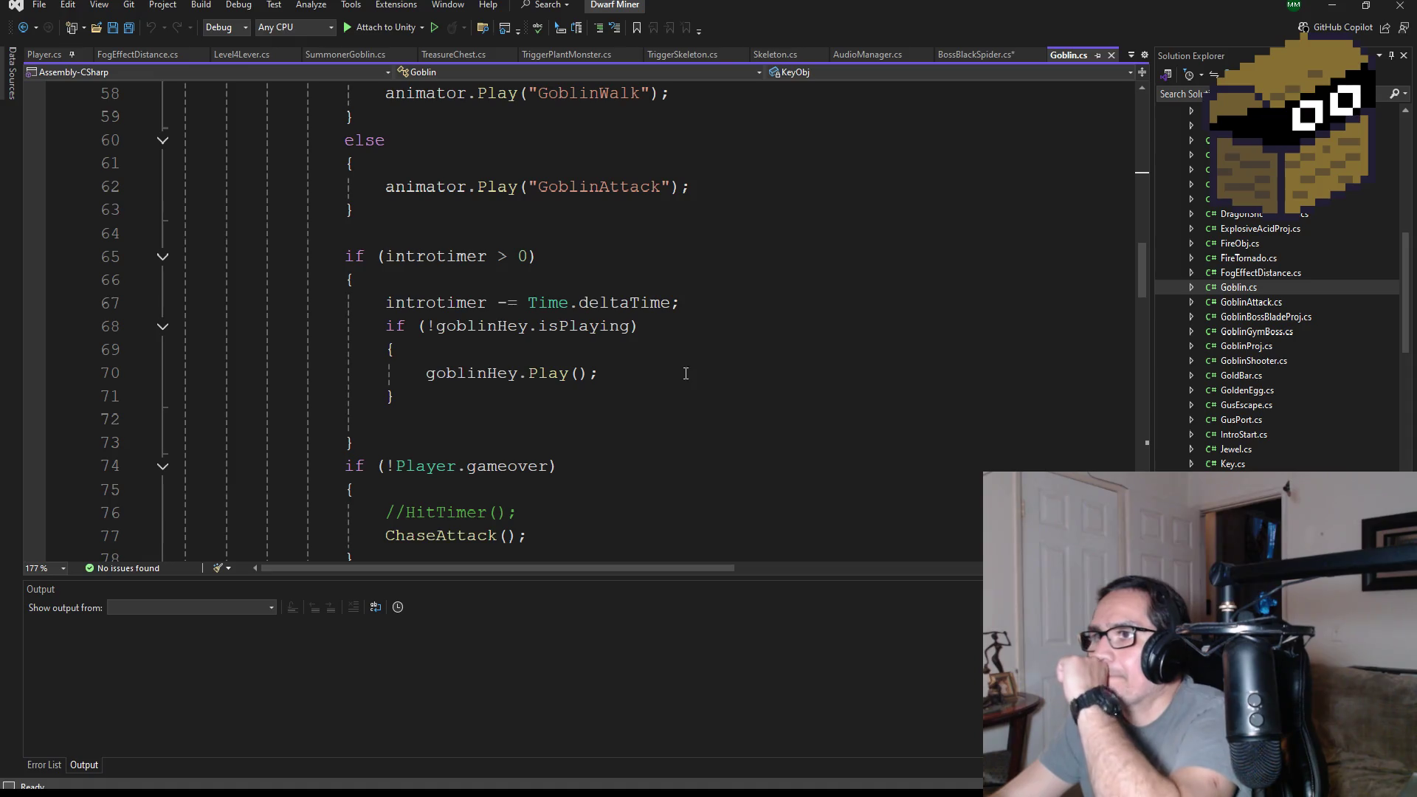
mouse_move(599, 375)
left_mouse_down()
mouse_move(456, 376)
mouse_move(479, 378)
left_mouse_up()
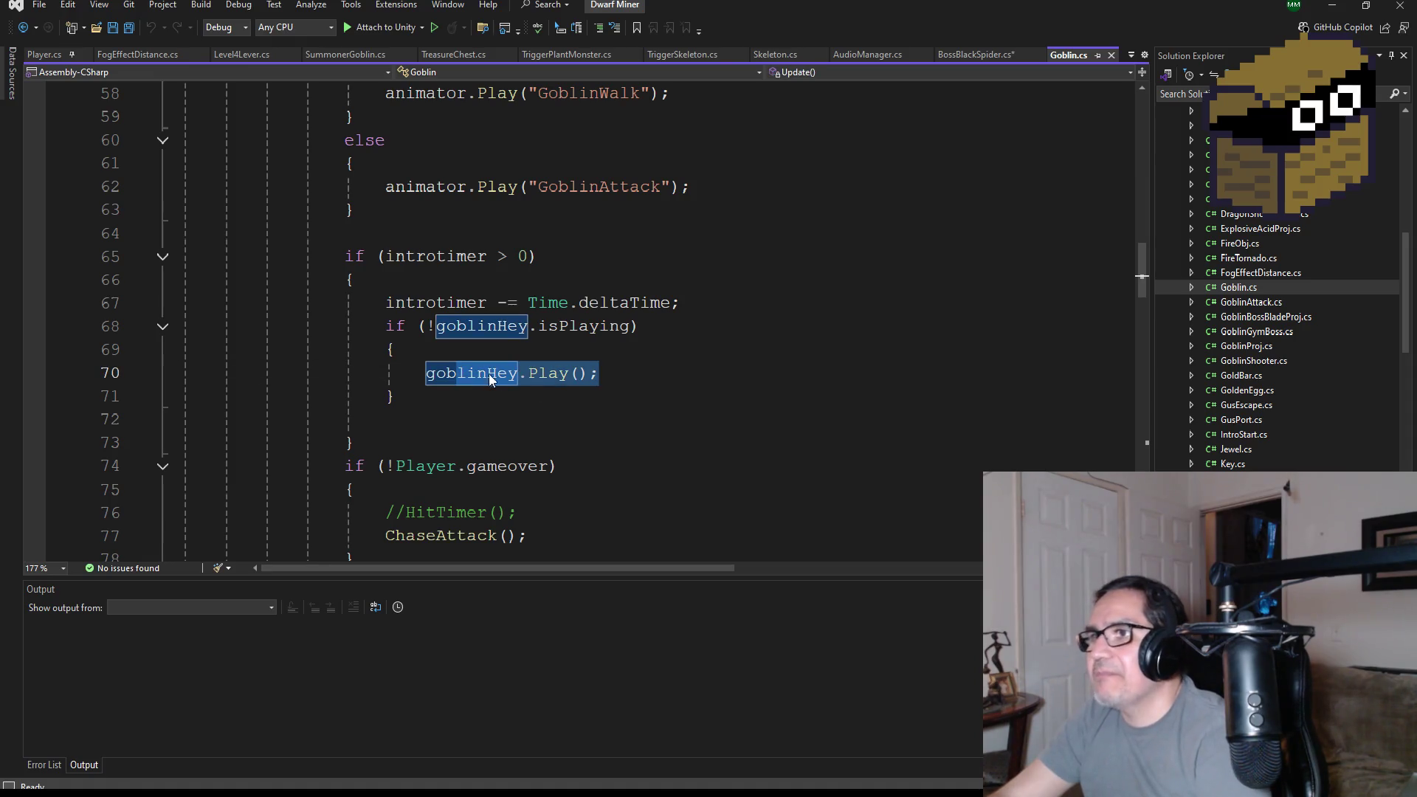
left_click_drag(628, 379, 425, 379)
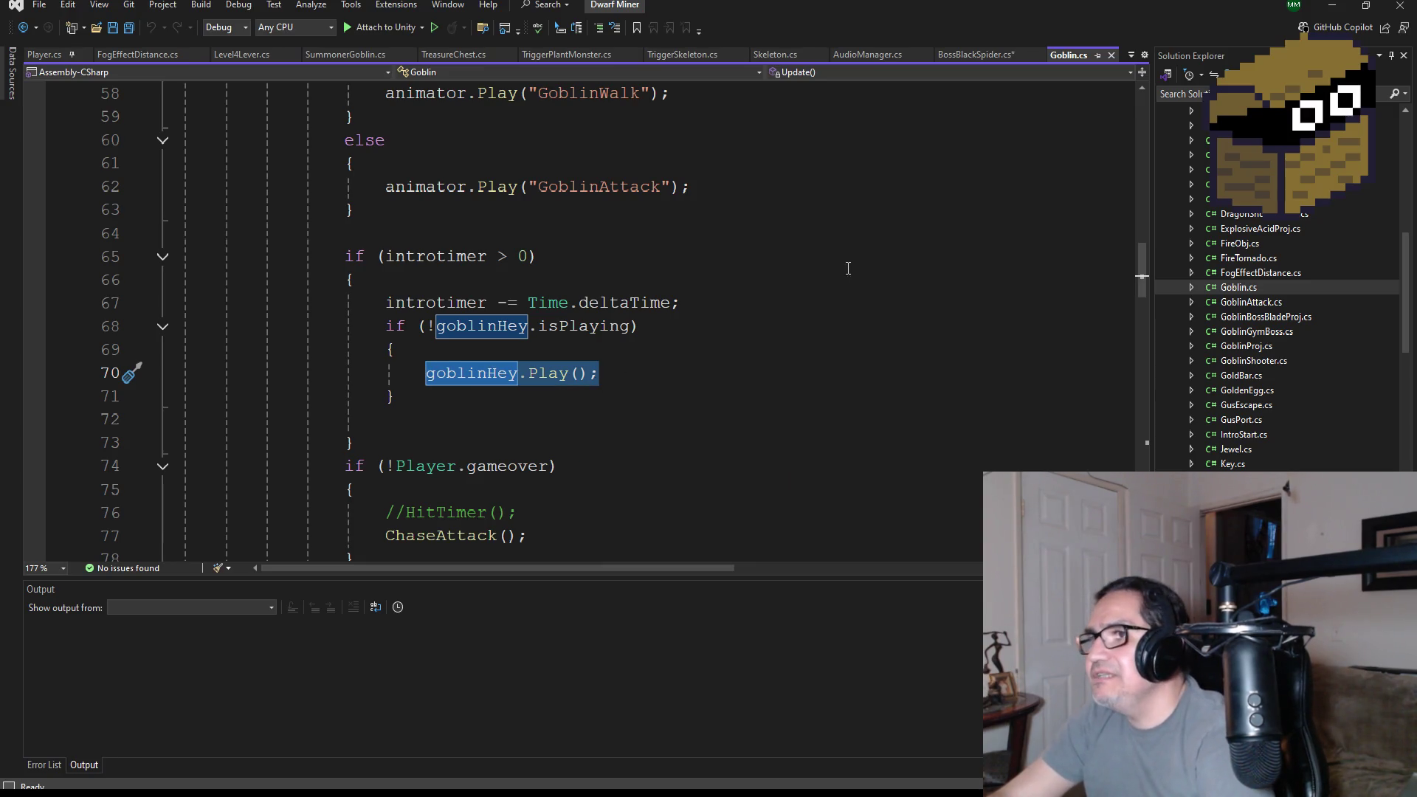
- Replace the goblinHey reference on line 81 of BossBlackSpider.cs with roarSfx
left_click(973, 55)
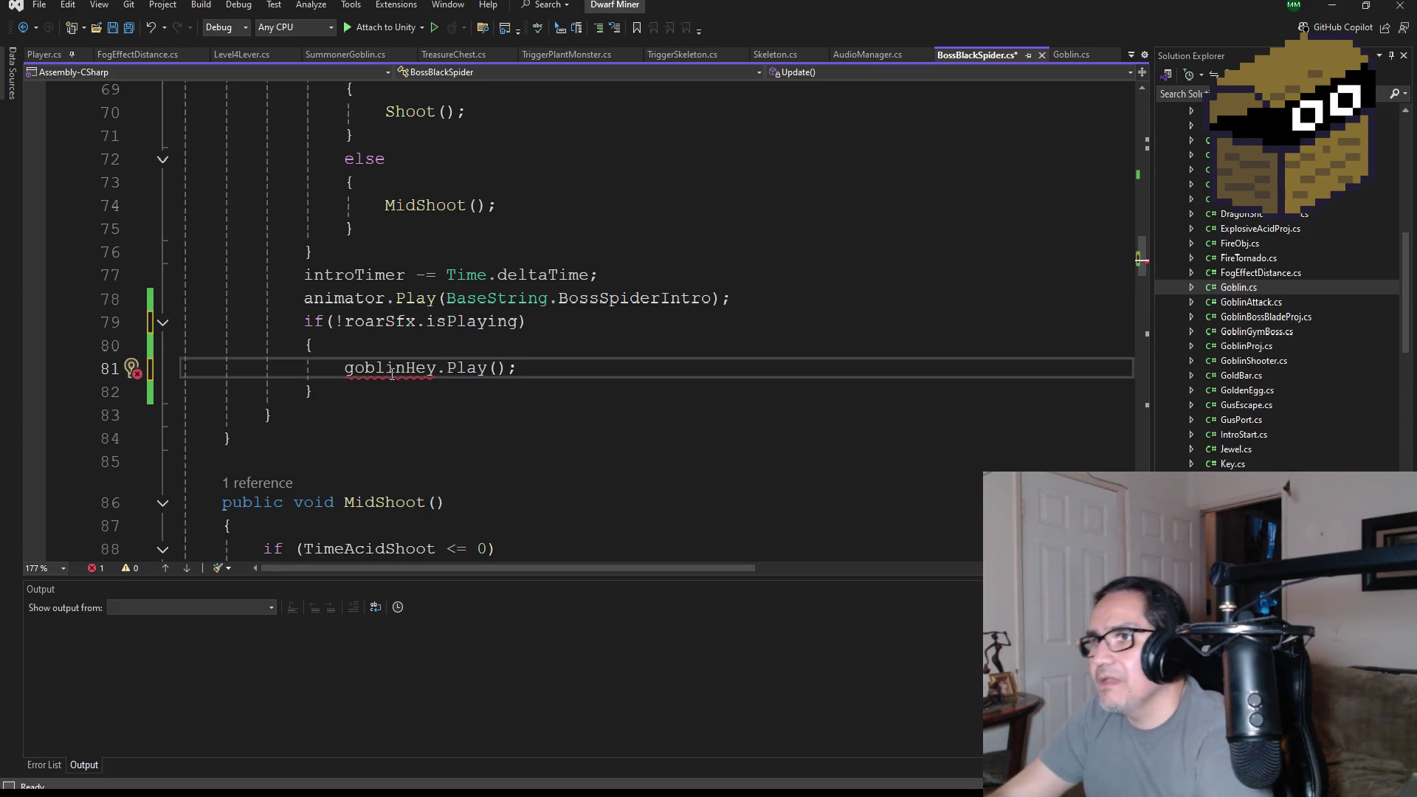
double_click(392, 373)
type("roar")
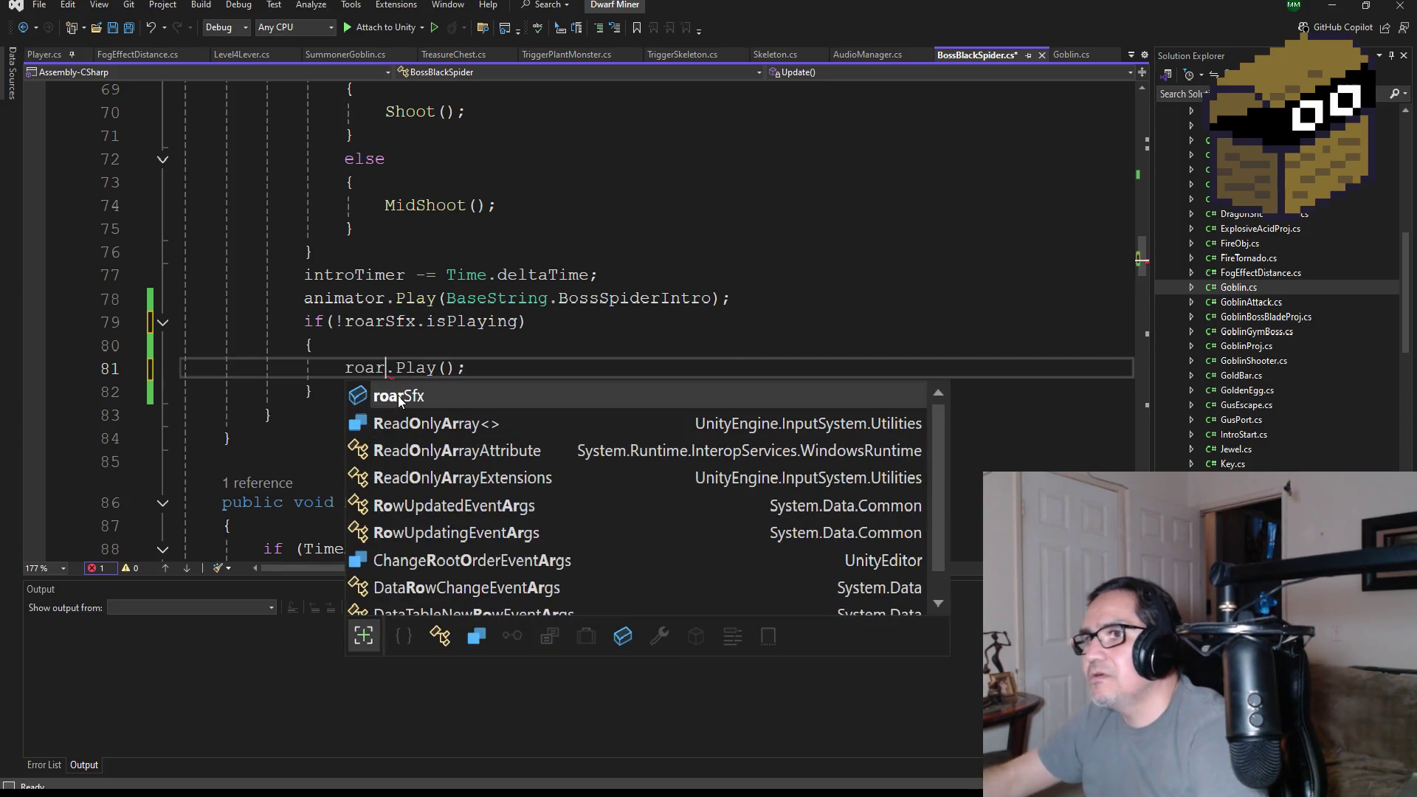
key("Tab")
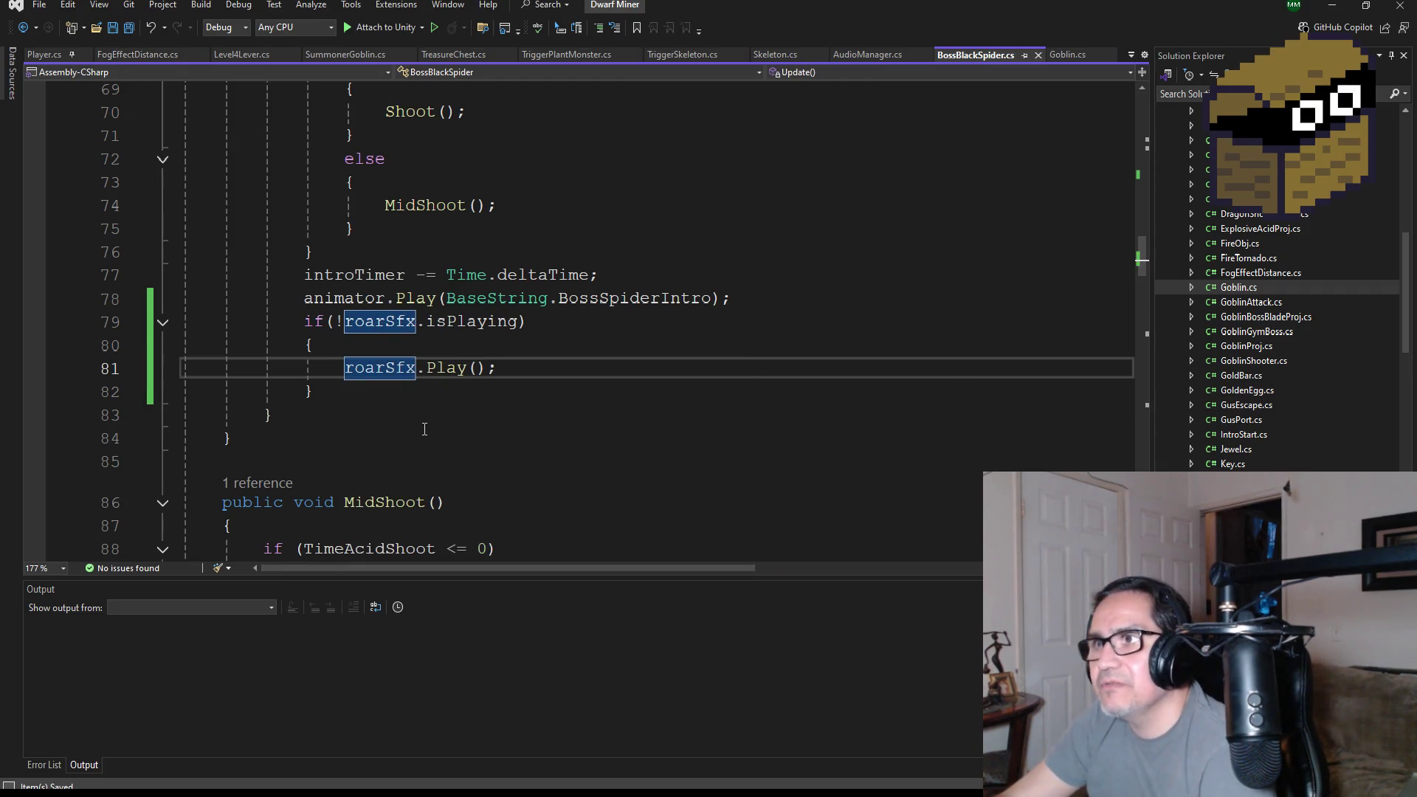
scroll(635, 485, "up", 1)
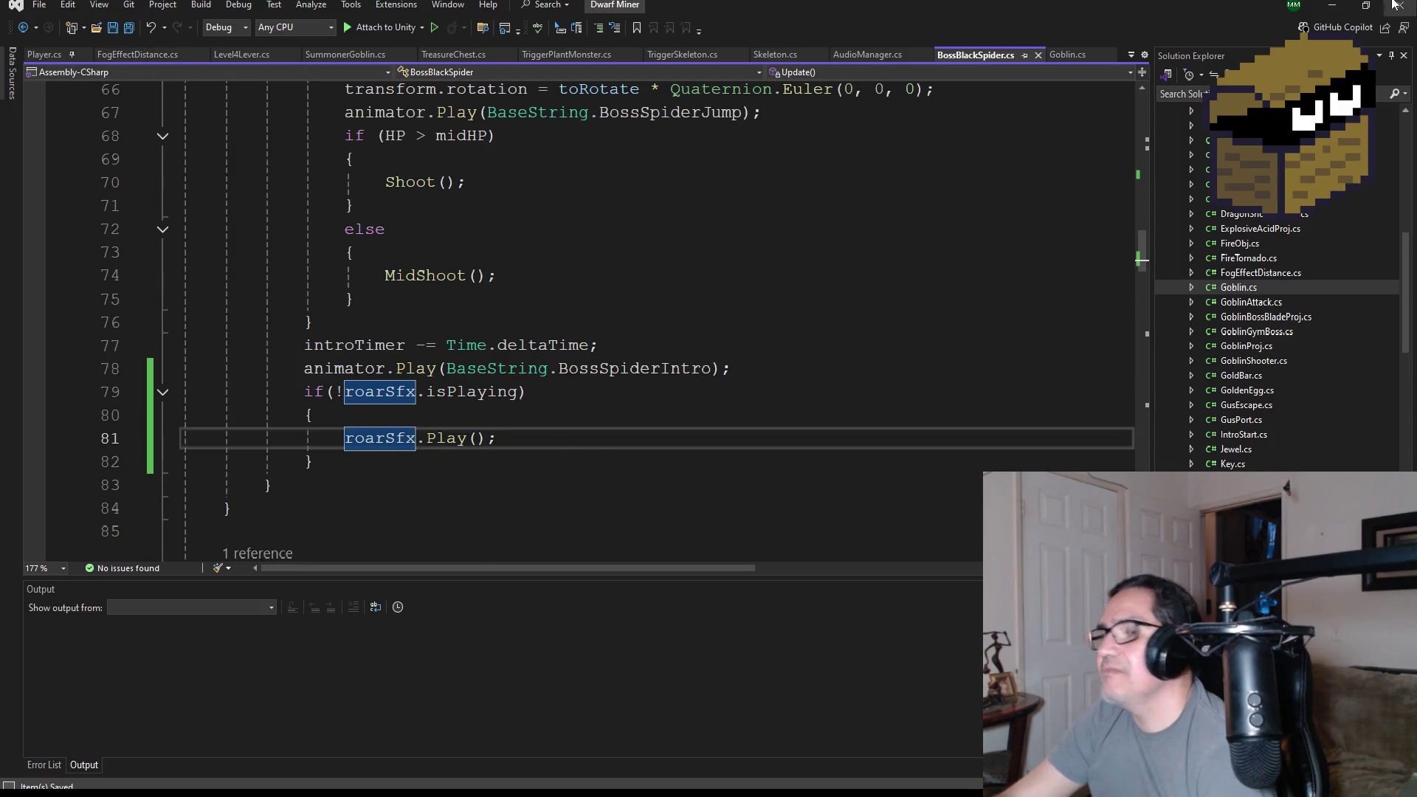
left_click(1326, 6)
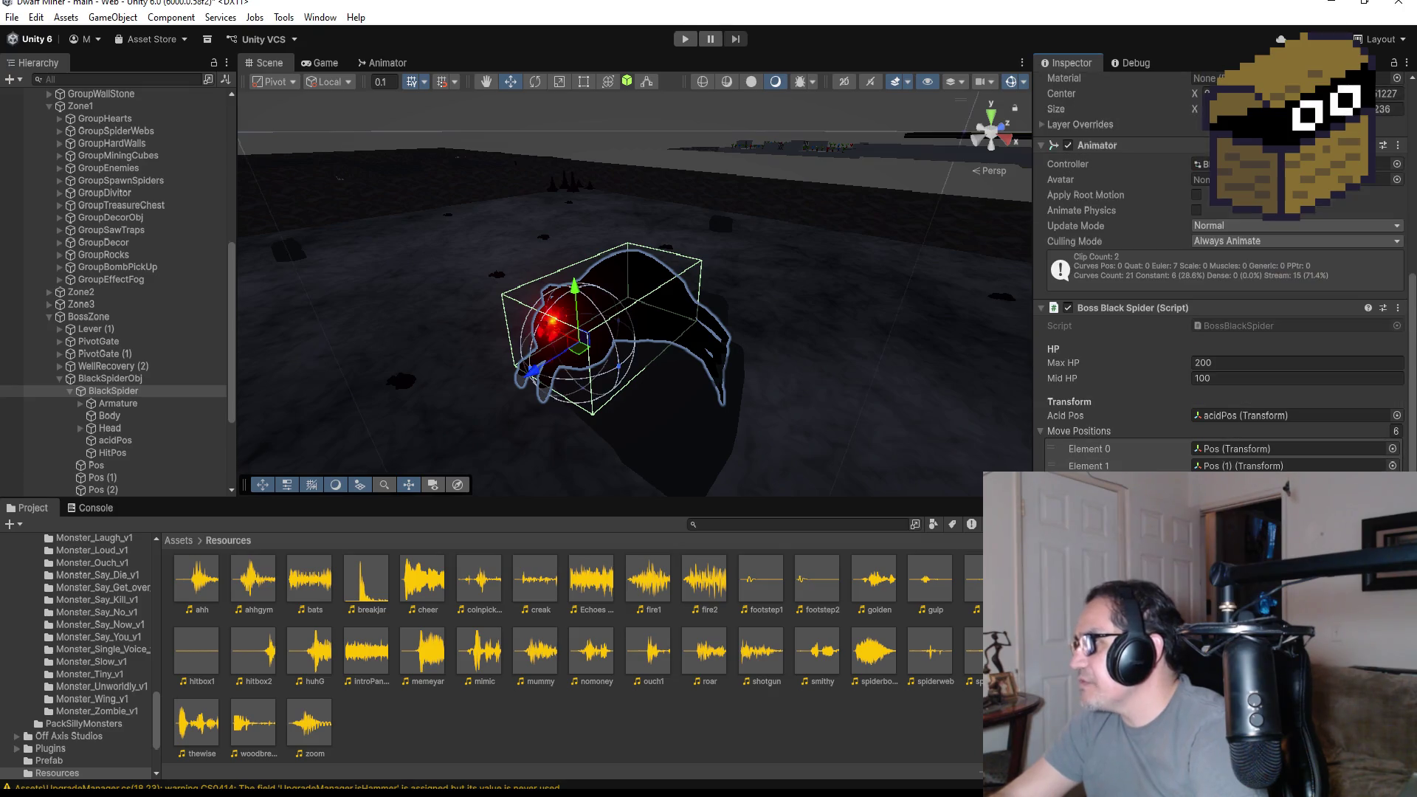
- Move the BlackSpider's Audio Source component above its spider script
left_click_drag(1414, 316, 1413, 424)
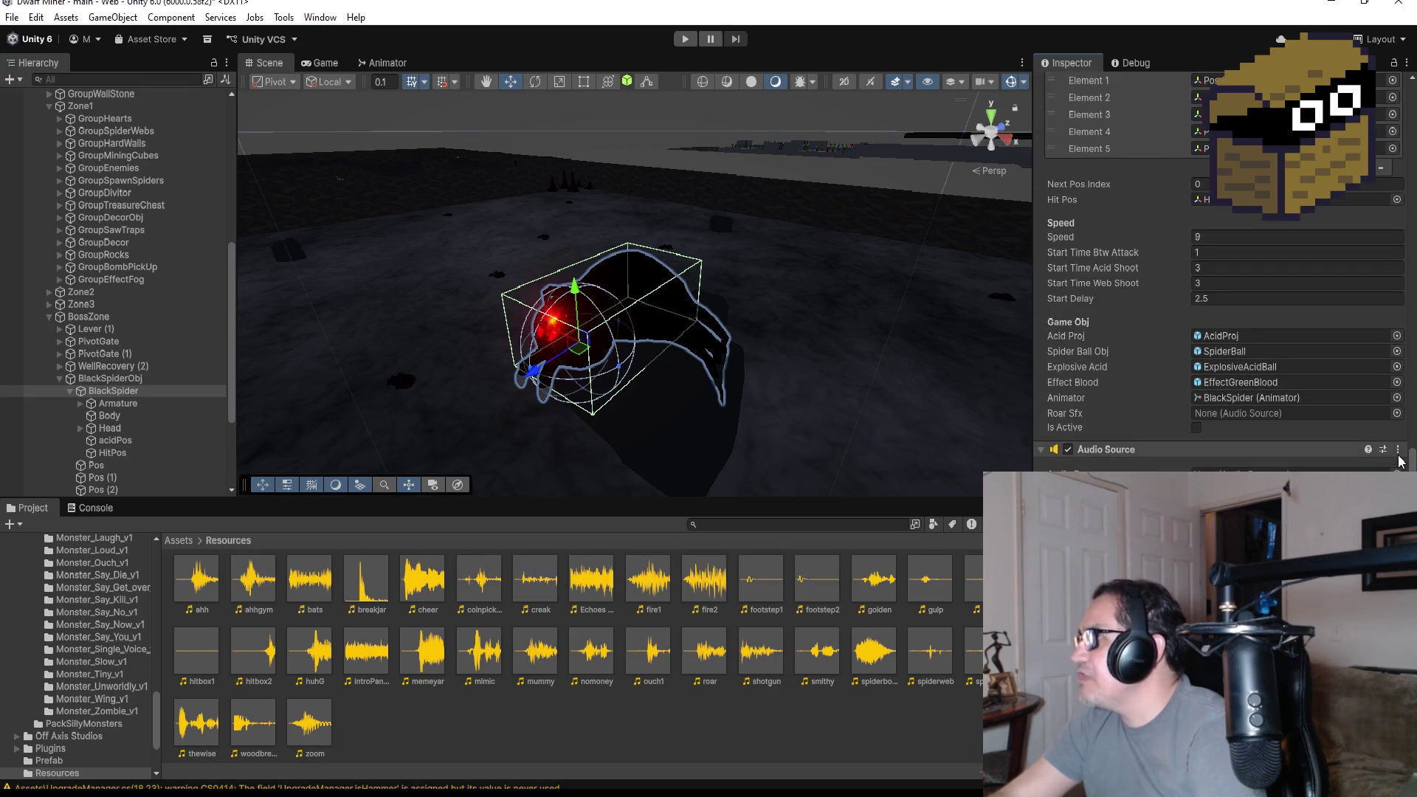
left_click(1284, 498)
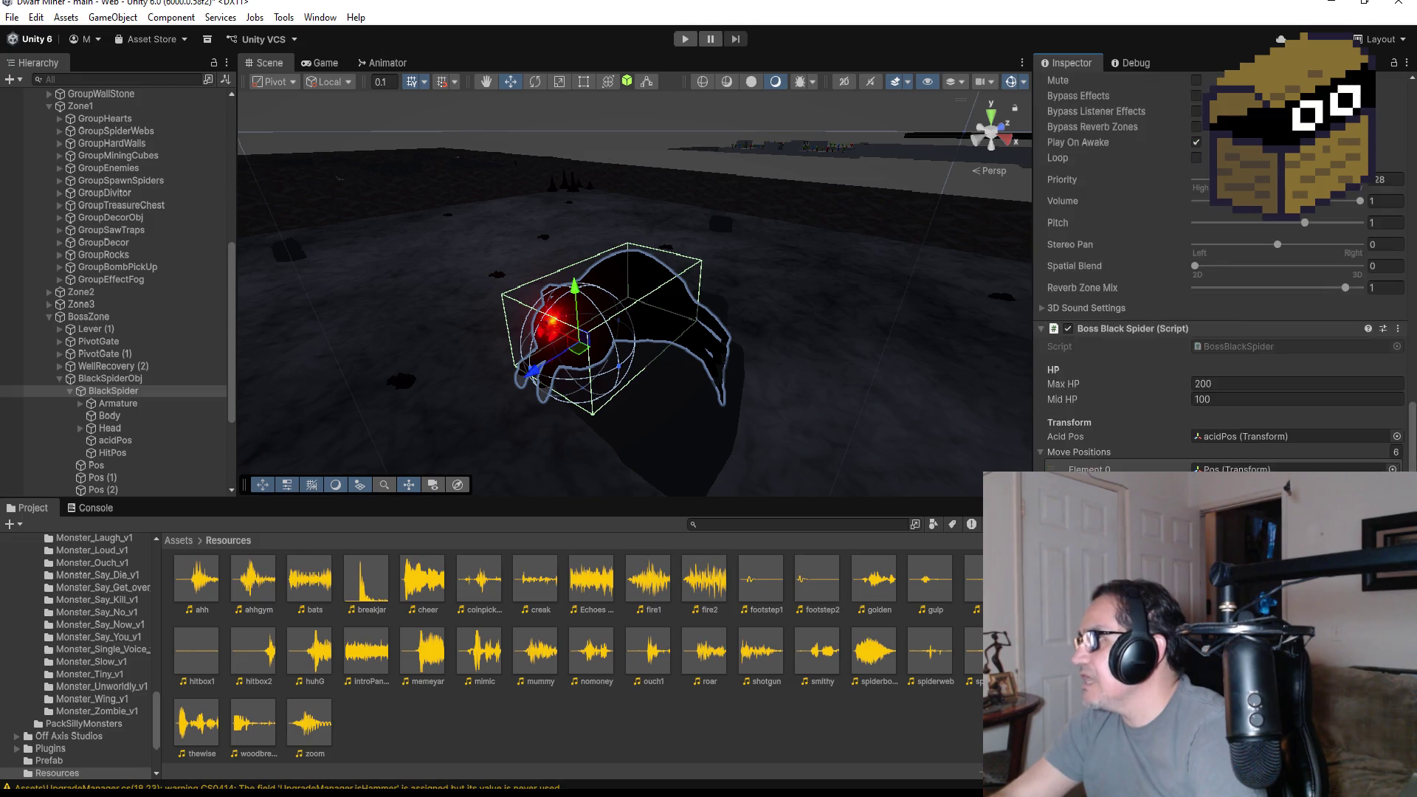
scroll(1240, 443, "up", 5)
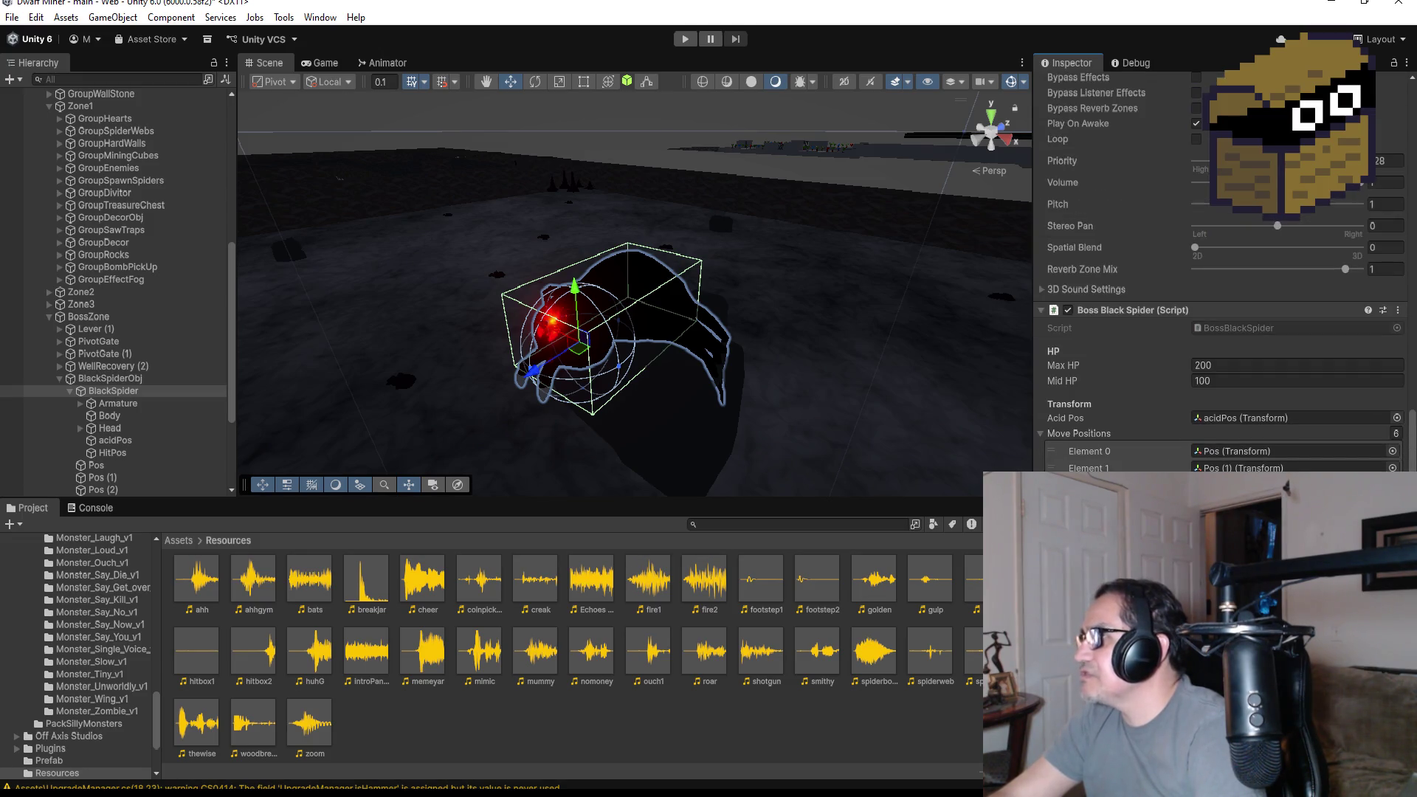
scroll(1248, 465, "up", 1)
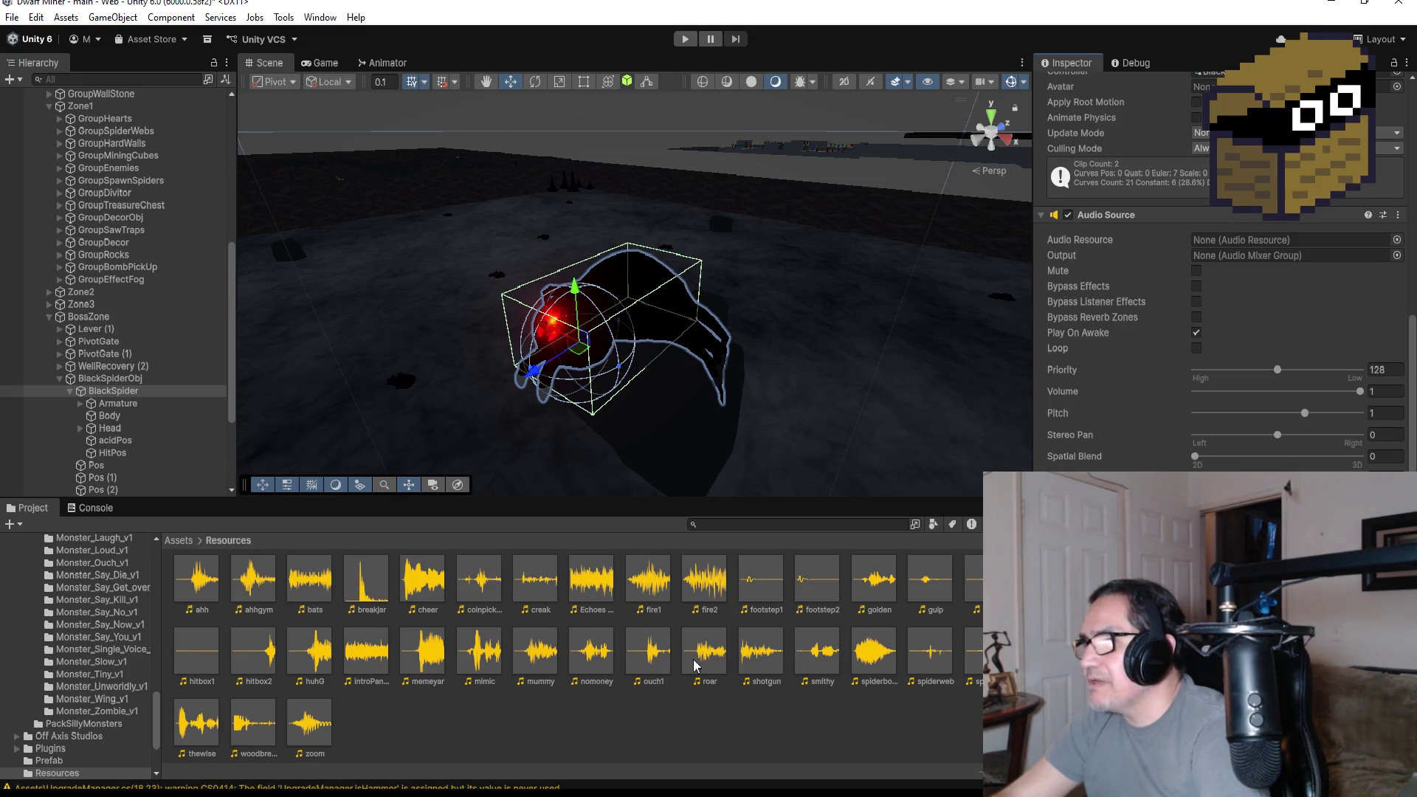
- Assign the spiderboss clip to the Audio Source, collapse the component, and select Zone3
mouse_move(874, 651)
left_mouse_down()
mouse_move(1222, 262)
mouse_move(1255, 244)
left_mouse_up()
type("0.6")
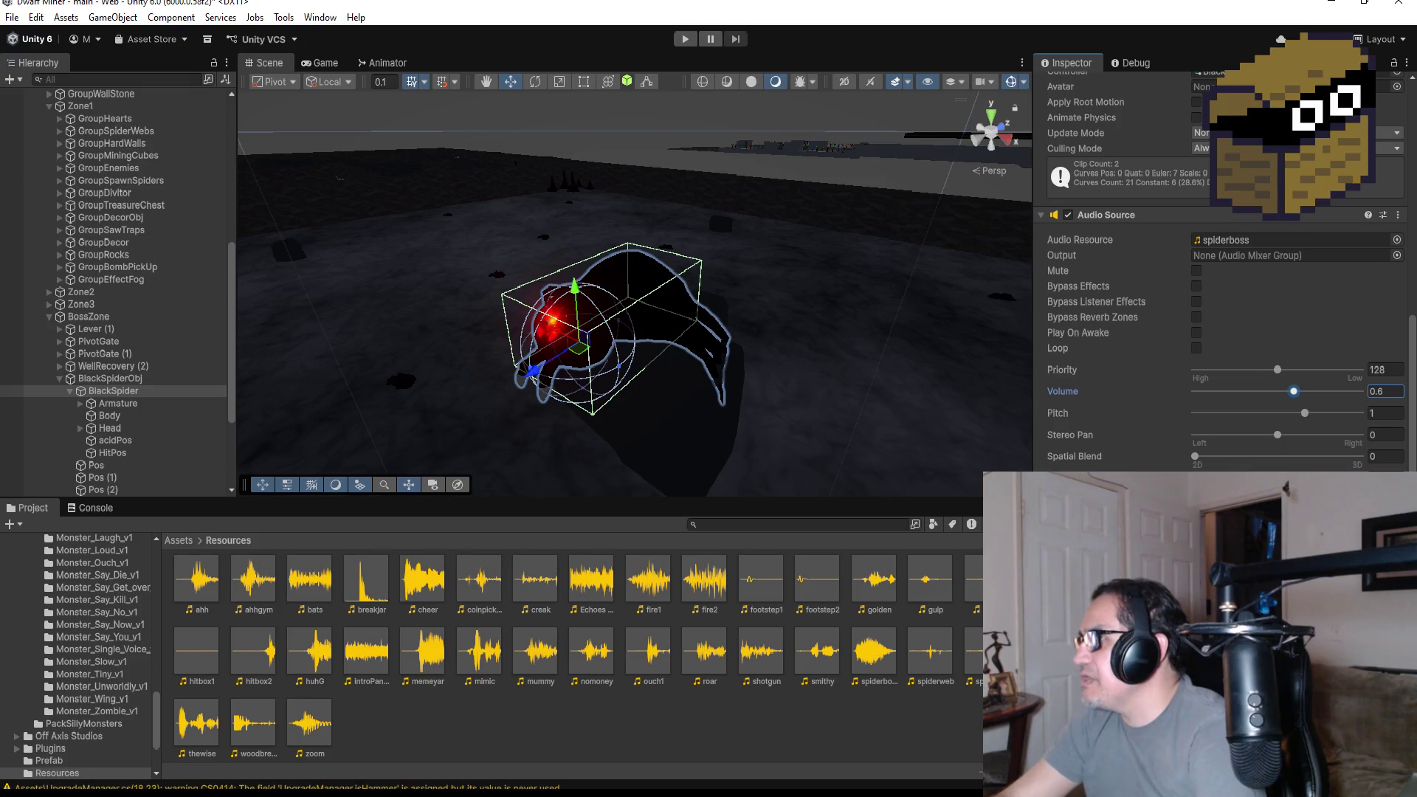
left_click(1130, 215)
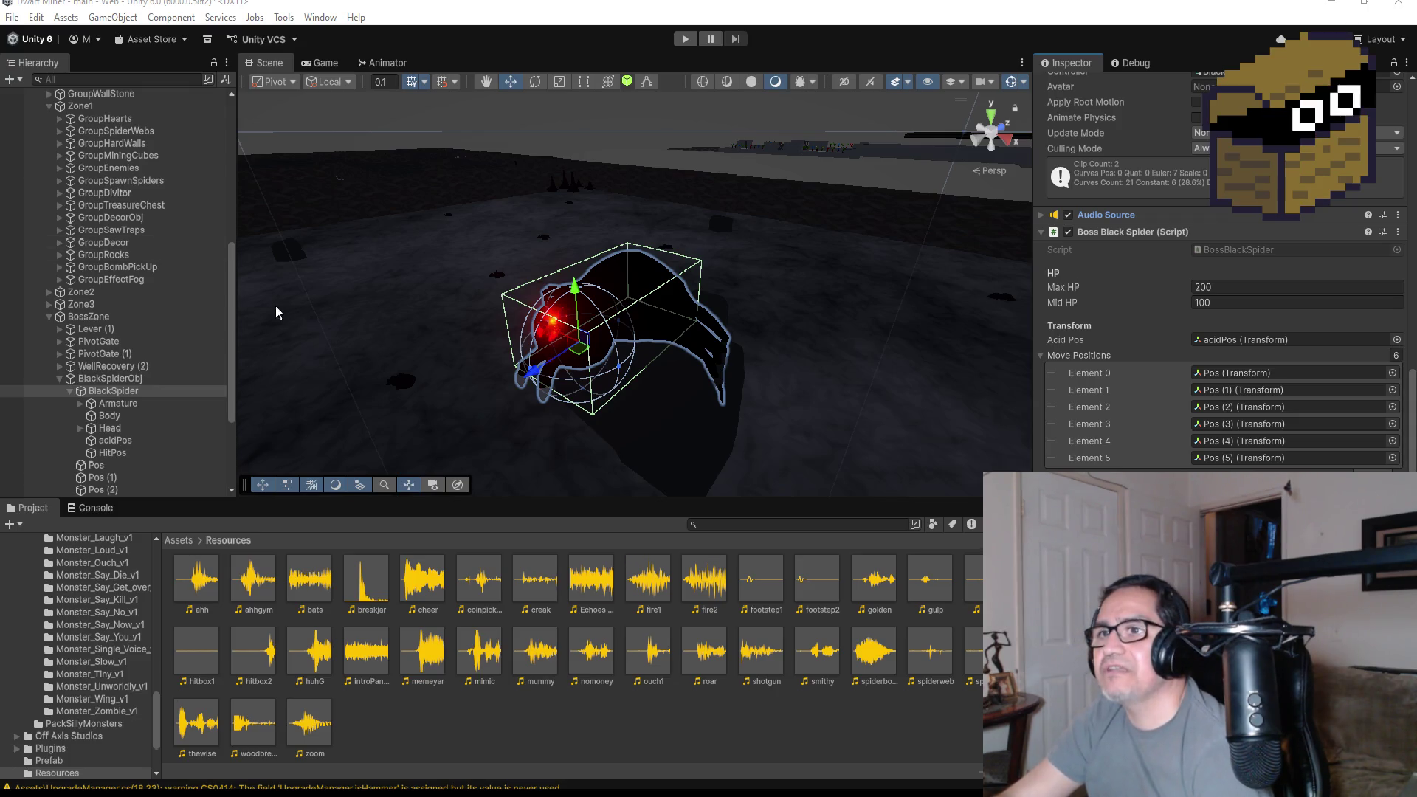
scroll(147, 295, "up", 8)
left_click(79, 183)
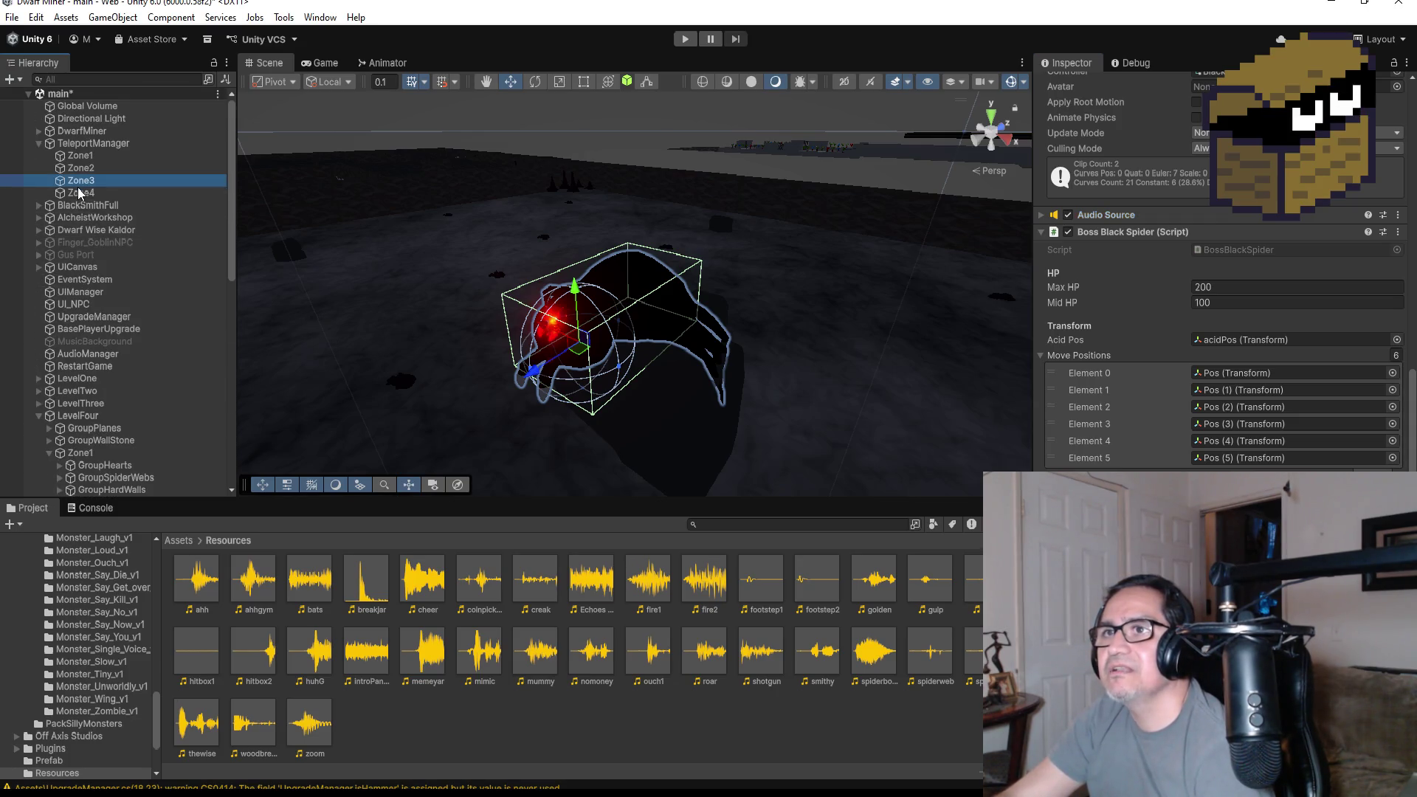
- Select Zone4, switch to Top view zoomed out over LevelFour, then enter Play mode
left_click(79, 193)
left_click(994, 116)
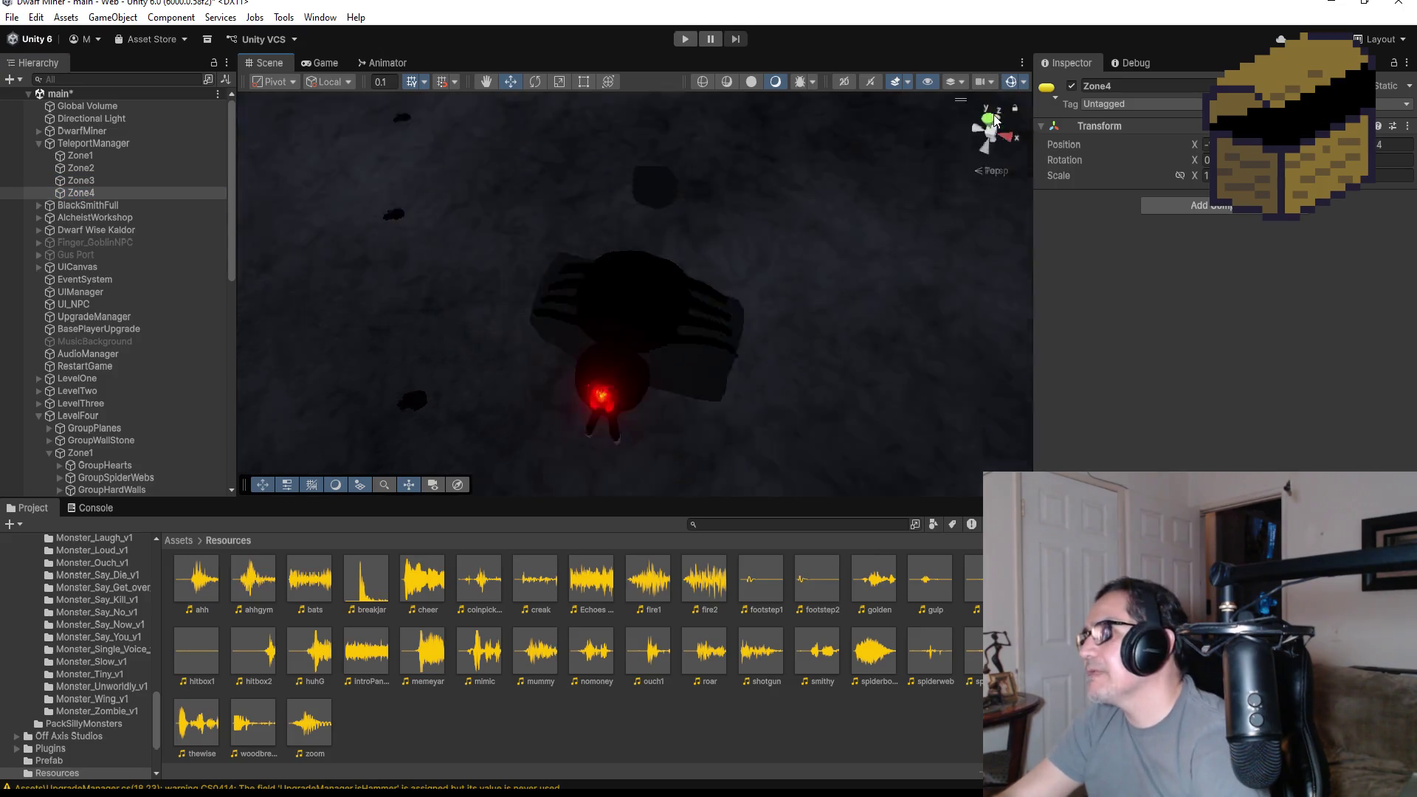
scroll(626, 358, "down", 10)
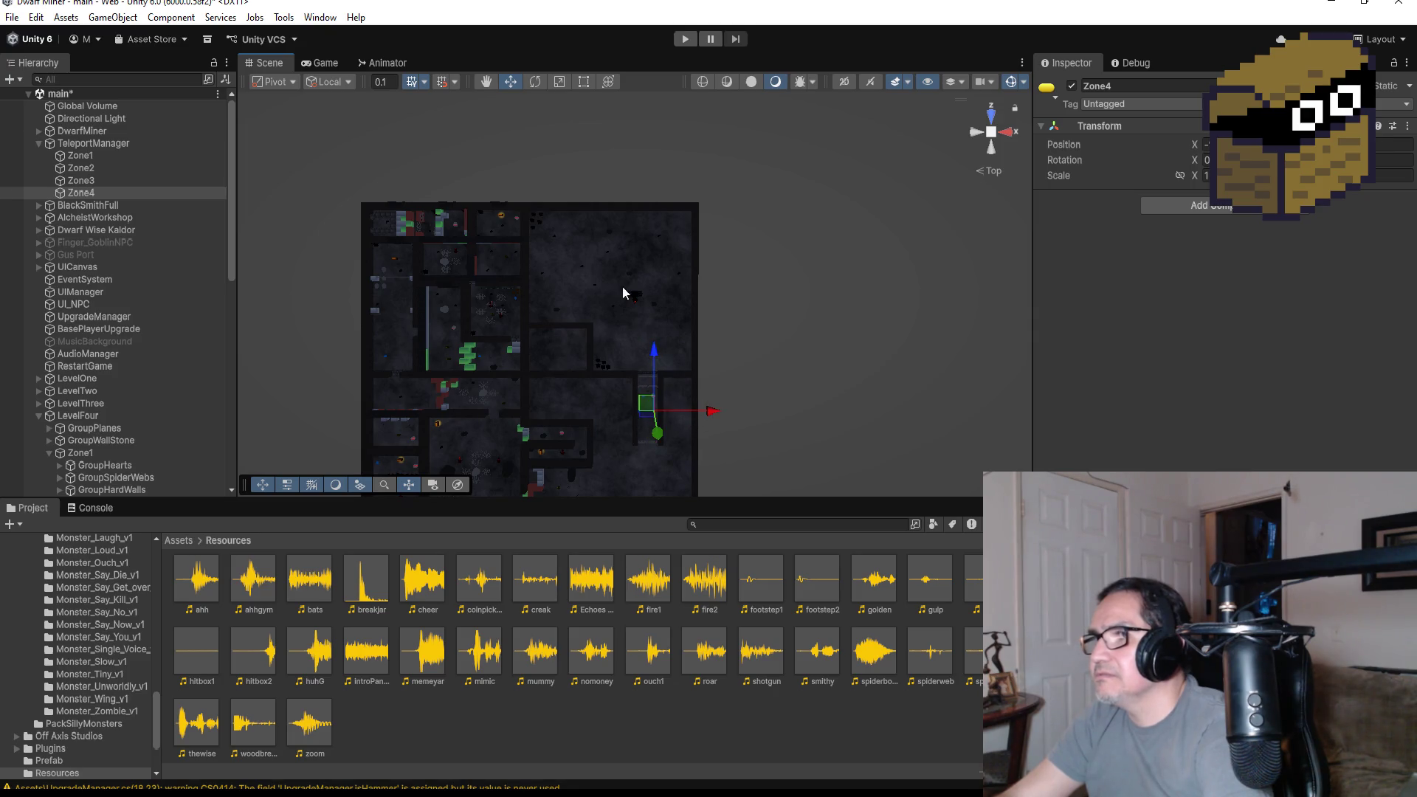
left_click(680, 37)
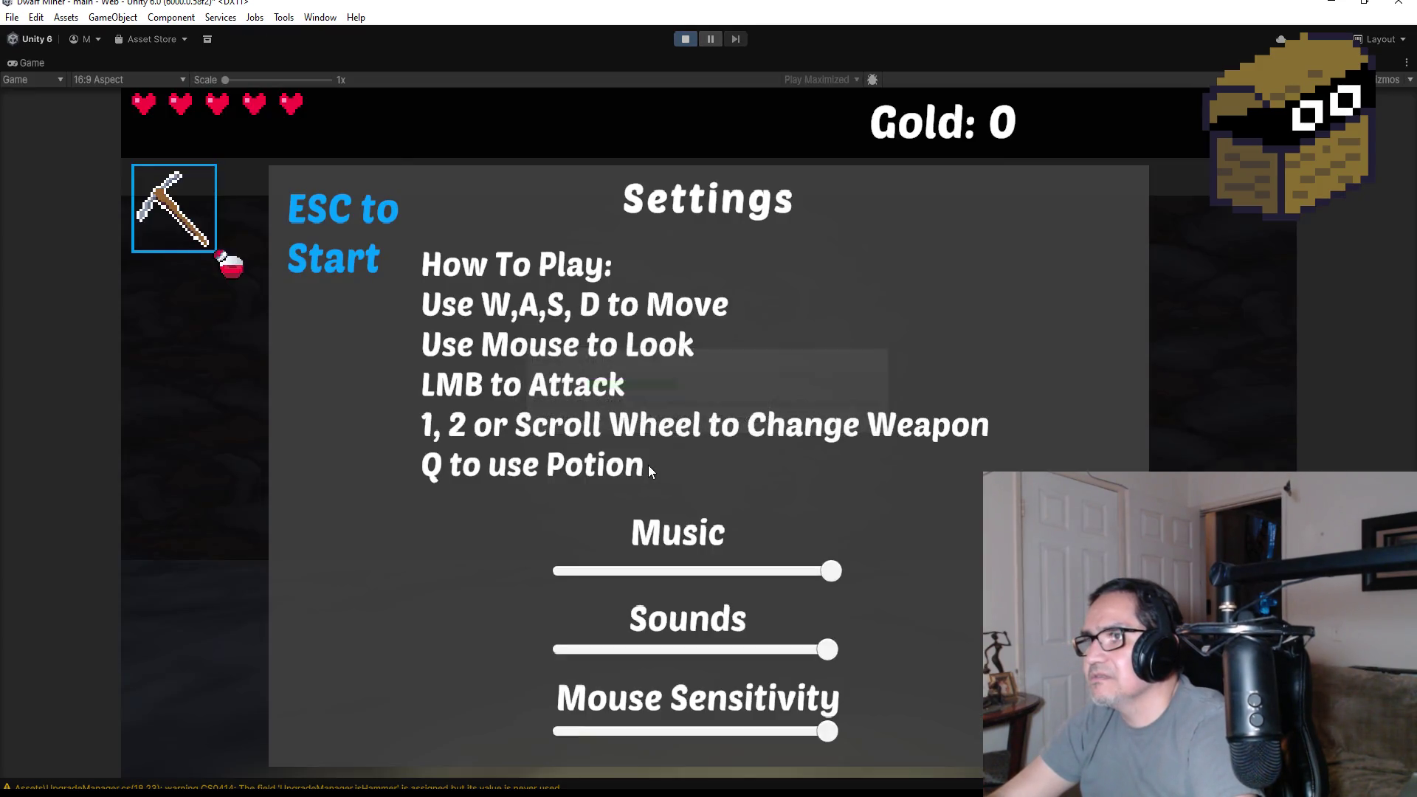
key("Escape")
- Walk forward through the spider webs toward the black spider boss
left_click(685, 473)
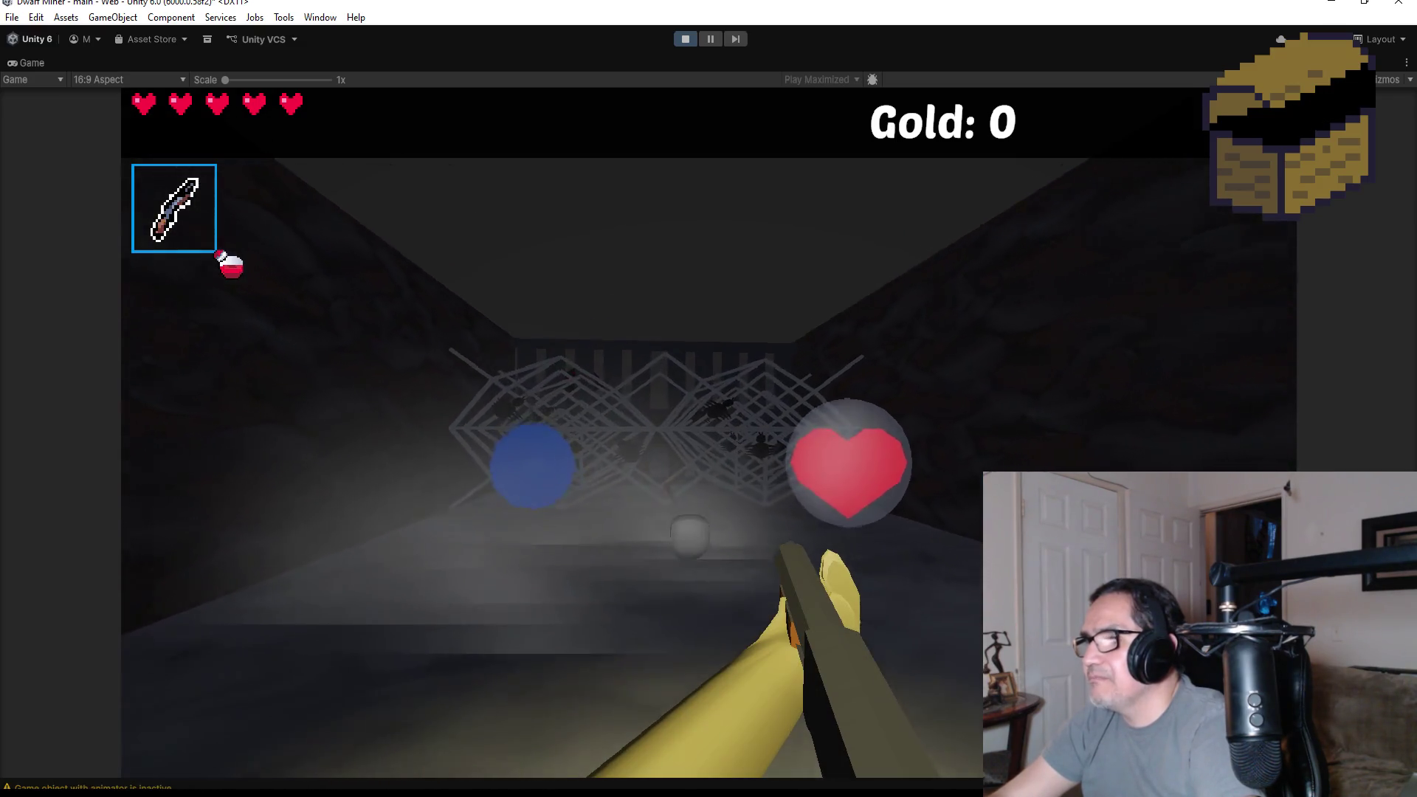
key("w")
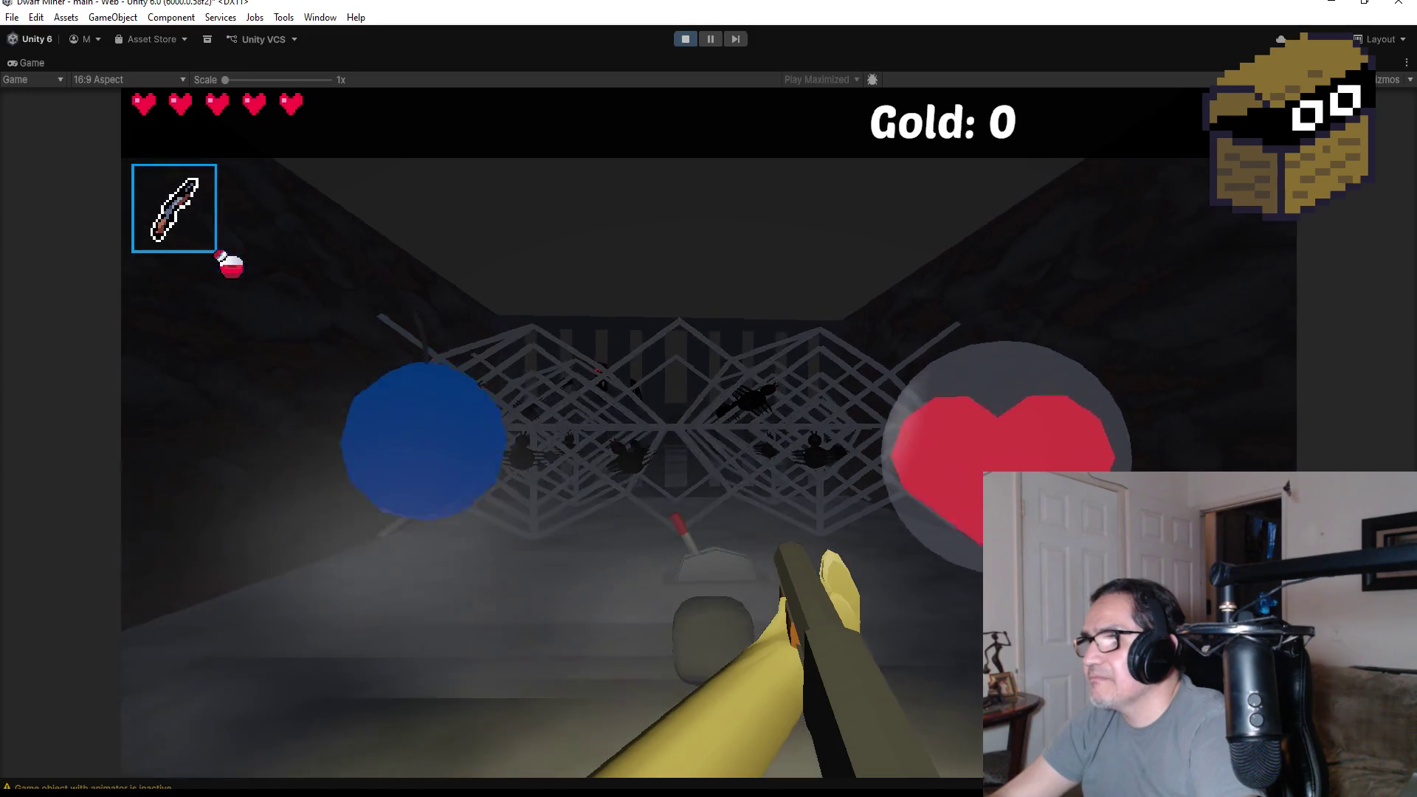
key("w")
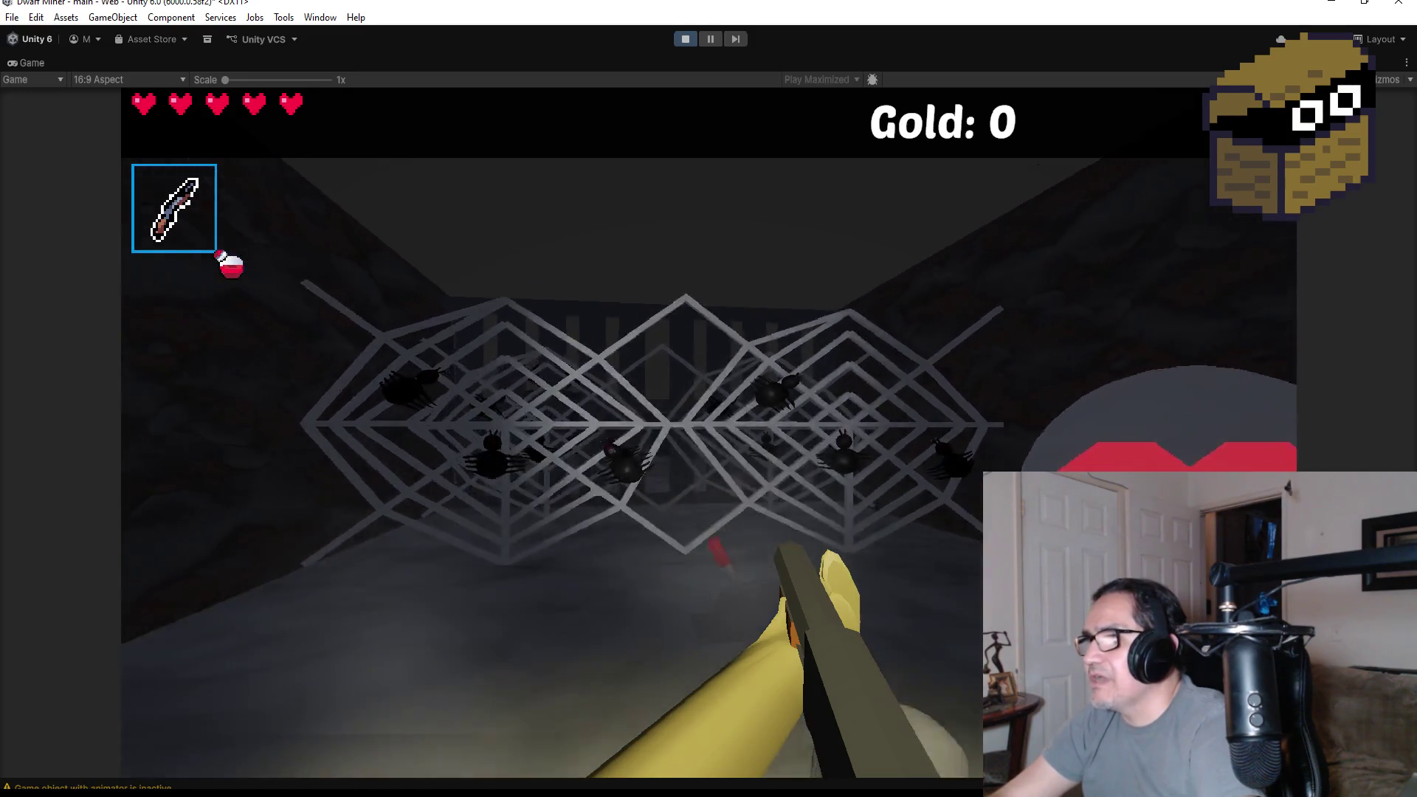
key("w")
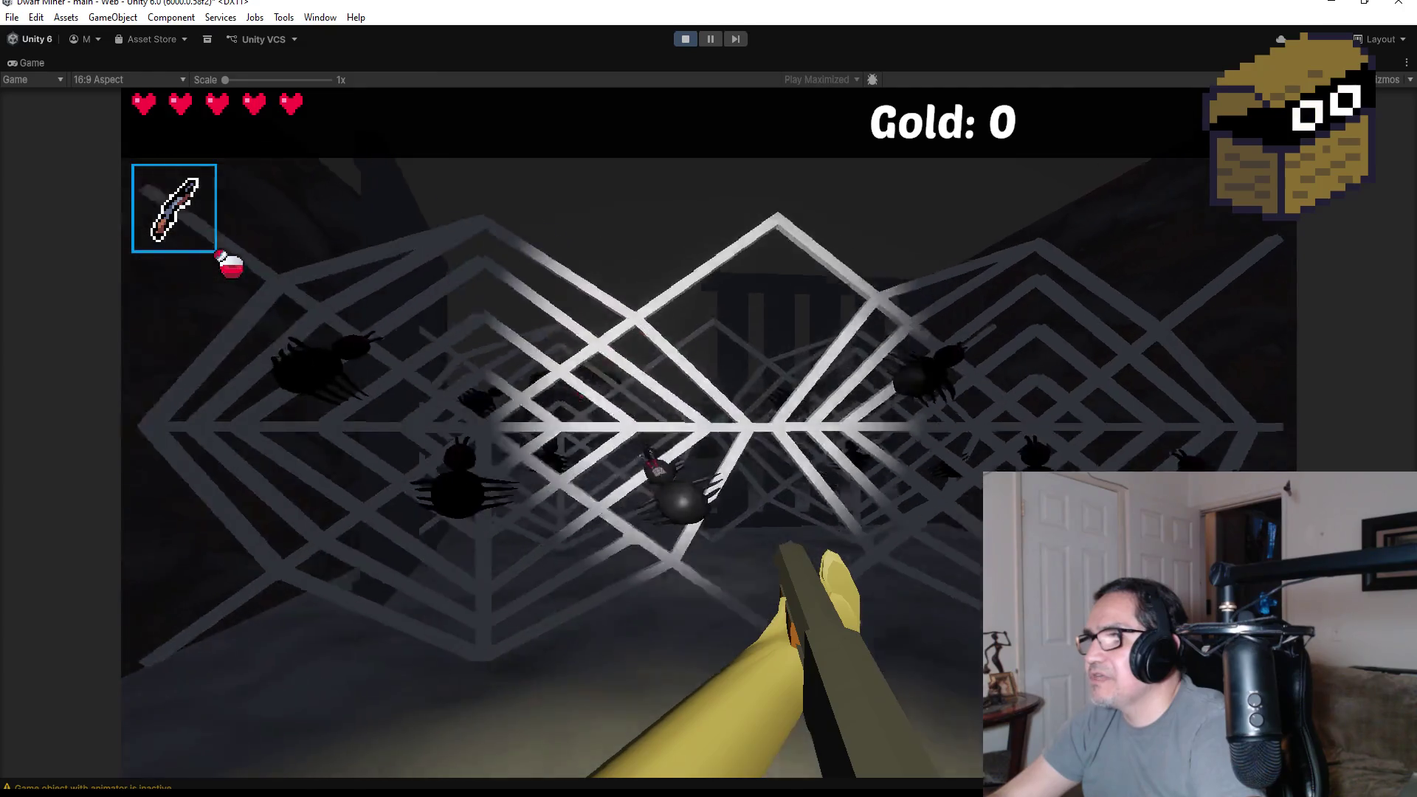
key("w")
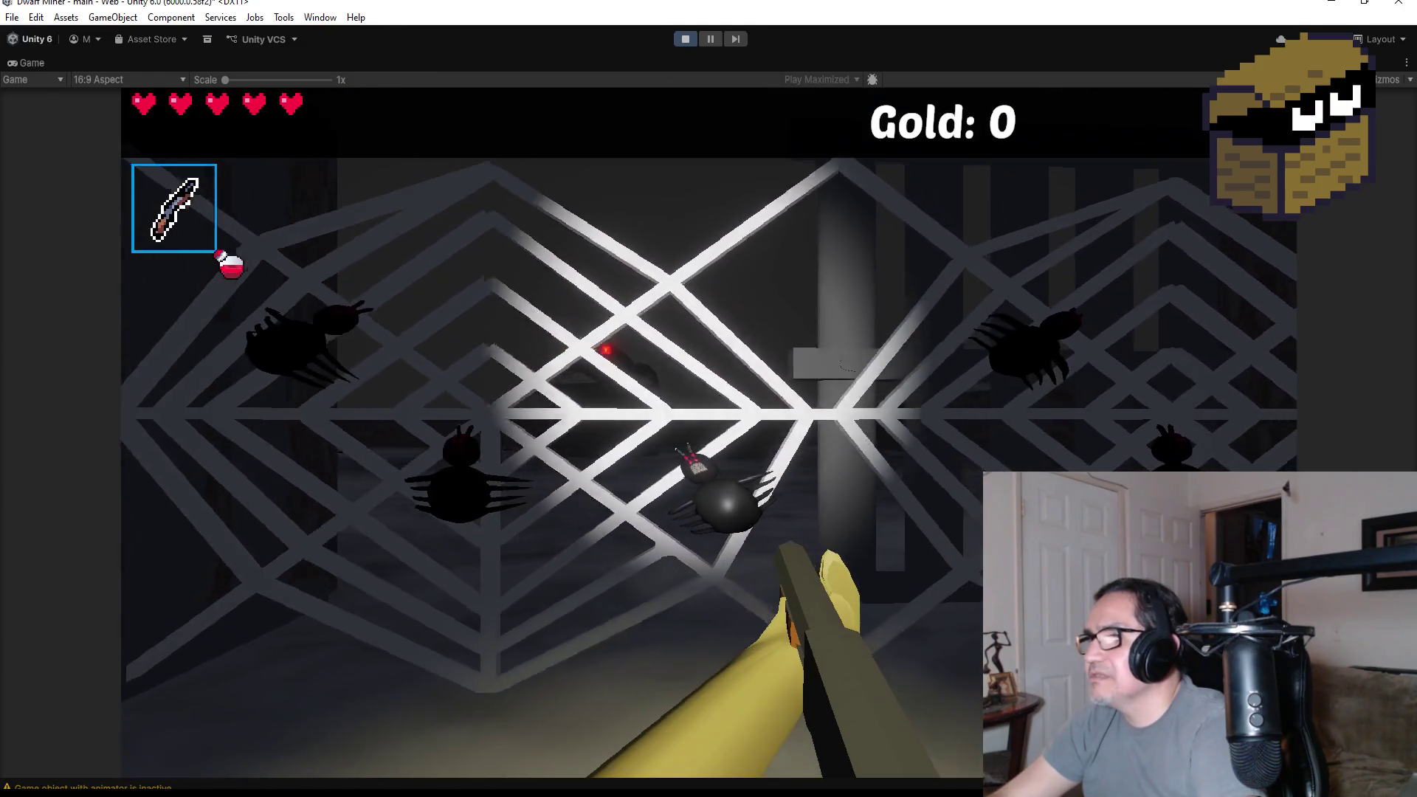
key("w")
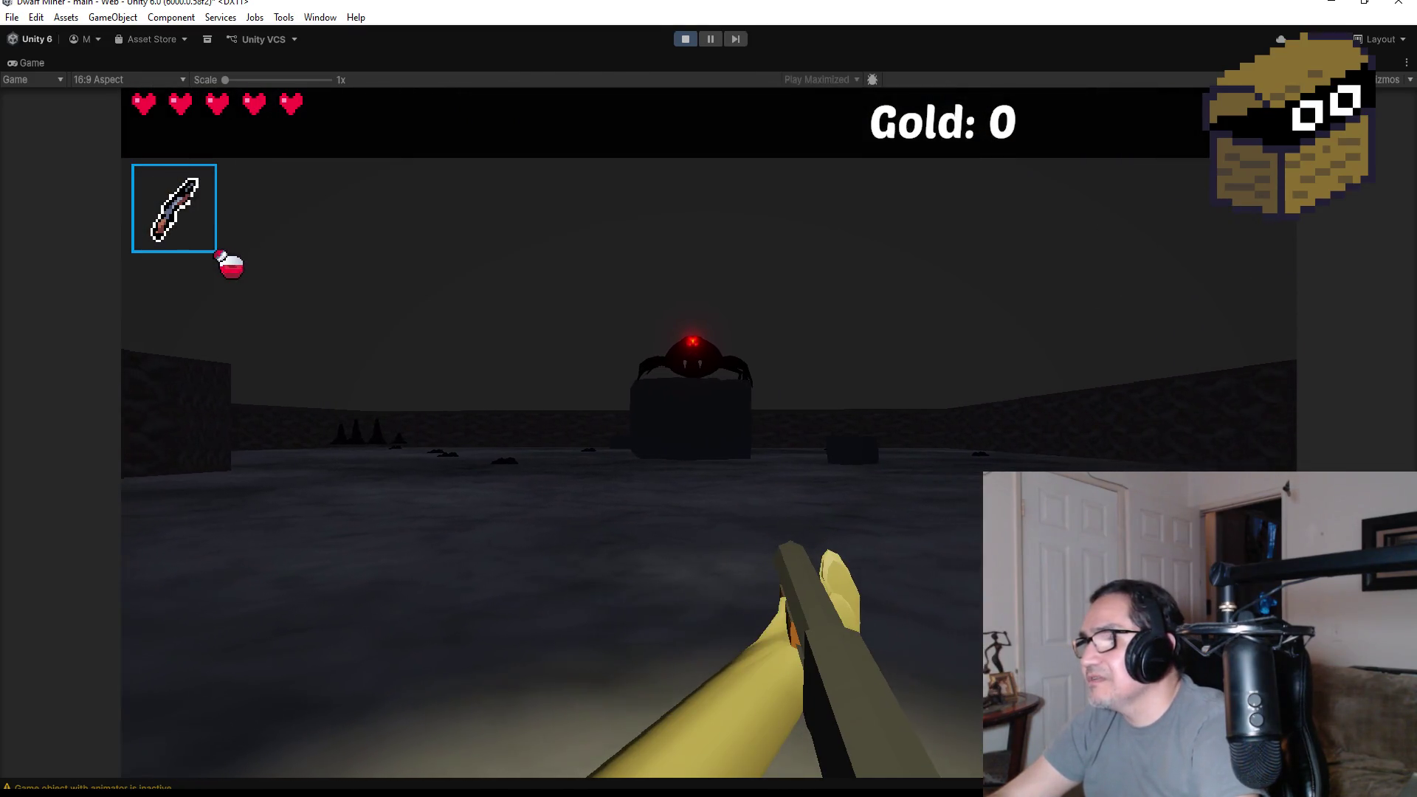
key("w")
key("w")
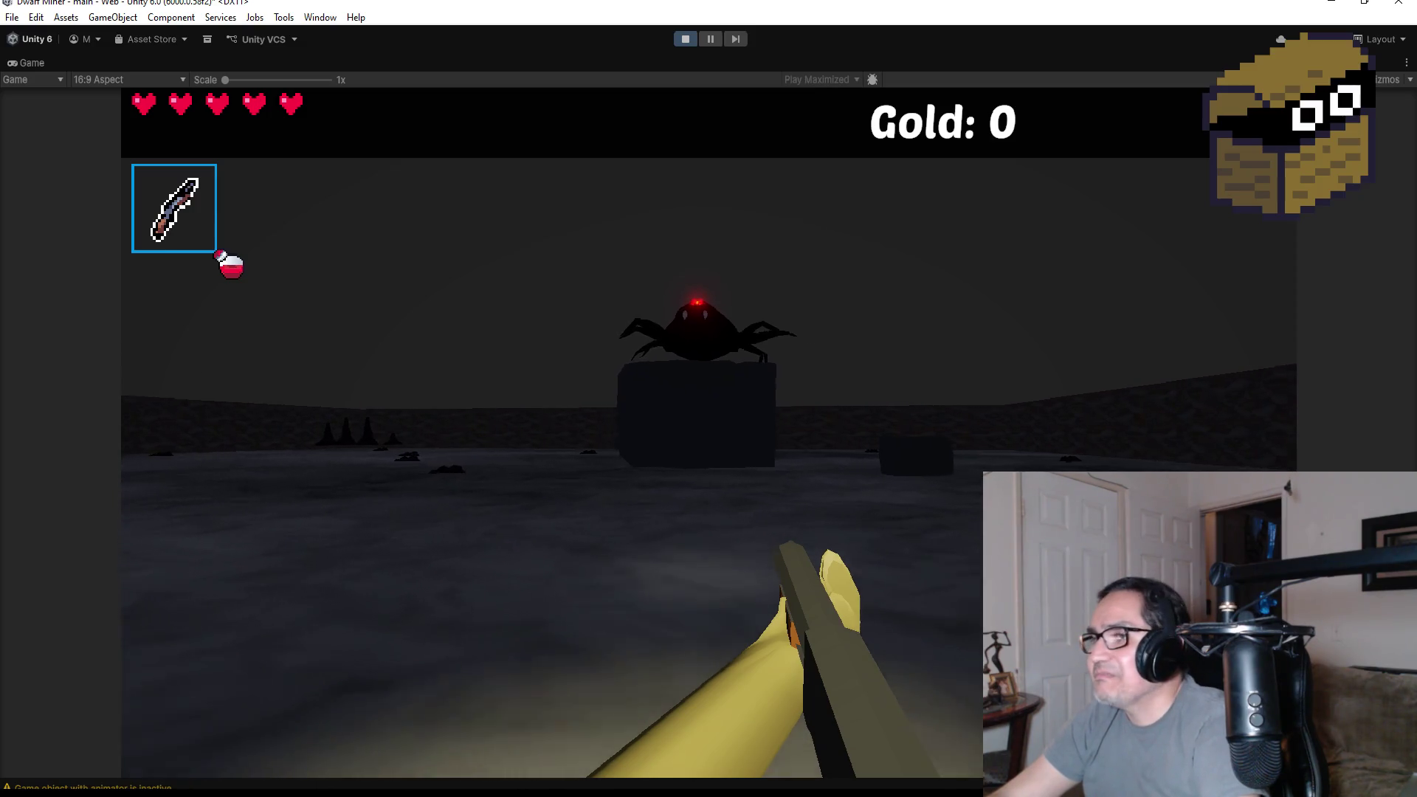
- Fire six blasts at the boss spider, stop Play mode, and return to Visual Studio
left_click(708, 434)
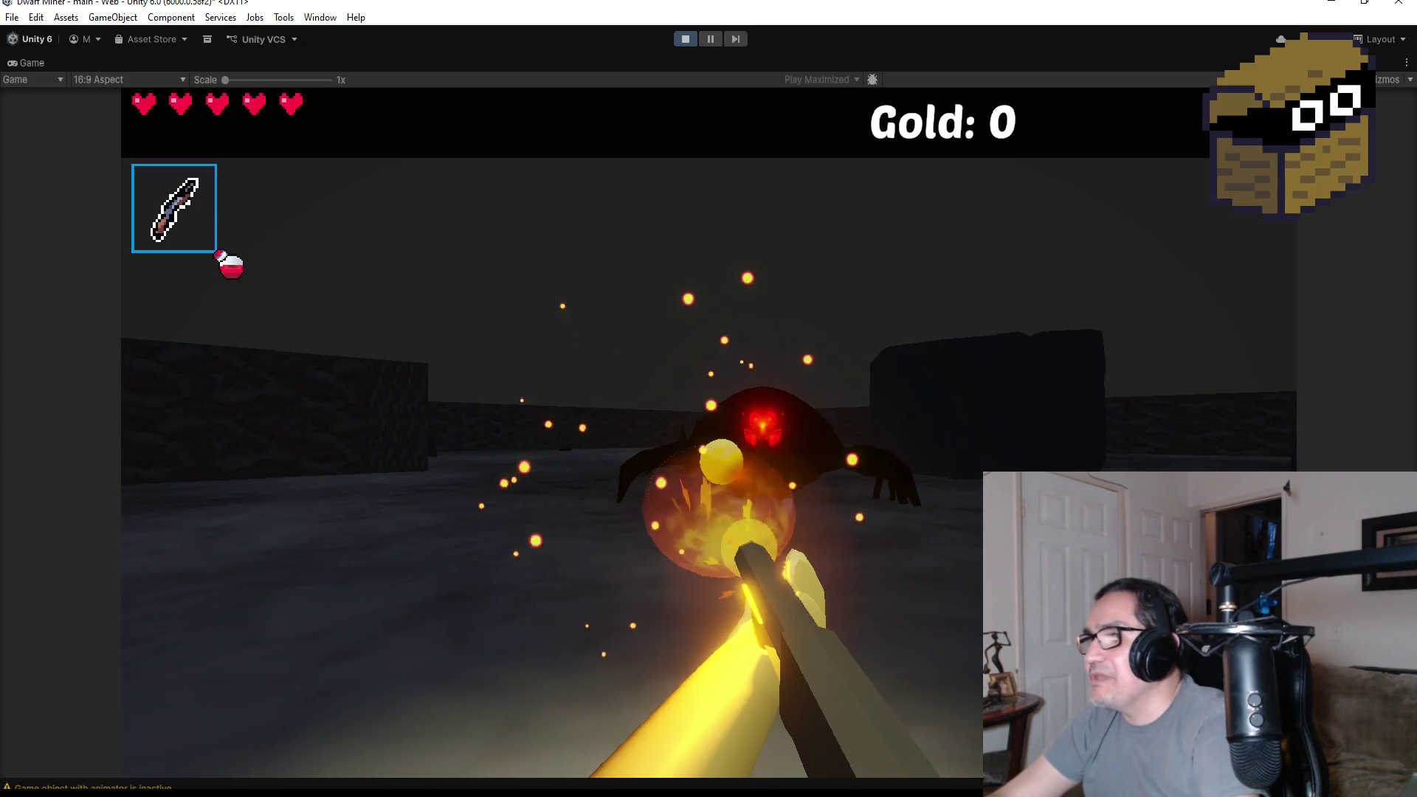
left_click(708, 433)
left_click(709, 434)
left_click(709, 434)
left_click(709, 433)
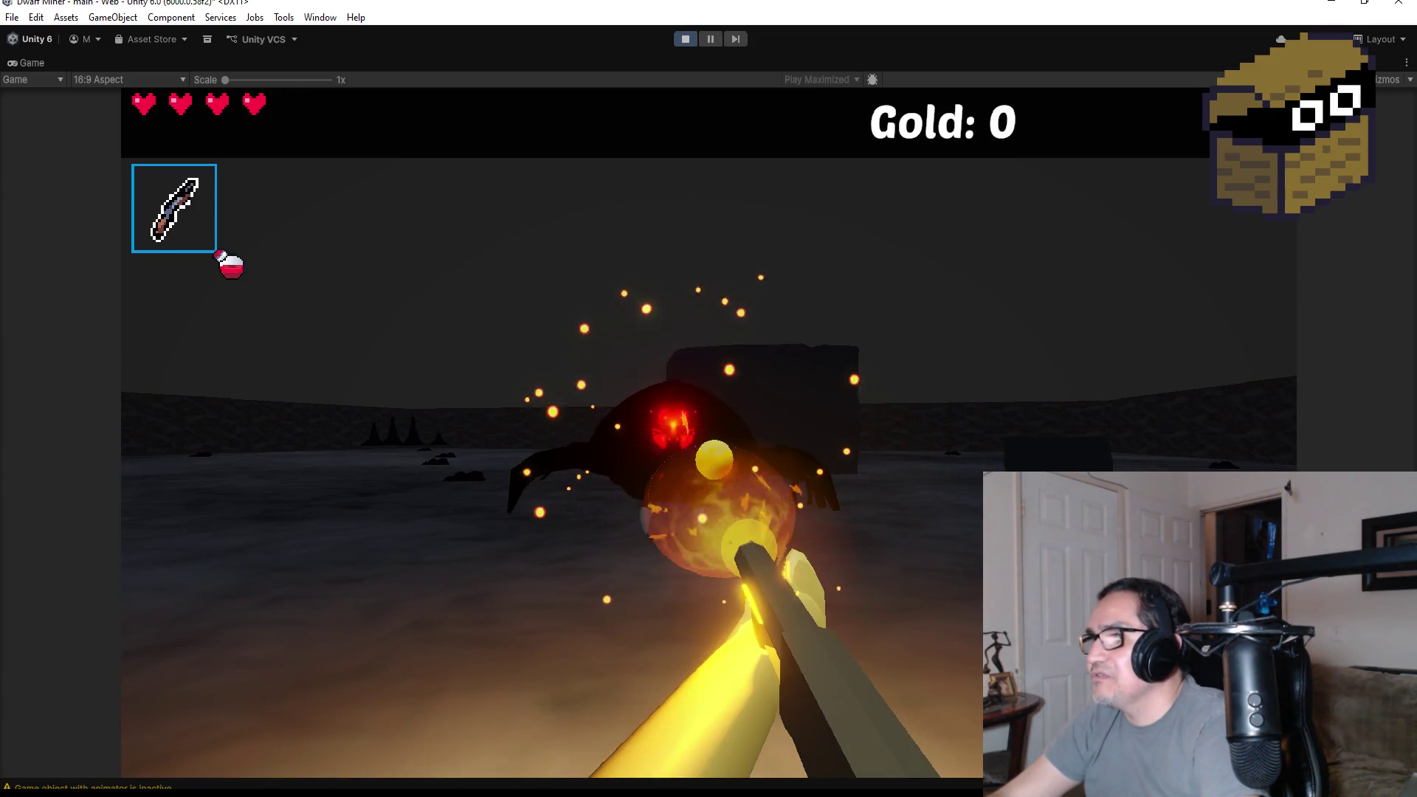
left_click(708, 434)
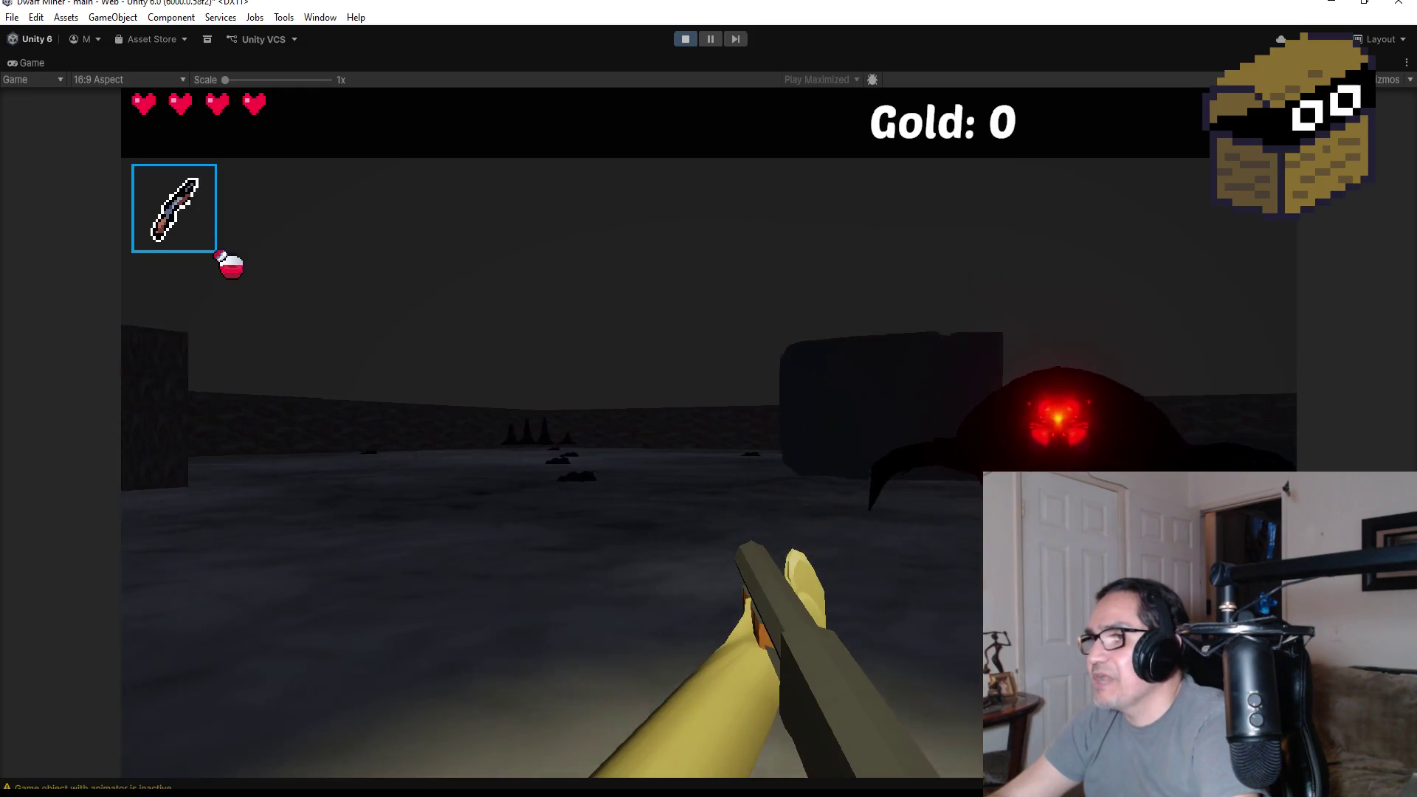
key("Escape")
left_click(687, 38)
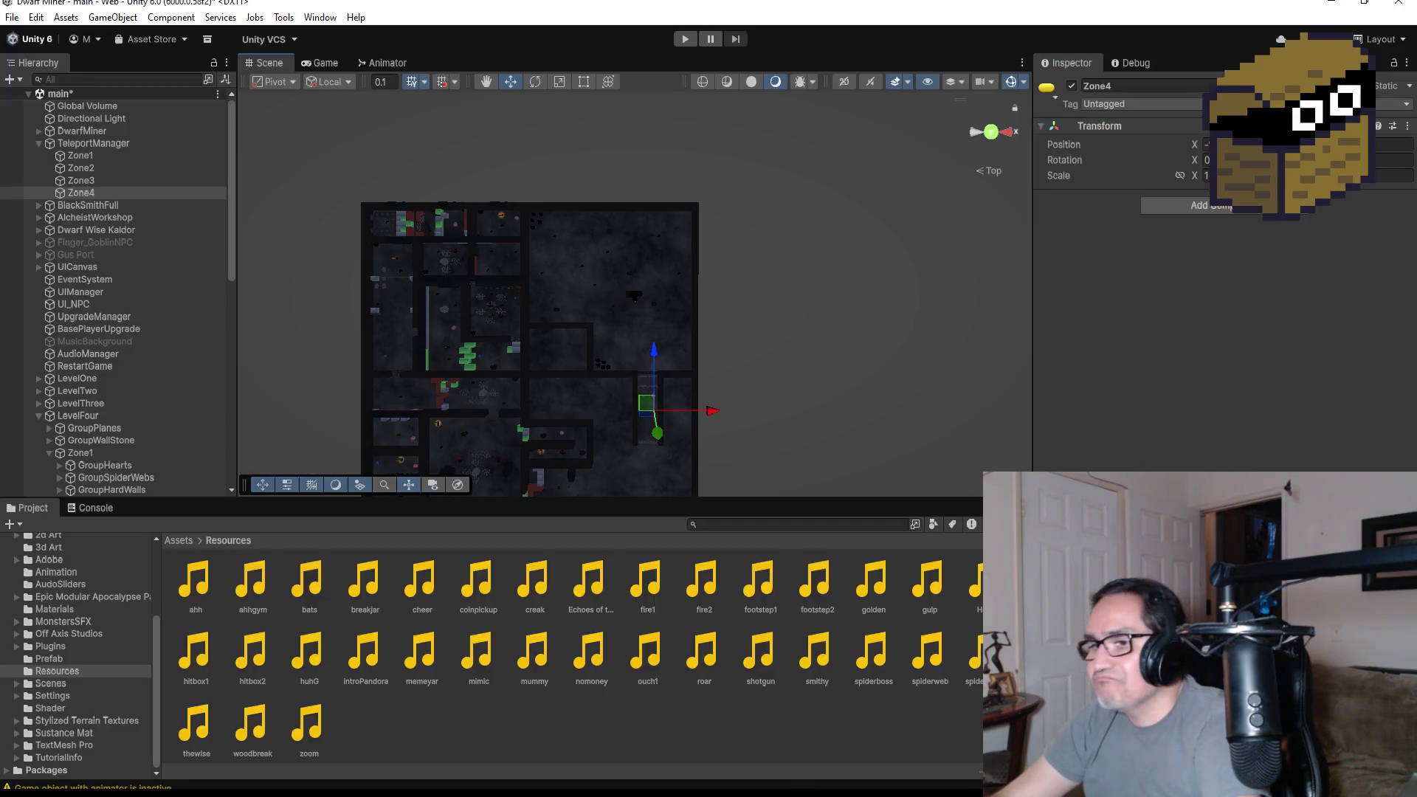
key("alt+Tab")
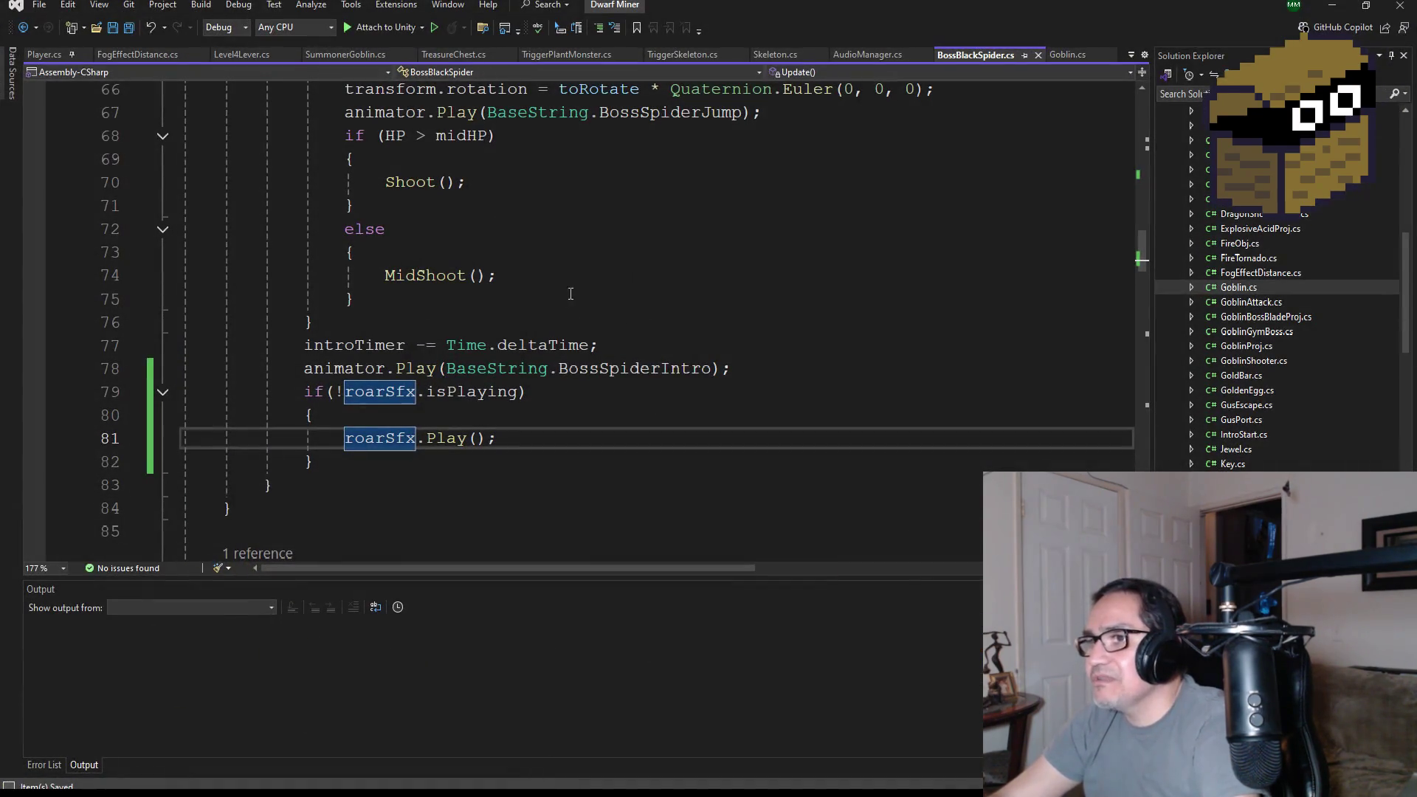
- Add an empty else block after the introTimer if-block in BossBlackSpider.cs
scroll(577, 362, "up", 2)
scroll(583, 360, "down", 1)
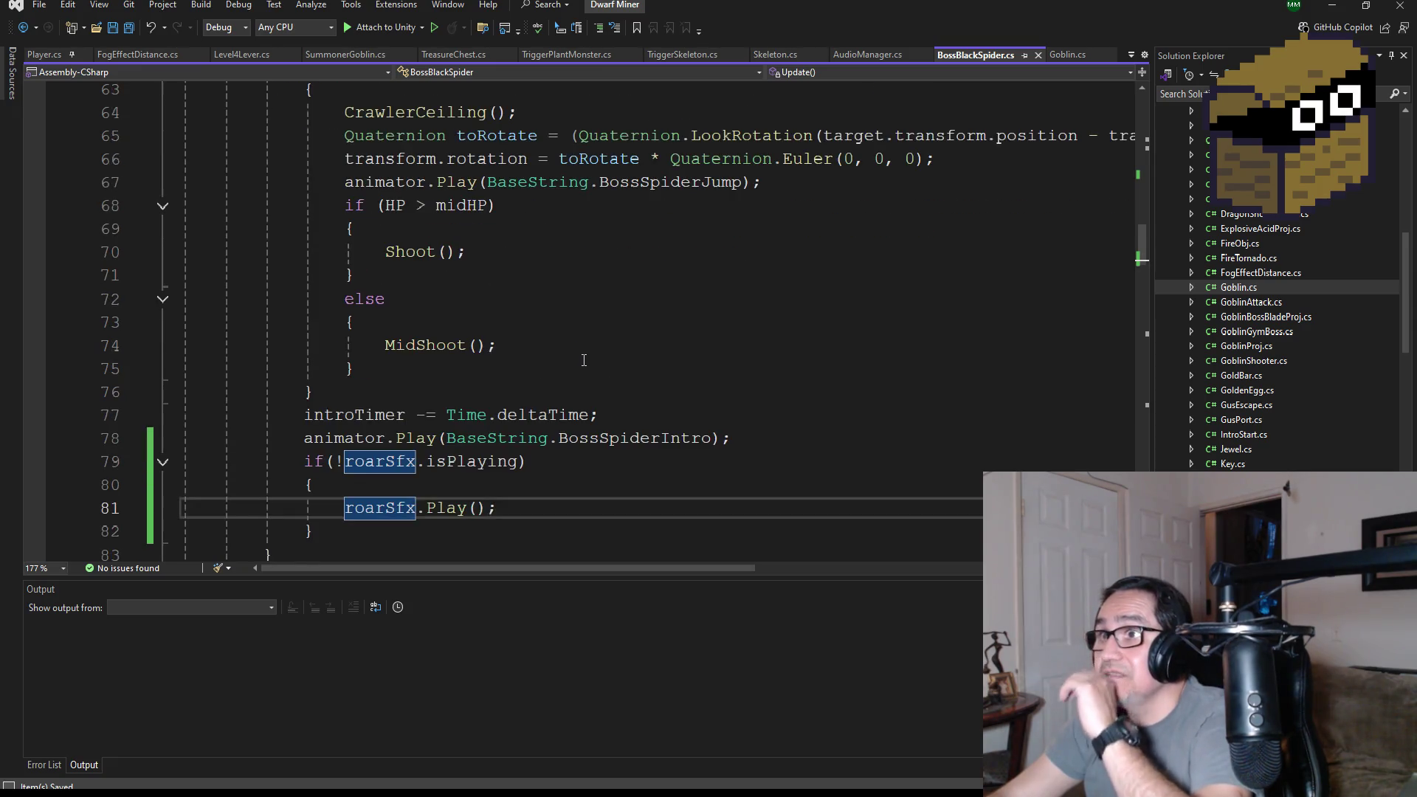
scroll(582, 358, "up", 3)
scroll(580, 369, "down", 5)
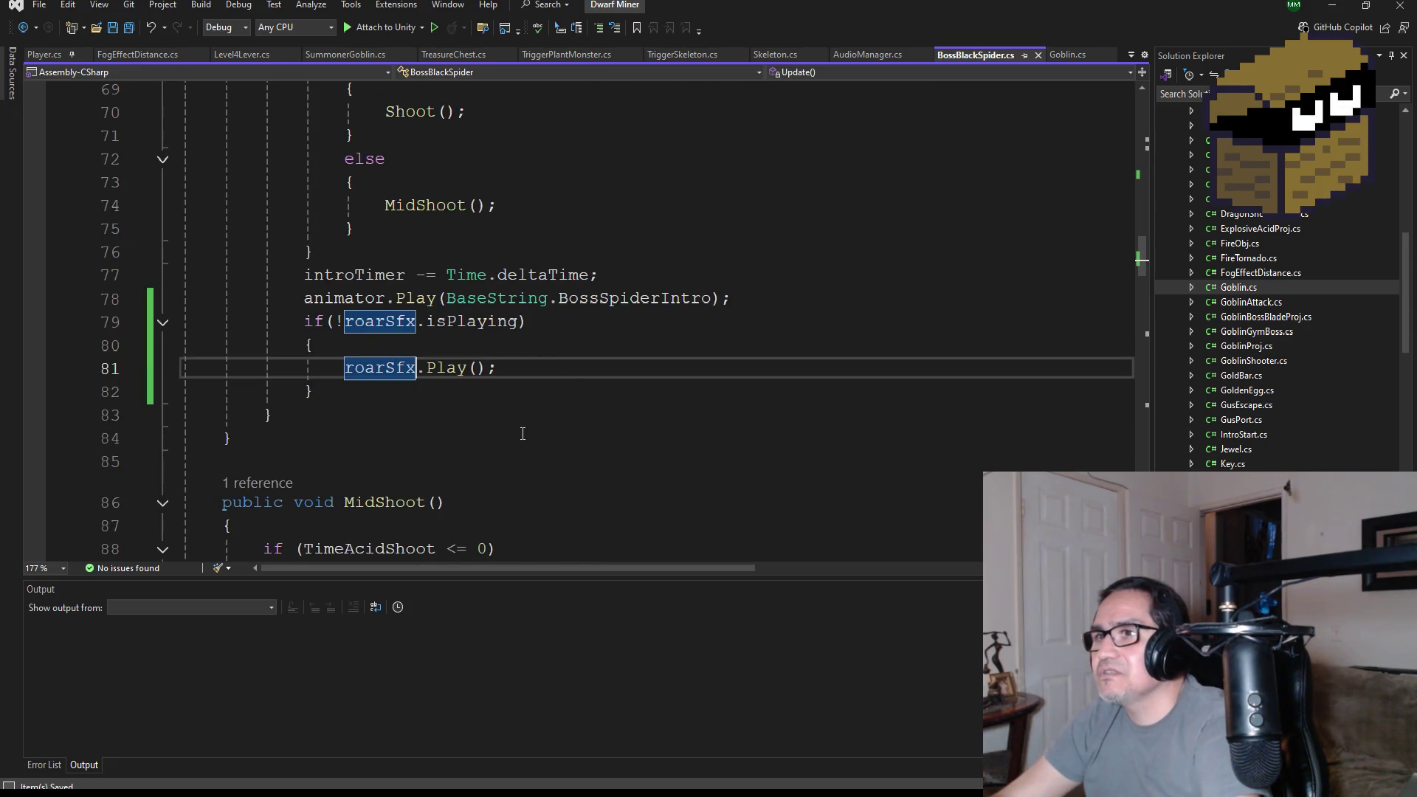
scroll(397, 409, "up", 1)
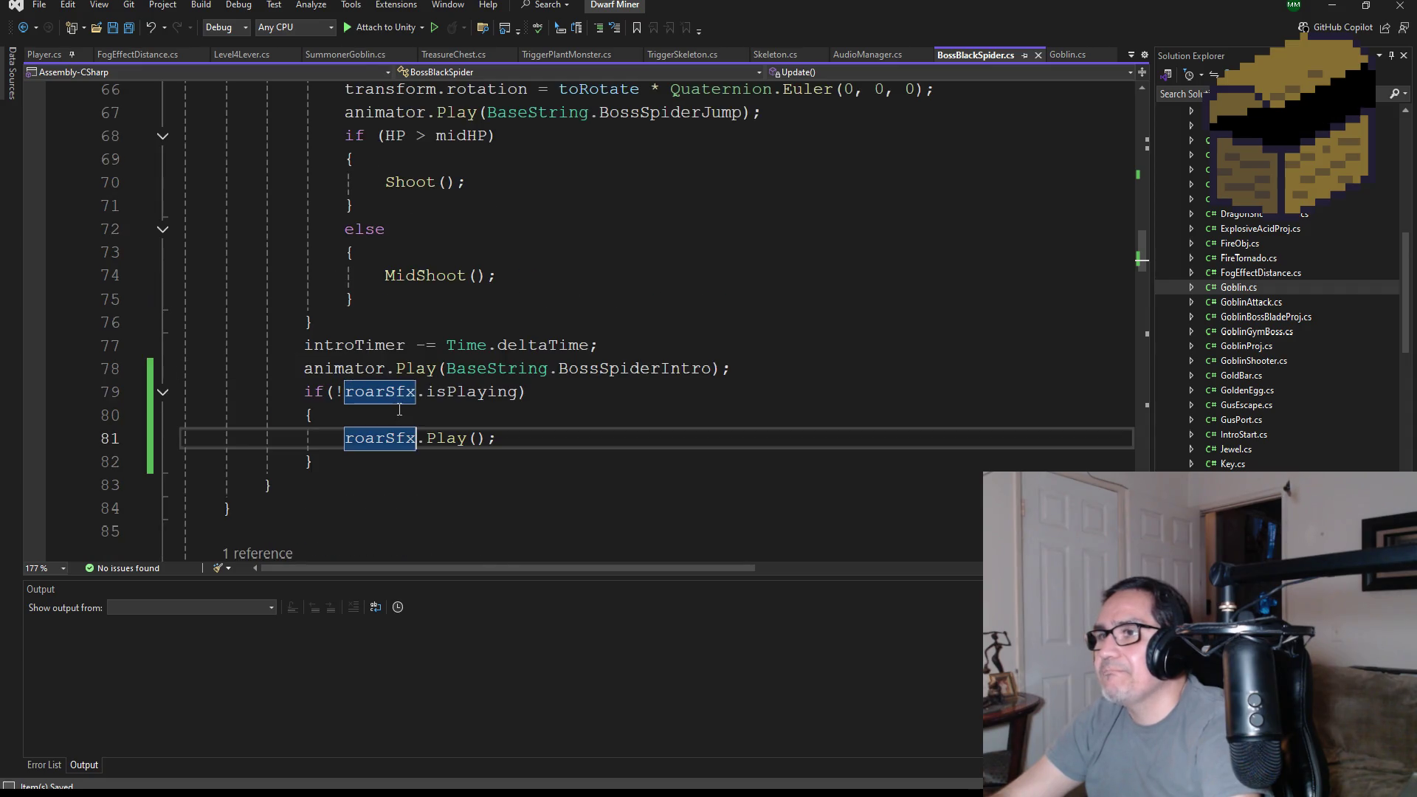
scroll(418, 415, "up", 3)
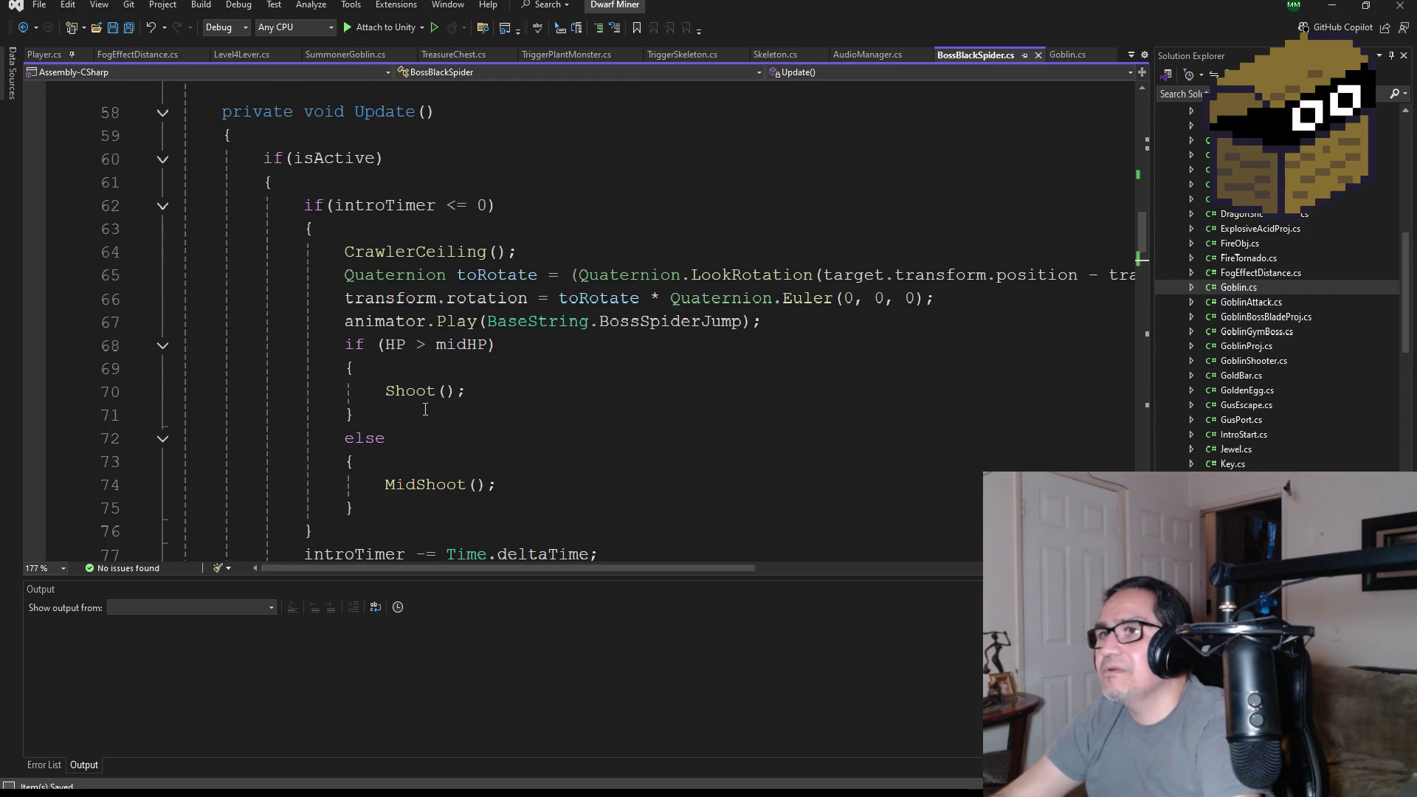
scroll(425, 410, "down", 3)
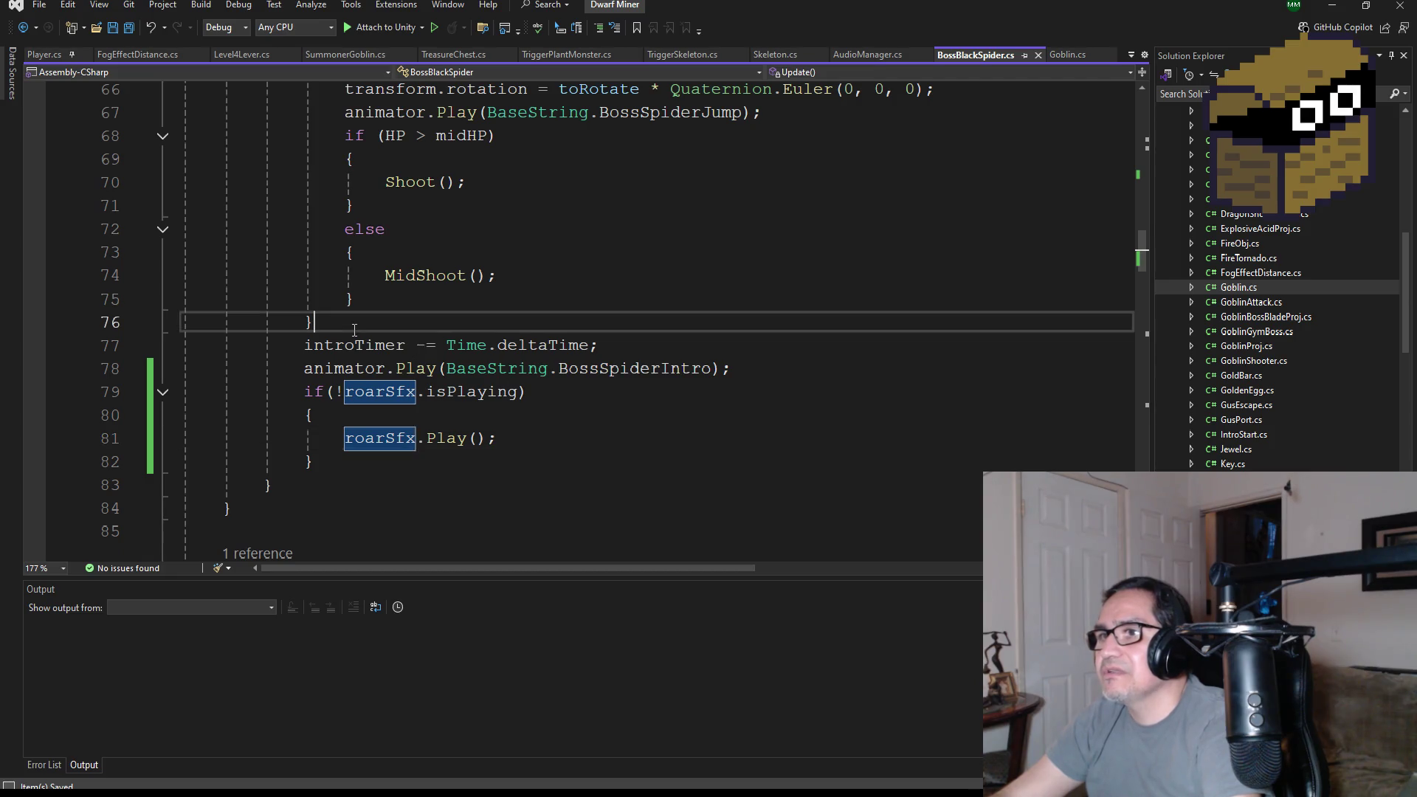
left_click(354, 330)
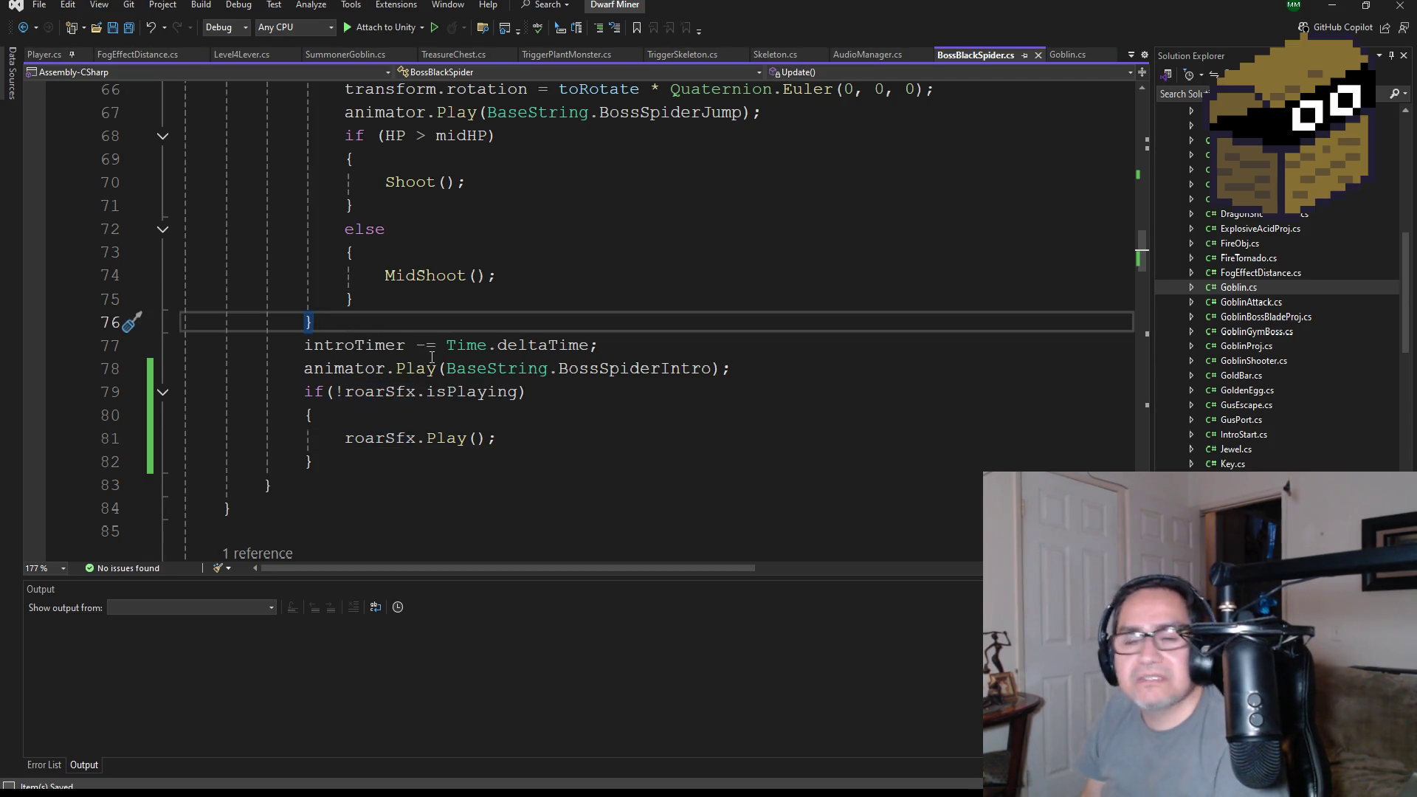
key("Return")
type("else")
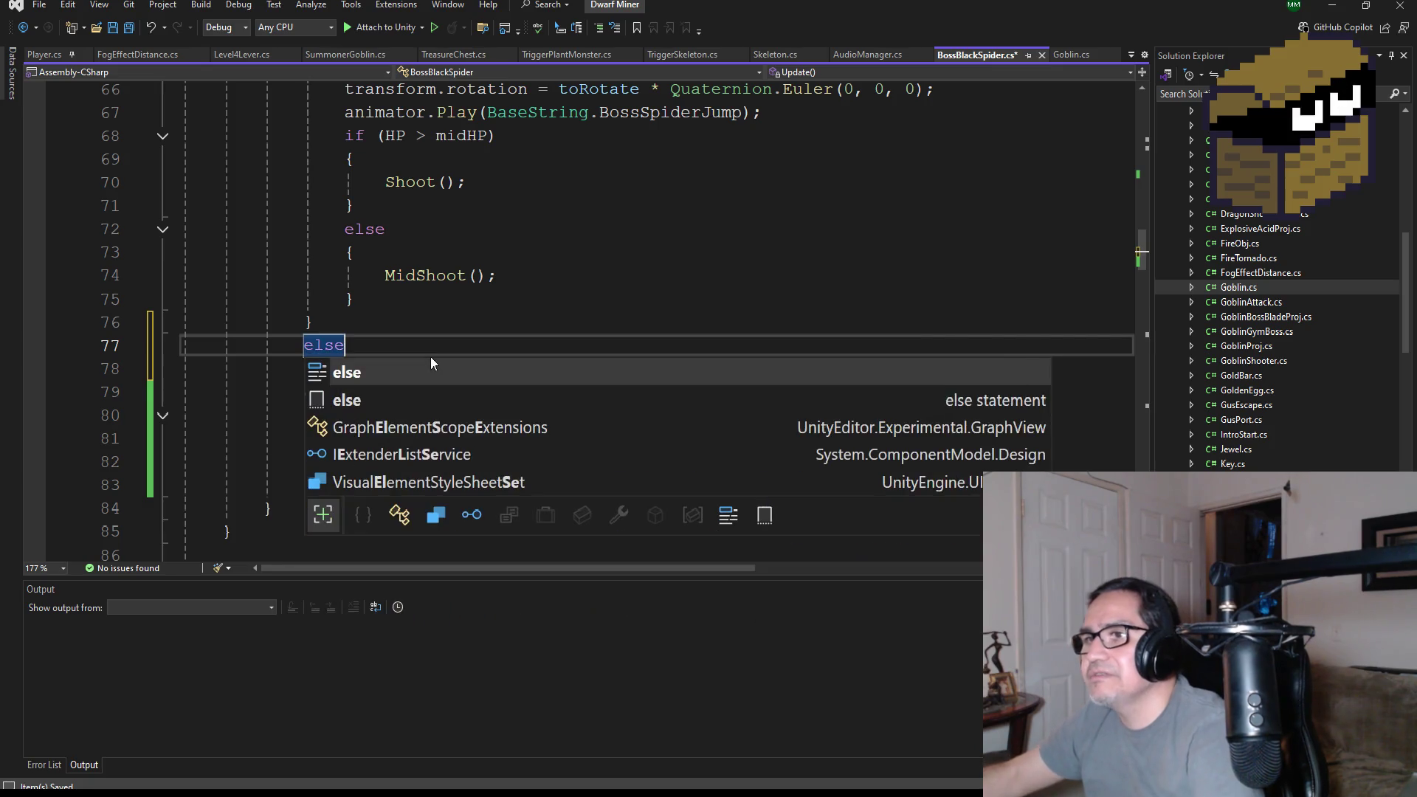
key("Return")
type("{")
key("Return")
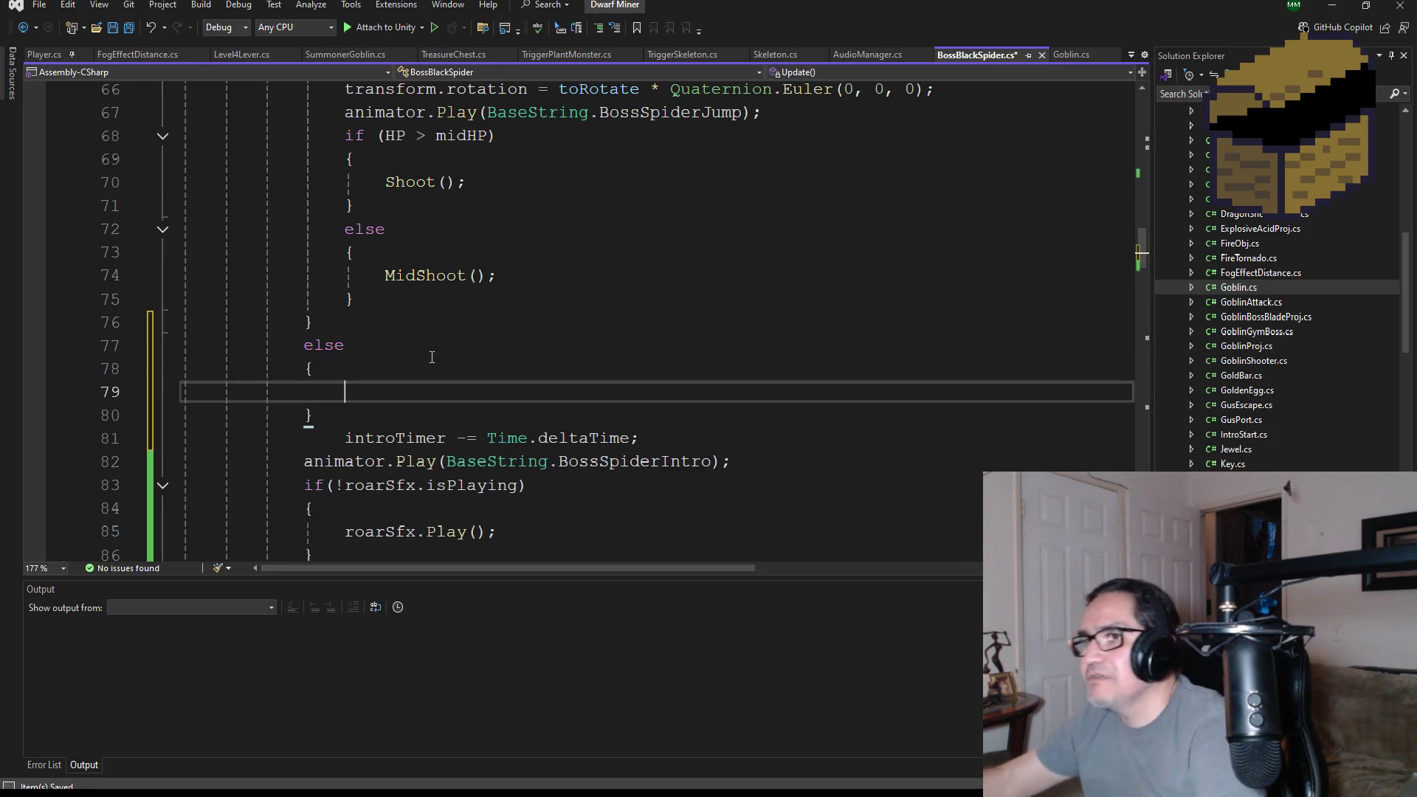
- Move the intro timer, animator and roarSfx lines inside the new else braces
scroll(435, 426, "down", 2)
mouse_move(375, 415)
left_mouse_down()
mouse_move(180, 345)
mouse_move(169, 299)
left_mouse_up()
key("ctrl+x")
left_click(365, 255)
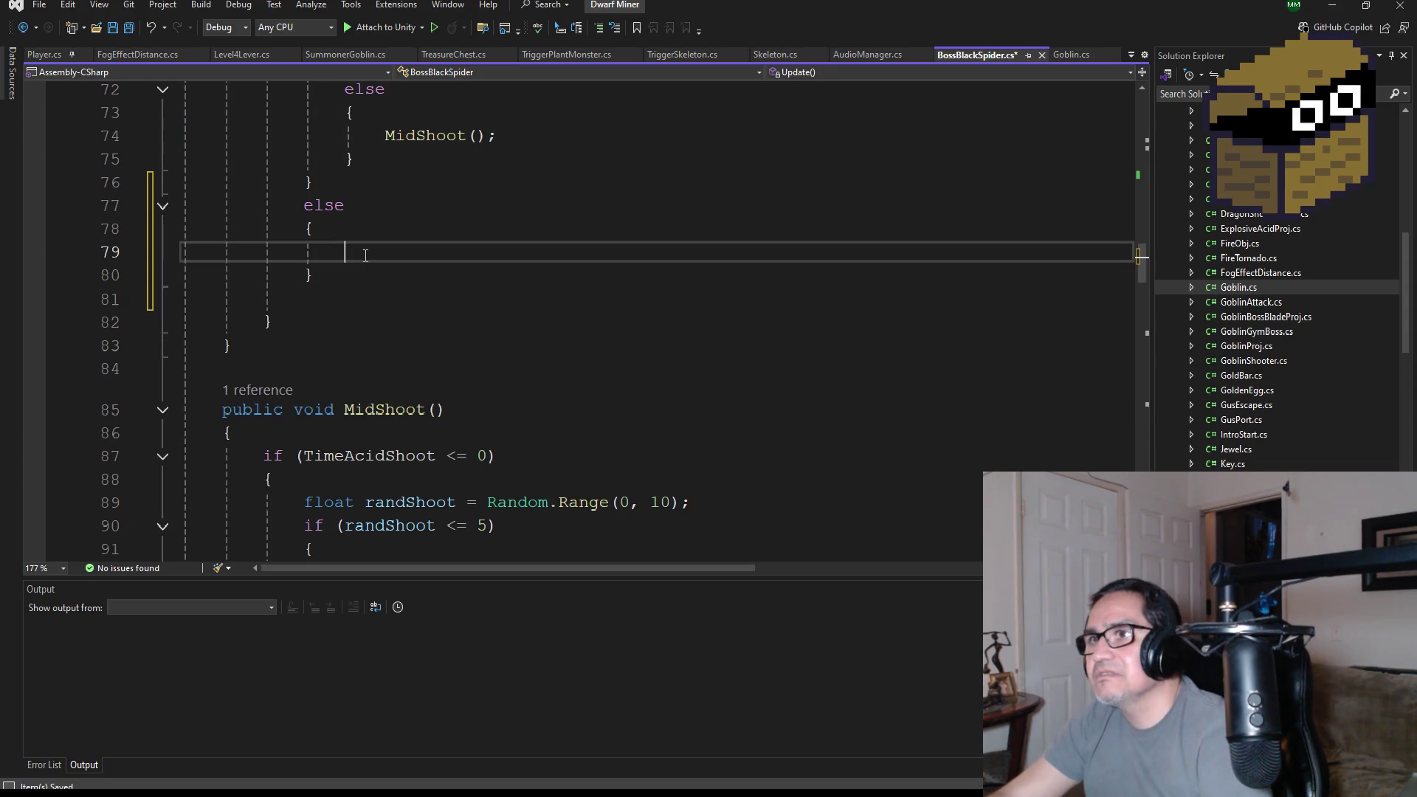
key("ctrl+v")
scroll(421, 330, "up", 2)
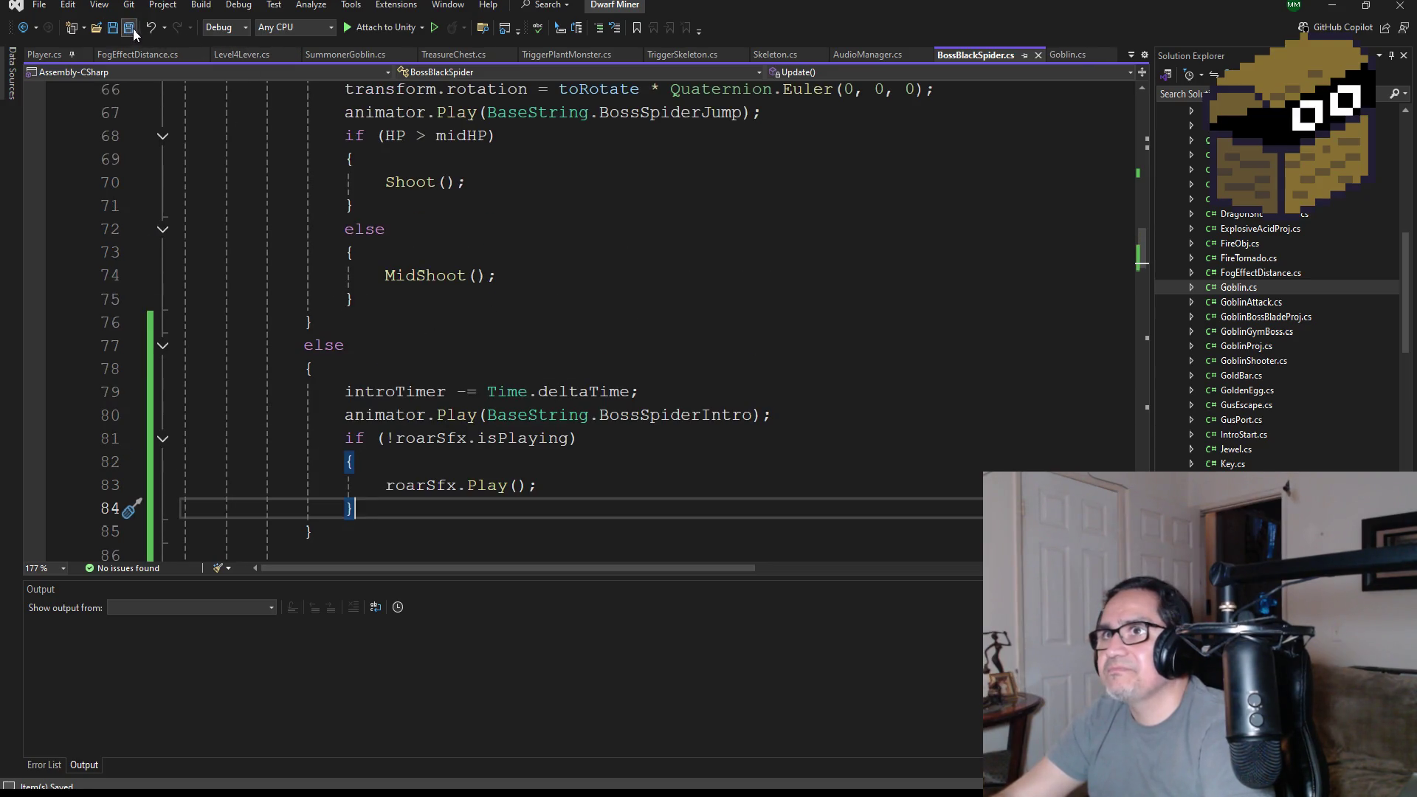
scroll(421, 397, "up", 4)
scroll(421, 398, "down", 5)
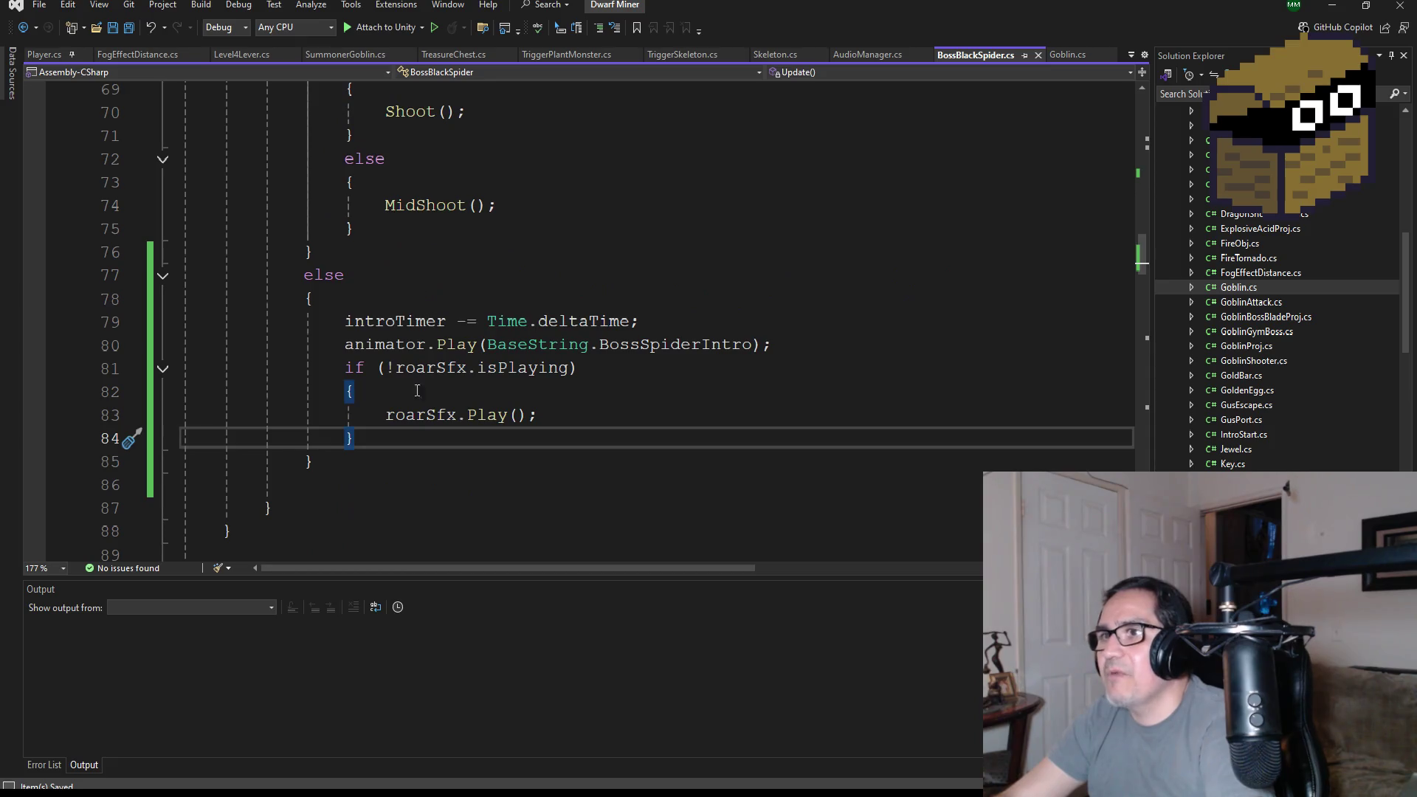
scroll(389, 286, "up", 3)
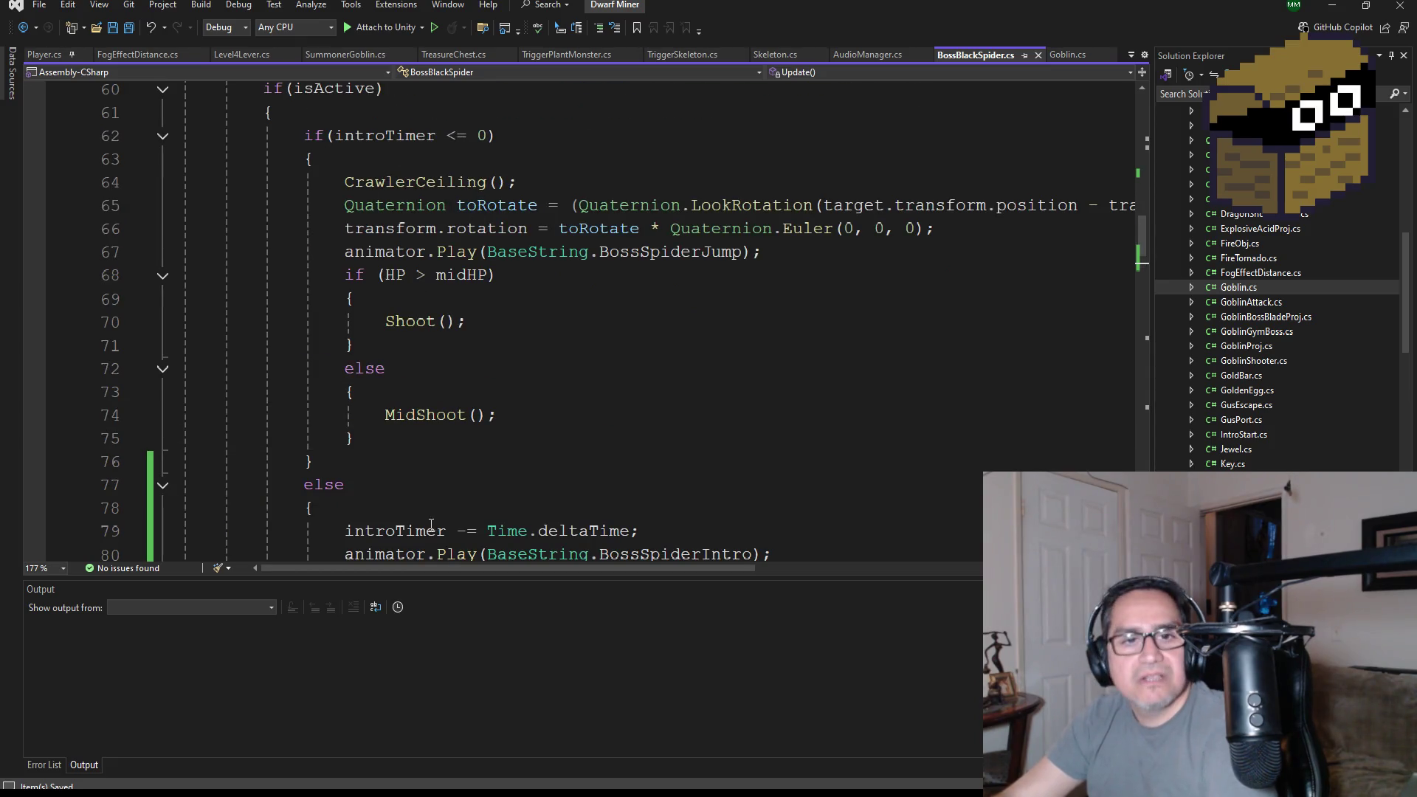
scroll(466, 497, "down", 3)
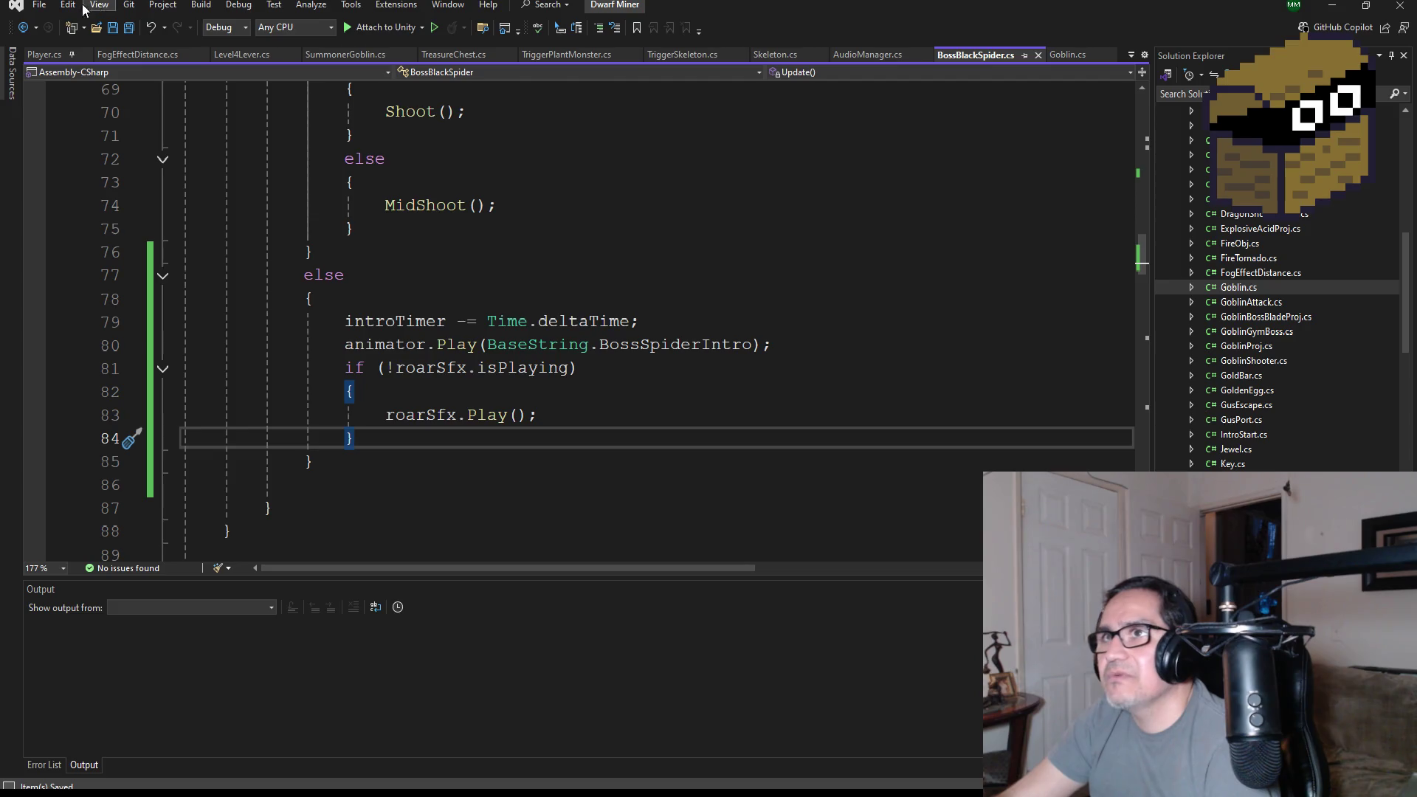
scroll(495, 319, "up", 5)
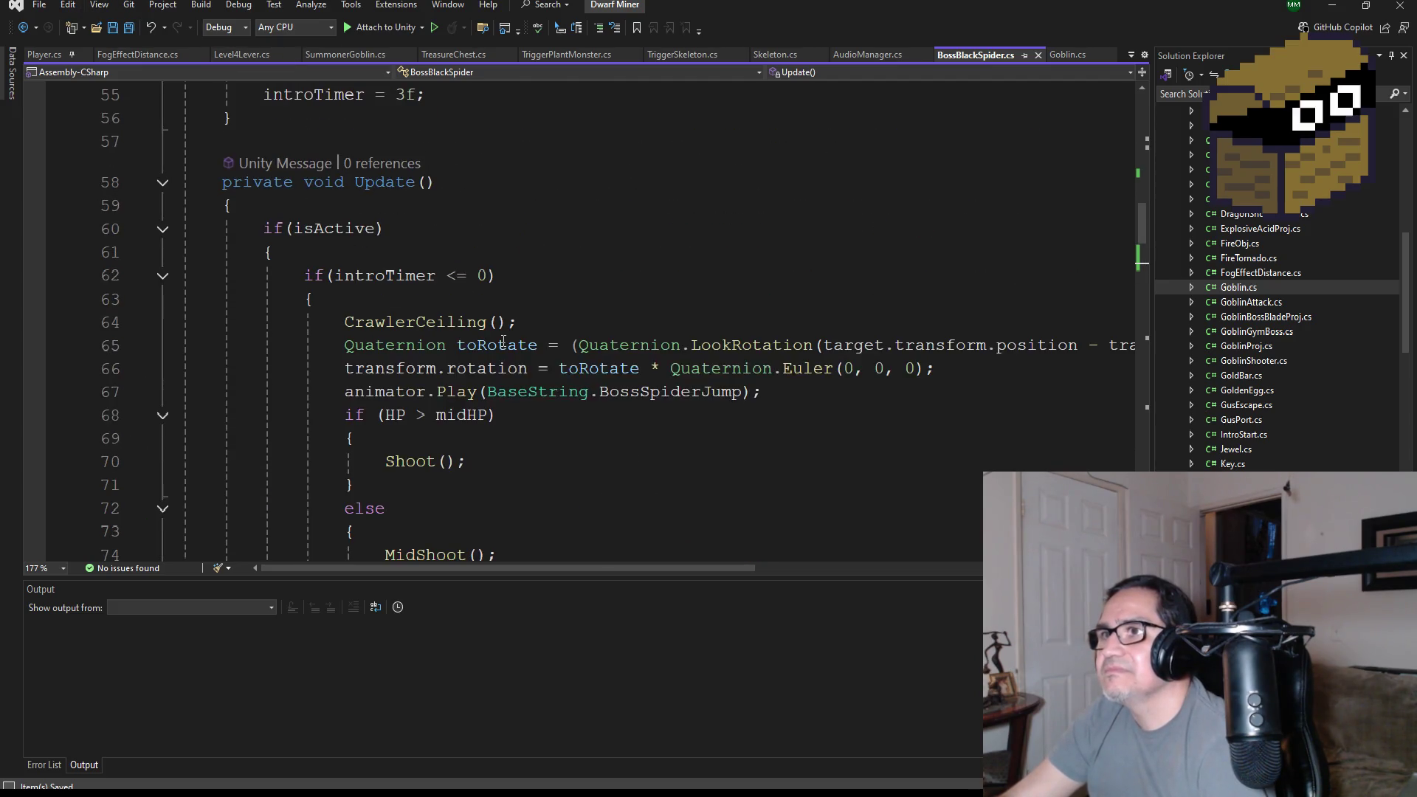
scroll(508, 481, "down", 2)
scroll(508, 481, "down", 3)
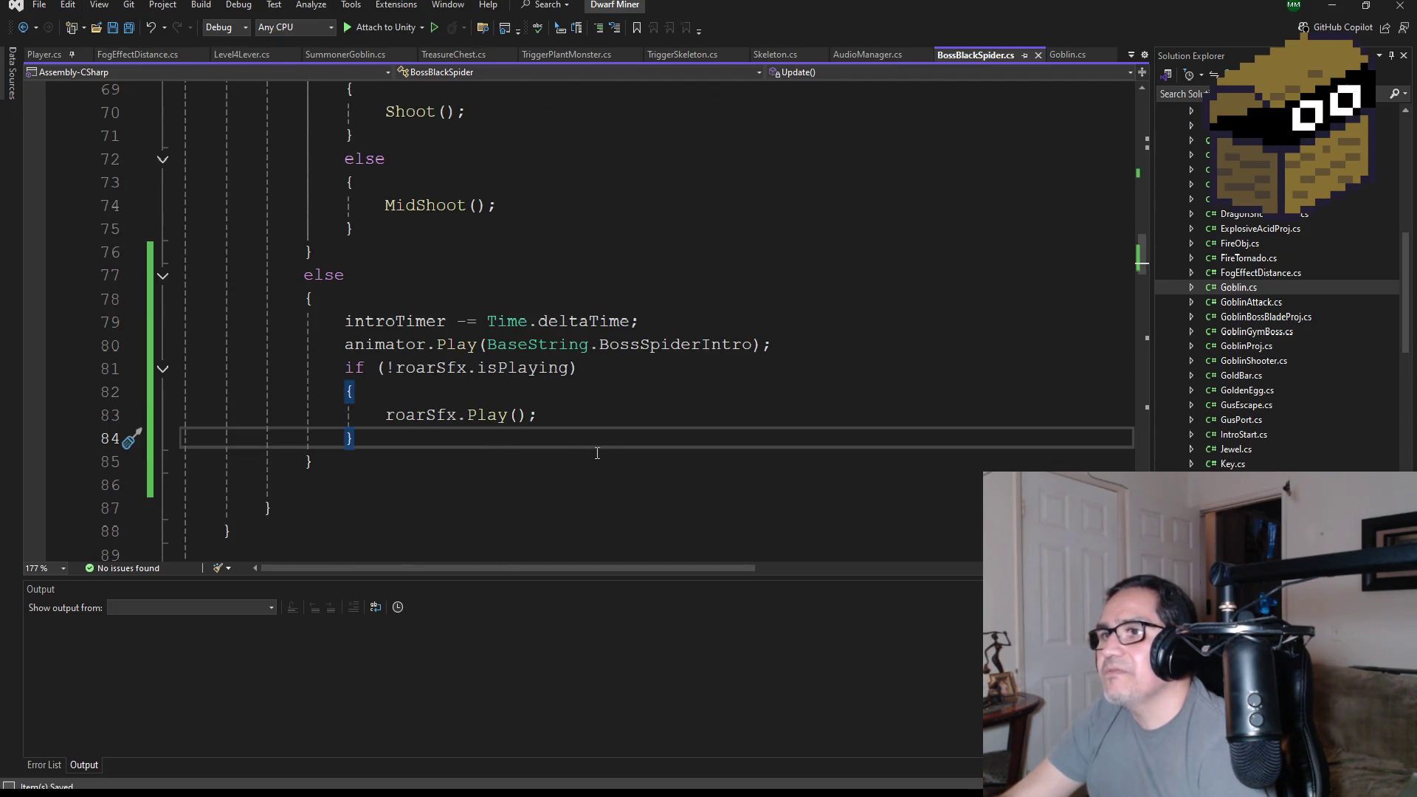
left_click(1331, 9)
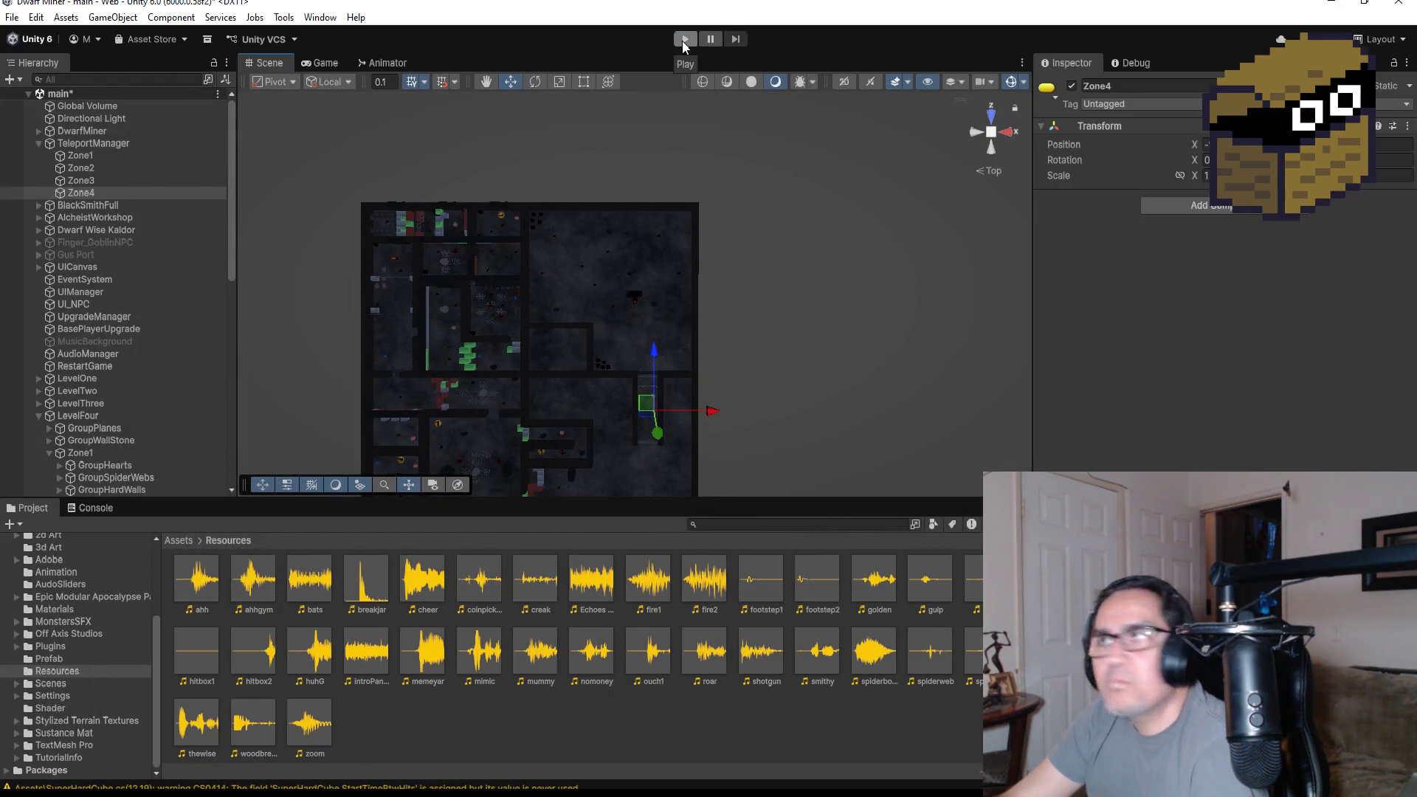
- Start Play mode and walk through the webs, strafing right to line up with the spider
left_click(683, 42)
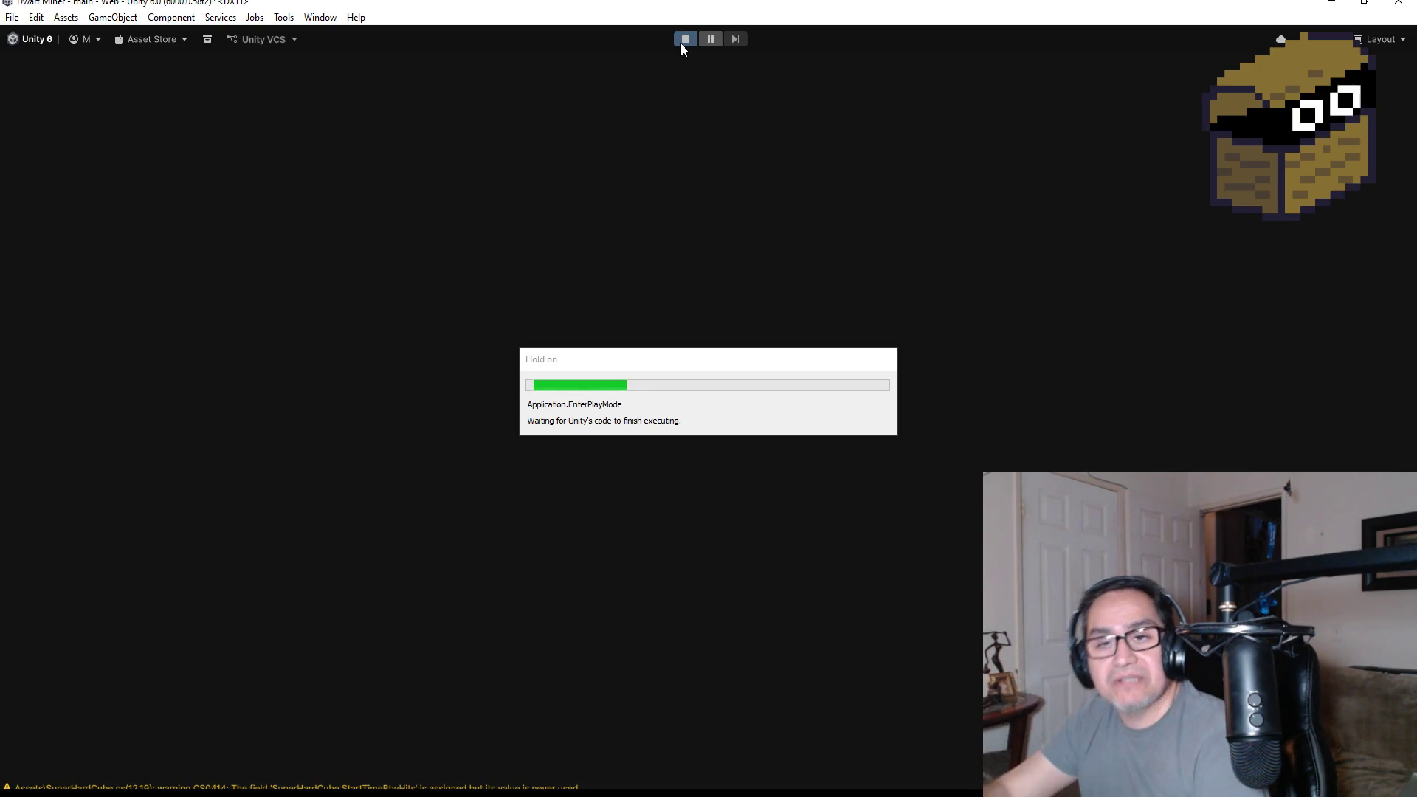
key("Escape")
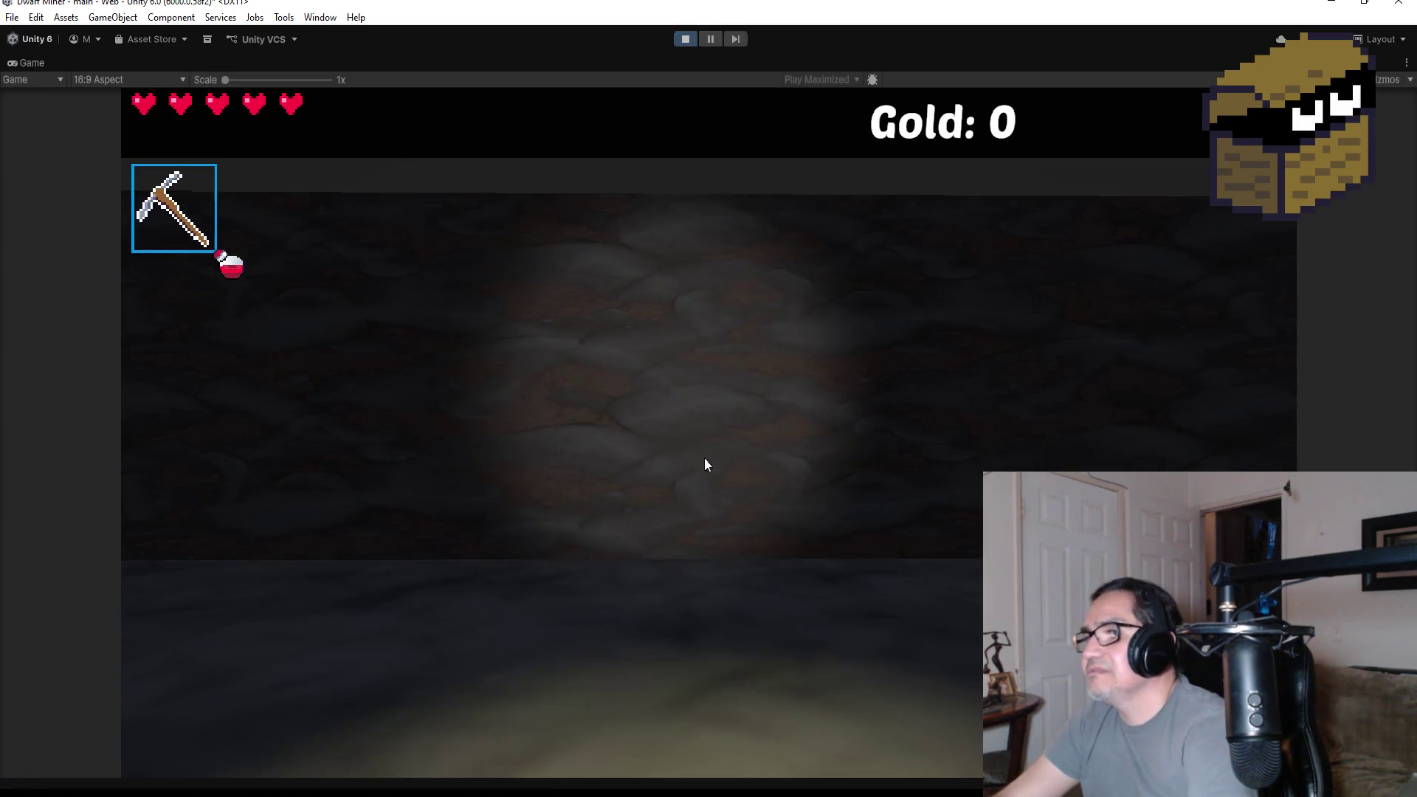
scroll(709, 399, "down", 1)
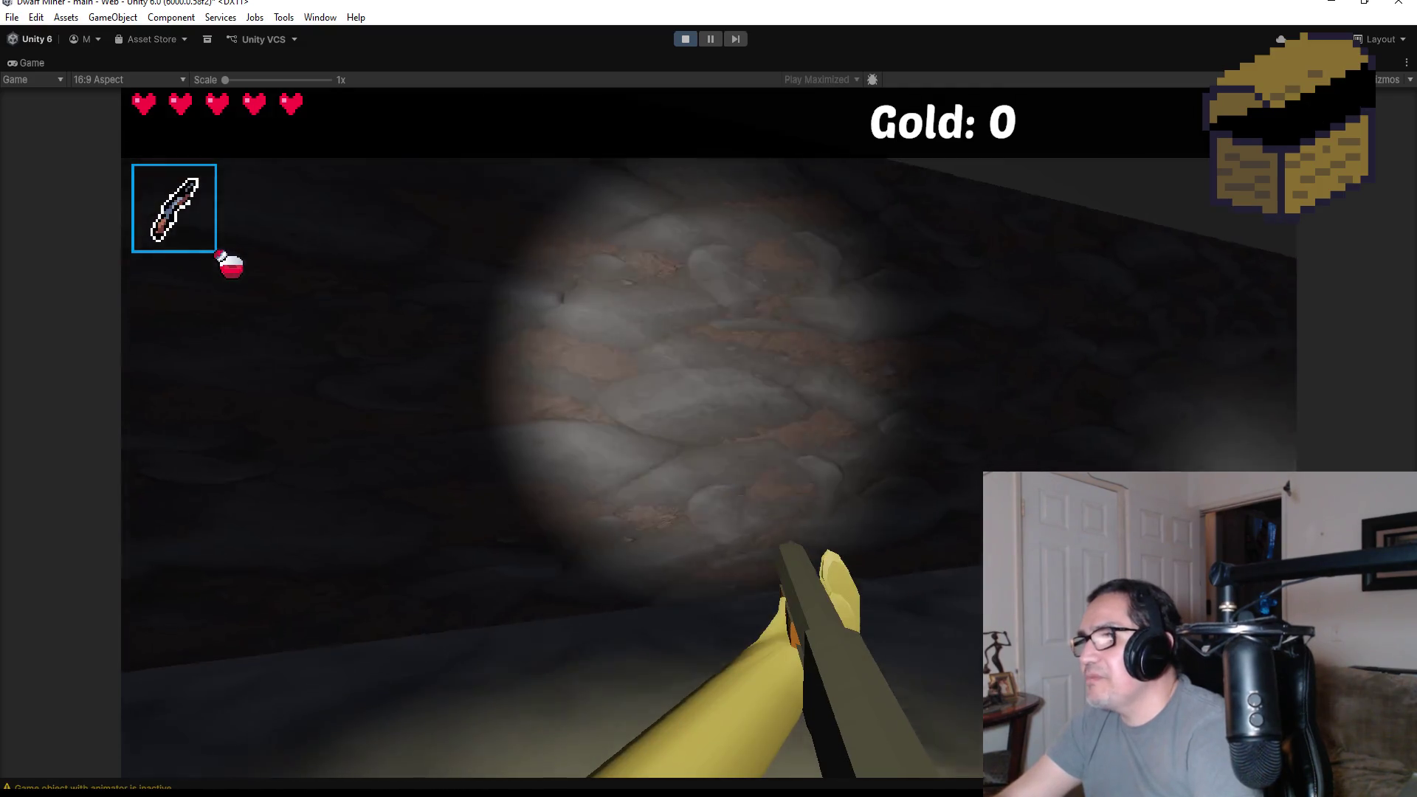
key("w")
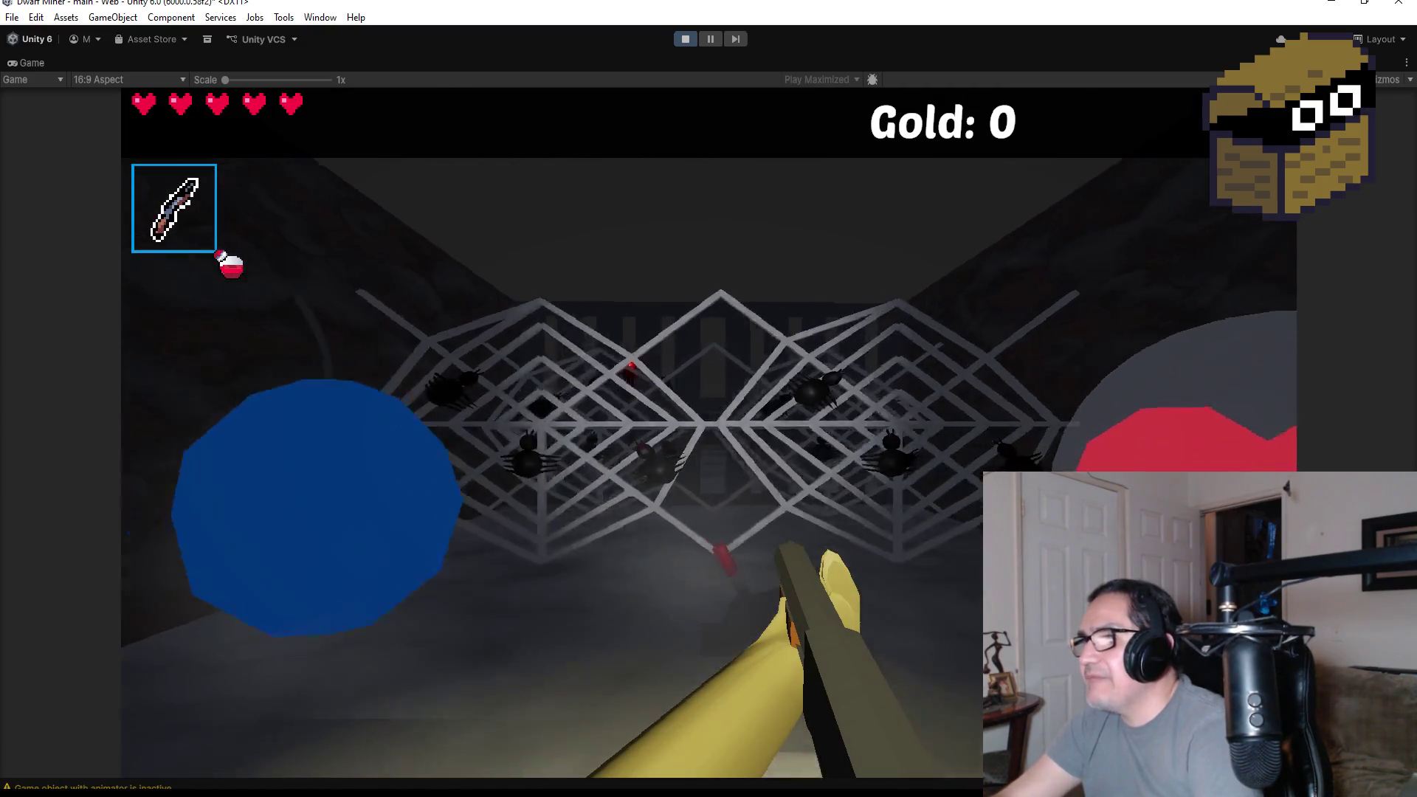
key("w")
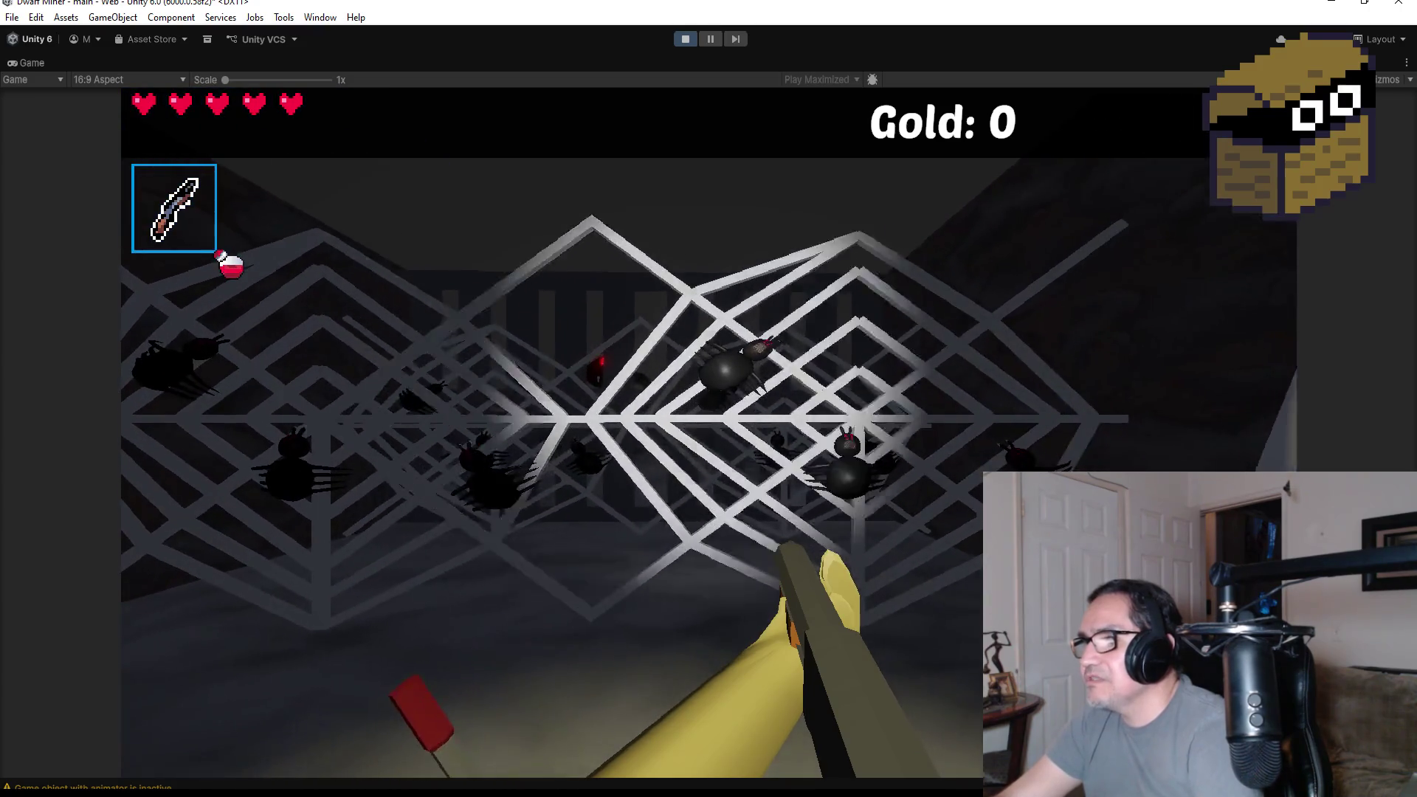
key("w")
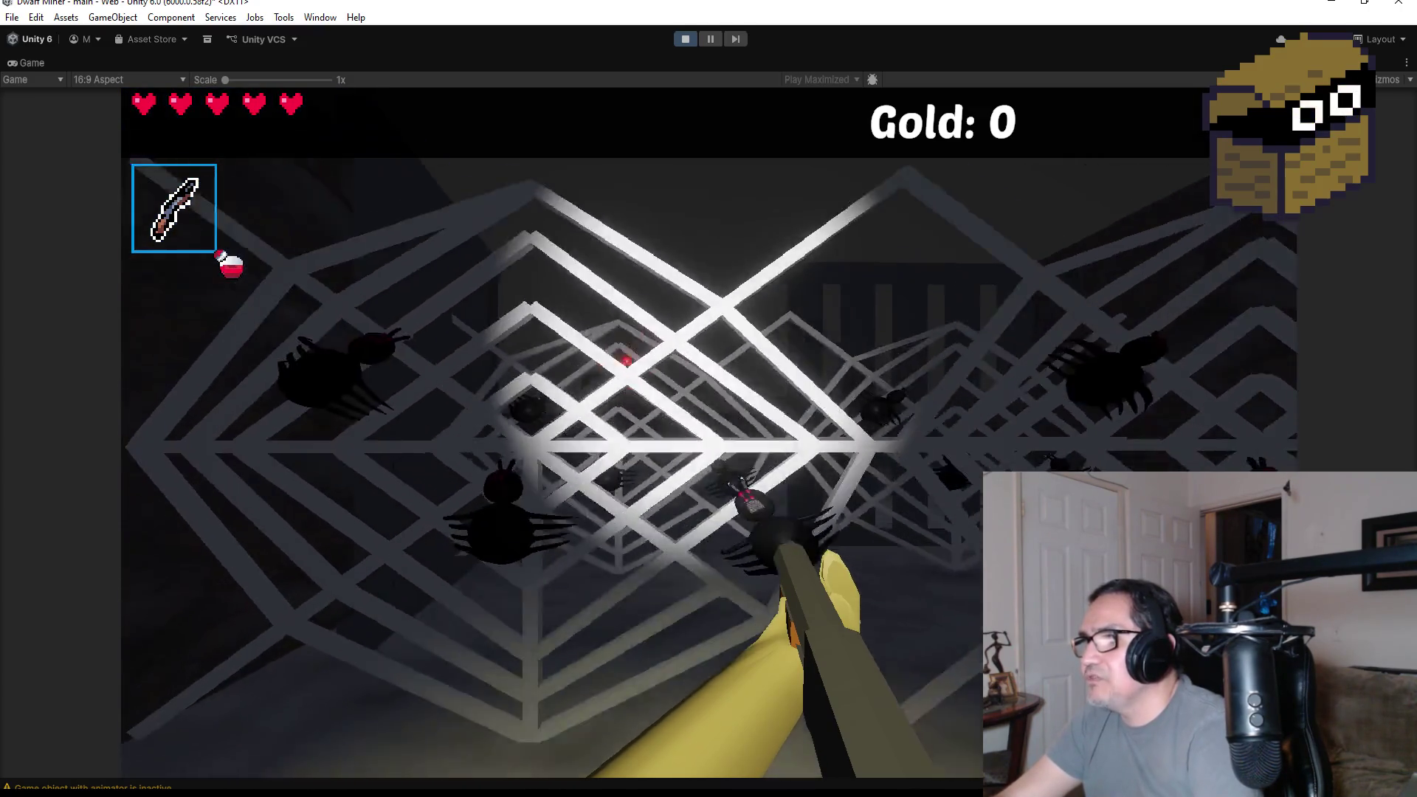
key("w")
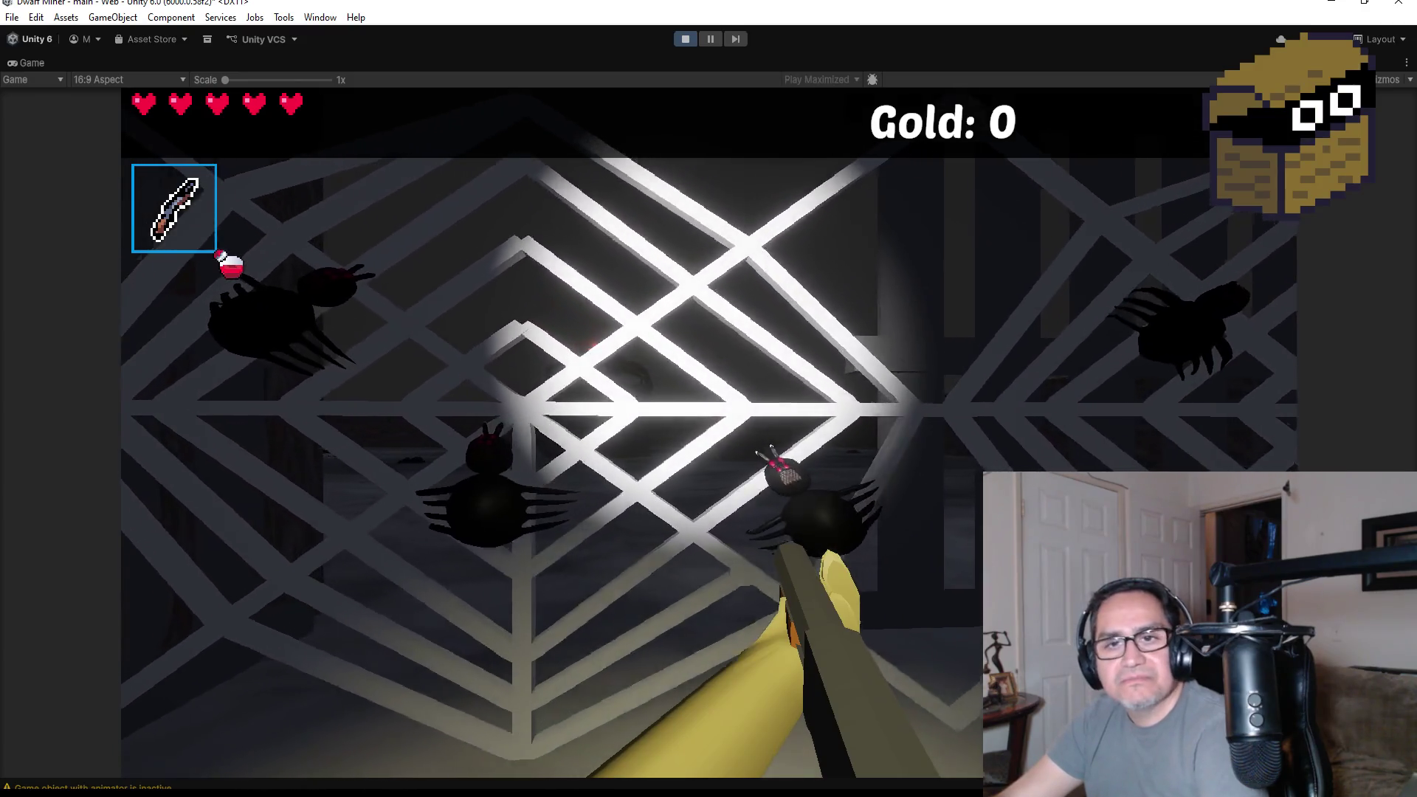
key("w")
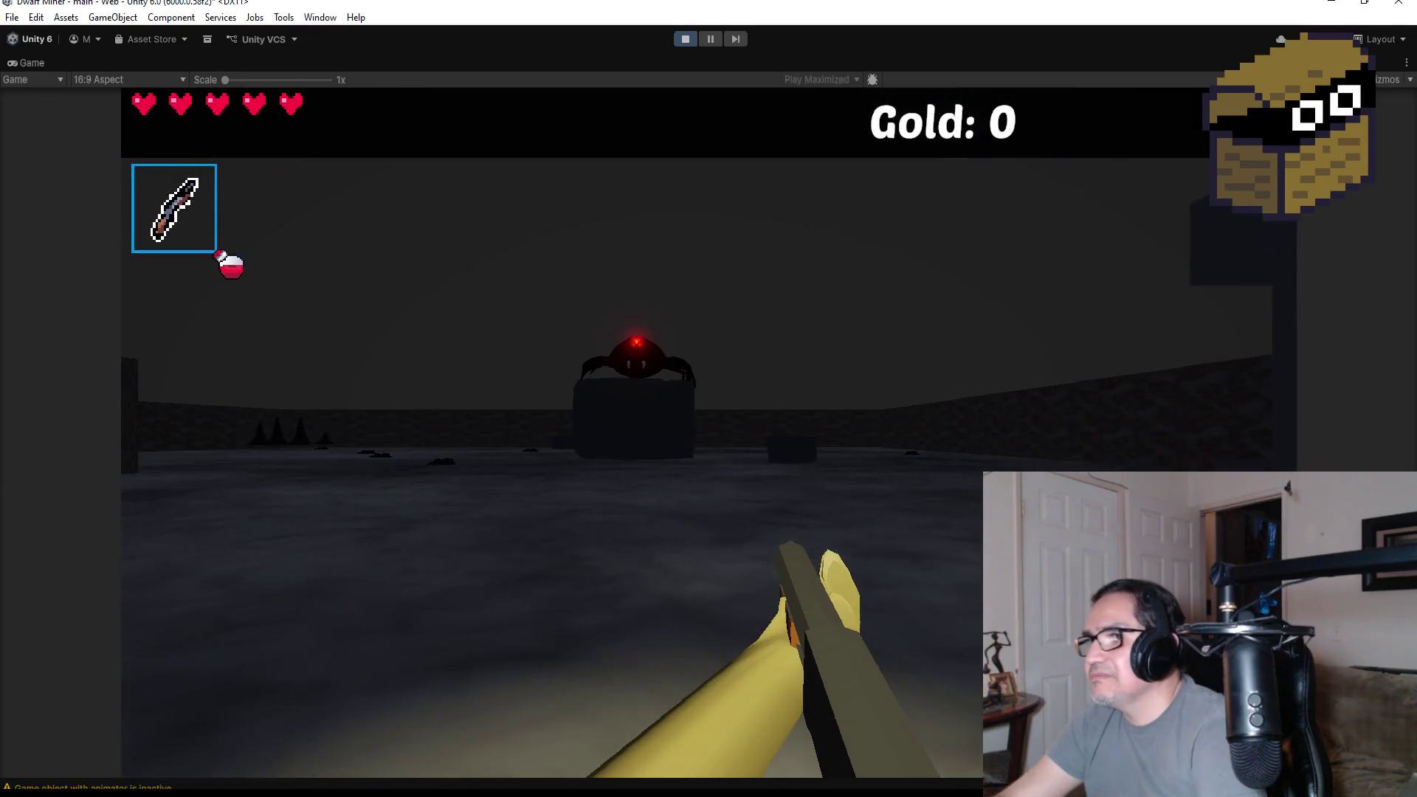
key("d")
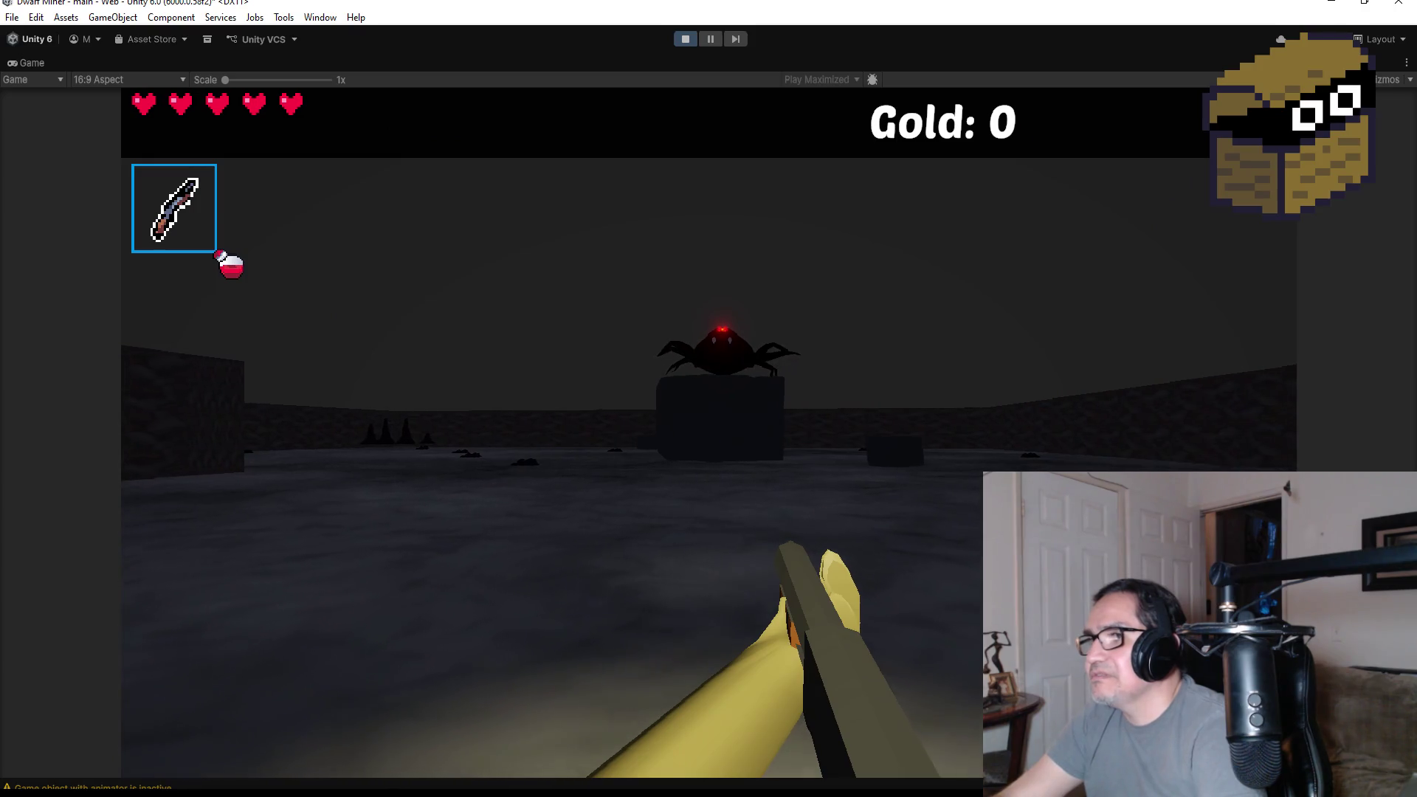
key("w")
- Fire thirteen fireballs at the red-eyed spider
left_click(709, 432)
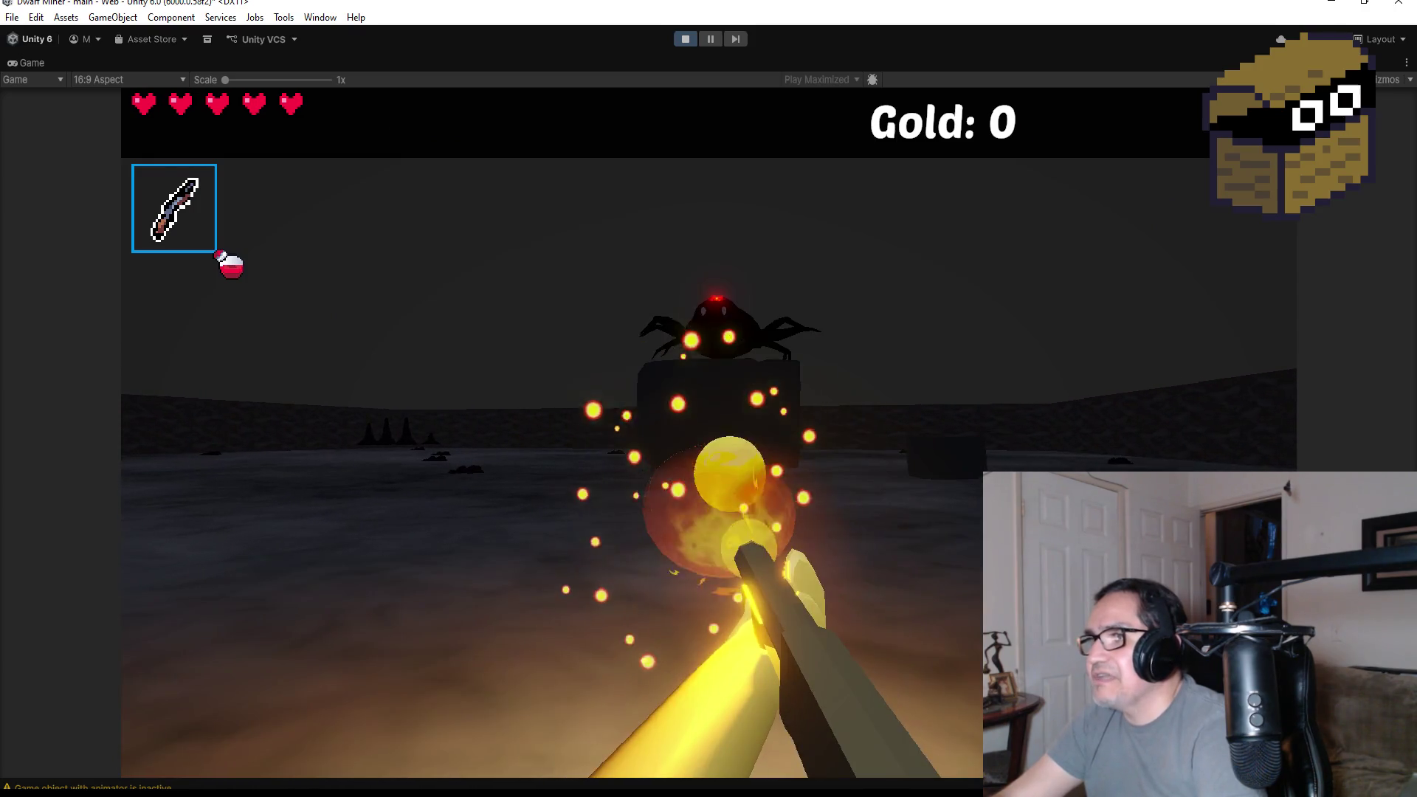
left_click(709, 433)
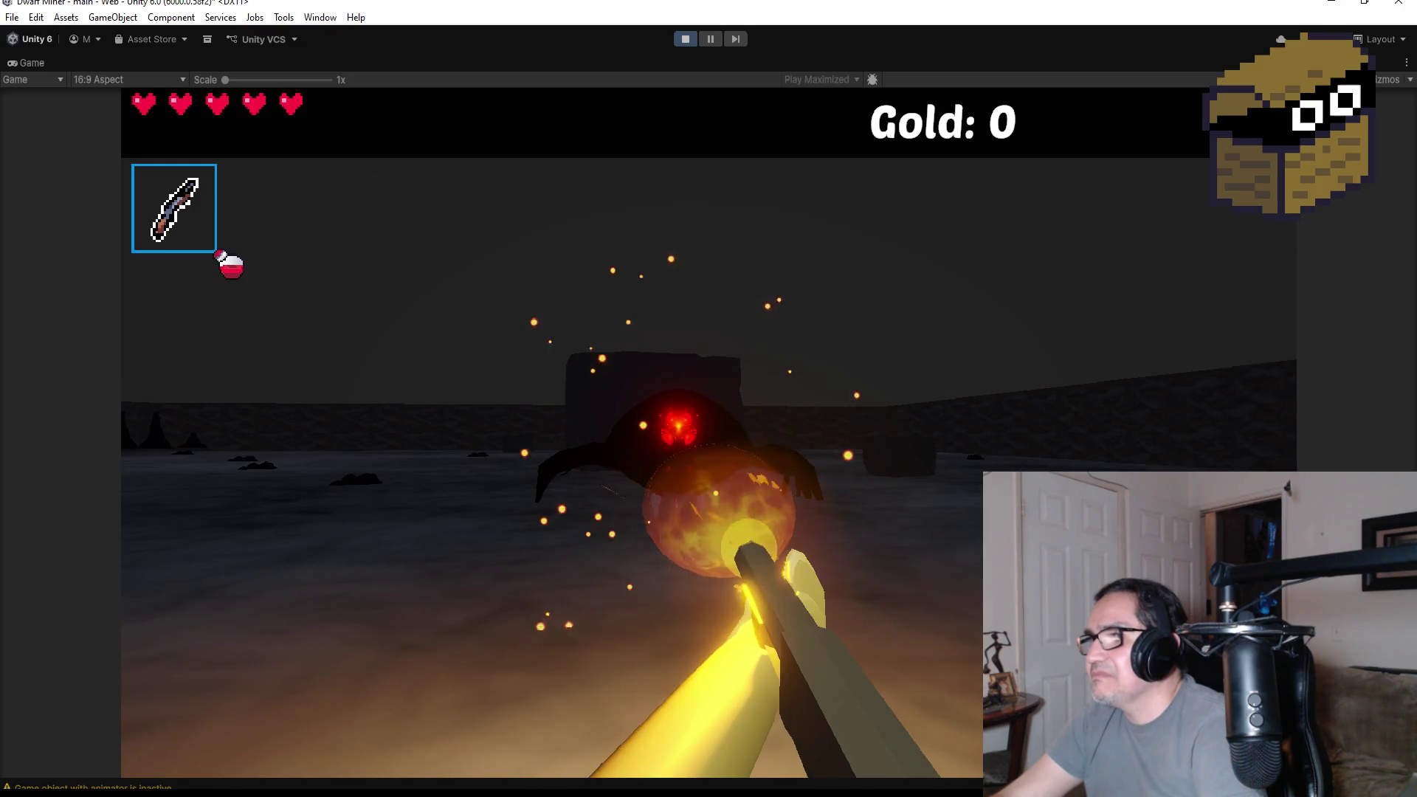
left_click(709, 432)
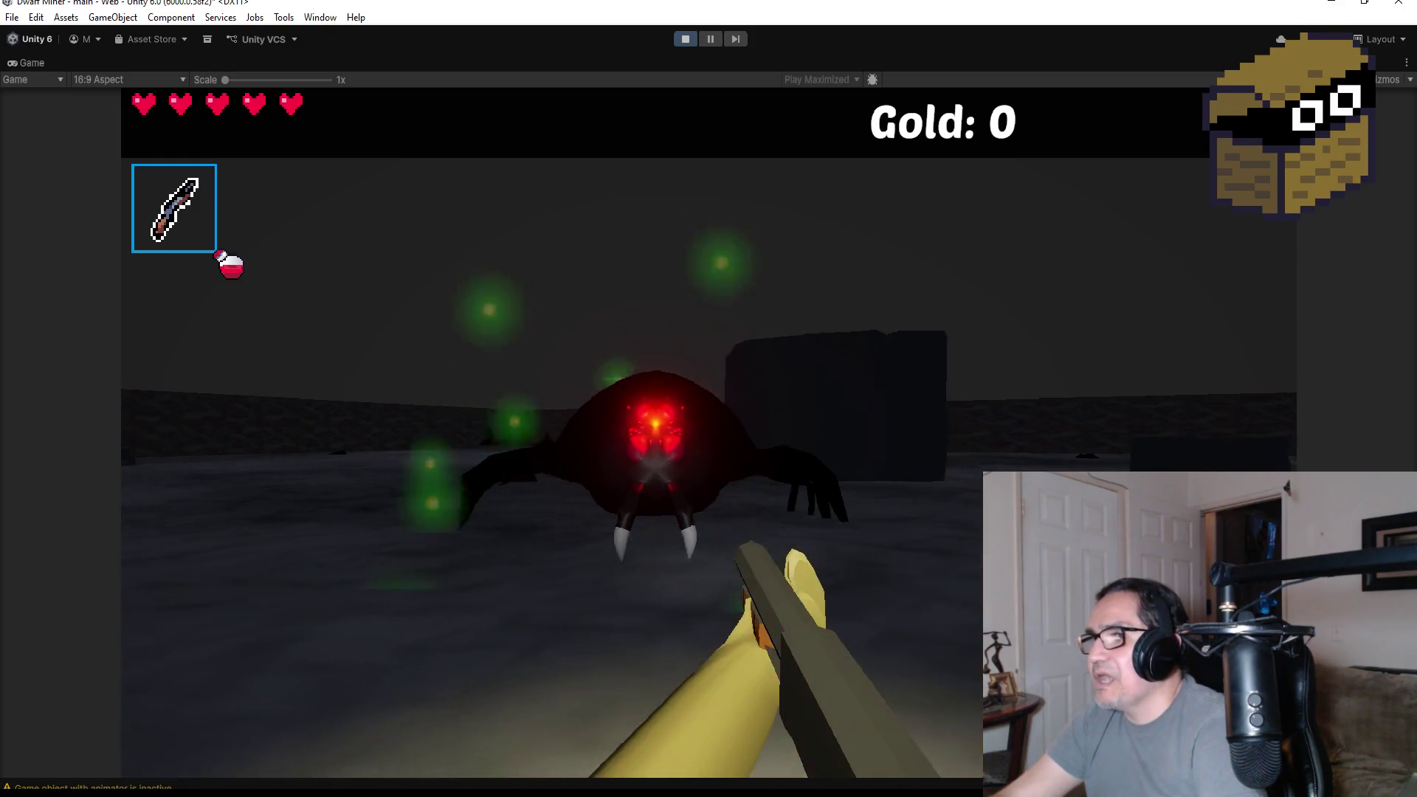
left_click(709, 432)
left_click(708, 433)
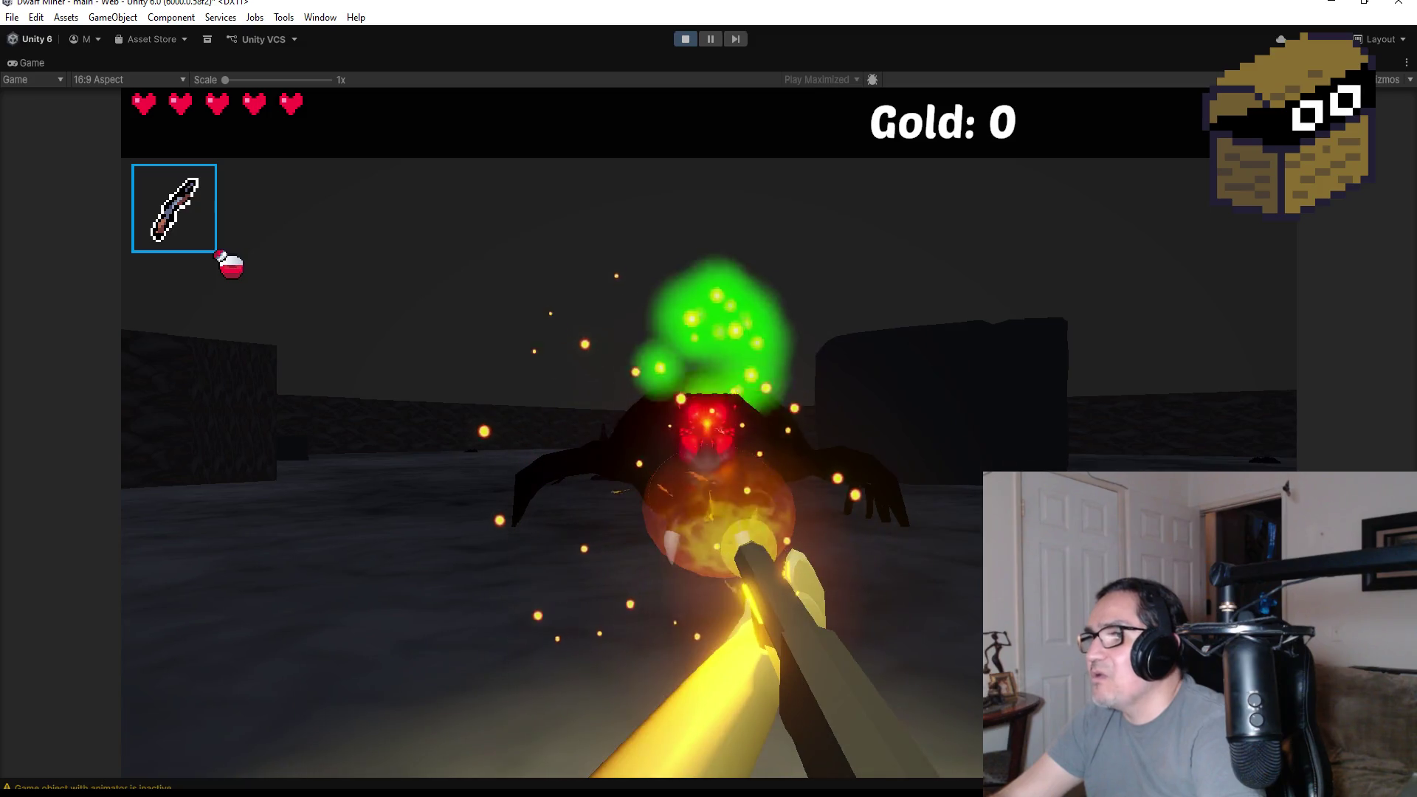
left_click(708, 432)
left_click(708, 432)
left_click(709, 433)
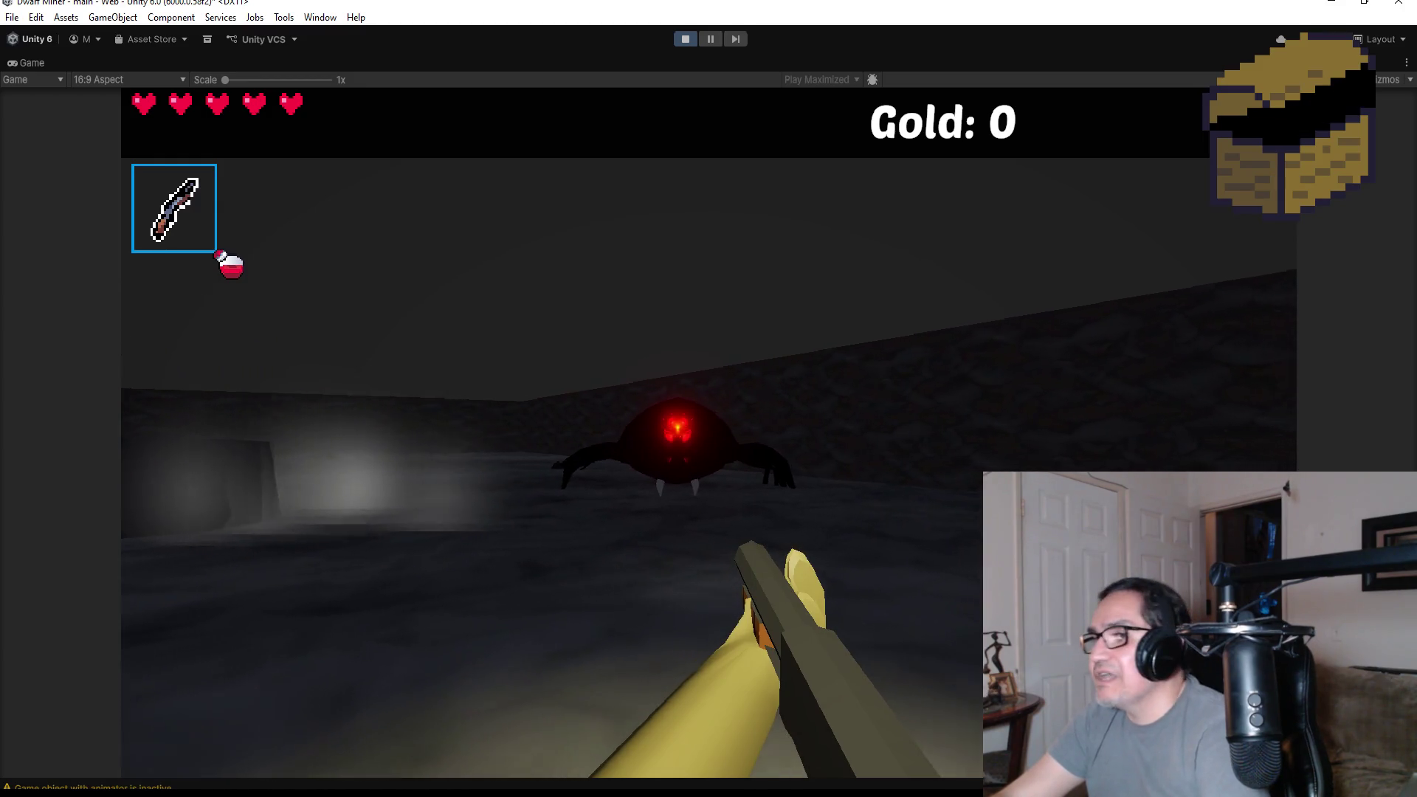
left_click(709, 433)
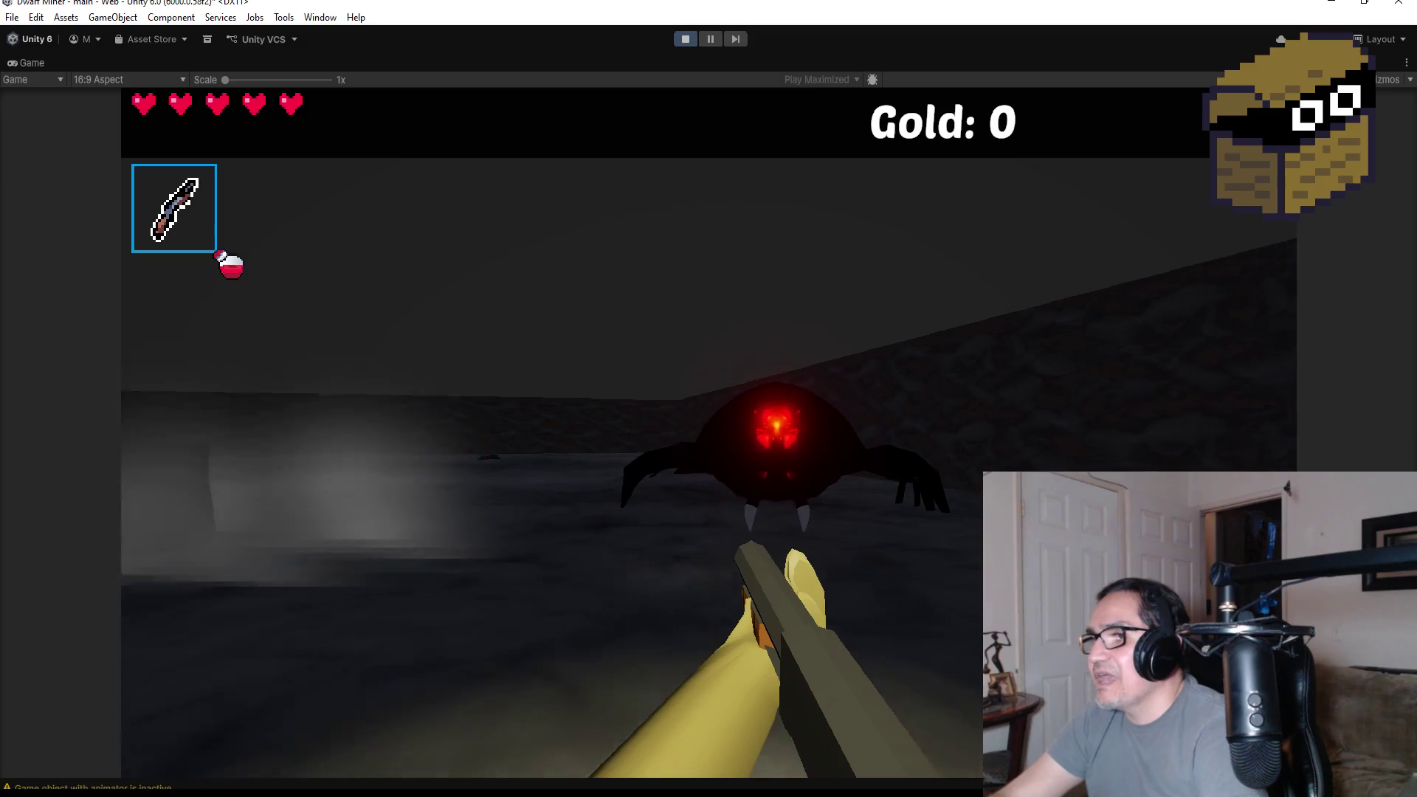
left_click(709, 433)
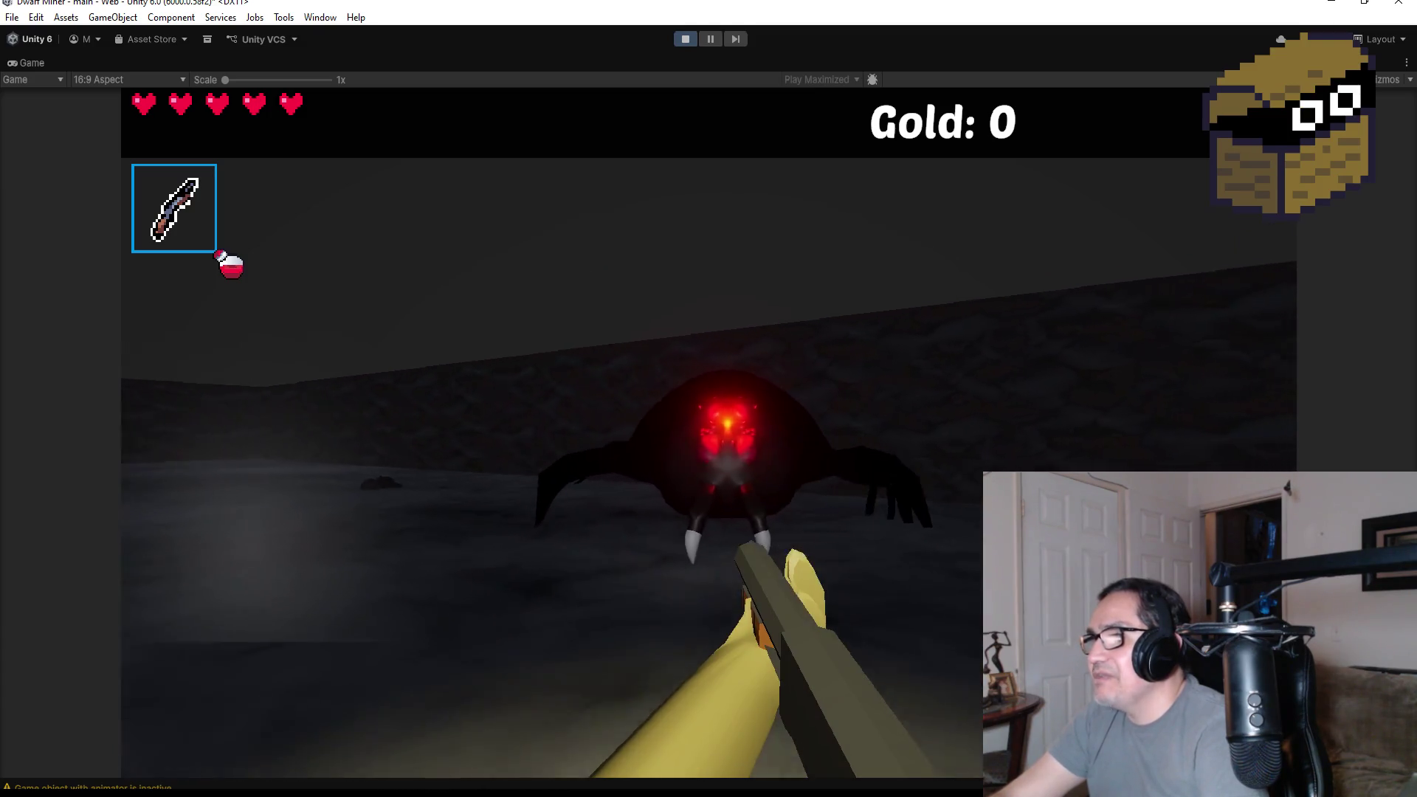
left_click(709, 433)
left_click(709, 432)
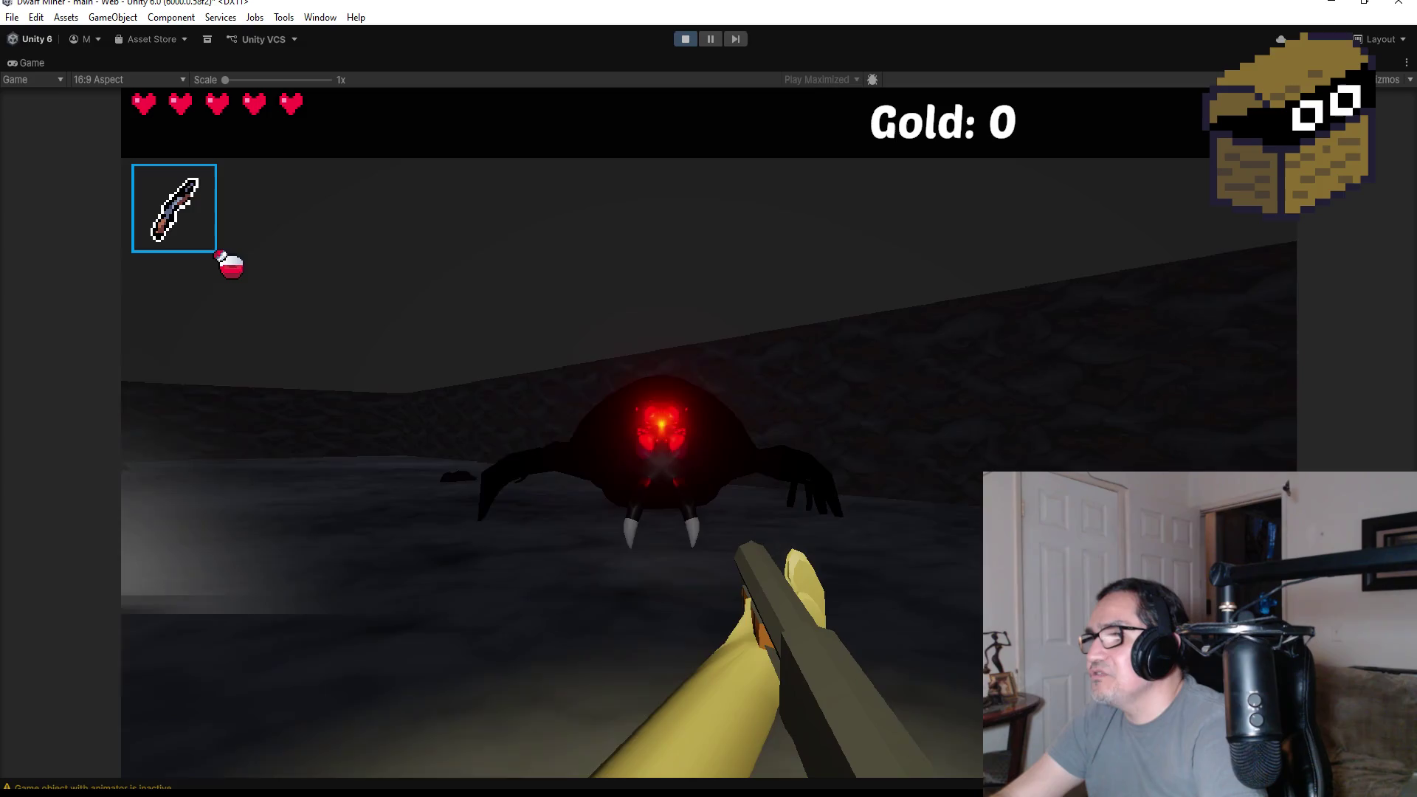
left_click(709, 433)
- Blast the spider with five more shots, then open the in-game Settings screen
mouse_move(709, 399)
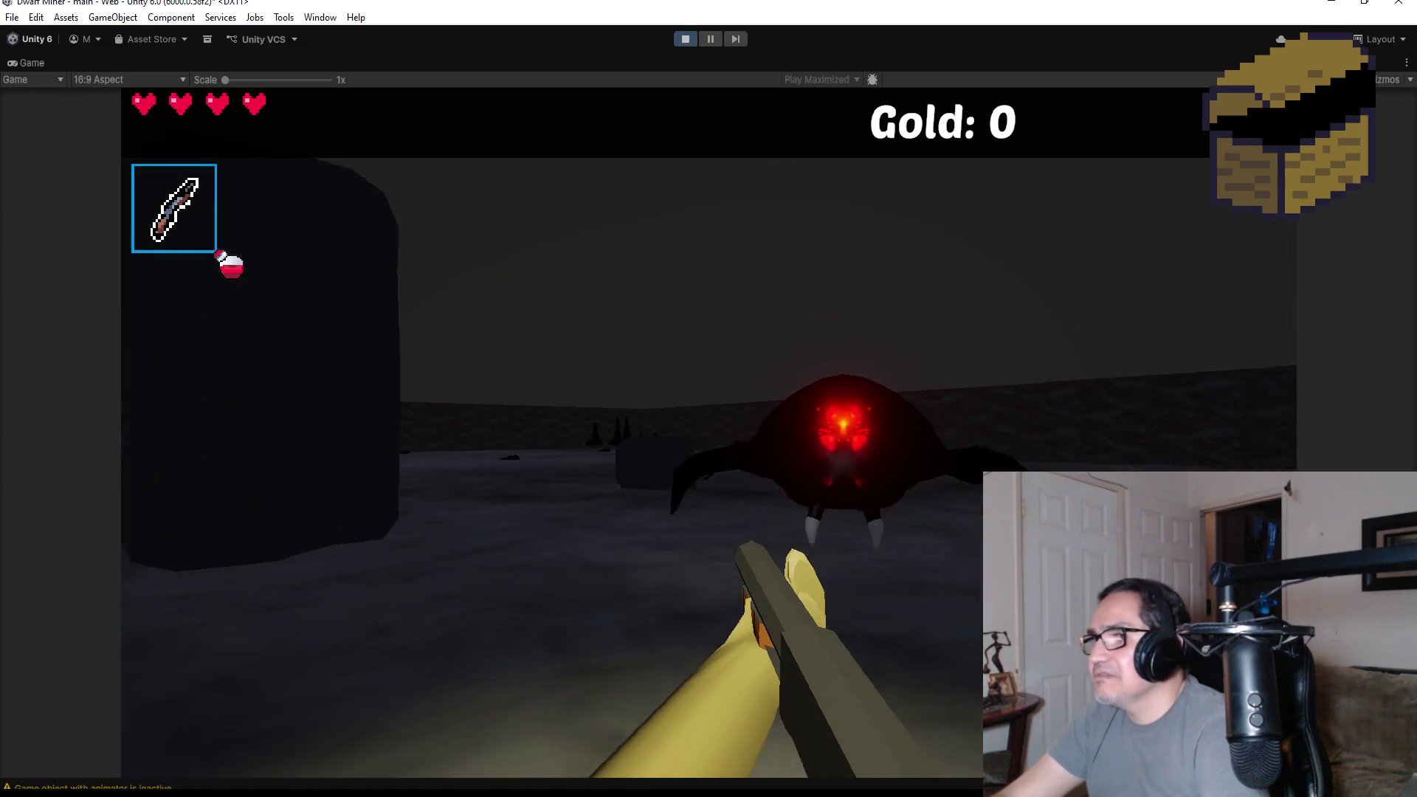
left_click(708, 399)
left_click(709, 399)
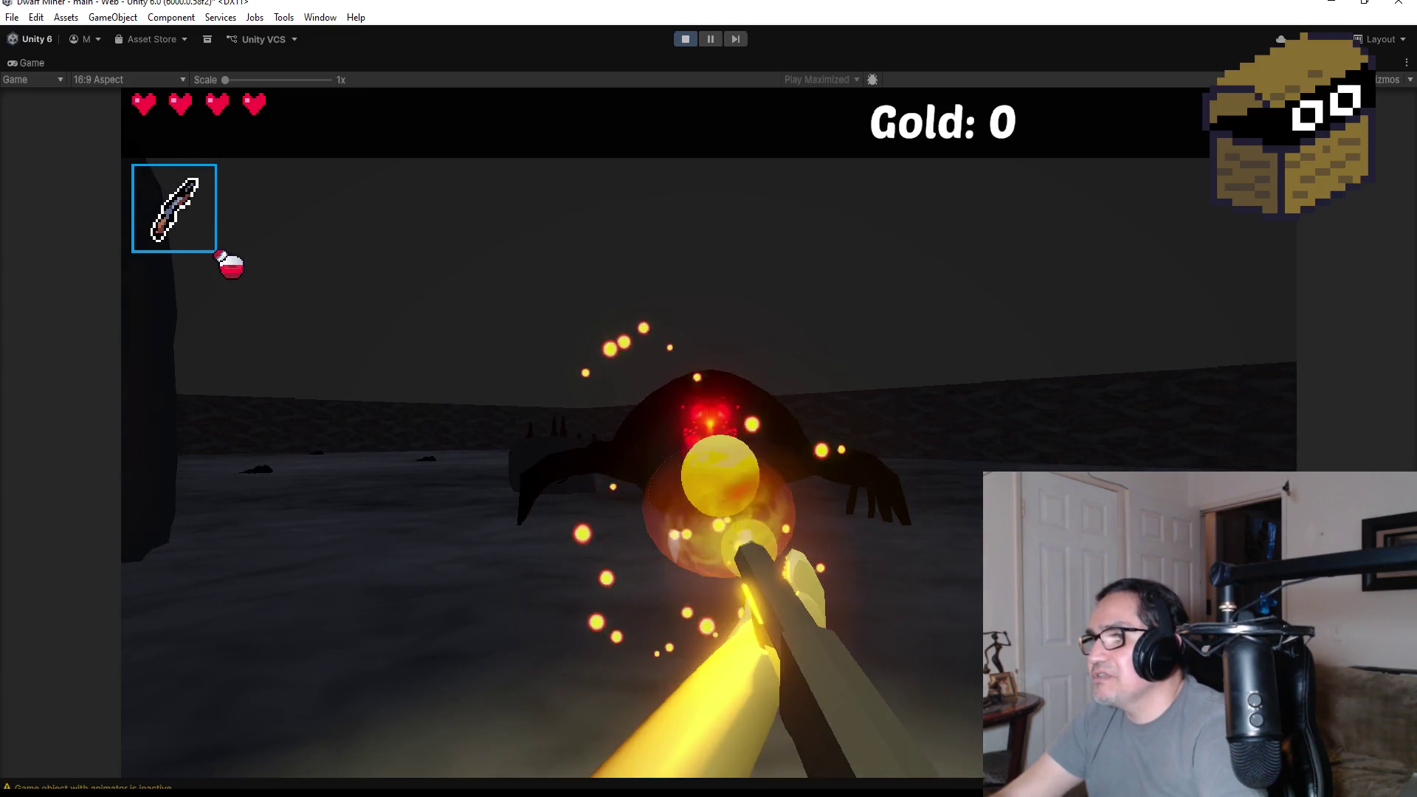
left_click(708, 399)
left_click(709, 399)
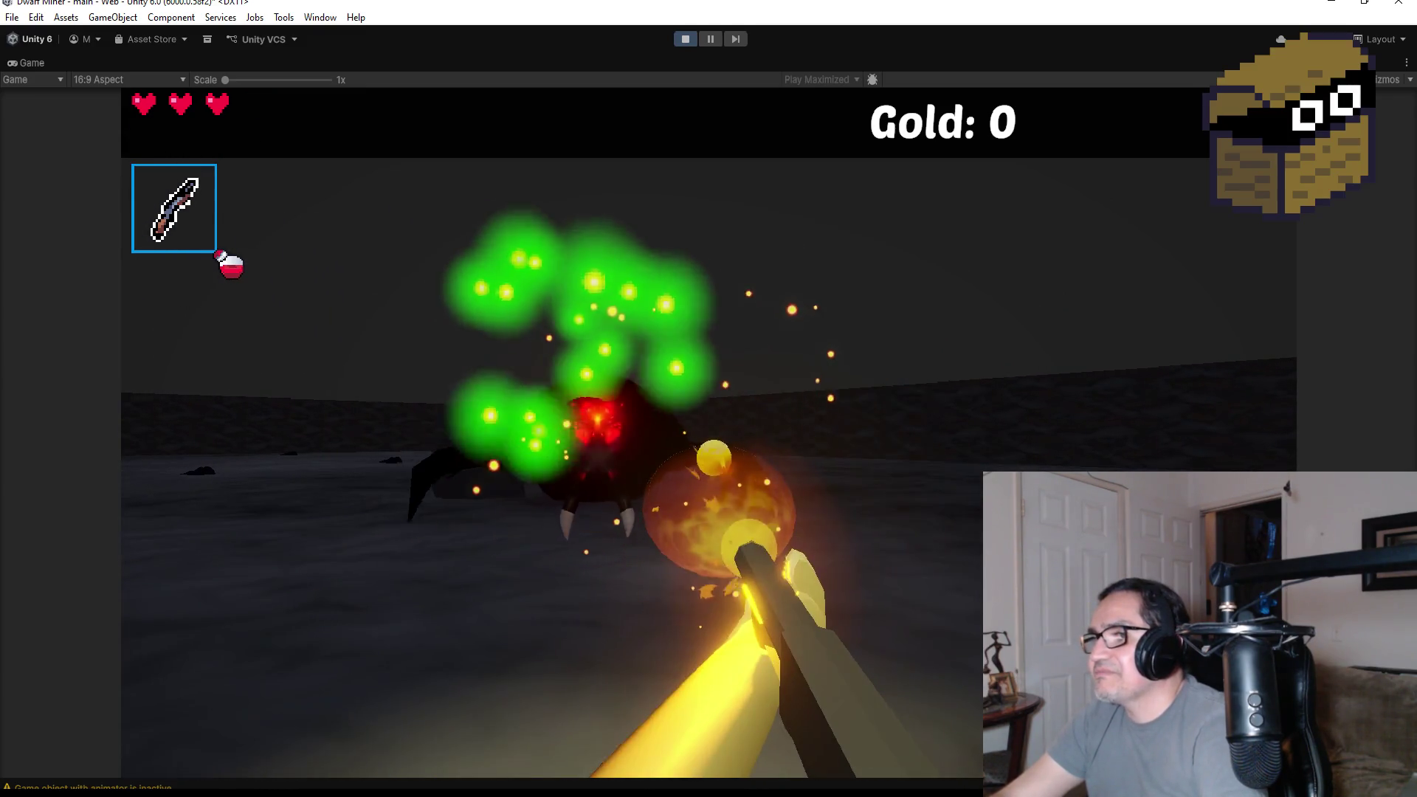
left_click(709, 399)
key("Escape")
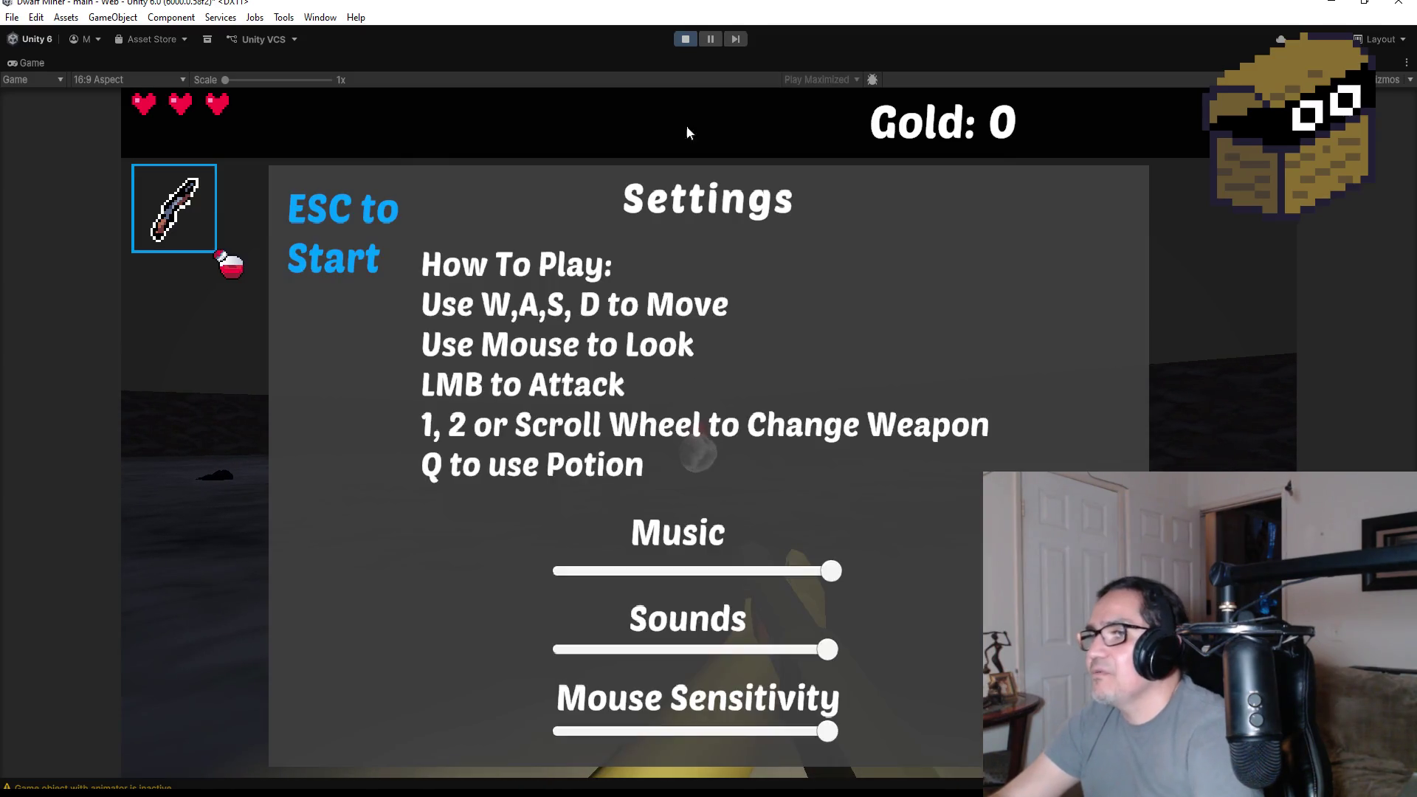
- Stop the playtest and save the main scene with File > Save
left_click(685, 40)
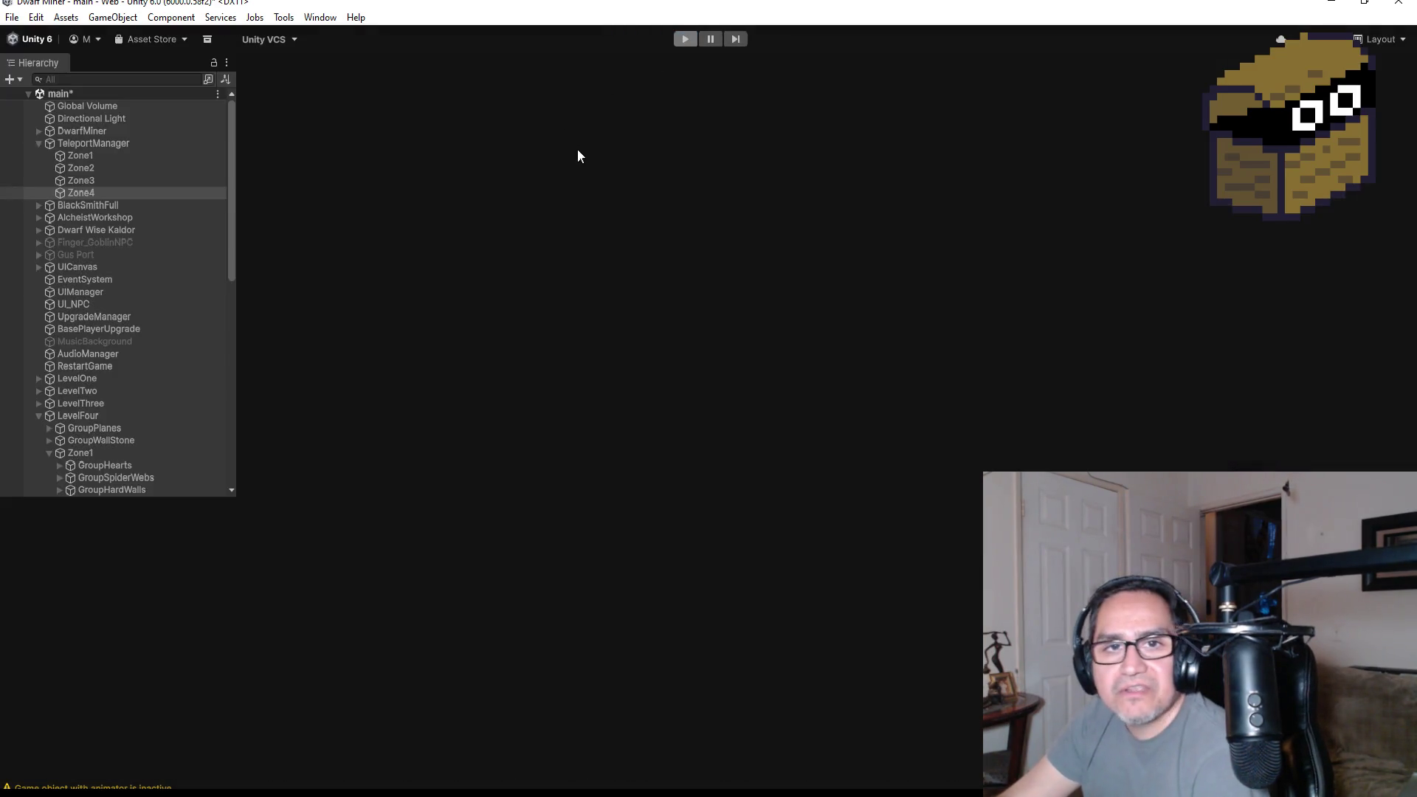
left_click(8, 18)
left_click(41, 92)
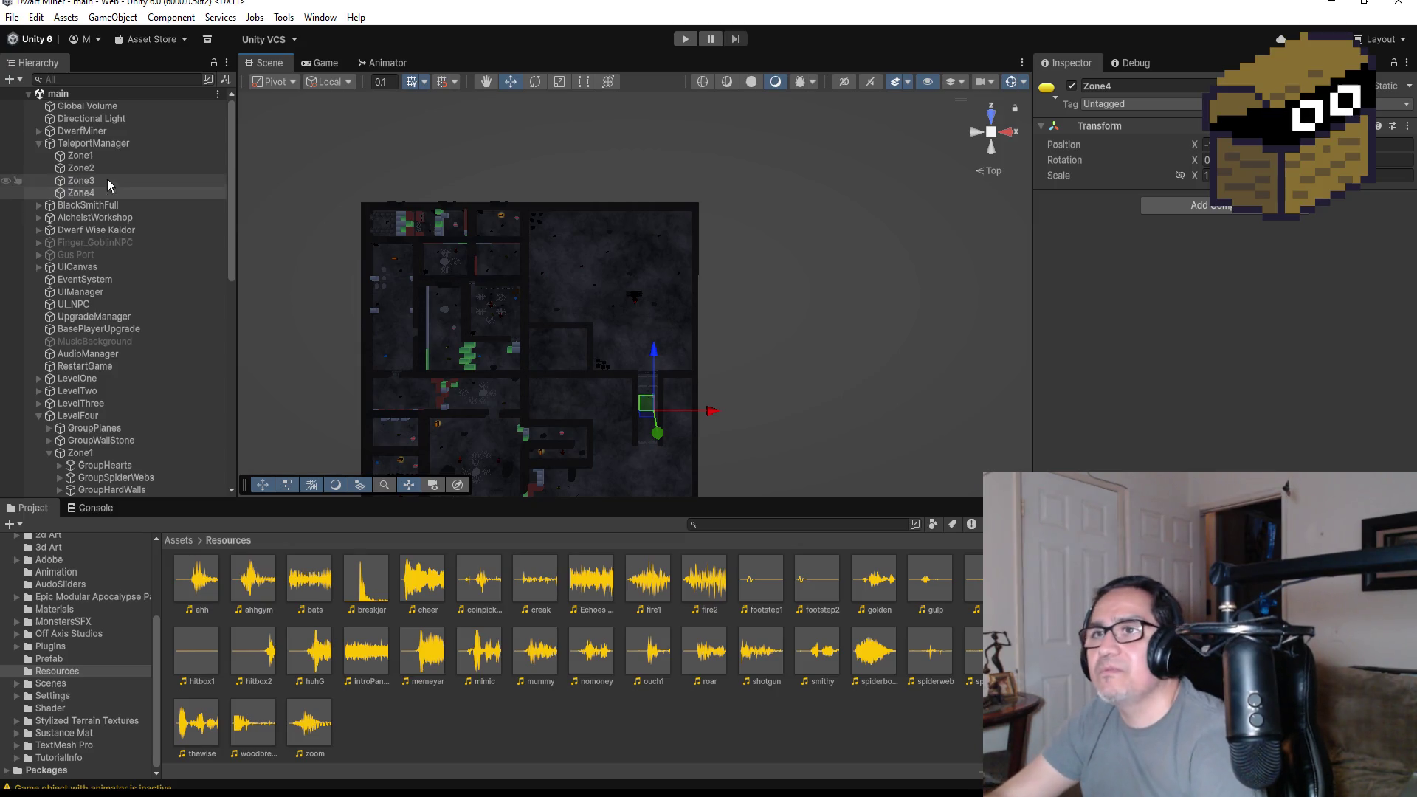
- Select and collapse TeleportManager, then zoom out the Scene view over the levels
left_click(42, 142)
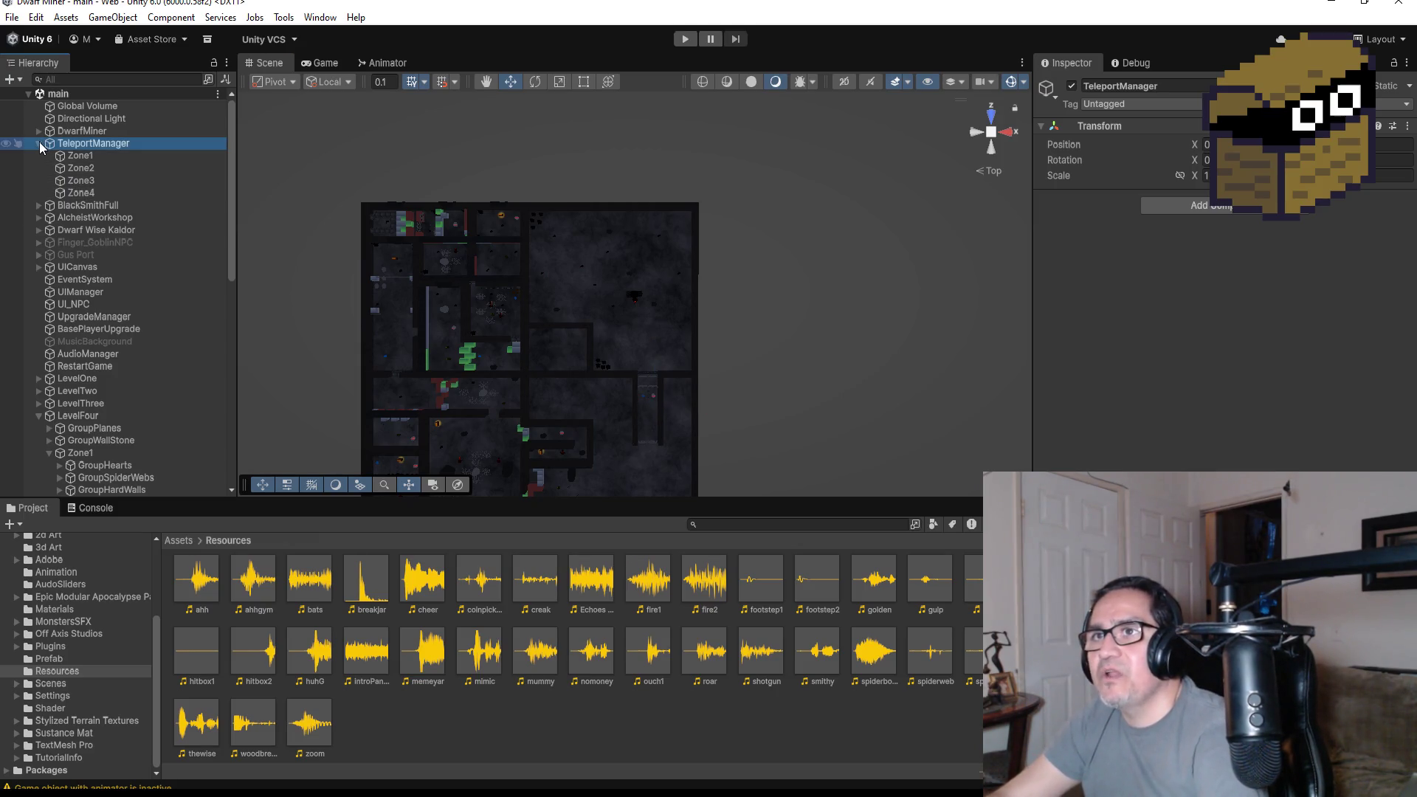
left_click(38, 142)
scroll(672, 327, "down", 1)
scroll(672, 328, "down", 3)
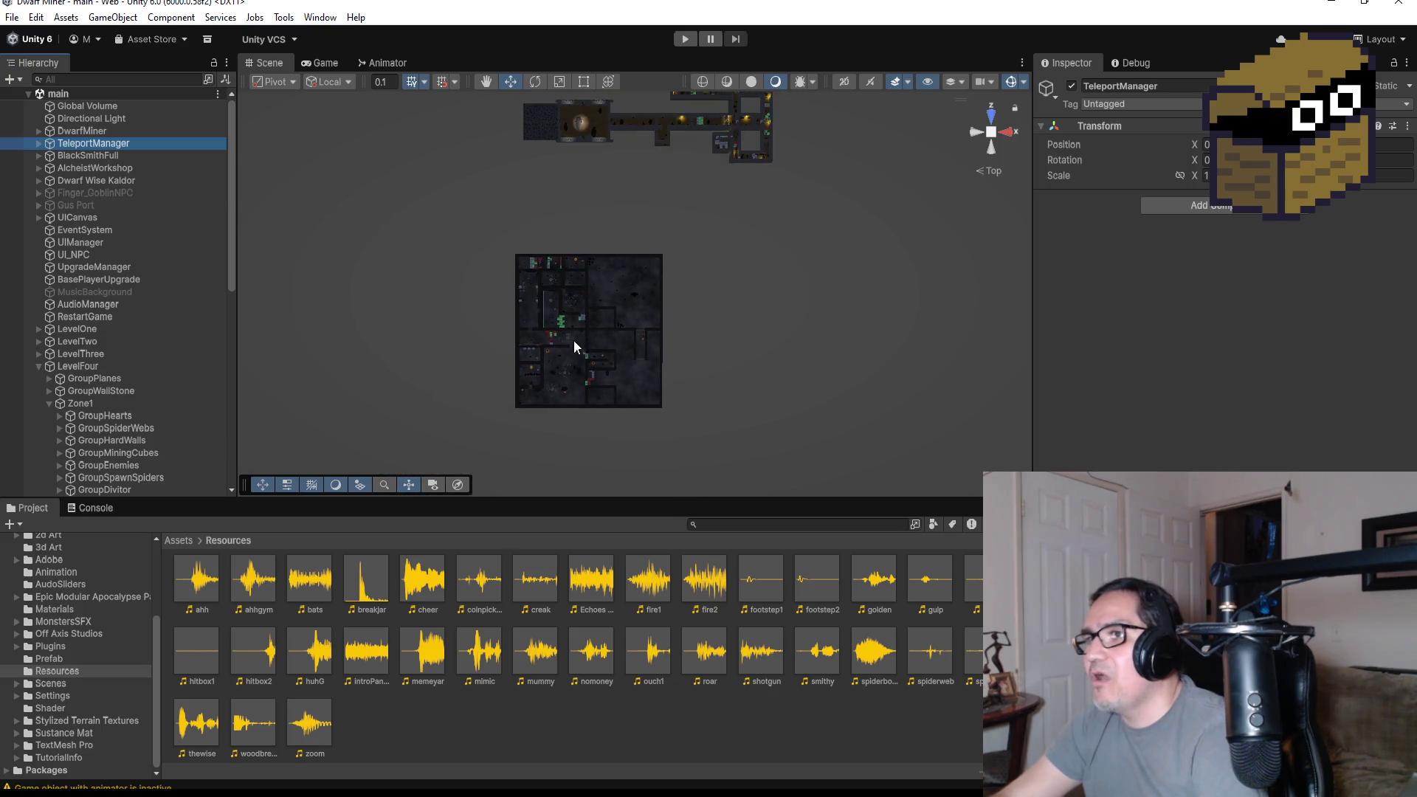
scroll(575, 332, "up", 4)
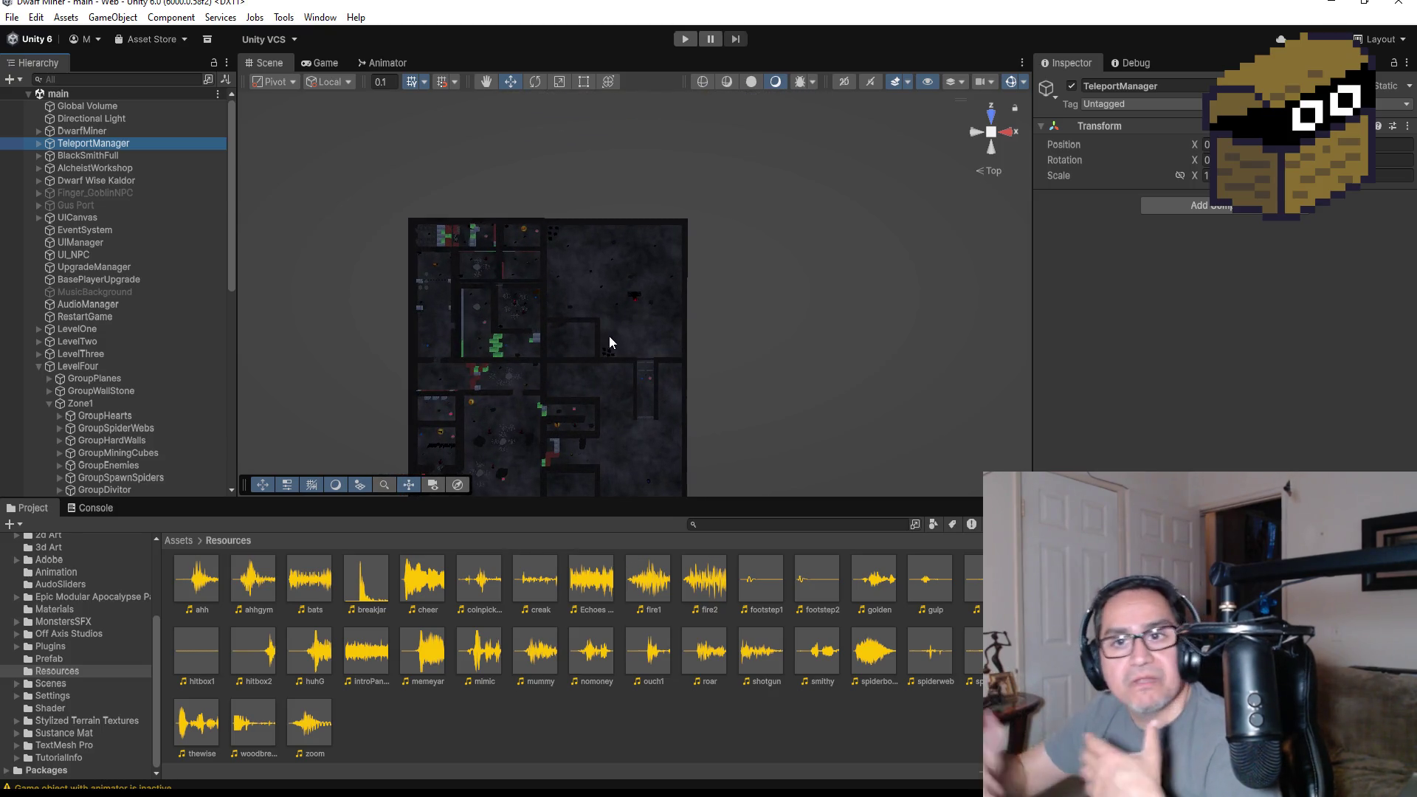
scroll(618, 347, "down", 3)
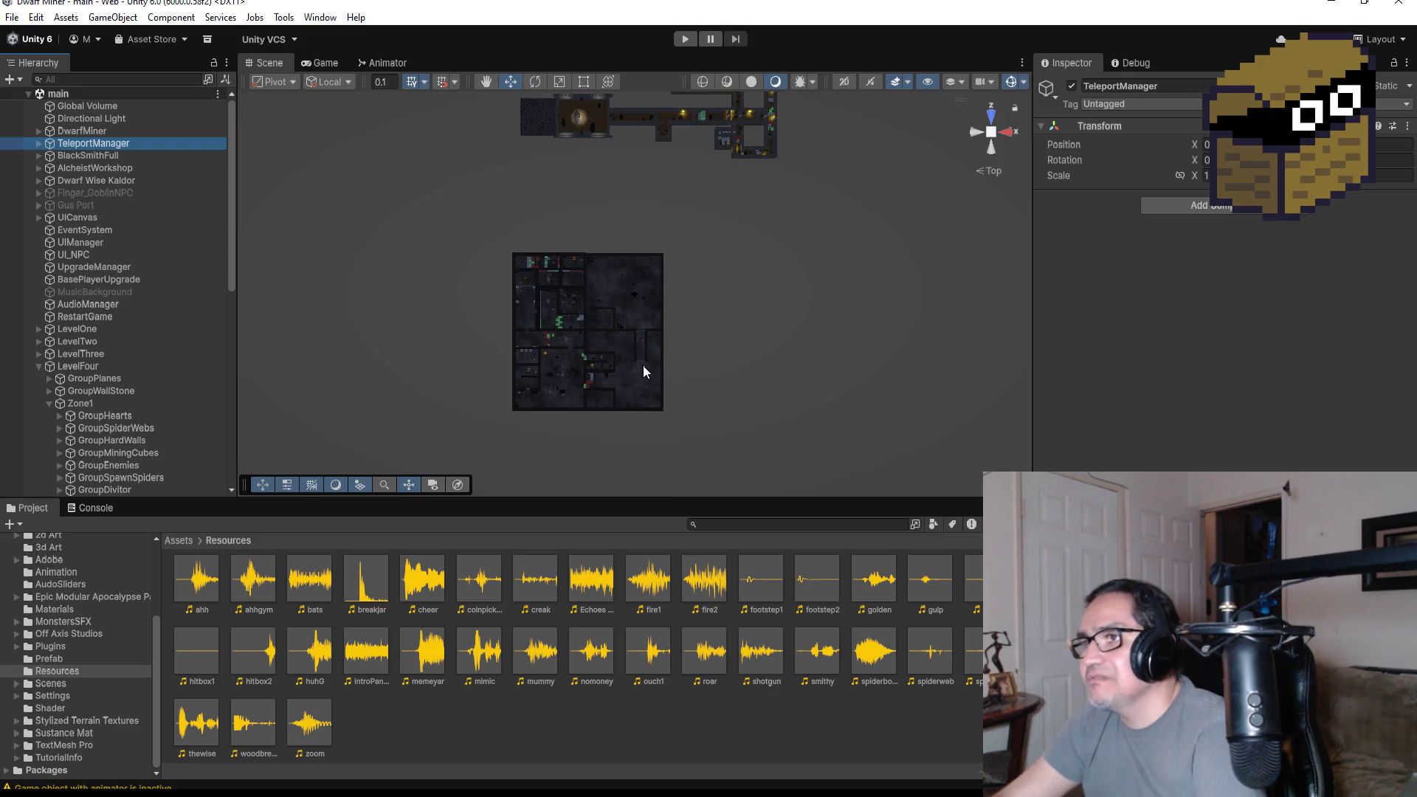
scroll(702, 255, "down", 5)
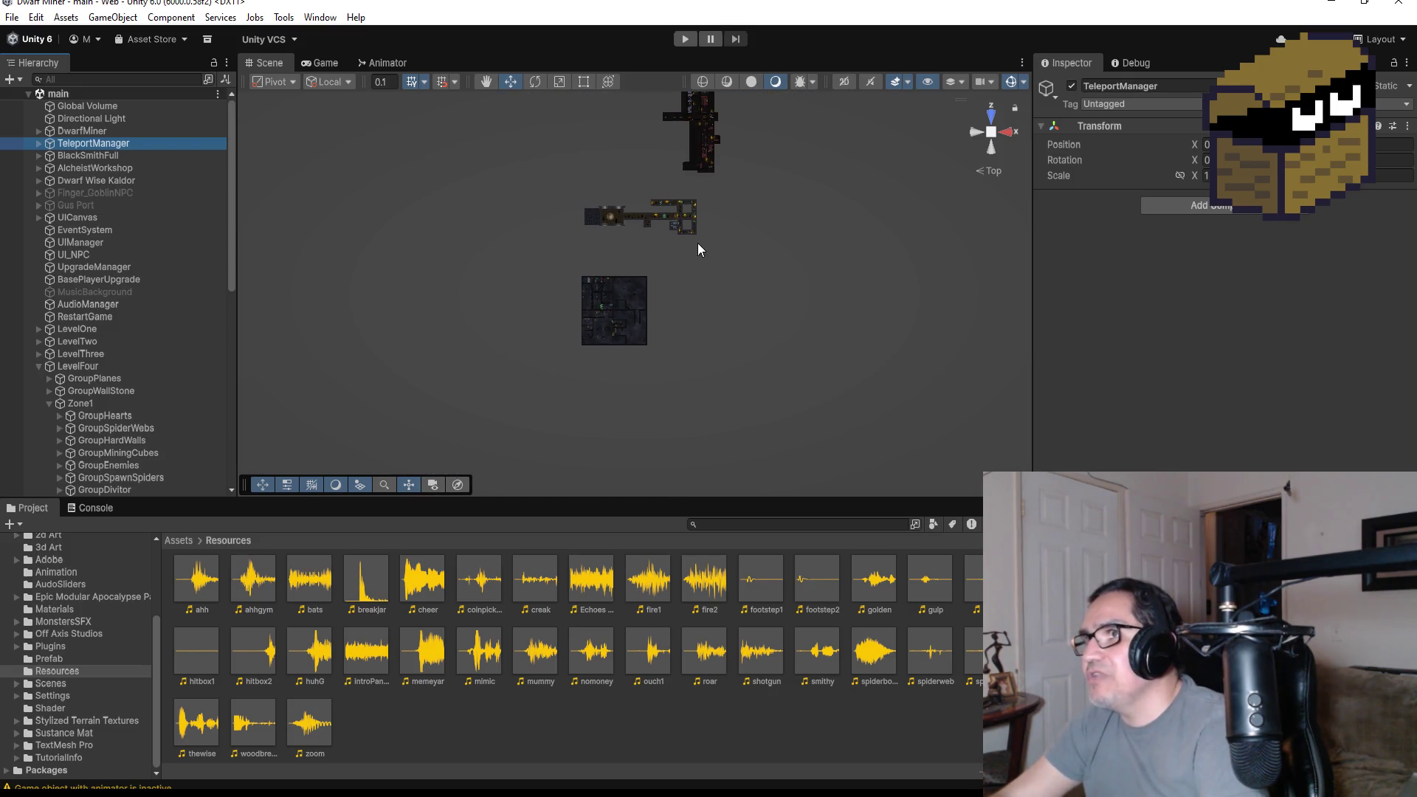
scroll(686, 262, "down", 3)
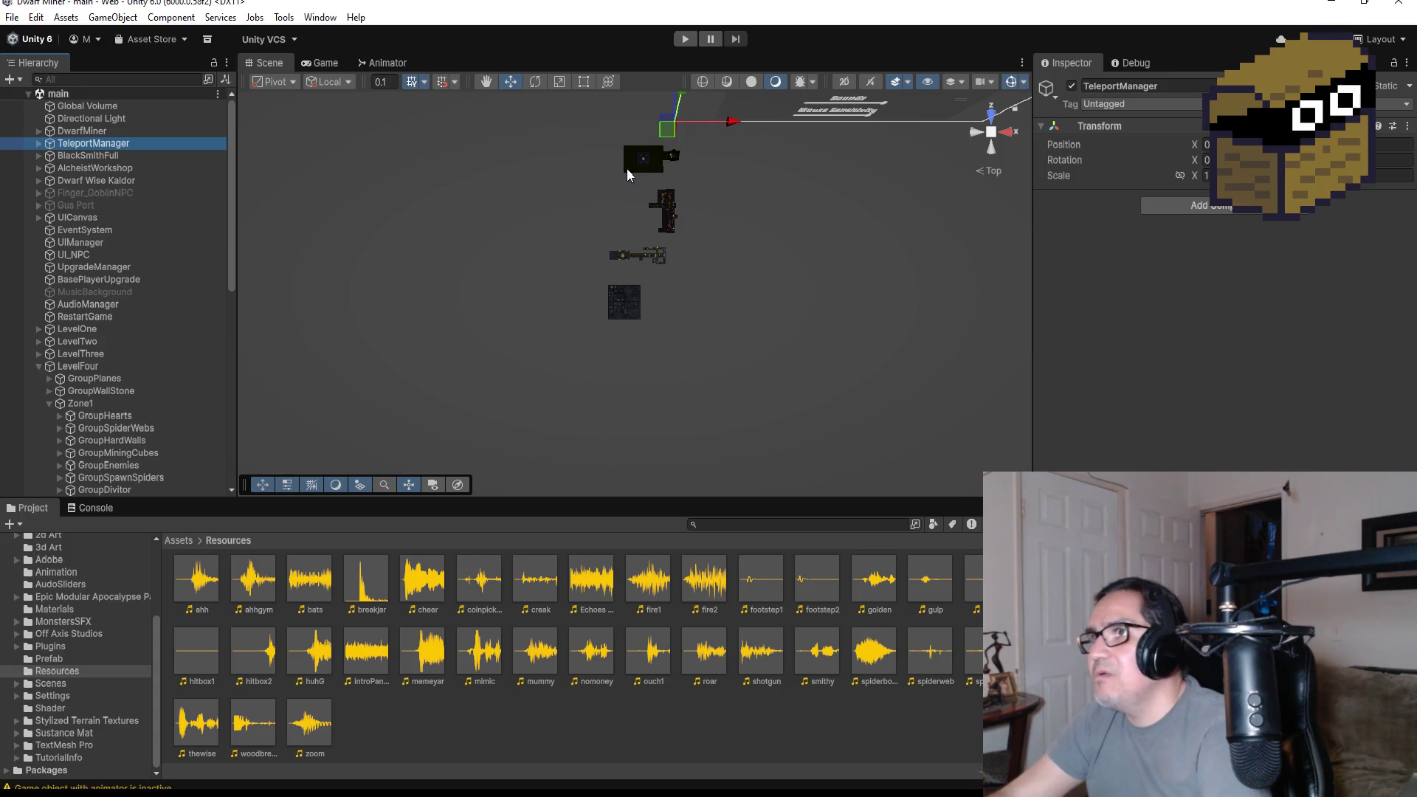
- Frame the Cealing (17) ceiling cube, adjust the zoom, and select the PlaneTutorial (1) floor
left_click(650, 163)
key("f")
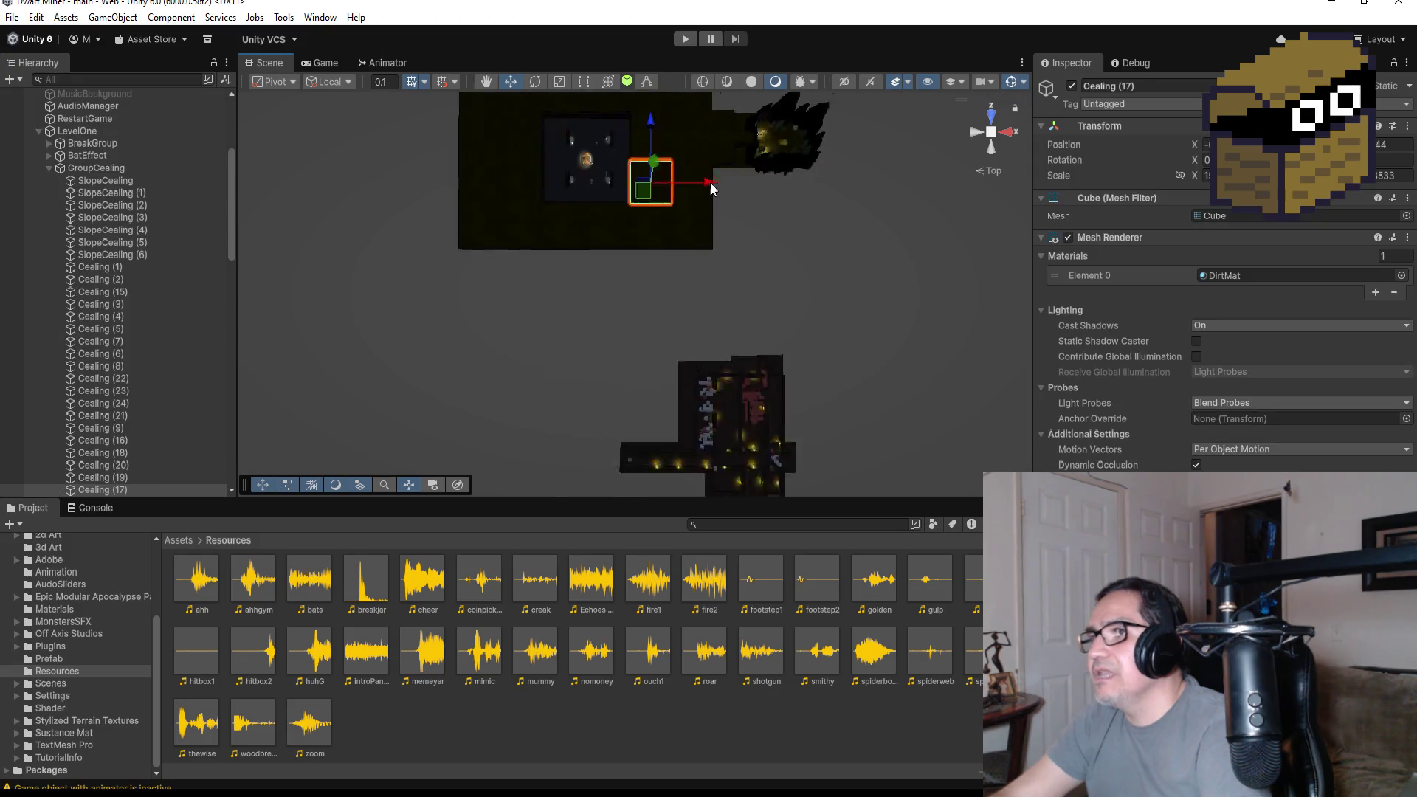
scroll(767, 251, "down", 8)
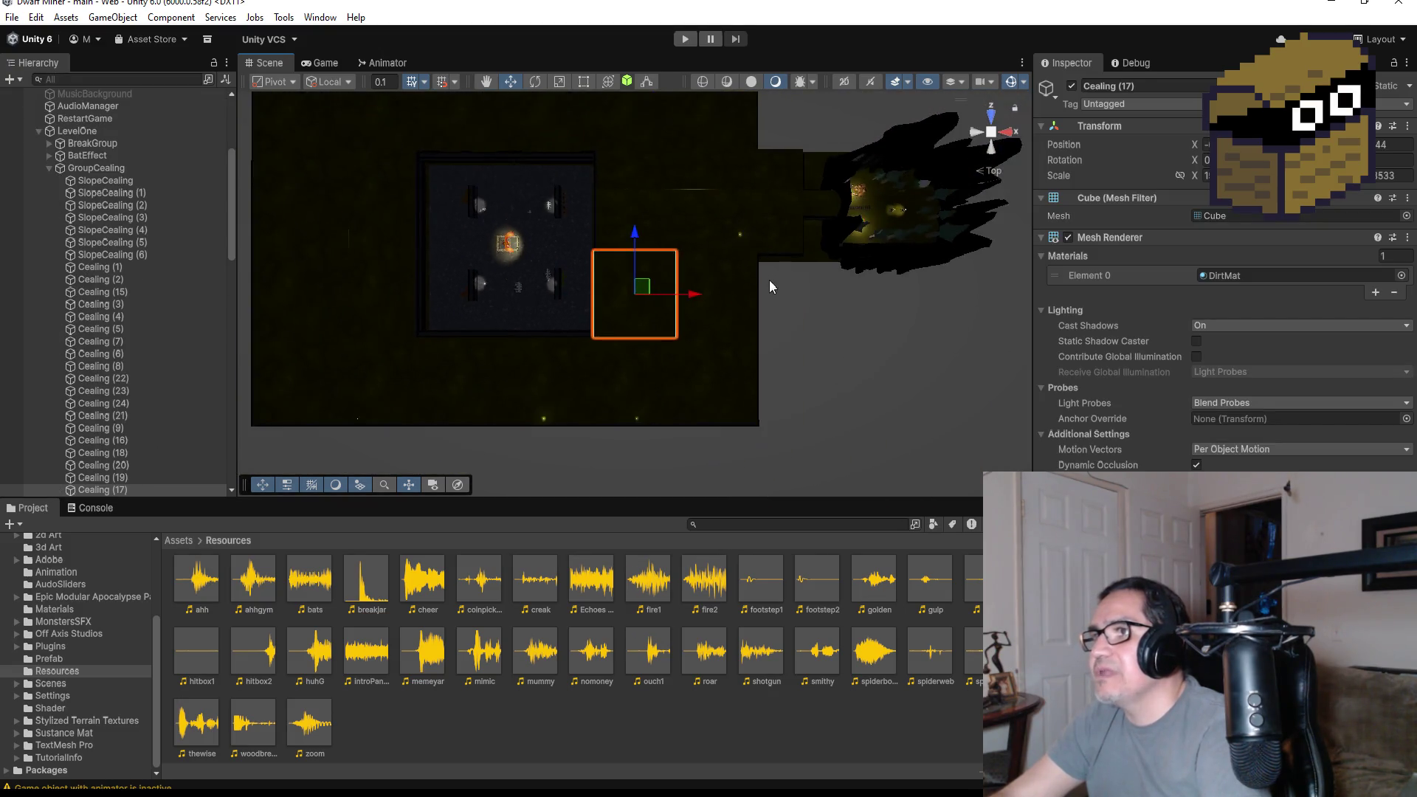
scroll(767, 292, "down", 3)
scroll(753, 236, "up", 4)
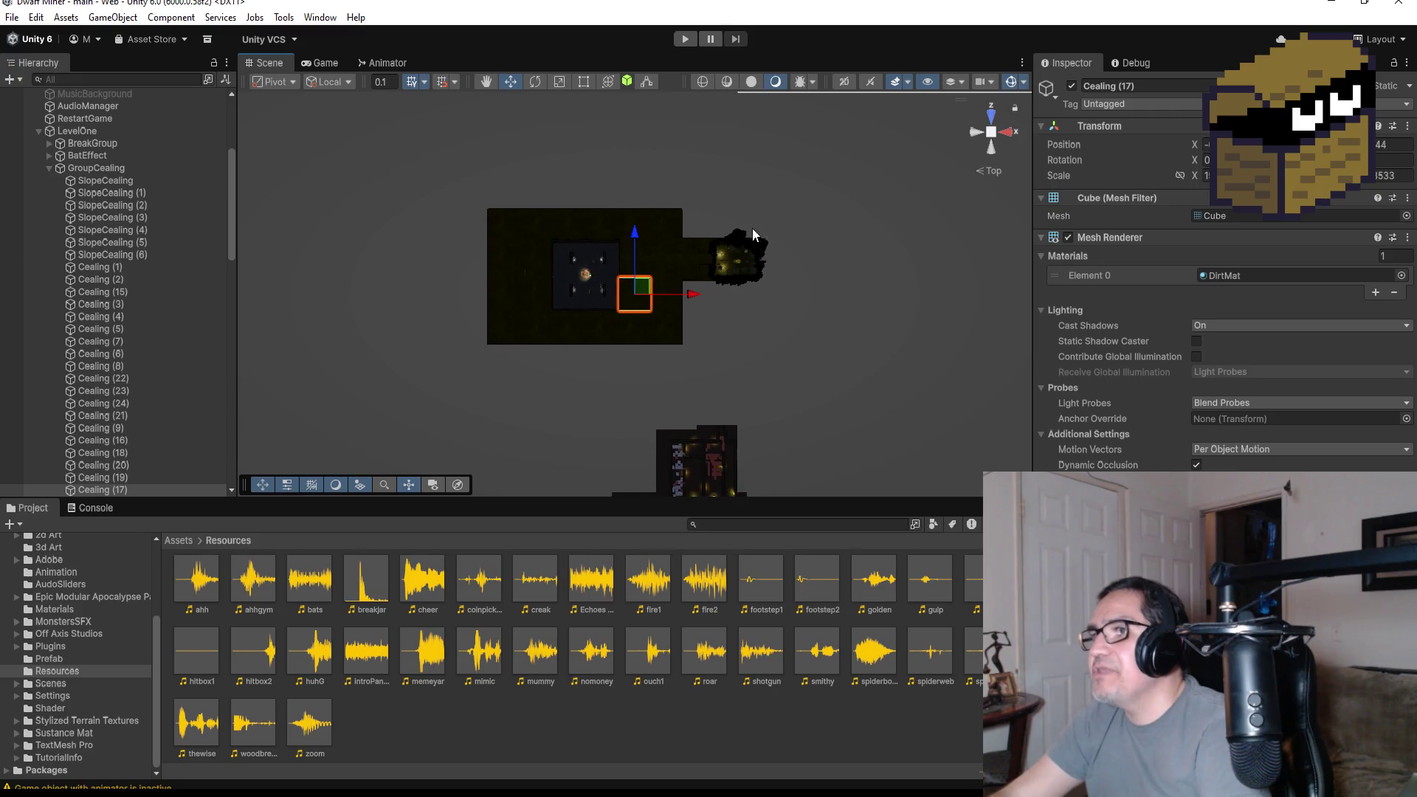
scroll(768, 262, "up", 2)
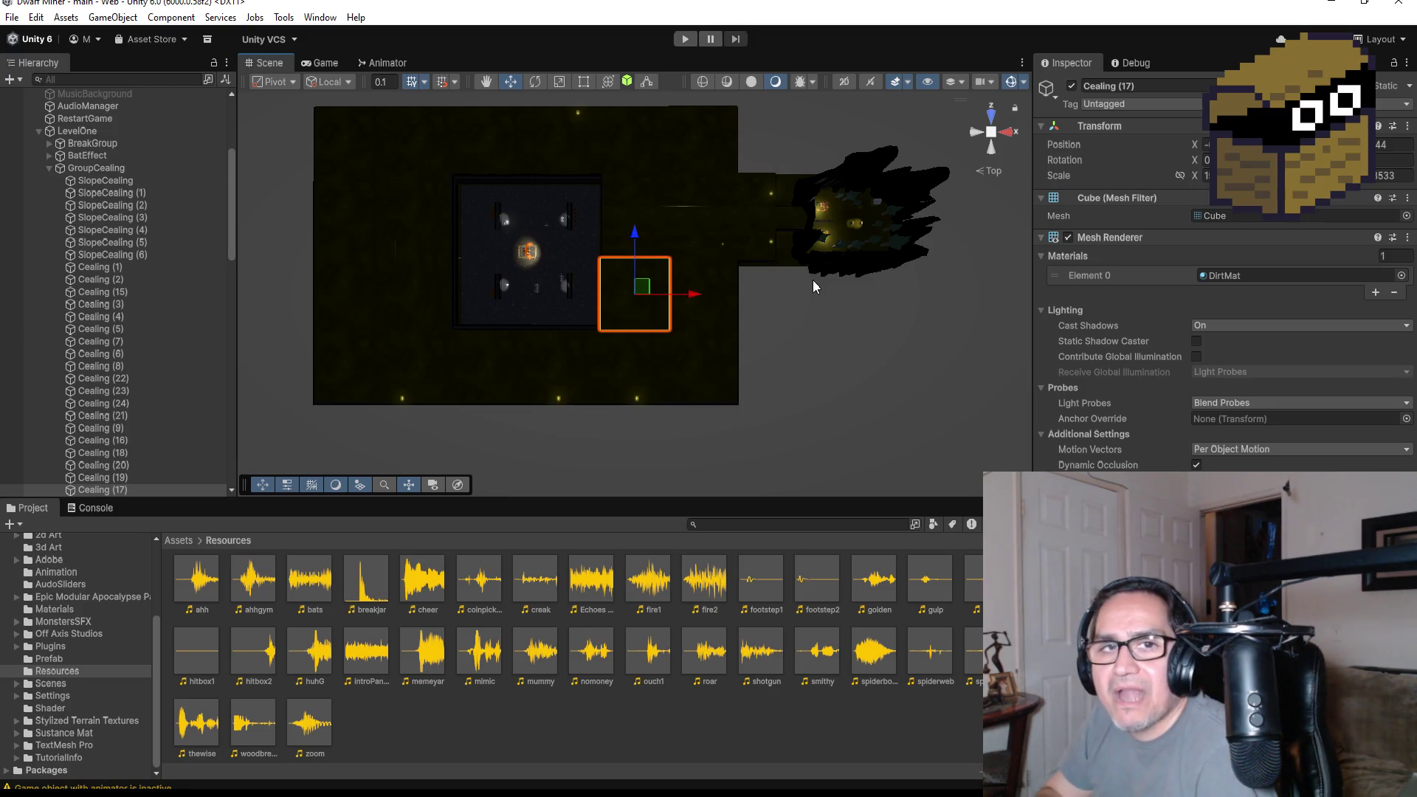
scroll(837, 248, "down", 2)
scroll(858, 250, "up", 3)
scroll(842, 269, "down", 4)
scroll(739, 352, "down", 5)
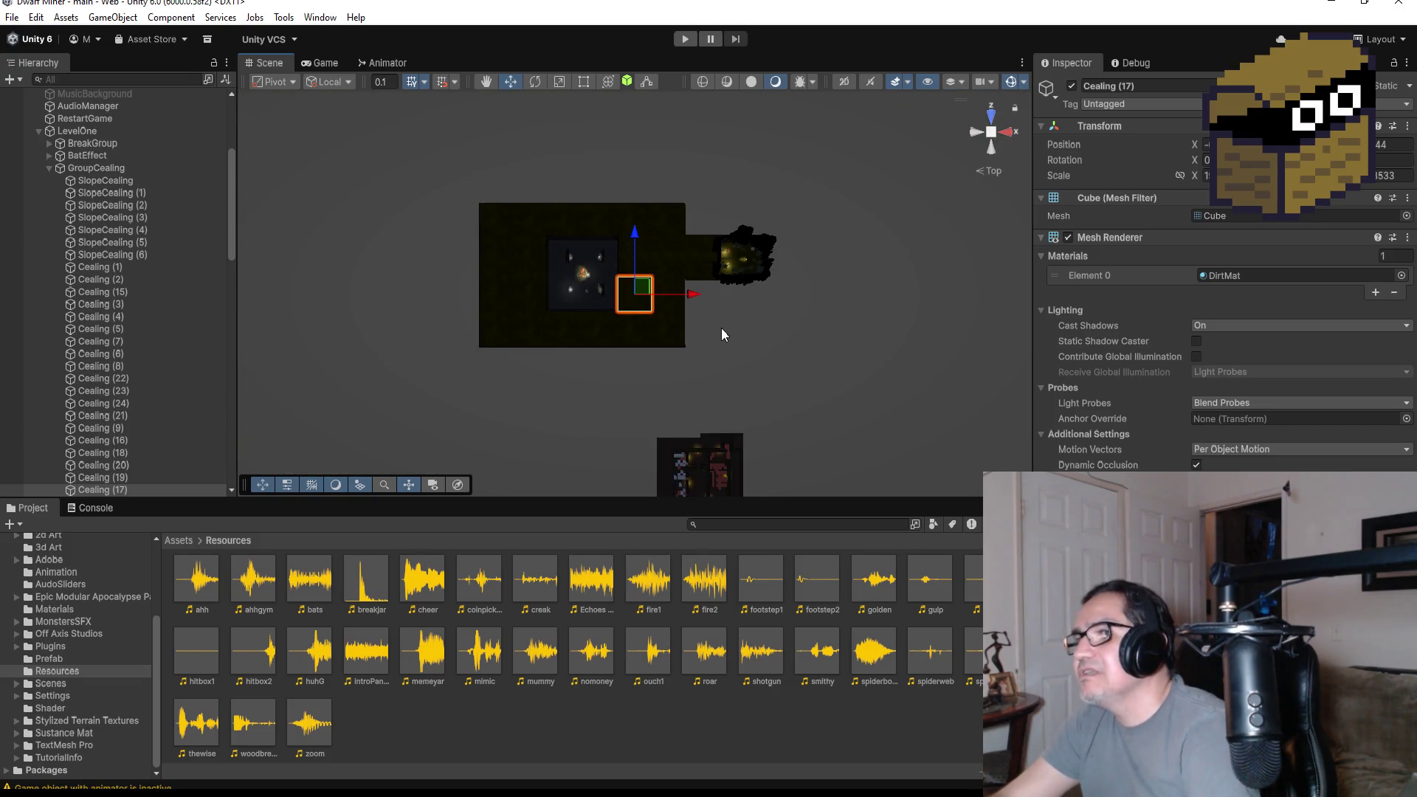
left_click(692, 433)
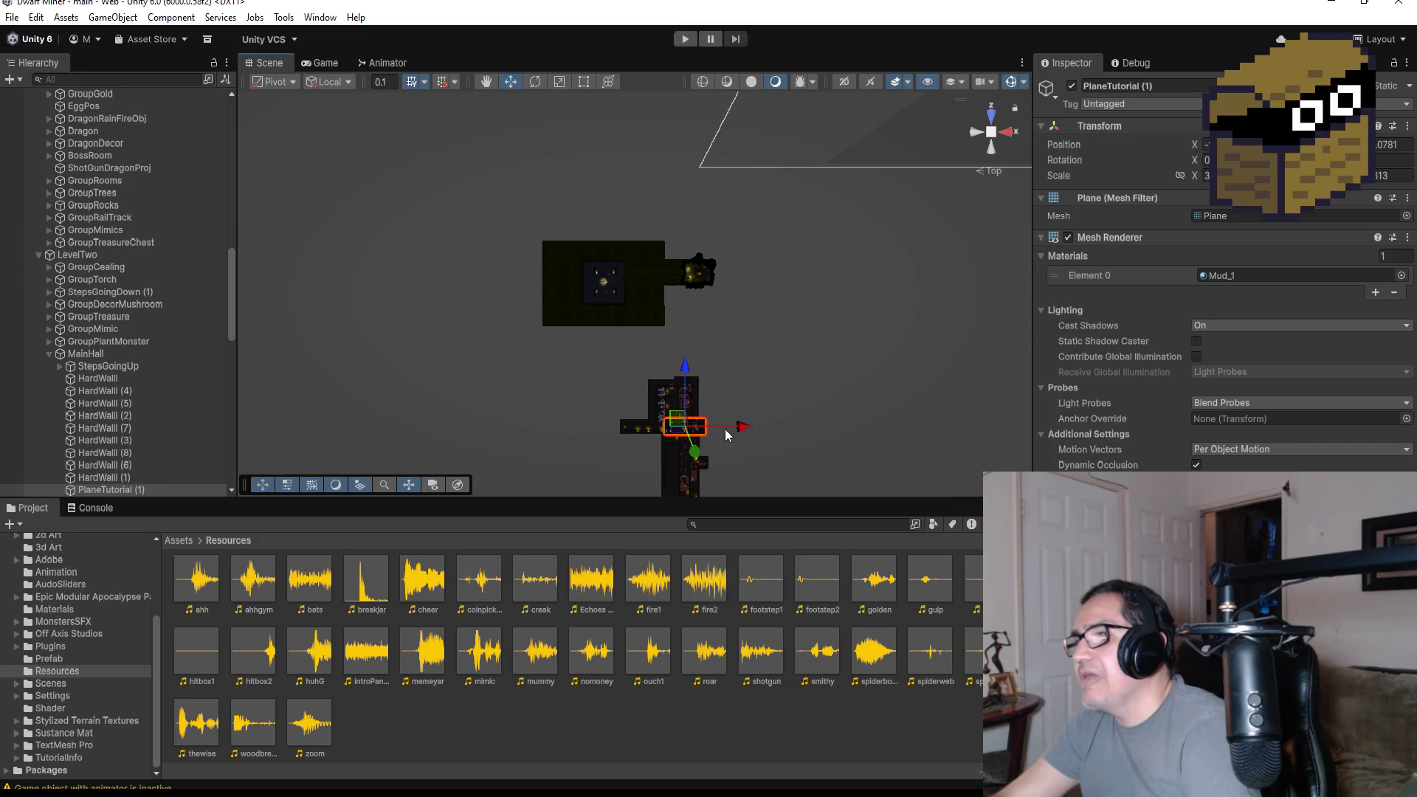
- Frame PlaneTutorial (1), orbit into perspective, return to Top view, then select DwarfMiner
key("f")
left_click_drag(833, 316, 670, 135, "alt")
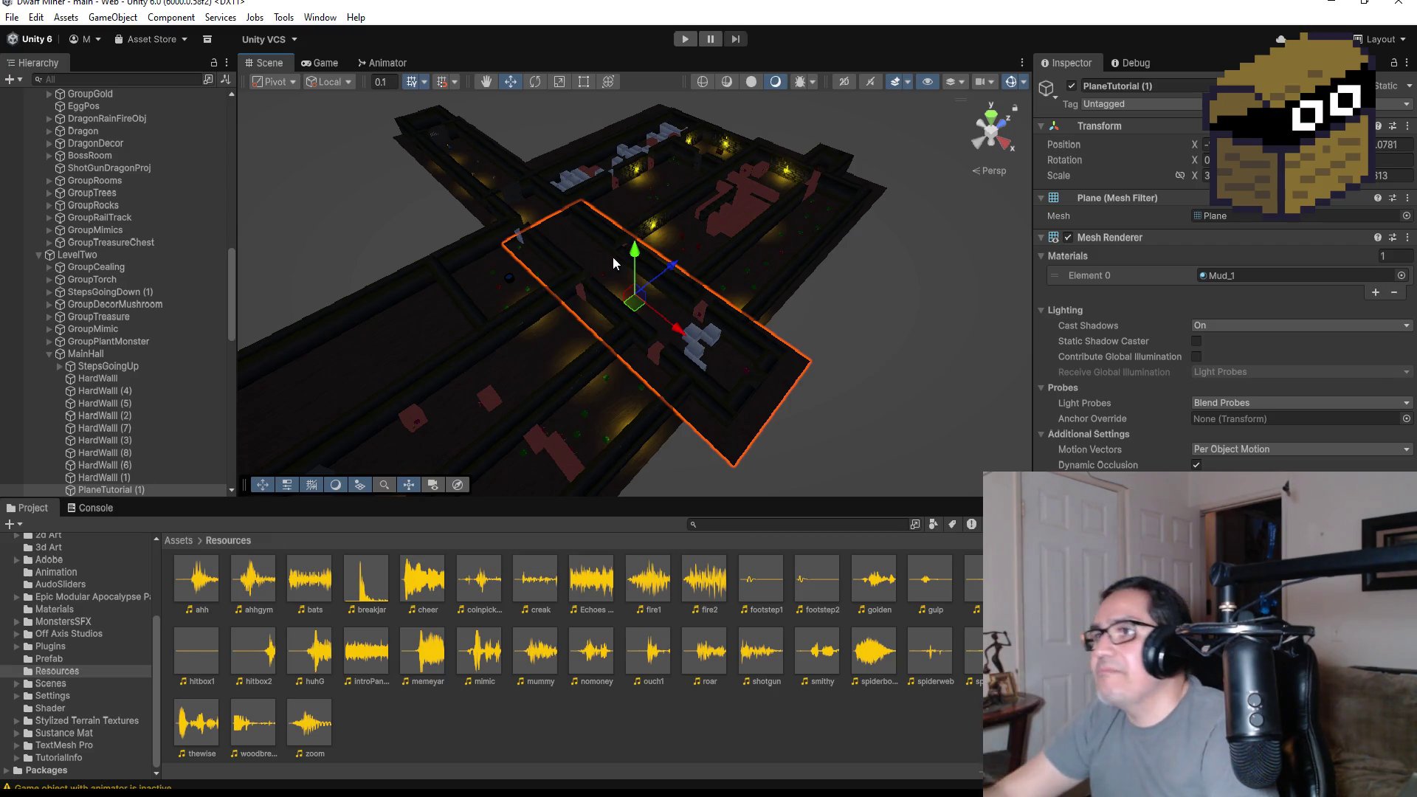
left_click(1001, 127)
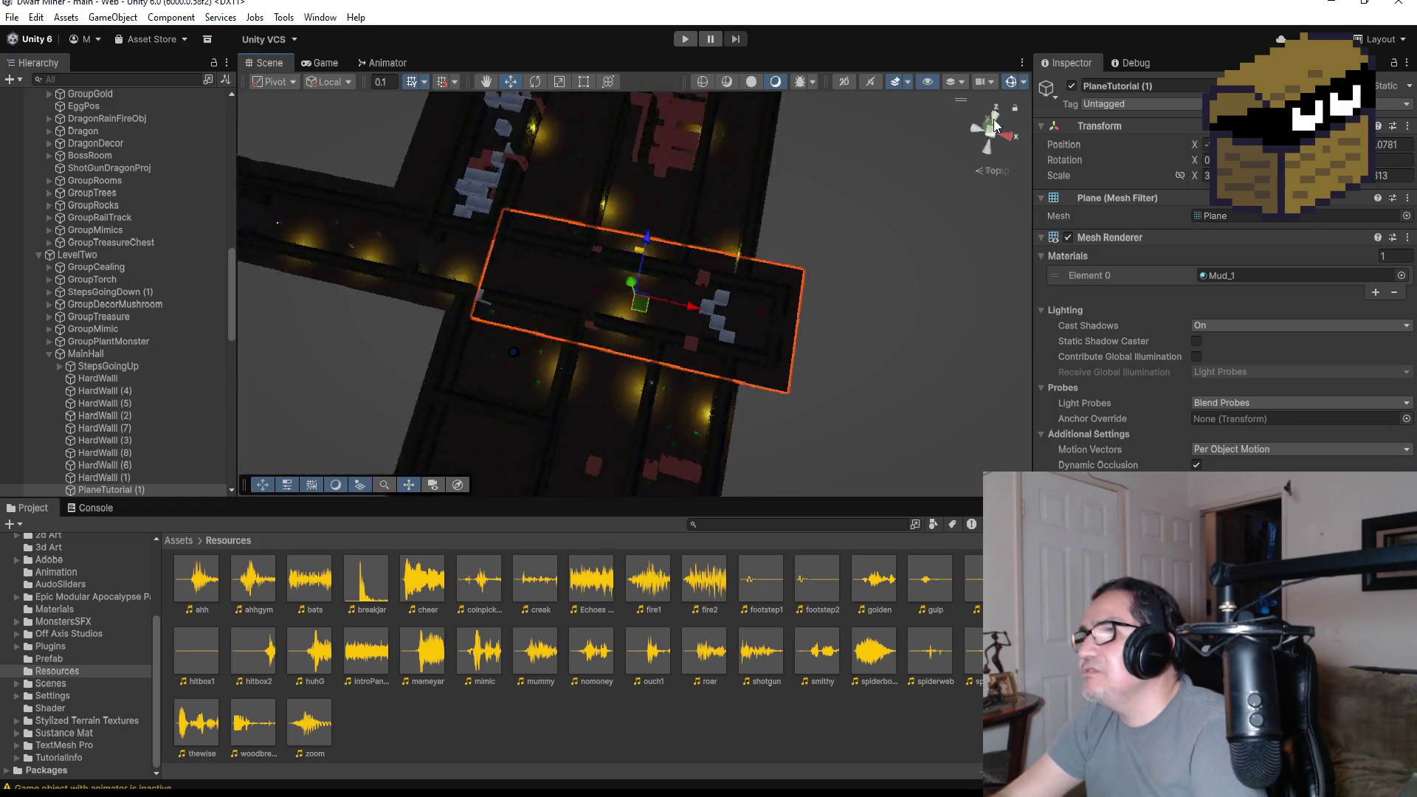
scroll(109, 290, "up", 15)
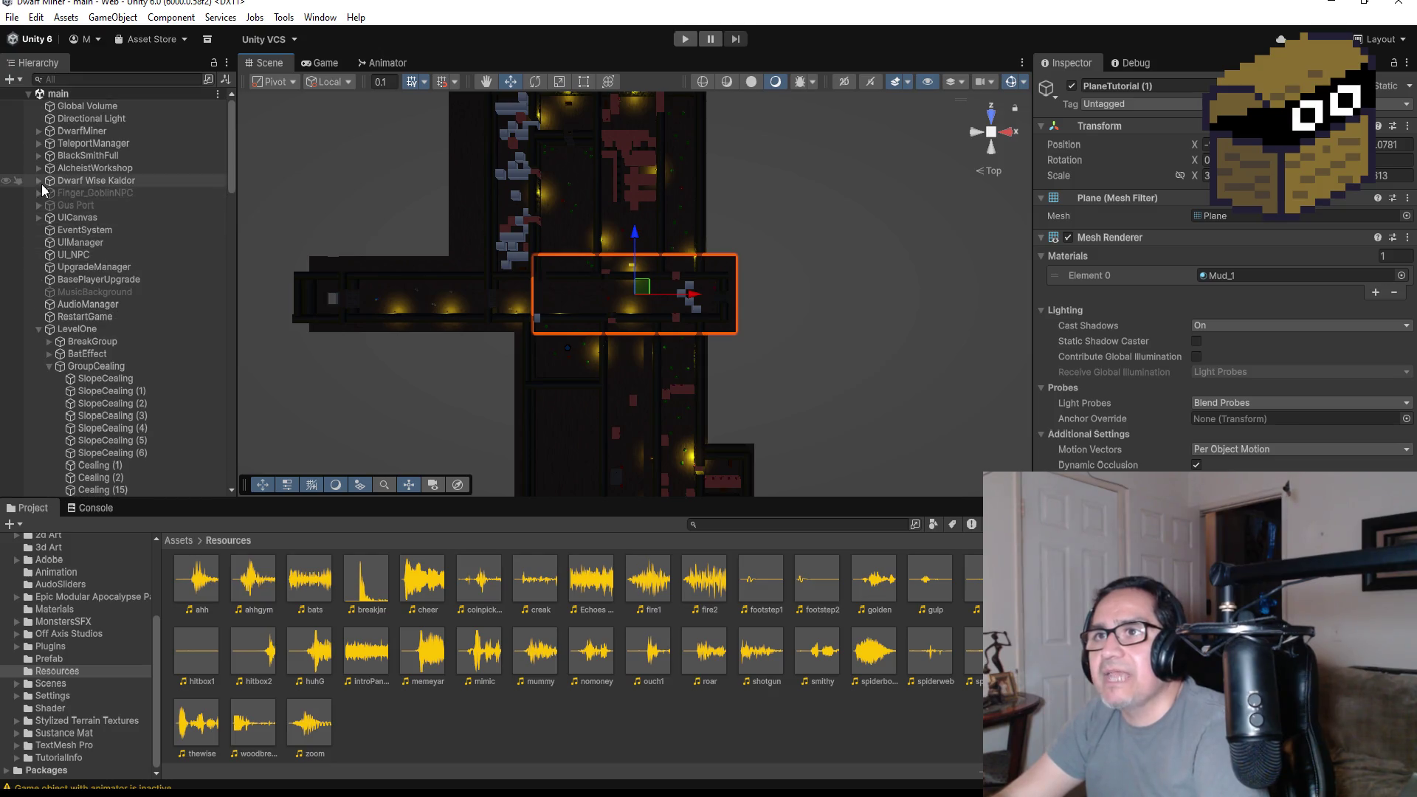
left_click(73, 132)
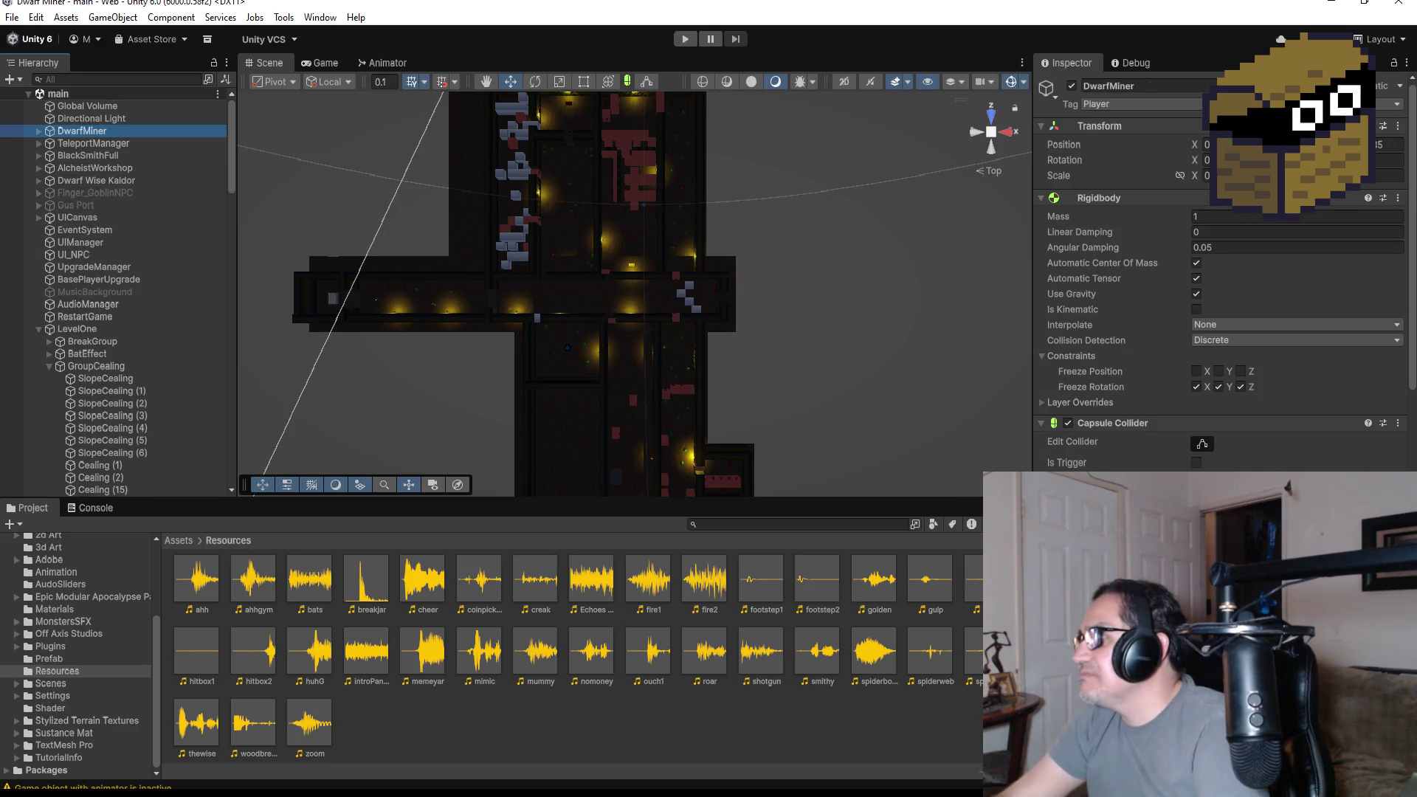
- Collapse the LevelOne and LevelFour groups in the Hierarchy
scroll(1218, 281, "down", 10)
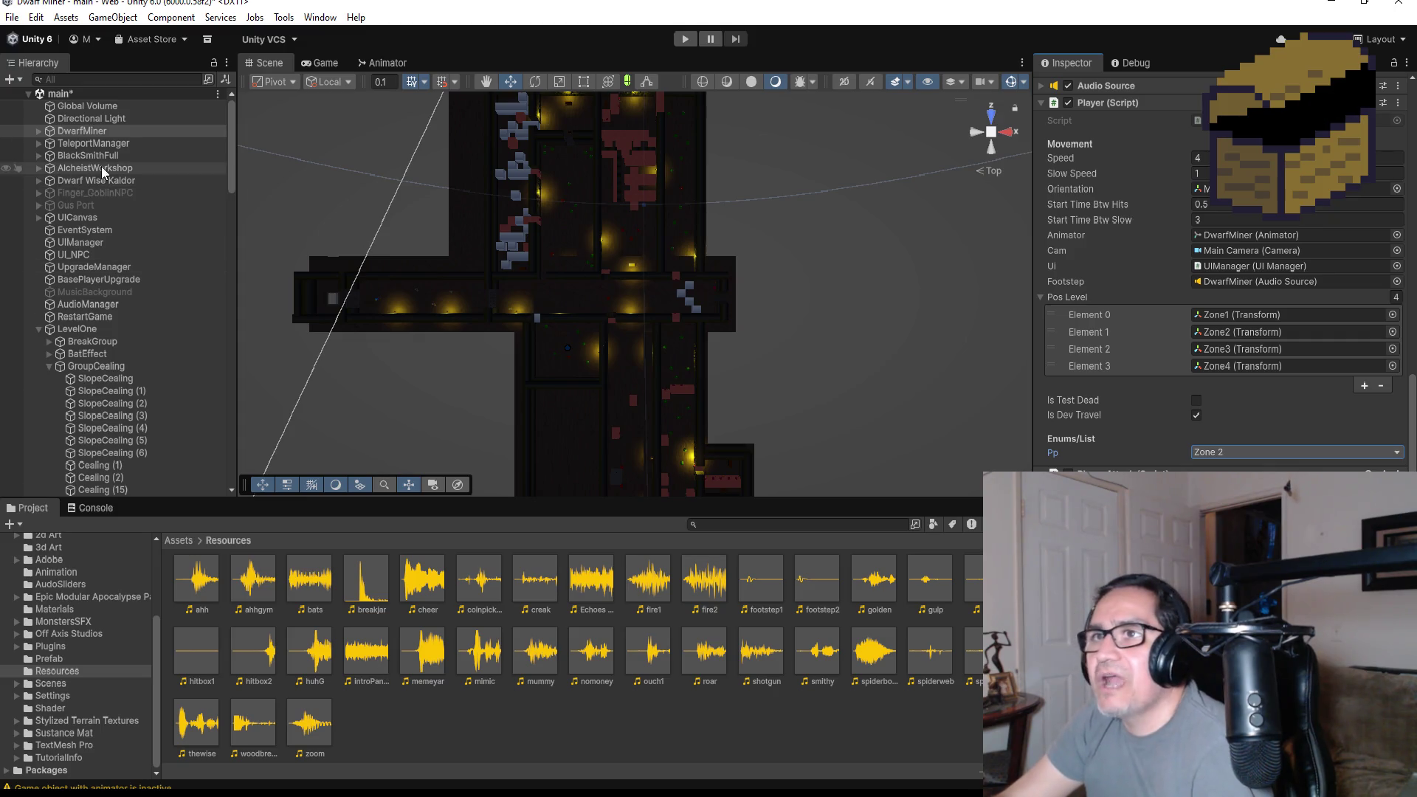
left_click(33, 331)
left_click(34, 330)
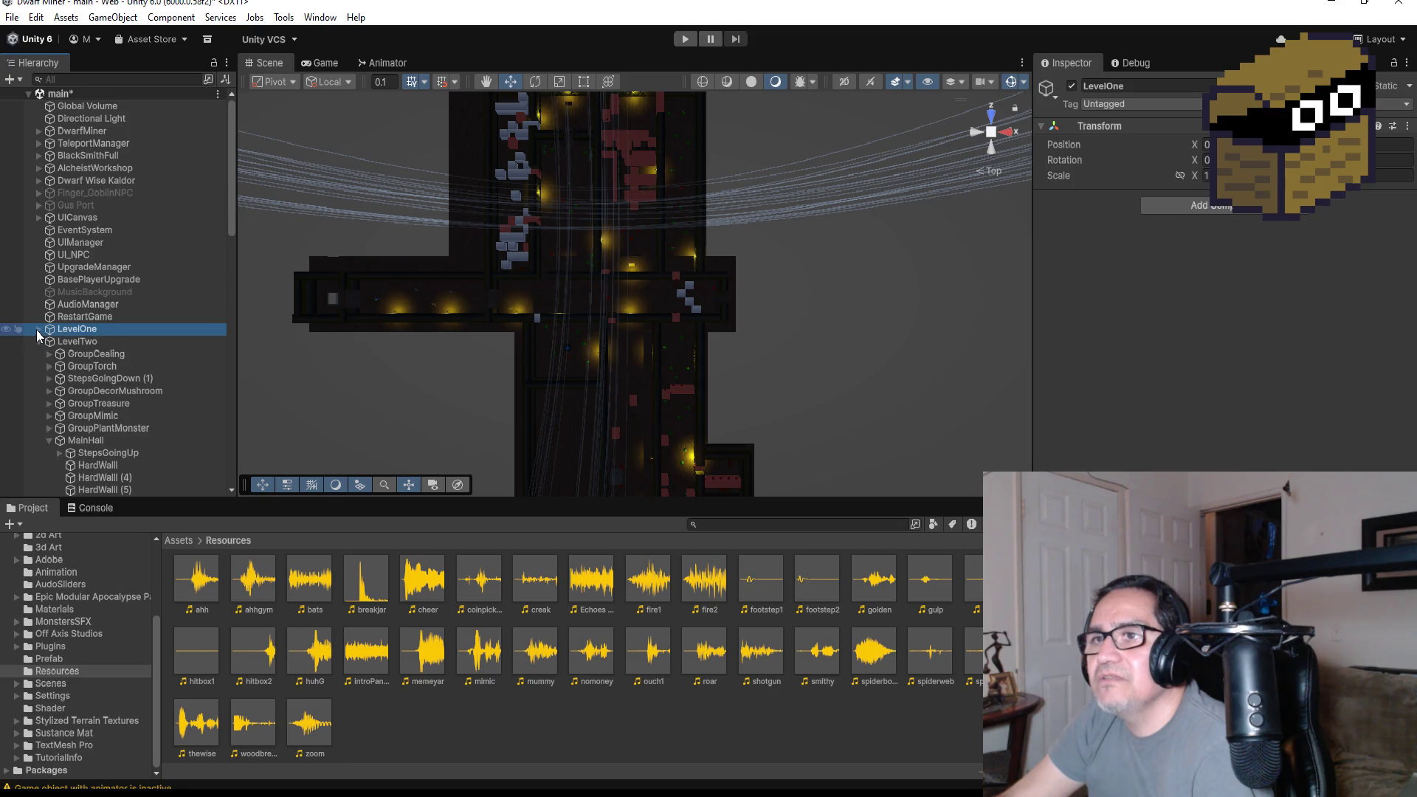
left_click(38, 367)
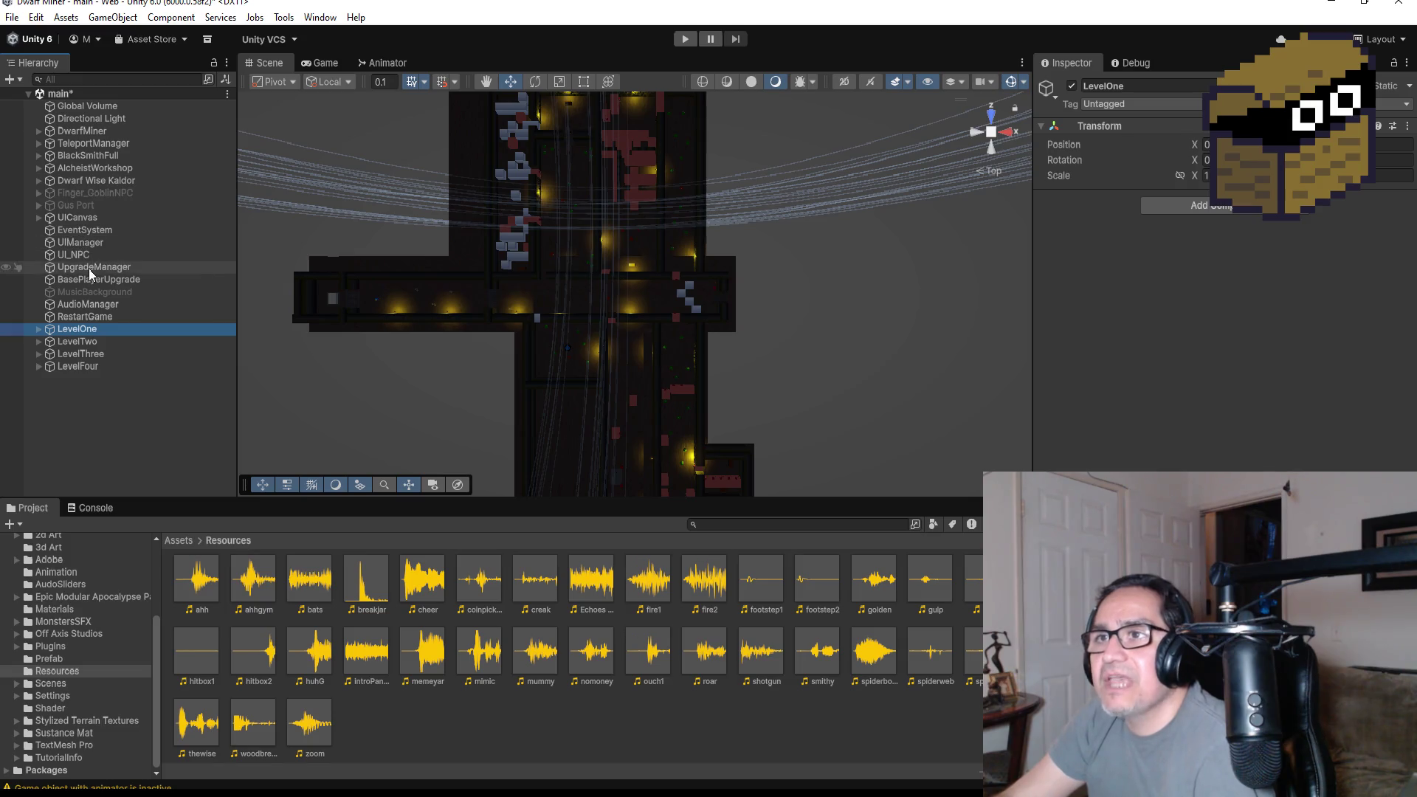
- Check Gus Port and Finger_GoblinNPC, then switch the MusicBackground object on
left_click(99, 205)
left_click(105, 193)
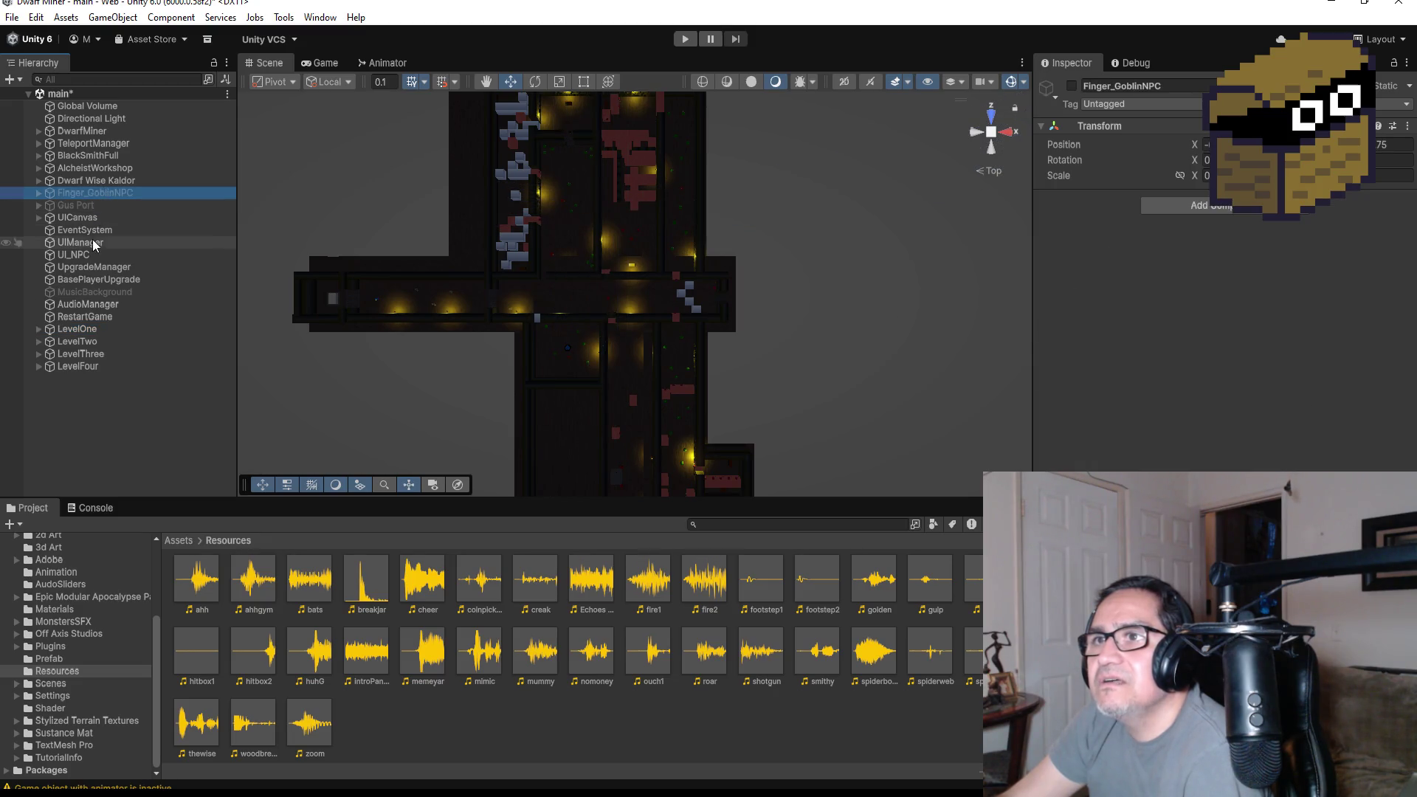
left_click(94, 292)
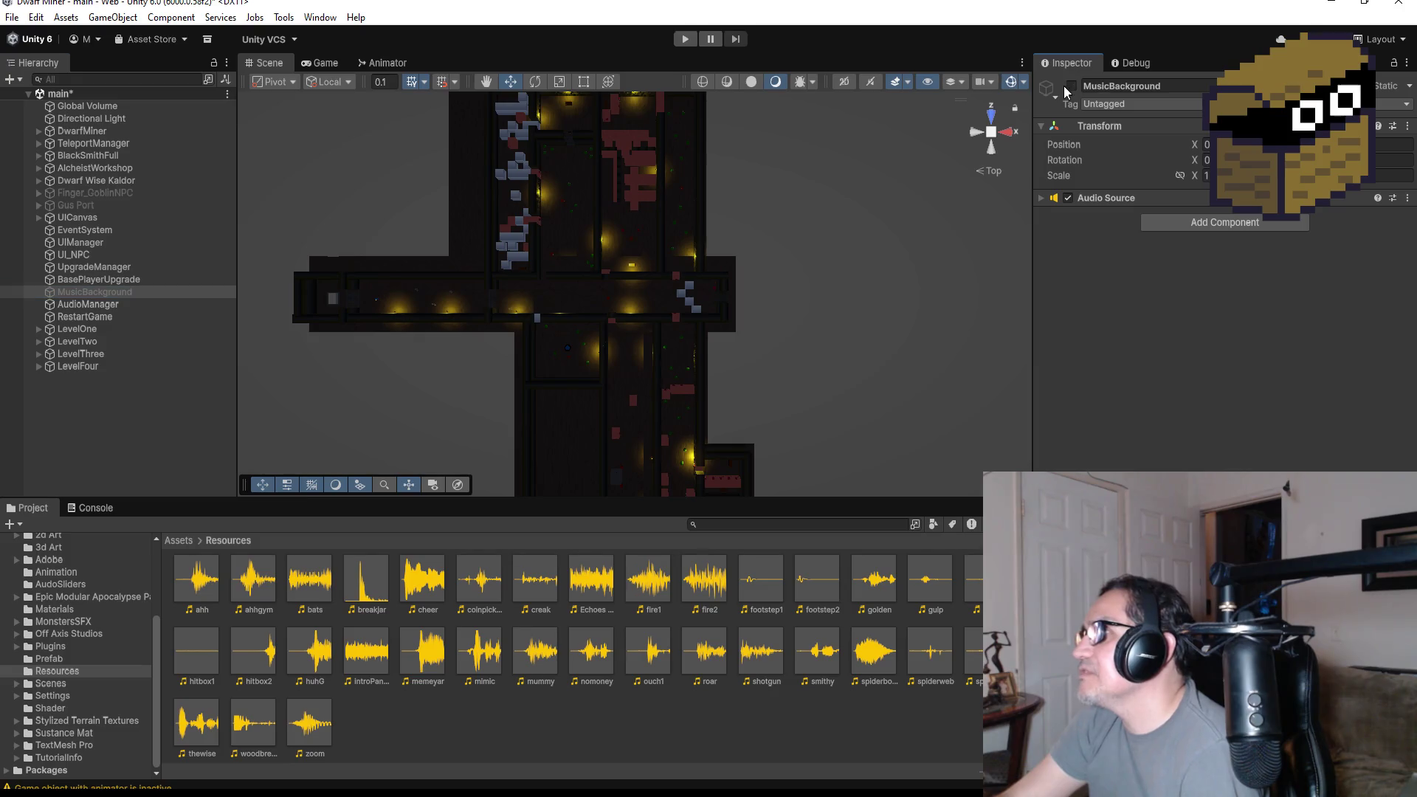
- Review DwarfMiner's Player (Script) zone settings and start a new playtest
left_click(89, 135)
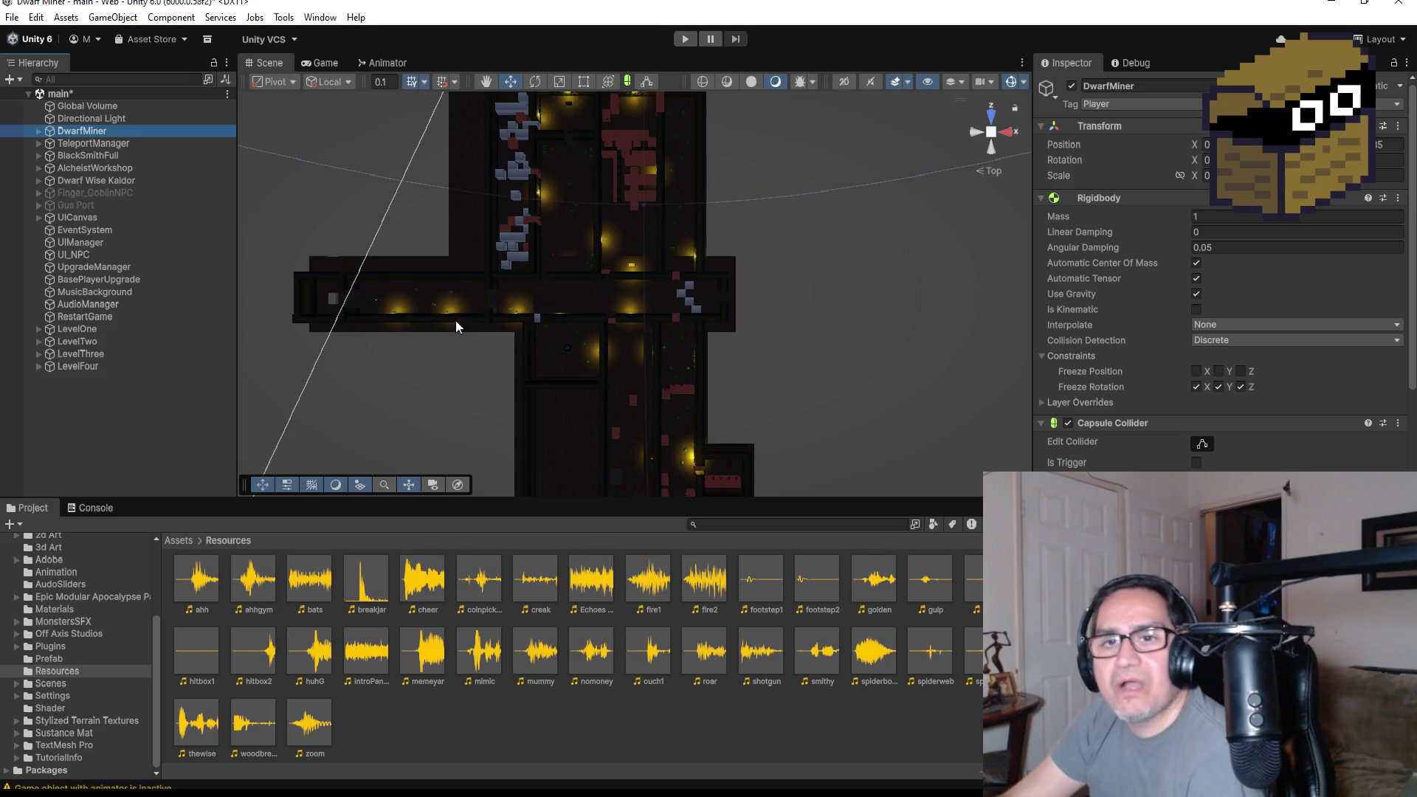
scroll(1218, 280, "down", 10)
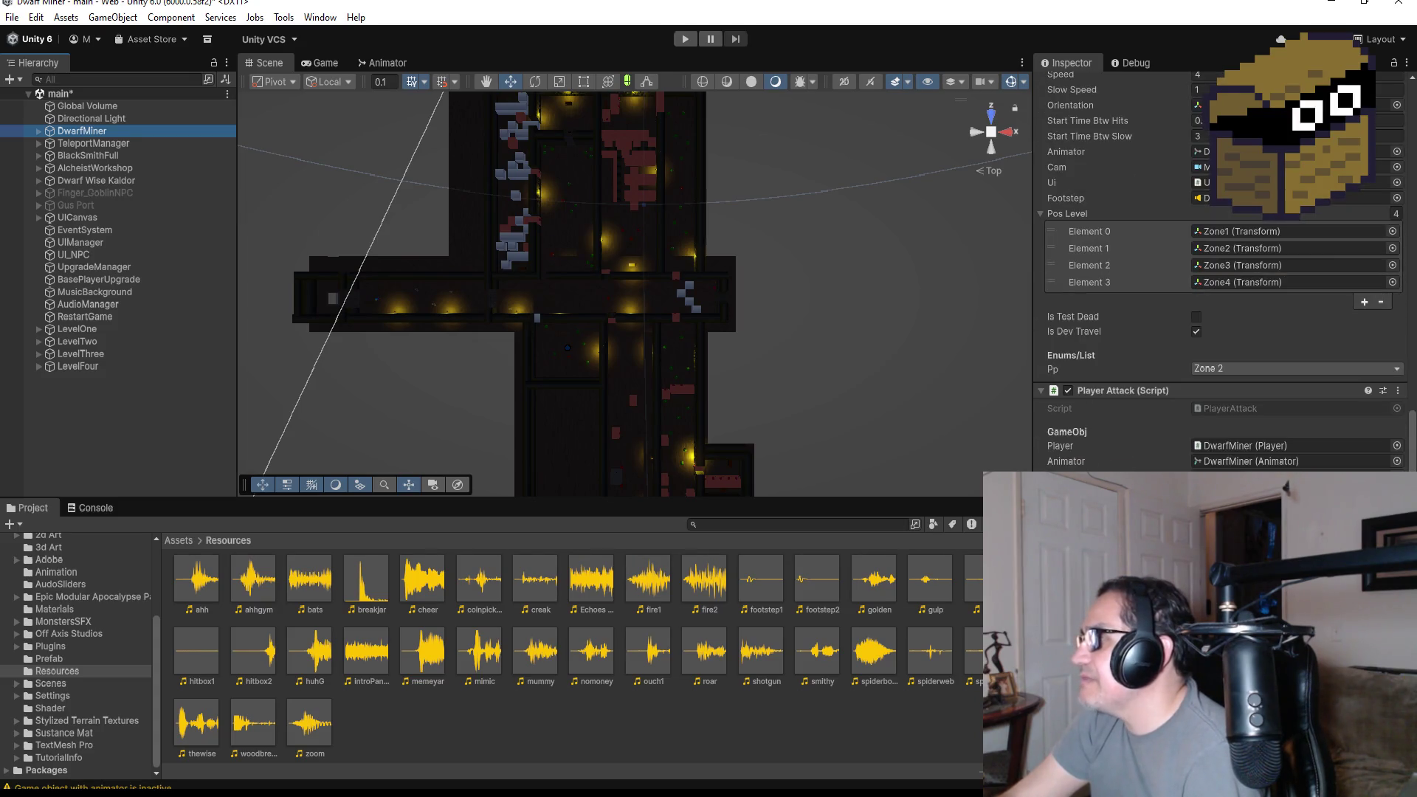
left_click(684, 42)
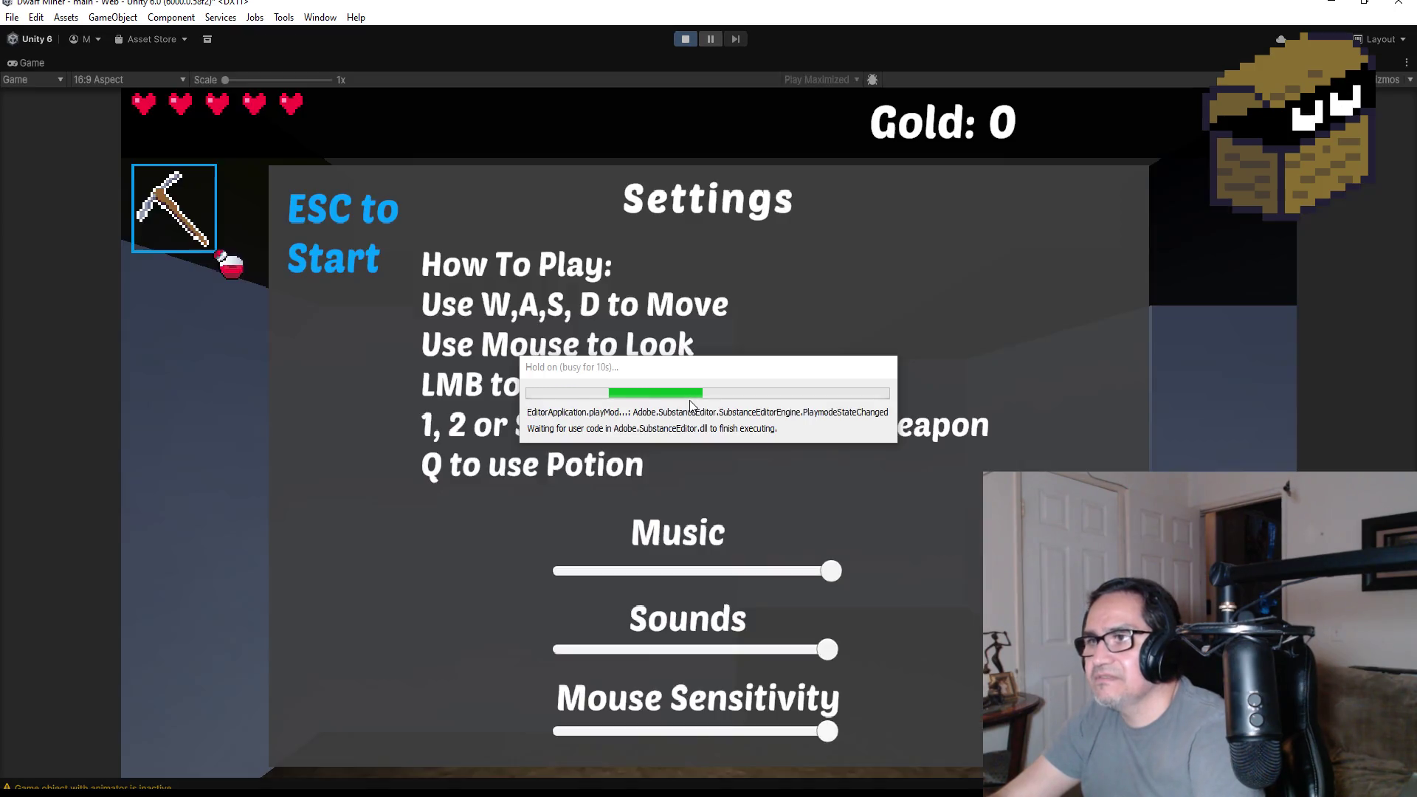
- Resume play, mine the red crystal for 6 gold and attack the lunging mushroom creature
key("Escape")
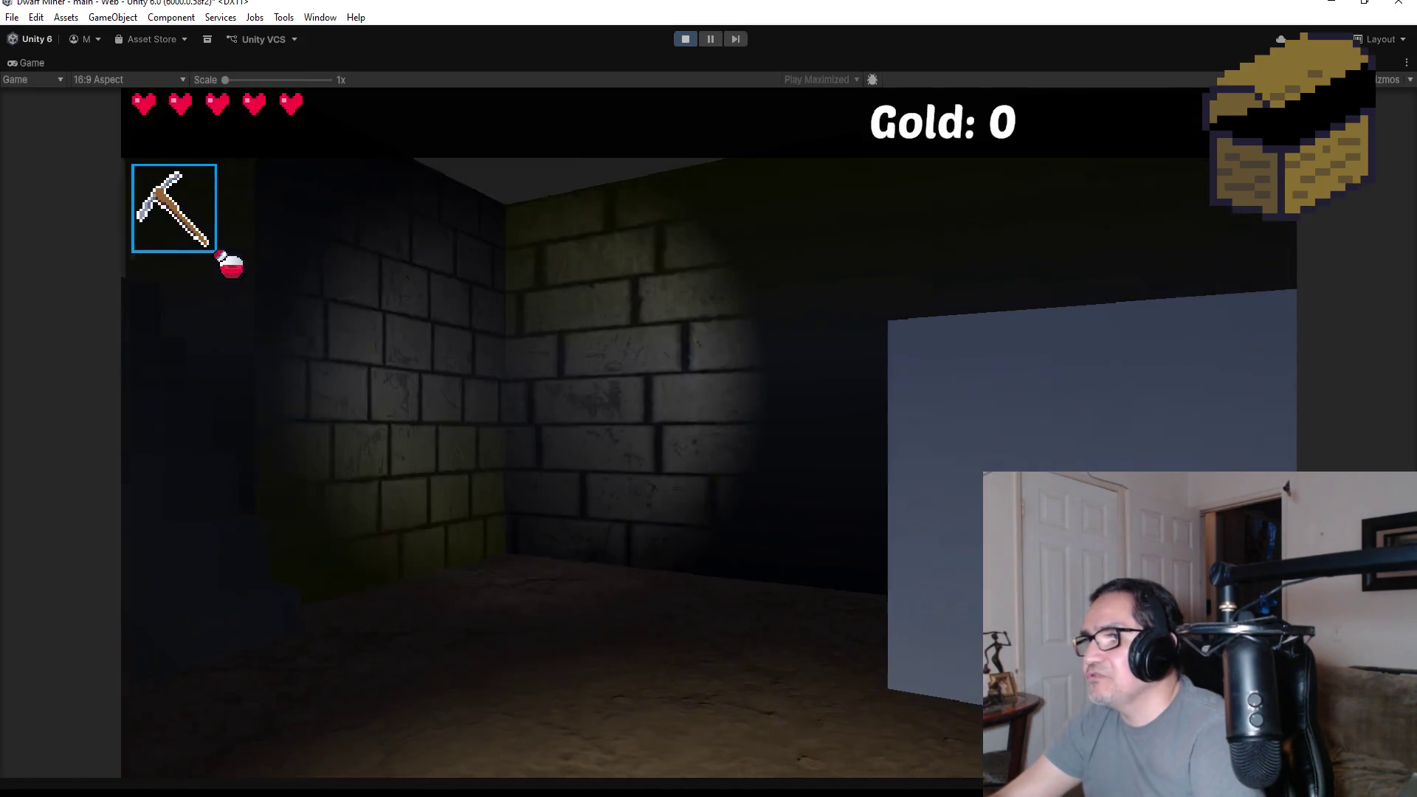
key("w")
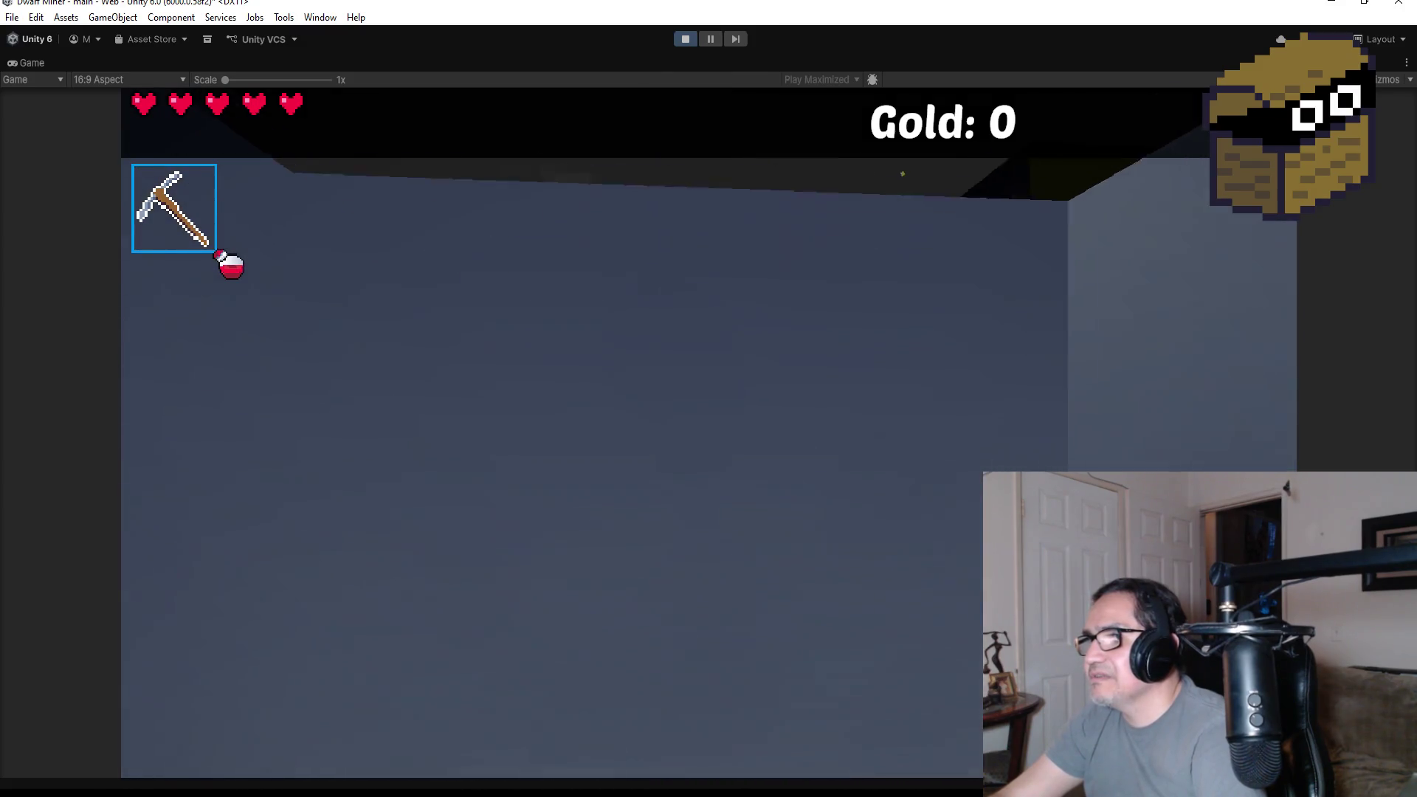
key("2")
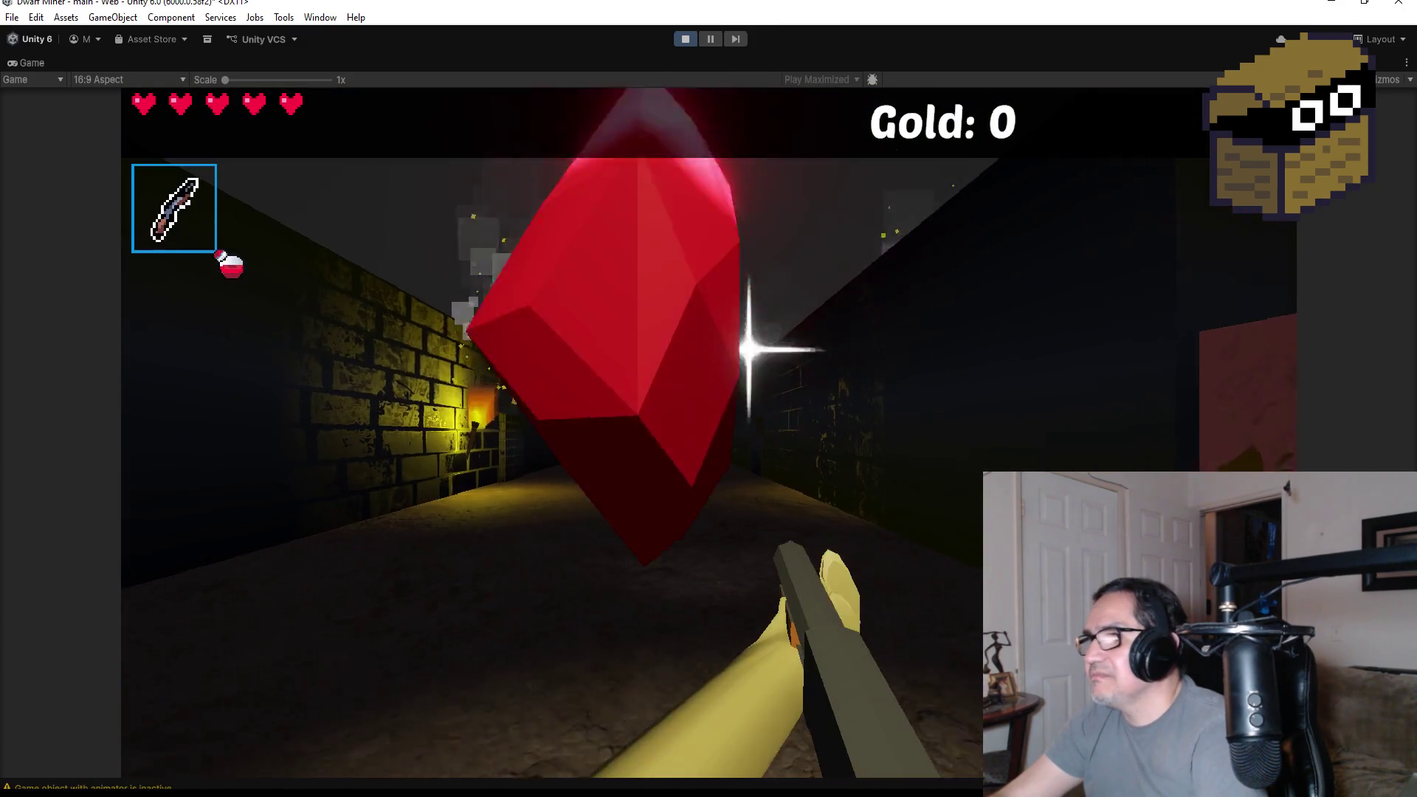
left_click(709, 432)
key("w")
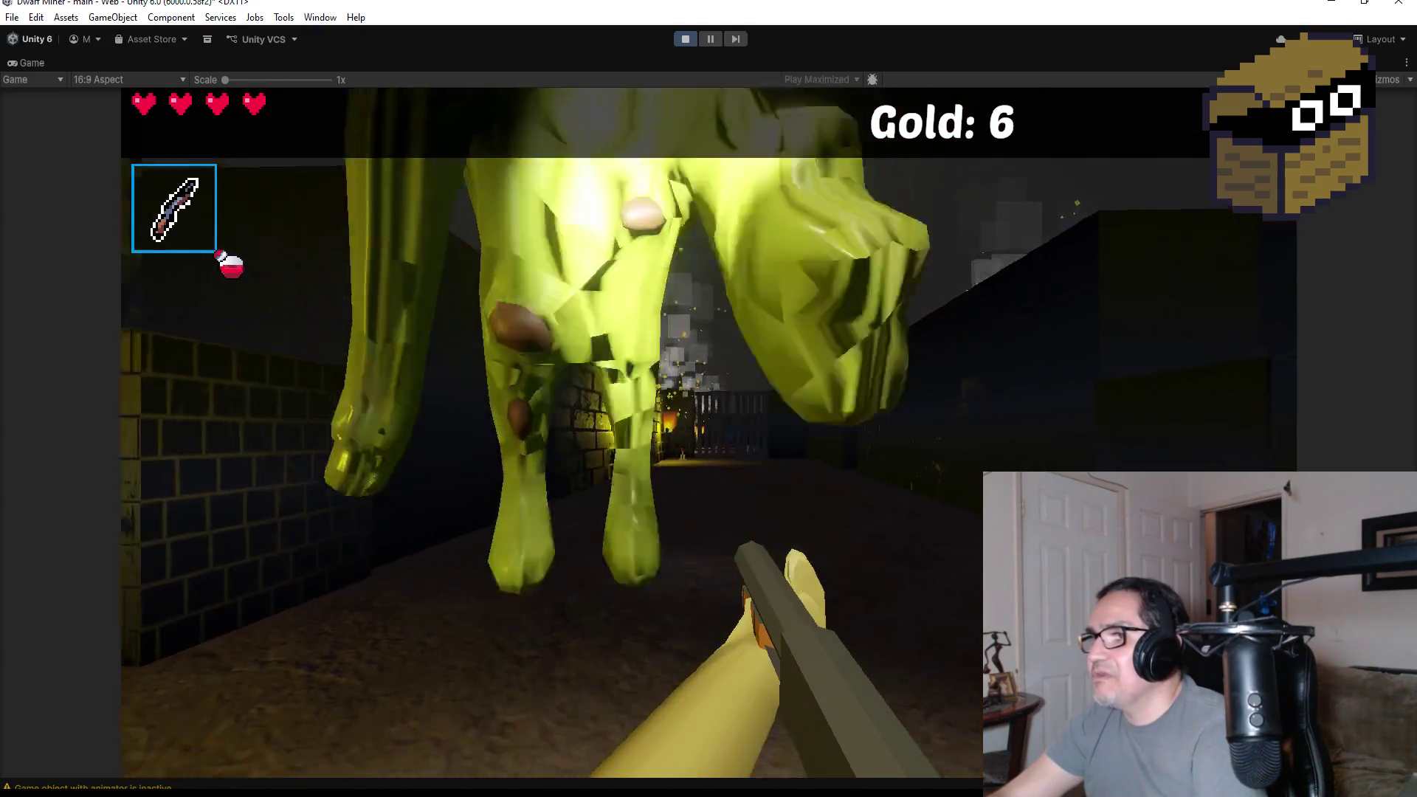
key("s")
left_click(552, 432)
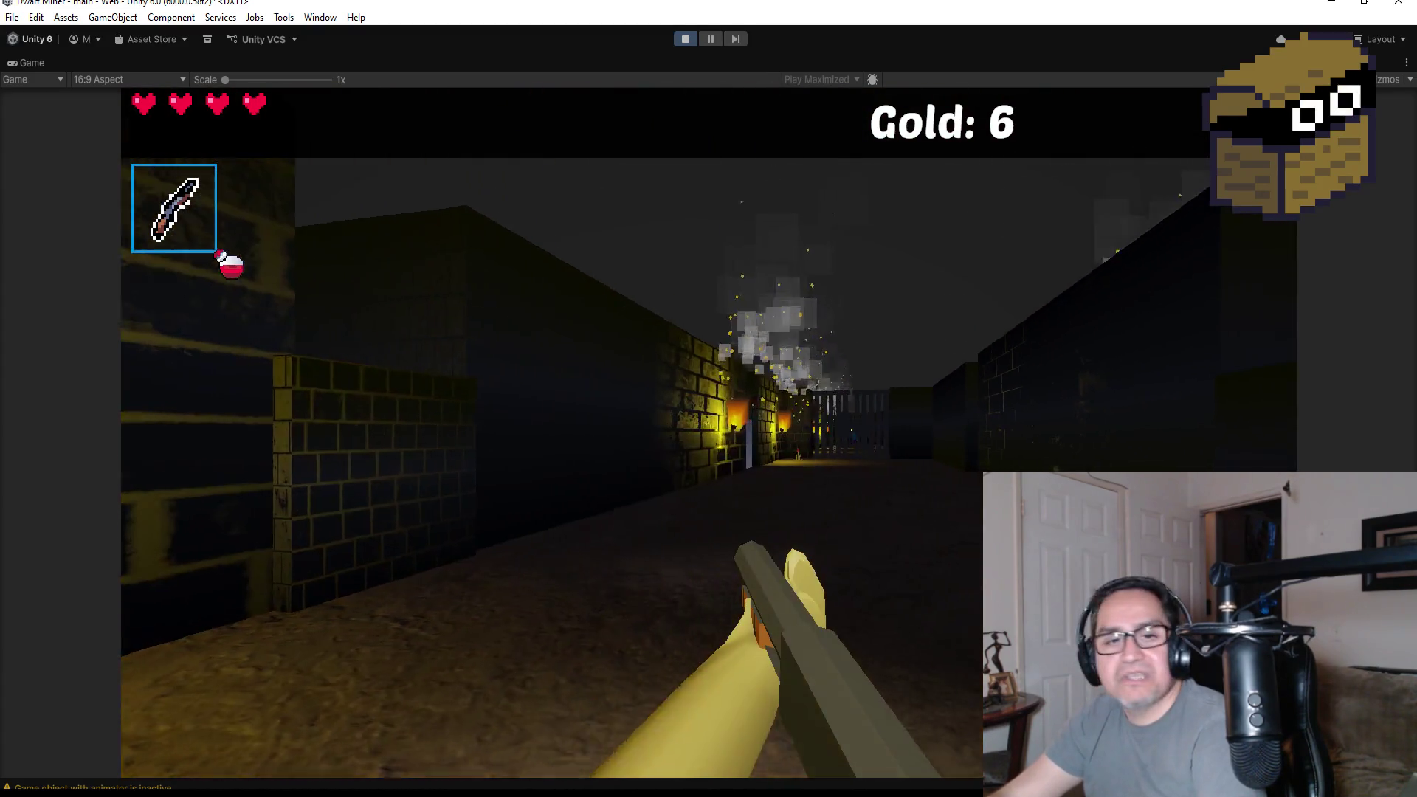
- Walk along the brick wall and look around until facing the torch-lit corridor and gate
key("w")
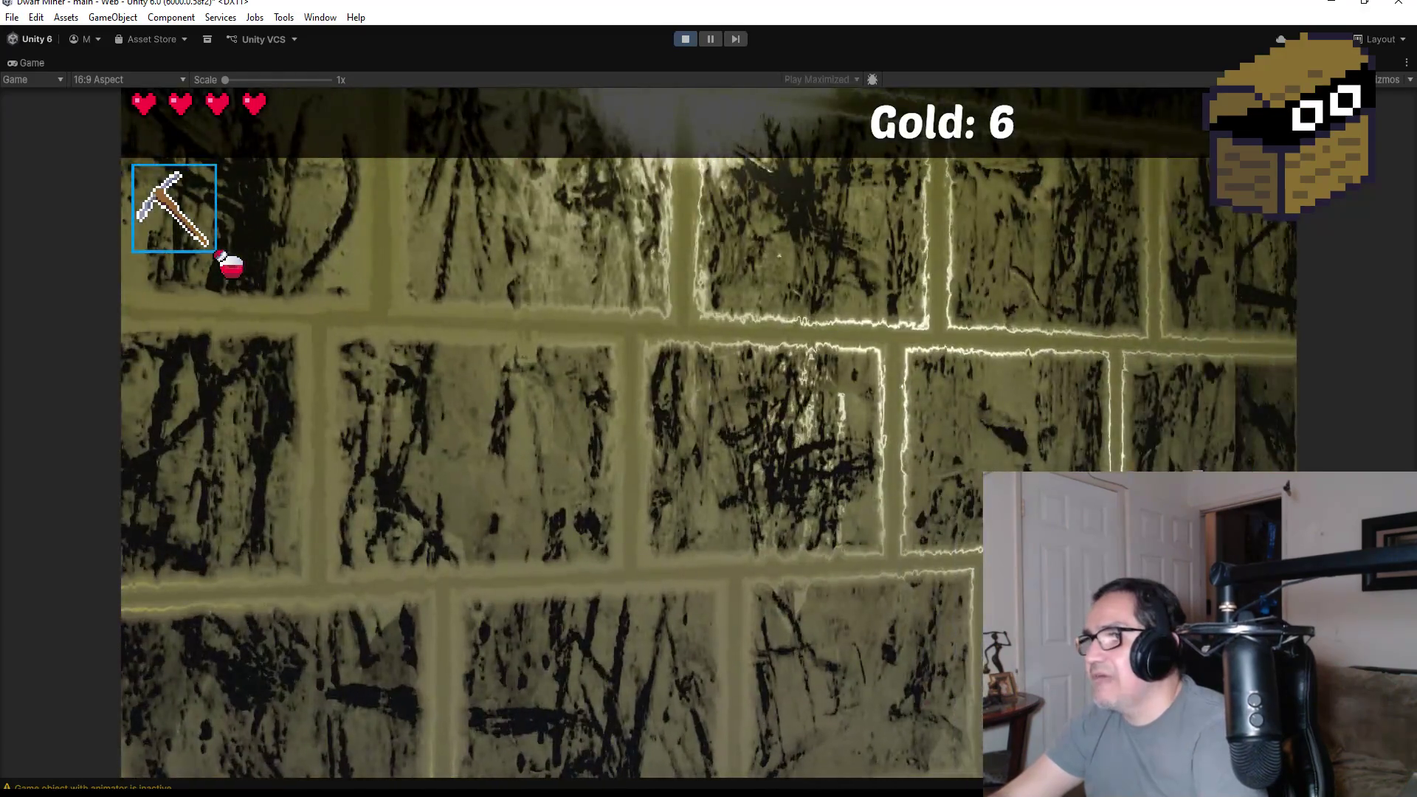
key("a")
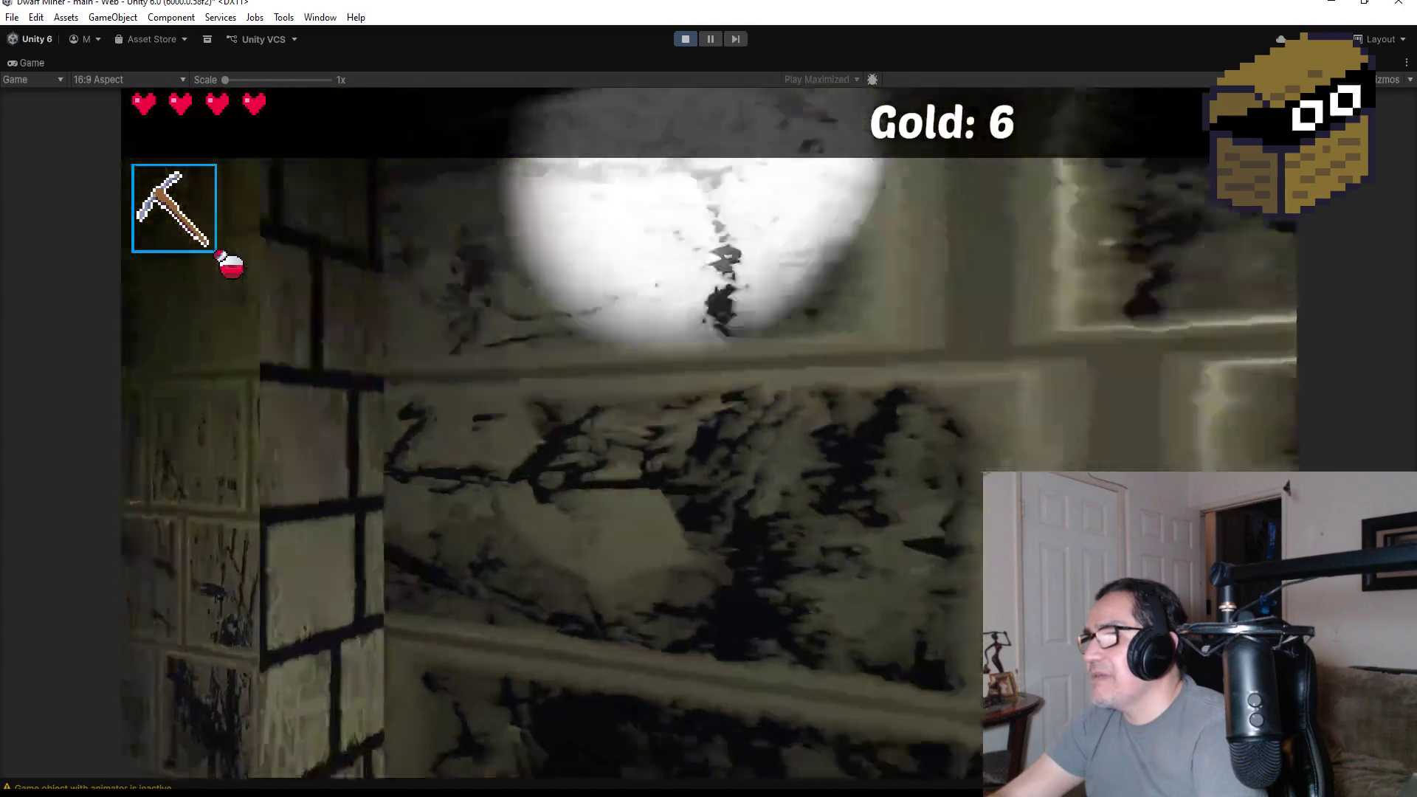
key("a")
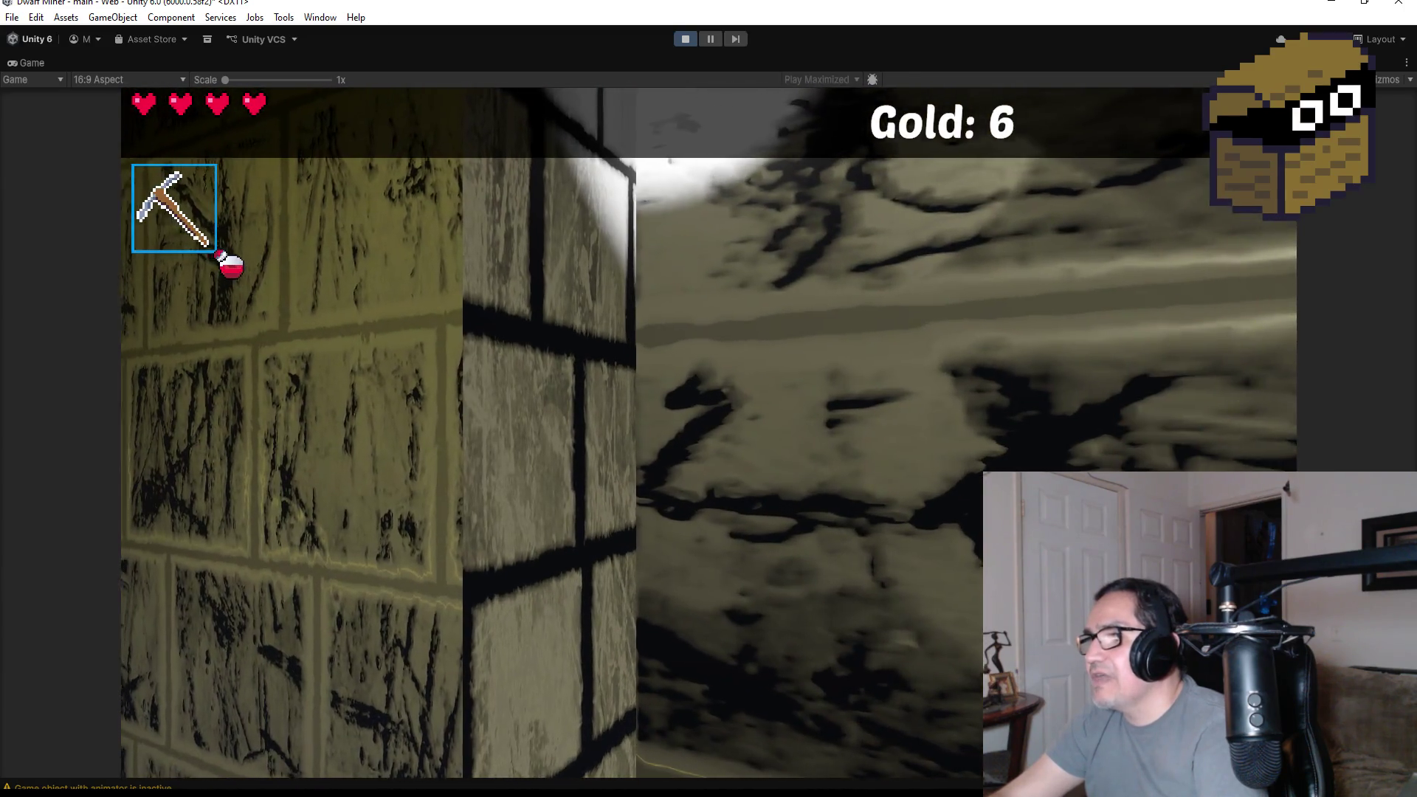
key("a")
key("a")
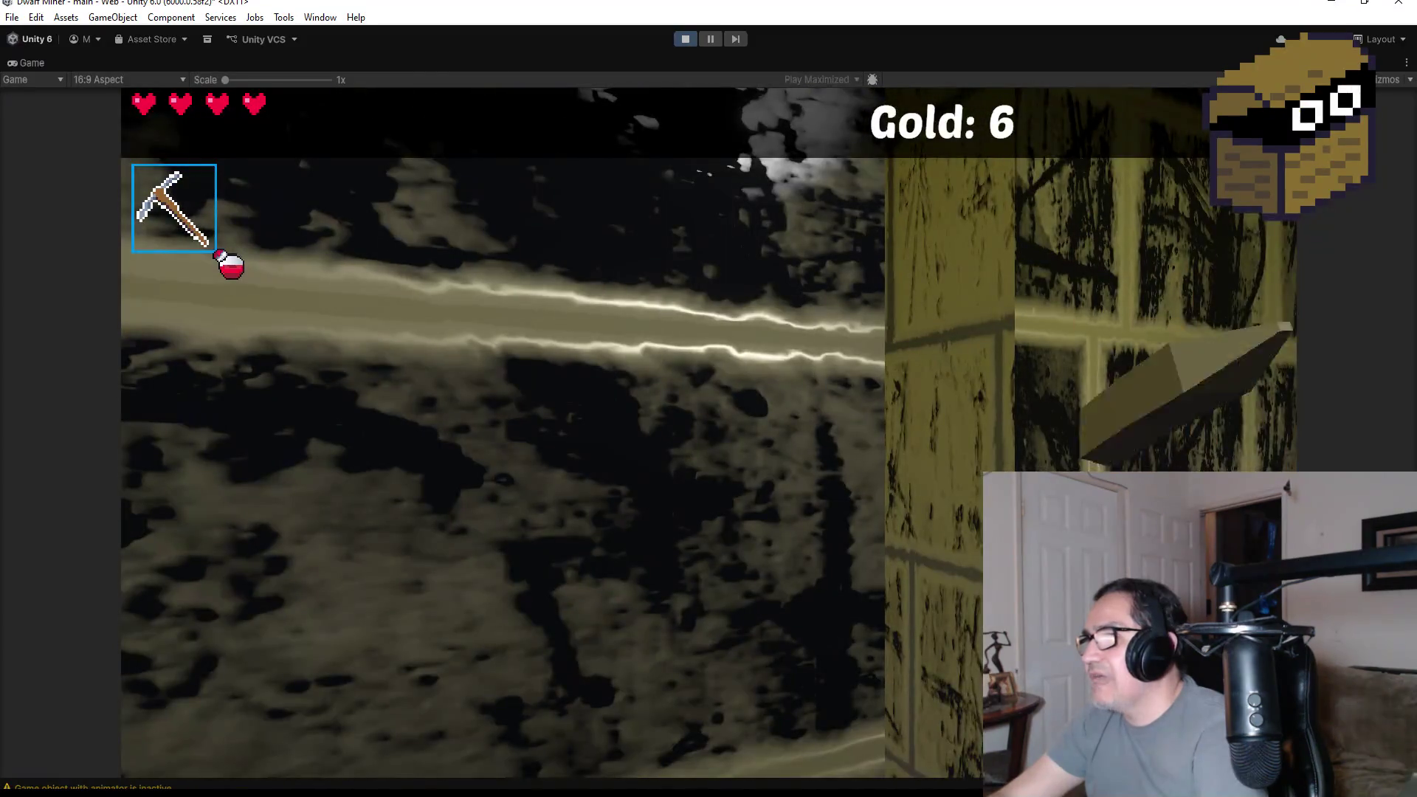
key("d")
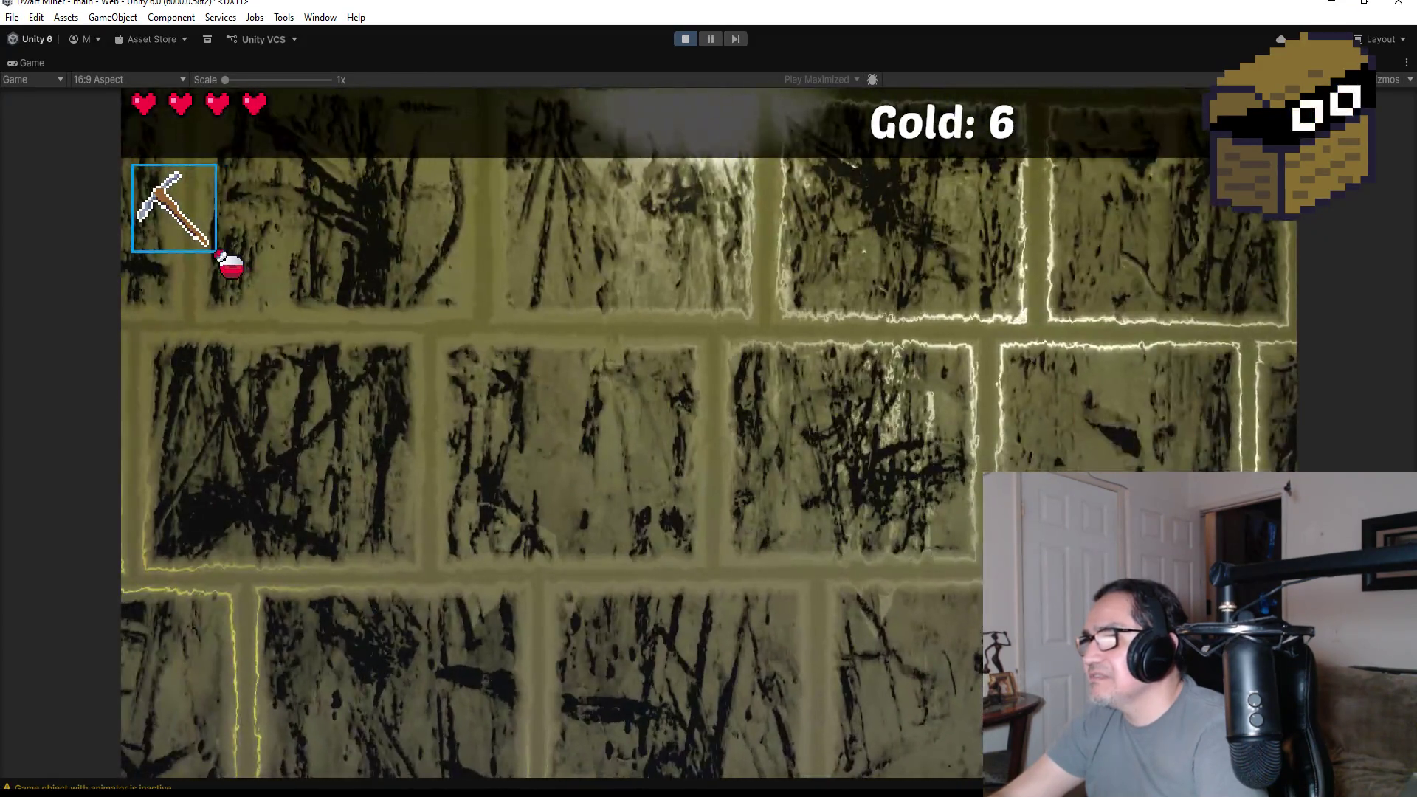
key("a")
key("a")
key("d")
key("d")
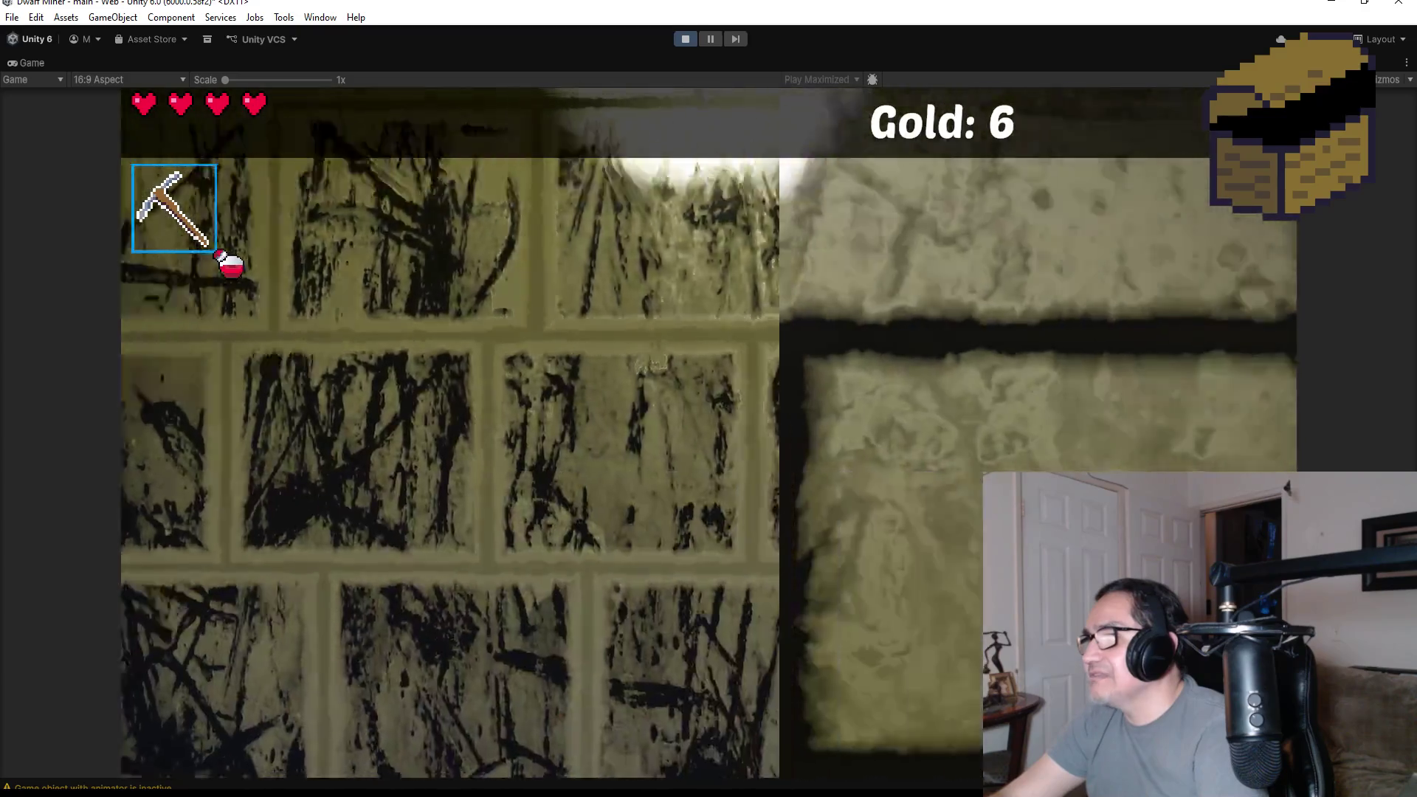
key("d")
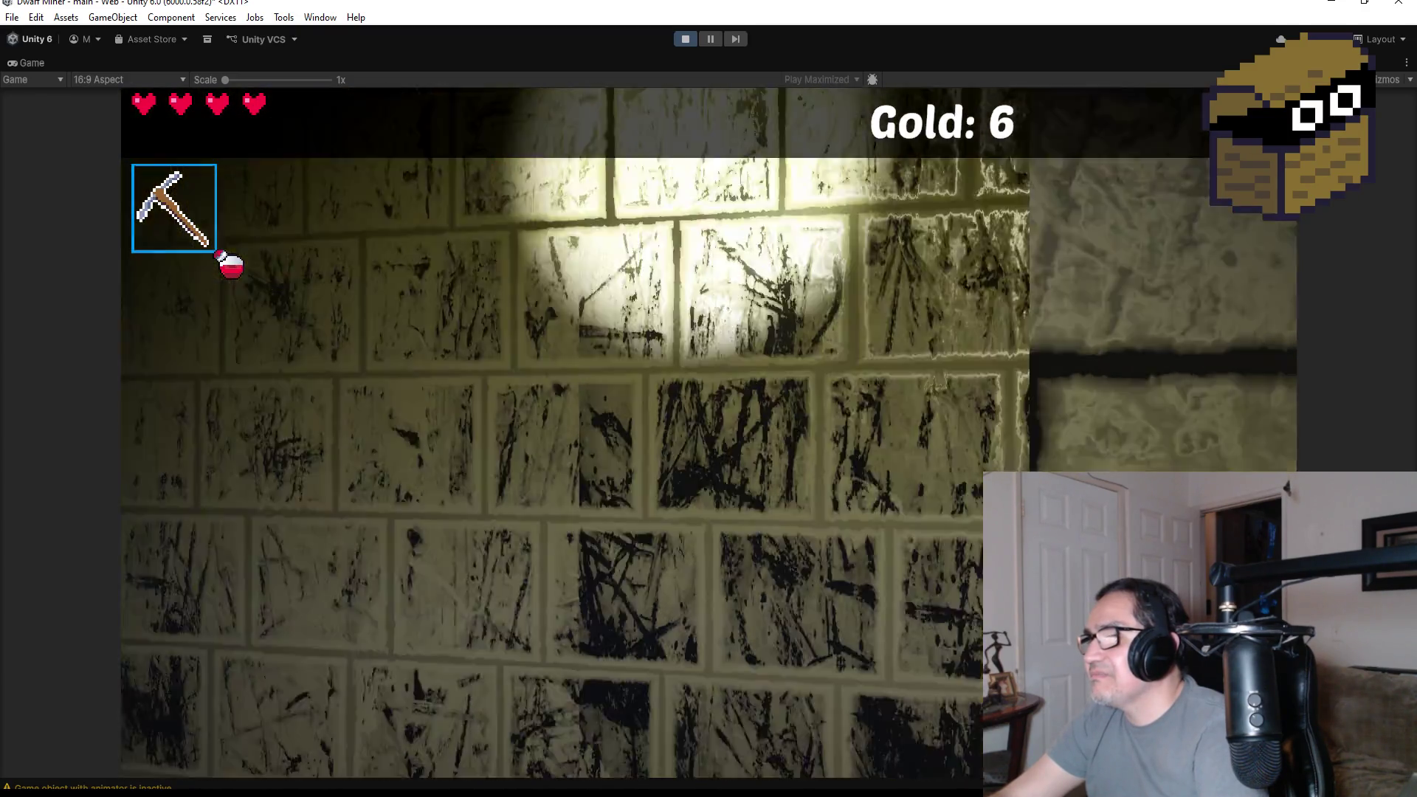
key("d")
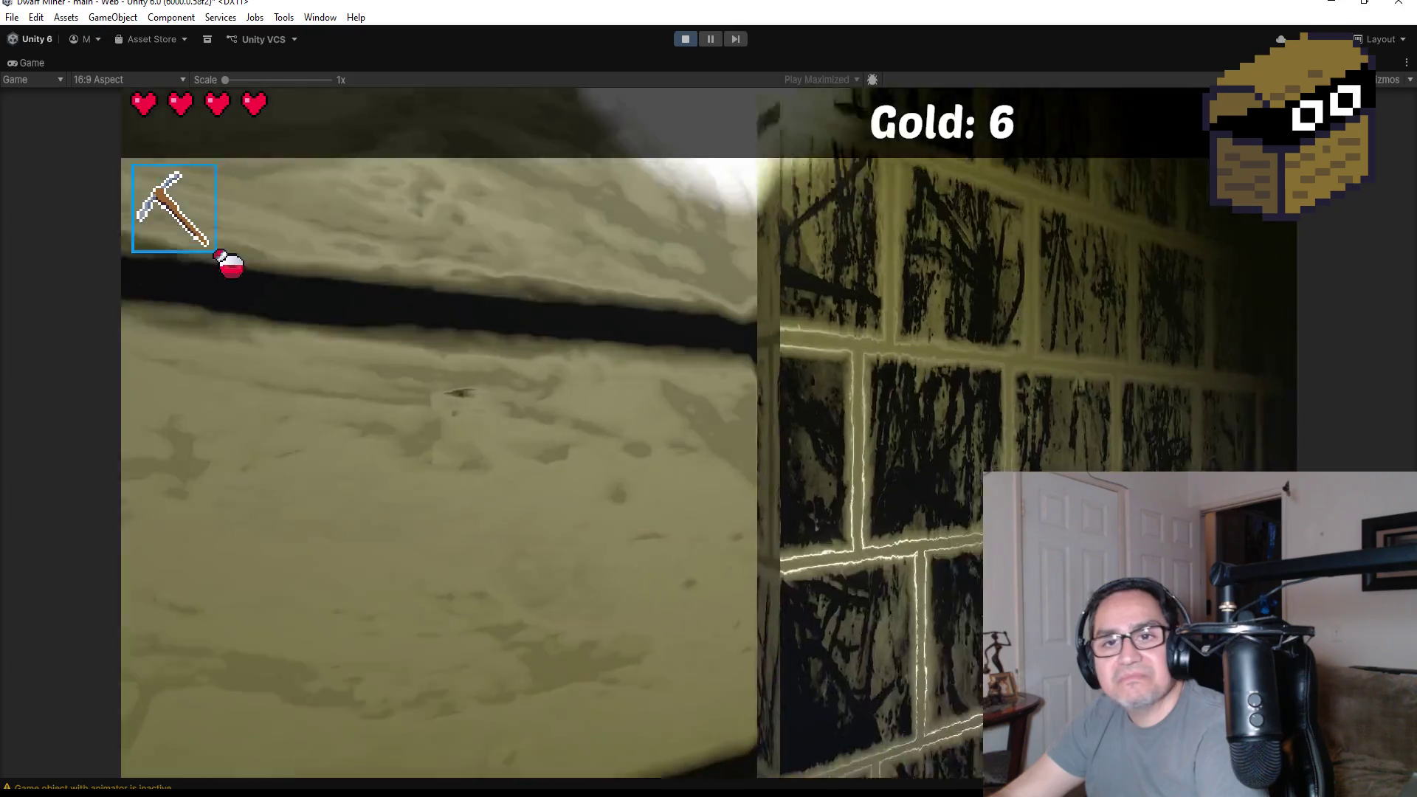
key("d")
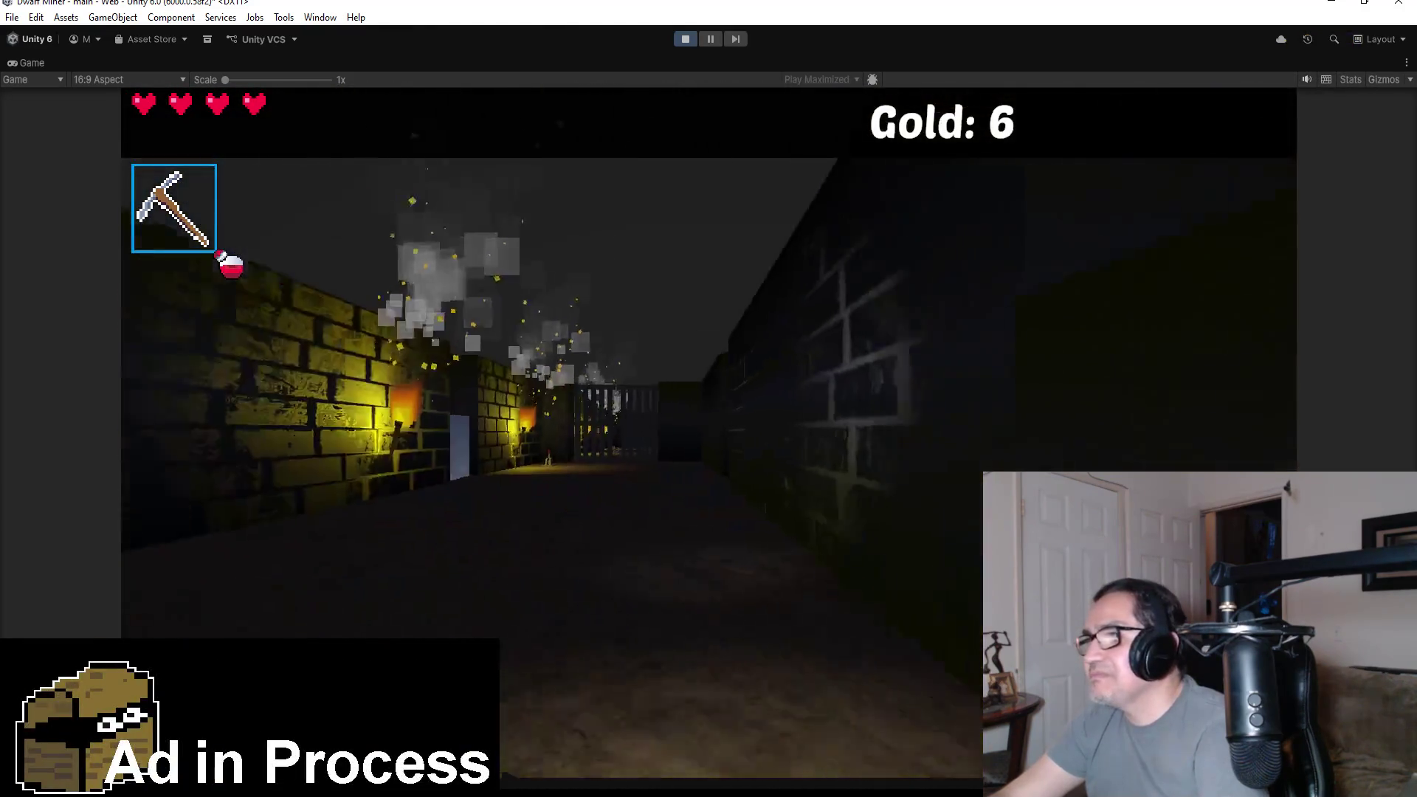
key("d")
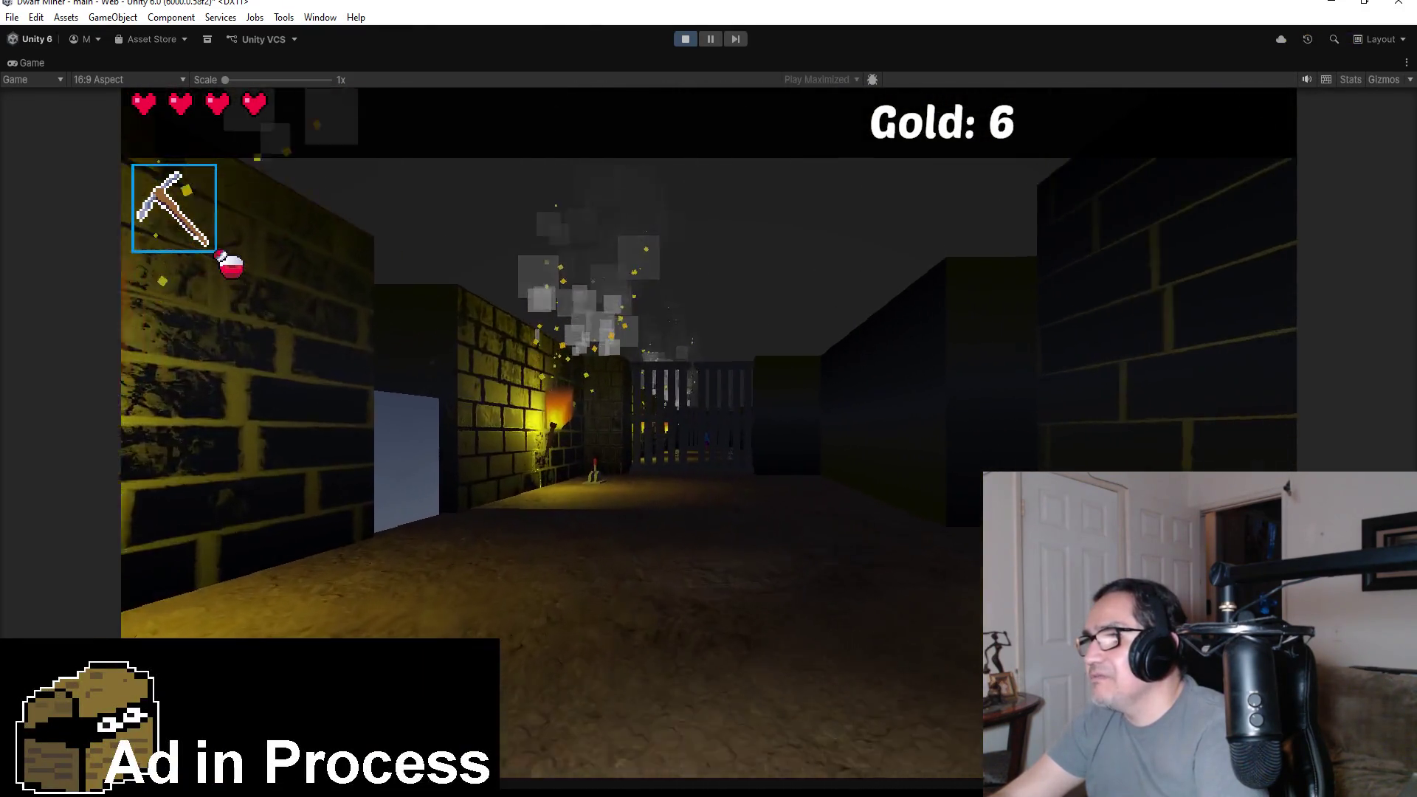
key("d")
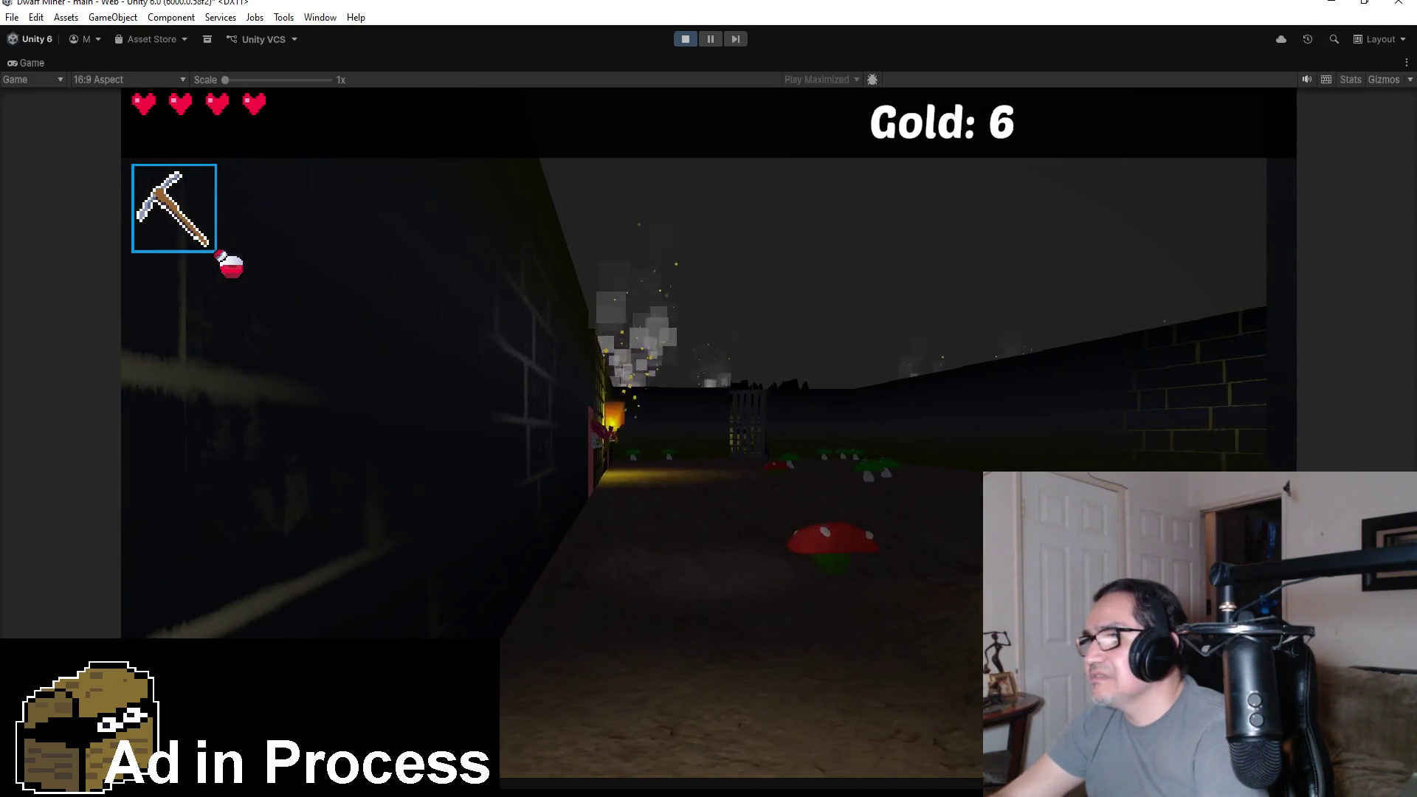
- Switch to the gun with 2 and shoot the mushroom creature dead
key("2")
left_click(708, 434)
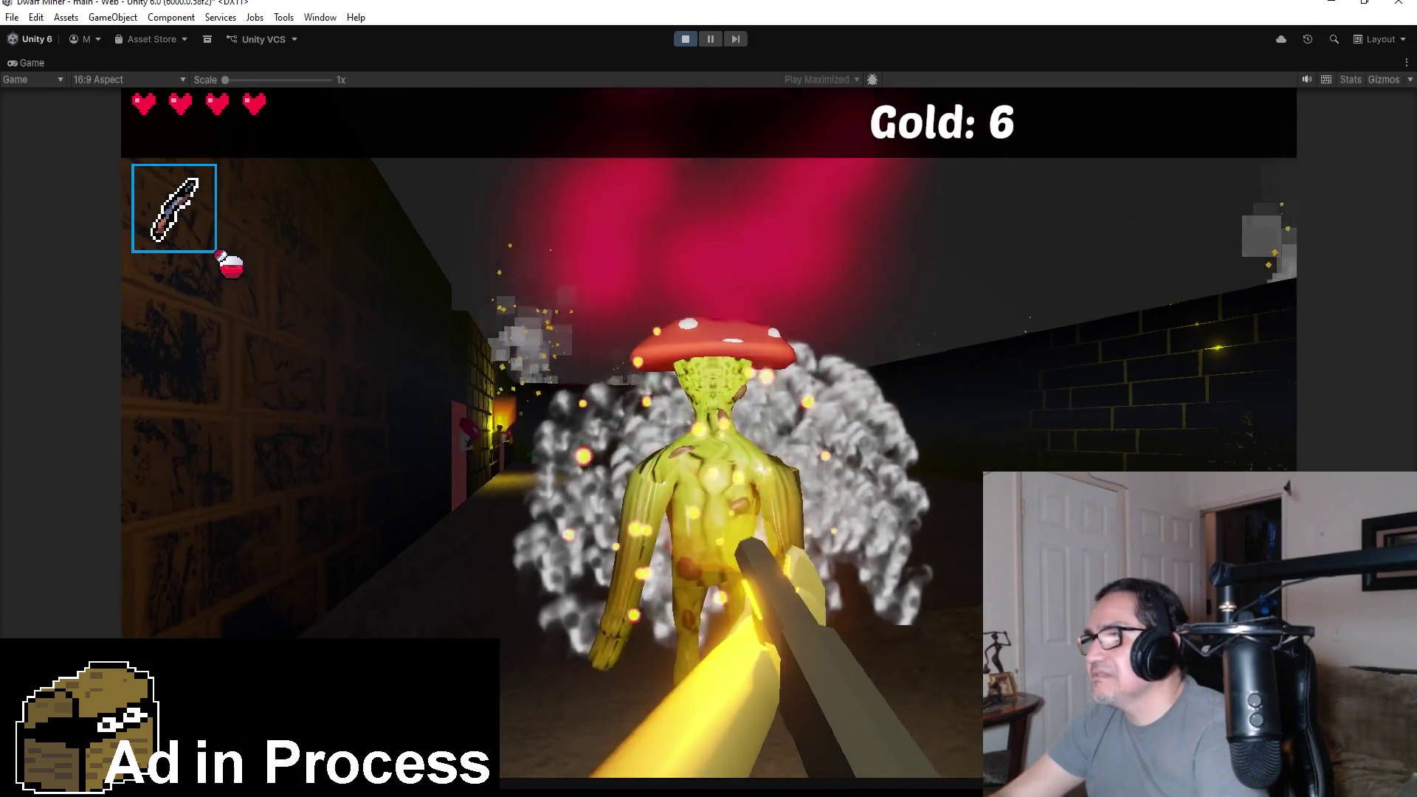
left_click(709, 433)
left_click(709, 433)
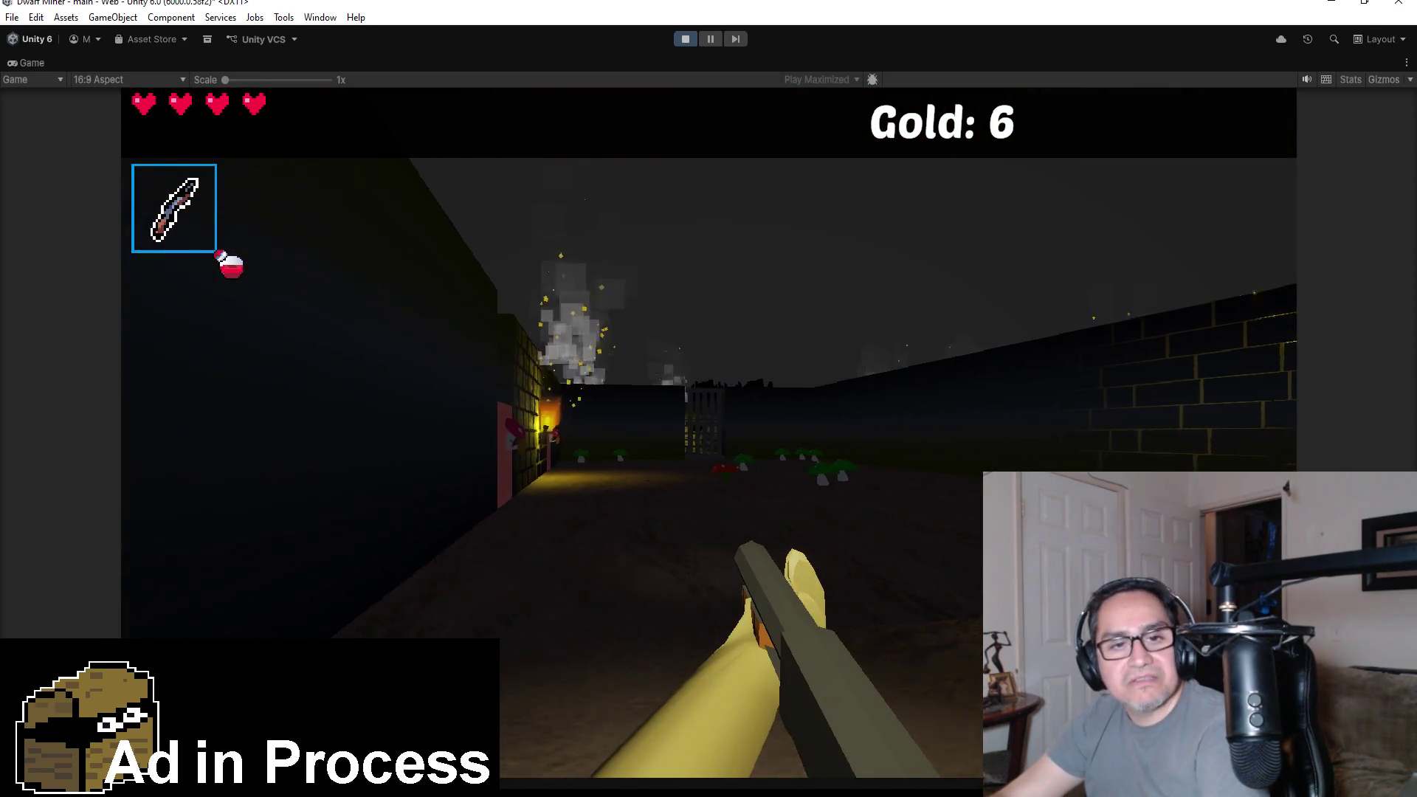
- Pause and resume, fire the gun twice more, then pause to Settings again
key("Escape")
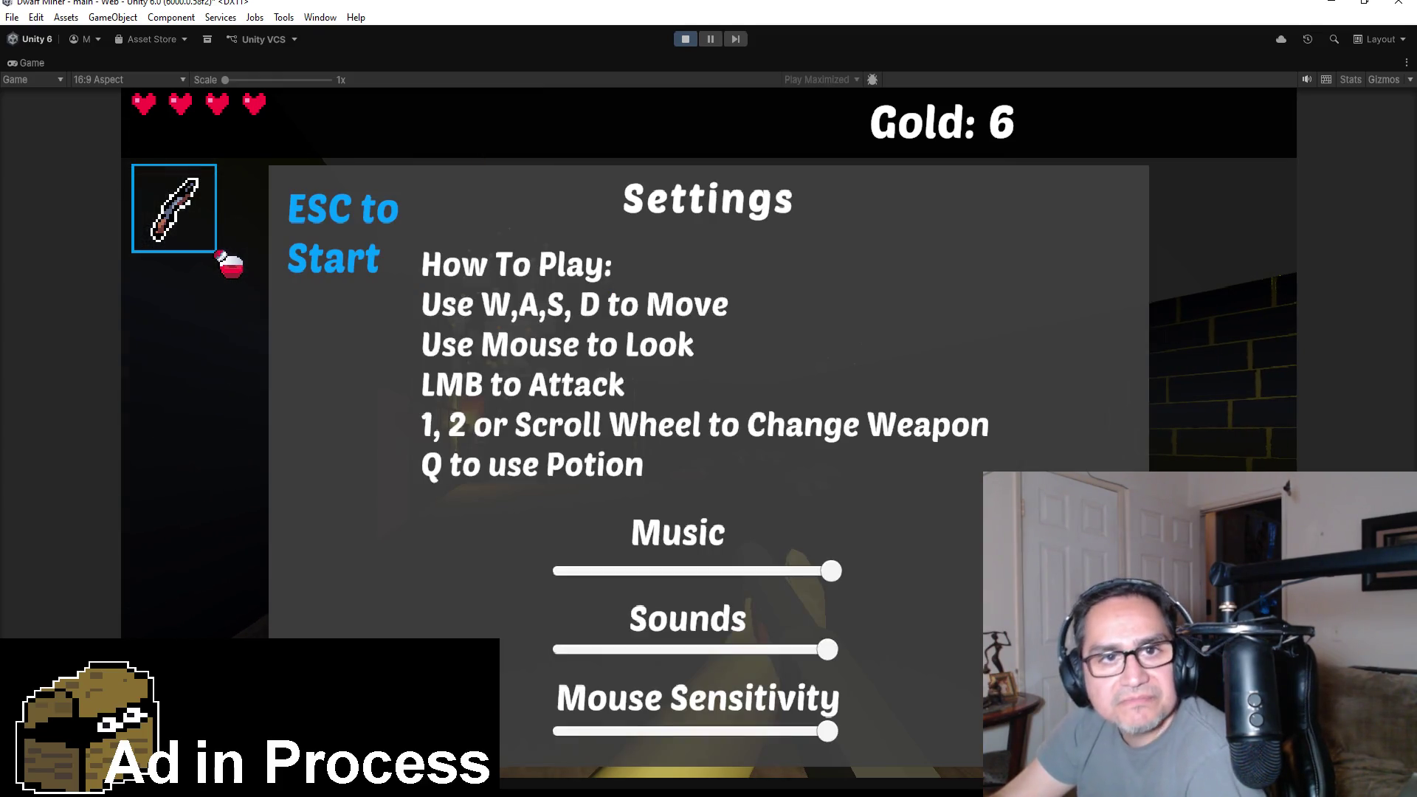
key("Escape")
left_click(709, 434)
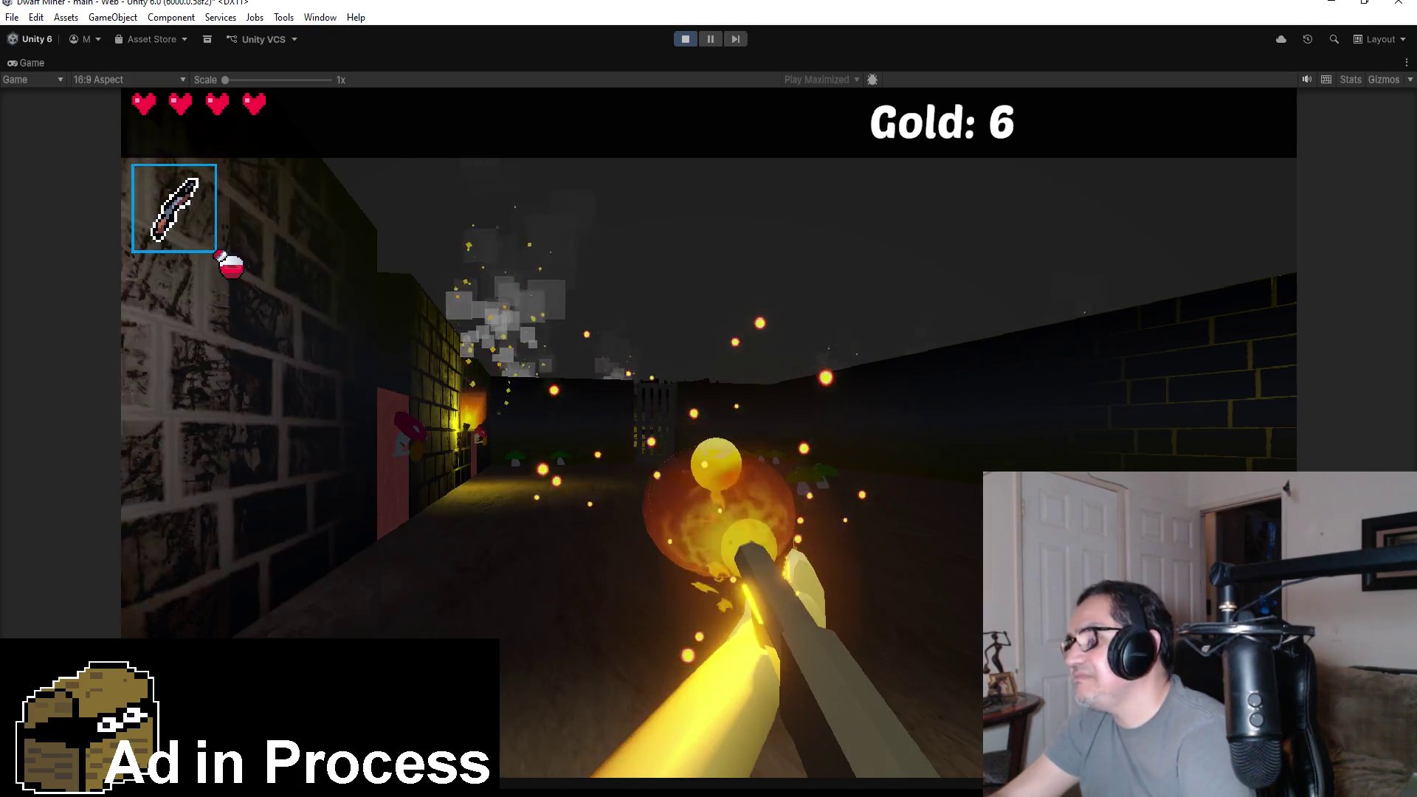
left_click(708, 433)
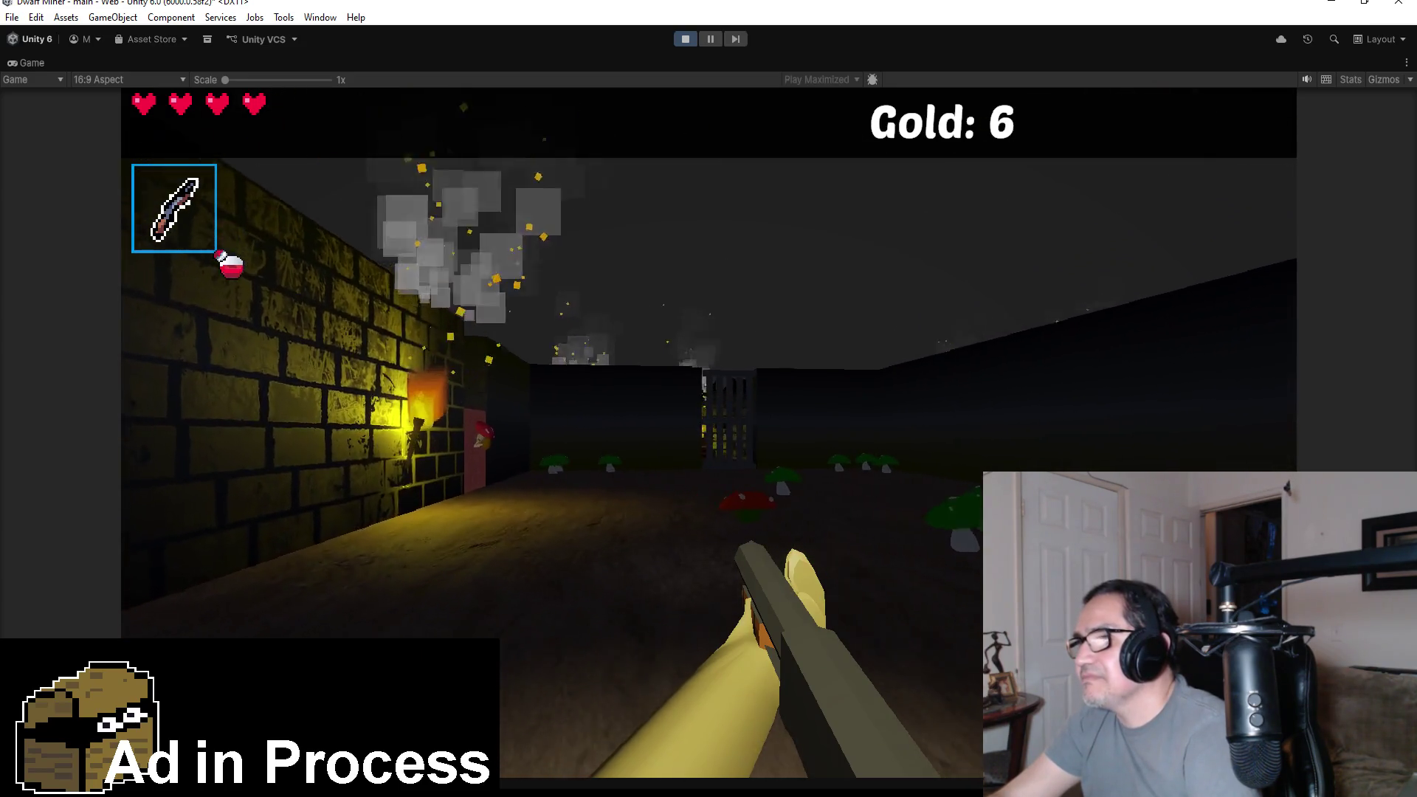
key("Escape")
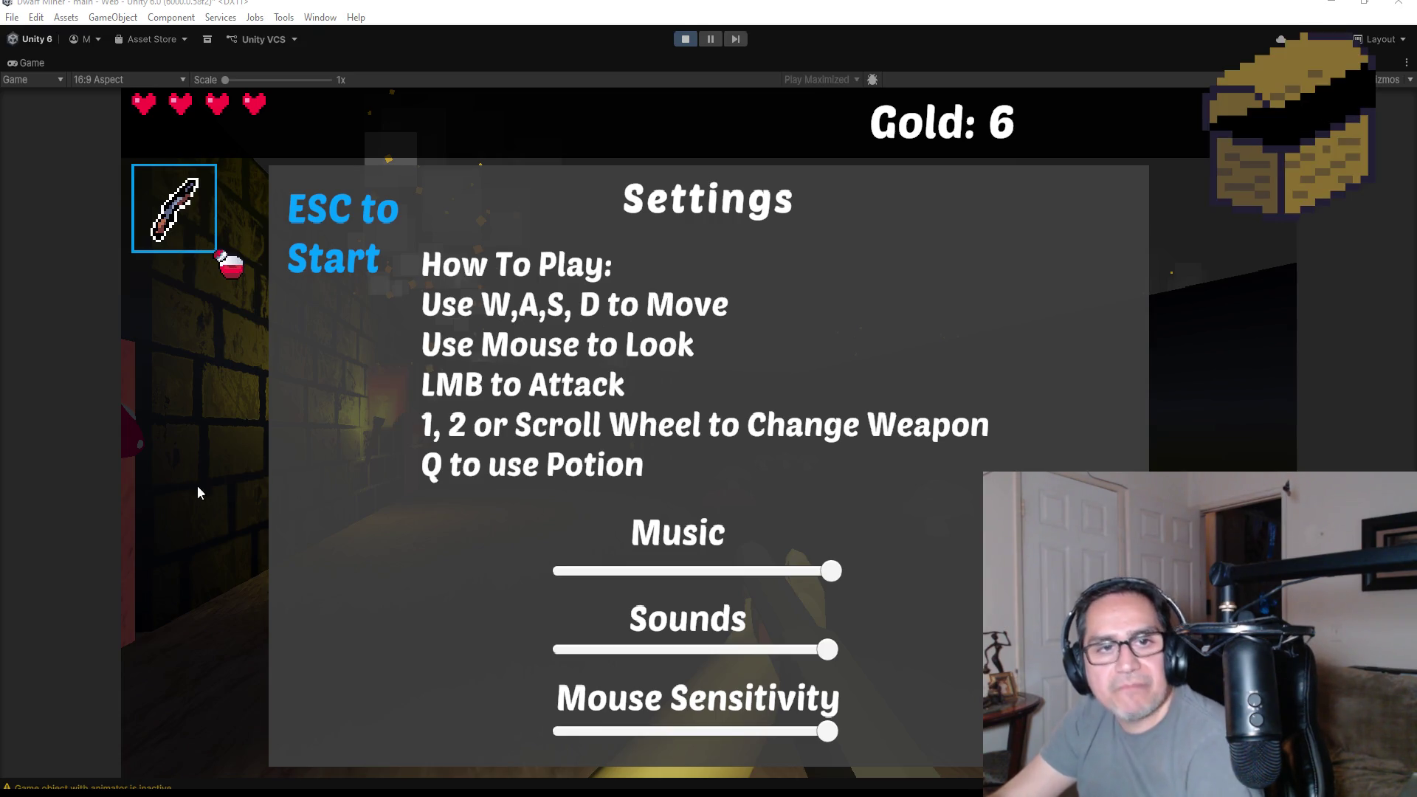
- Resume play and kill the mushroom monster with repeated fireballs
key("Escape")
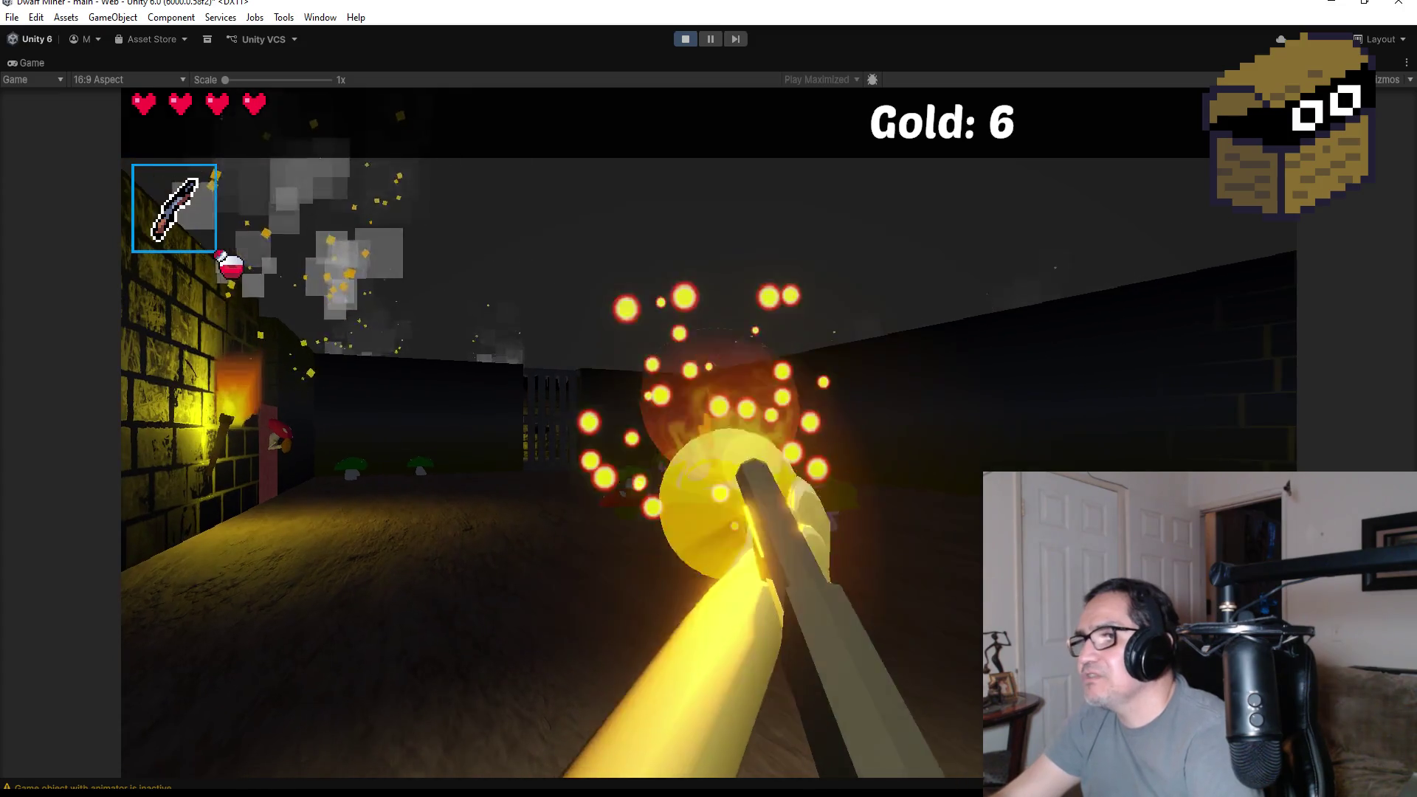
left_click(709, 433)
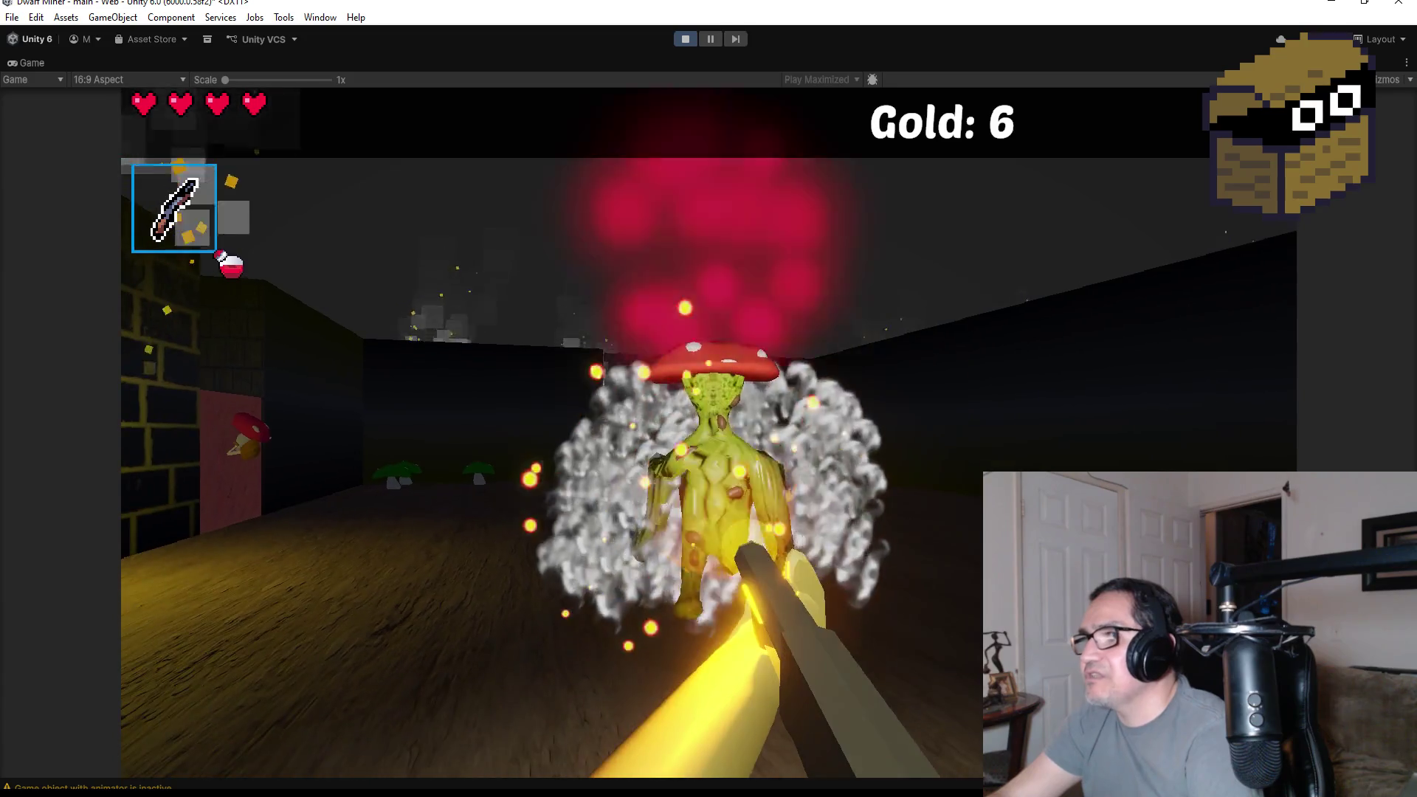
left_click(709, 398)
left_click(709, 399)
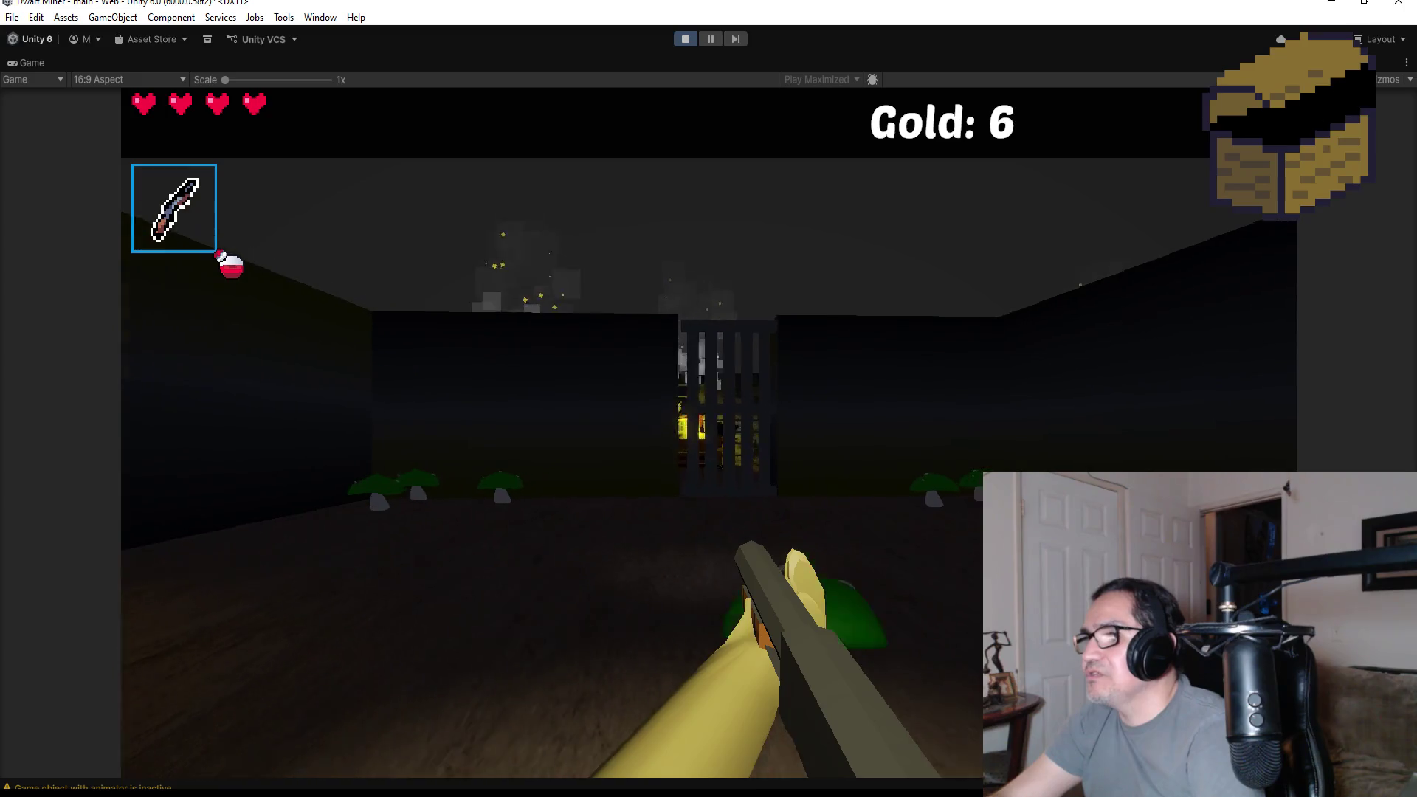
left_click(709, 399)
- Walk up to the barred gate, back away, and re-equip the pickaxe
key("w")
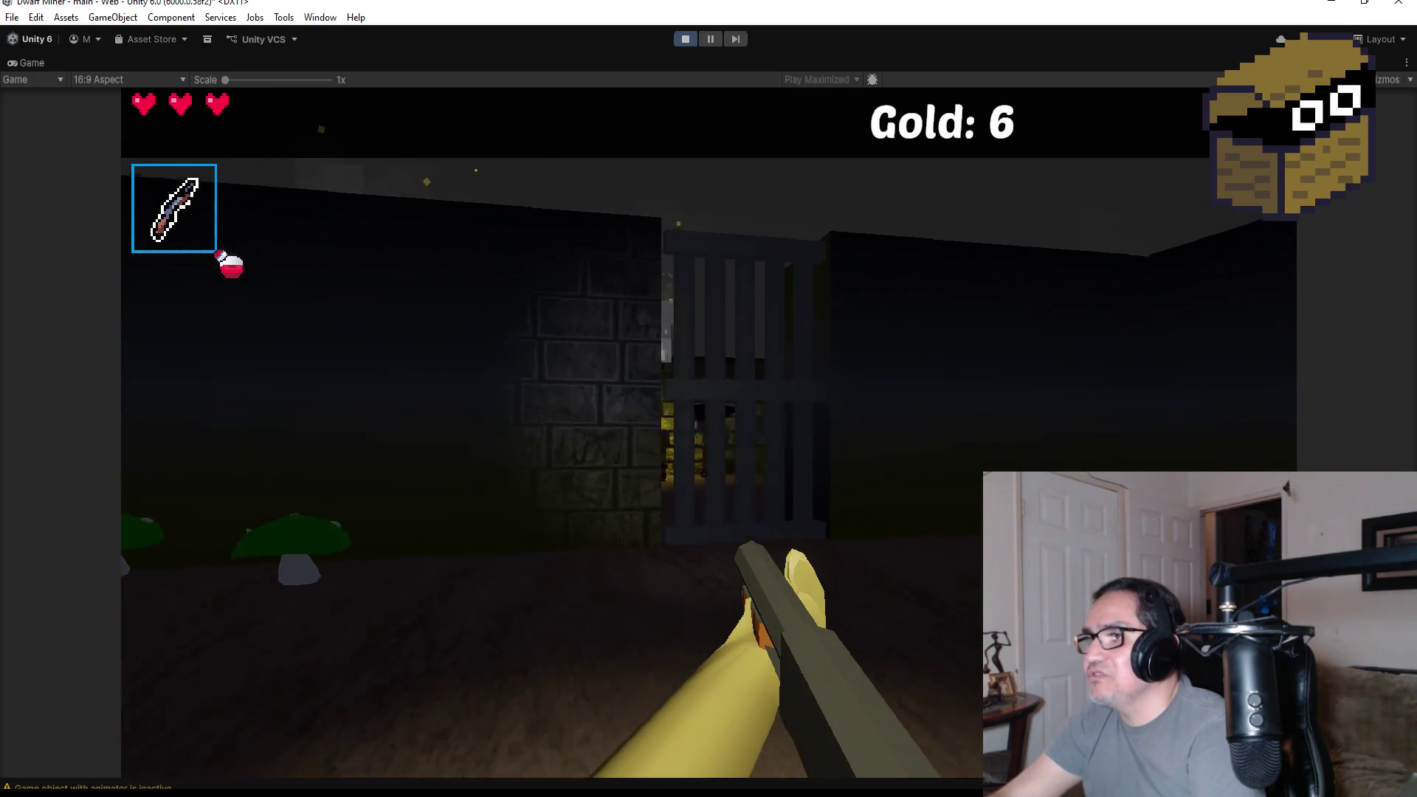
key("w")
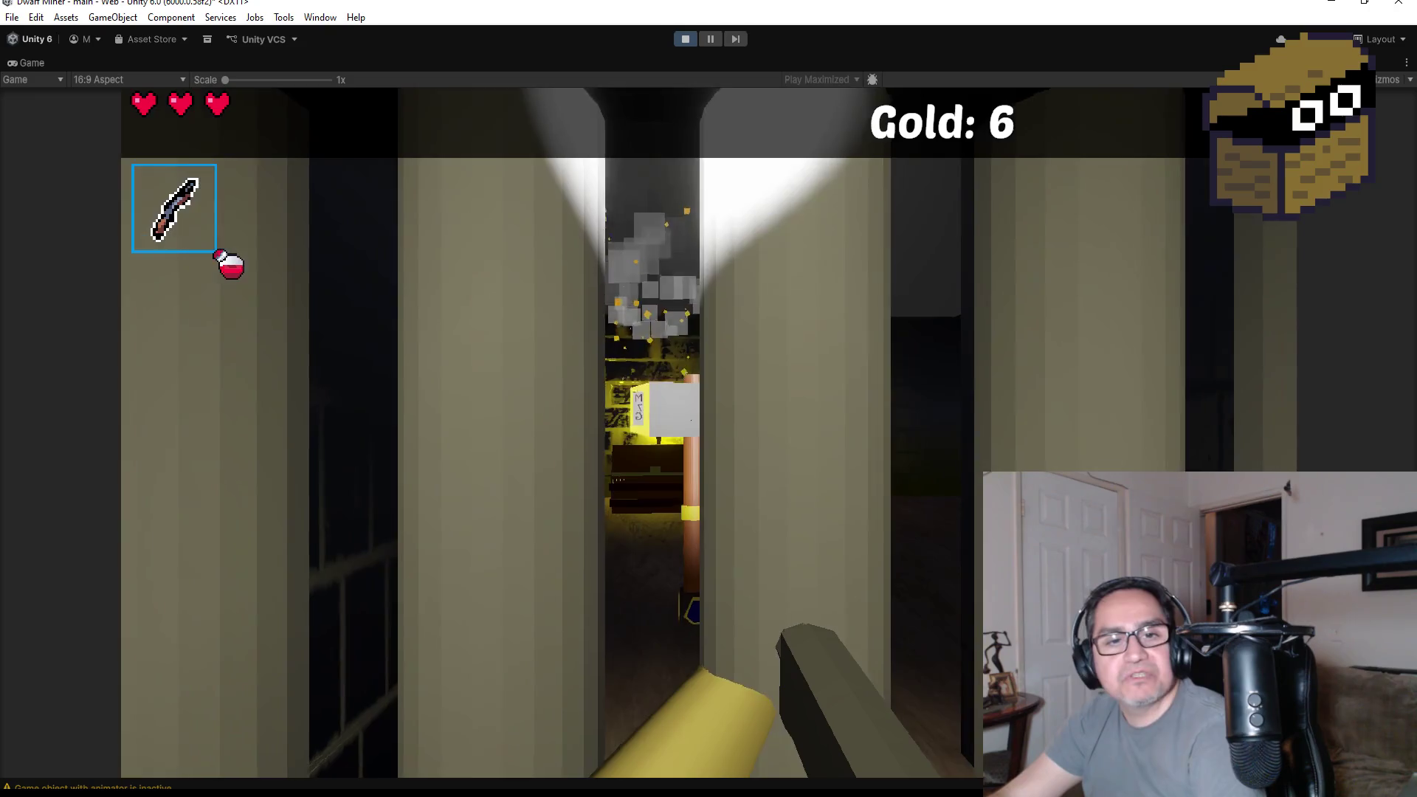
key("s")
key("w")
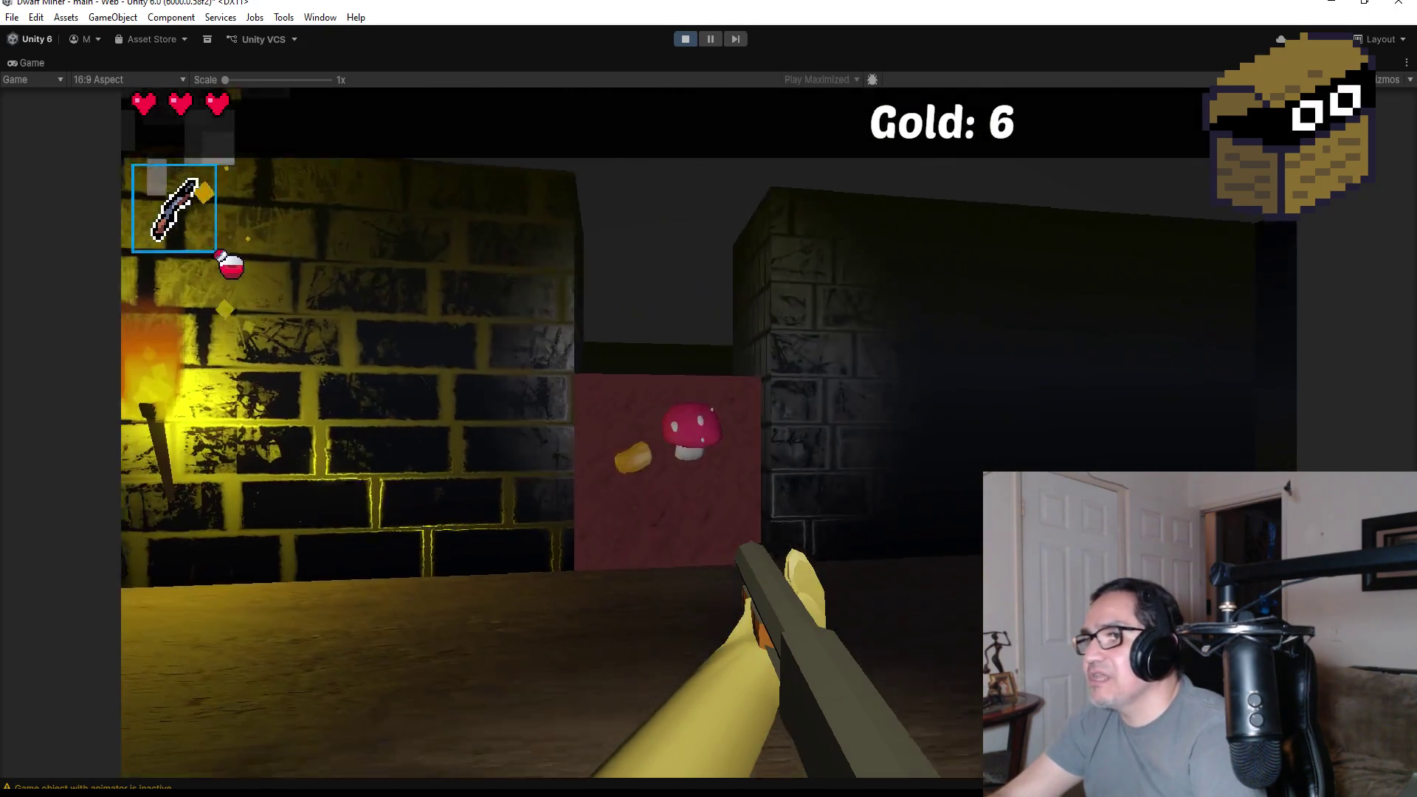
scroll(709, 399, "down", 1)
key("w")
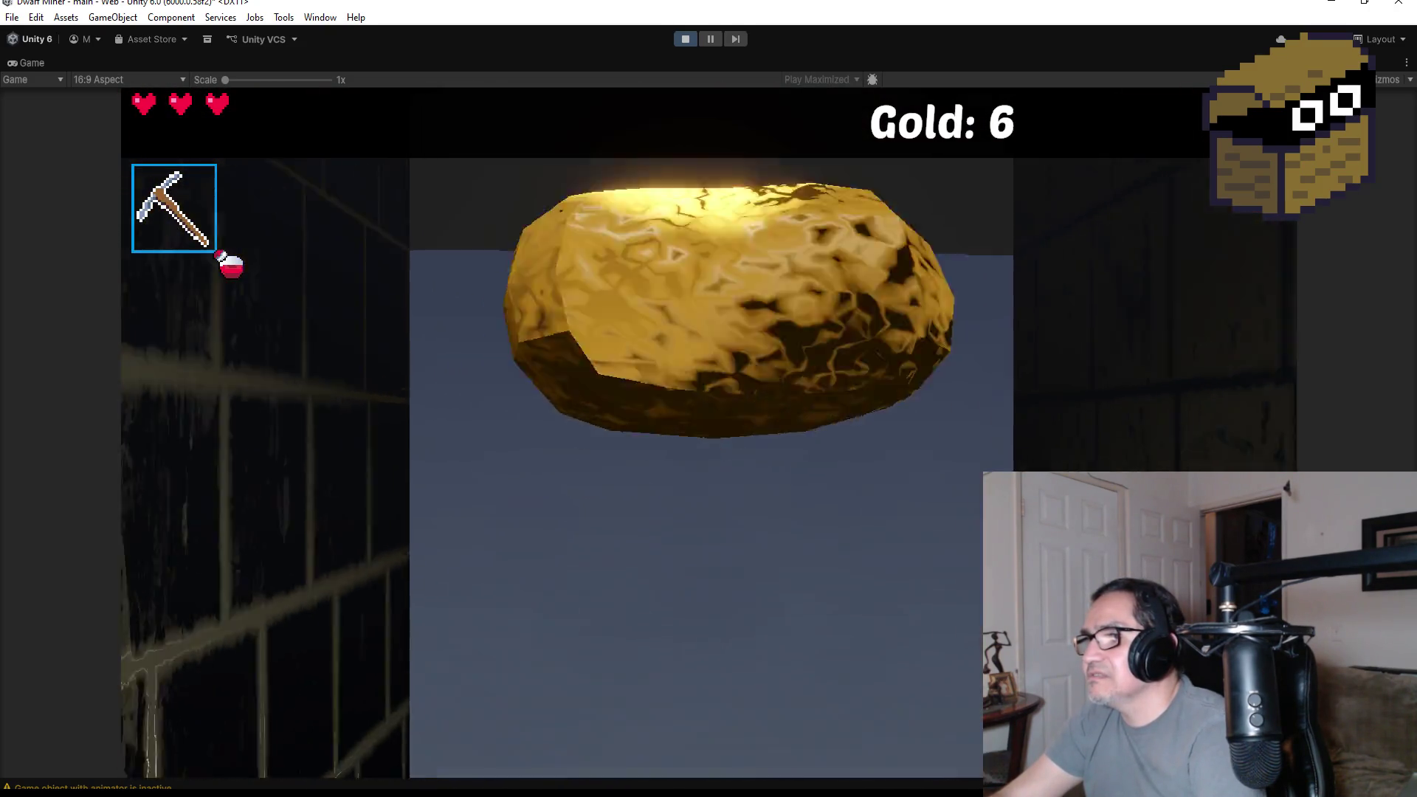
- Collect the red gem and mine two red ore blocks, then head for the brick wall
key("w")
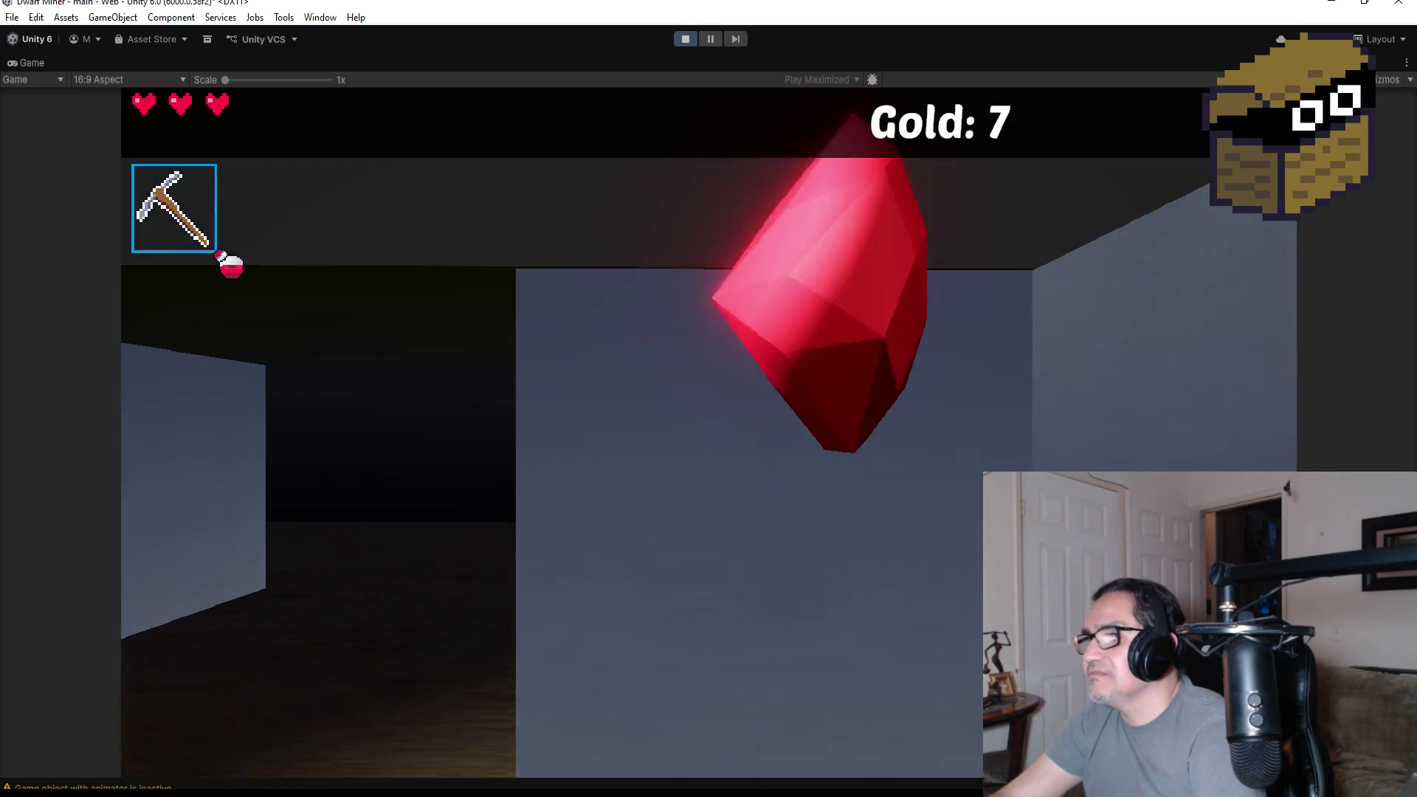
key("s")
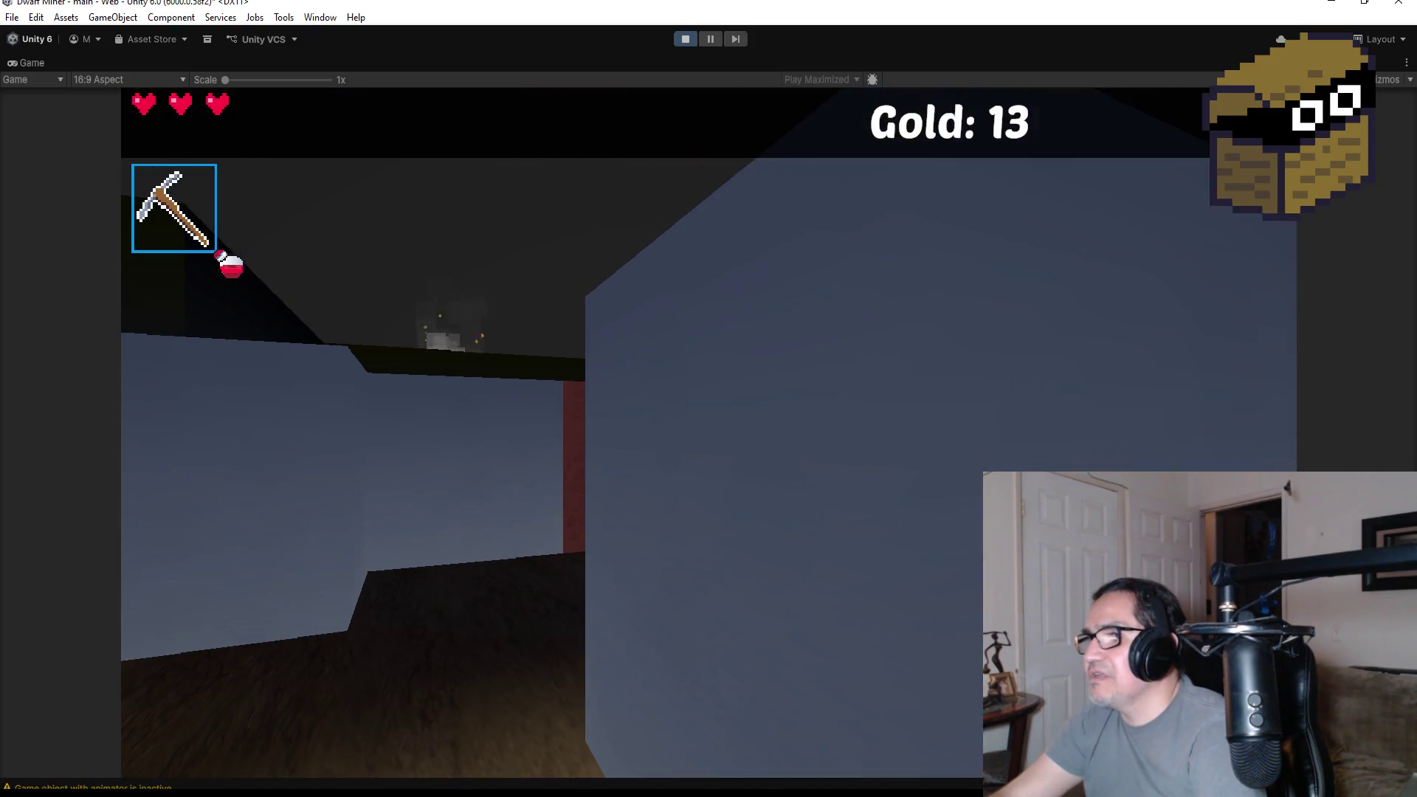
key("w")
key("w")
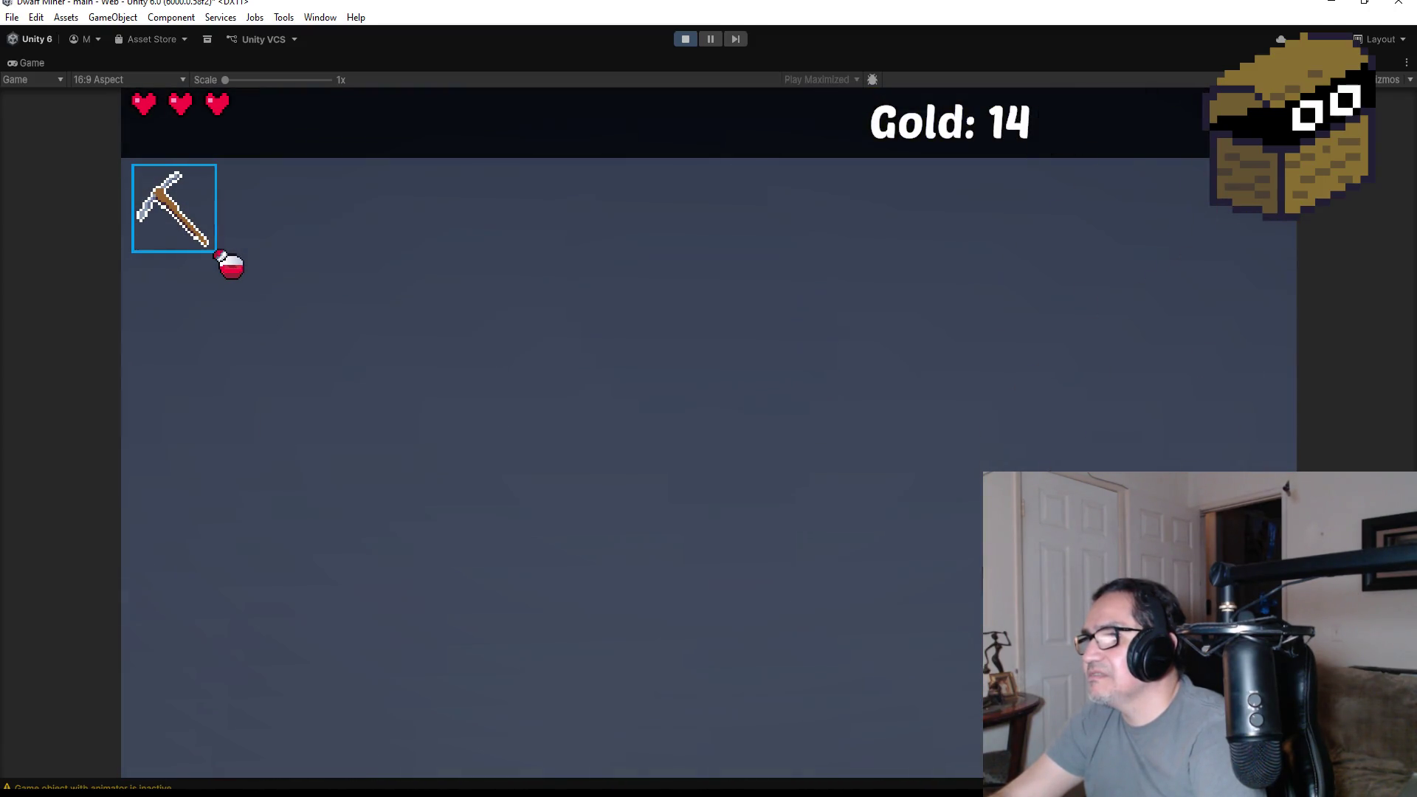
key("w")
left_click(702, 442)
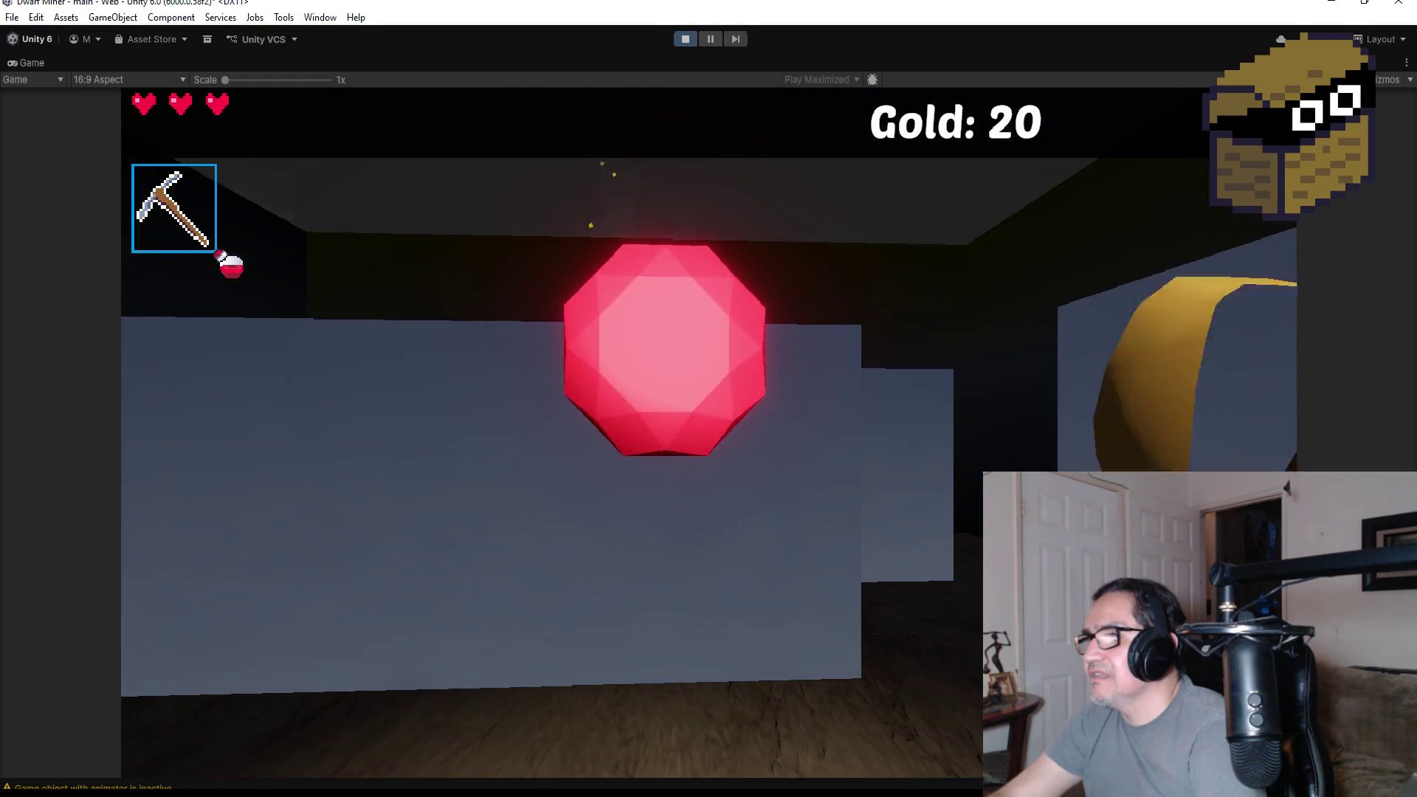
left_click(709, 432)
key("w")
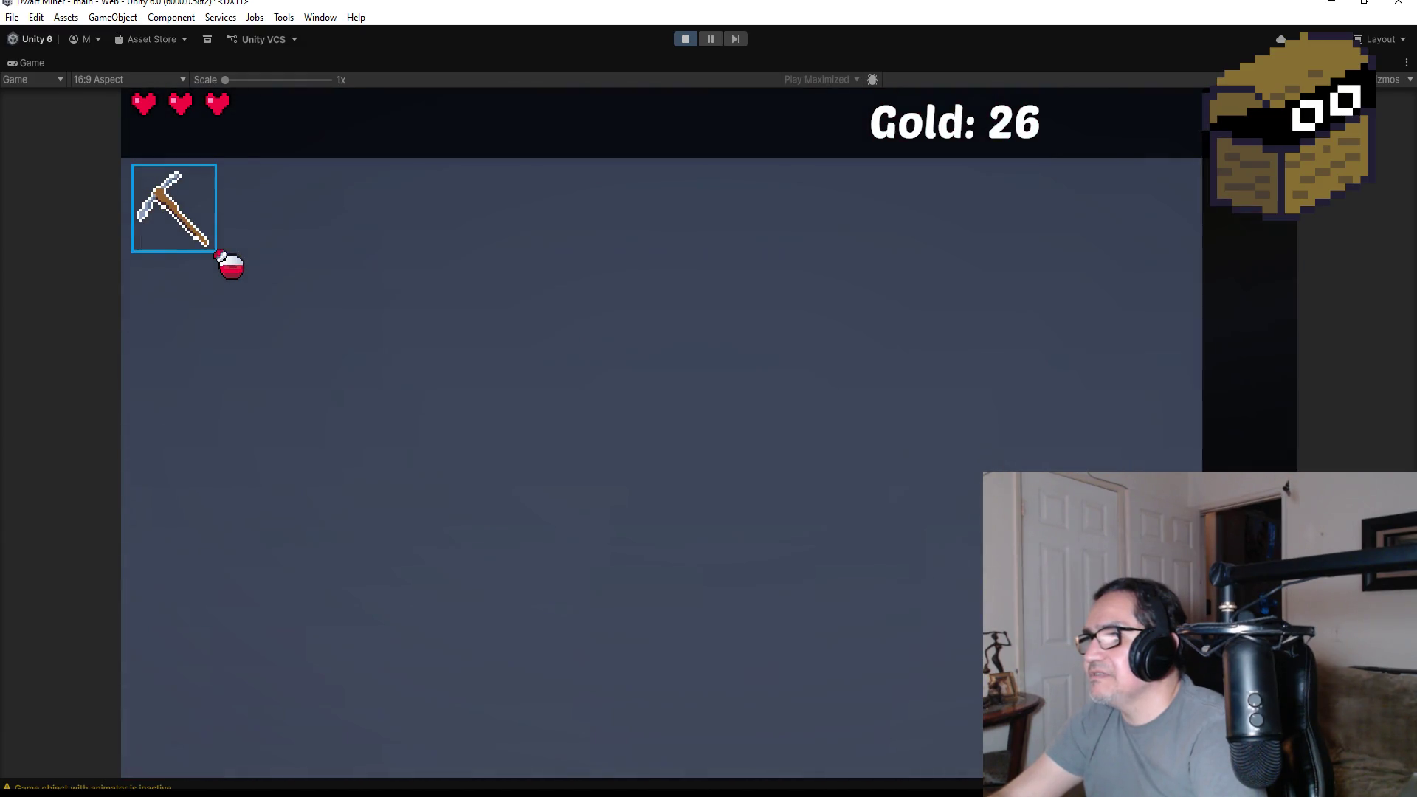
key("w")
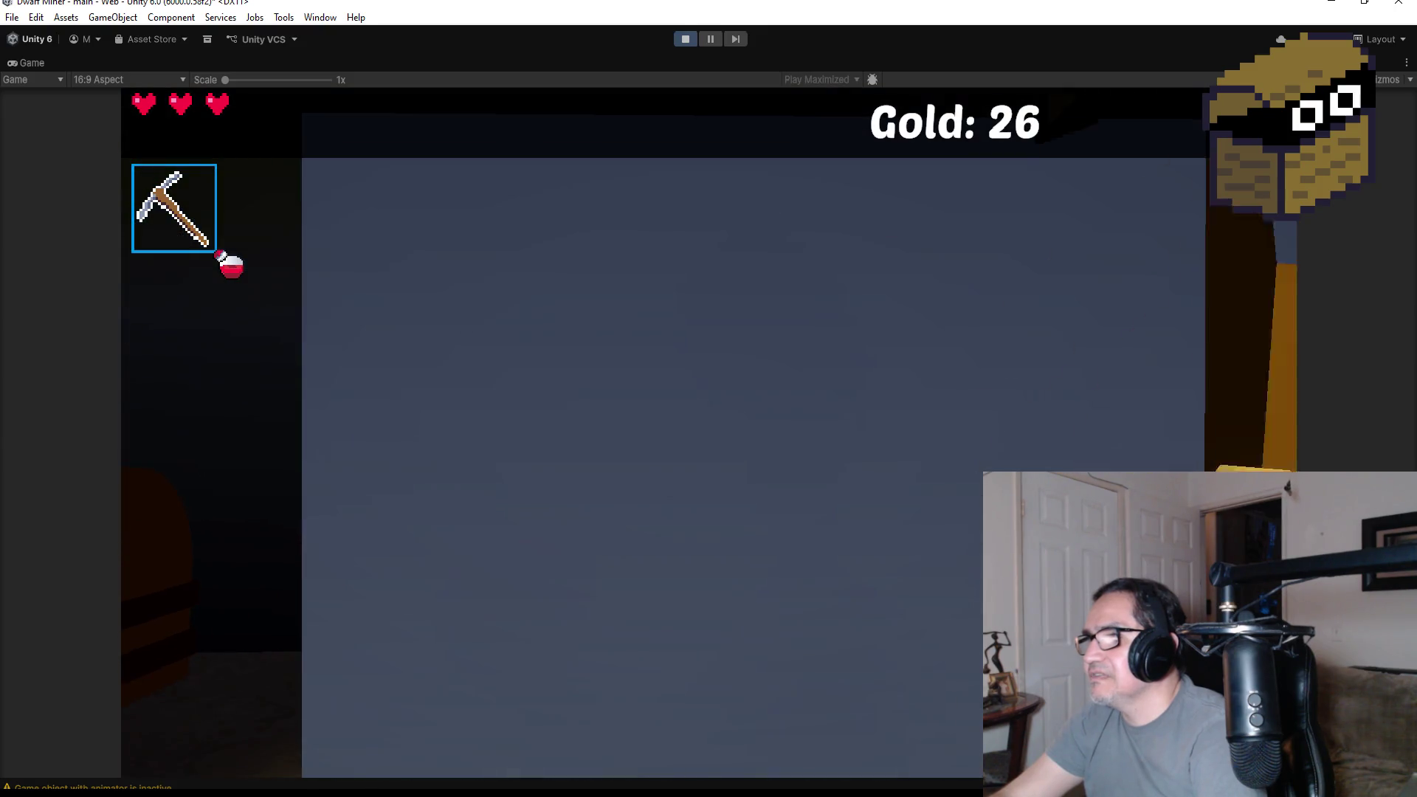
- Loot the wooden chest for gold and move into the corridor to the red gem
key("w")
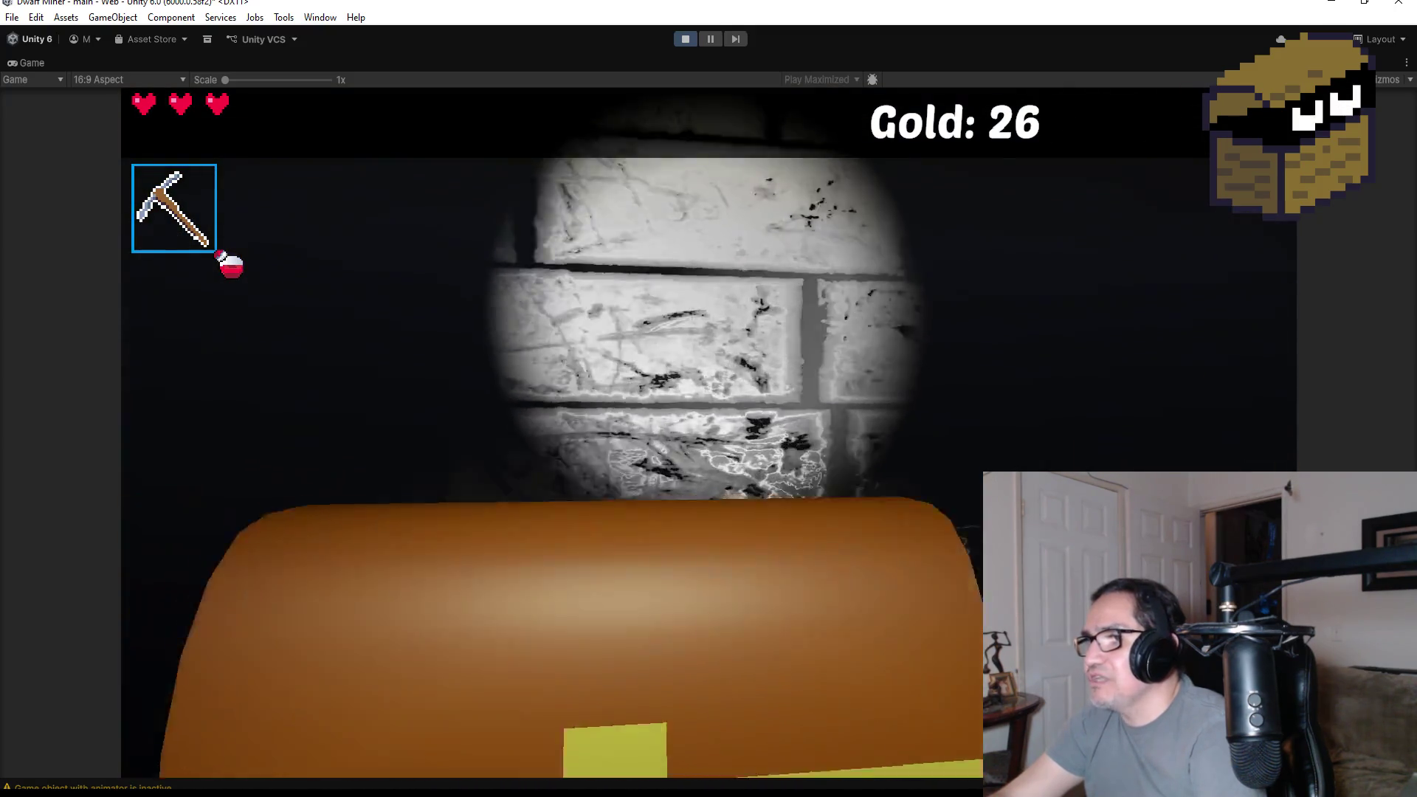
key("w")
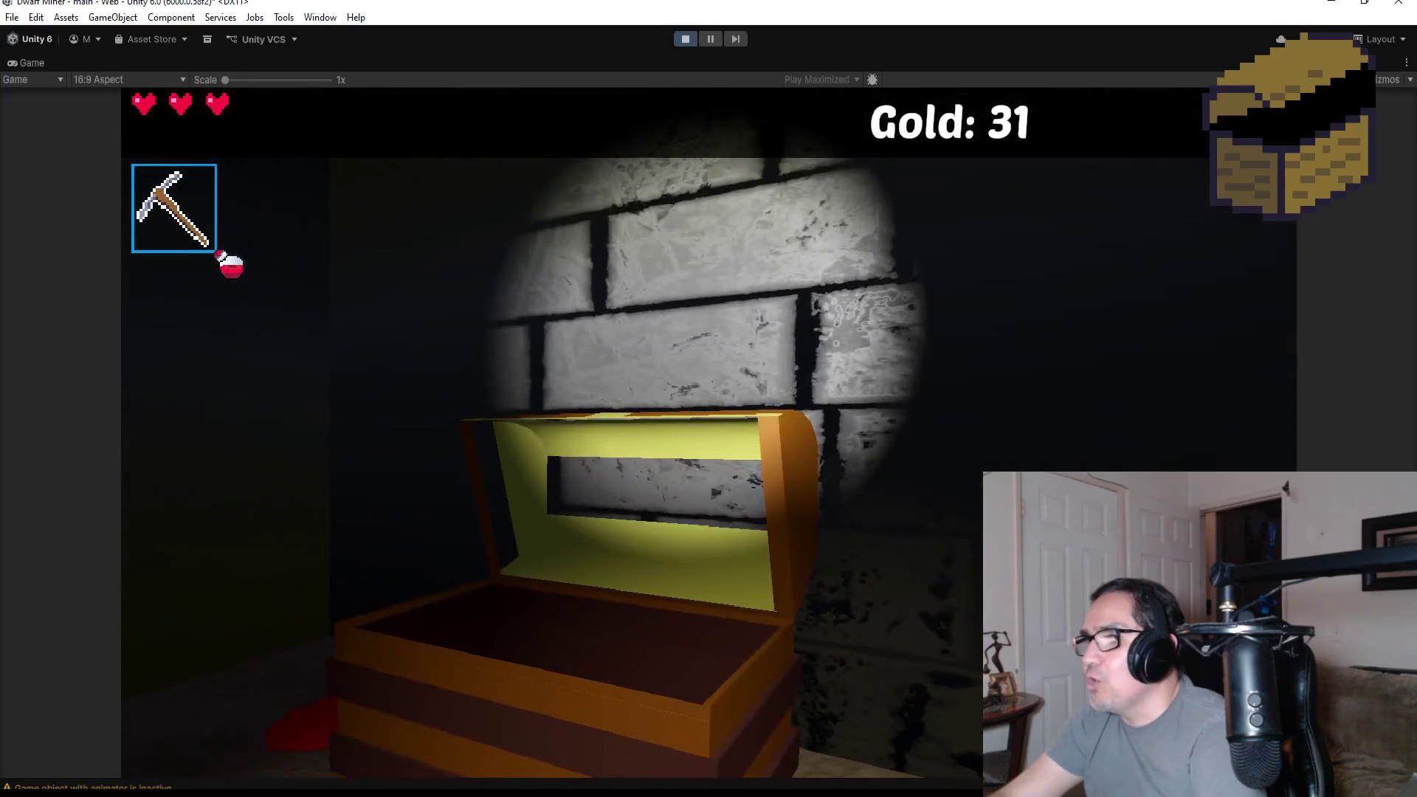
key("w")
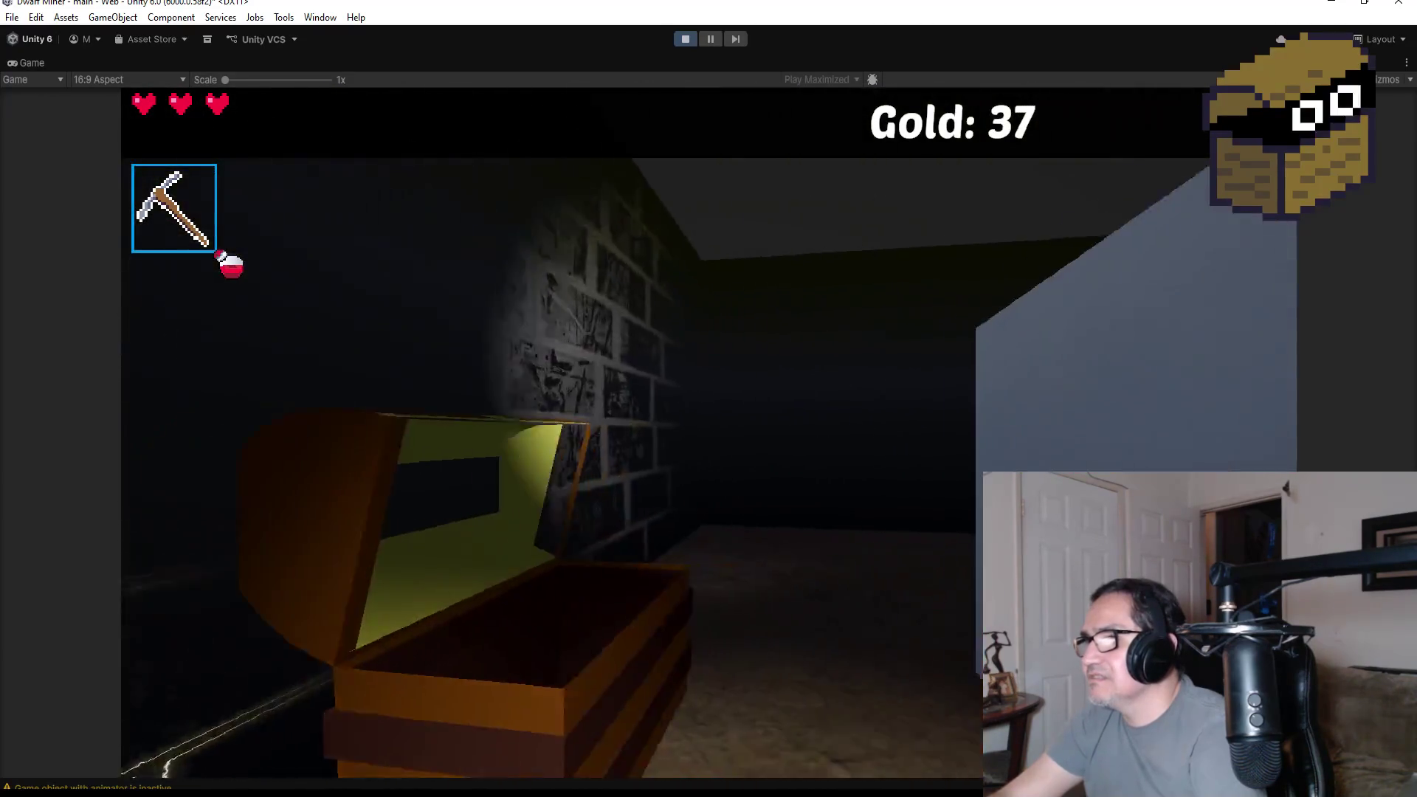
key("w")
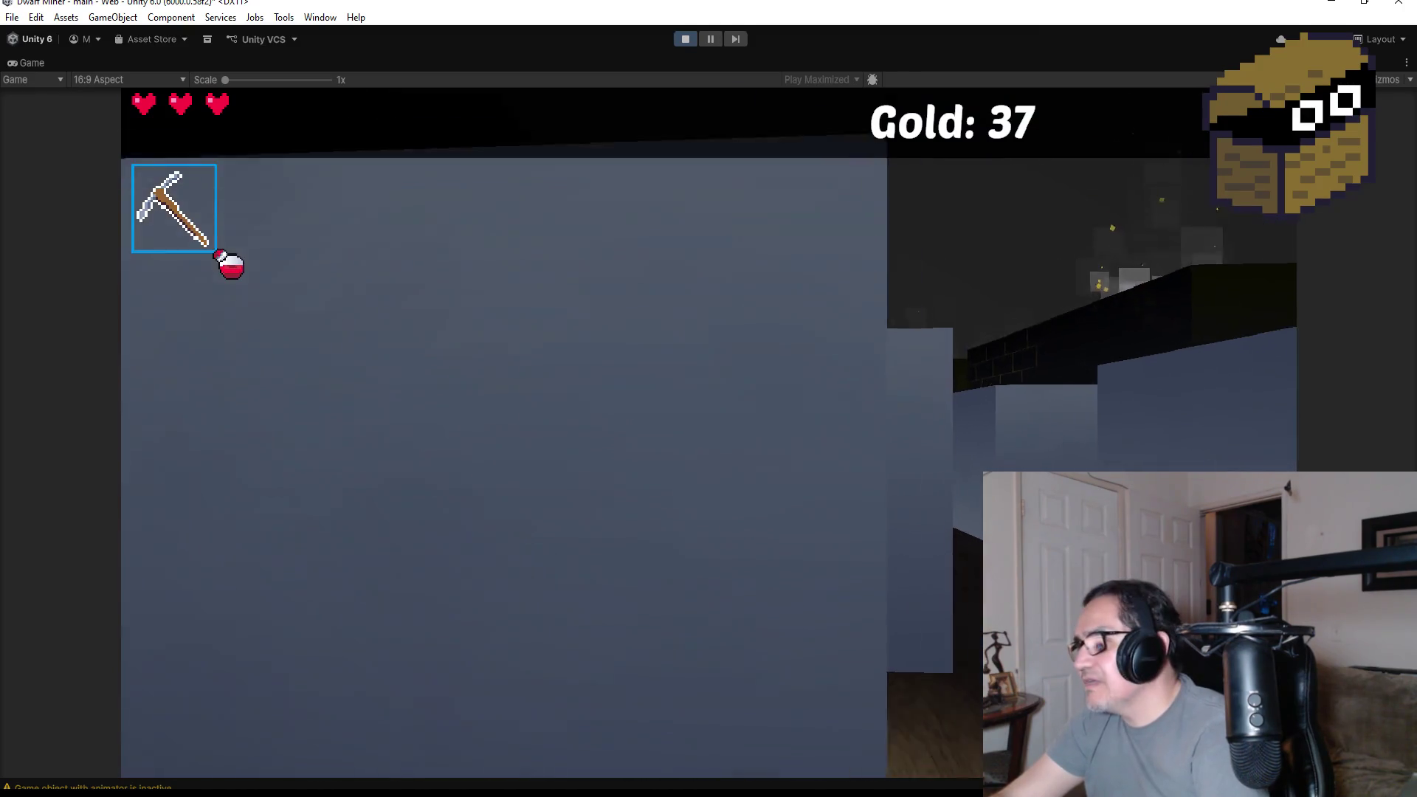
key("w")
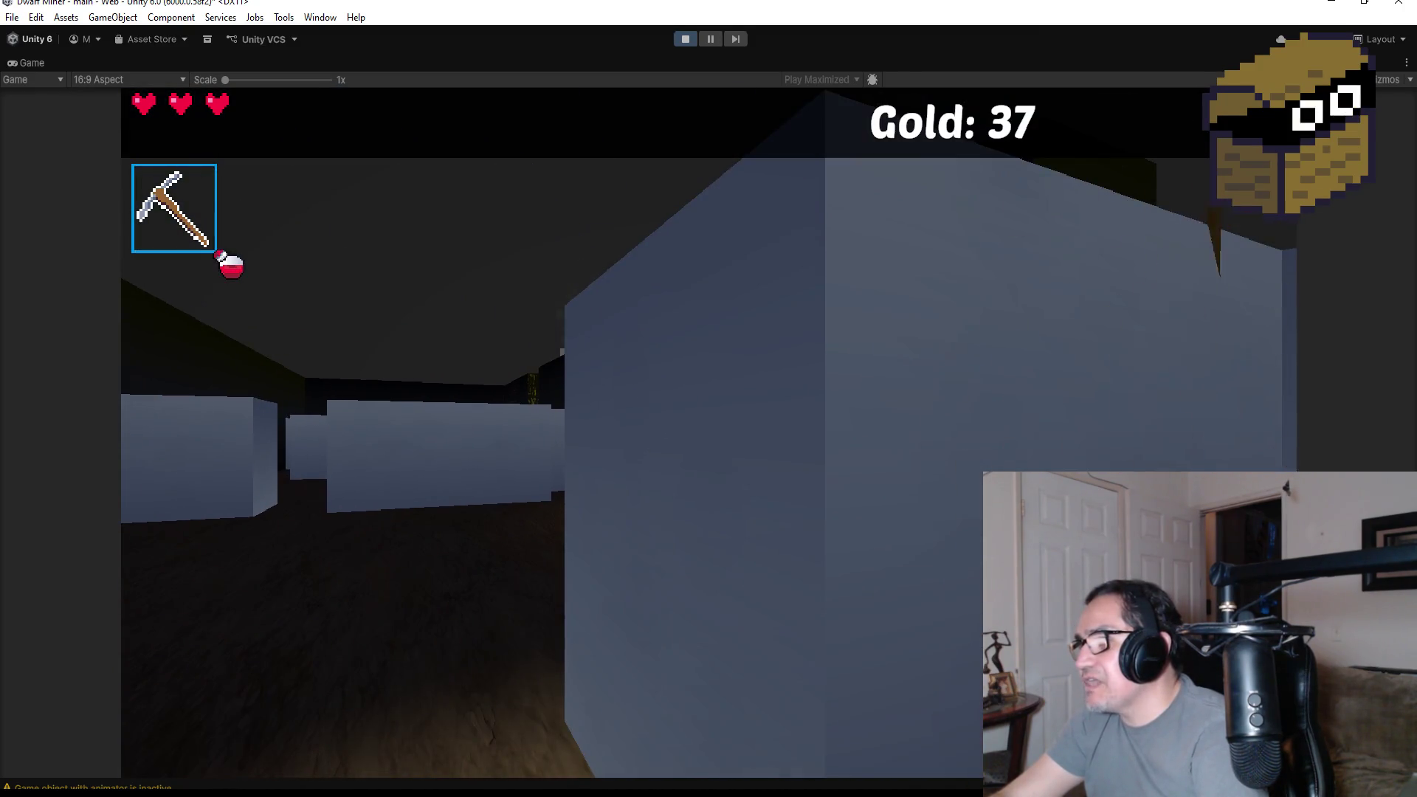
key("w")
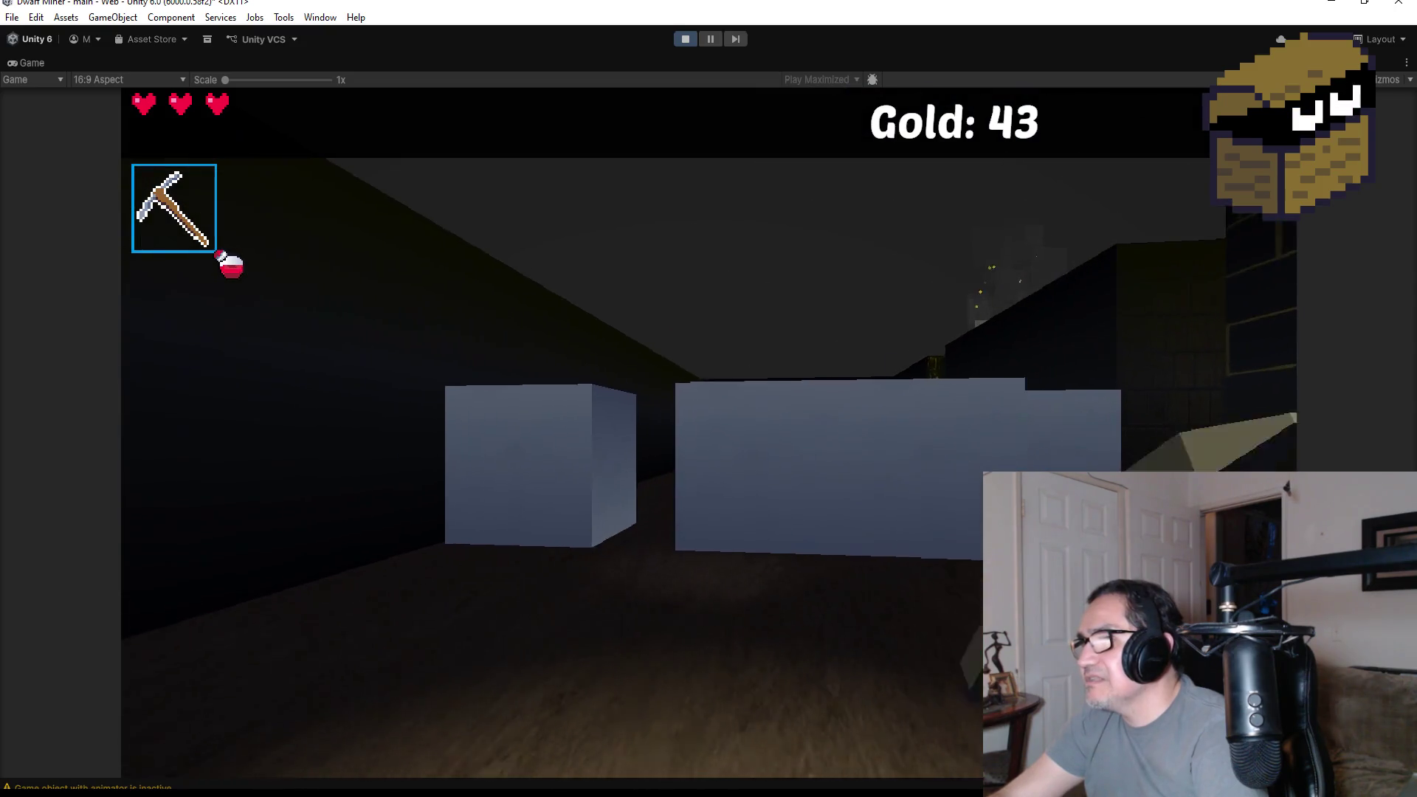
- Walk the grey-walled corridors and collect another red gem from the red block
key("w")
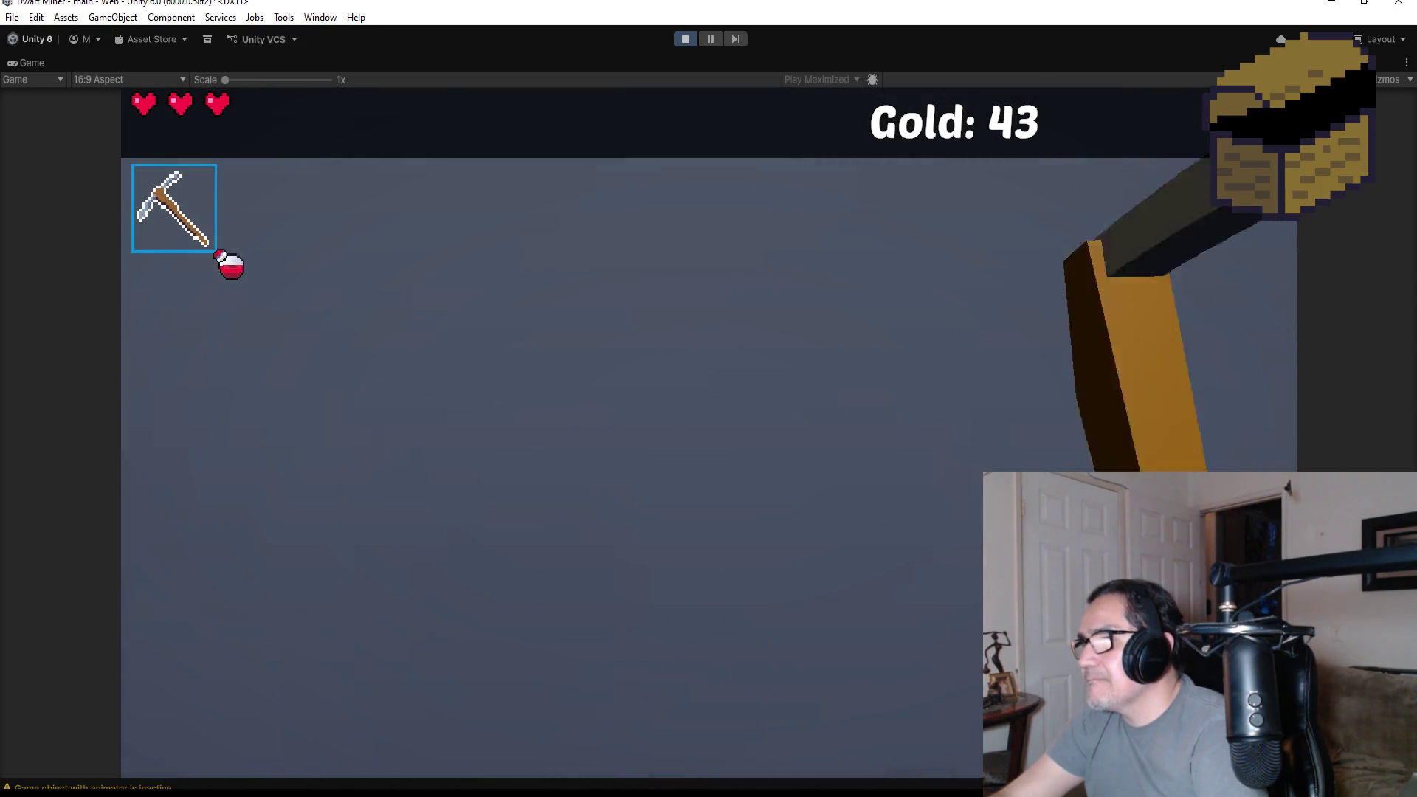
key("w")
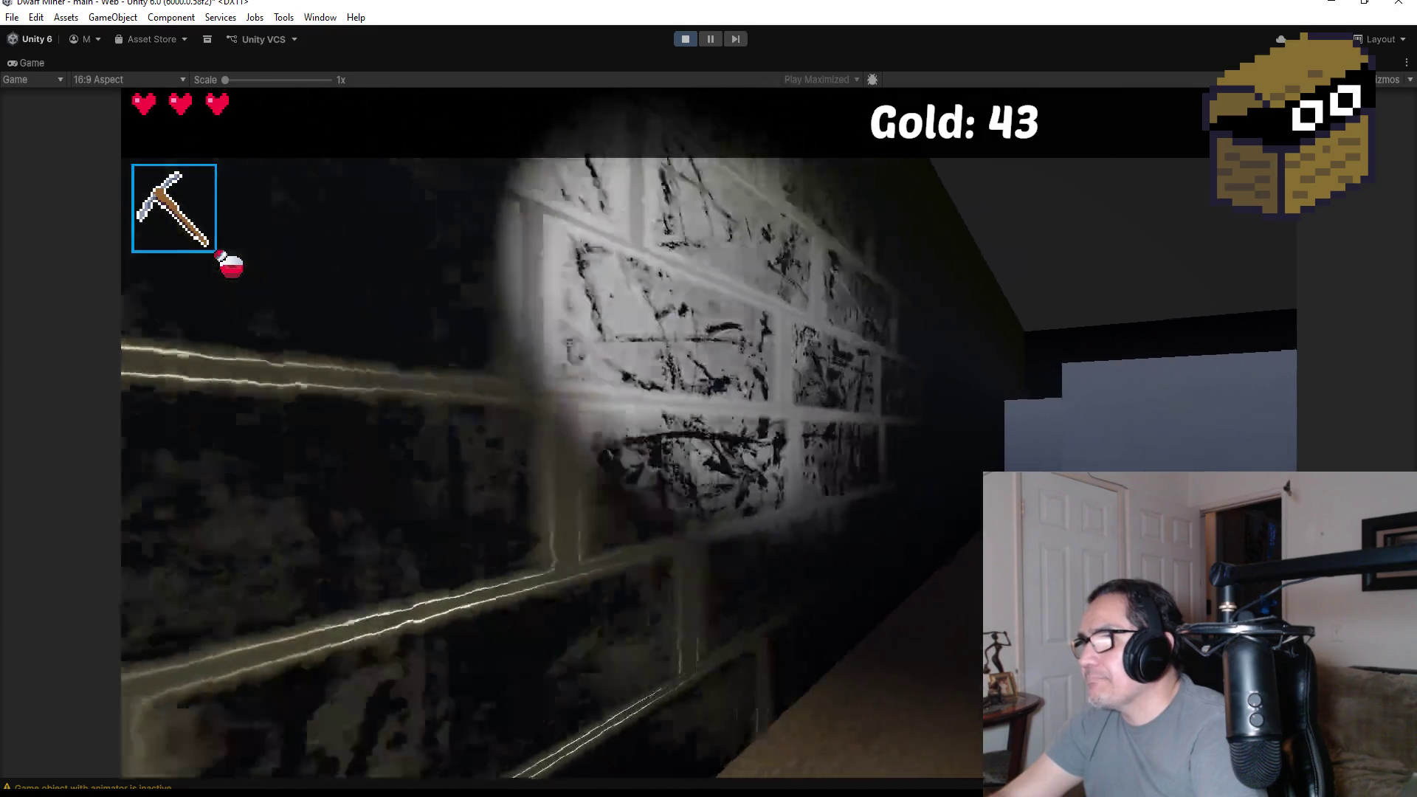
key("w")
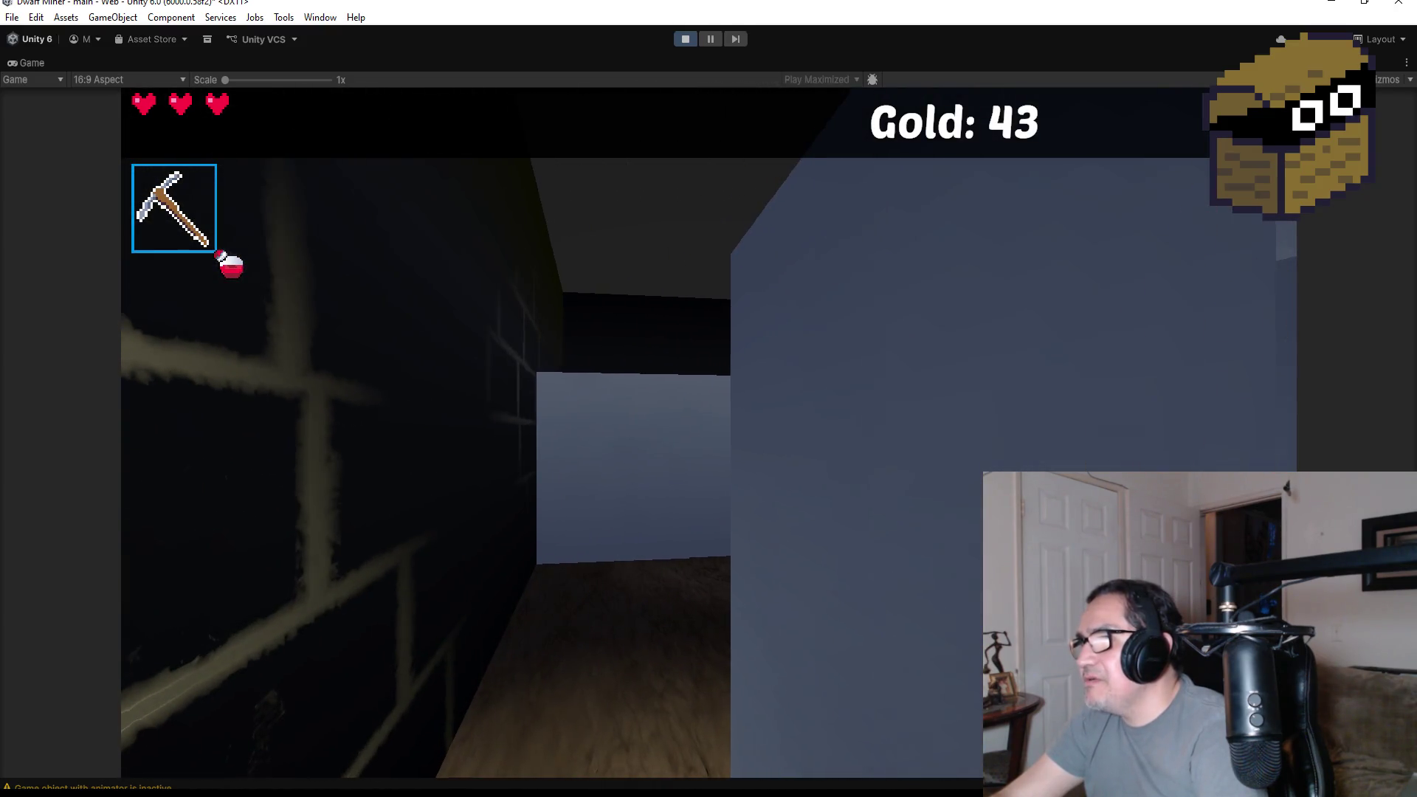
key("w")
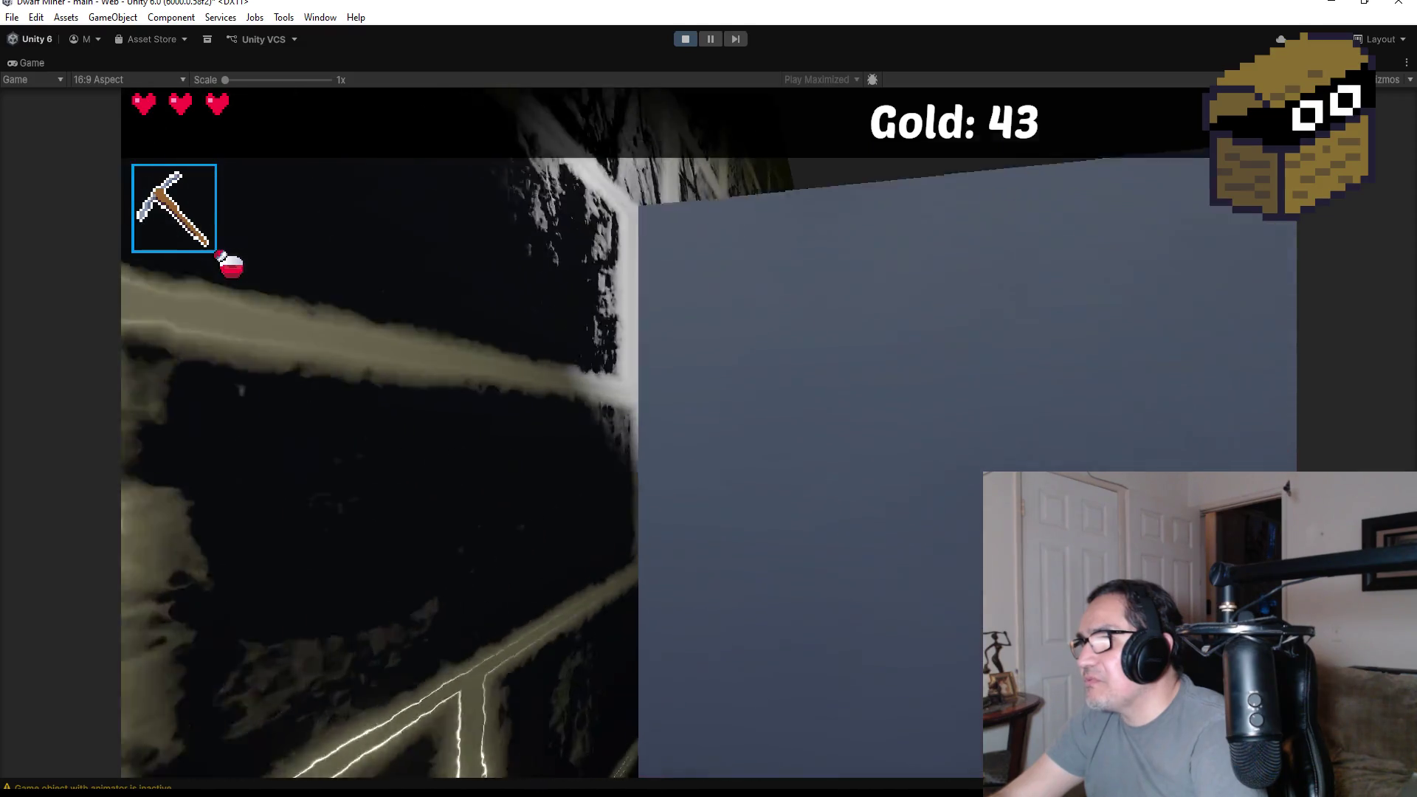
key("w")
key("w")
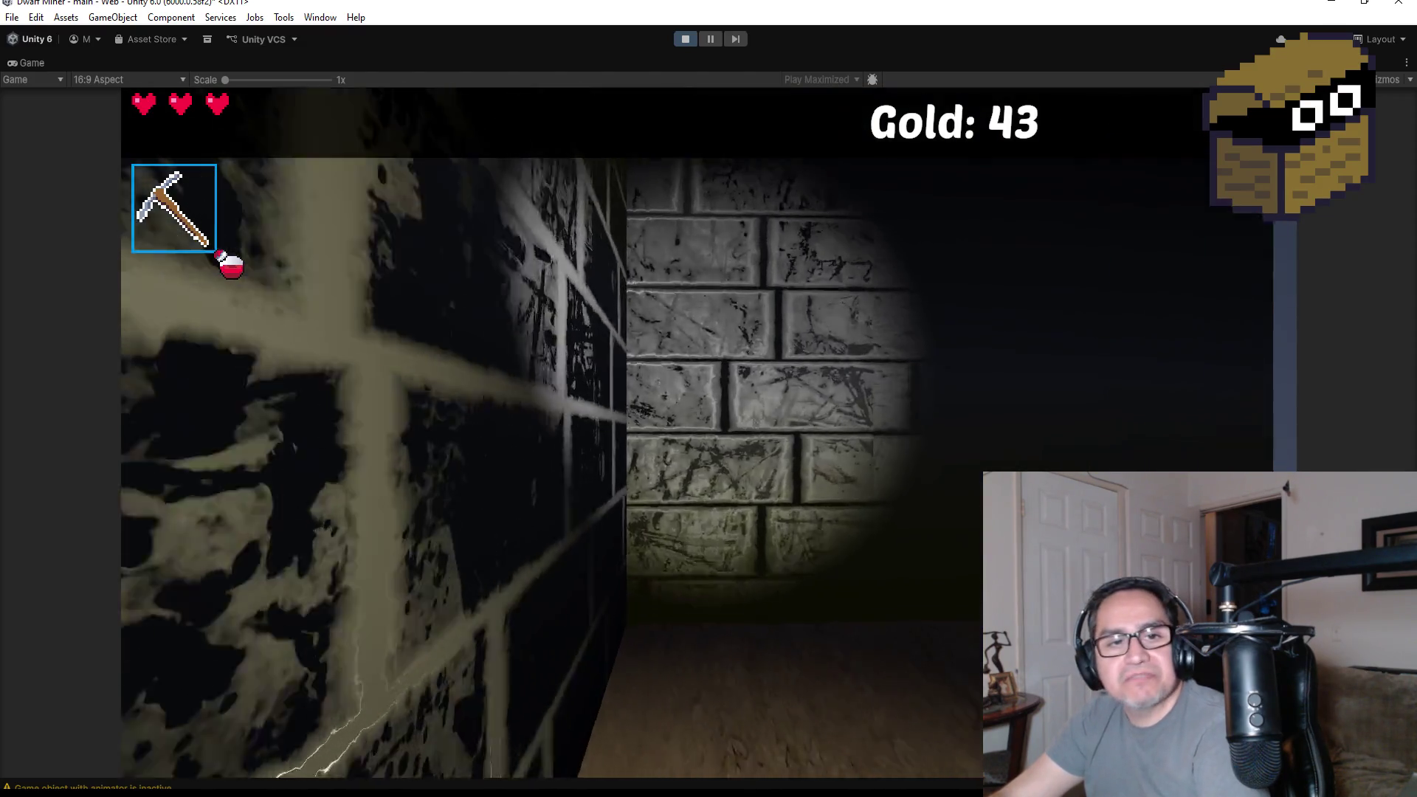
key("w")
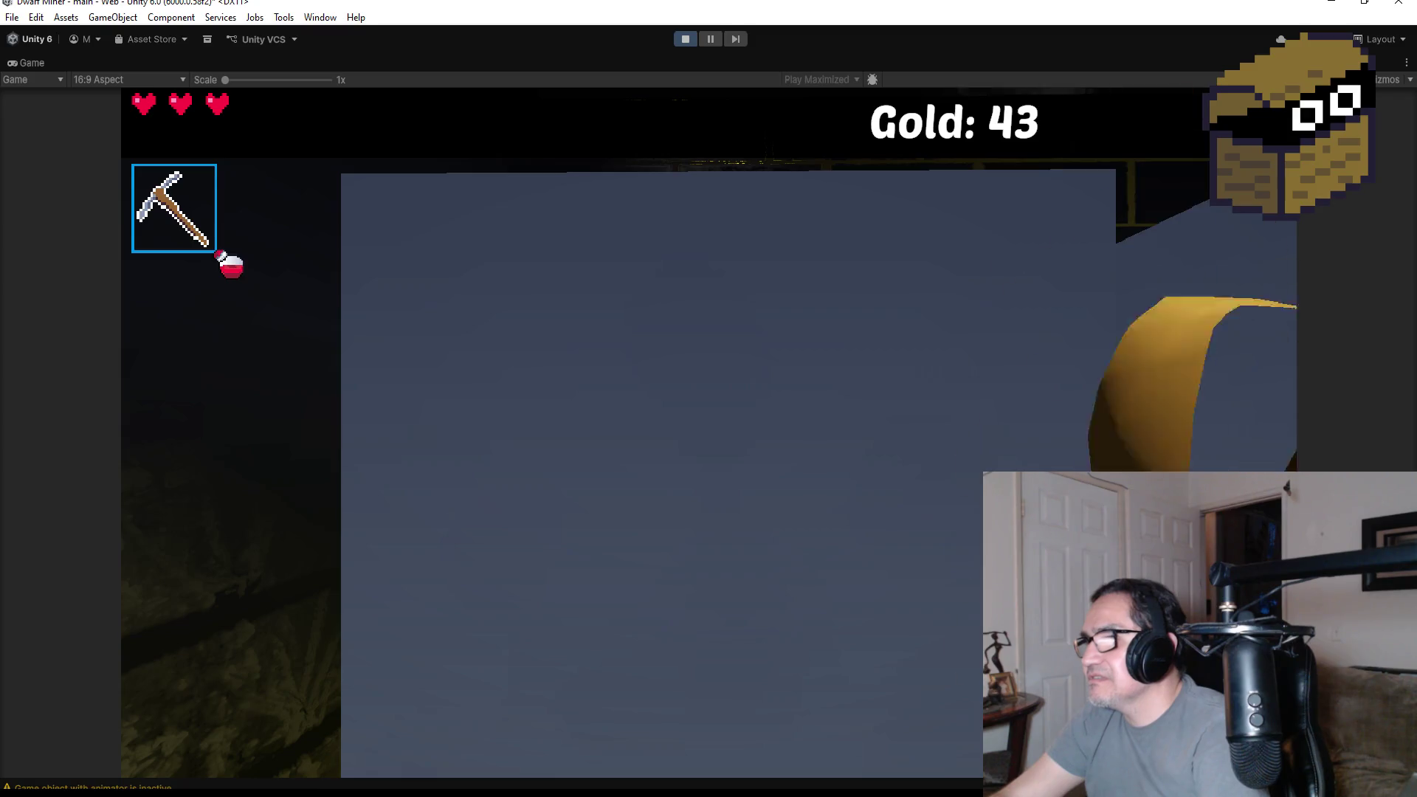
key("w")
key("w")
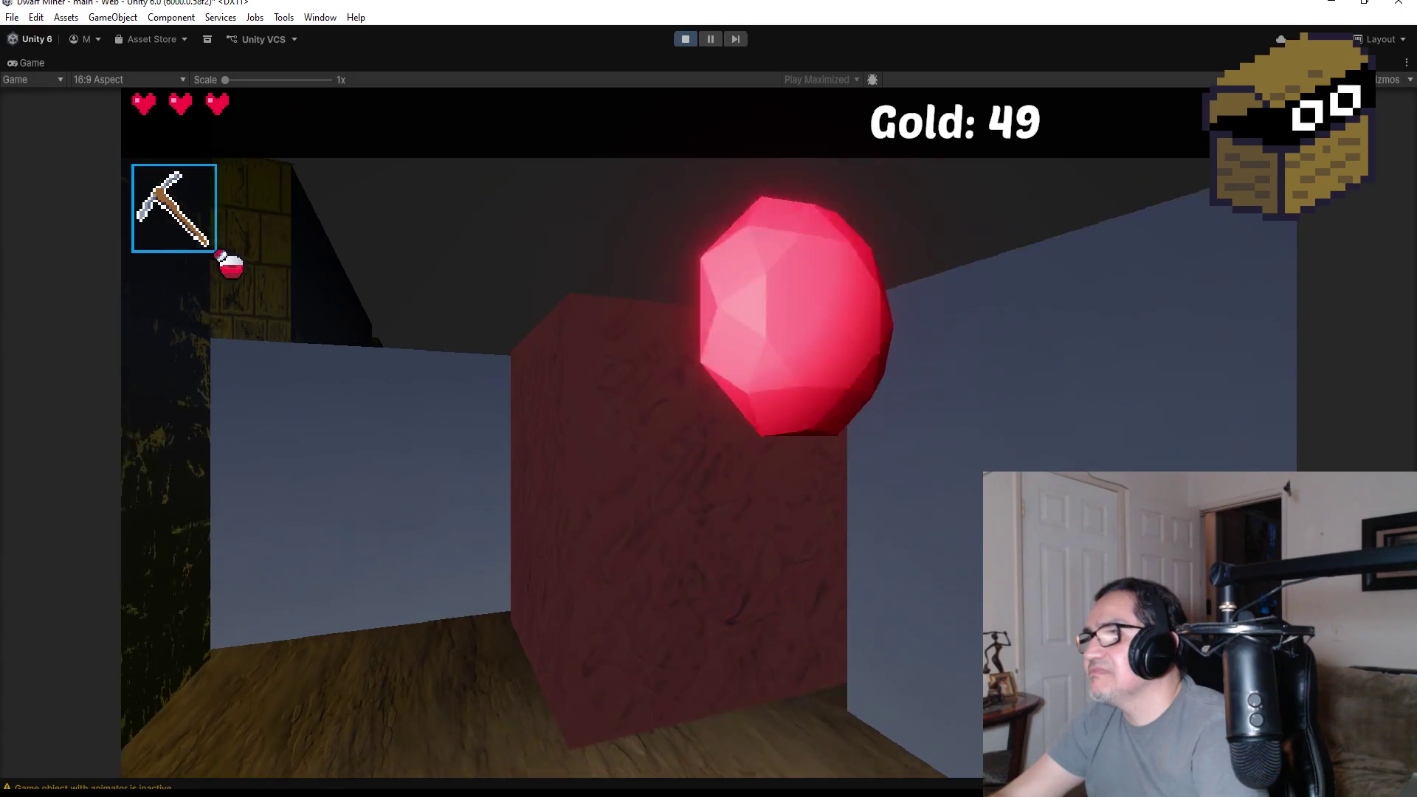
key("w")
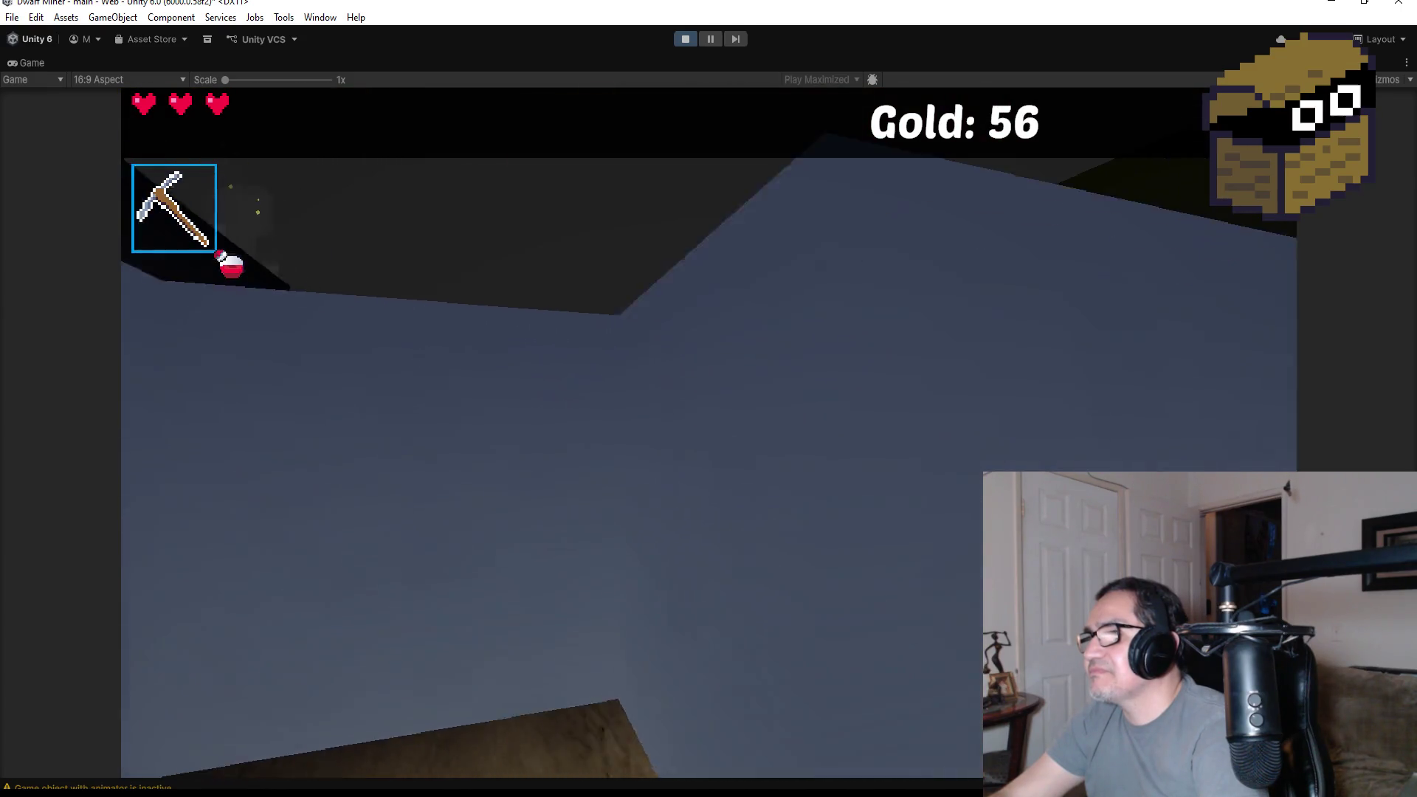
- Mine the glowing red ore at the grey wall, then turn toward the barred gate
key("w")
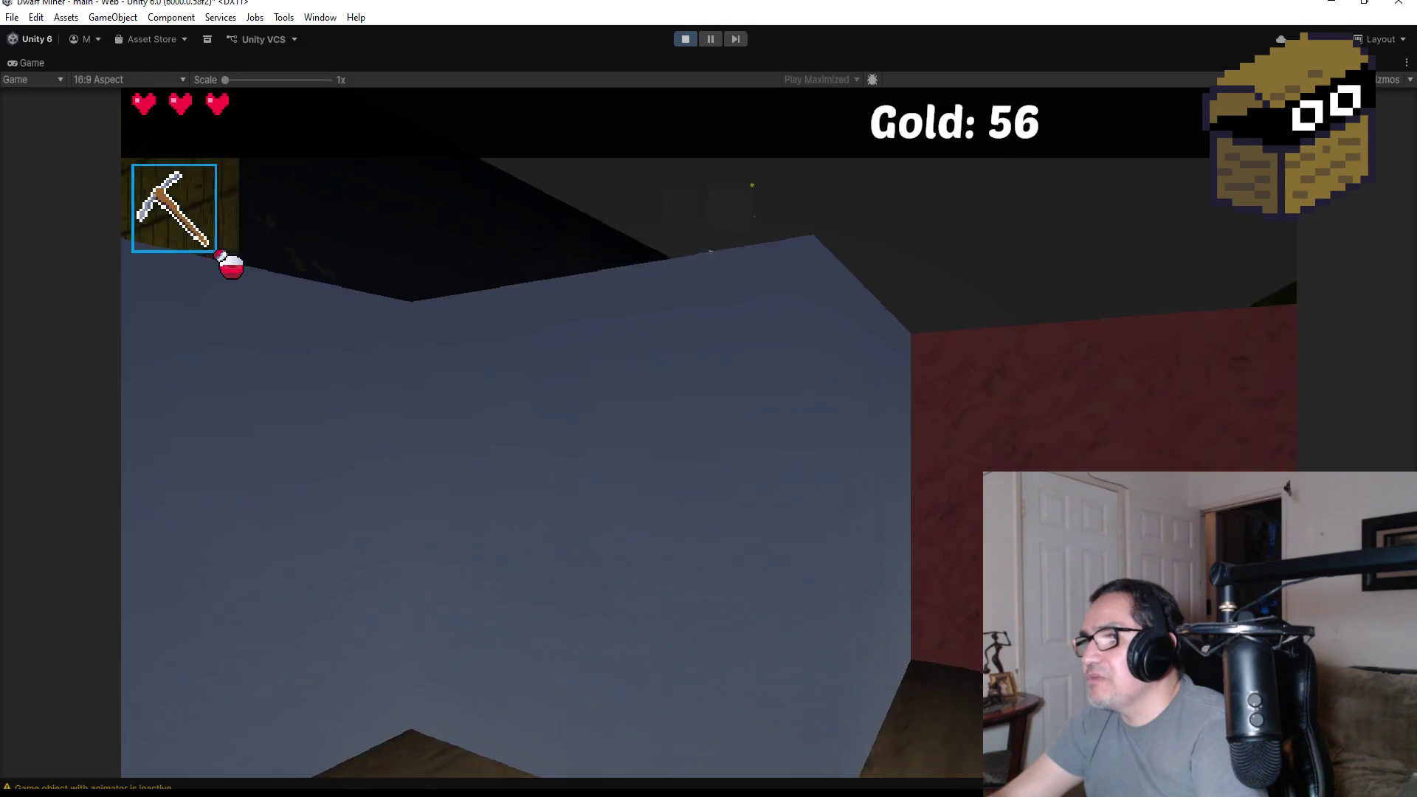
key("w")
key("s")
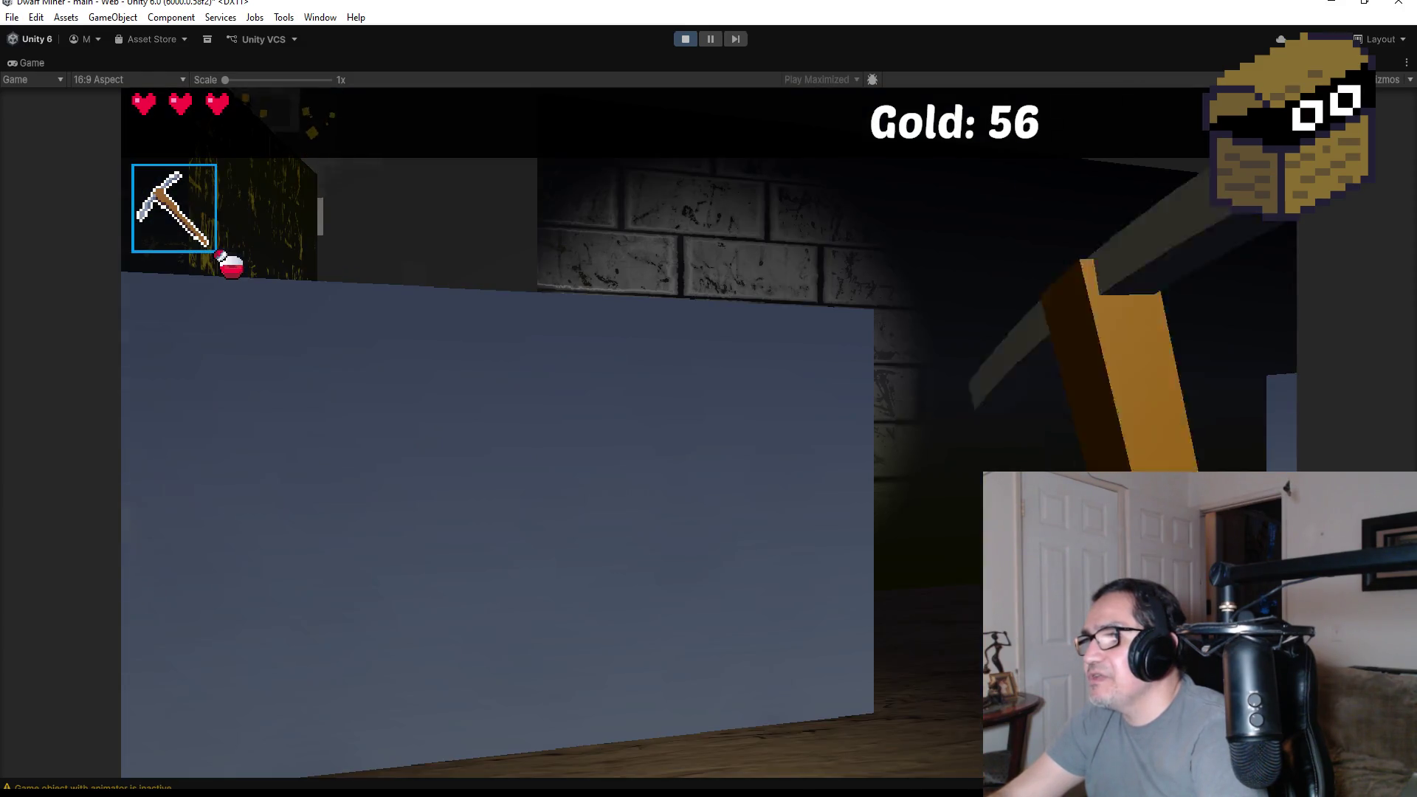
key("w")
key("s")
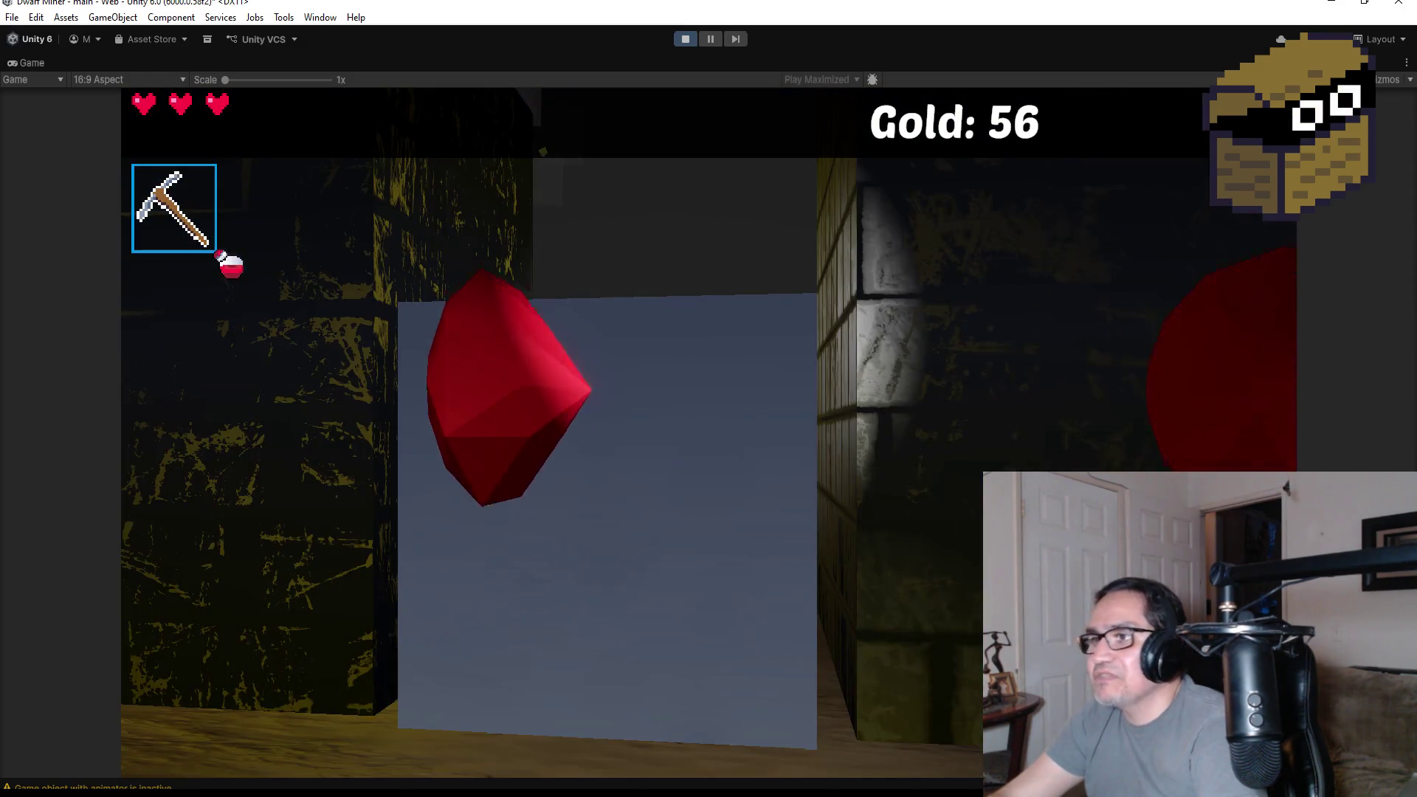
key("w")
key("s")
key("w")
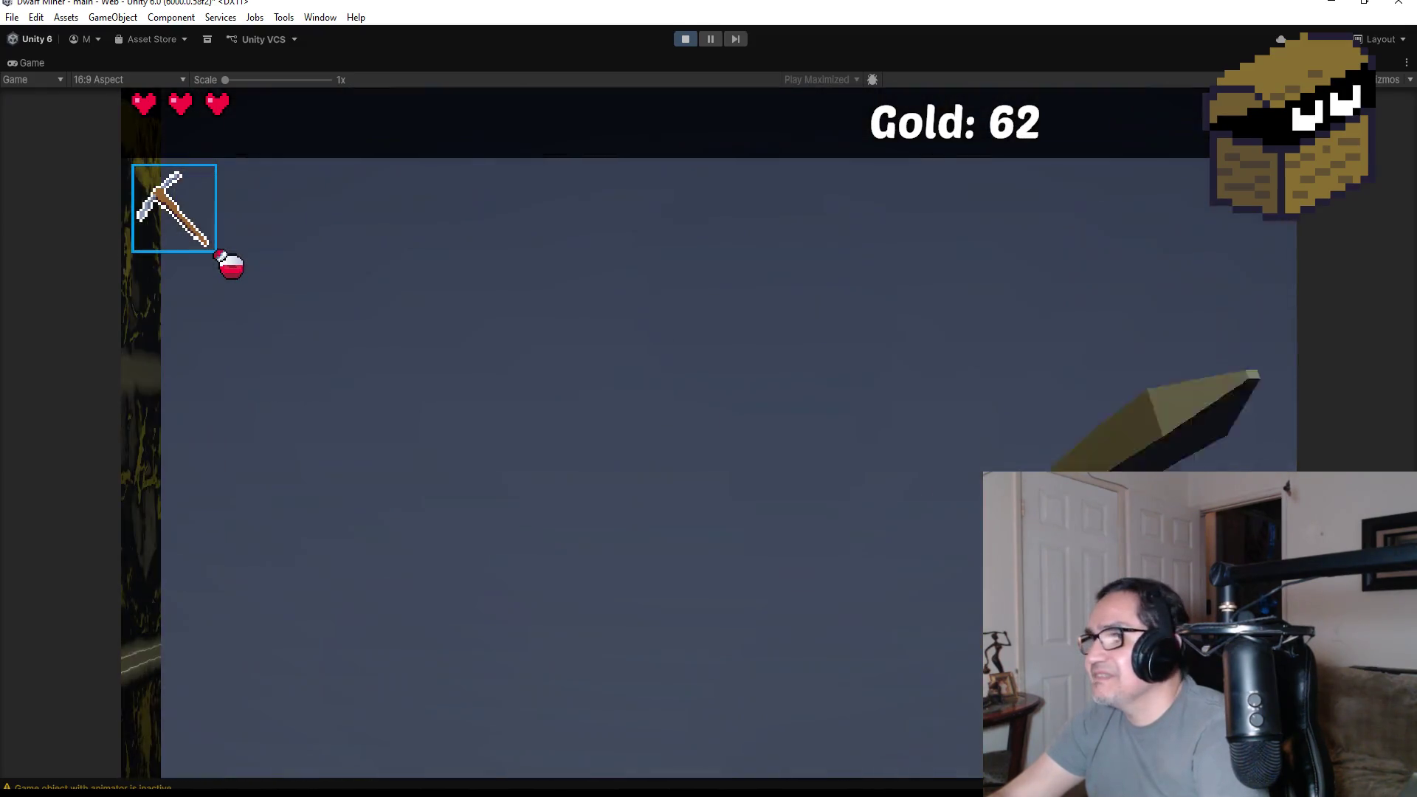
key("s")
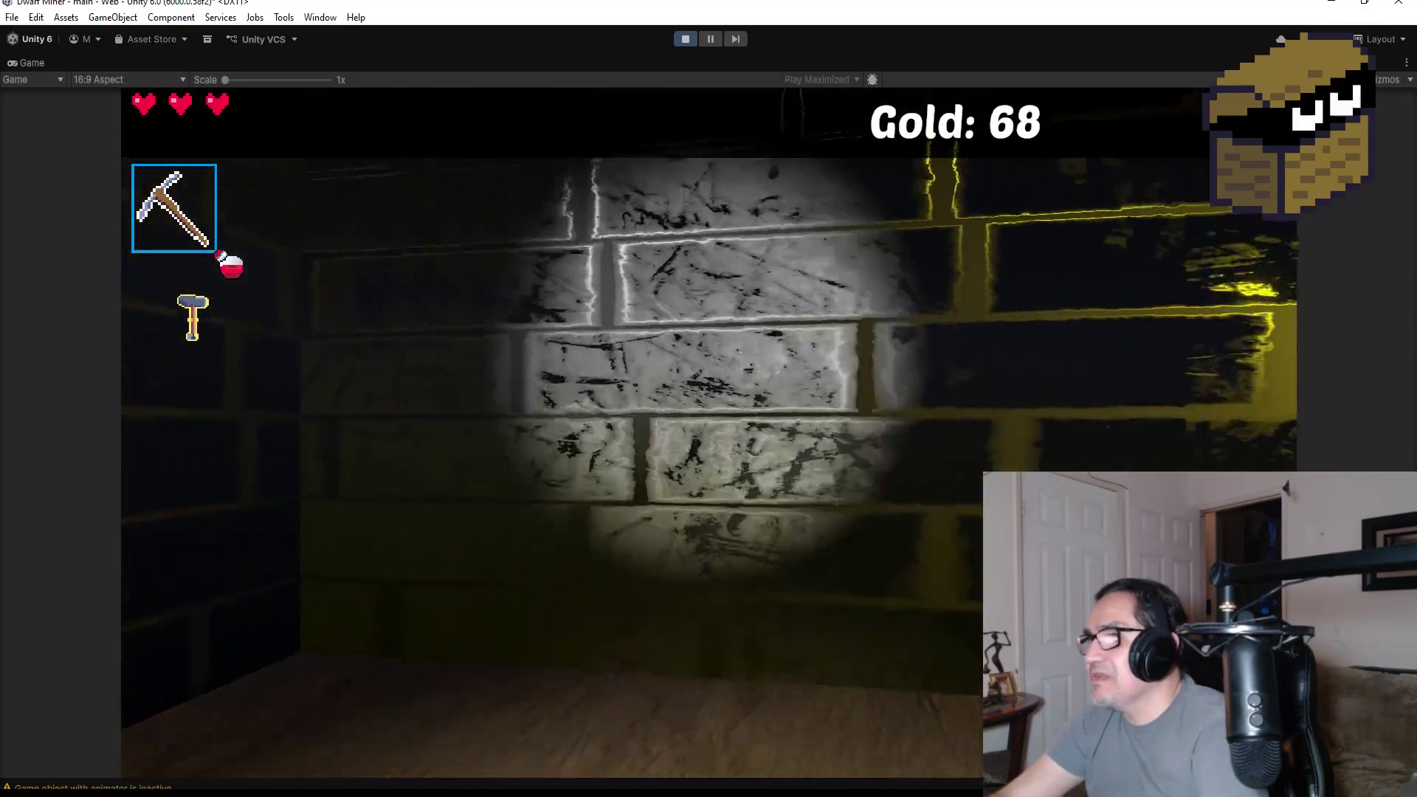
key("q")
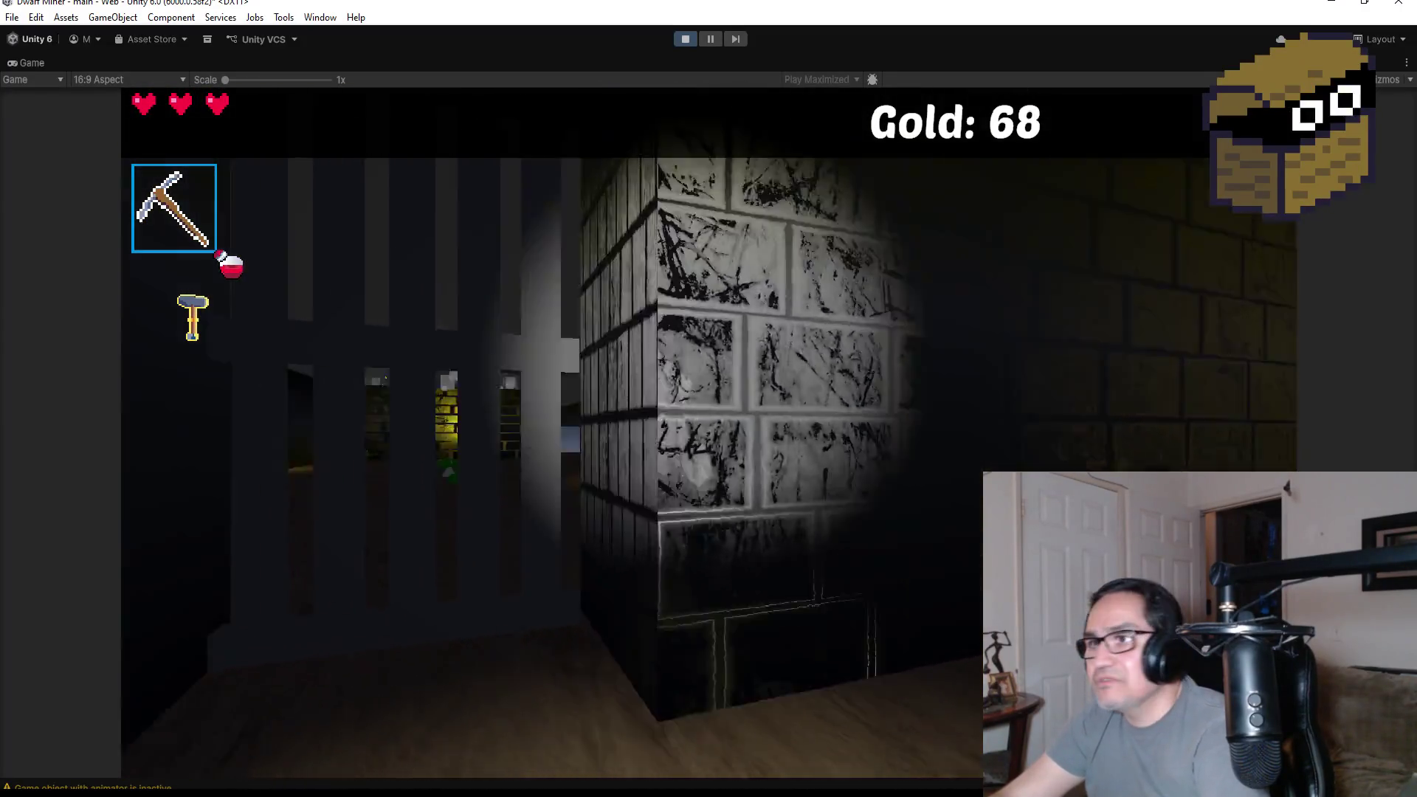
key("w")
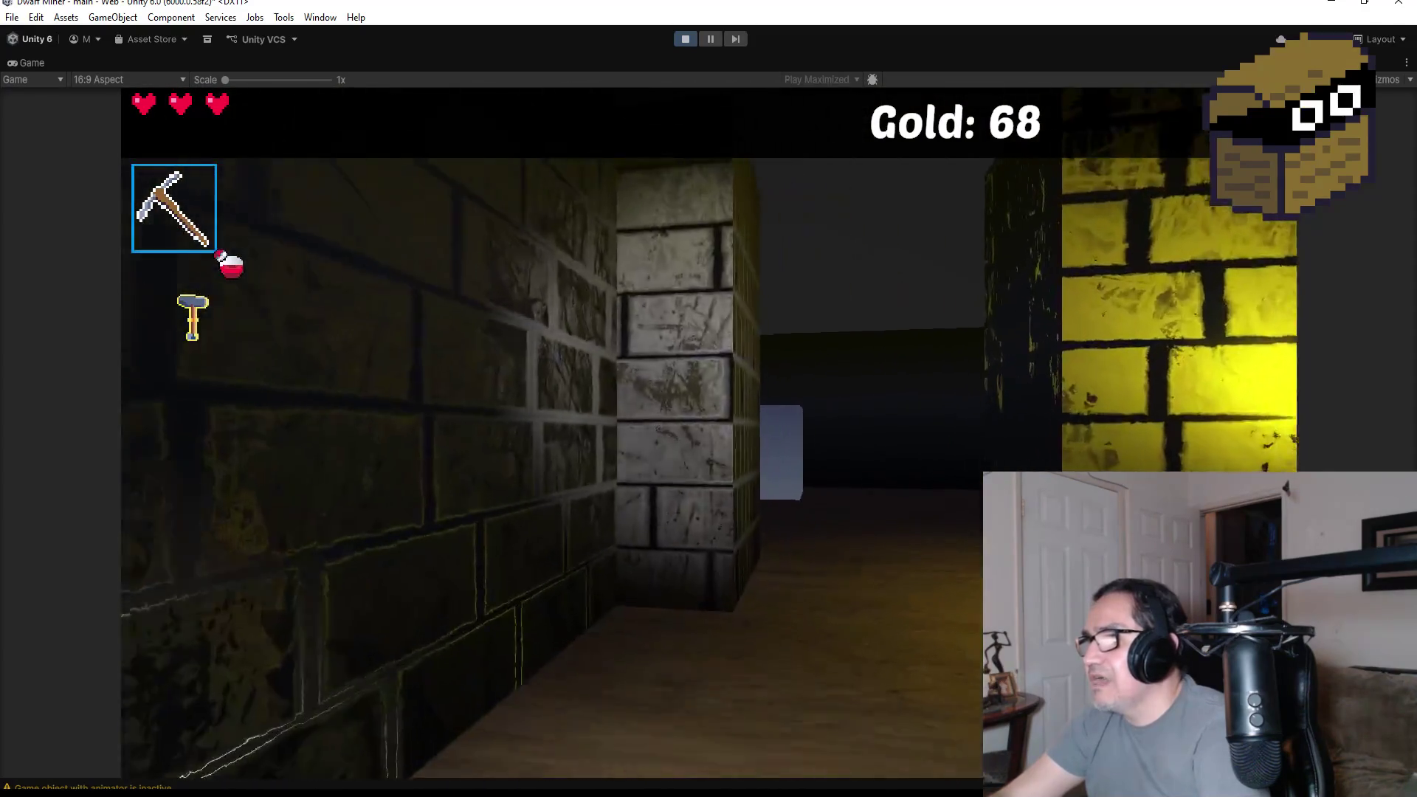
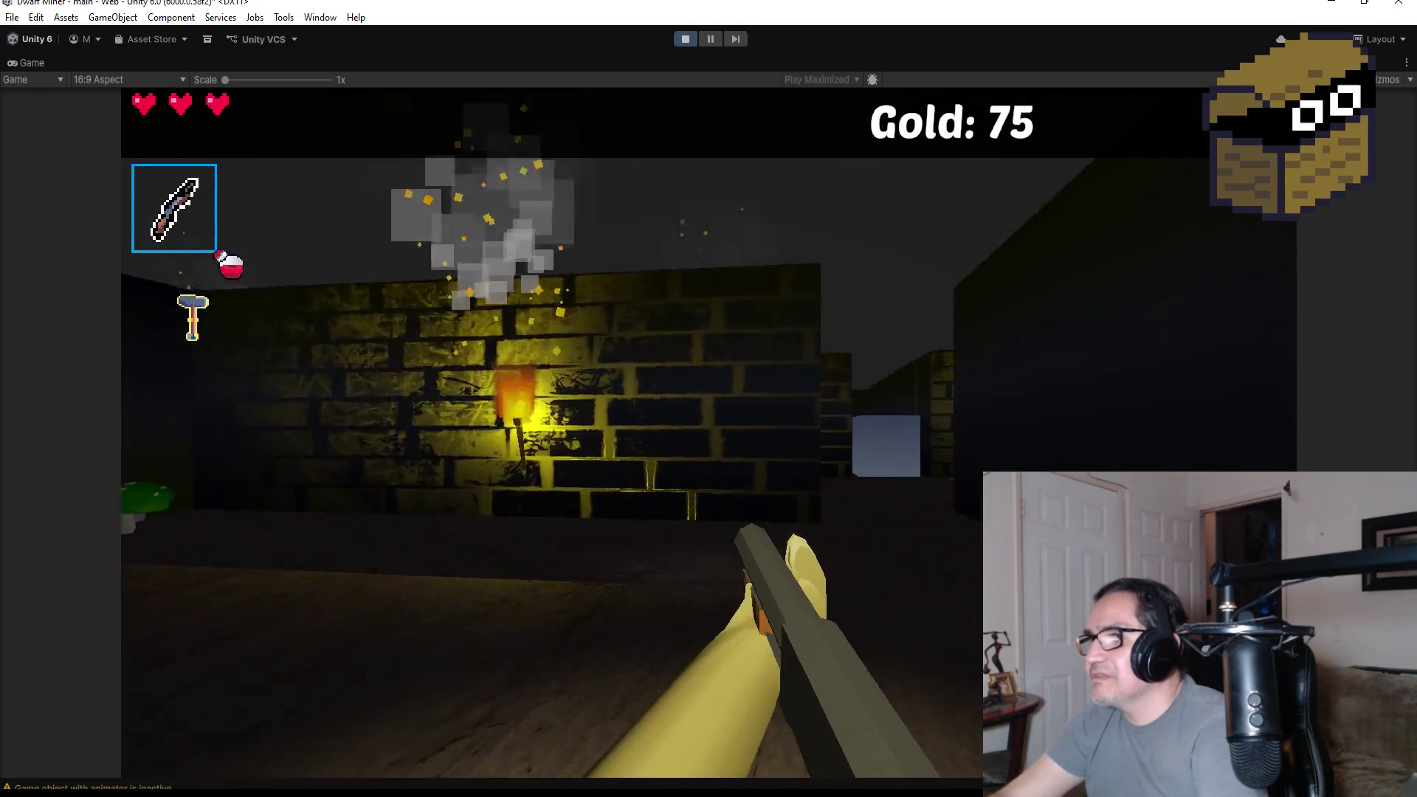
- Walk the corridor past the torch and barred gate, then mine the grey cube
key("w")
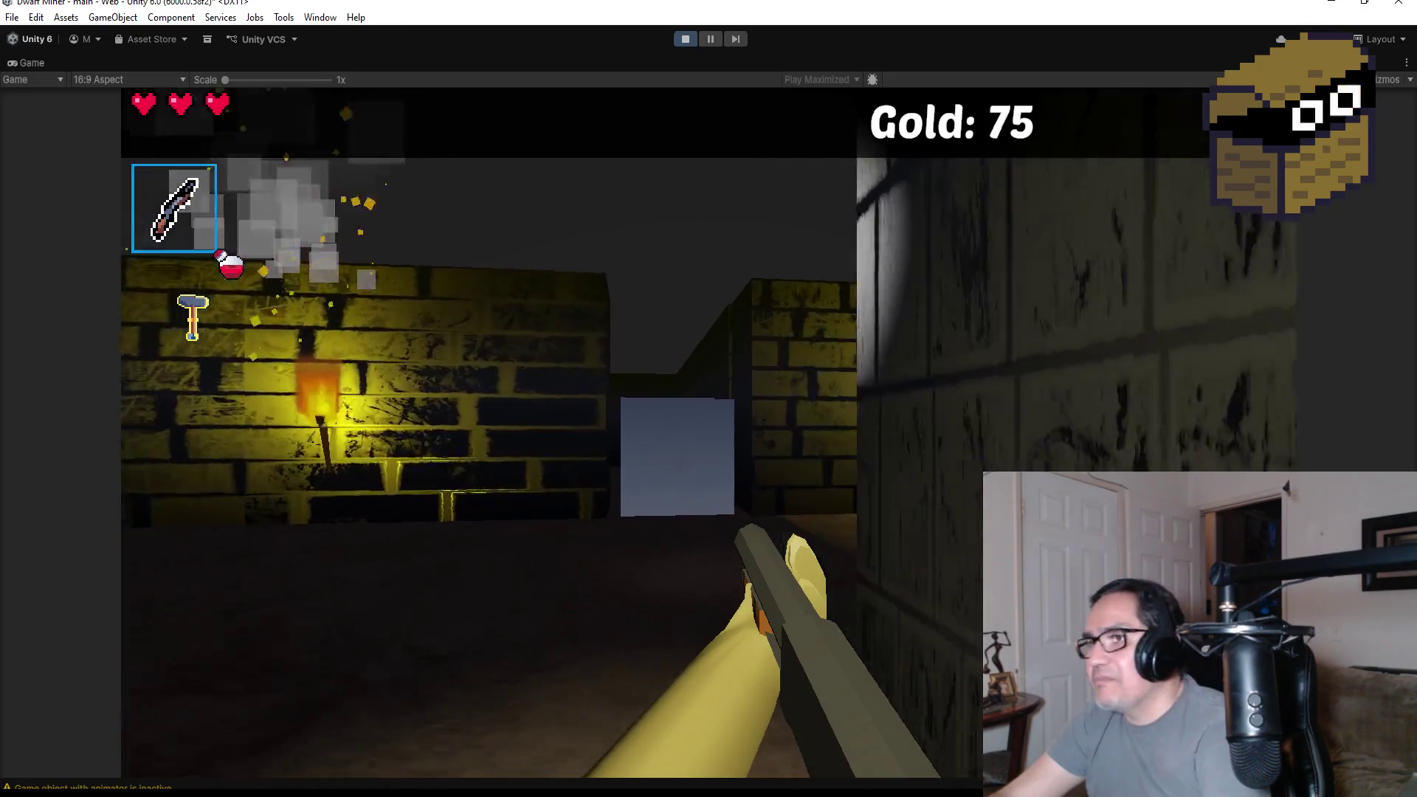
key("e")
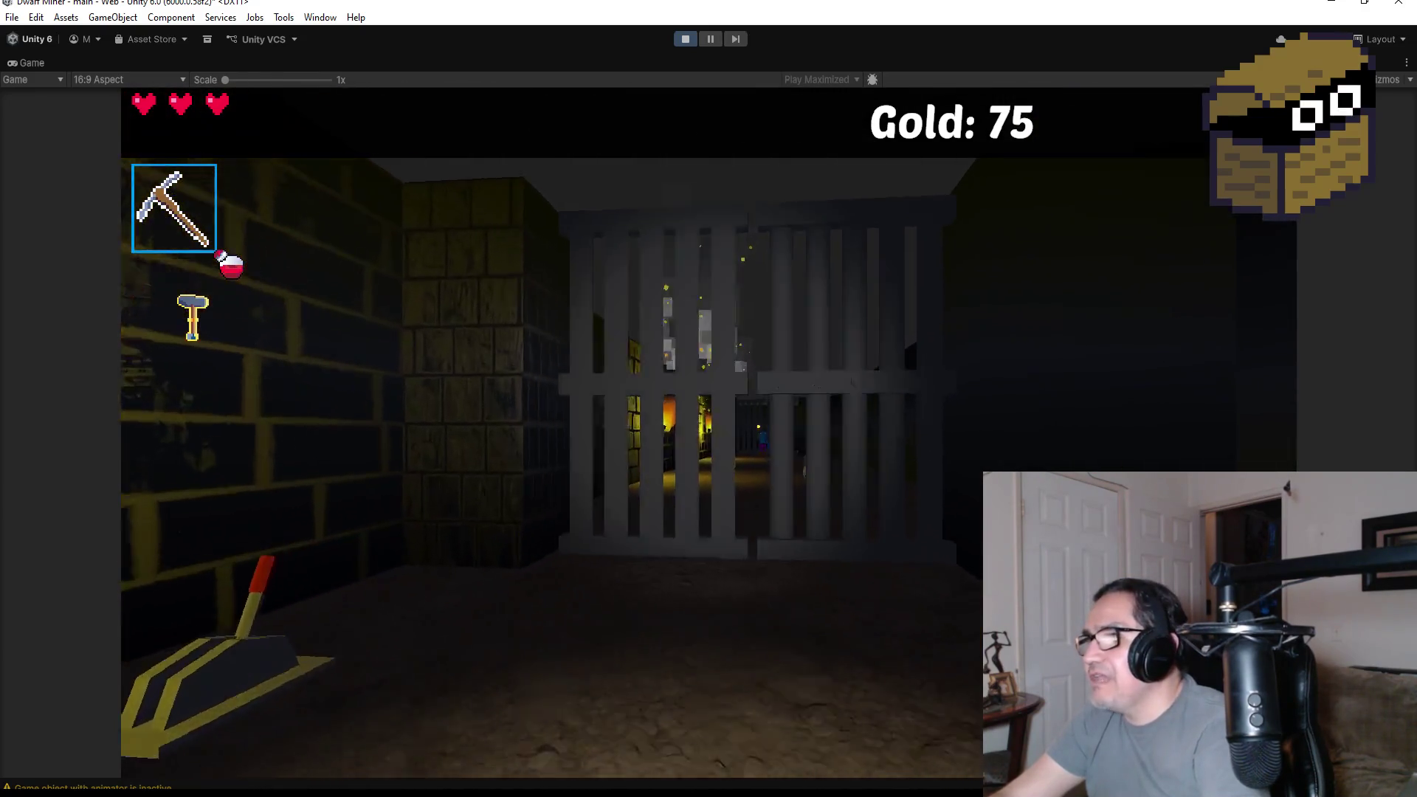
key("e")
key("e")
key("e")
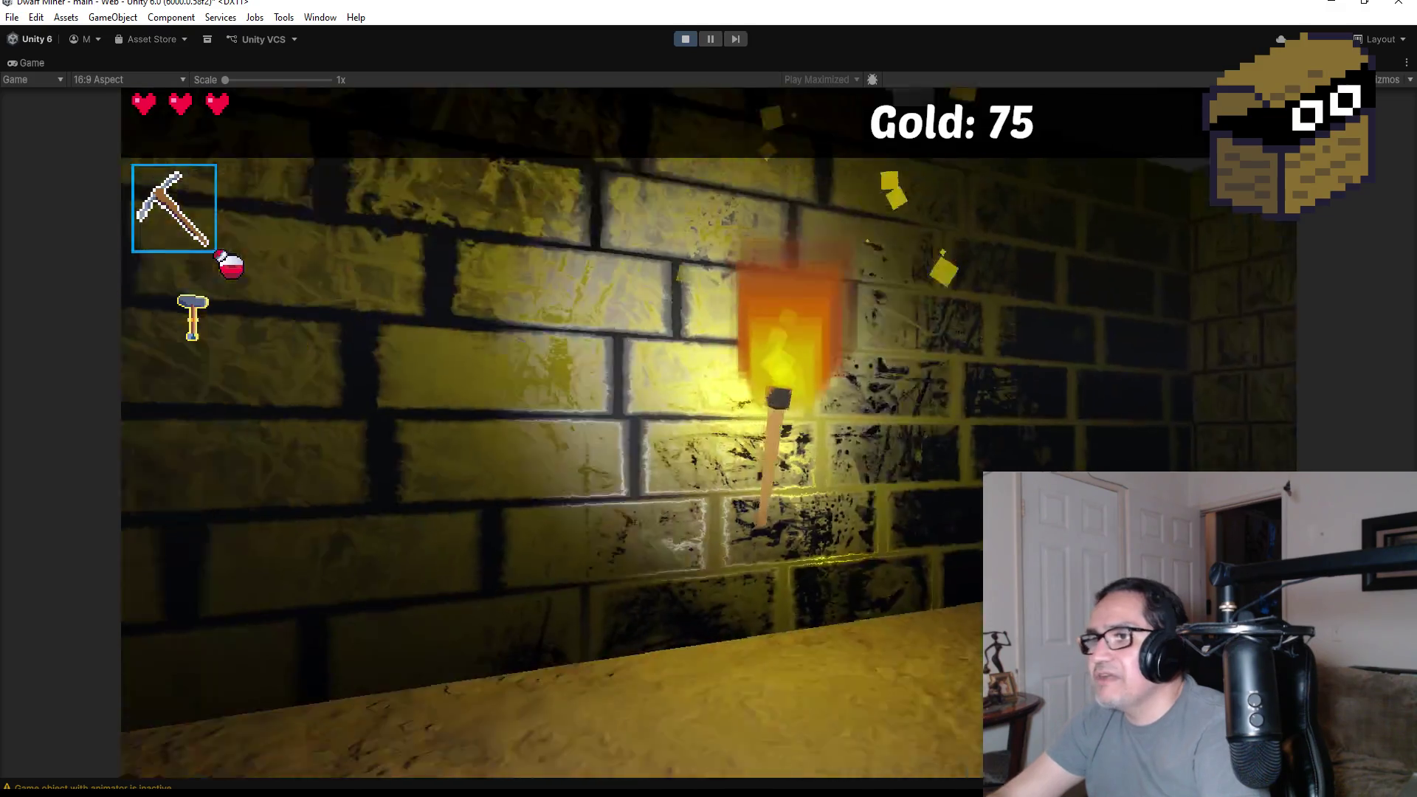
key("w")
key("space")
- Cross the room past the cauldron and walk the corridor to the red mushroom wall
key("e")
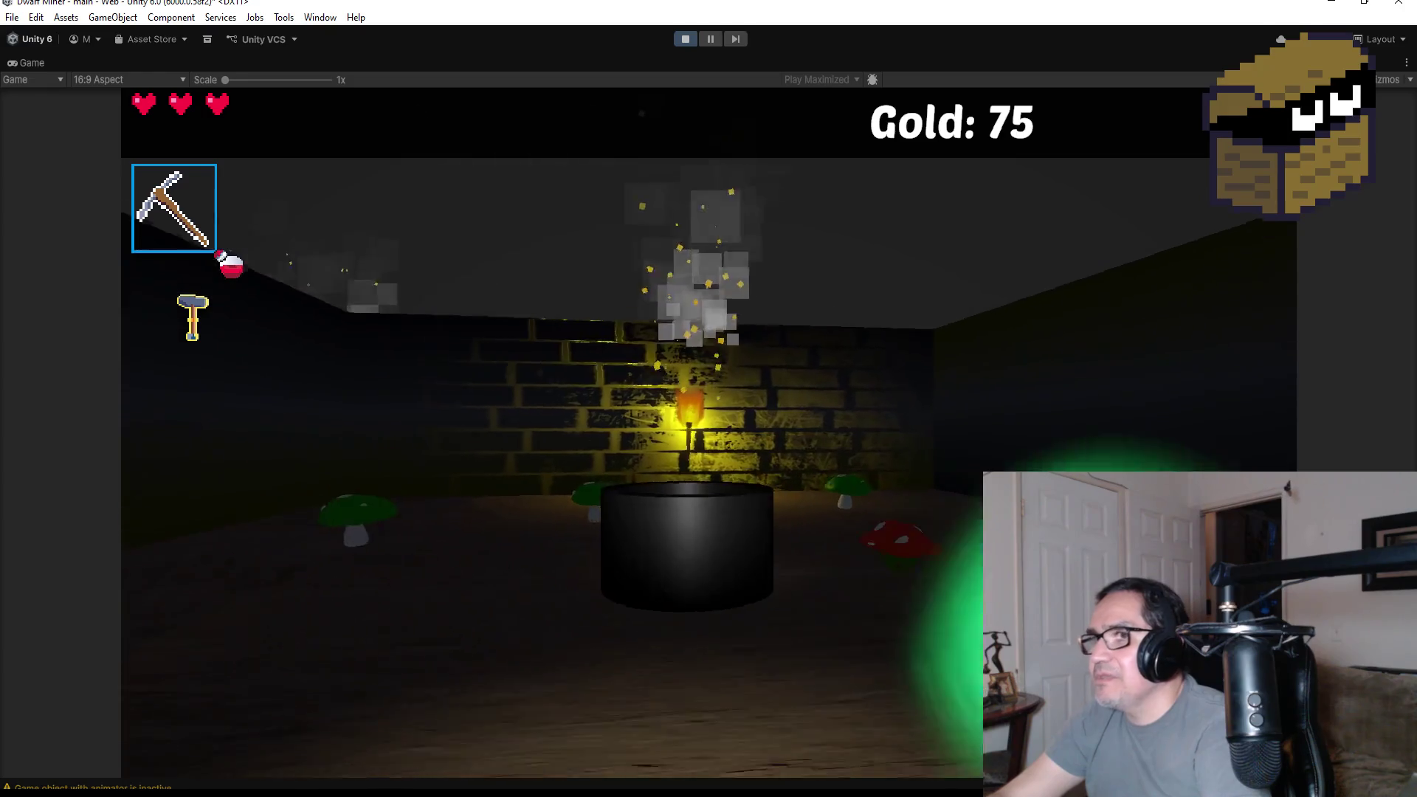
key("d")
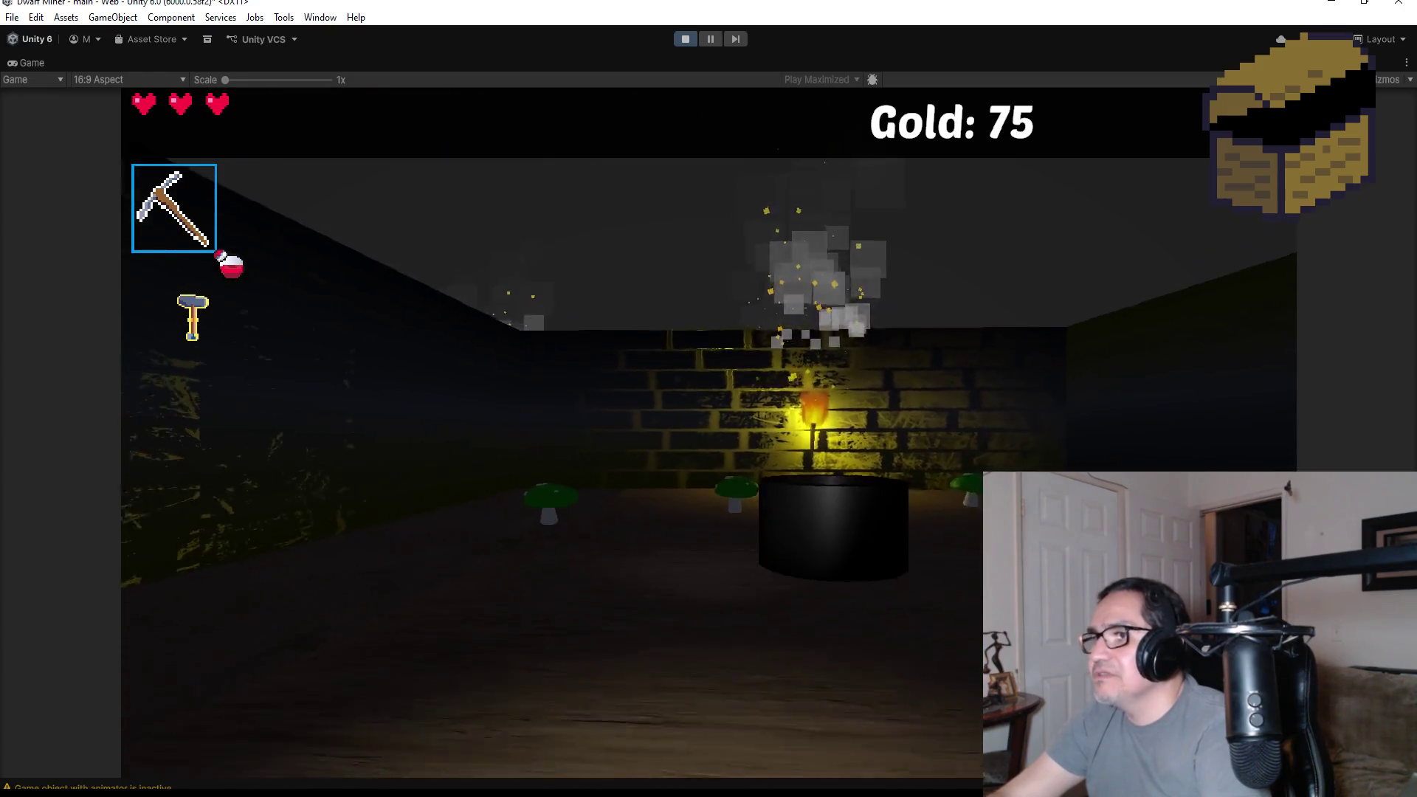
key("q")
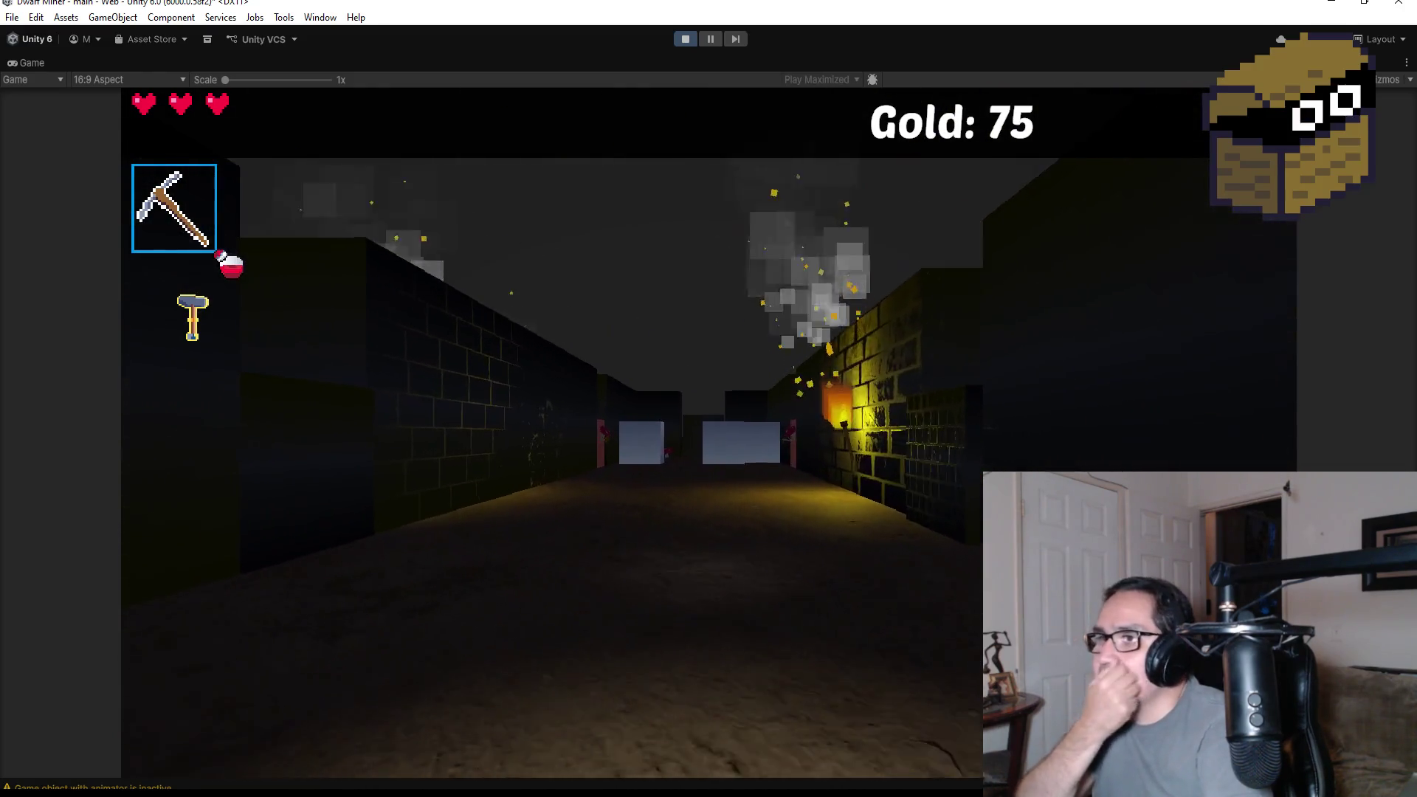
key("w")
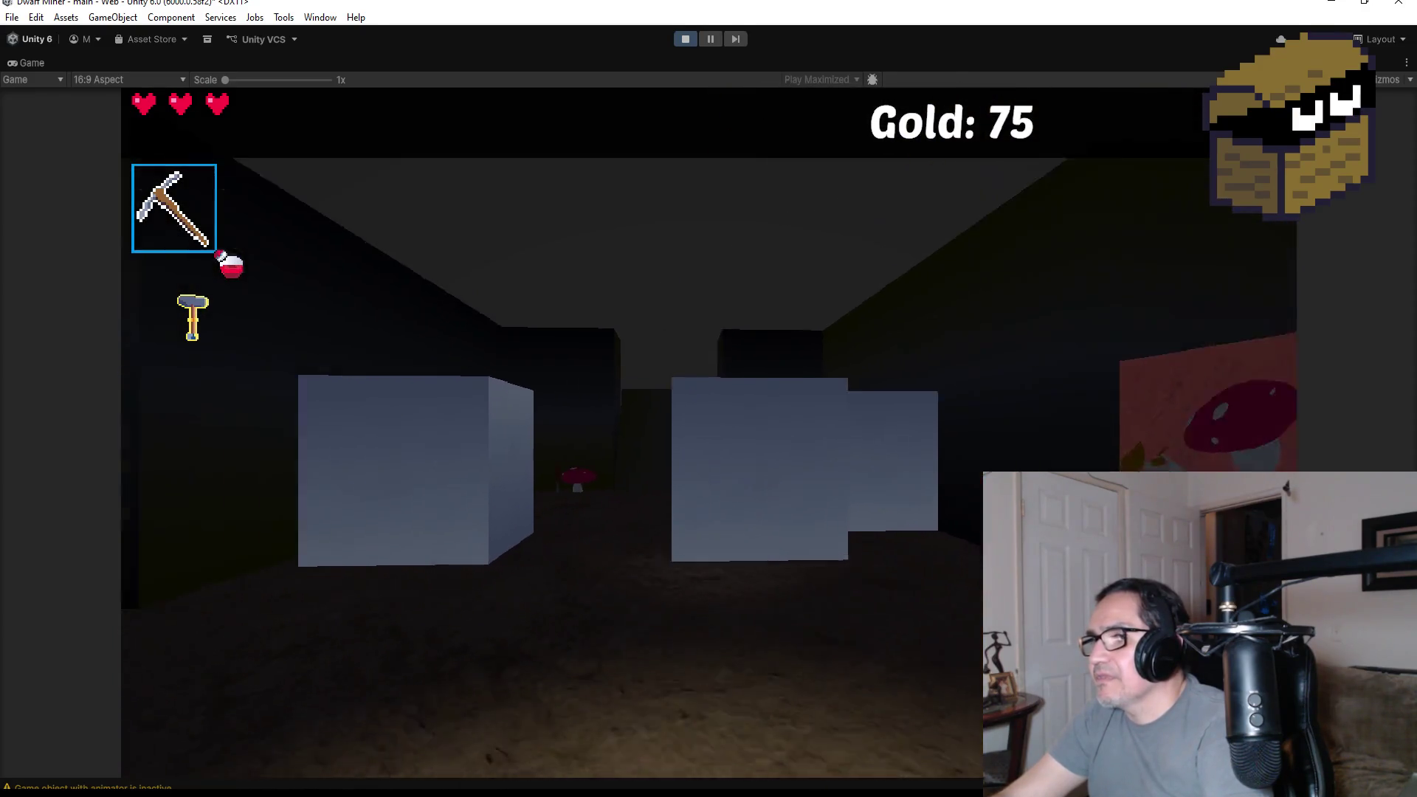
key("e")
key("w")
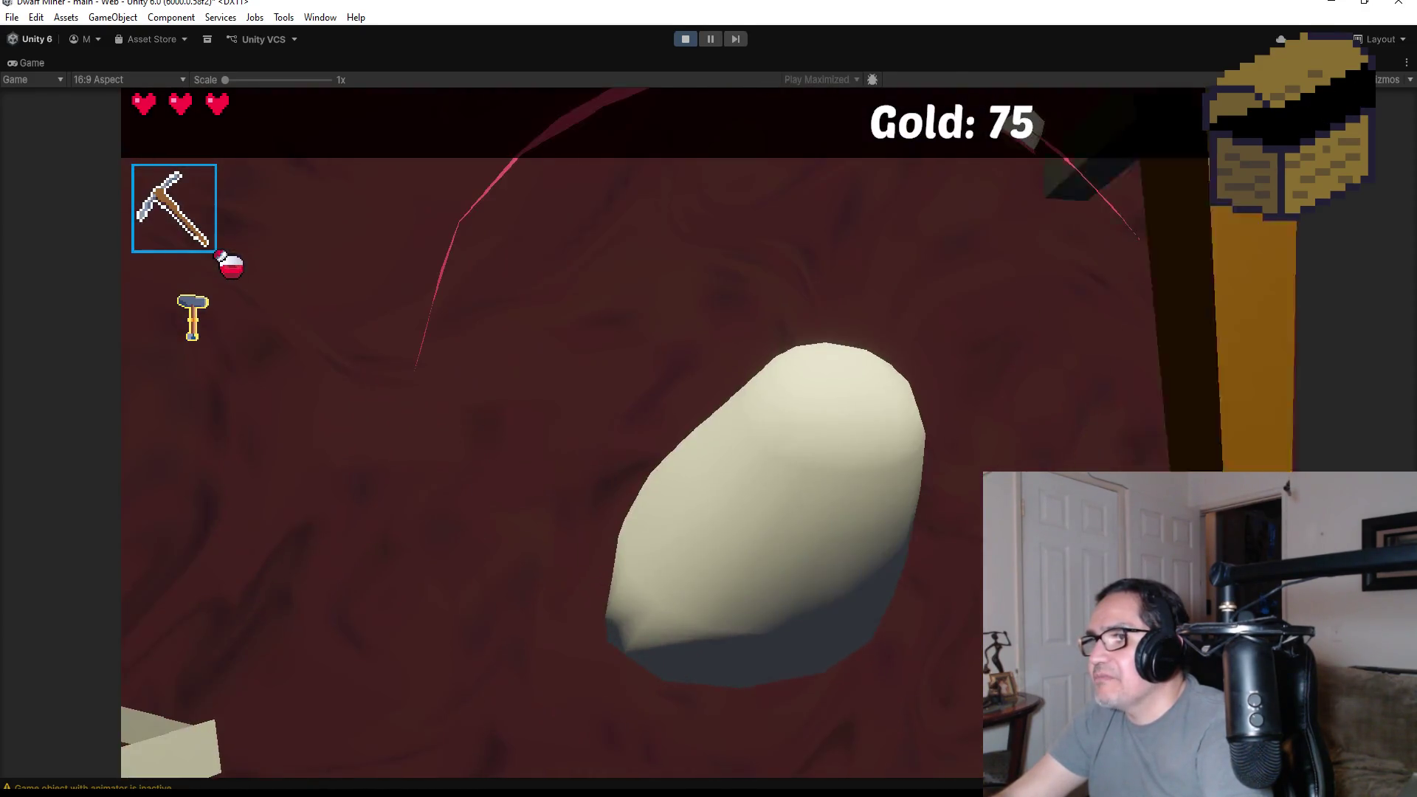
- Swap to the other item and back to the pickaxe, then return to the mushroom wall
key("q")
key("w")
key("e")
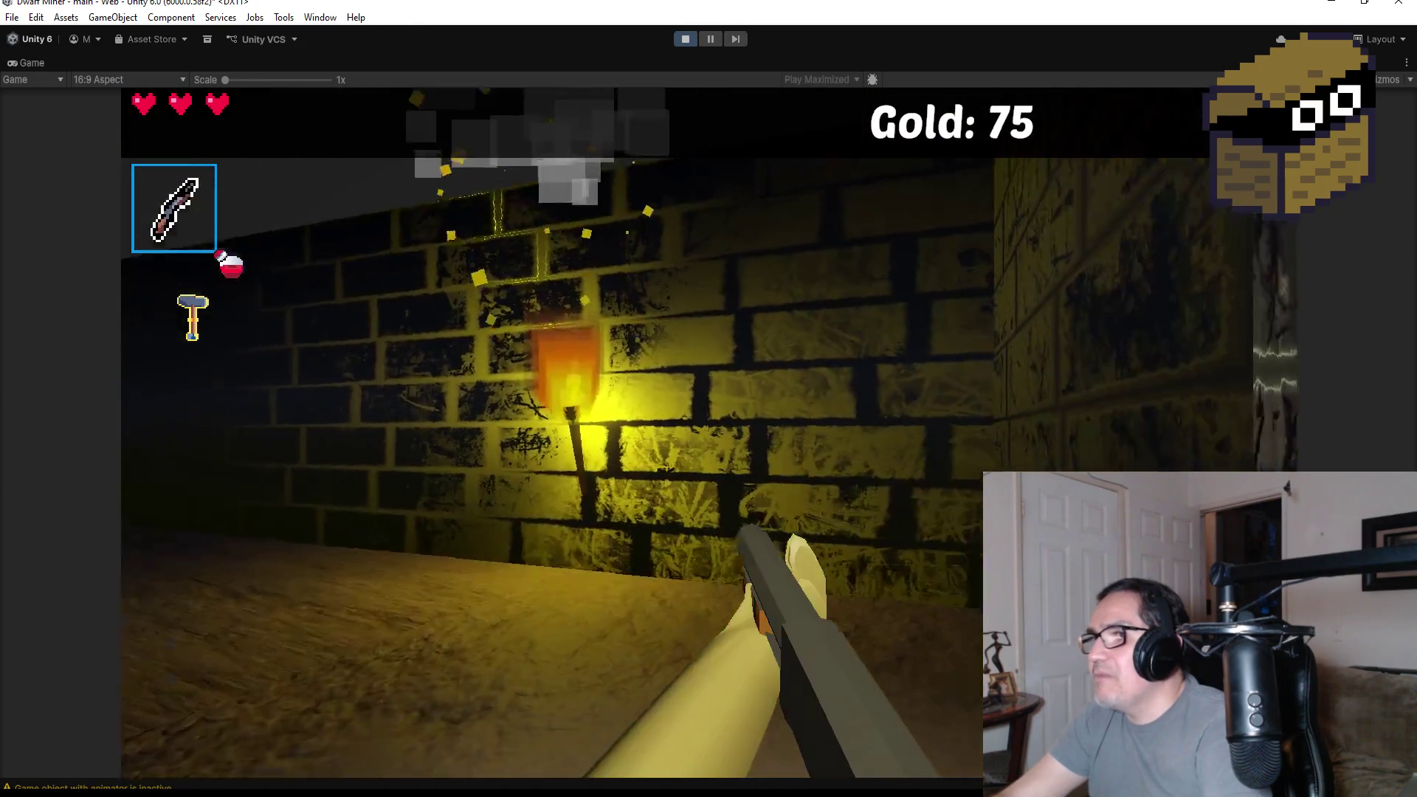
key("q")
key("w")
key("w")
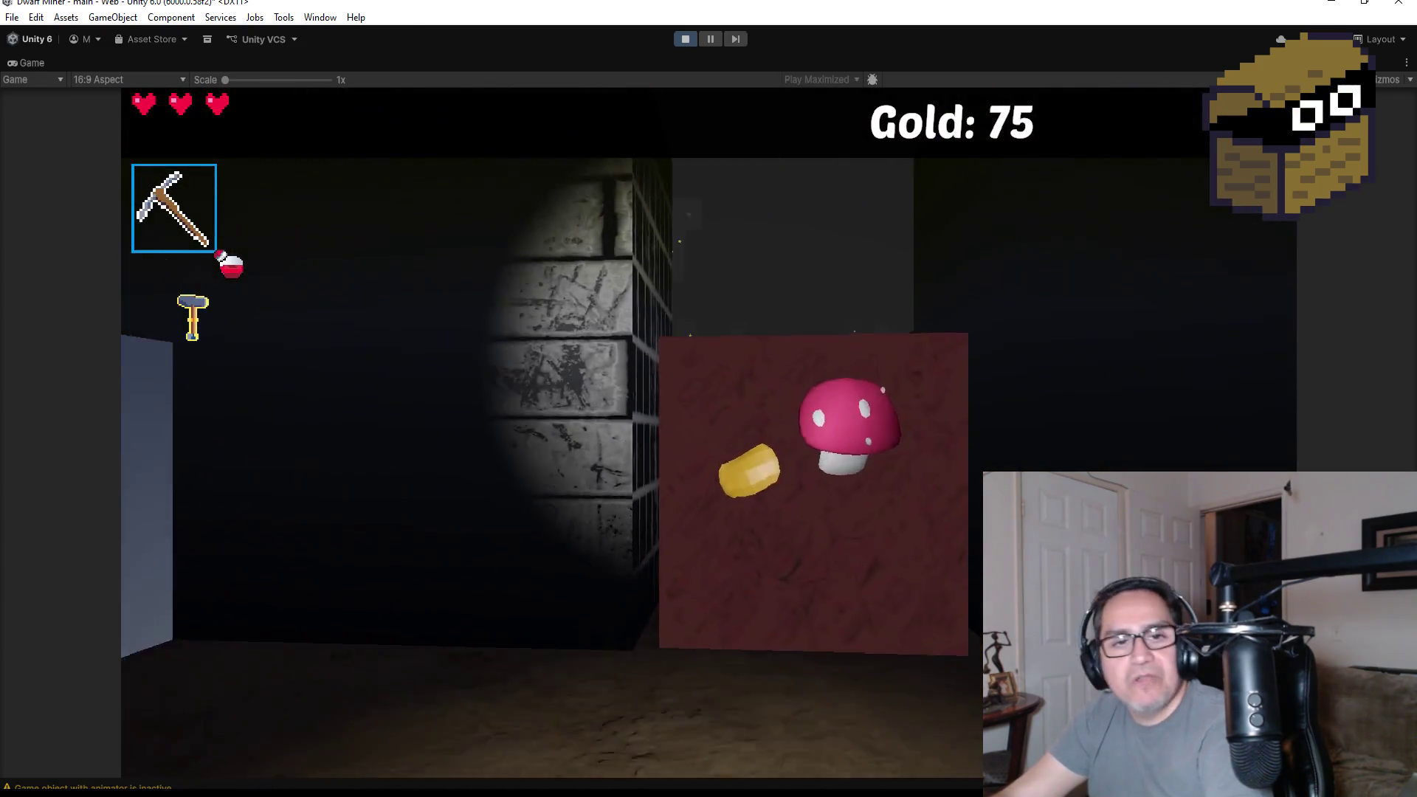
key("w")
key("w")
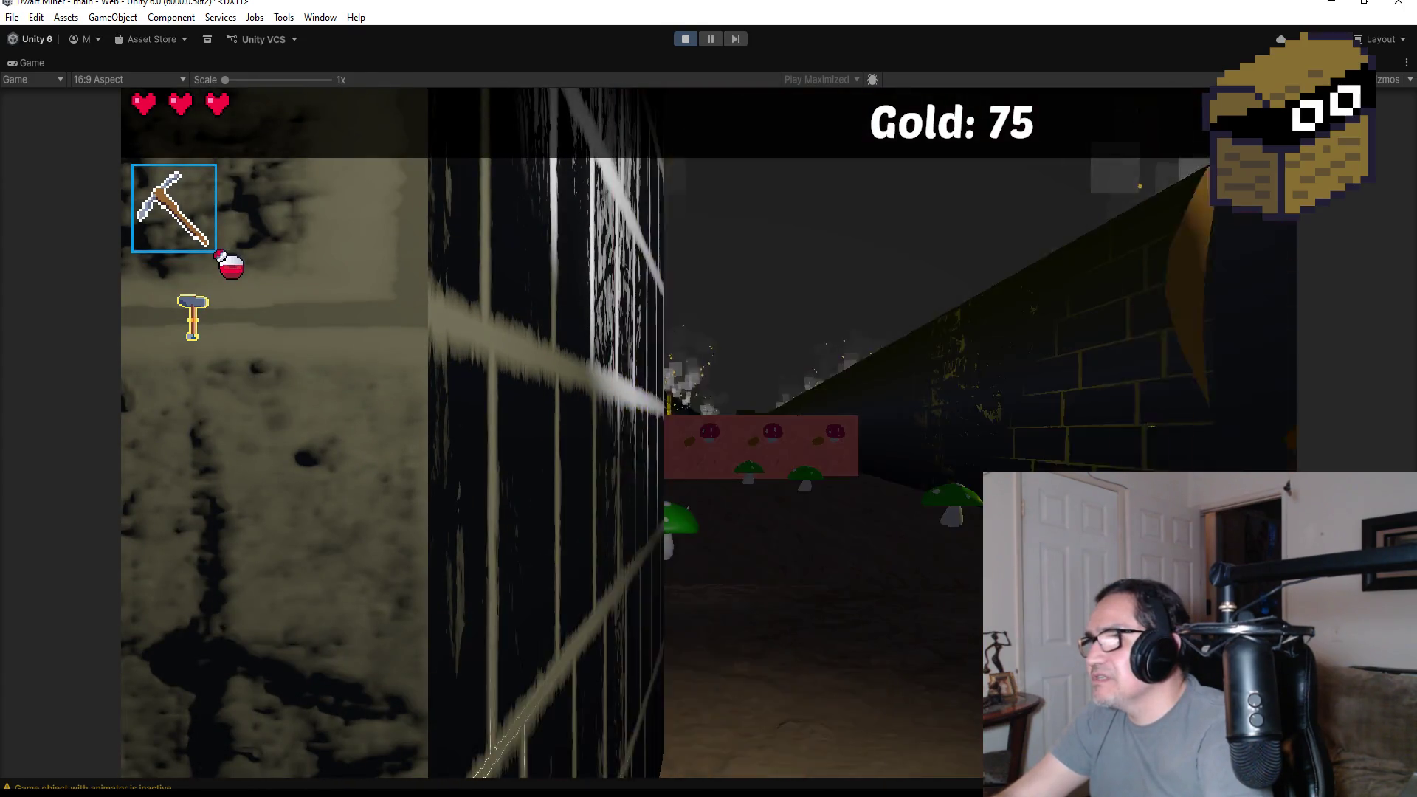
key("w")
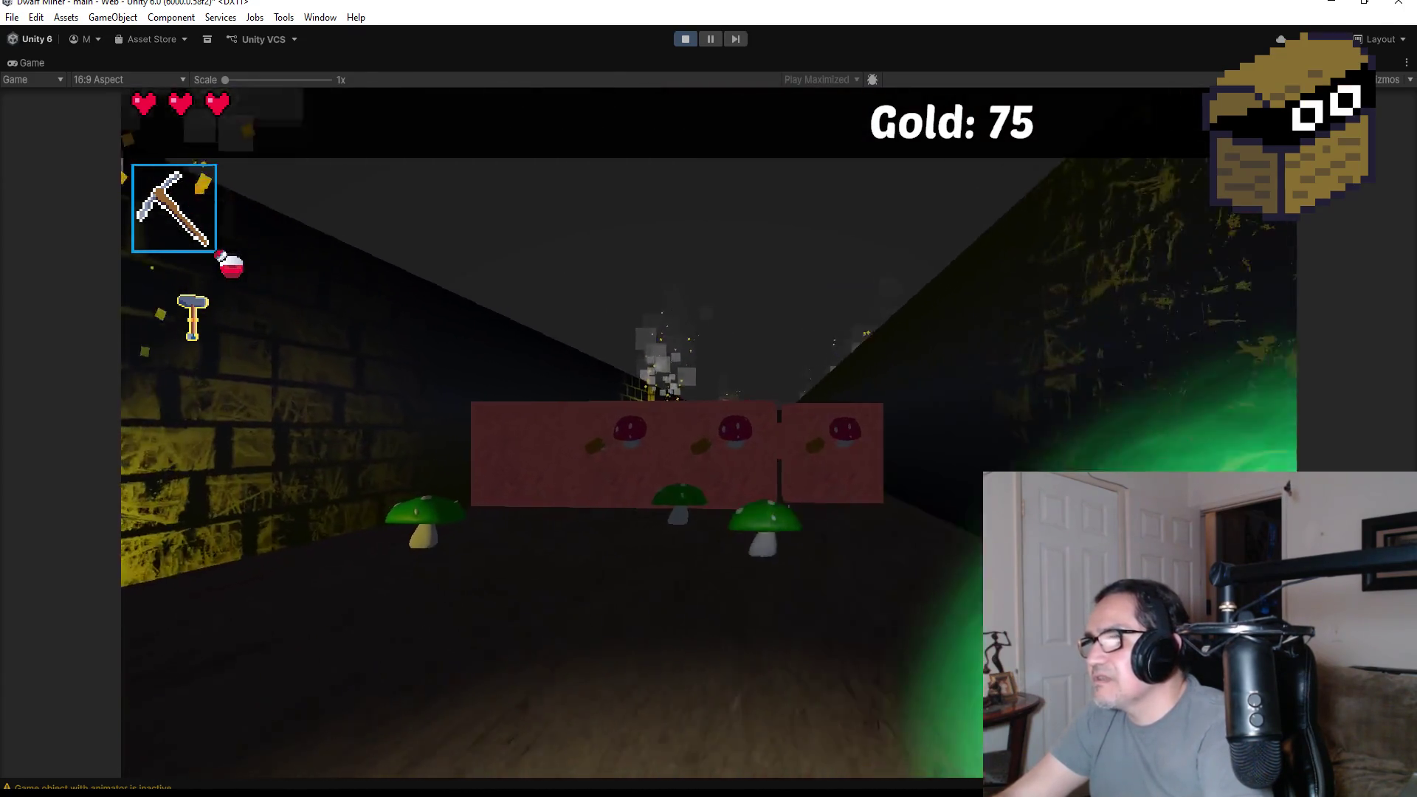
key("w")
key("w")
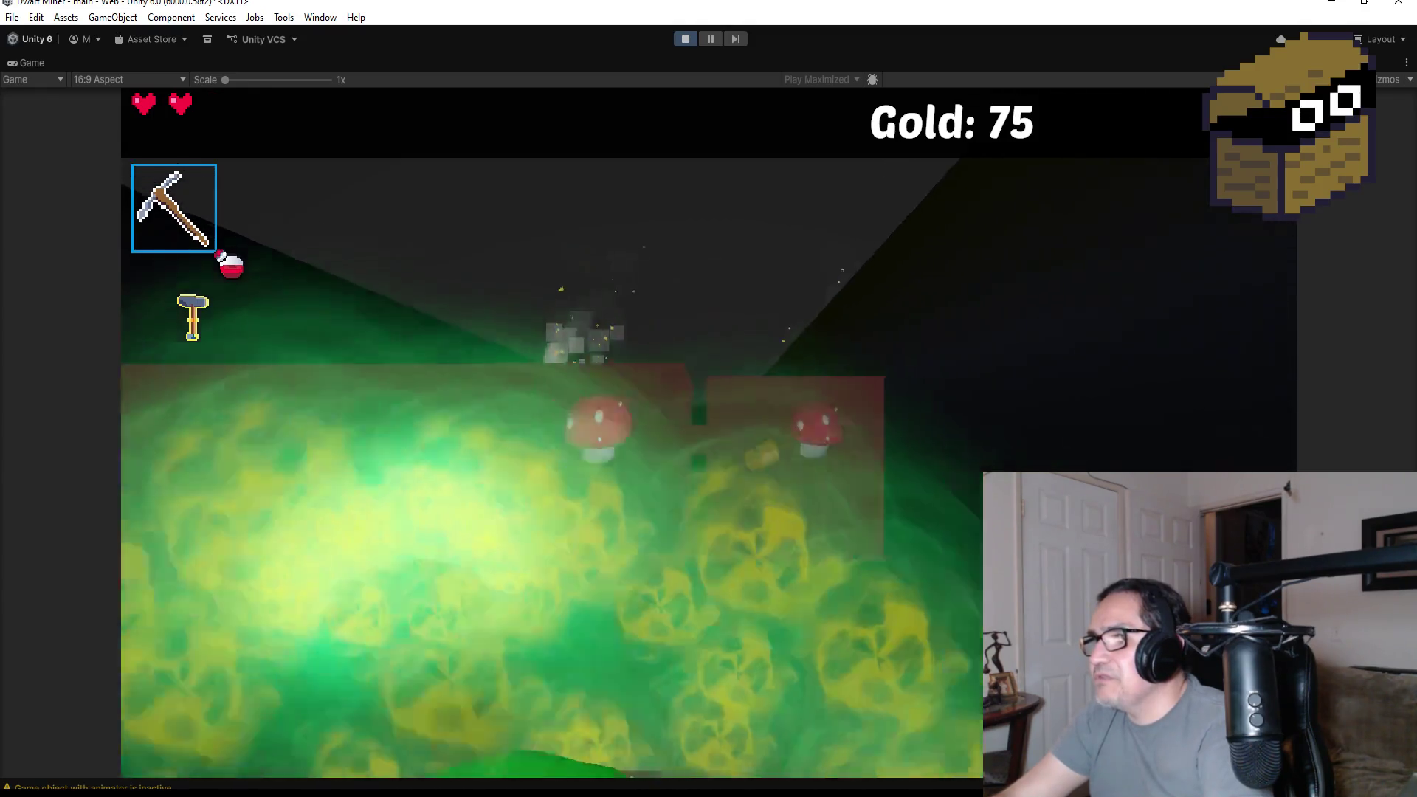
key("w")
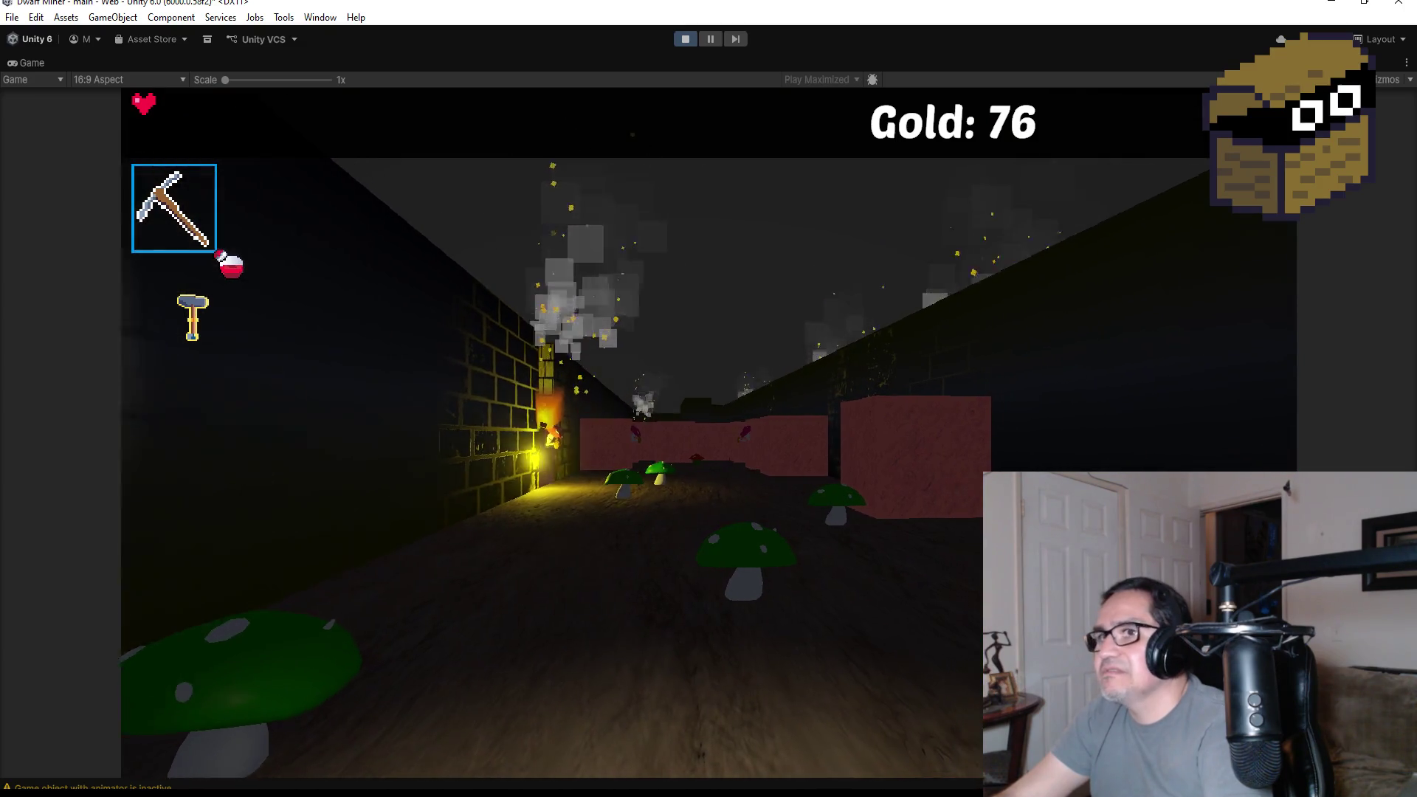
- Walk down the brick corridor and mine the golden blob for gold
key("w")
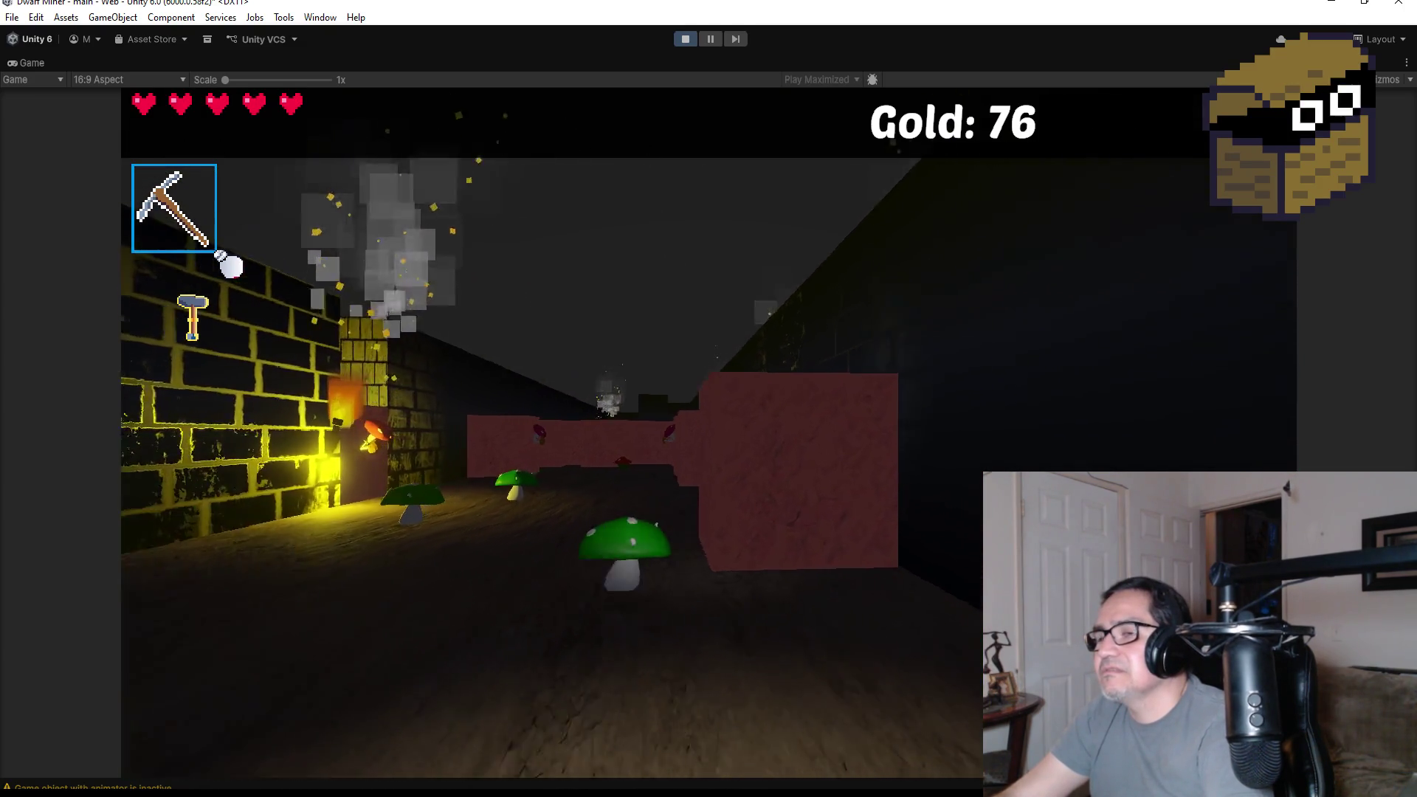
key("w")
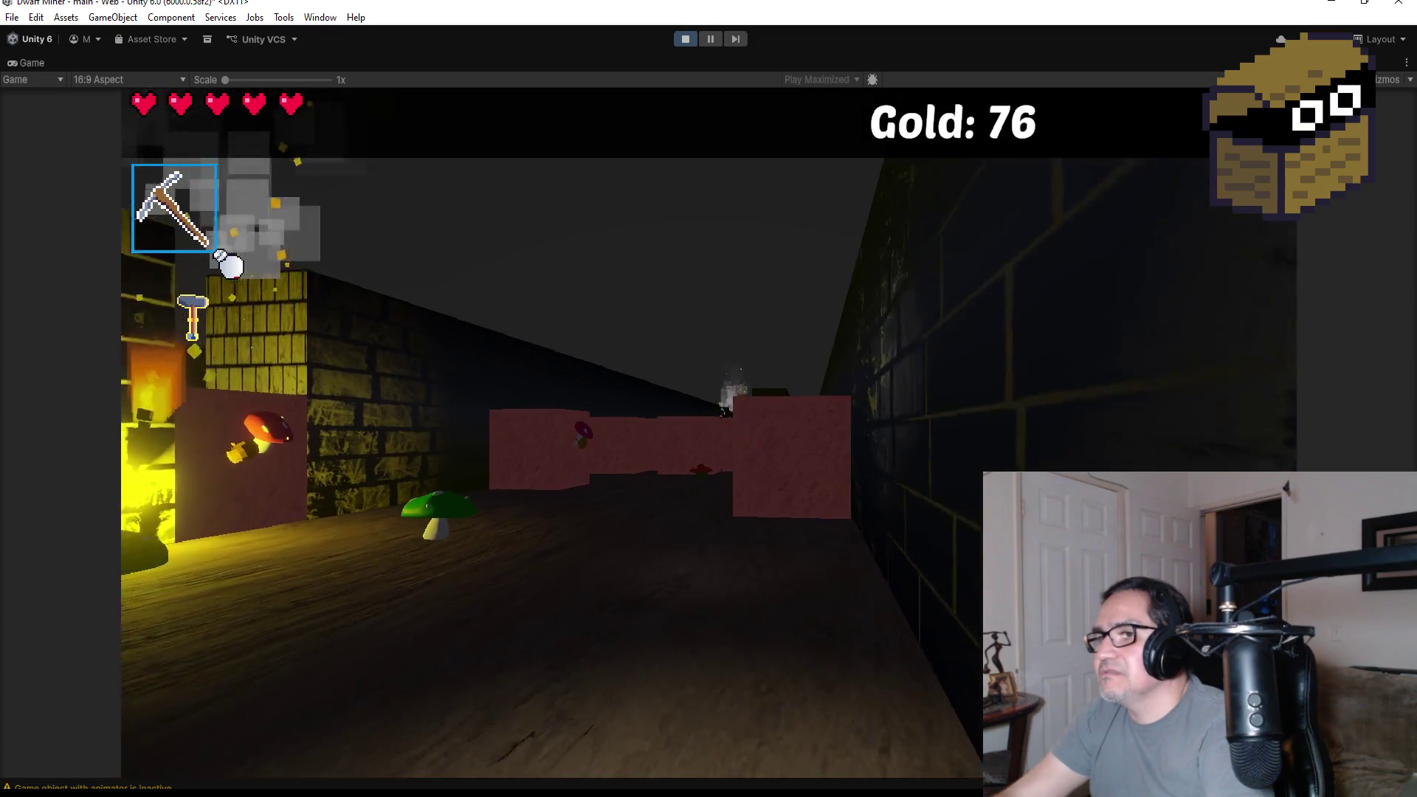
key("w")
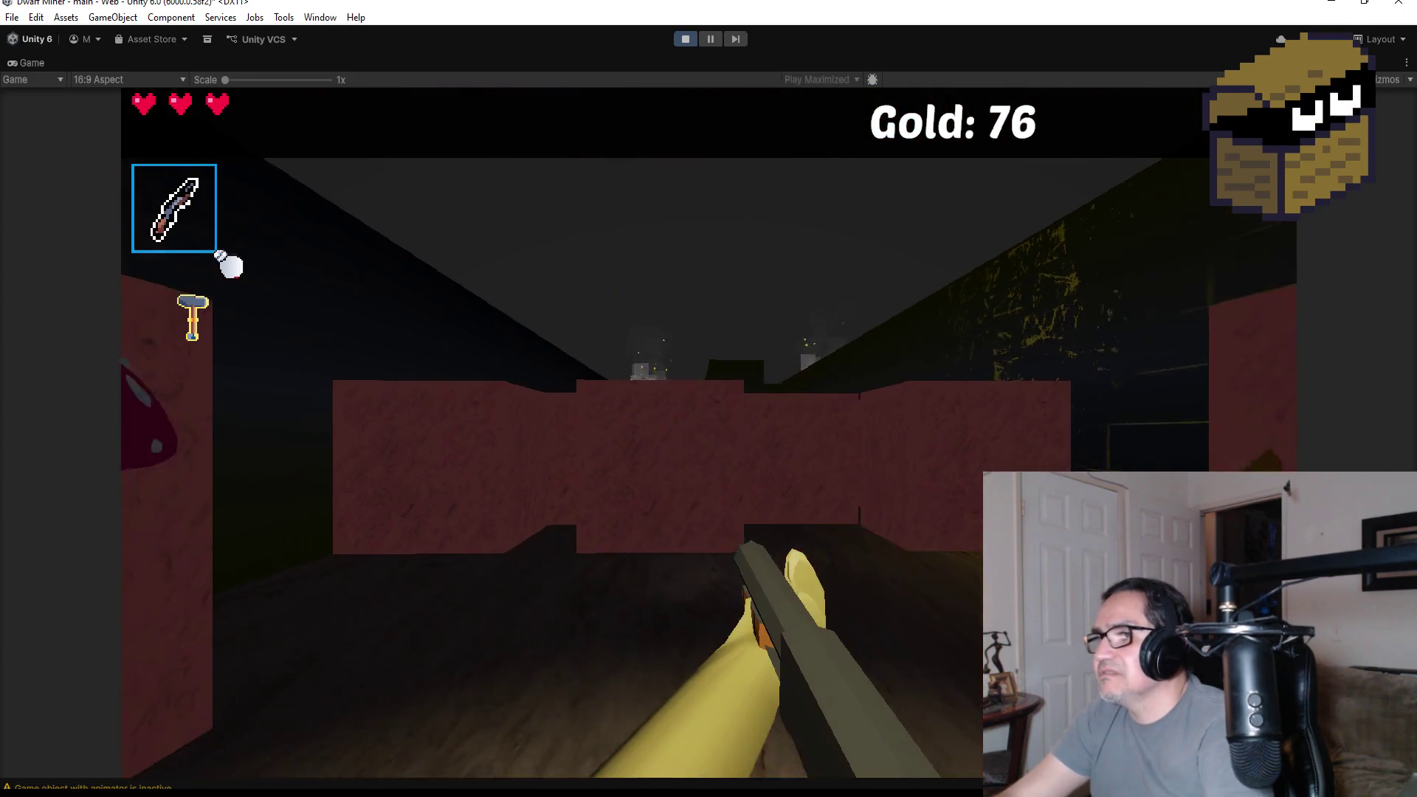
key("d")
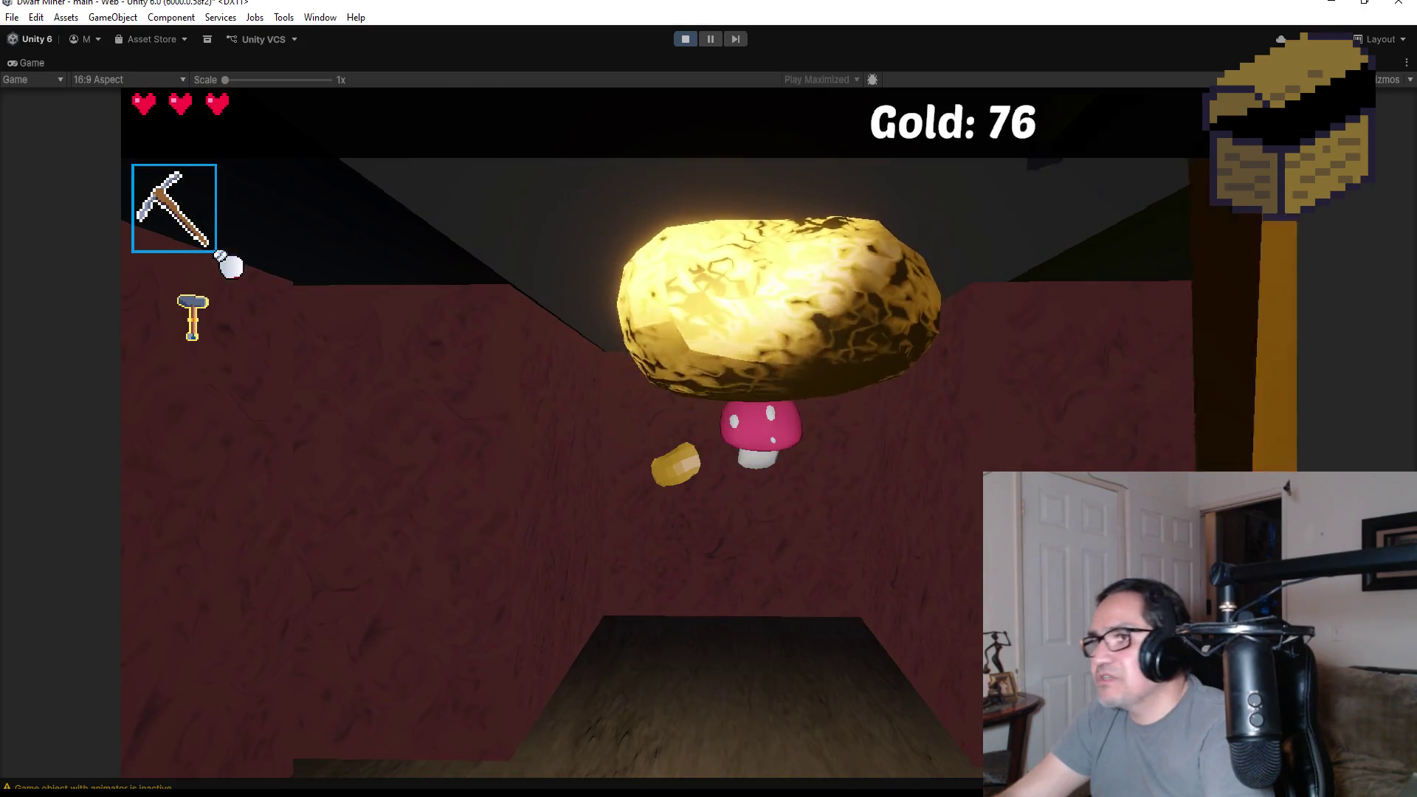
key("w")
key("w")
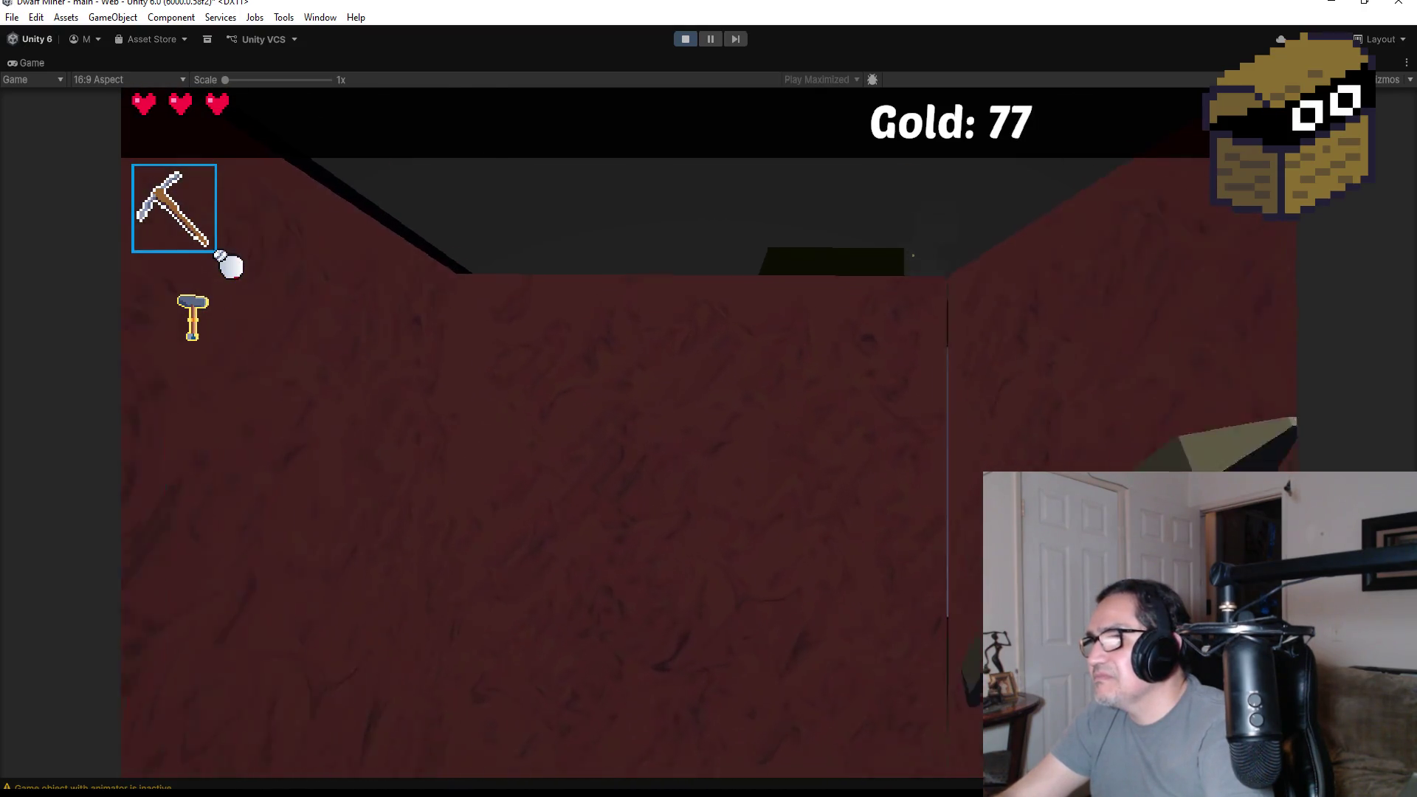
- Collect the gold along the corridor past the blue wall
key("d")
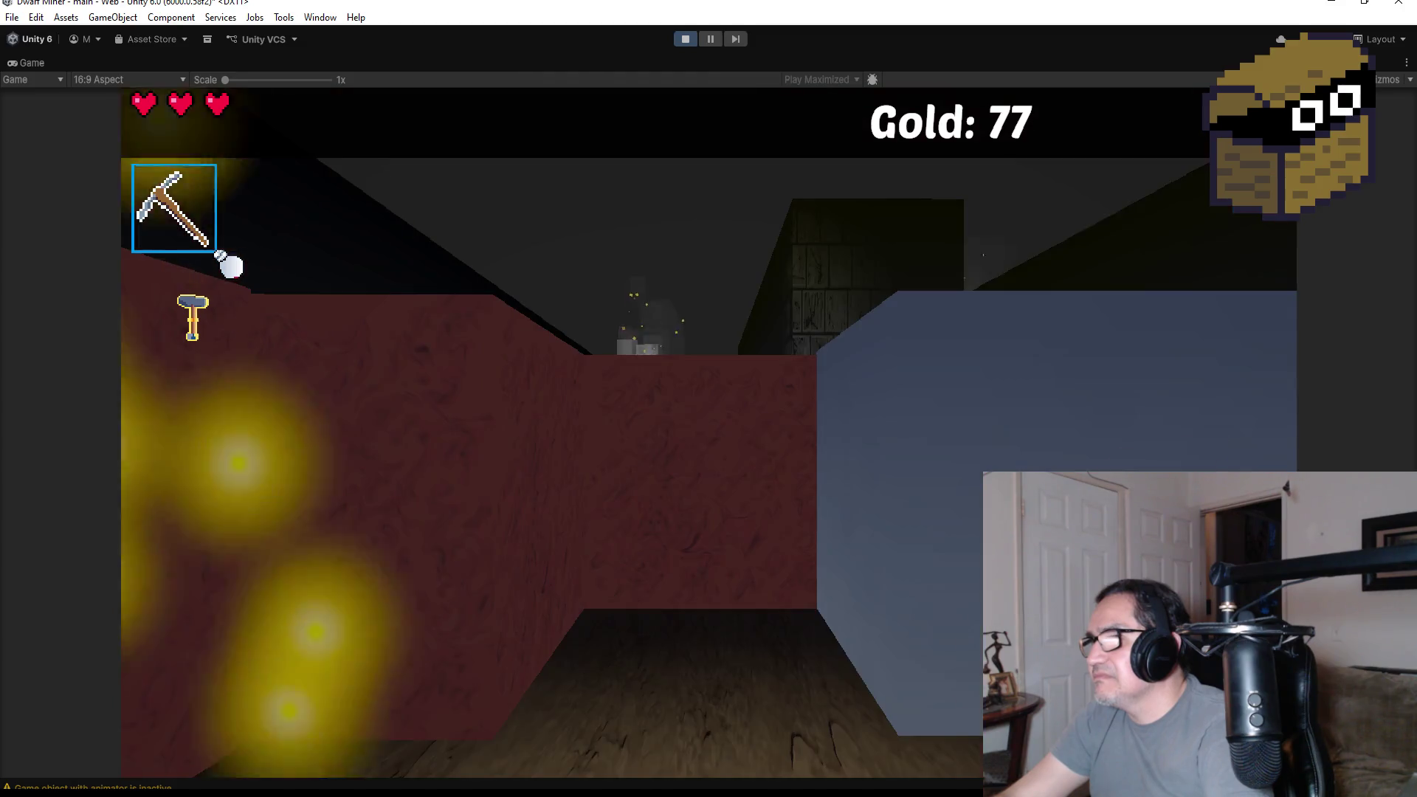
key("d")
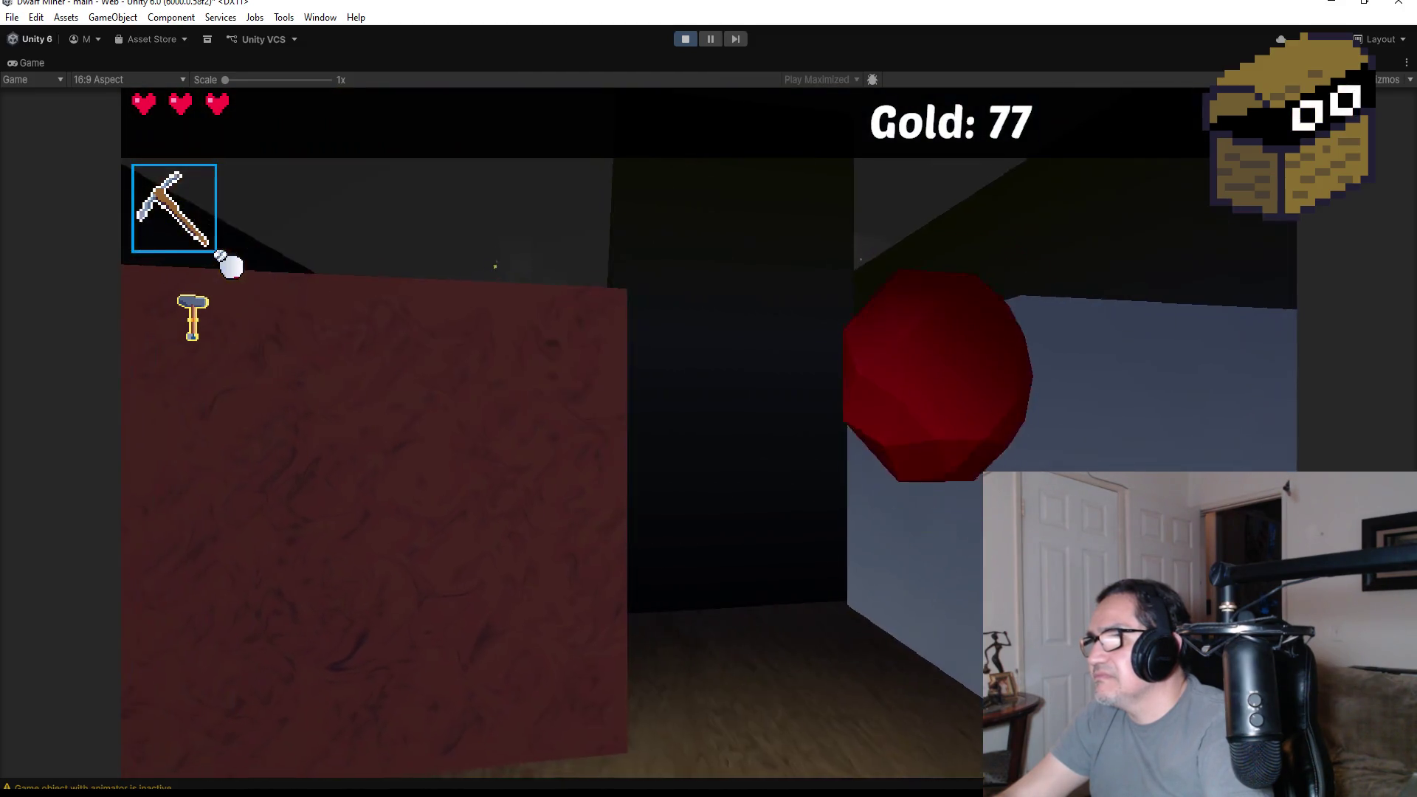
key("w")
key("d")
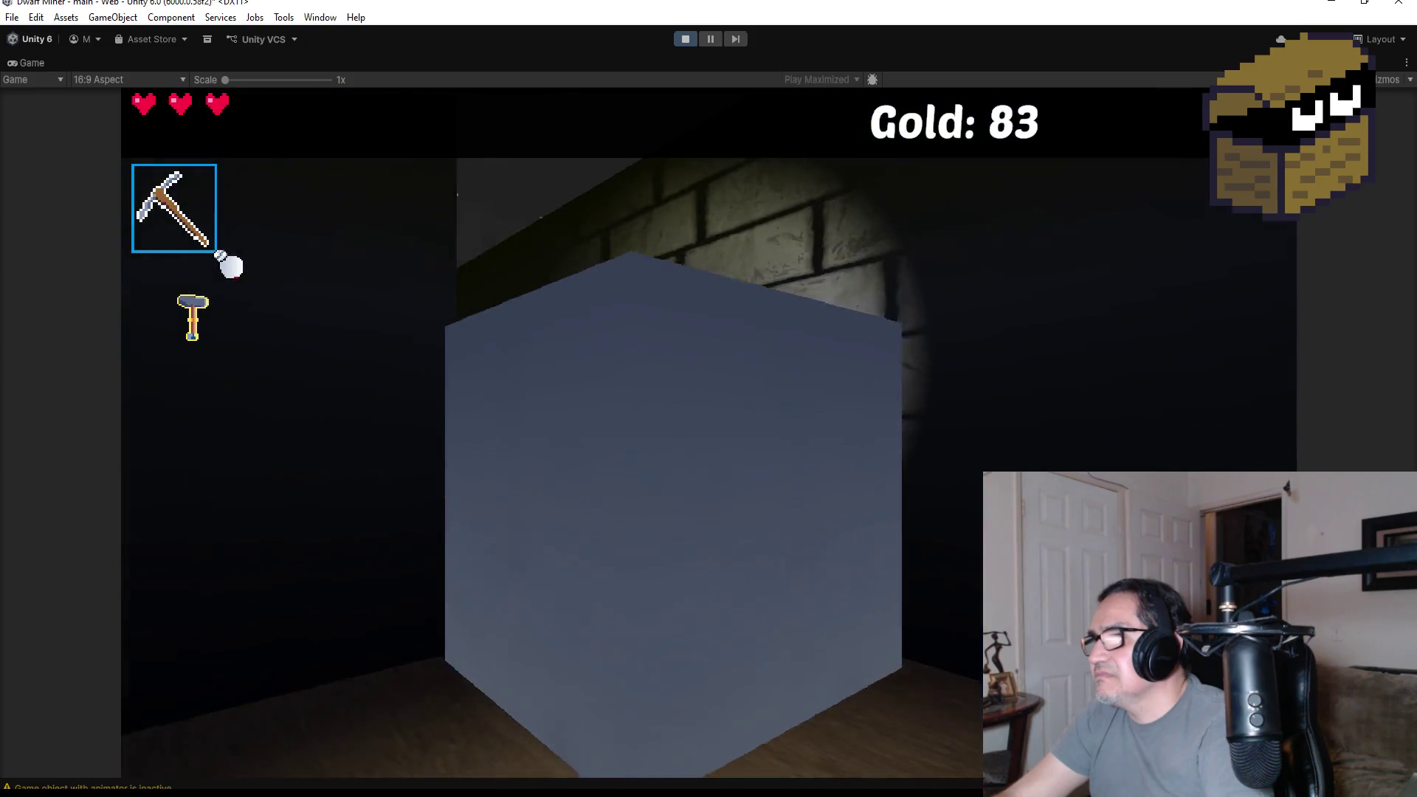
key("a")
key("w")
key("w")
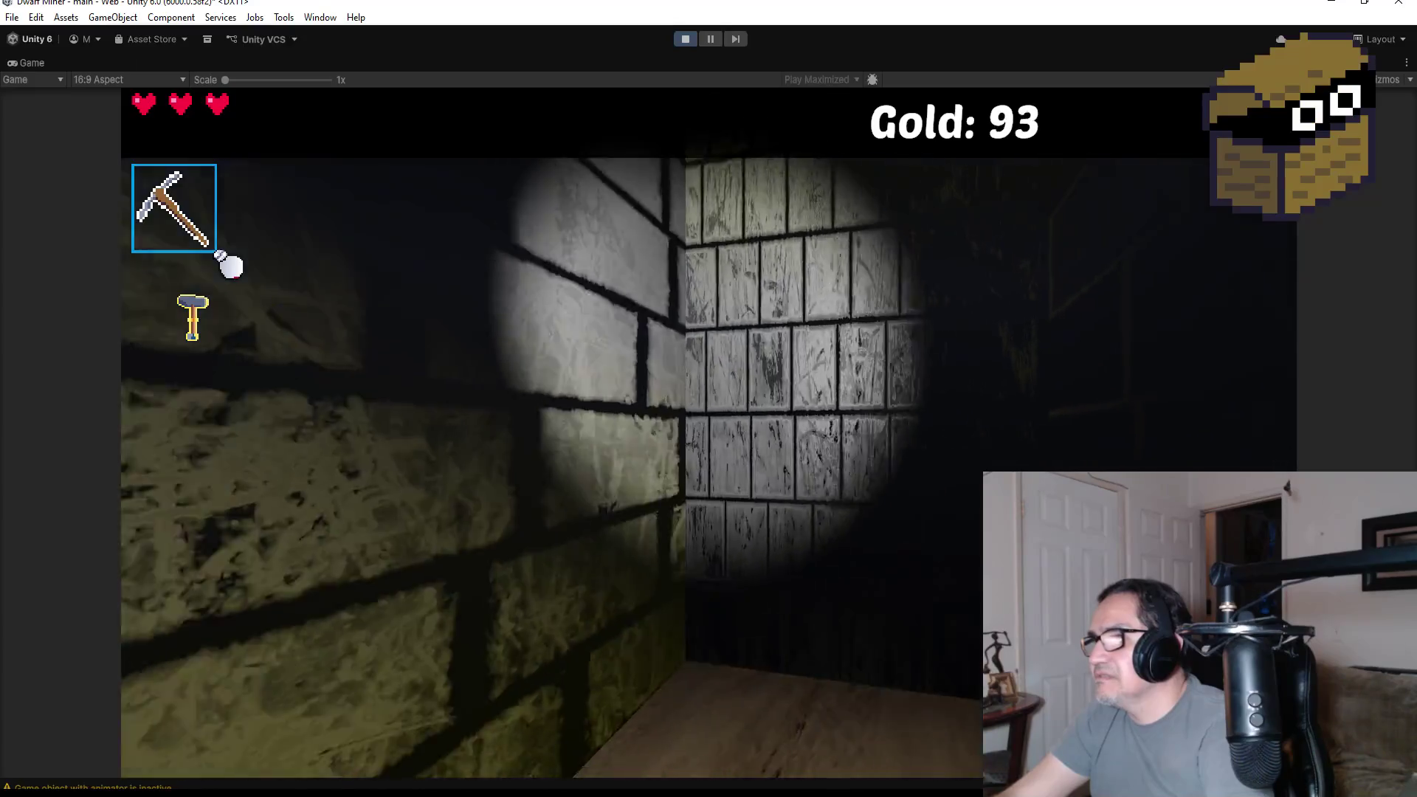
- Fire a fireball at the mushroom monster and switch back to the pickaxe
key("a")
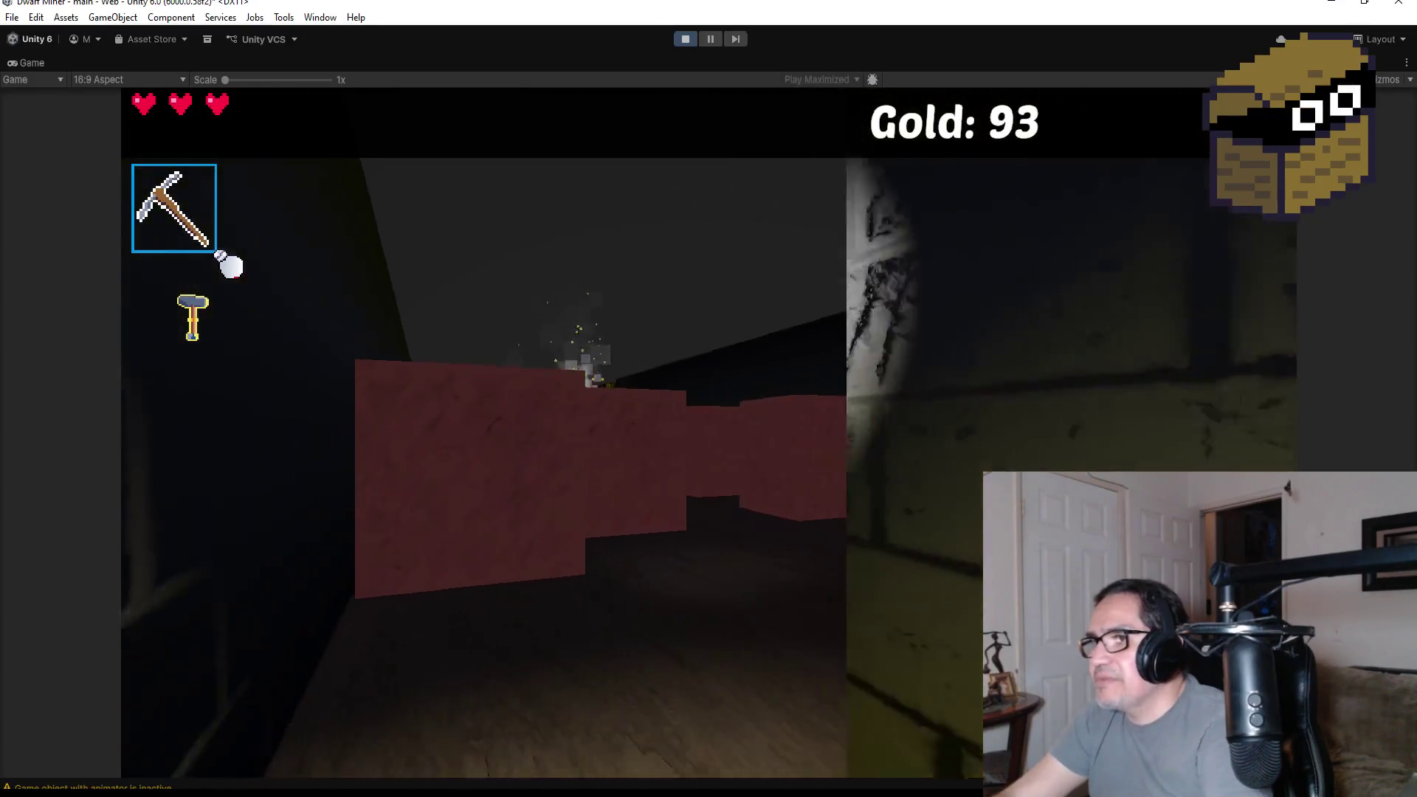
key("a")
key("d")
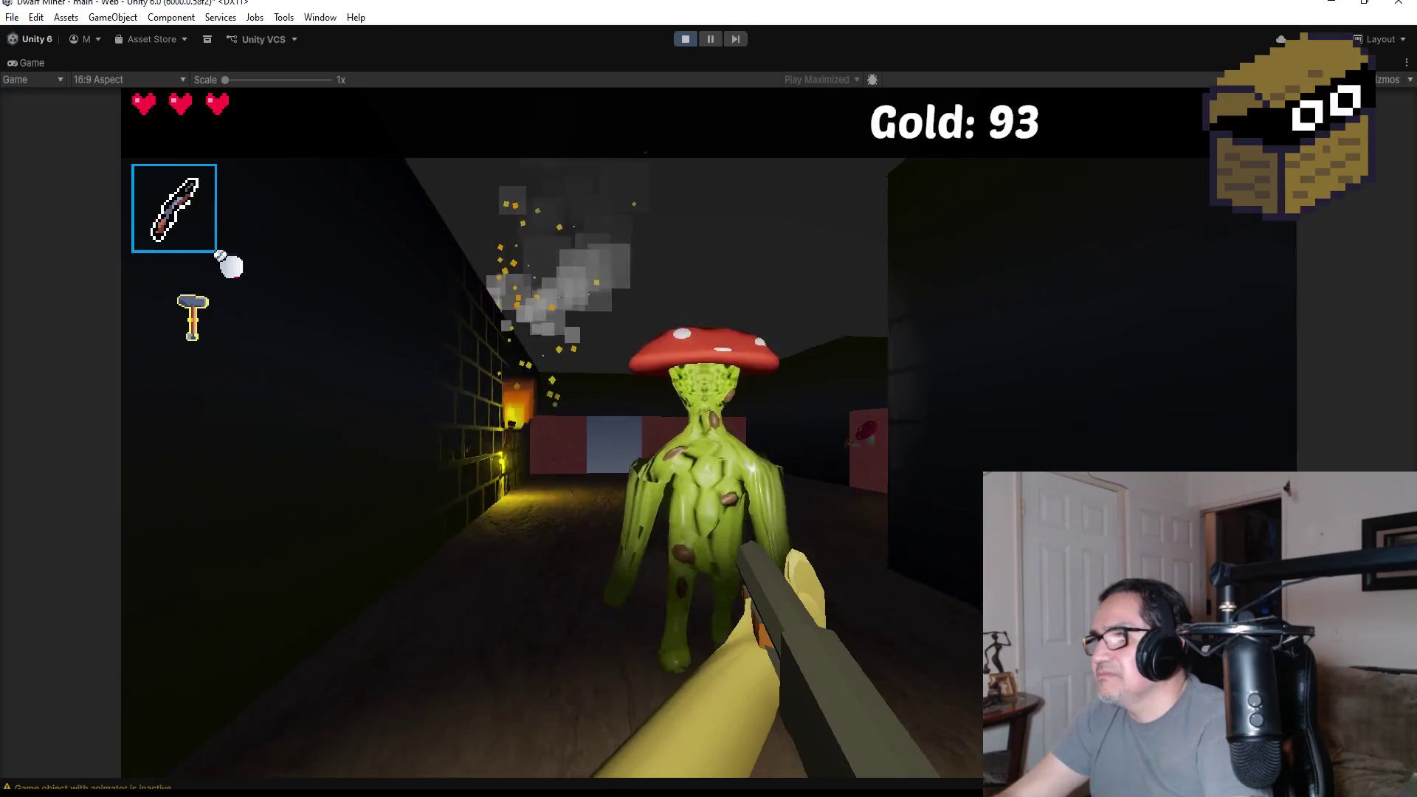
left_click(709, 434)
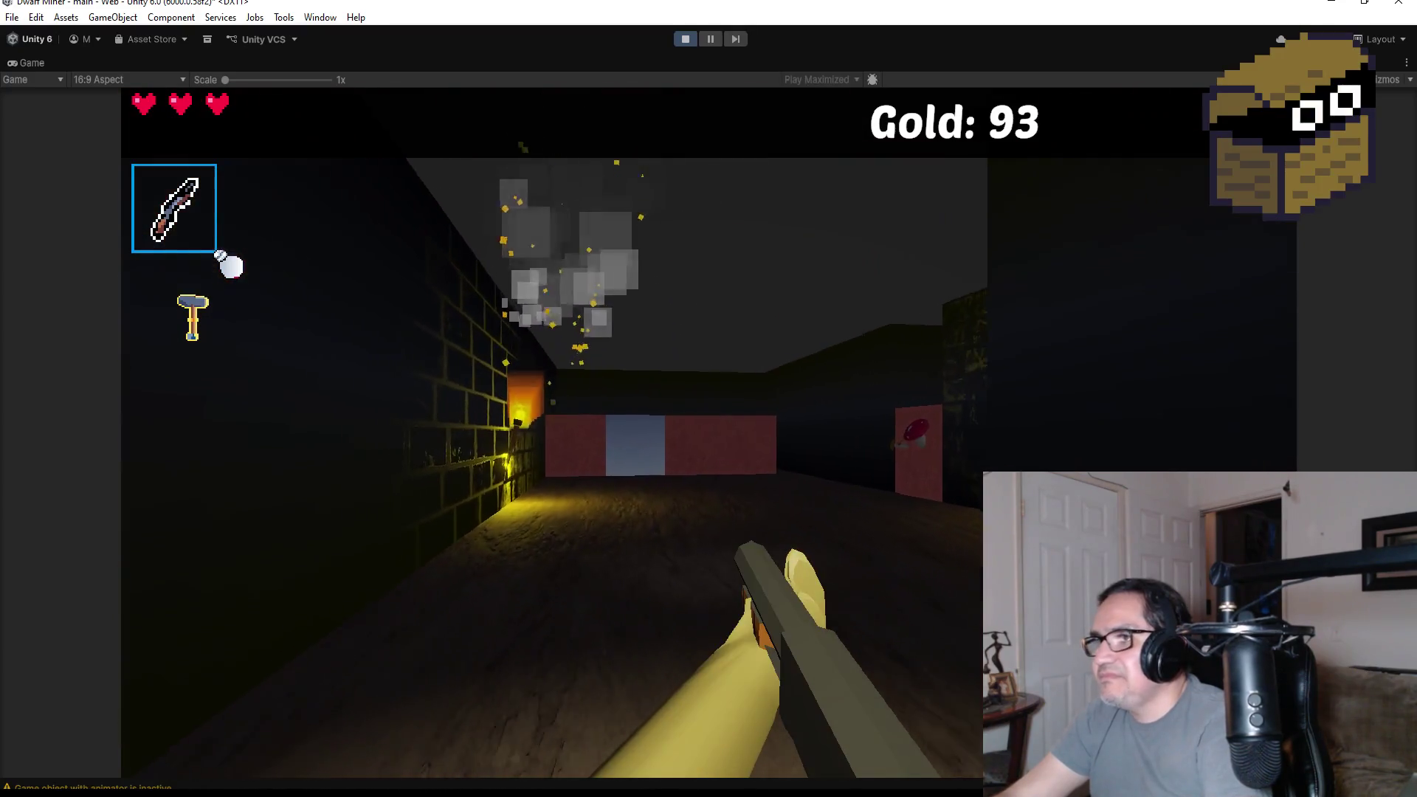
key("q")
- Walk past the red mushroom block and collect the gold nugget
key("w")
key("d")
key("w")
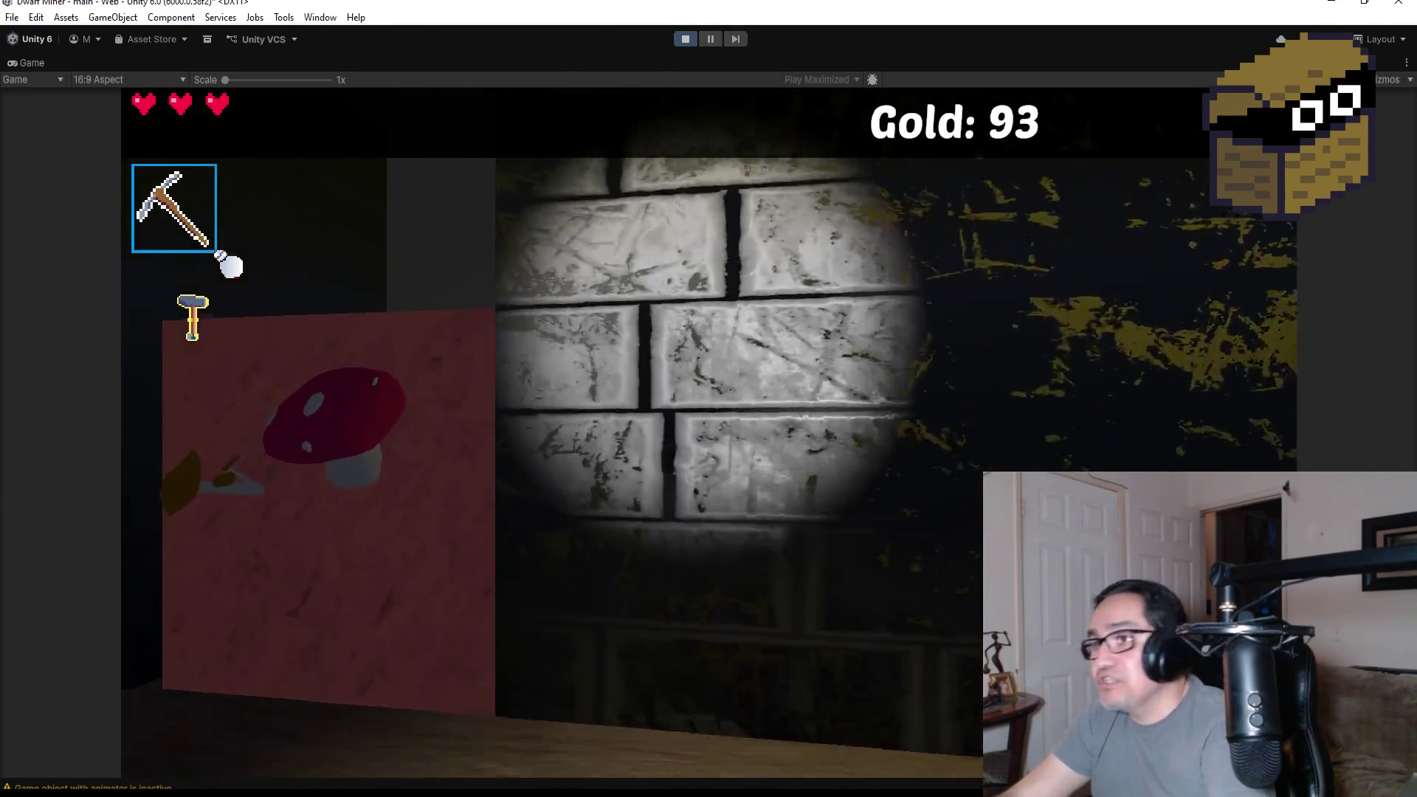
key("e")
key("w")
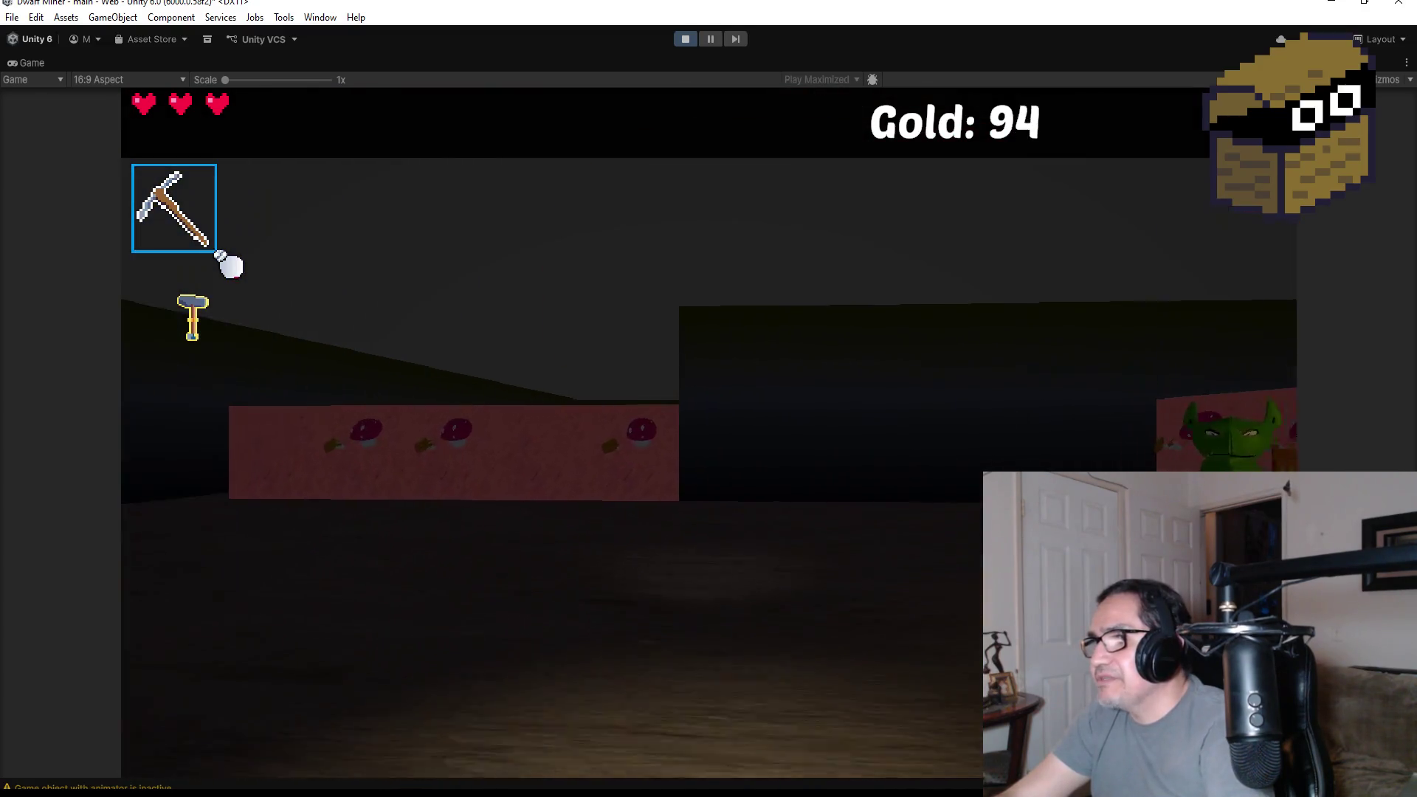
- Switch to the wand and kill the goblin with two fireballs
key("q")
left_click(708, 434)
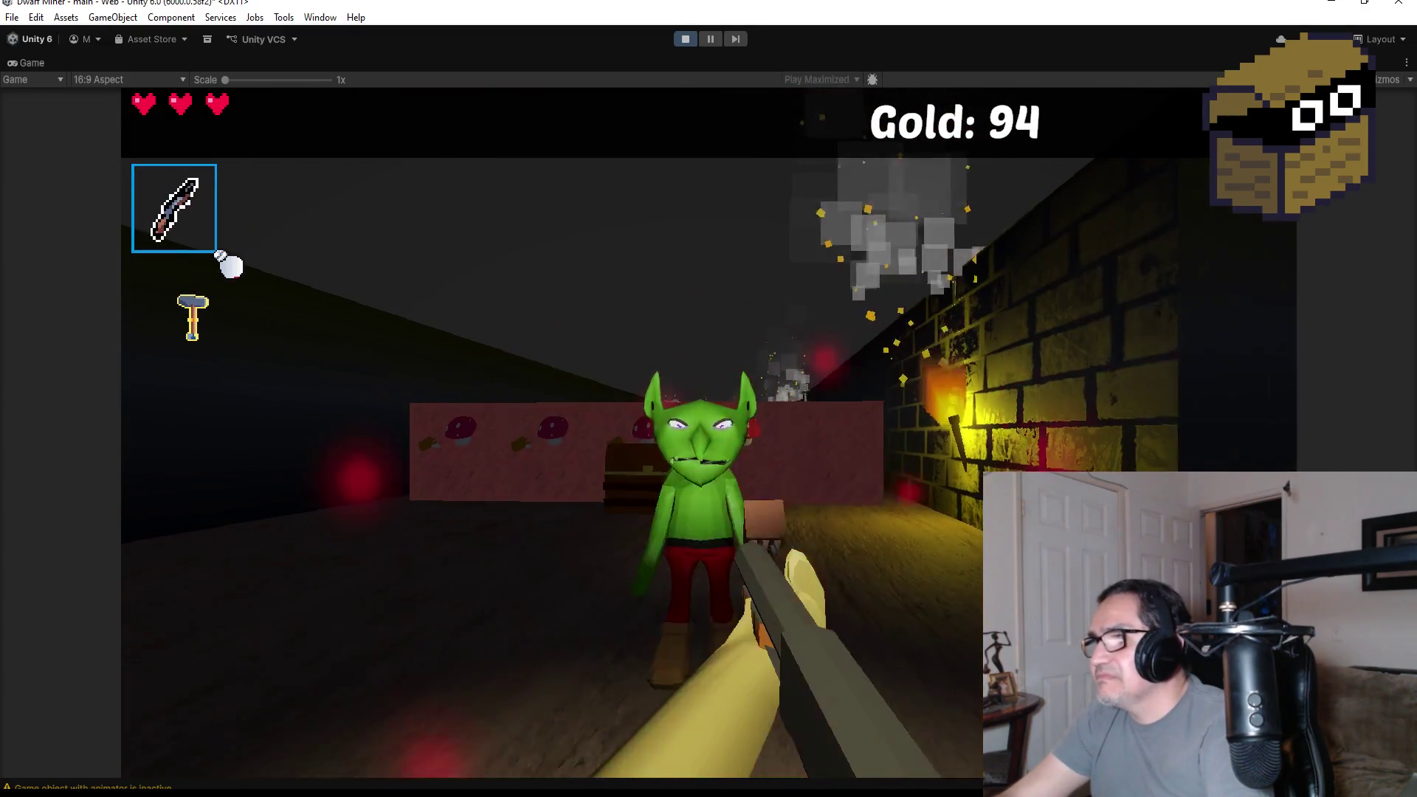
left_click(709, 434)
- Mine the red mushroom wall with the pickaxe, then fire a green fireball among the mushrooms
key("w")
key("e")
key("w")
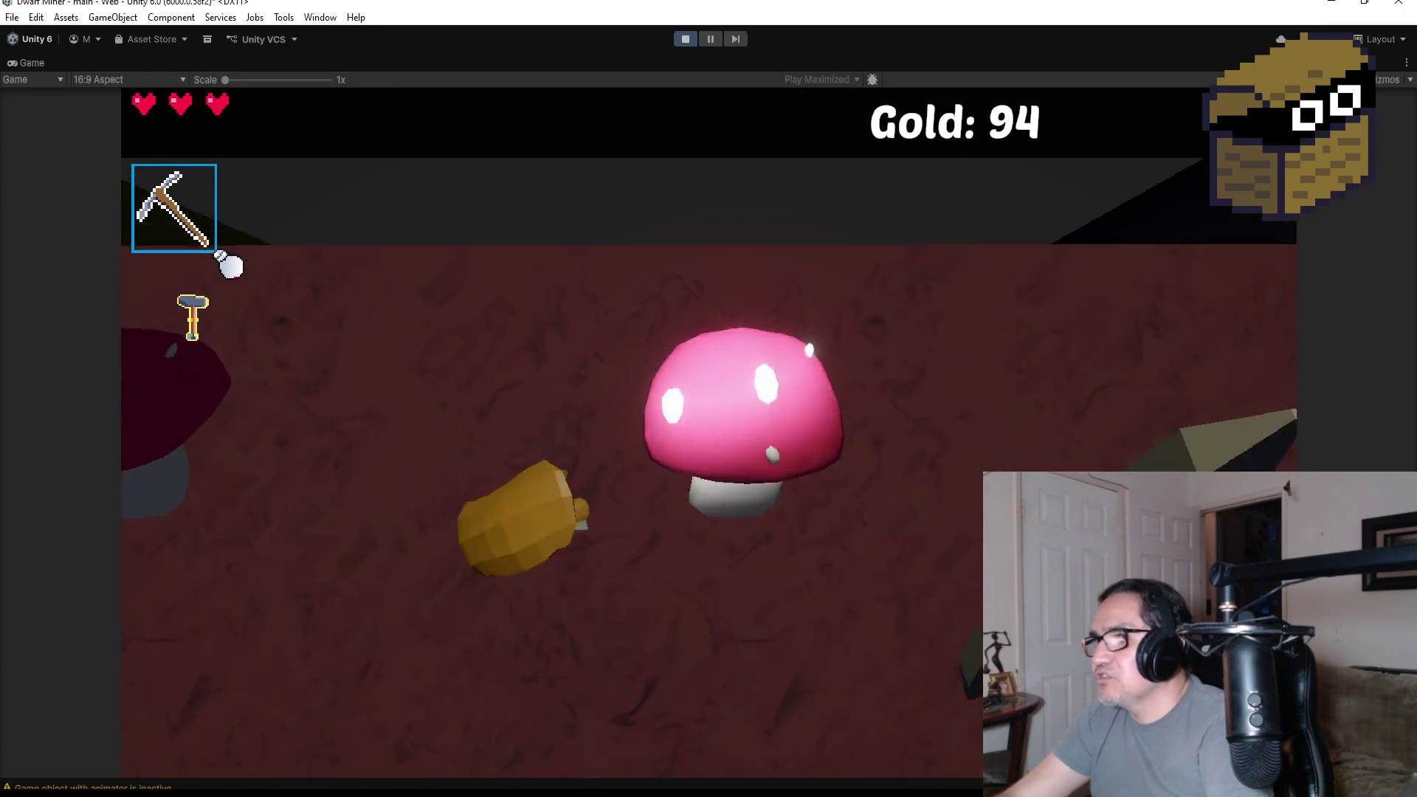
left_click(708, 434)
key("q")
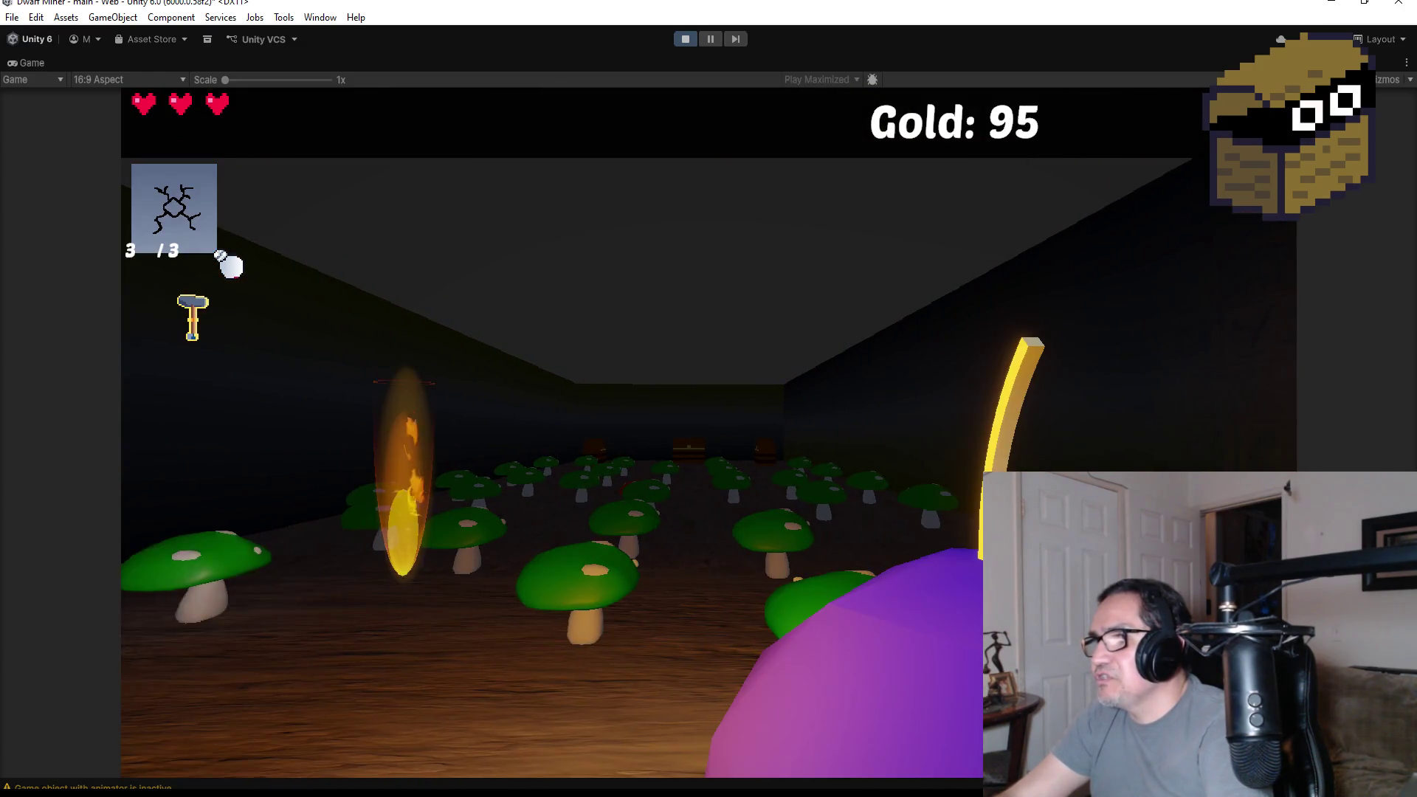
left_click(708, 434)
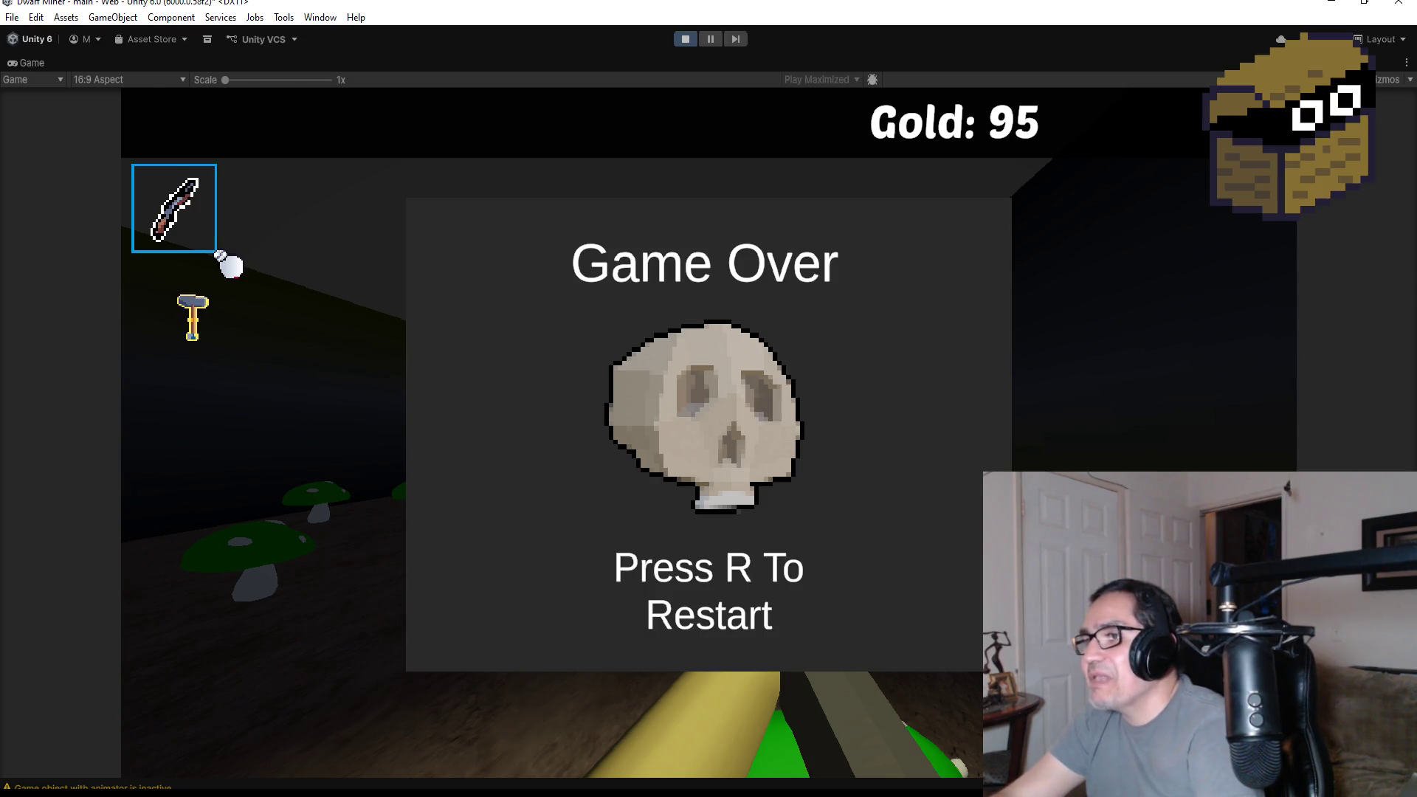
- Restart the game with full hearts, switch to the staff, and walk down the torch-lit corridor
key("r")
key("Escape")
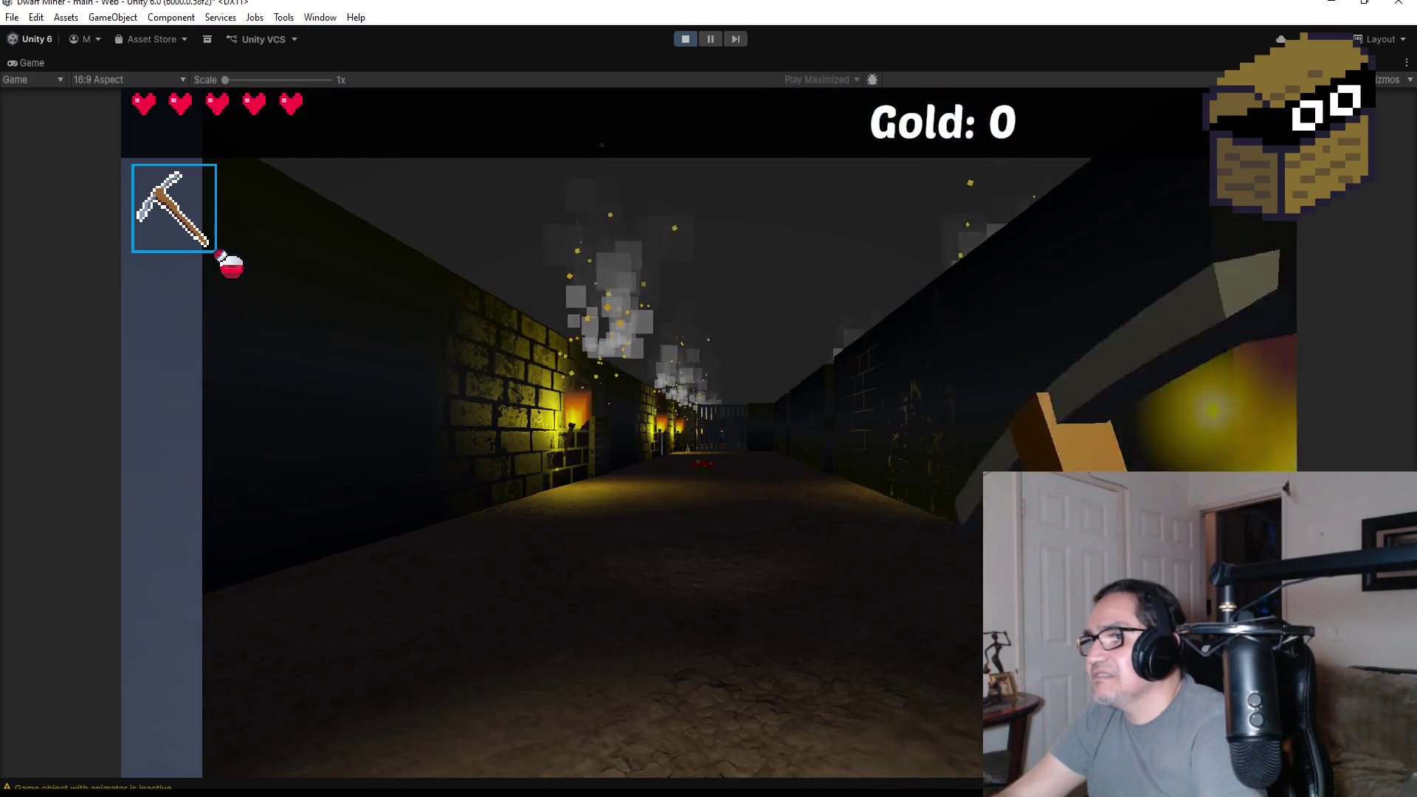
scroll(708, 398, "down", 1)
key("w")
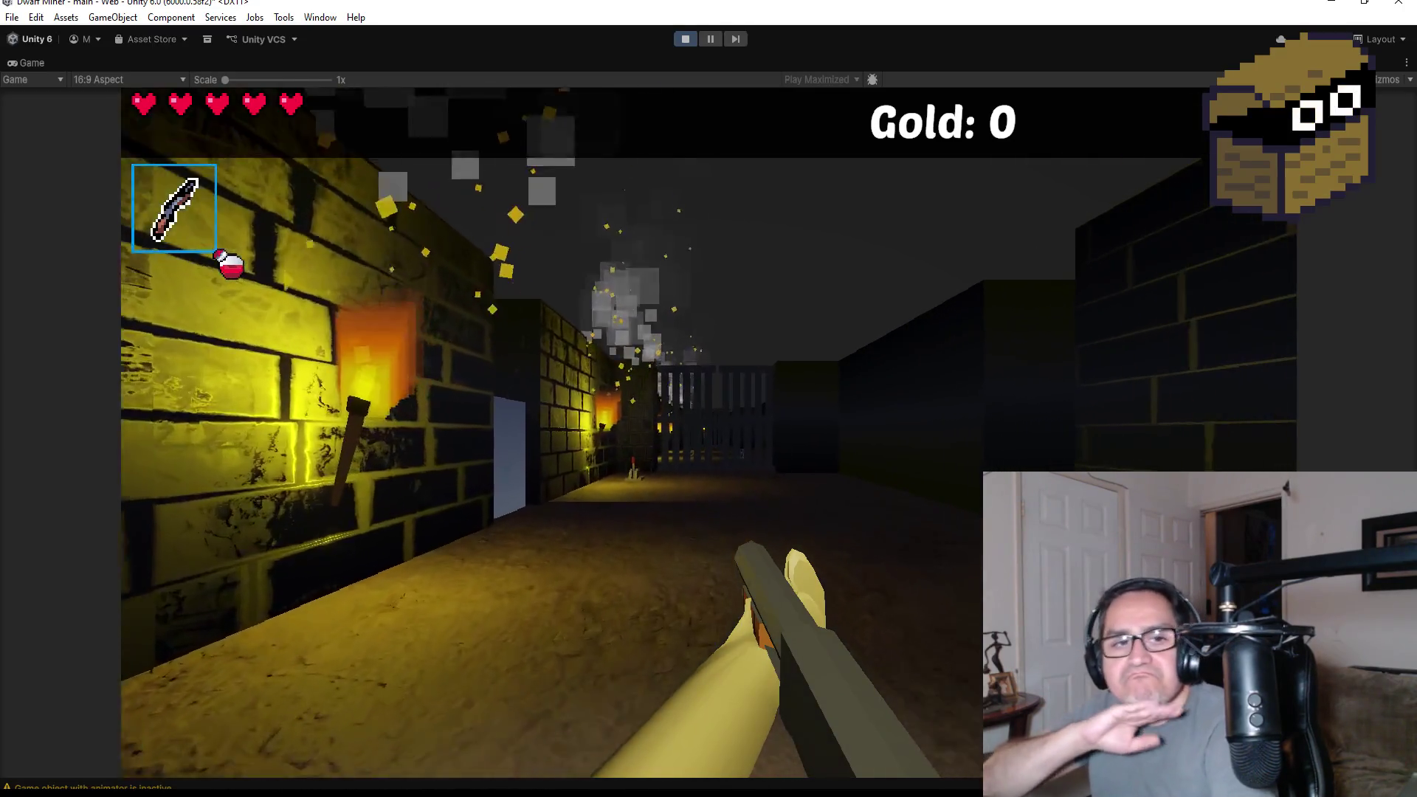
key("w")
key("w")
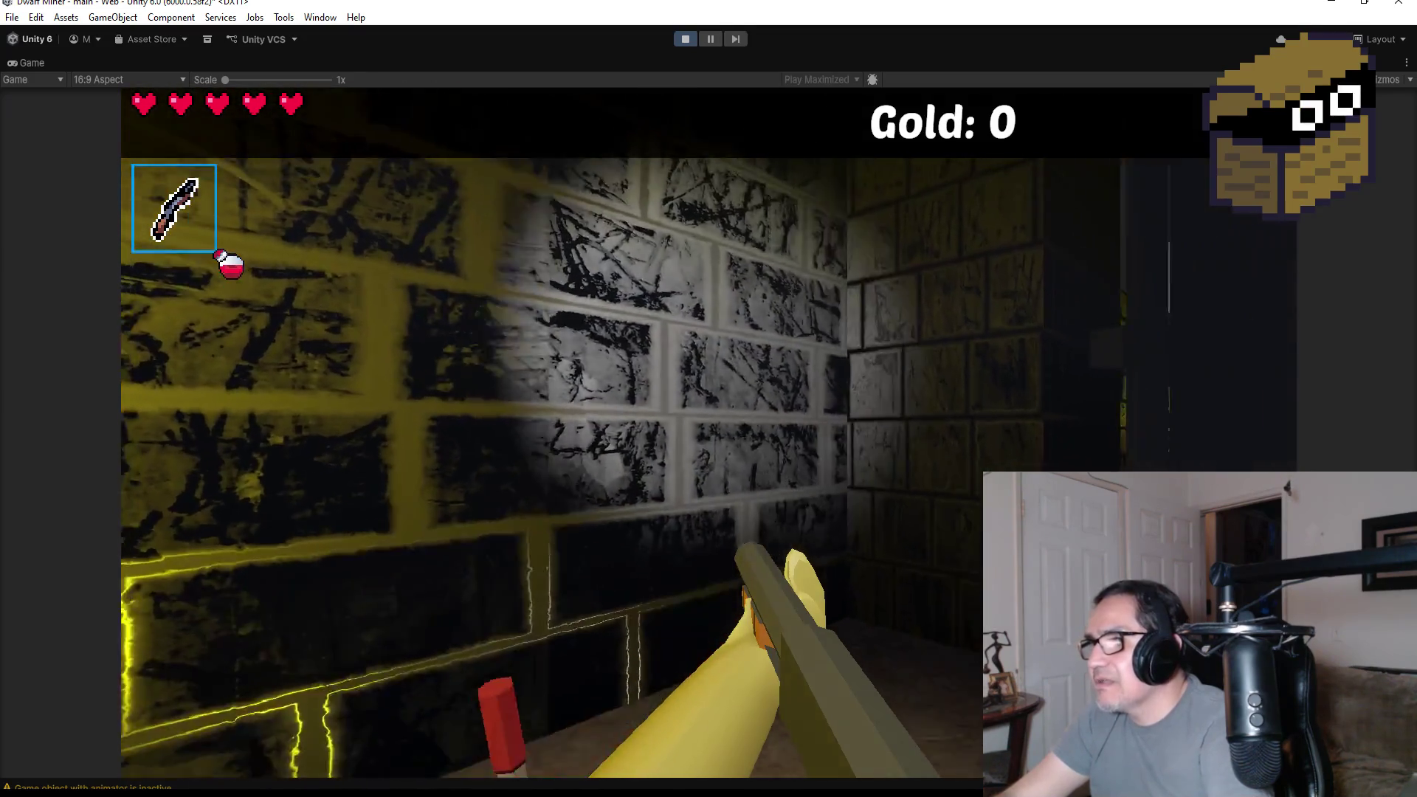
key("w")
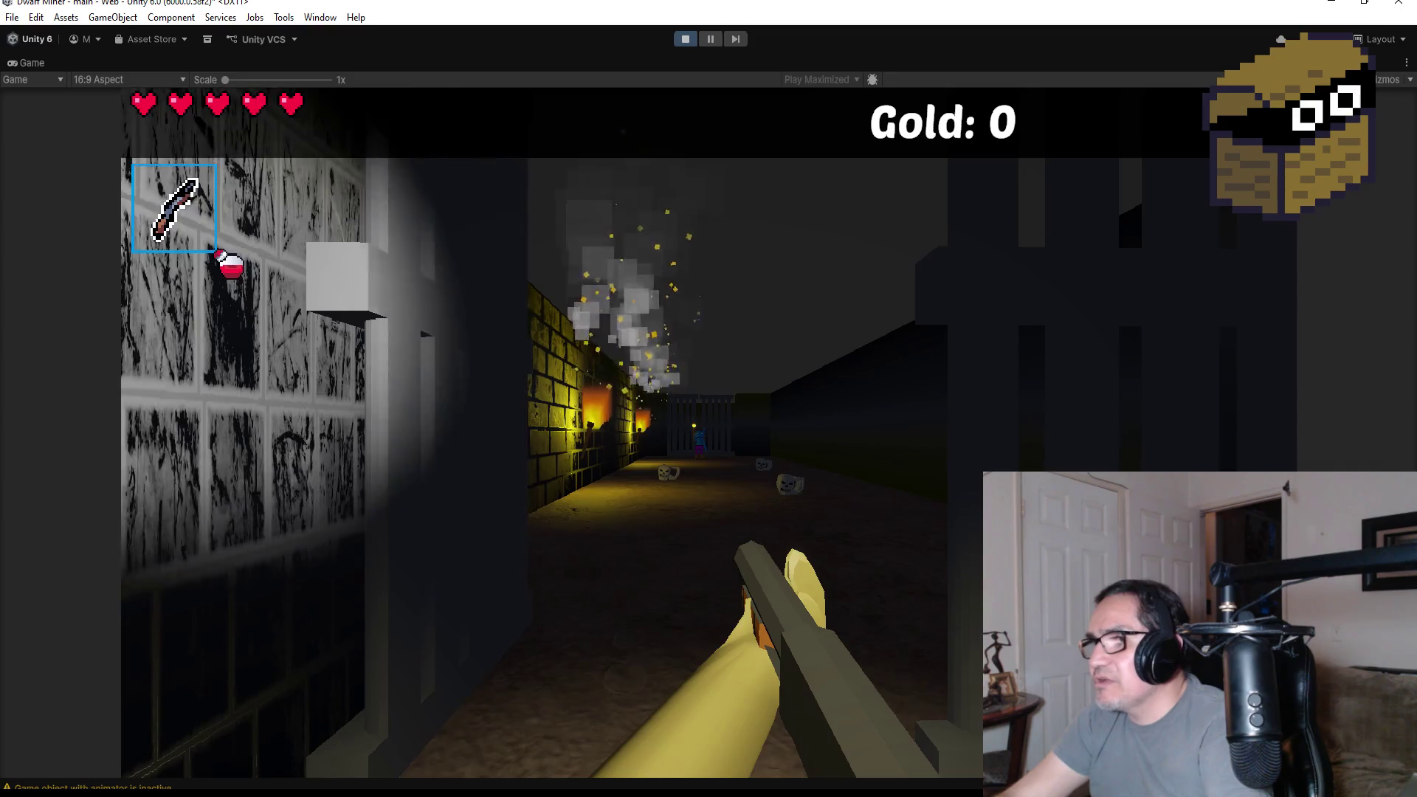
key("w")
key("w")
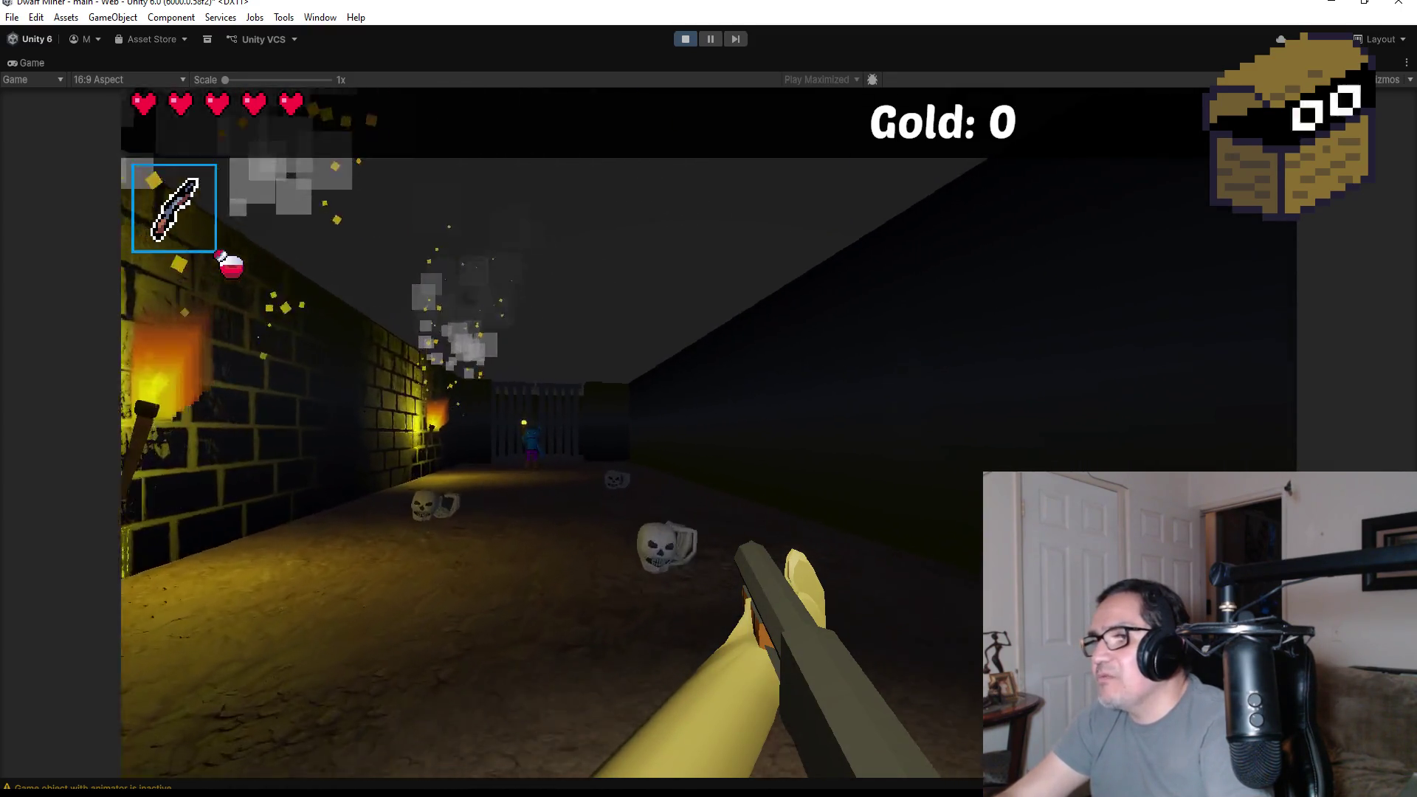
- Back away from the skeleton and shoot it until it shatters
key("s")
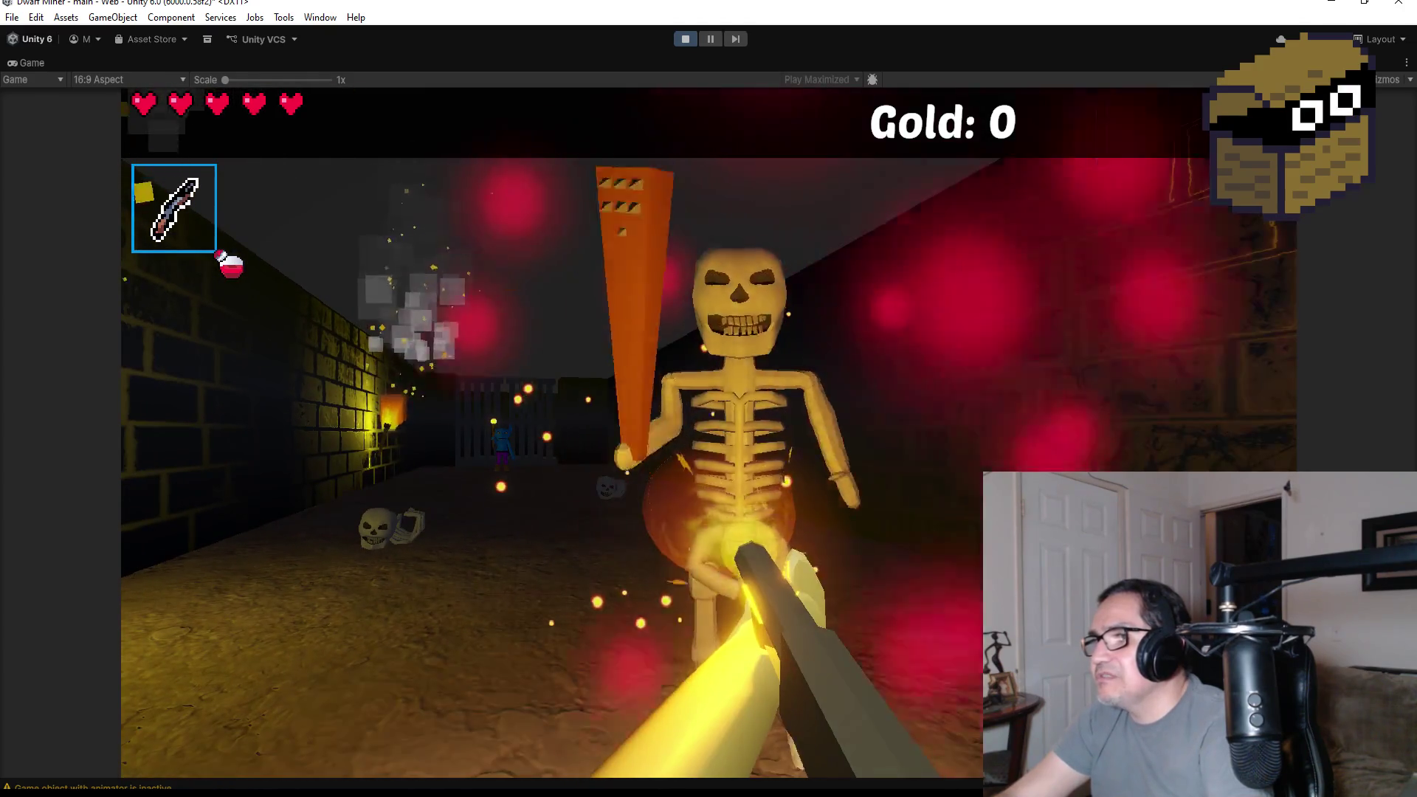
left_click(708, 433)
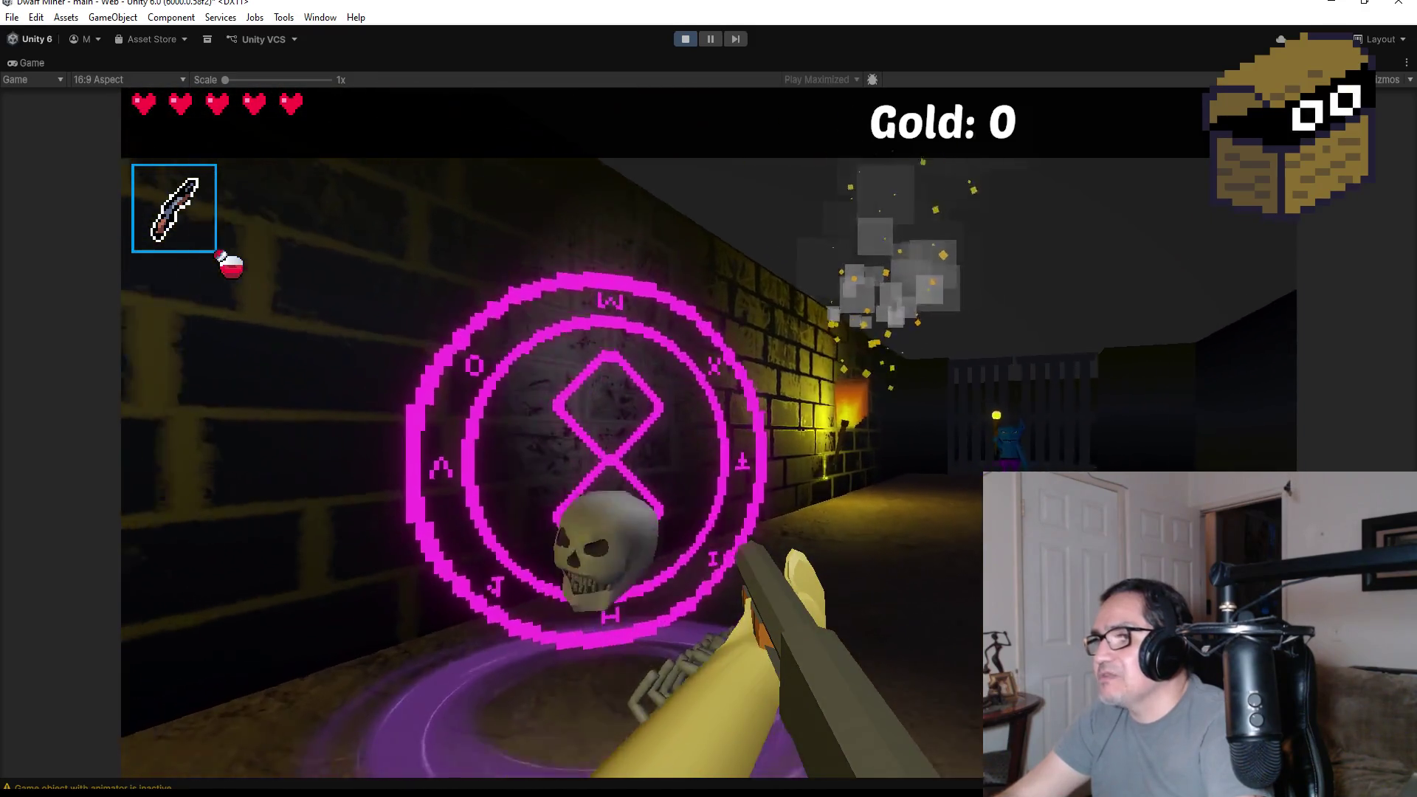
left_click(709, 433)
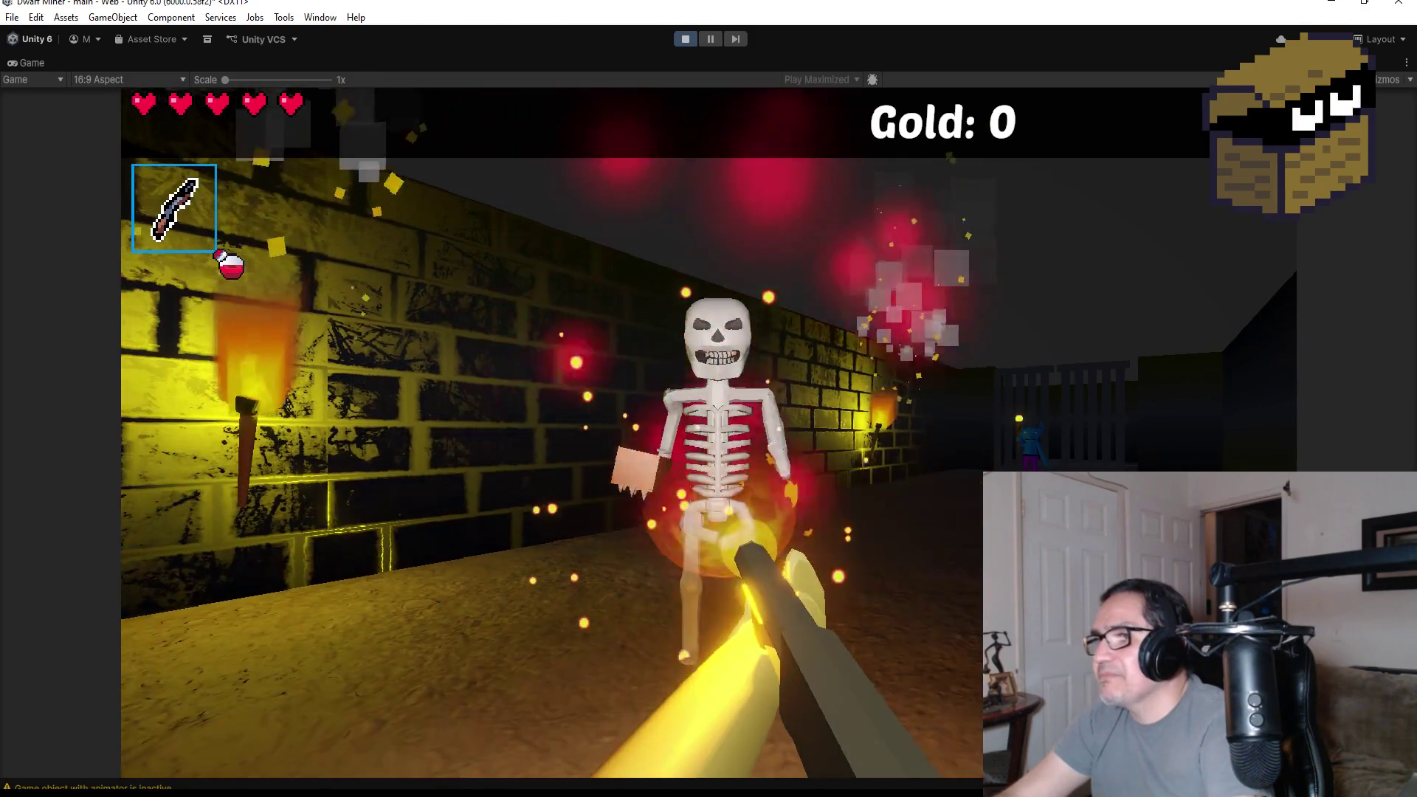
left_click(709, 432)
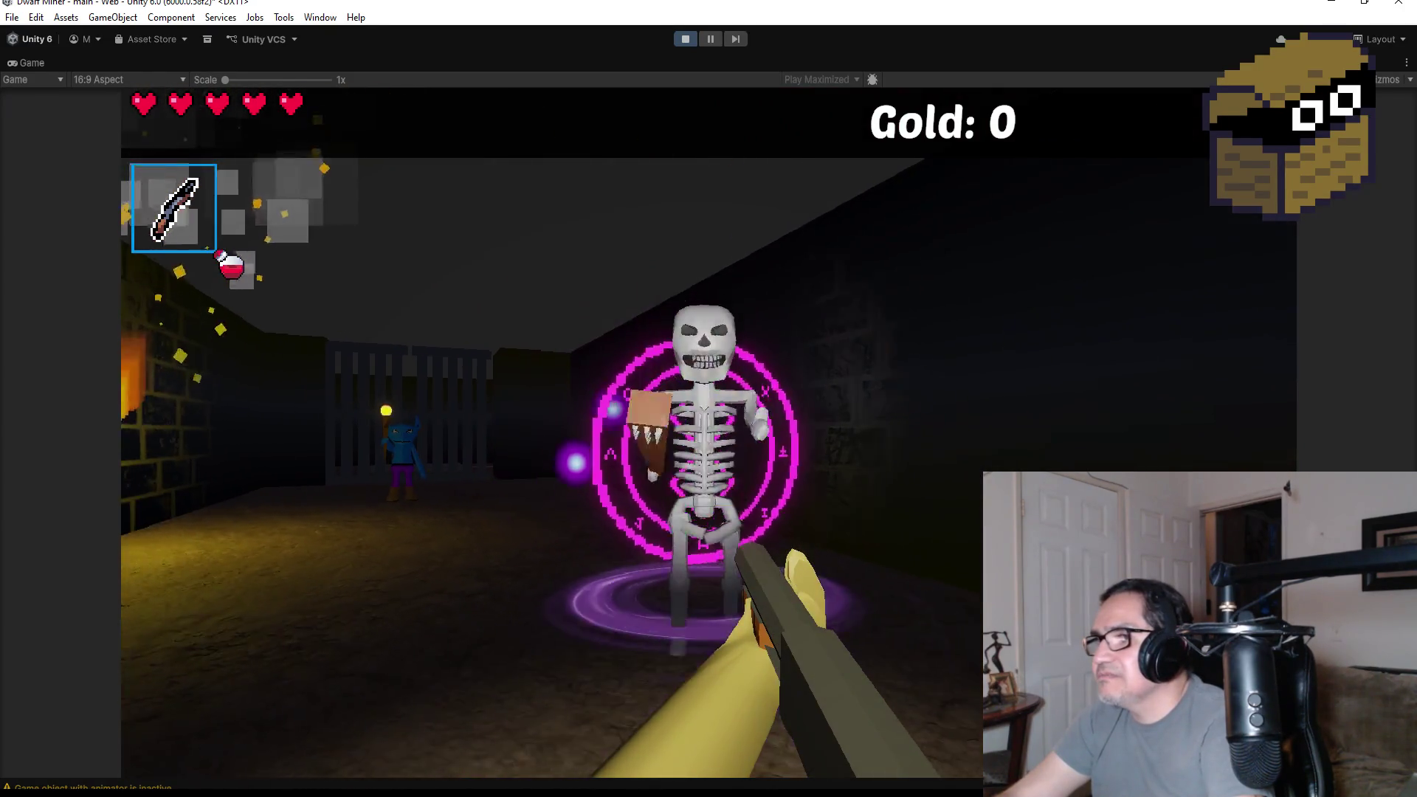
left_click(709, 433)
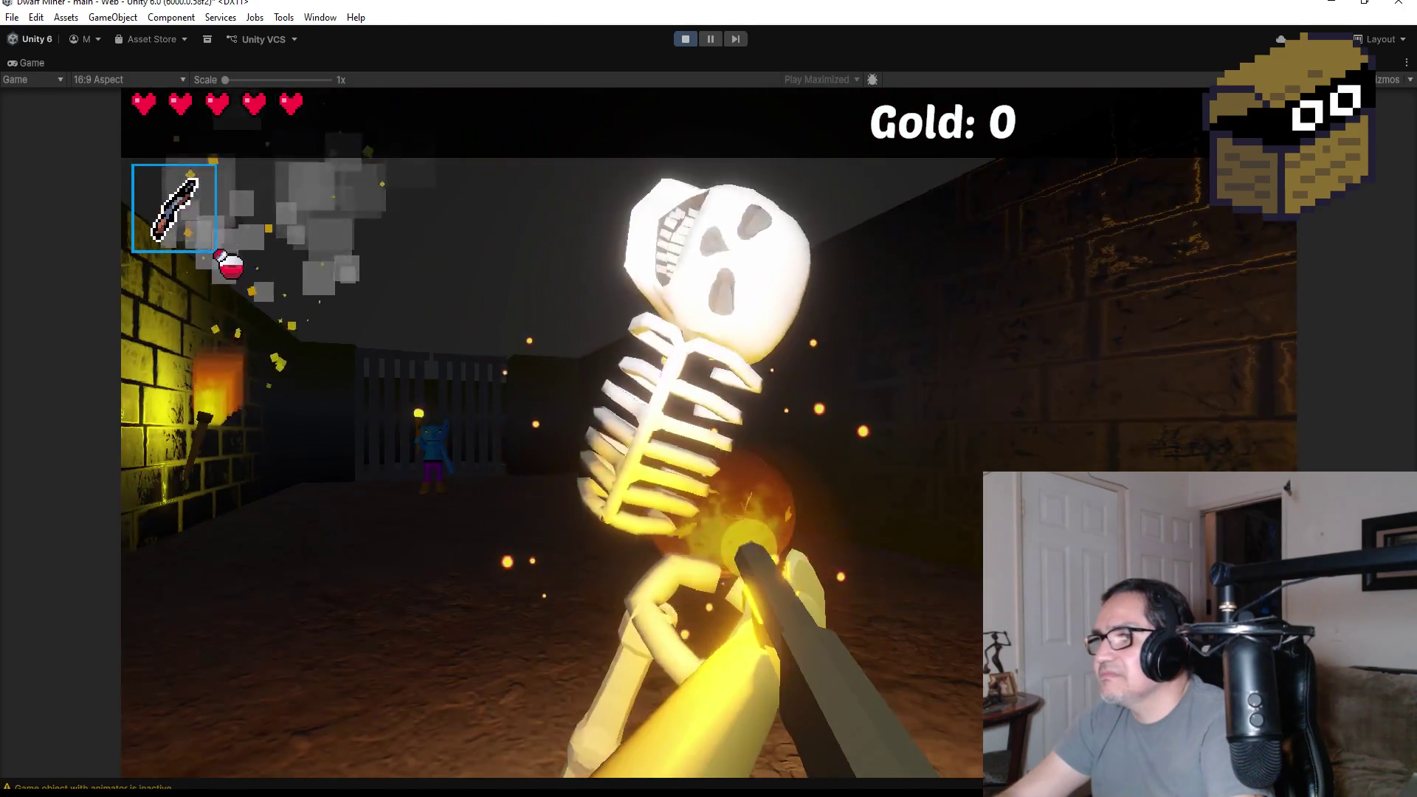
- Advance toward the gate and destroy the blue goblin with fireballs
key("w")
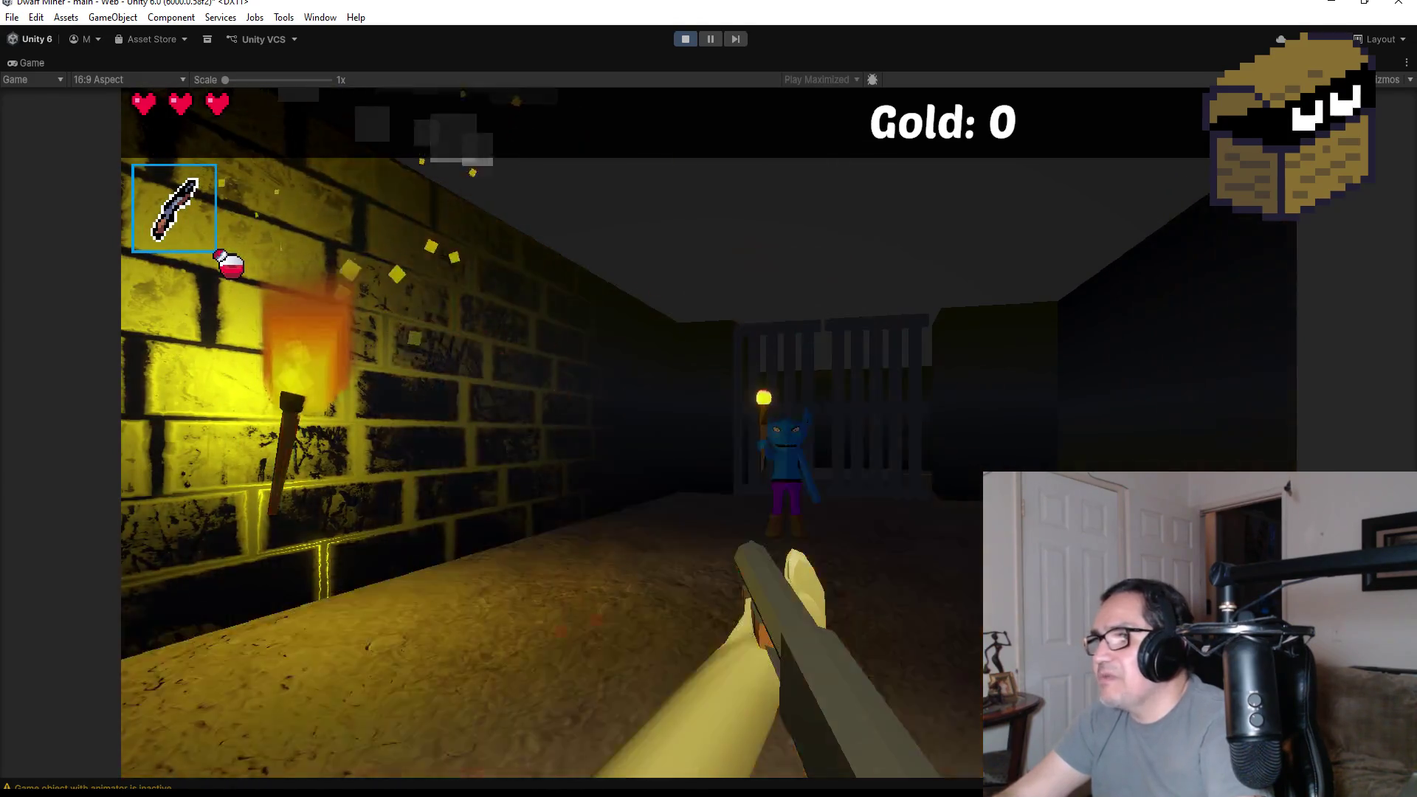
left_click(709, 398)
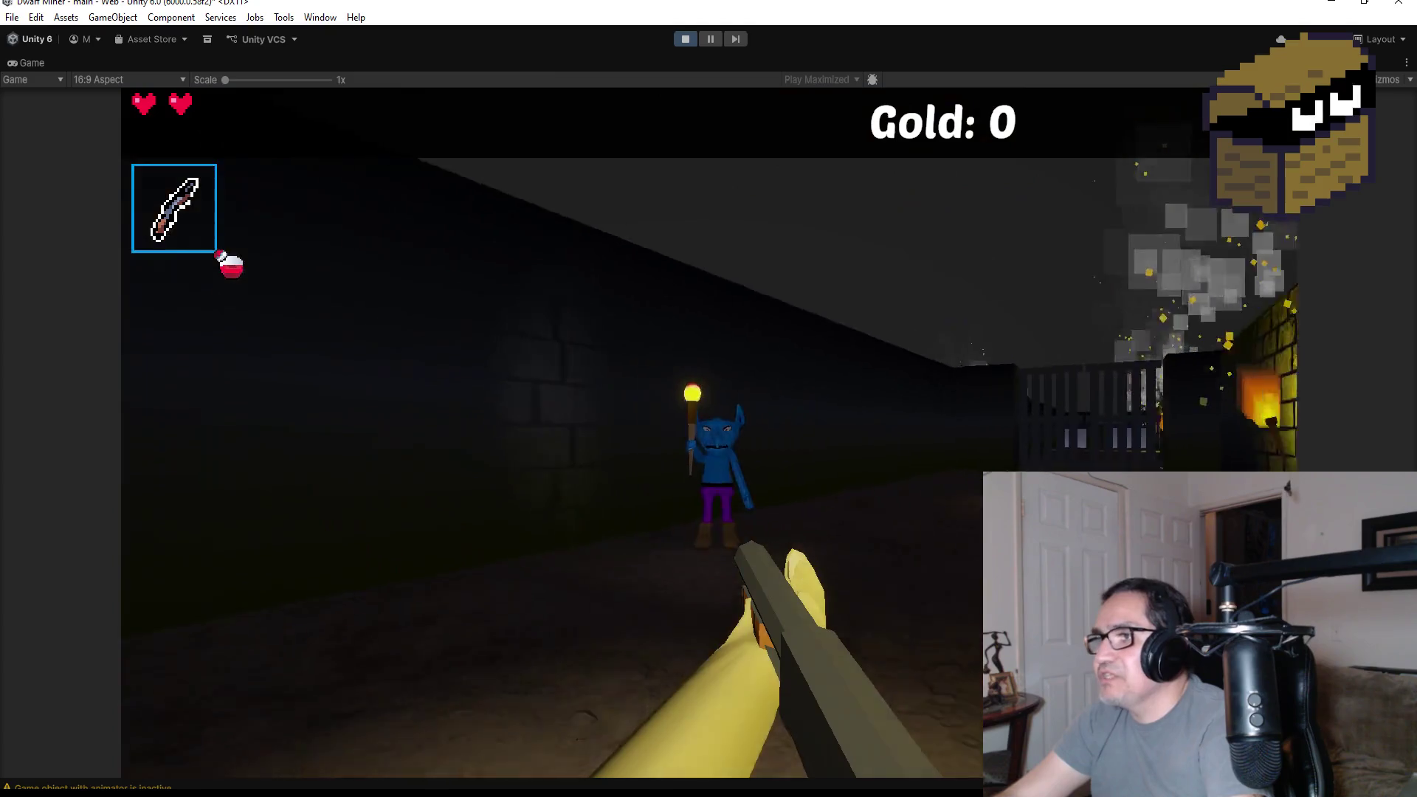
left_click(708, 398)
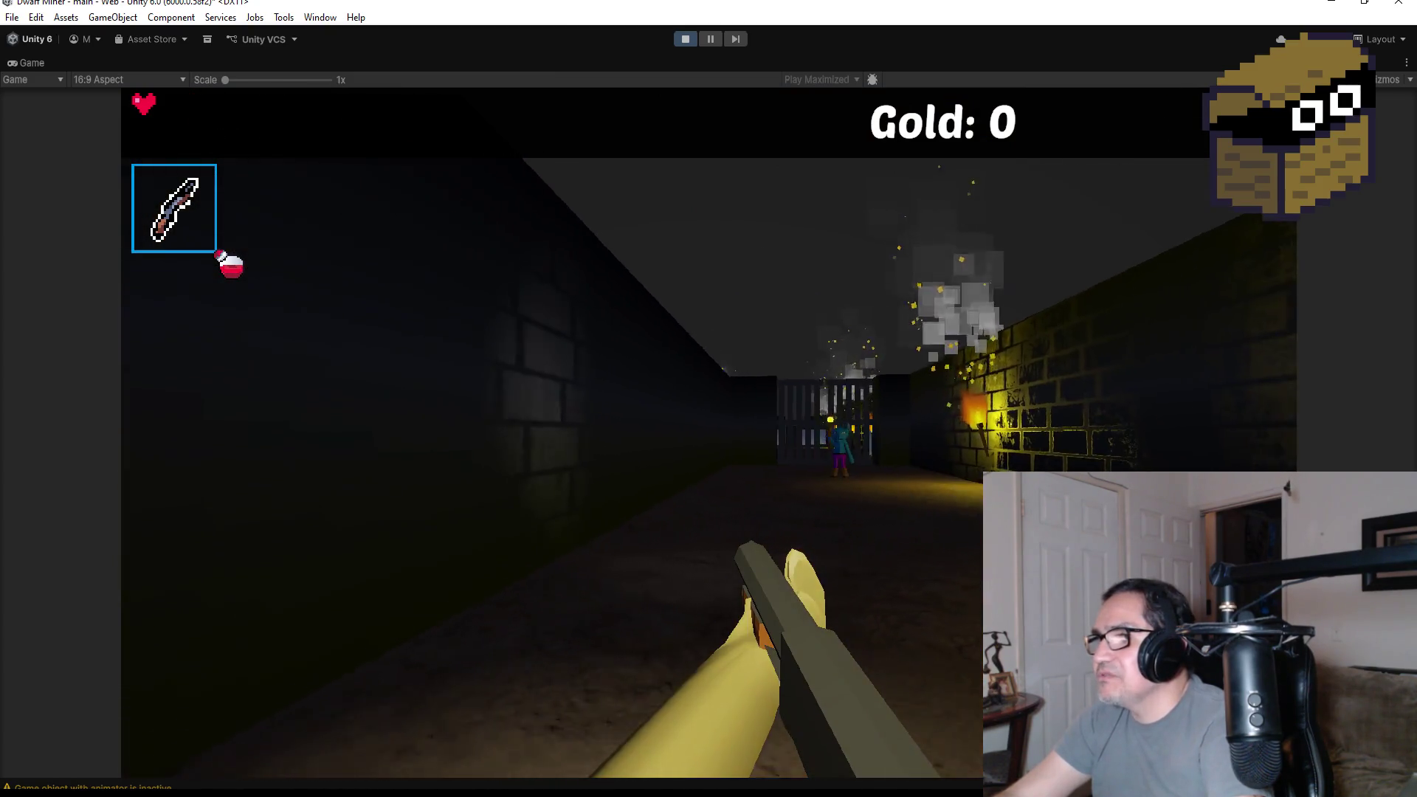
key("w")
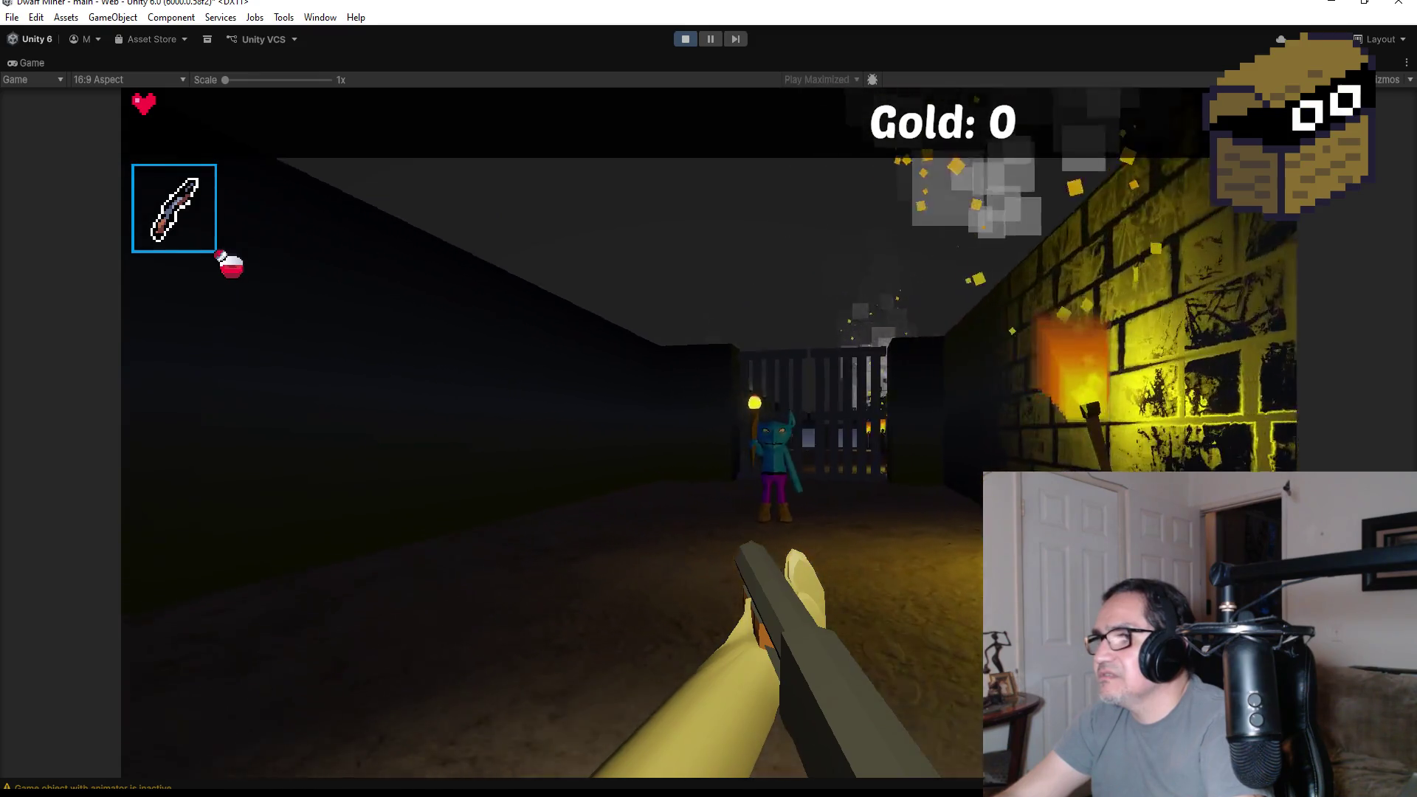
left_click(708, 434)
left_click(709, 434)
left_click(708, 434)
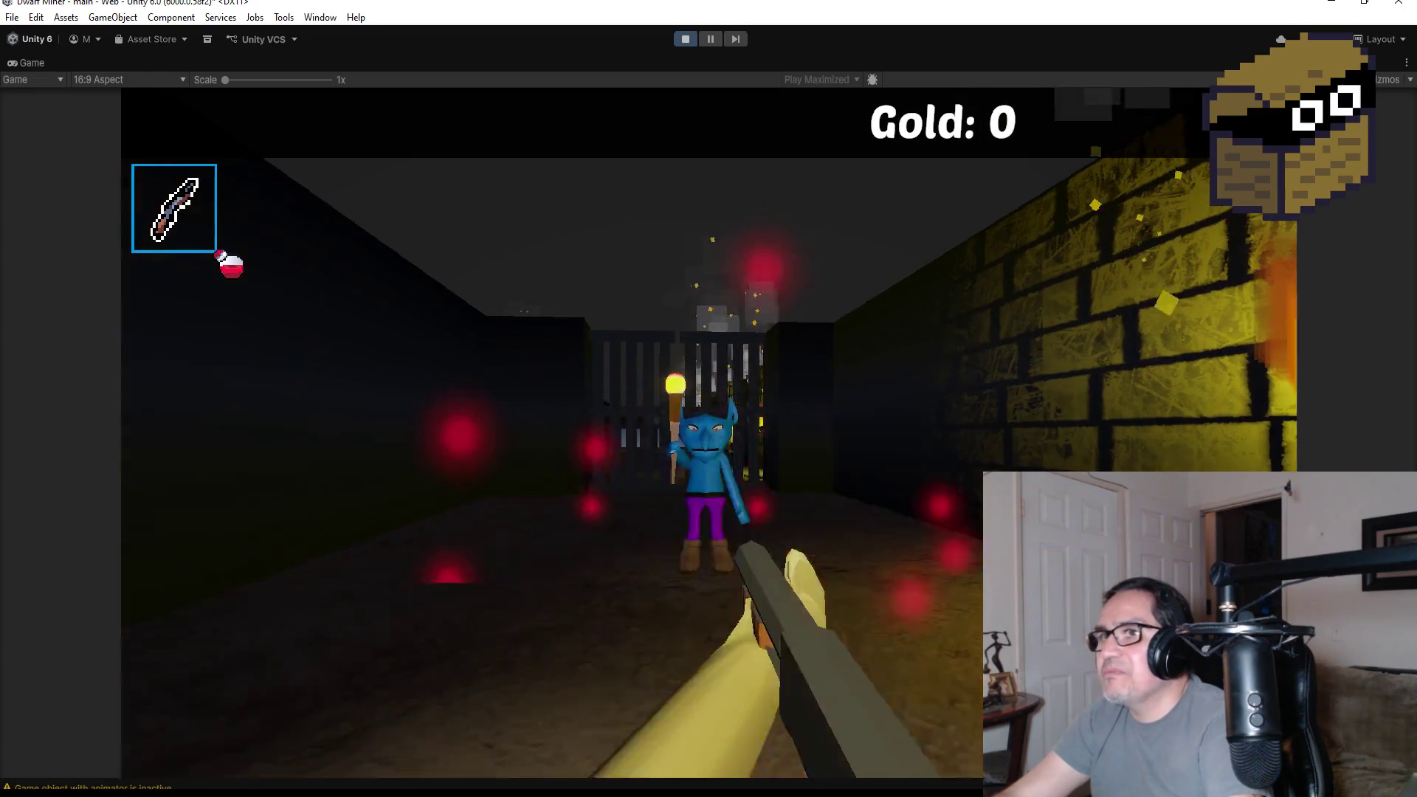
left_click(708, 434)
- Move toward the next goblin and fire fireballs at it down the lit corridor
key("w")
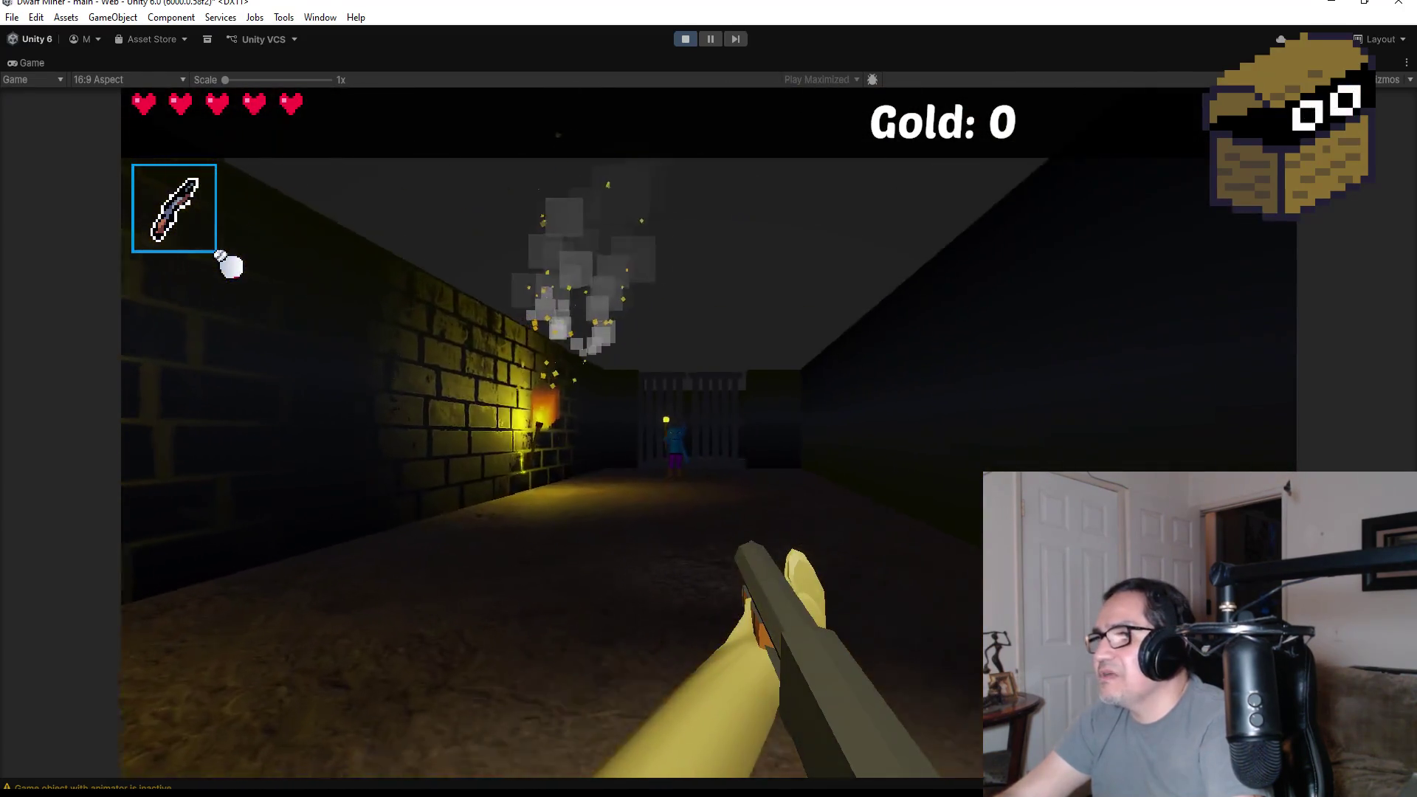
key("w")
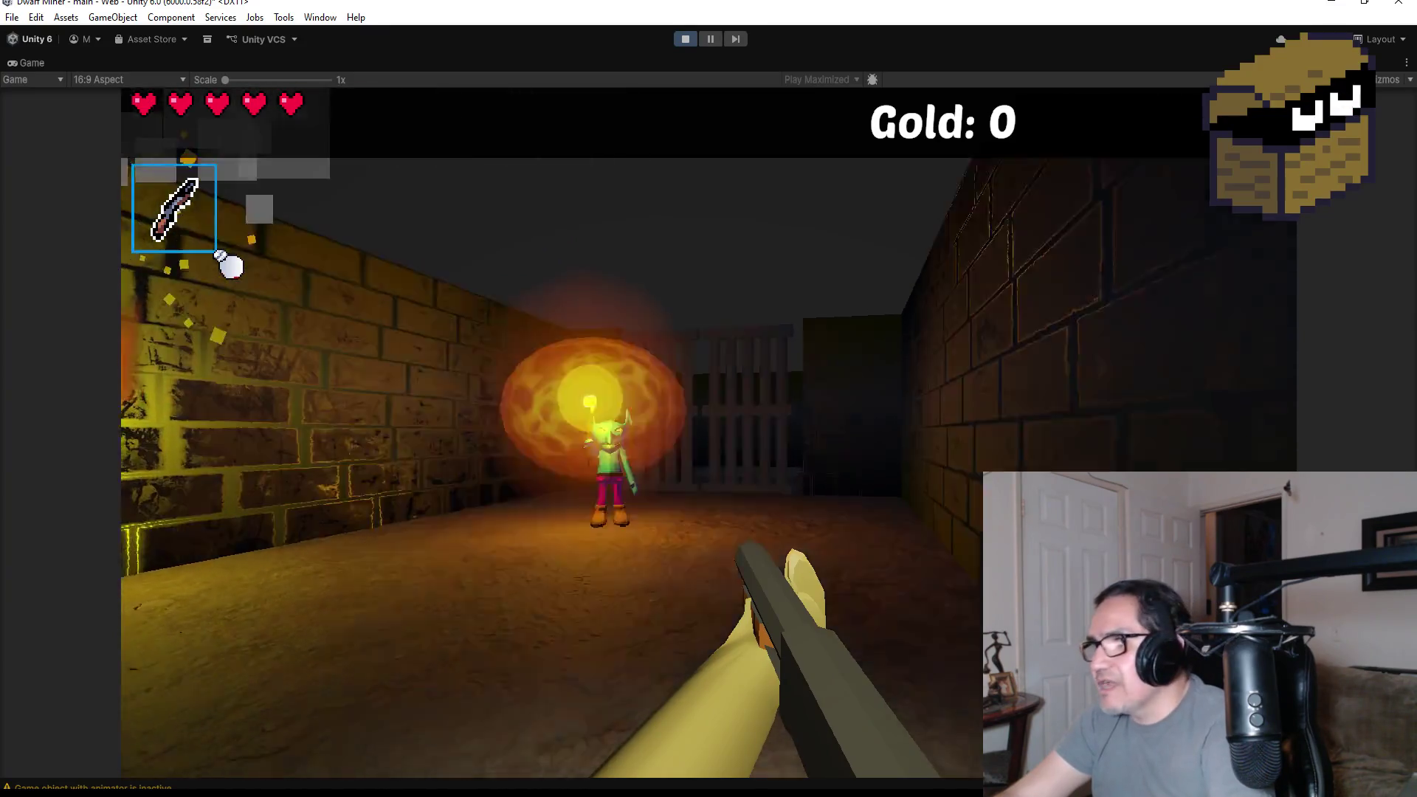
left_click(231, 266)
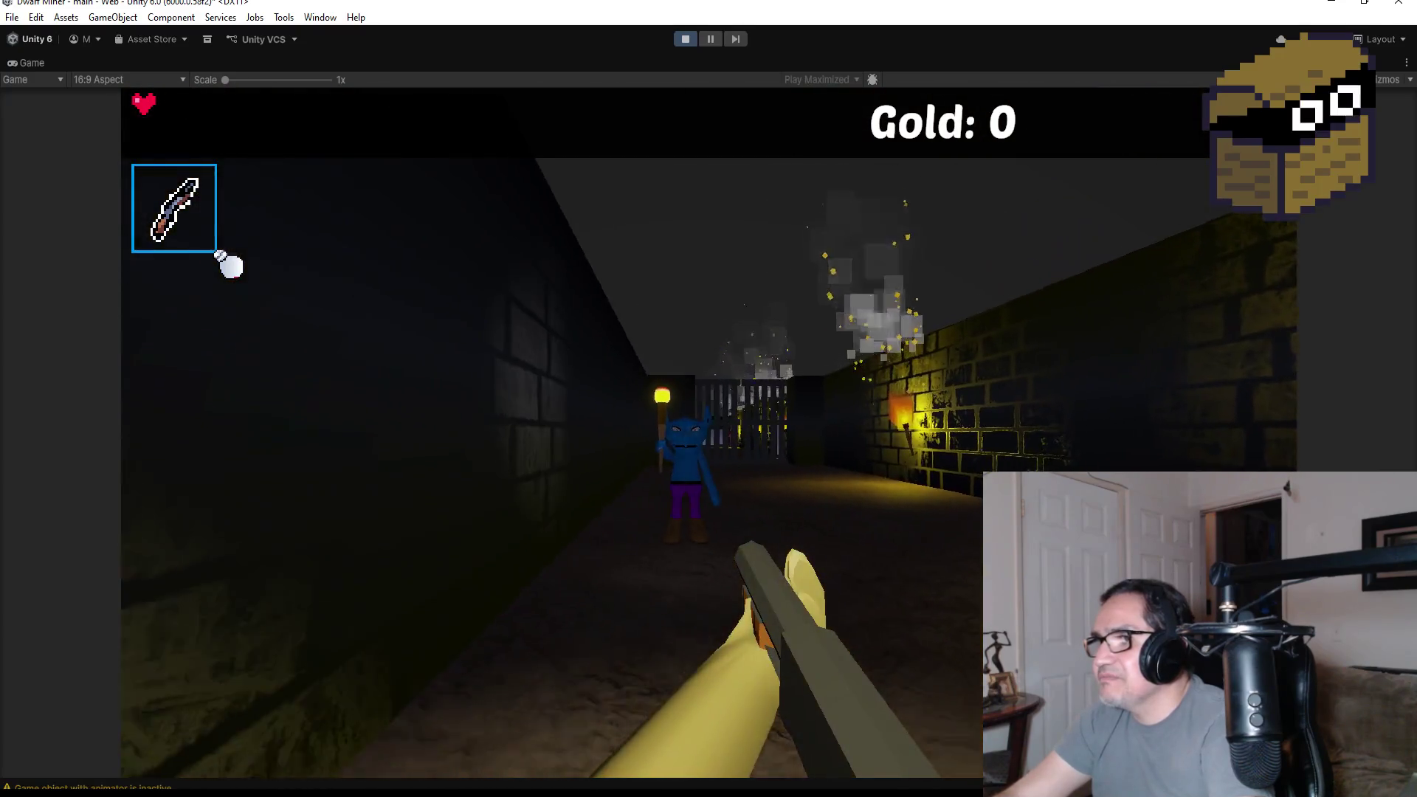
key("w")
left_click(231, 266)
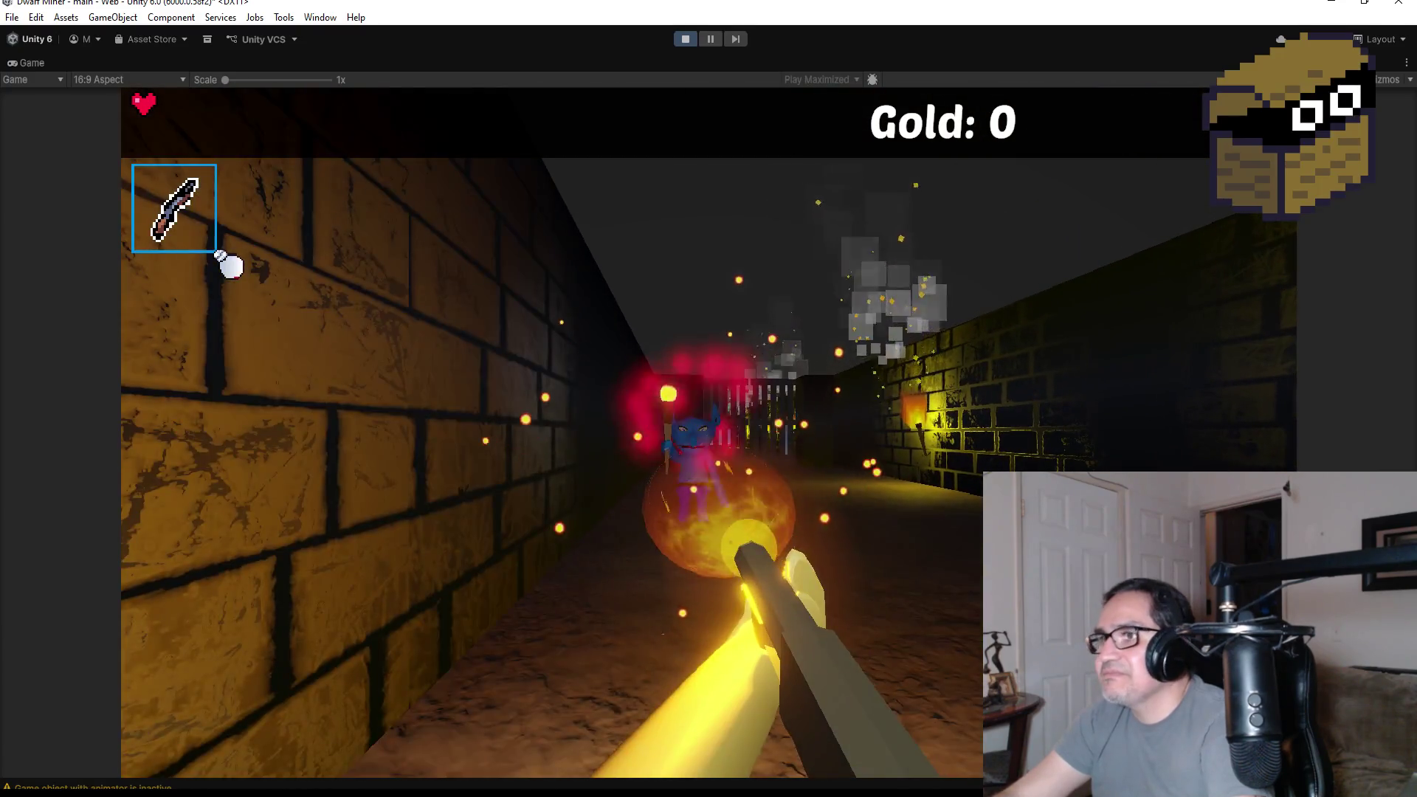
left_click(231, 266)
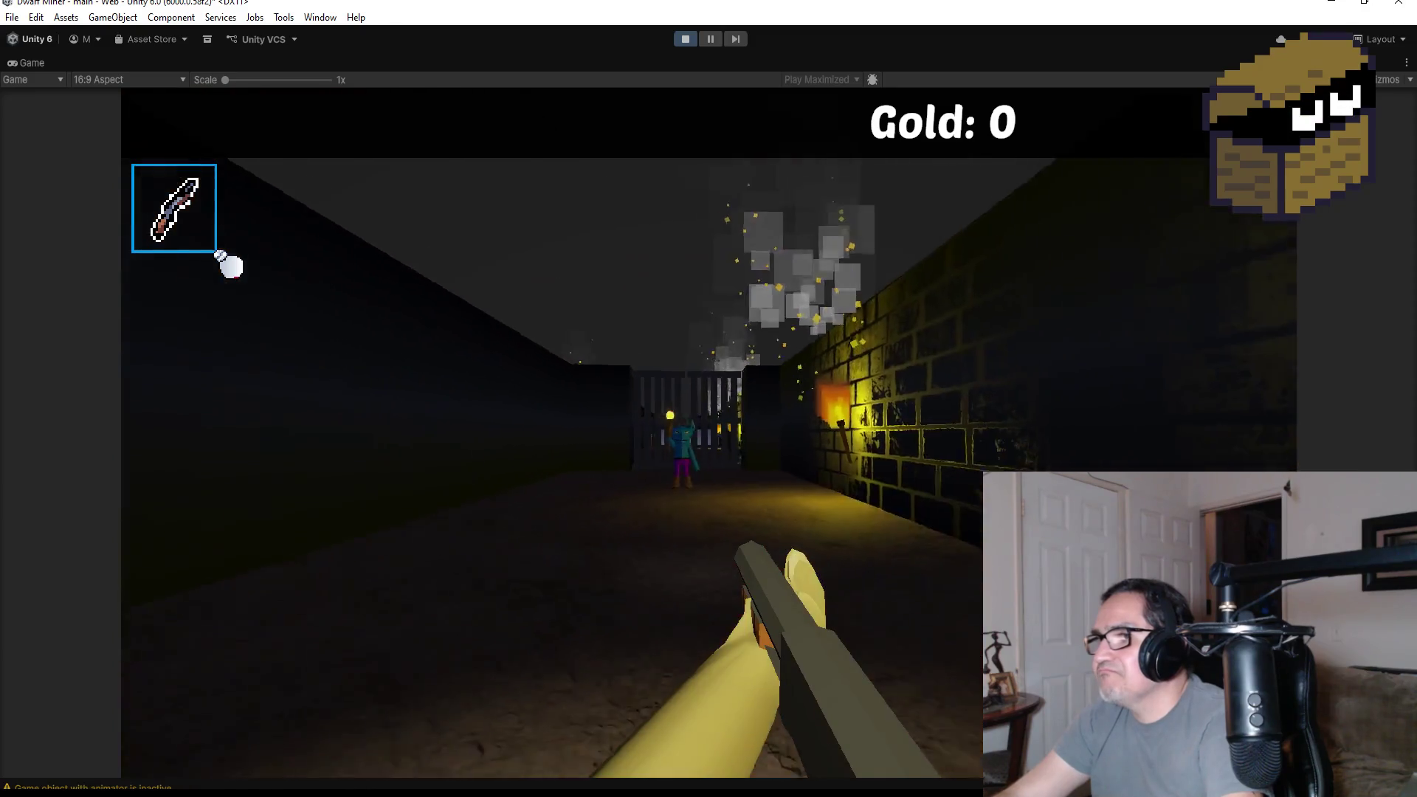
- Keep firing at the goblin near the torch, then stop play mode after Game Over
key("w")
left_click(231, 265)
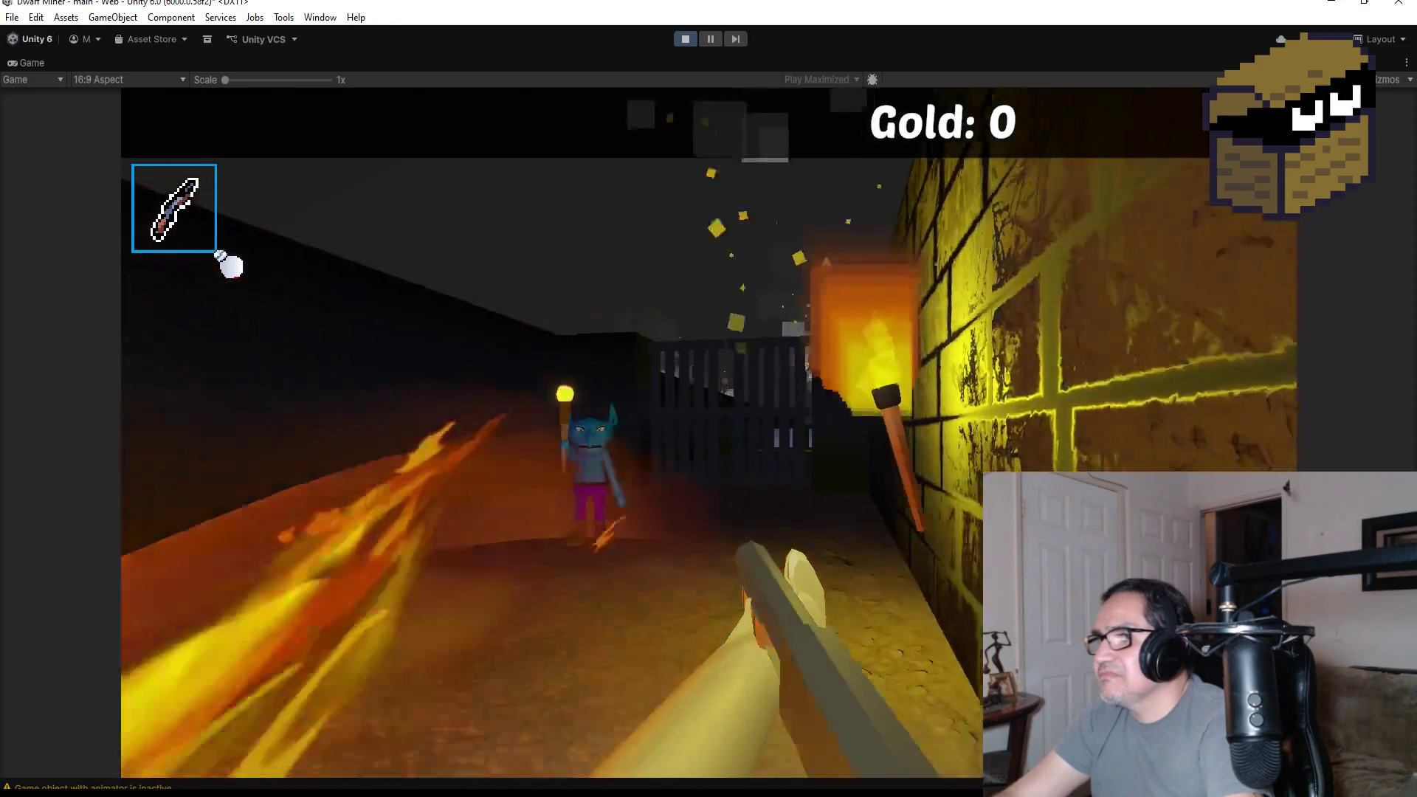
left_click(231, 266)
left_click(231, 265)
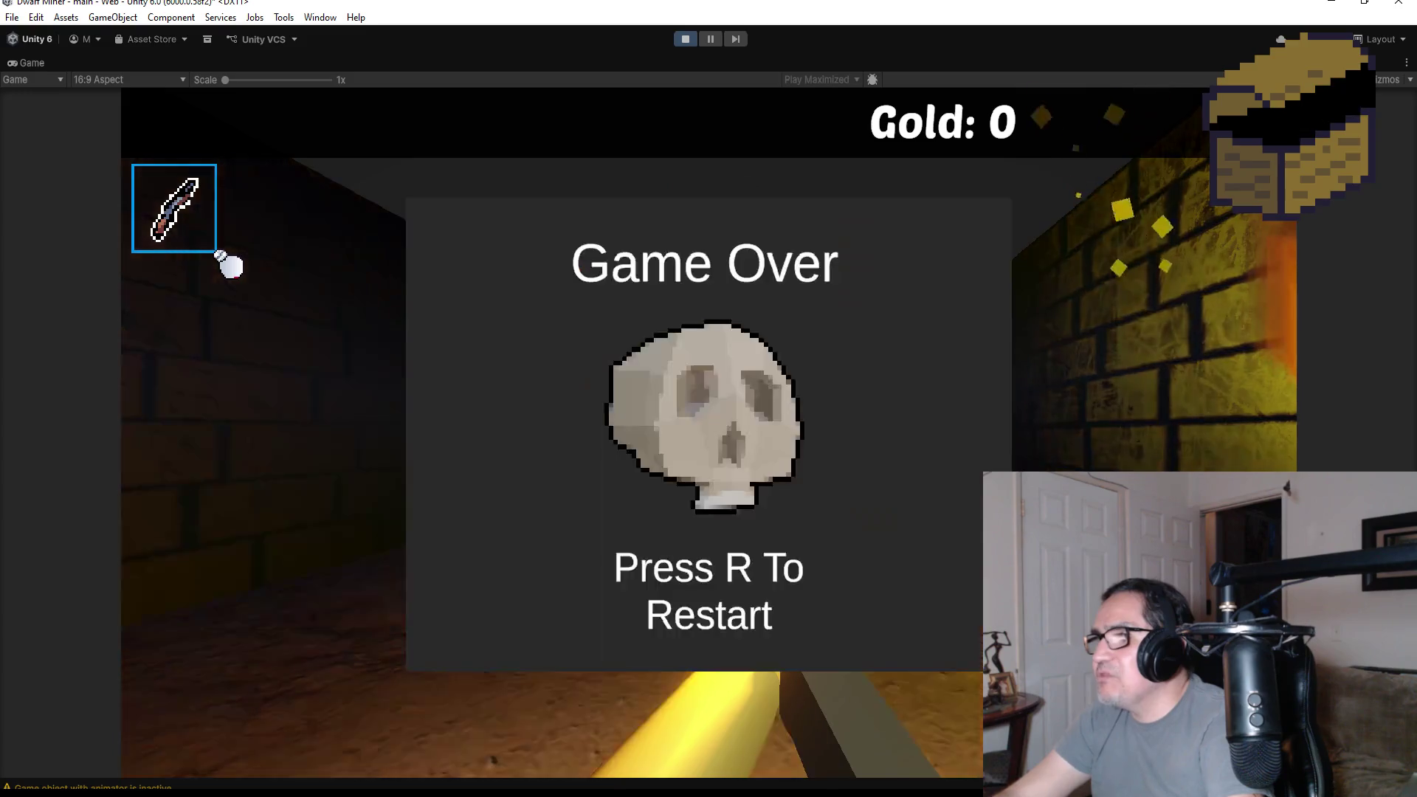
key("Escape")
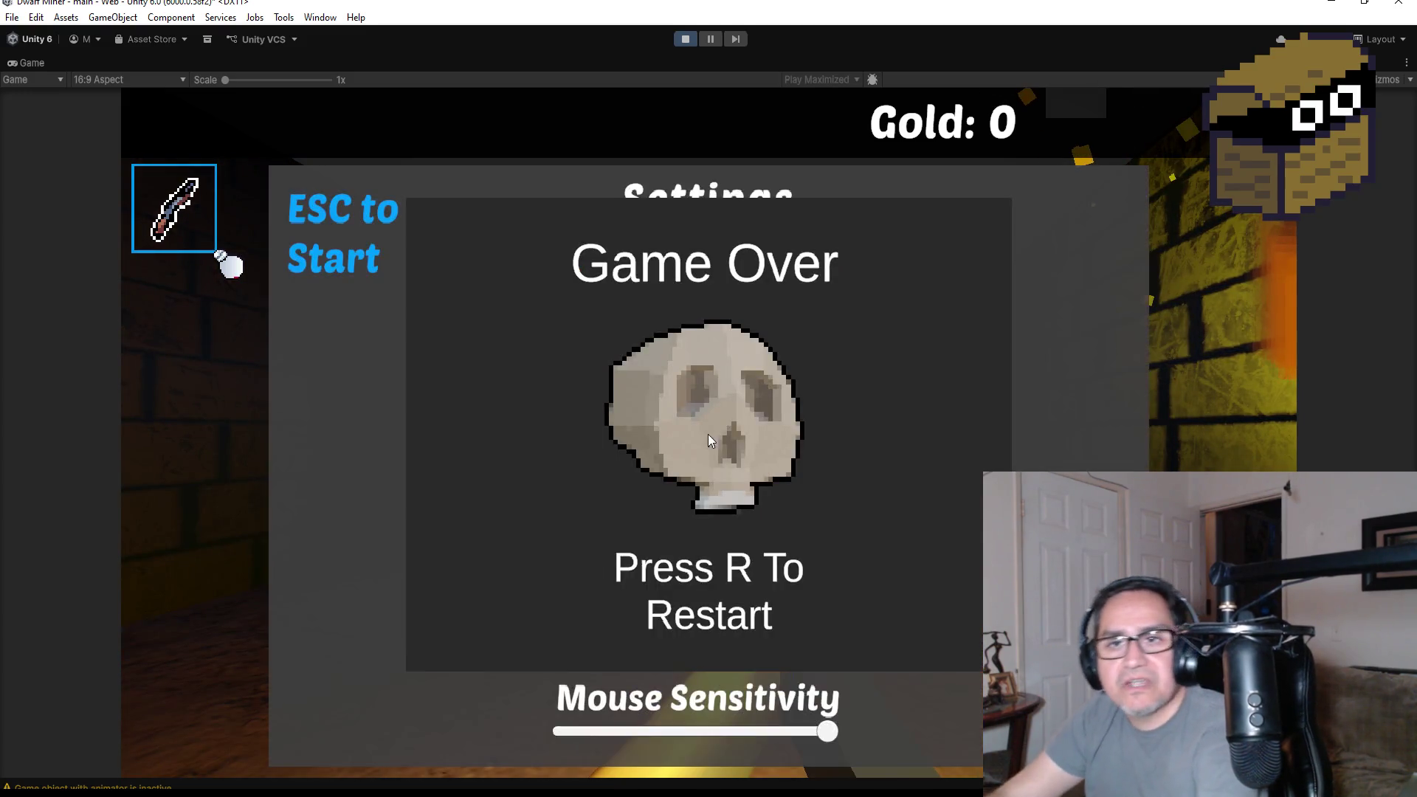
left_click(676, 39)
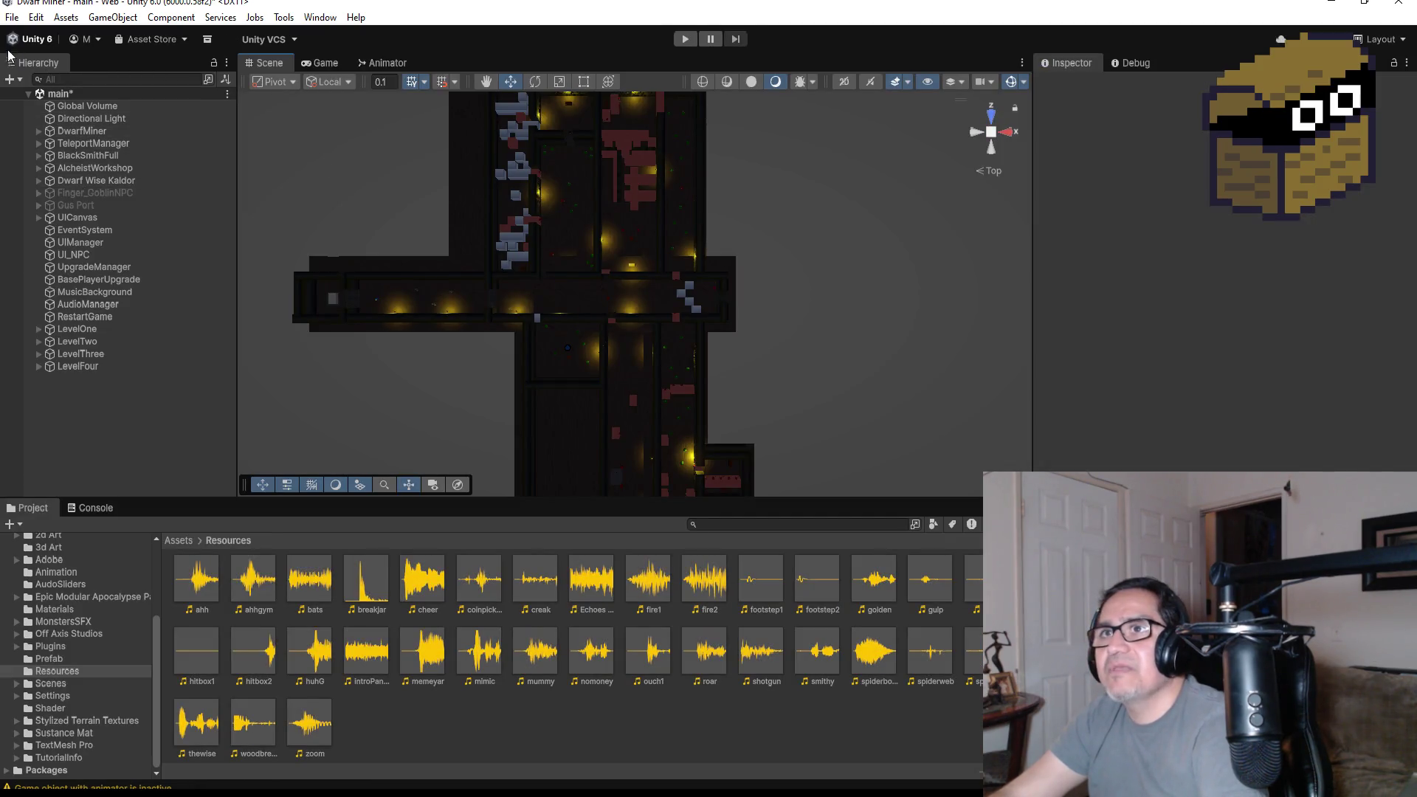
- Save the scene and frame the ceiling piece Cealing (16) in the Scene view
left_click(19, 22)
left_click(29, 92)
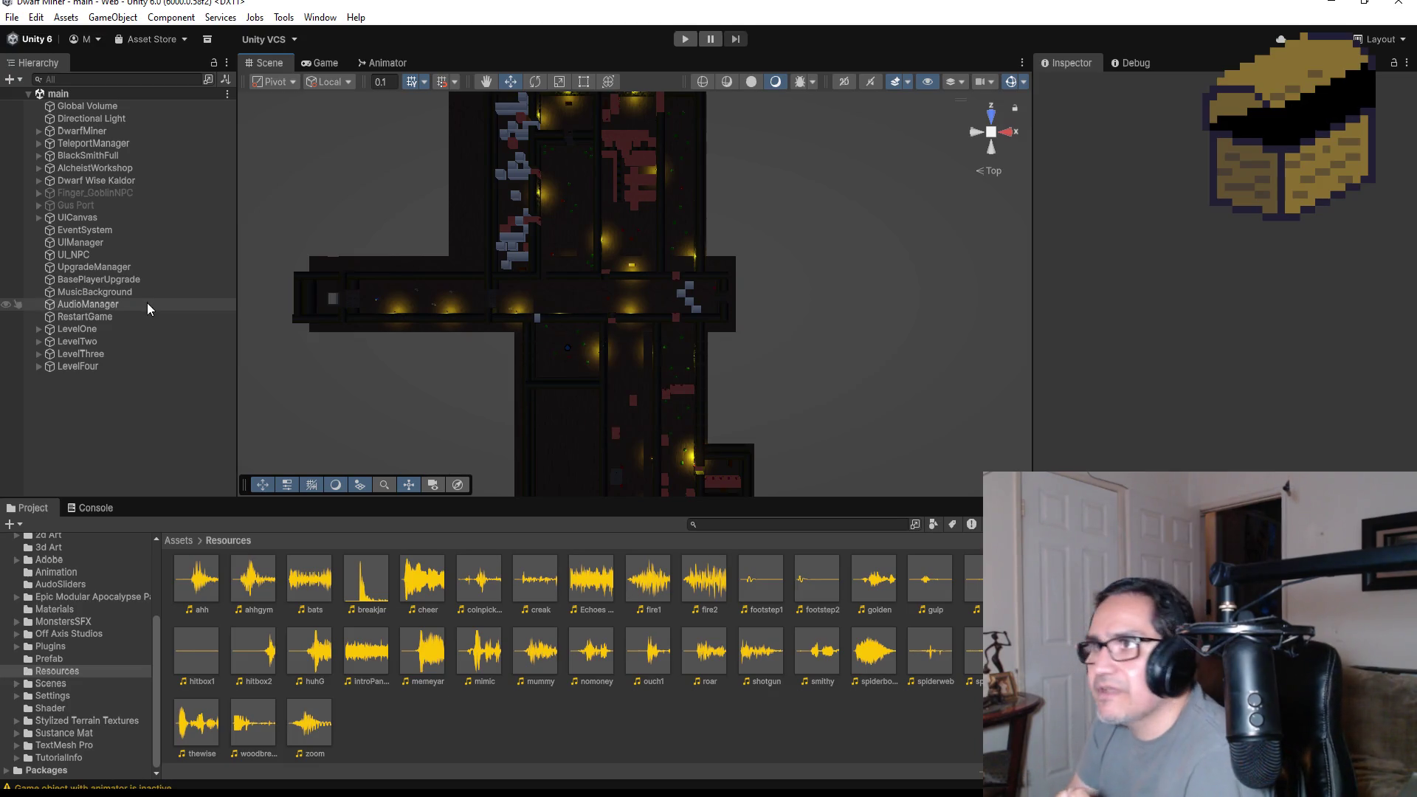
scroll(738, 292, "down", 10)
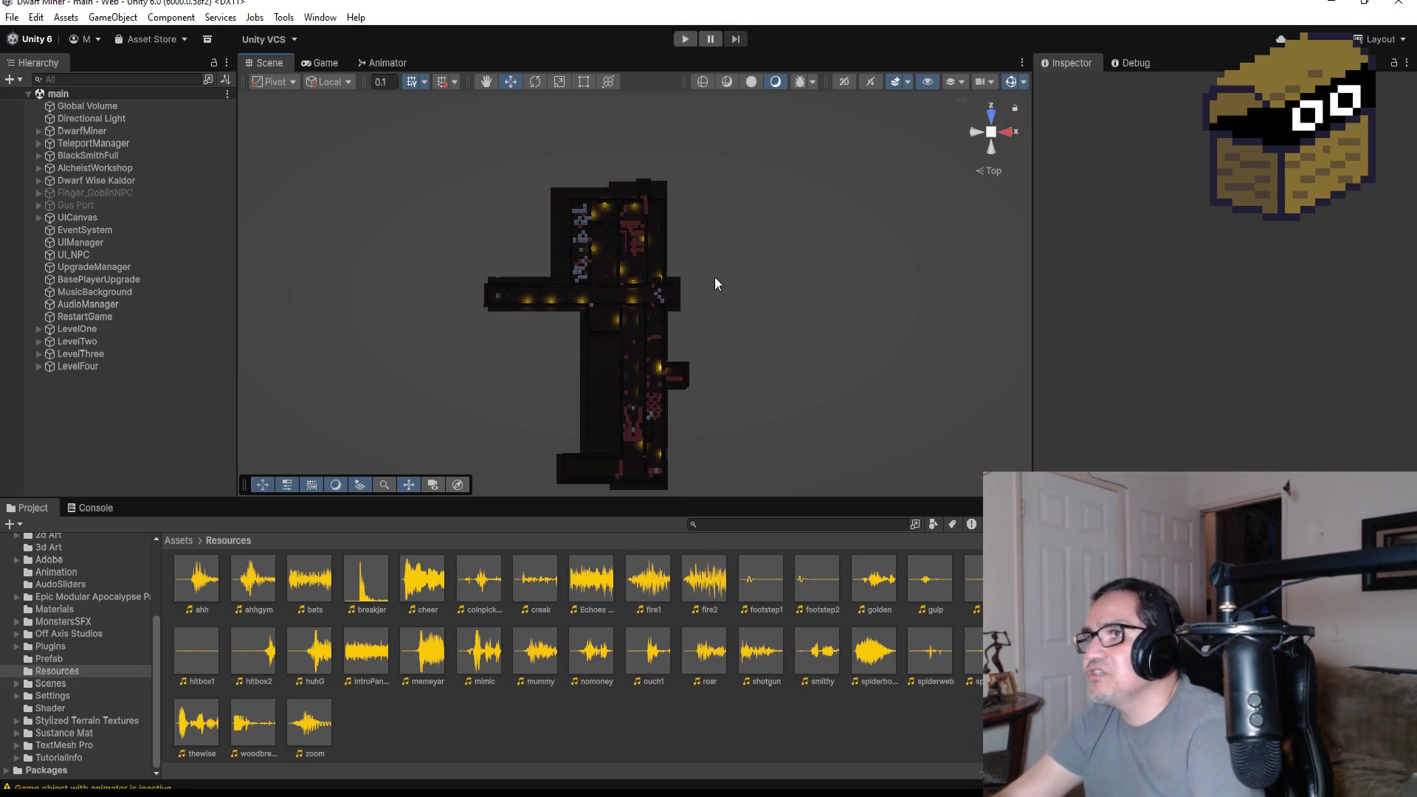
scroll(664, 266, "down", 3)
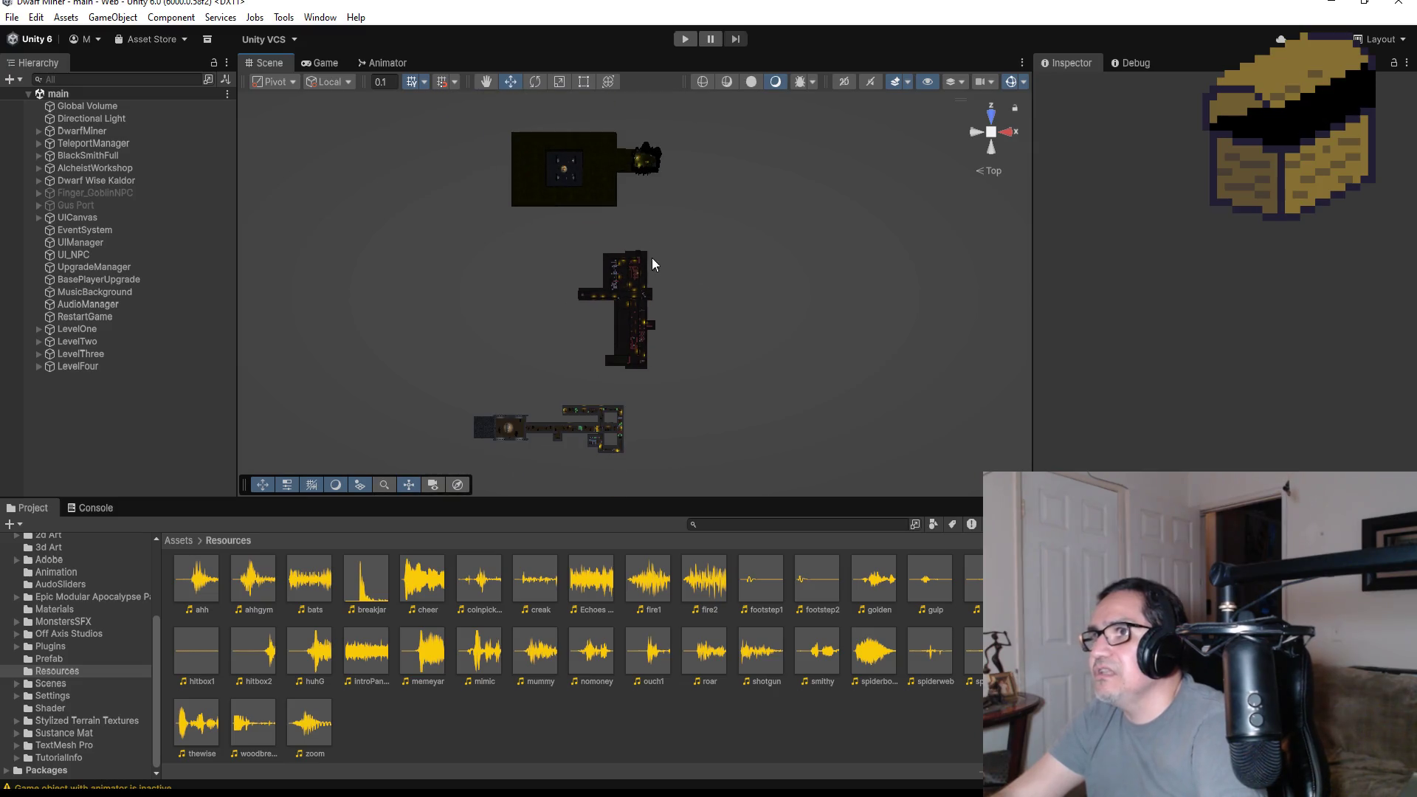
left_click(604, 171)
key("f")
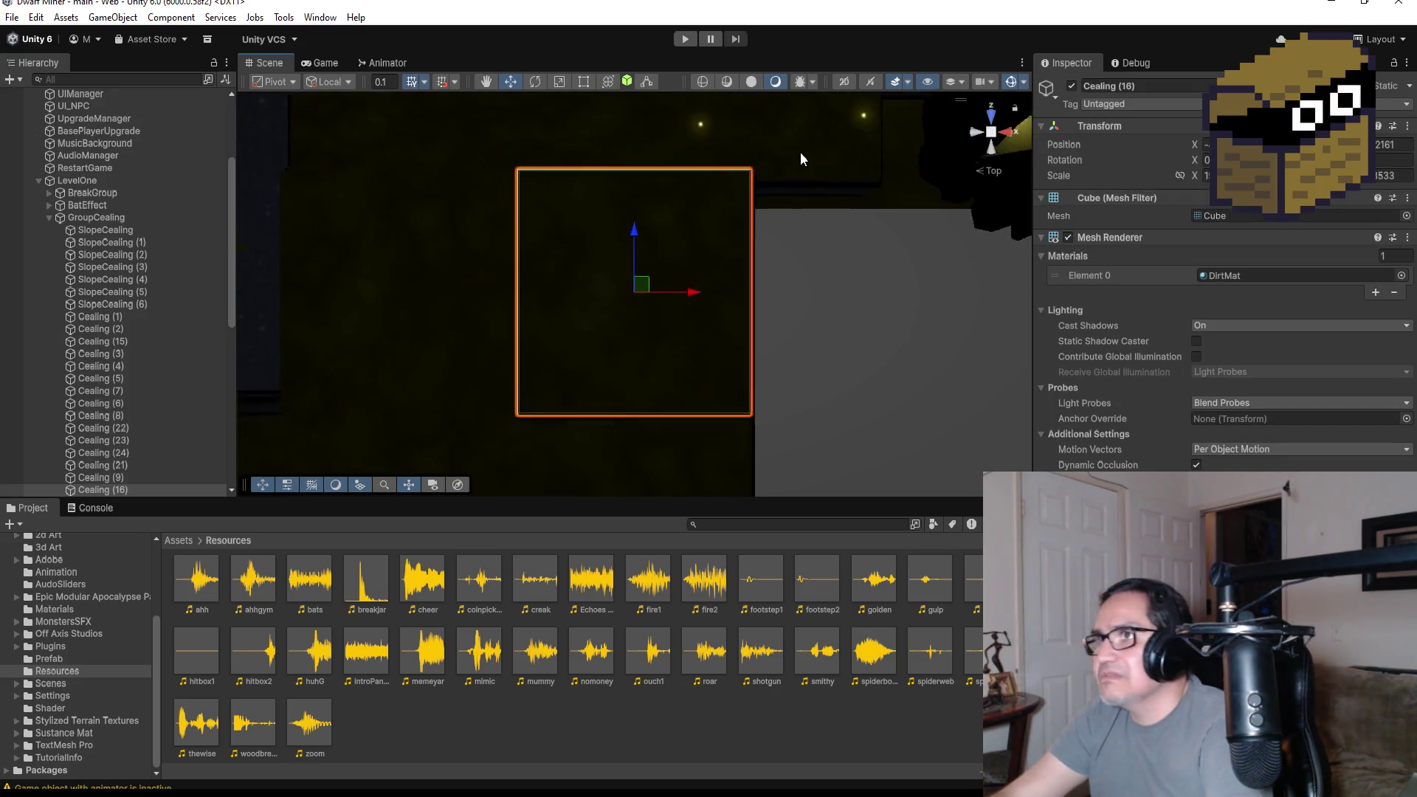
- Collapse LevelOne's ceiling pieces in the Hierarchy and select MusicBackground
scroll(855, 158, "down", 5)
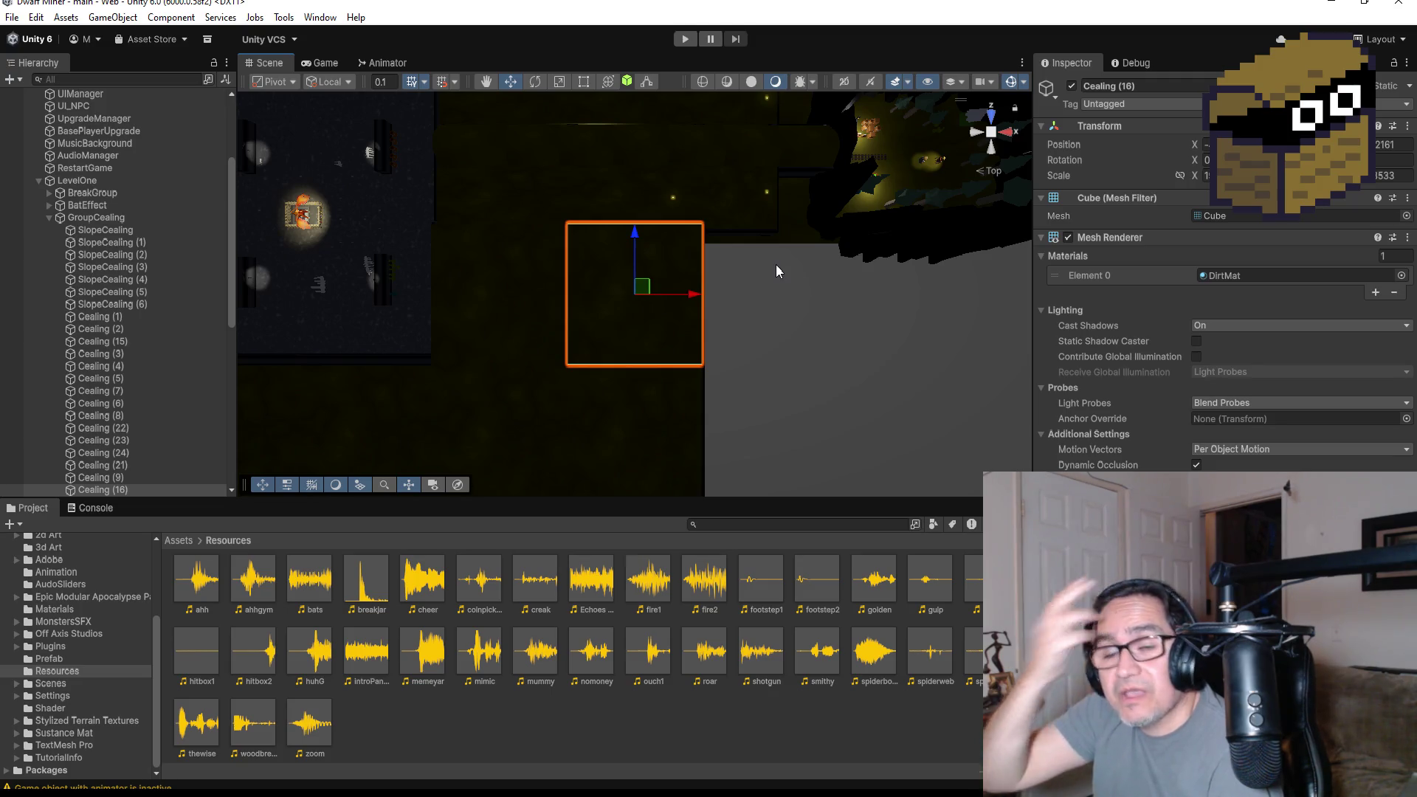
scroll(725, 267, "down", 5)
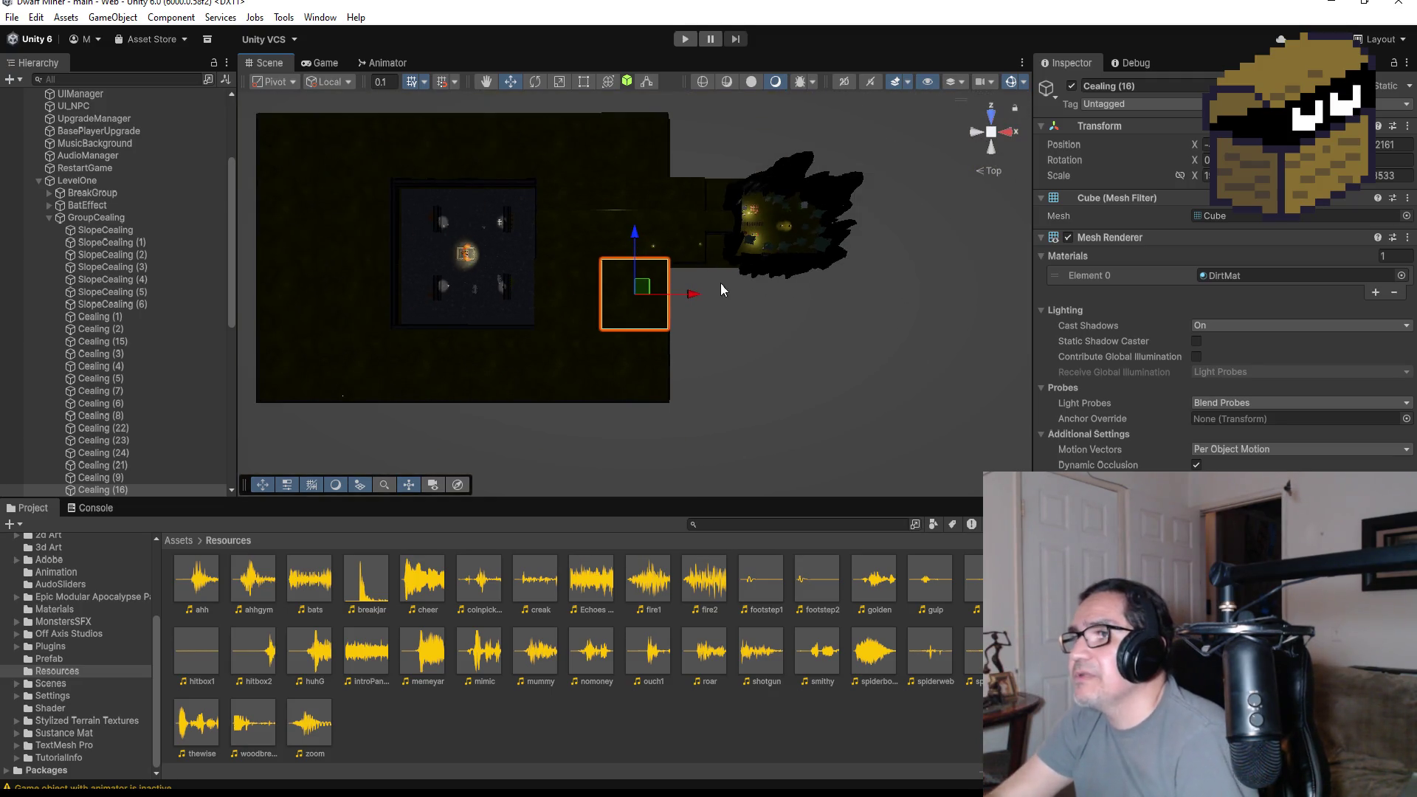
scroll(79, 169, "up", 5)
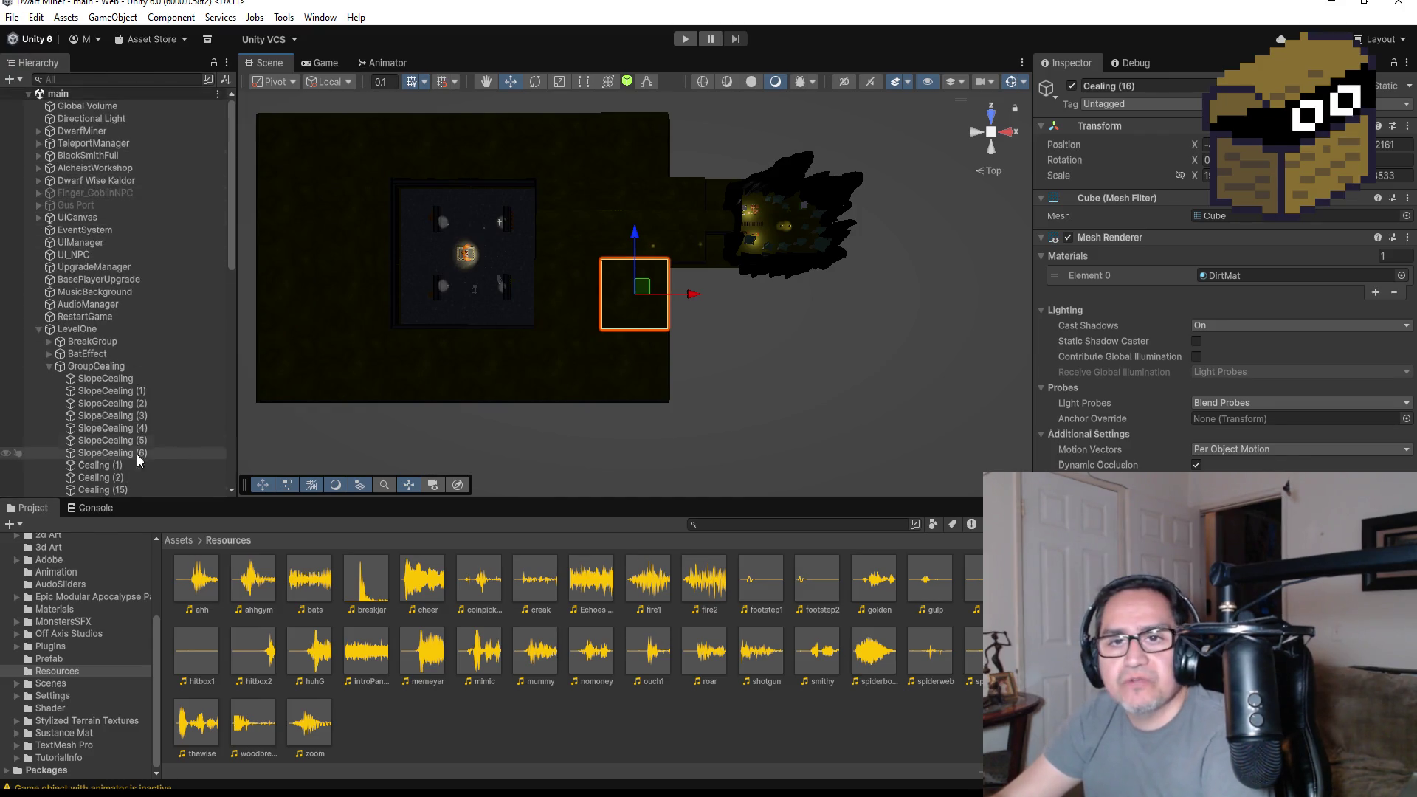
left_click(37, 330)
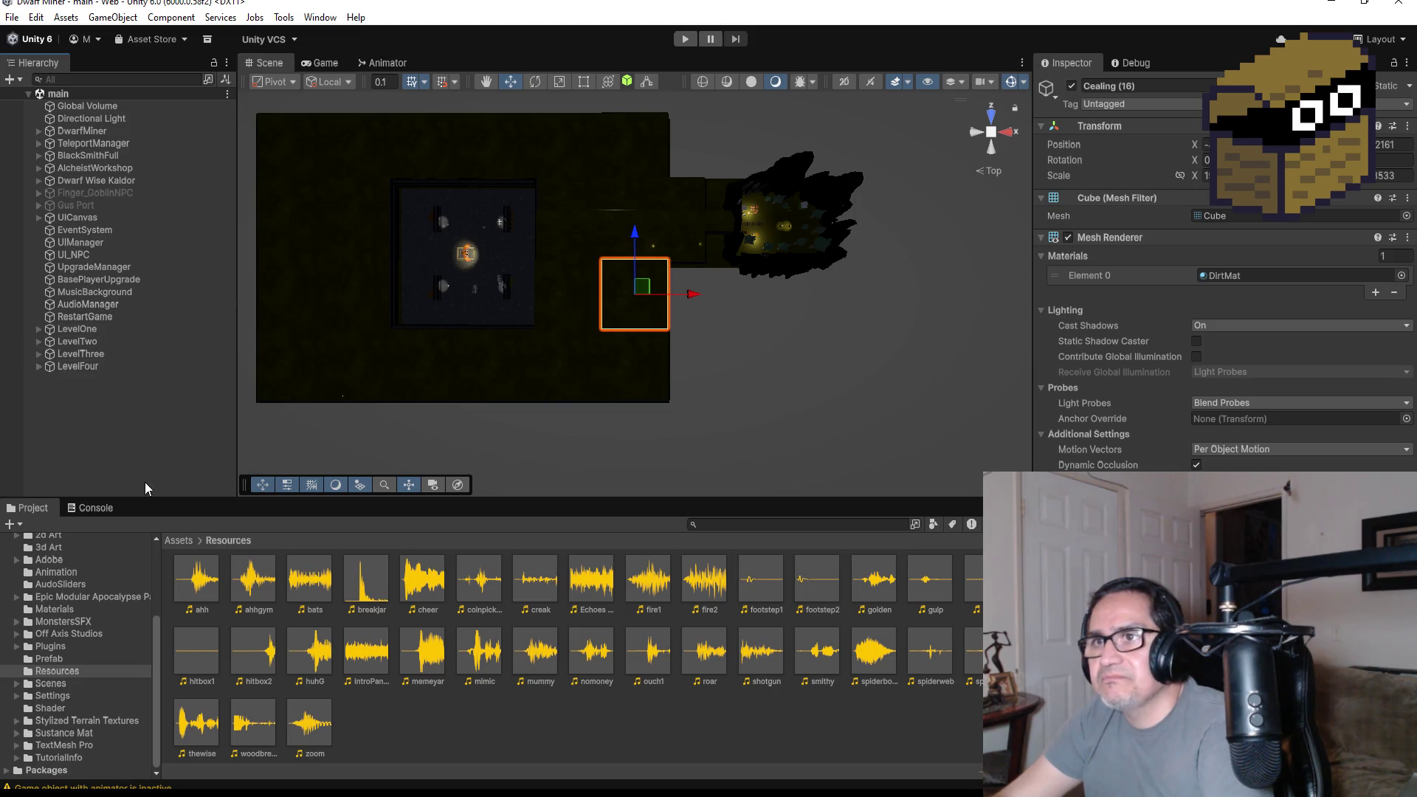
scroll(666, 369, "down", 5)
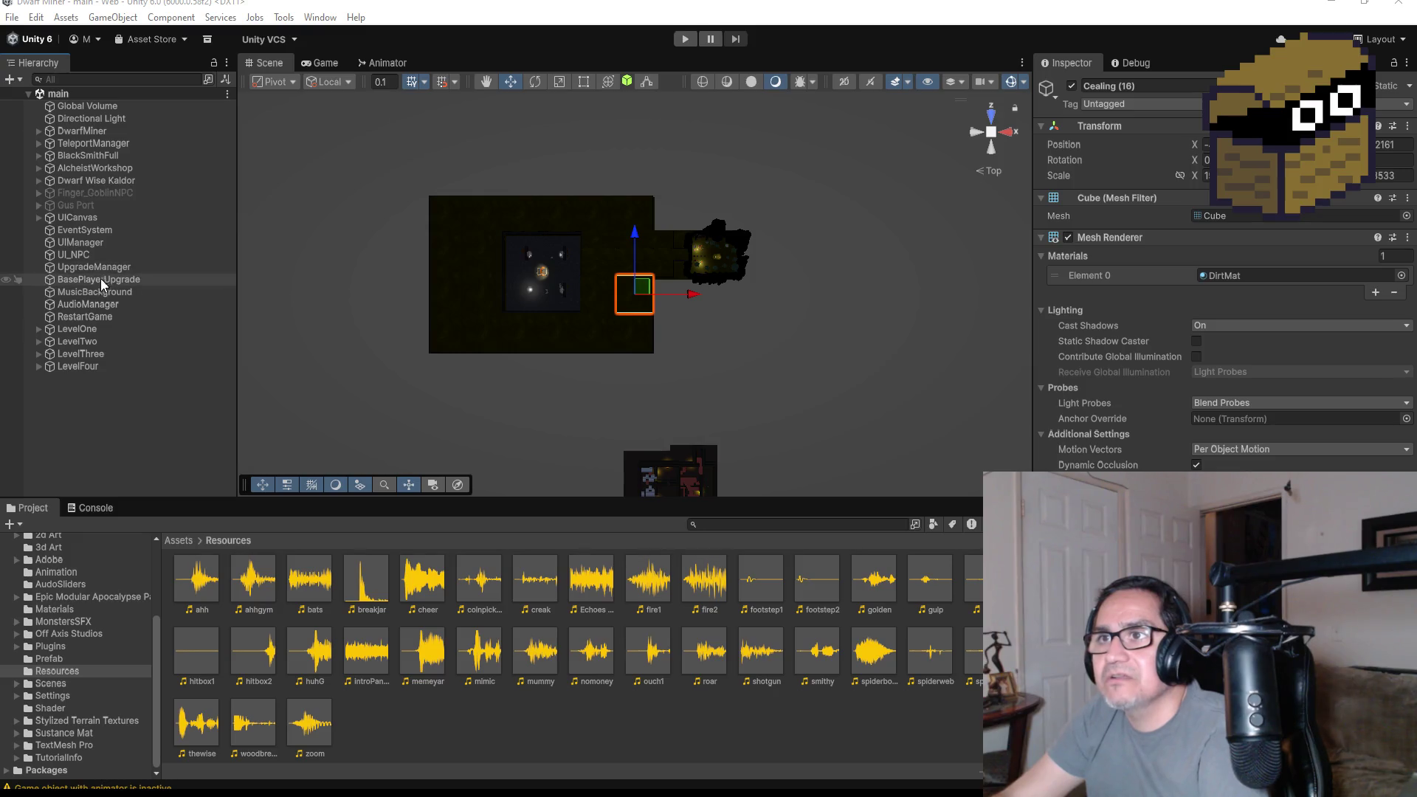
left_click(87, 293)
- Deactivate the MusicBackground object in the Inspector
left_click(1073, 87)
scroll(668, 310, "down", 5)
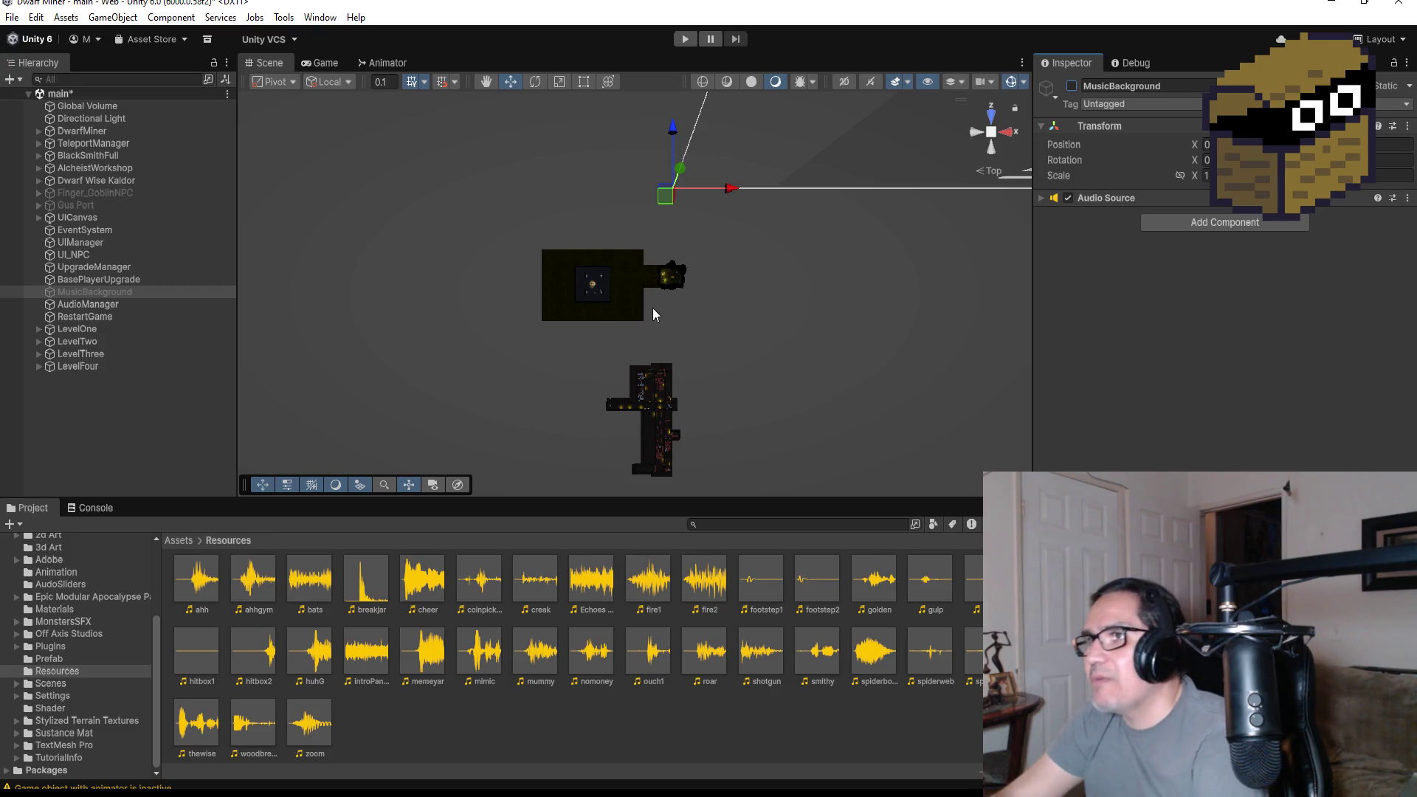
scroll(657, 295, "up", 3)
scroll(664, 414, "down", 5)
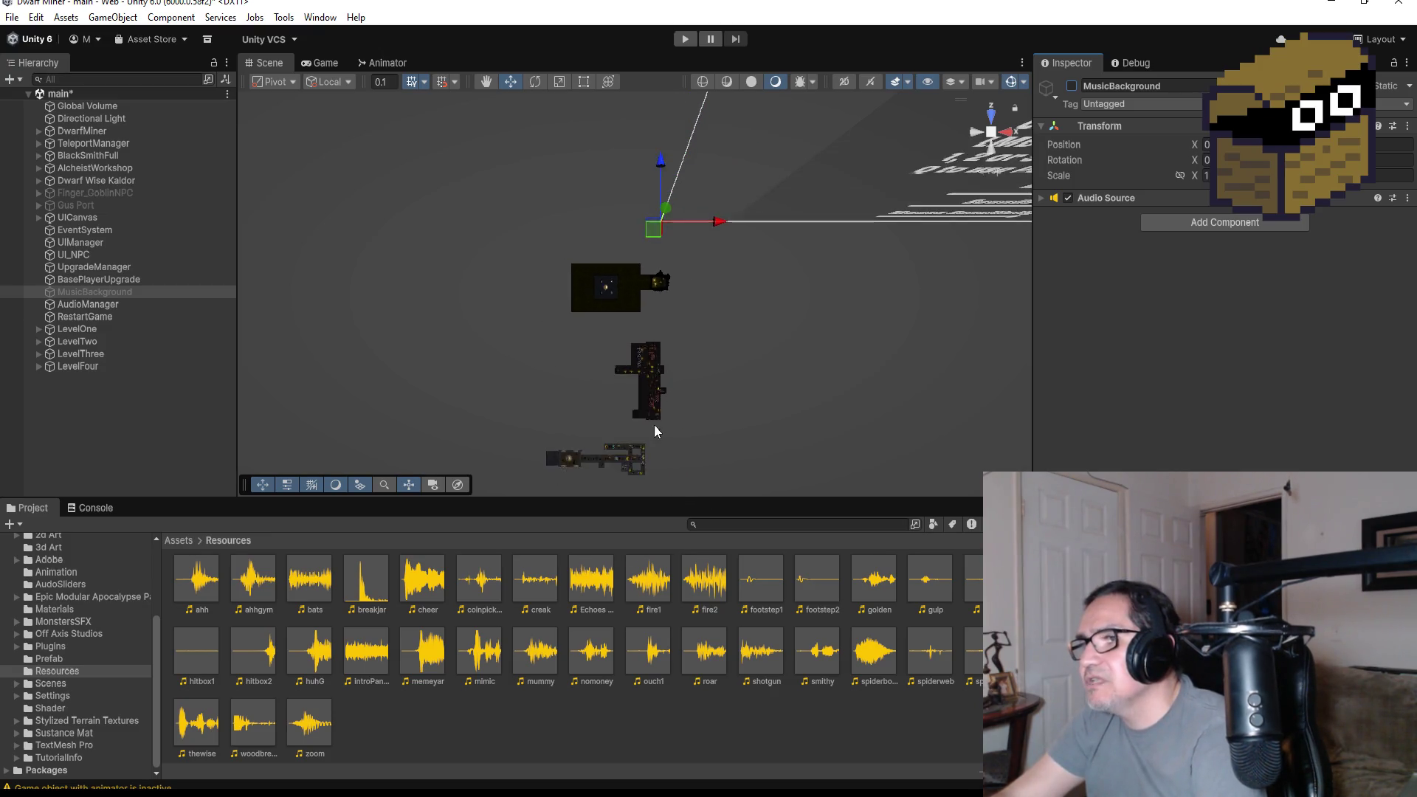
scroll(632, 450, "down", 3)
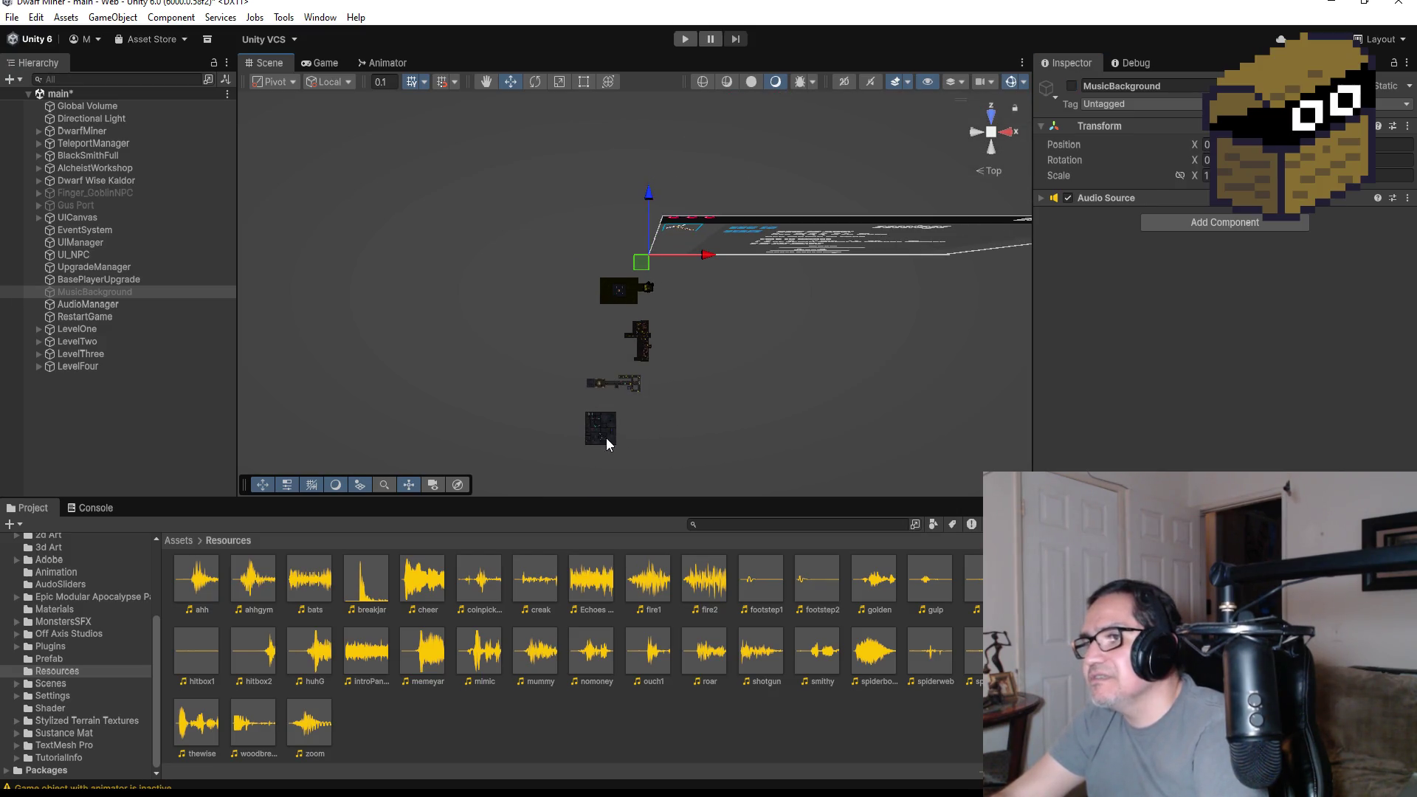
- Select LevelFour's floor plane in the Scene and frame it
left_click(606, 437)
key("f")
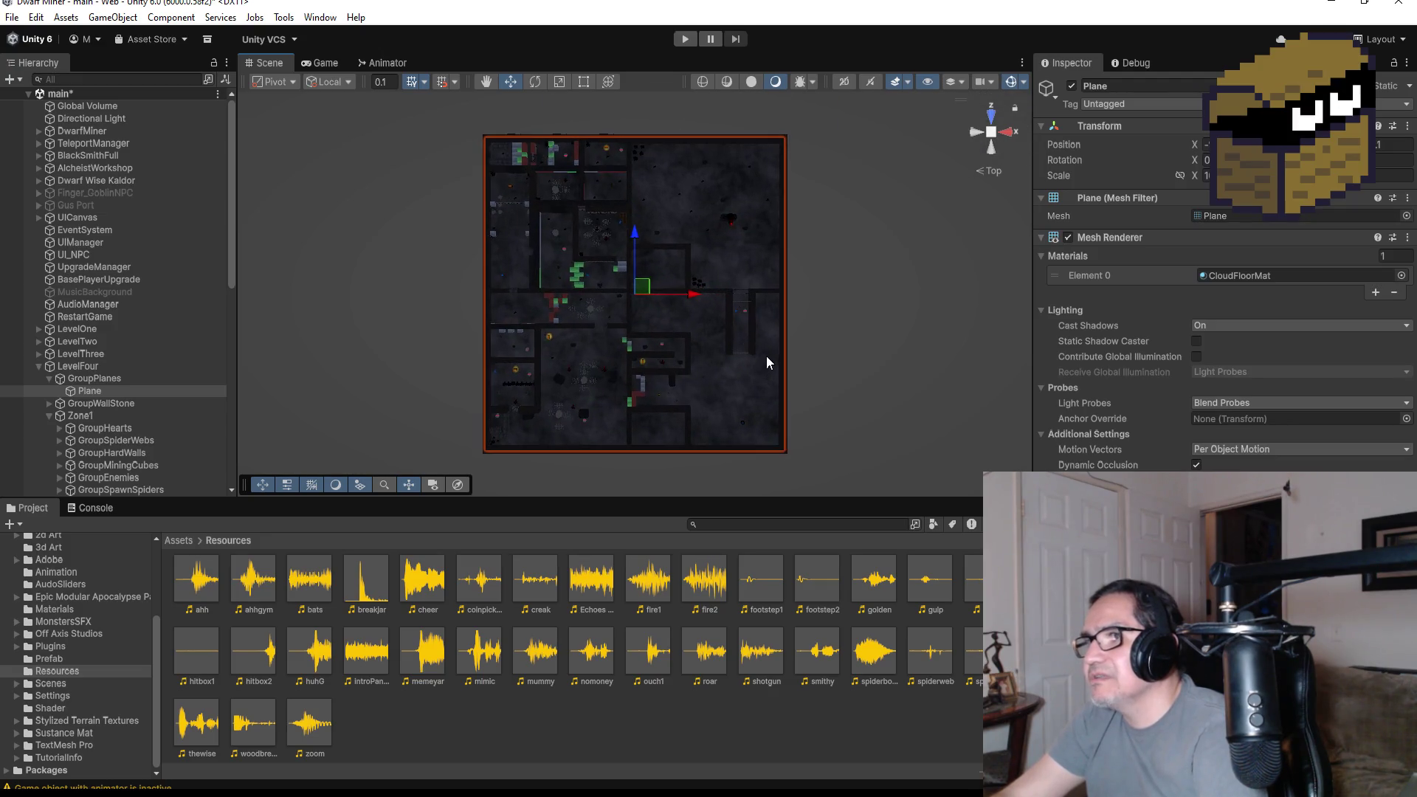
scroll(767, 355, "up", 2)
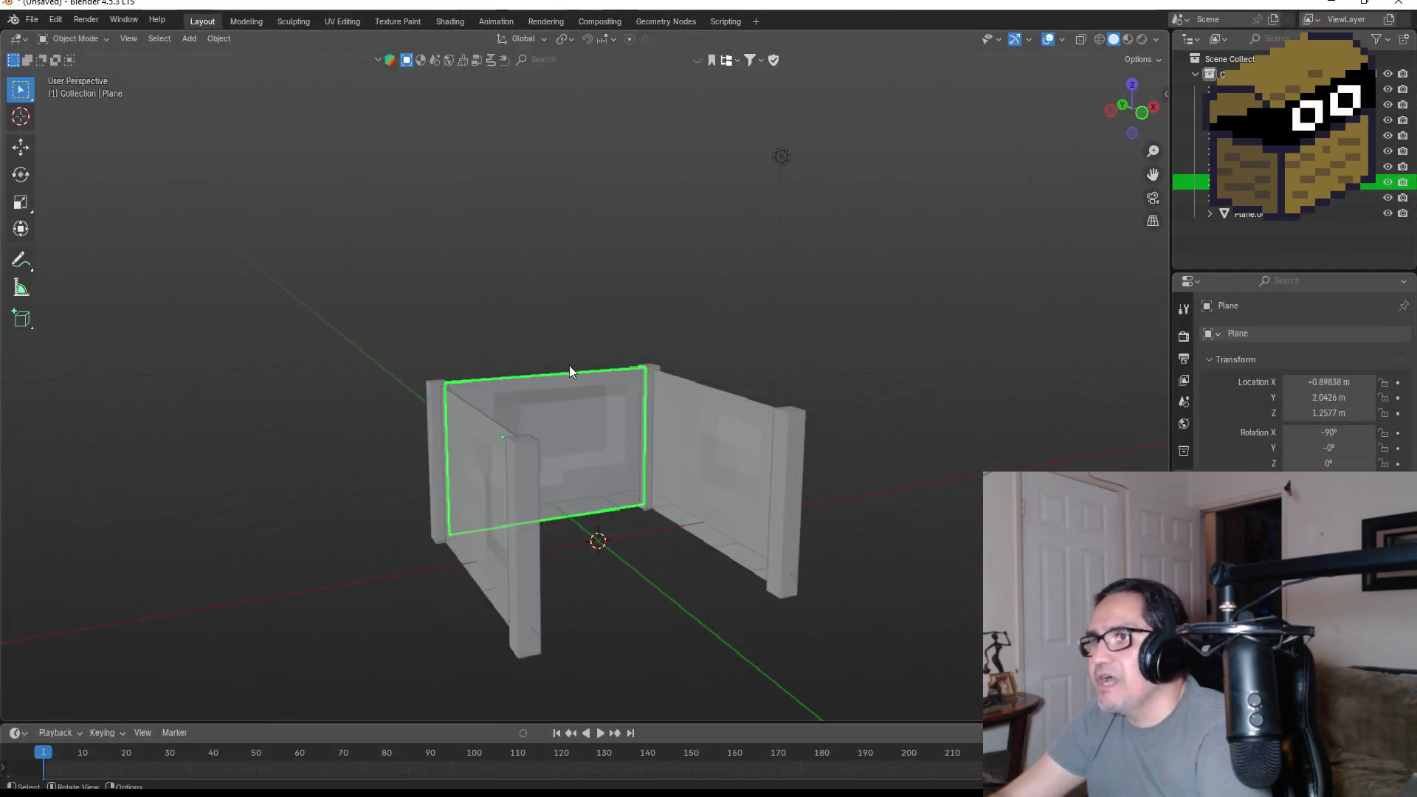
- Orbit to a low frontal view of the hut and select the left corner post
scroll(569, 365, "down", 3)
scroll(725, 409, "up", 6)
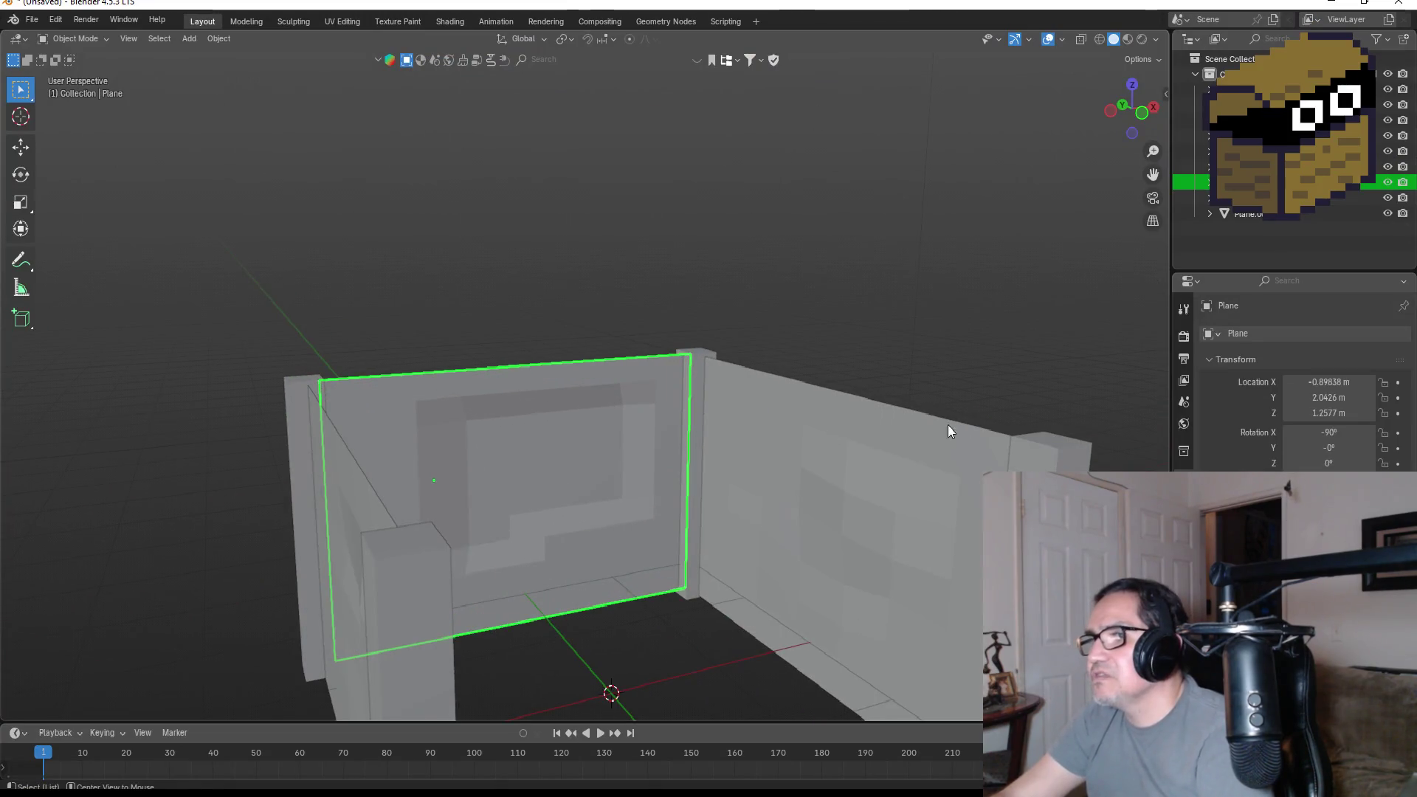
middle_click_drag(923, 402, 697, 406)
scroll(849, 421, "down", 5)
scroll(627, 435, "up", 5)
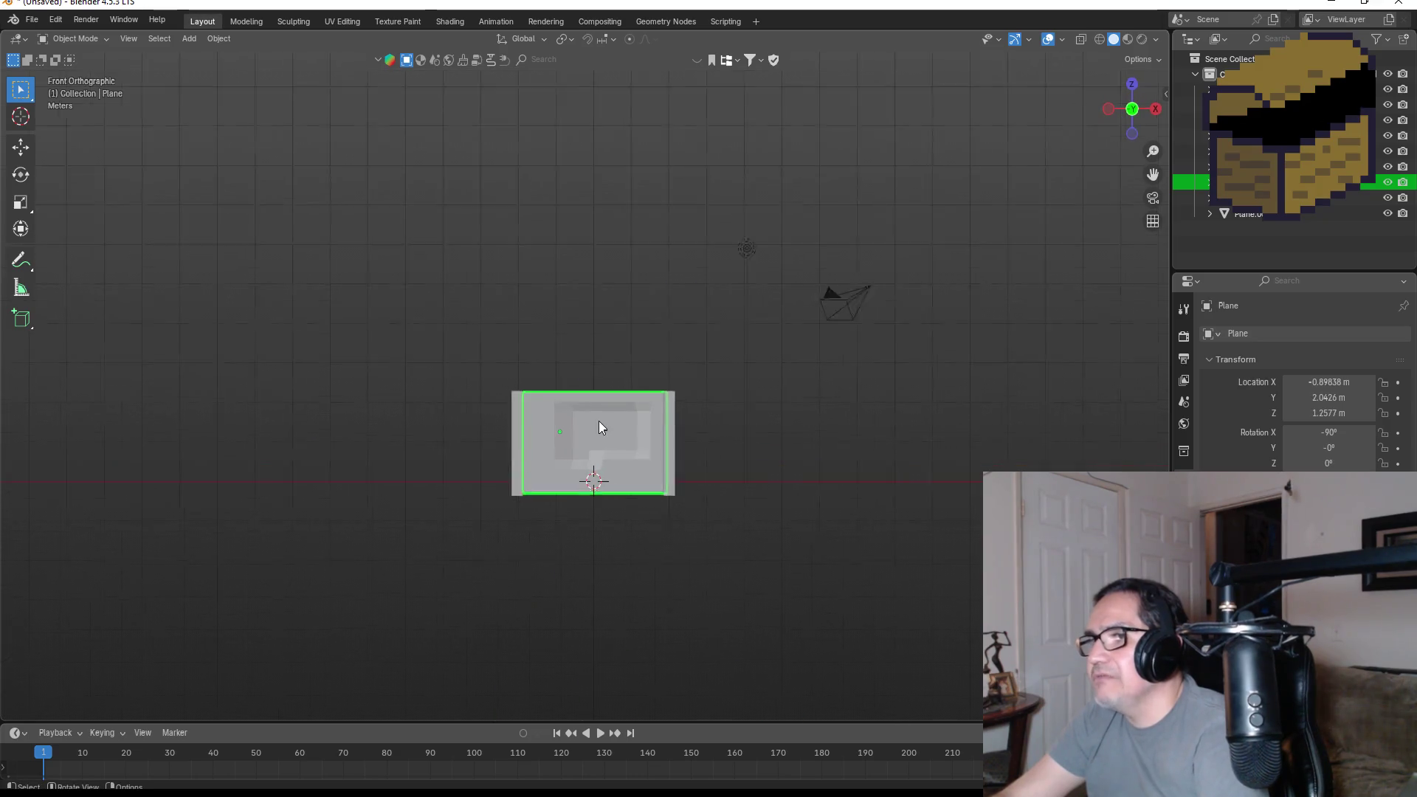
scroll(665, 480, "down", 5)
mouse_move(671, 506)
middle_mouse_down()
mouse_move(699, 494)
mouse_move(719, 508)
middle_mouse_up()
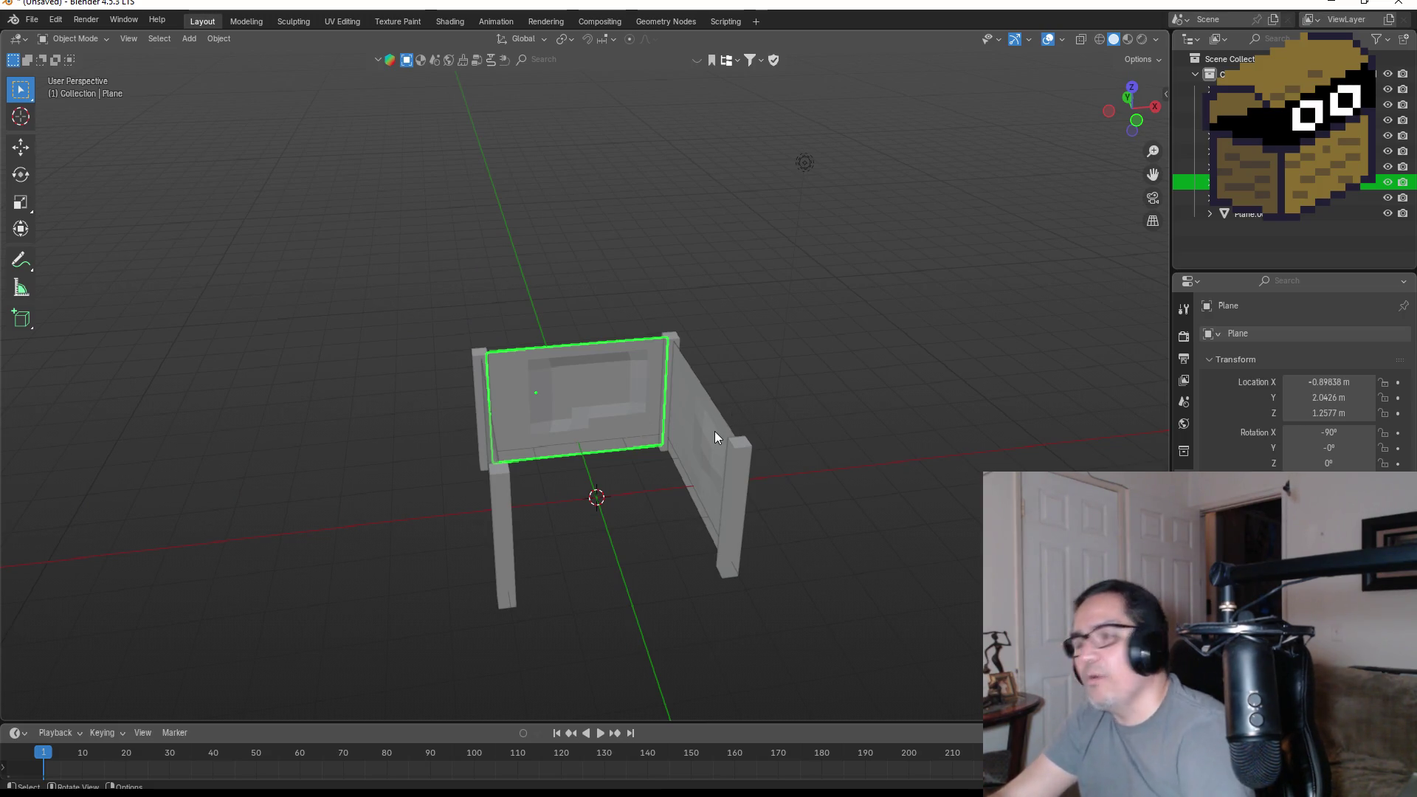
mouse_move(700, 436)
middle_mouse_down()
mouse_move(677, 447)
mouse_move(739, 406)
mouse_move(679, 415)
mouse_move(652, 476)
mouse_move(681, 472)
mouse_move(665, 476)
middle_mouse_up()
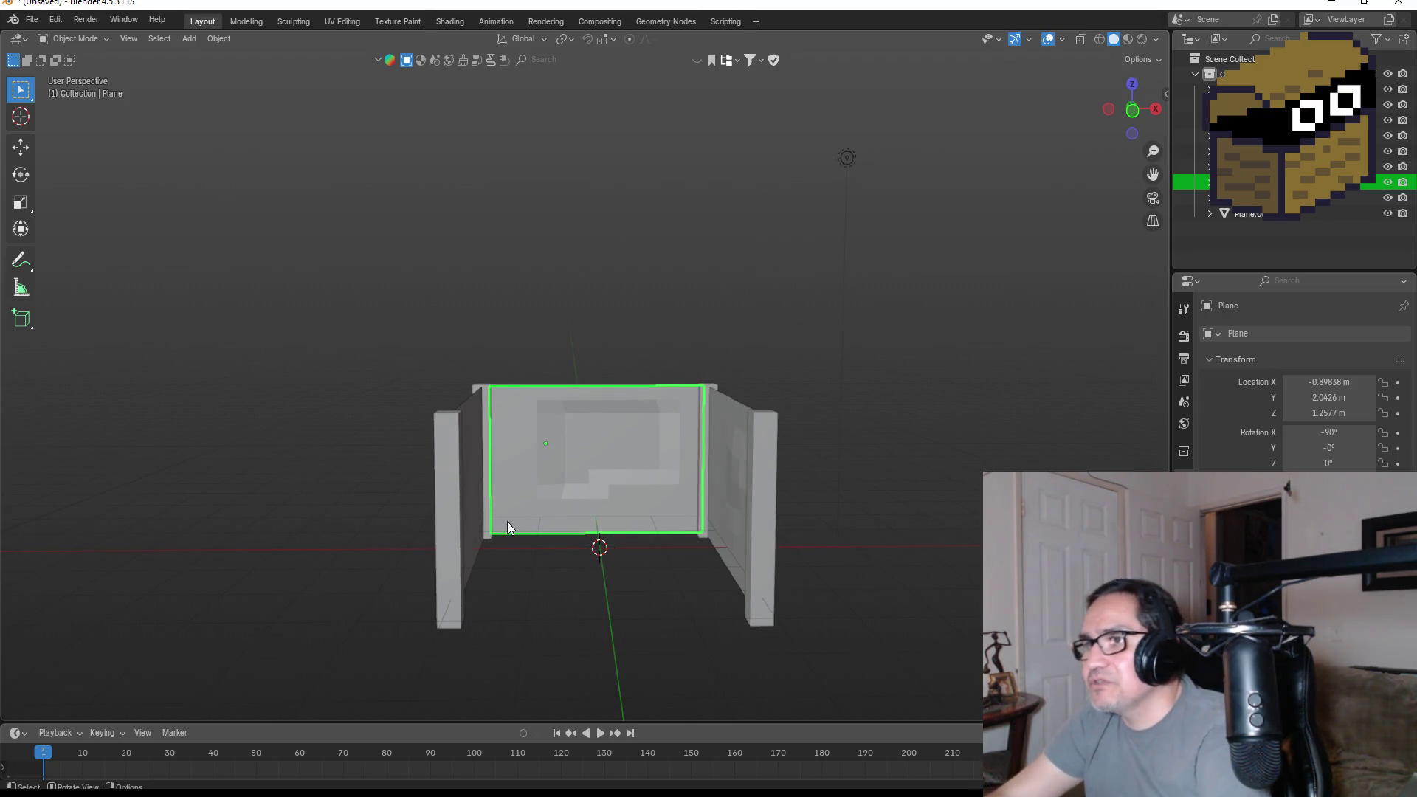
left_click(452, 502)
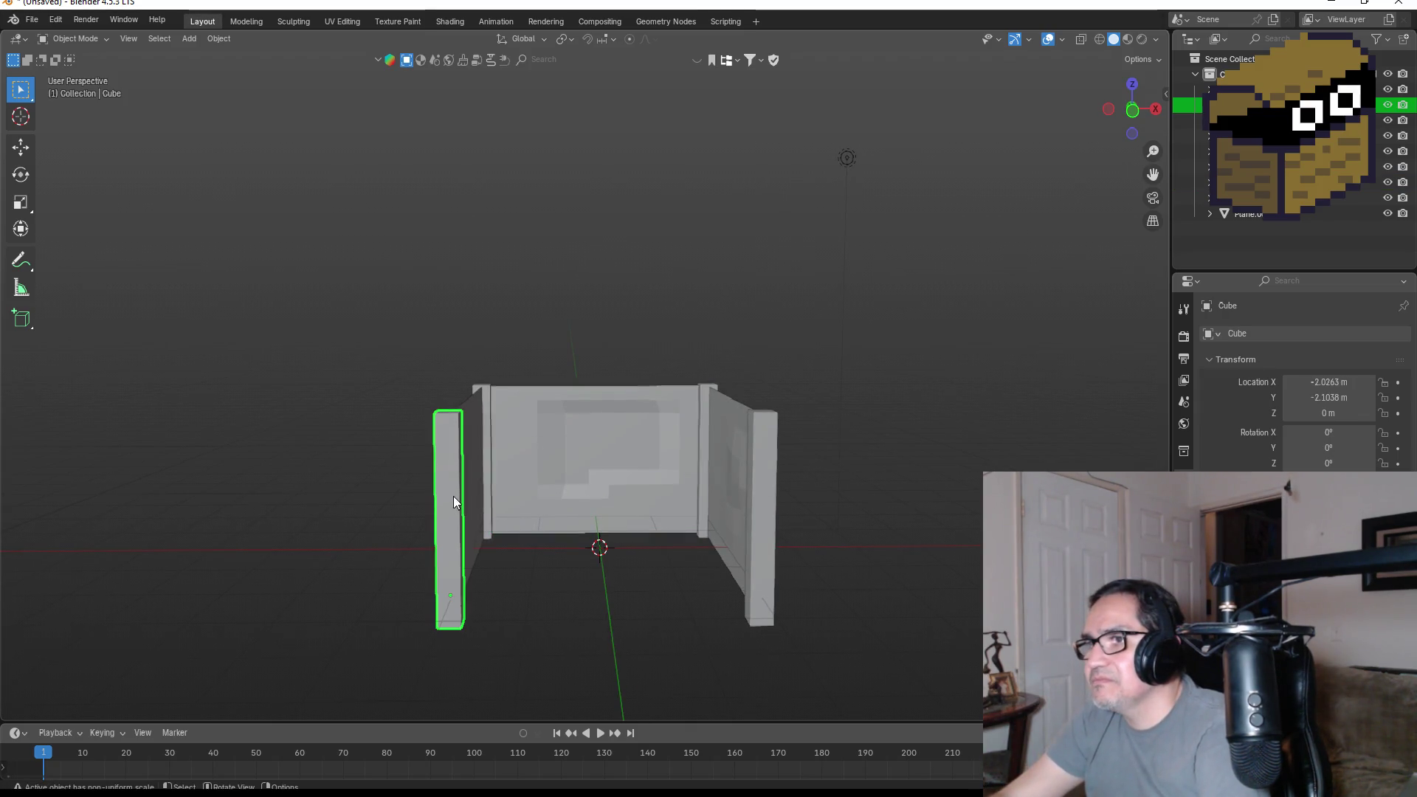
- In front view, duplicate the post twice along X, about 1.35 m and 1.34 m apart
left_click(1134, 101)
key("shift+d")
key("x")
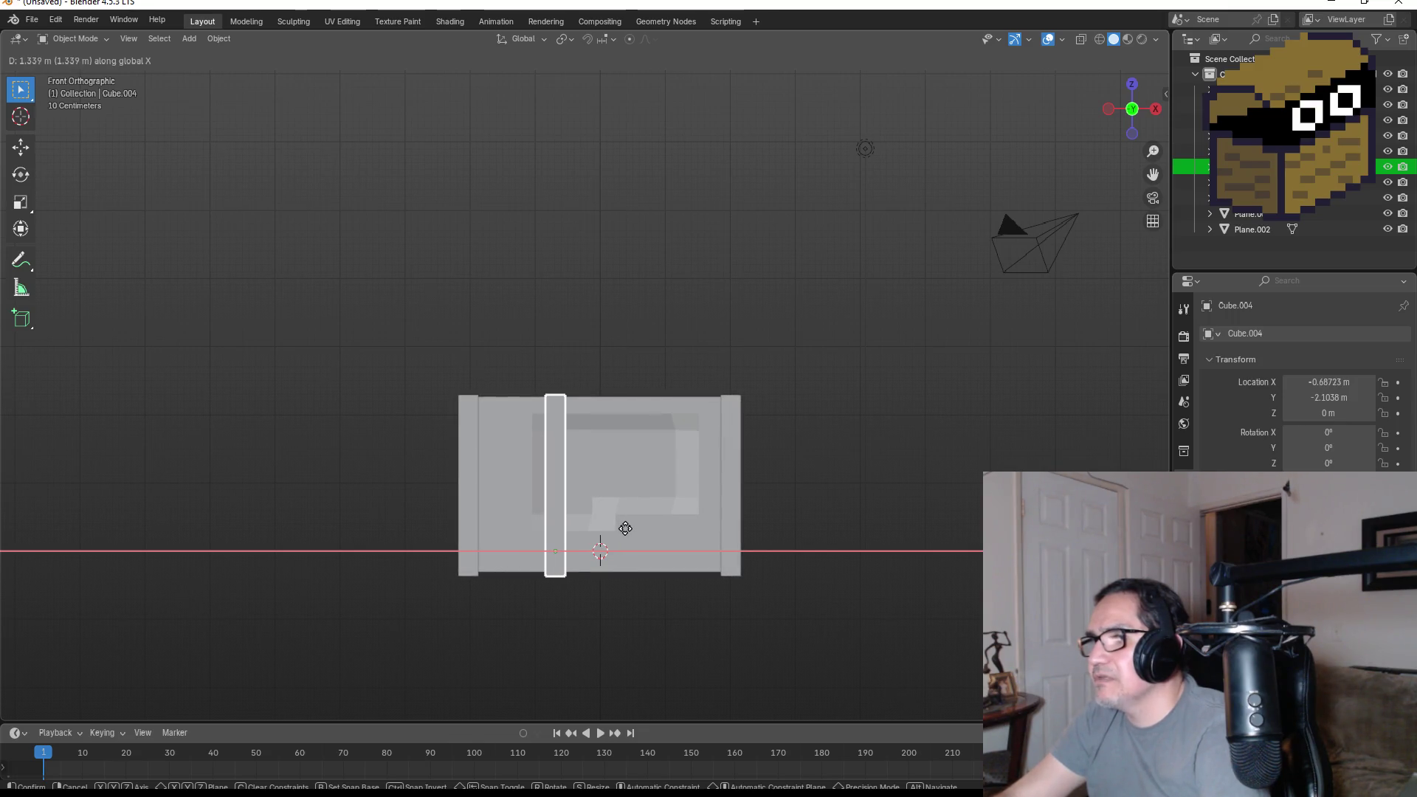
left_click(624, 528)
key("shift+d")
key("x")
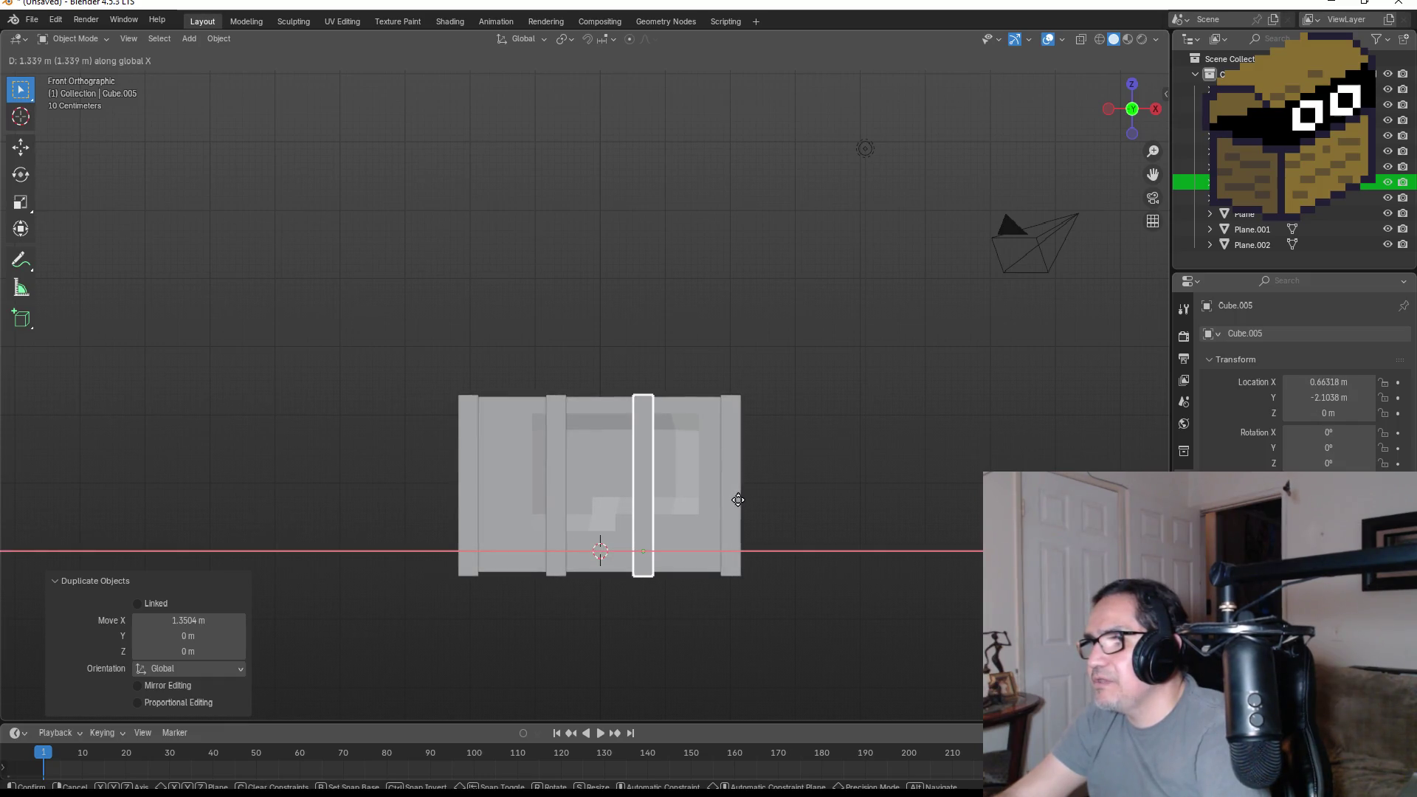
left_click(738, 500)
- Orbit to an angled view, select the side wall plane, and return to Unity
mouse_move(780, 489)
middle_mouse_down()
mouse_move(822, 441)
mouse_move(816, 476)
mouse_move(846, 473)
middle_mouse_up()
mouse_move(715, 524)
middle_mouse_down()
mouse_move(699, 508)
mouse_move(641, 515)
mouse_move(627, 468)
mouse_move(673, 477)
middle_mouse_up()
mouse_move(605, 448)
middle_mouse_down()
mouse_move(694, 478)
mouse_move(677, 456)
mouse_move(705, 493)
middle_mouse_up()
left_click(691, 488)
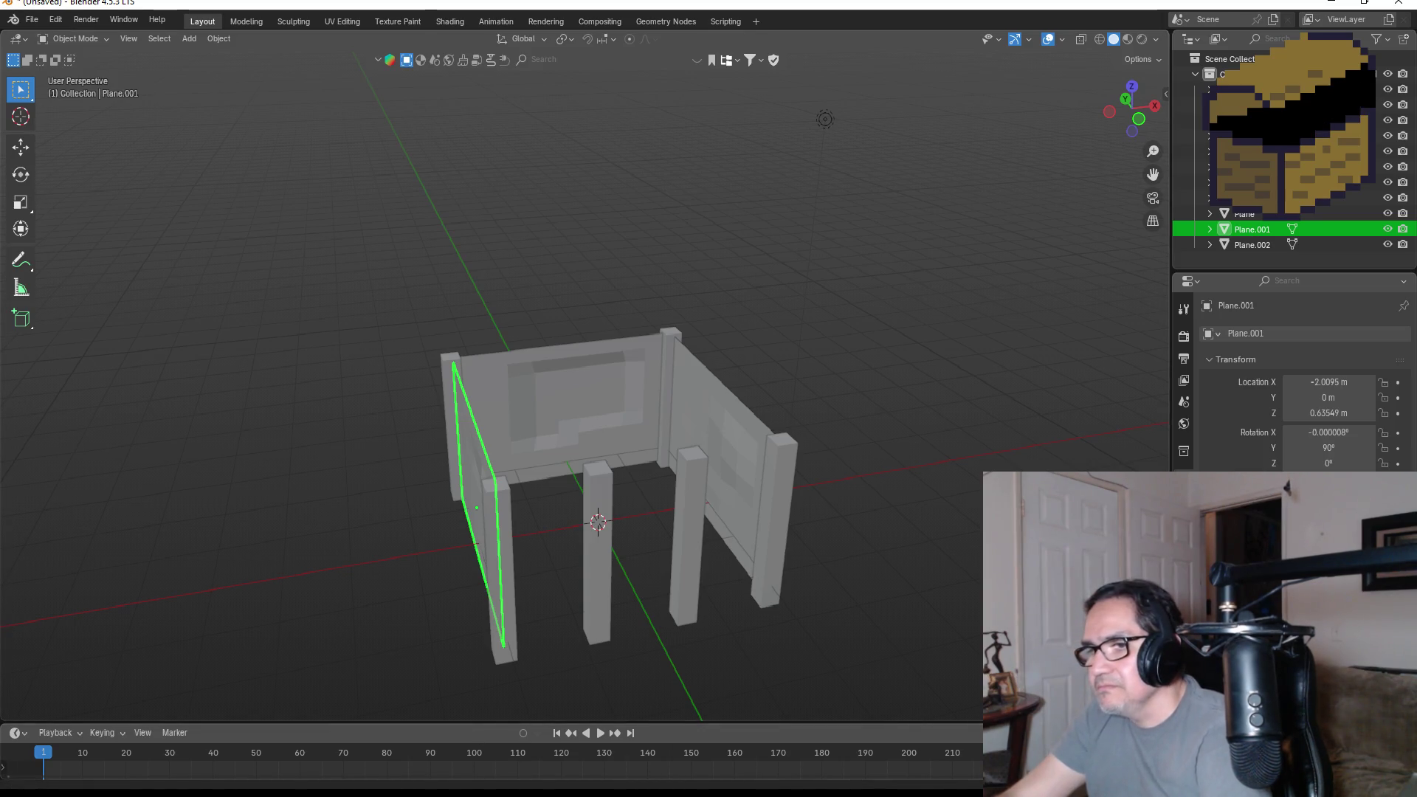
key("alt+Tab")
scroll(595, 303, "down", 10)
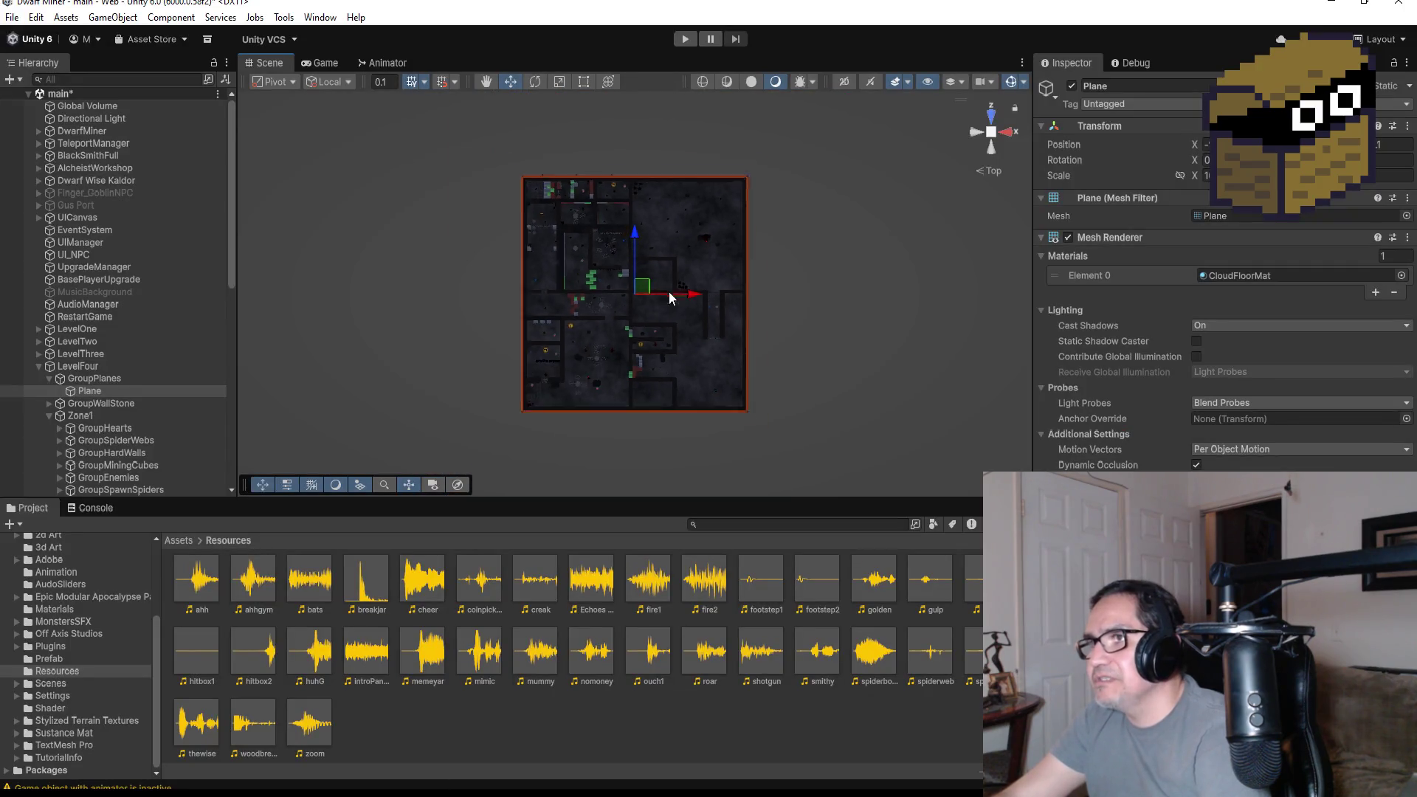
scroll(830, 315, "down", 2)
mouse_move(830, 315)
middle_mouse_down()
mouse_move(761, 291)
mouse_move(773, 342)
mouse_move(803, 355)
mouse_move(569, 301)
middle_mouse_up()
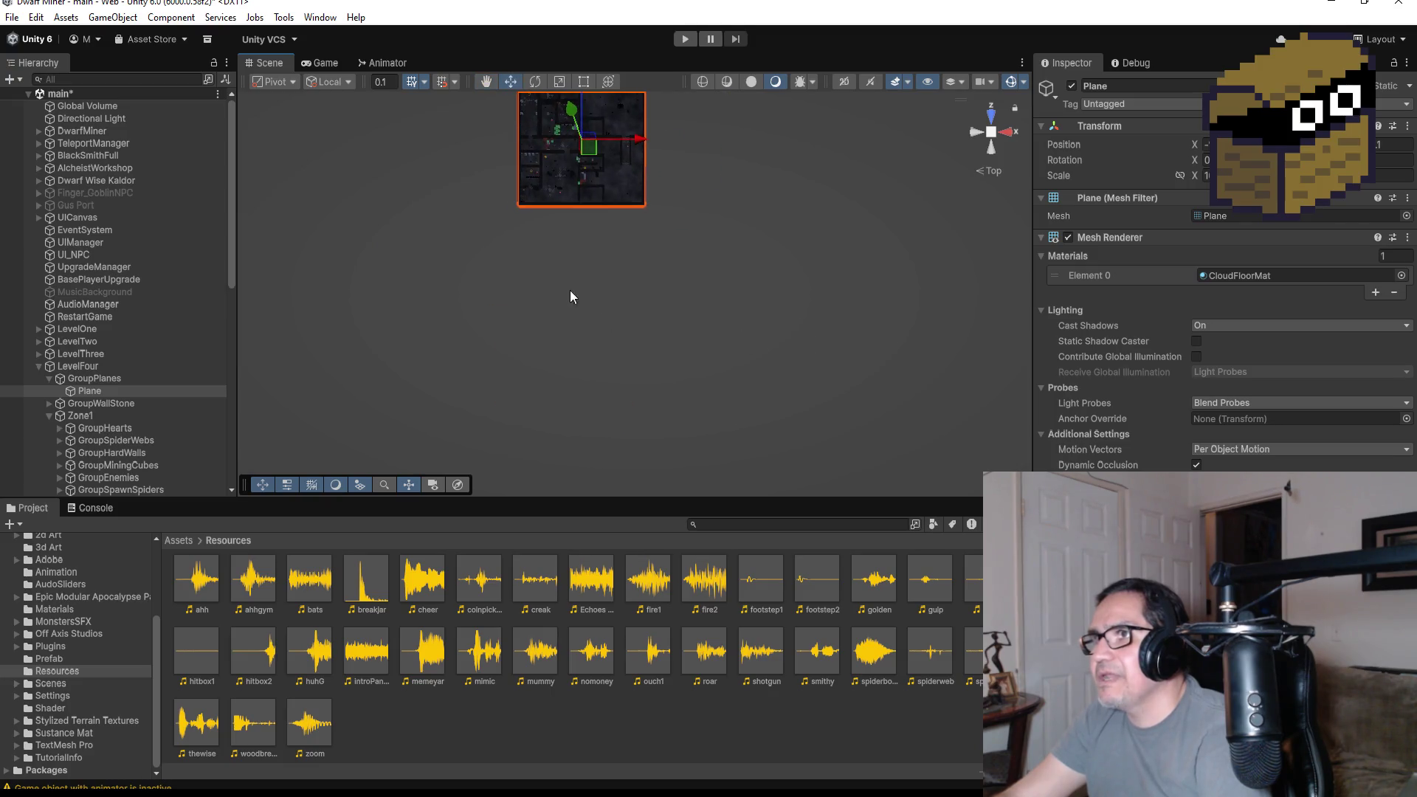
scroll(610, 295, "up", 2)
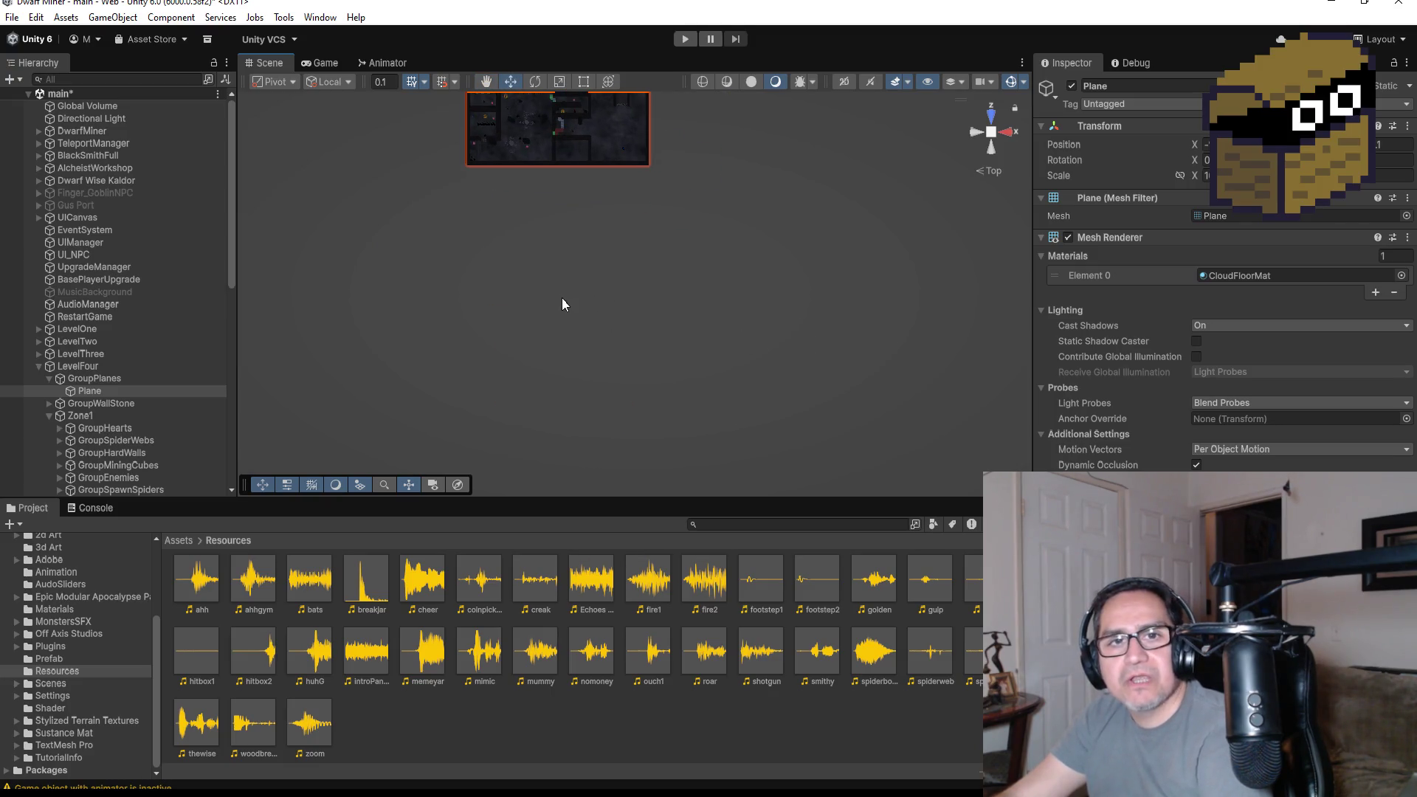
scroll(607, 253, "down", 3)
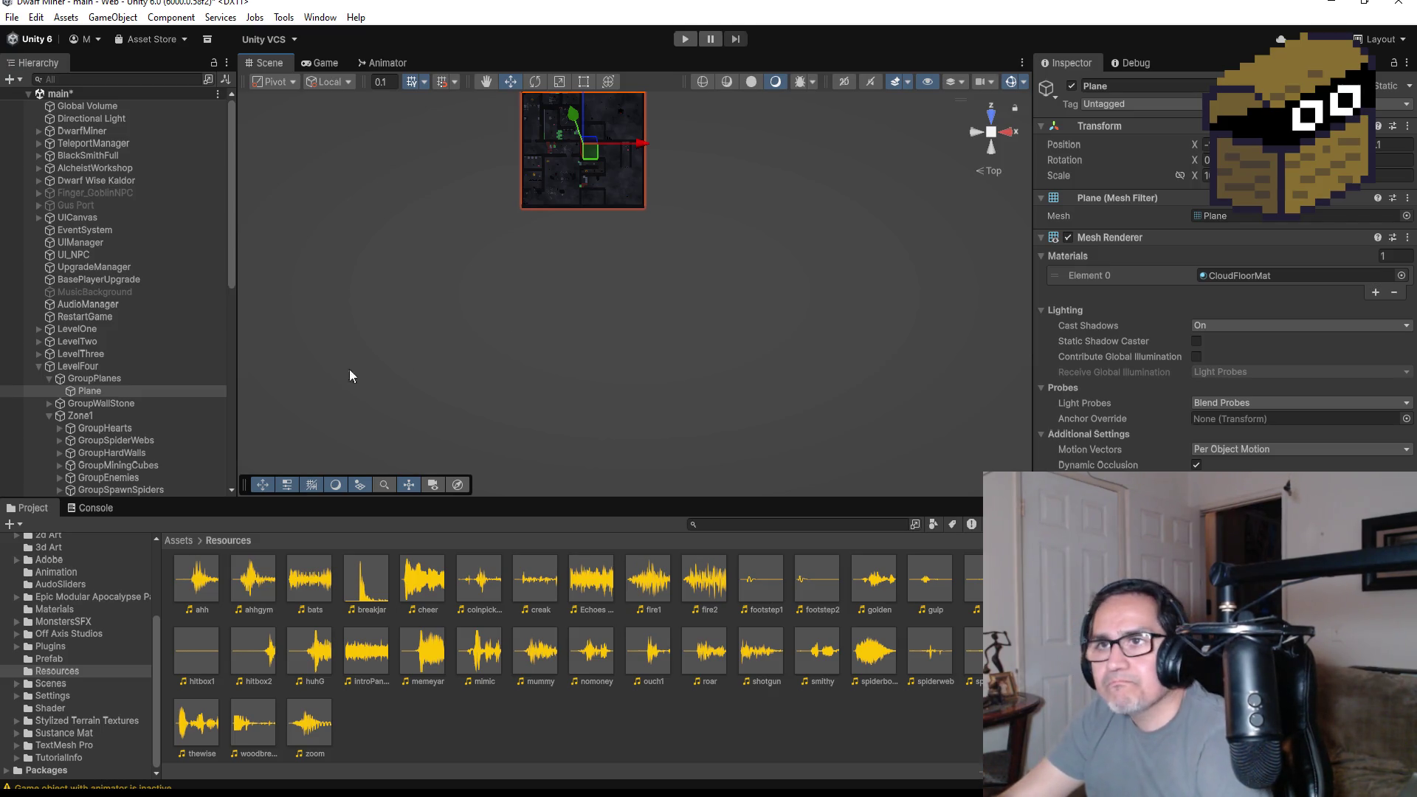
- Collapse LevelFour, create an empty GameObject at the root, and name it LevelFive
left_click(38, 367)
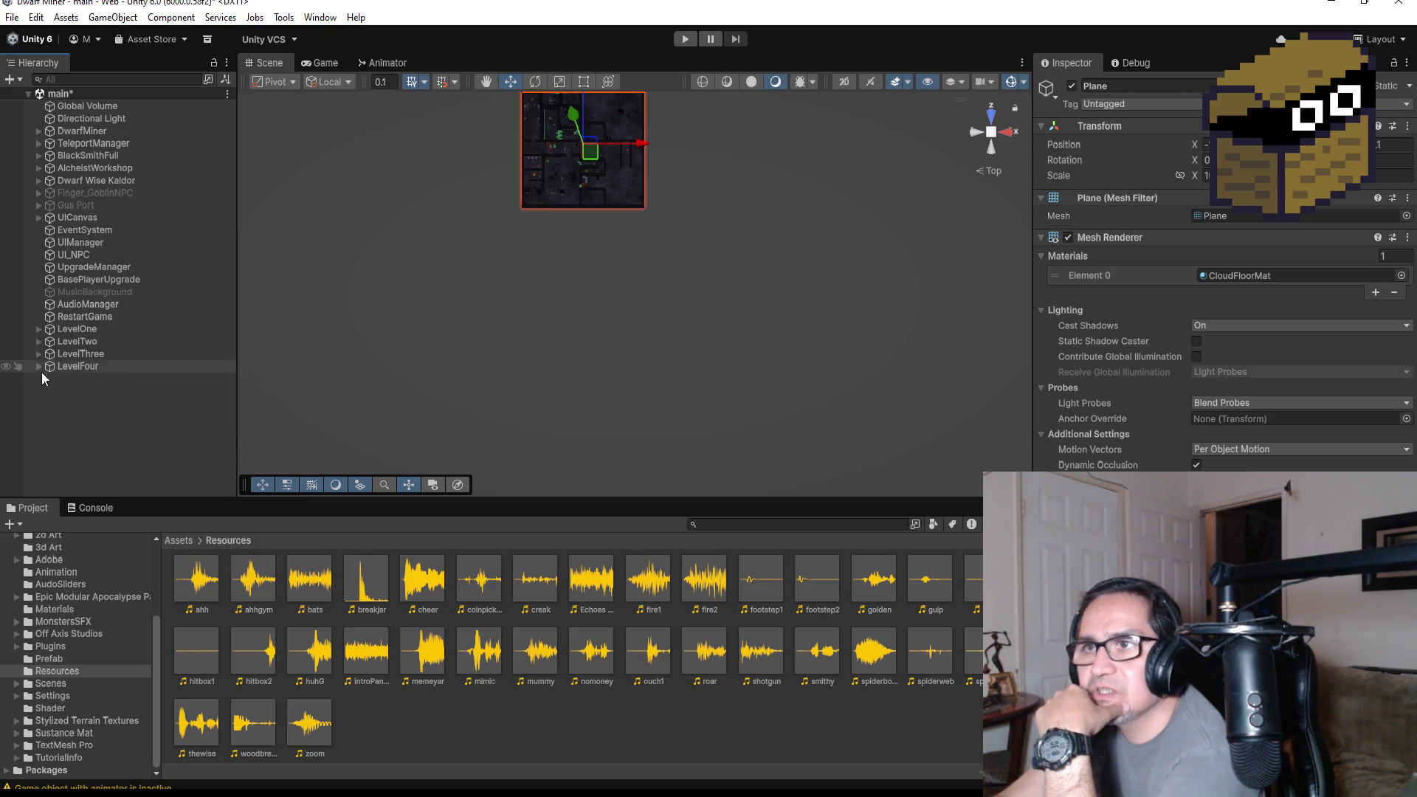
right_click(71, 402)
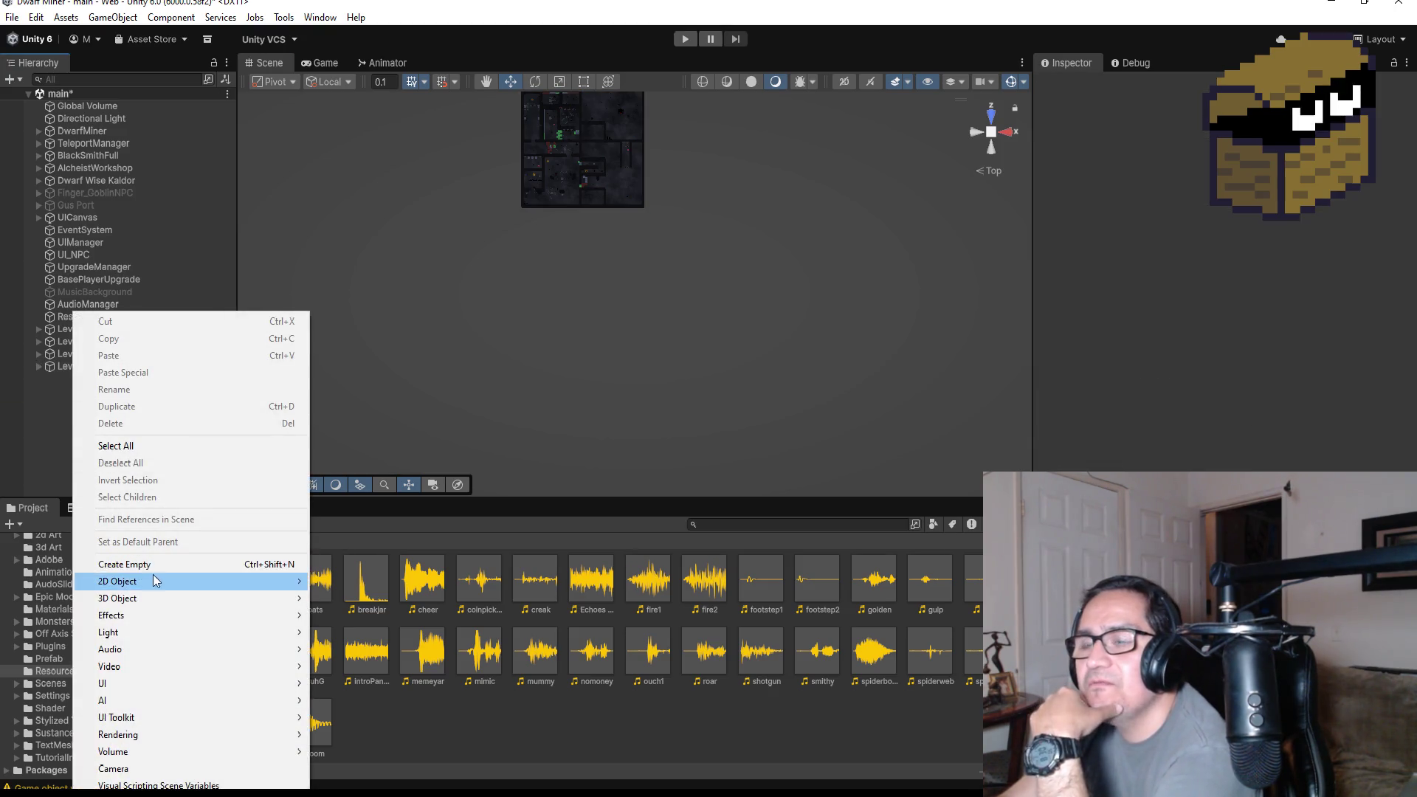
left_click(158, 564)
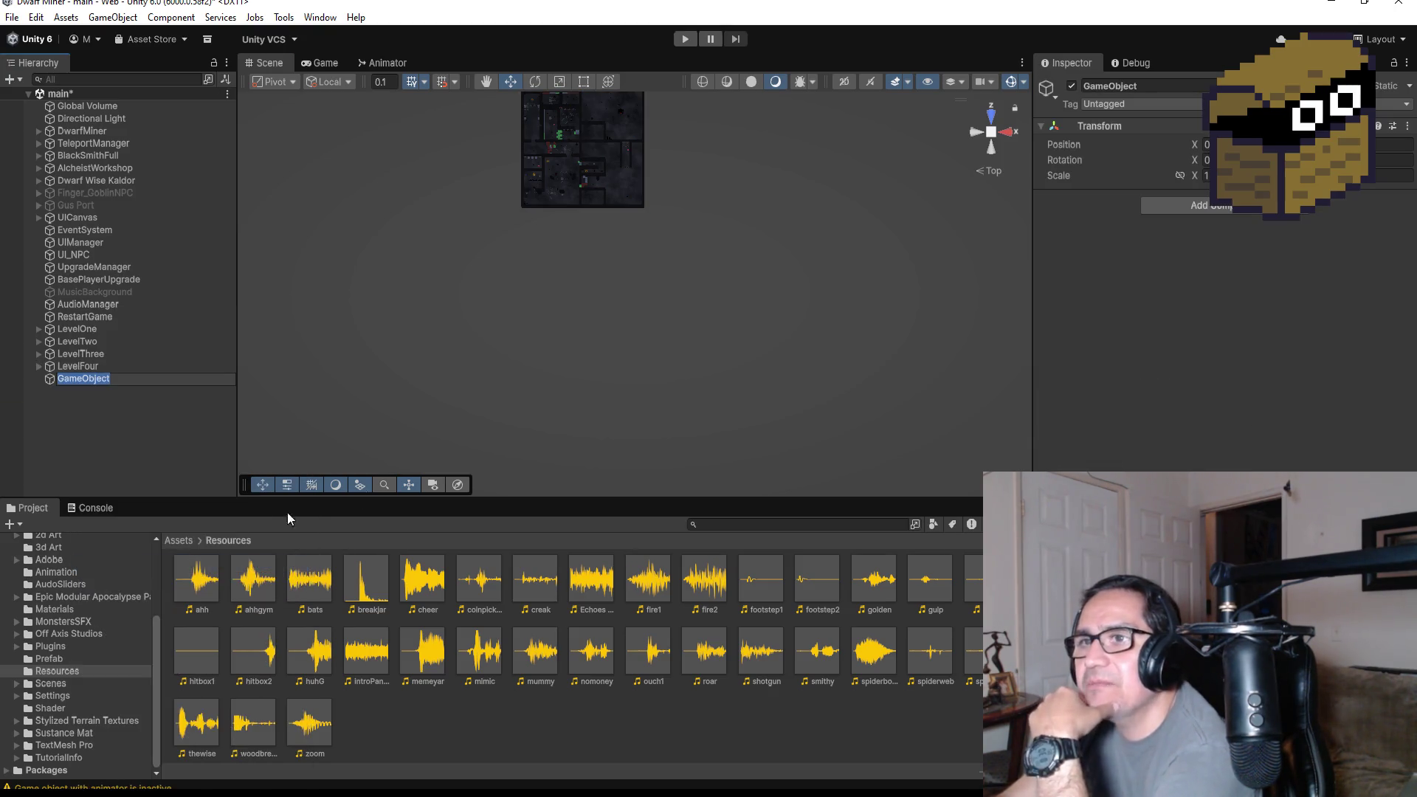
left_click(1188, 86)
type("Level")
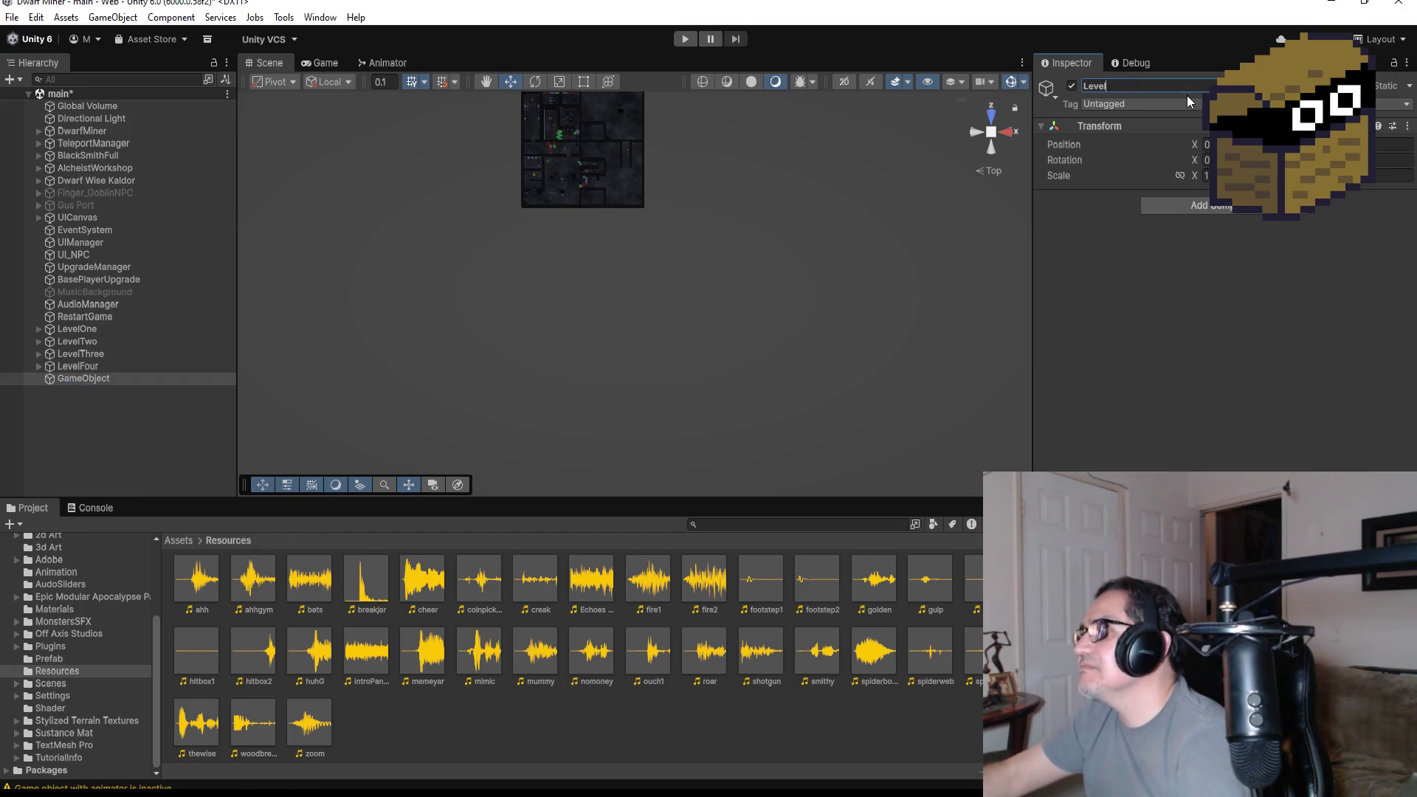
type("Five")
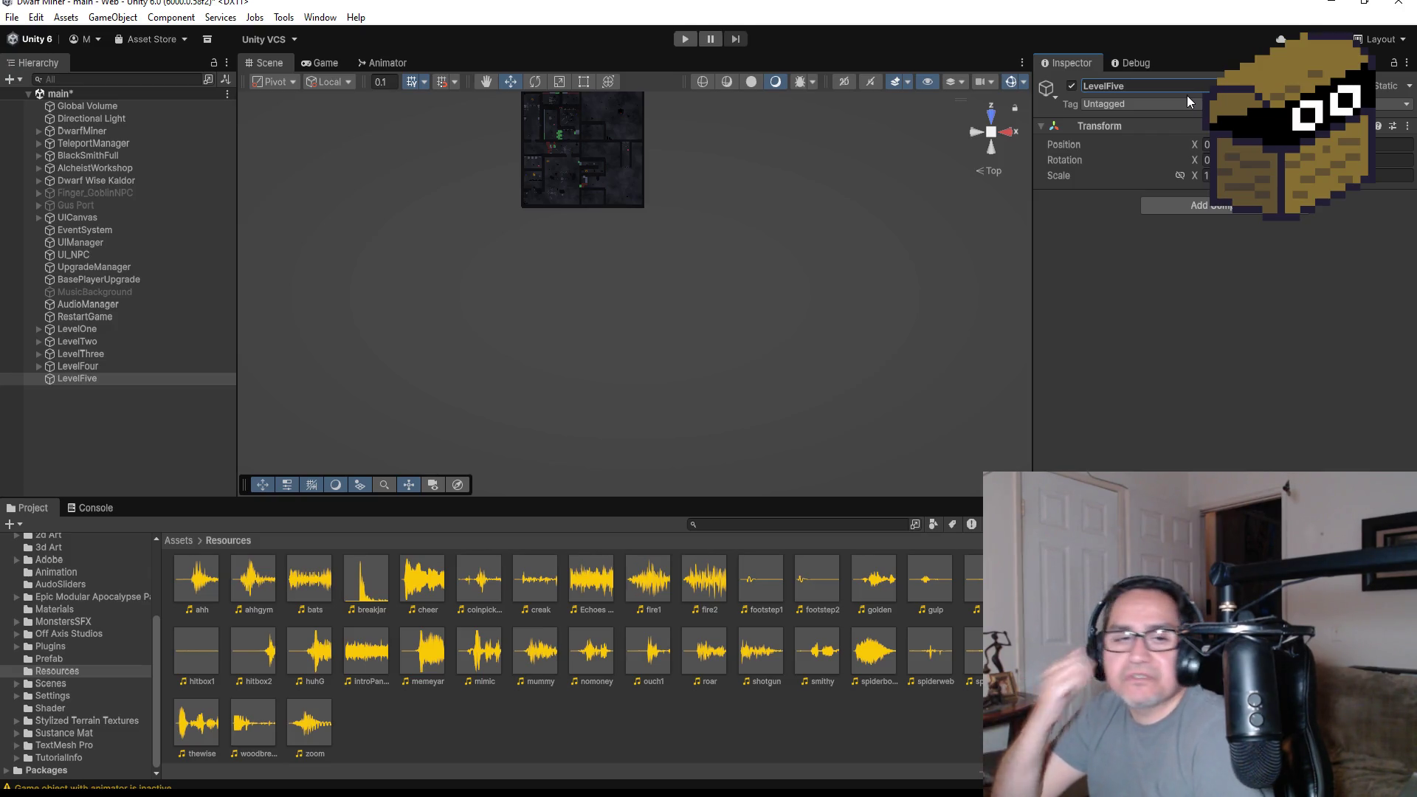
left_click(99, 362)
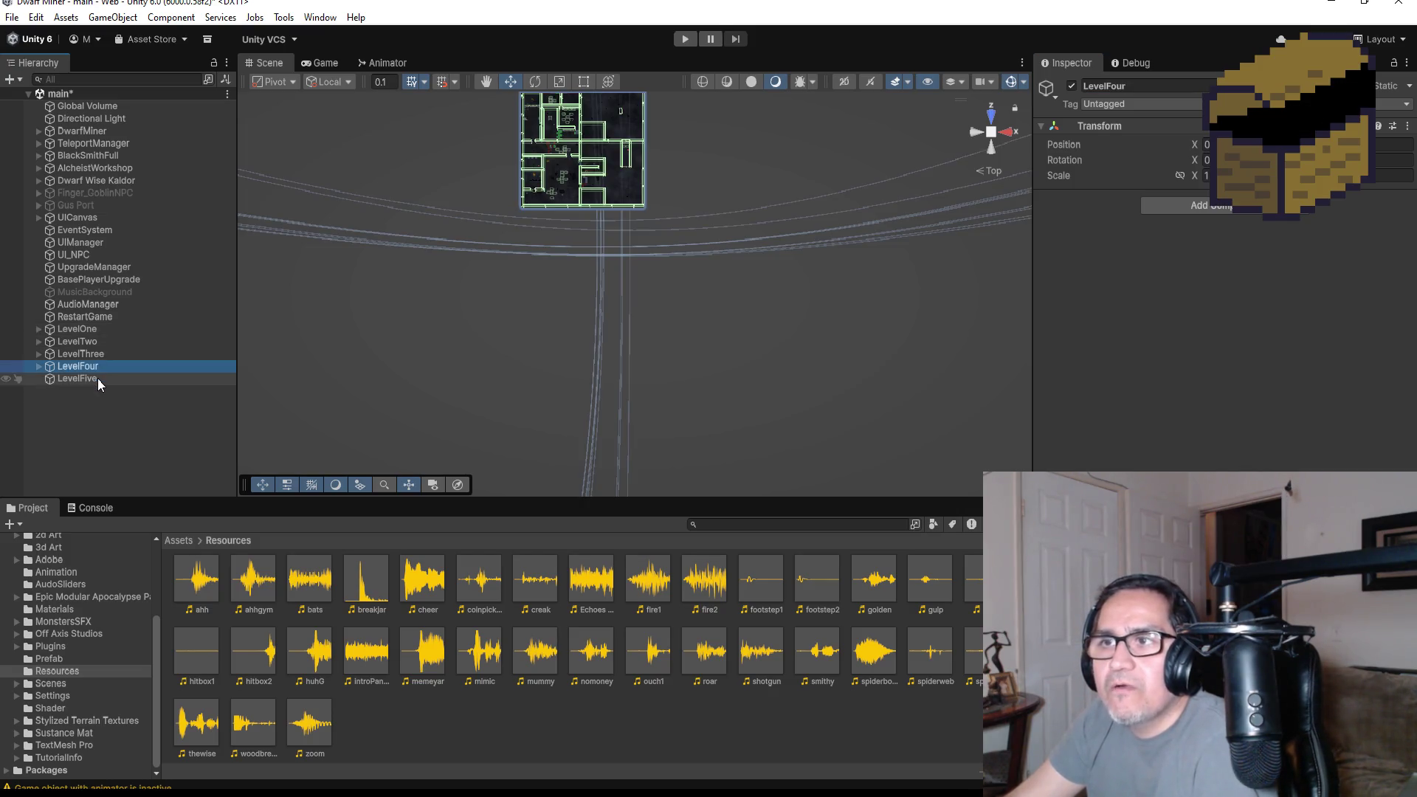
left_click(113, 376)
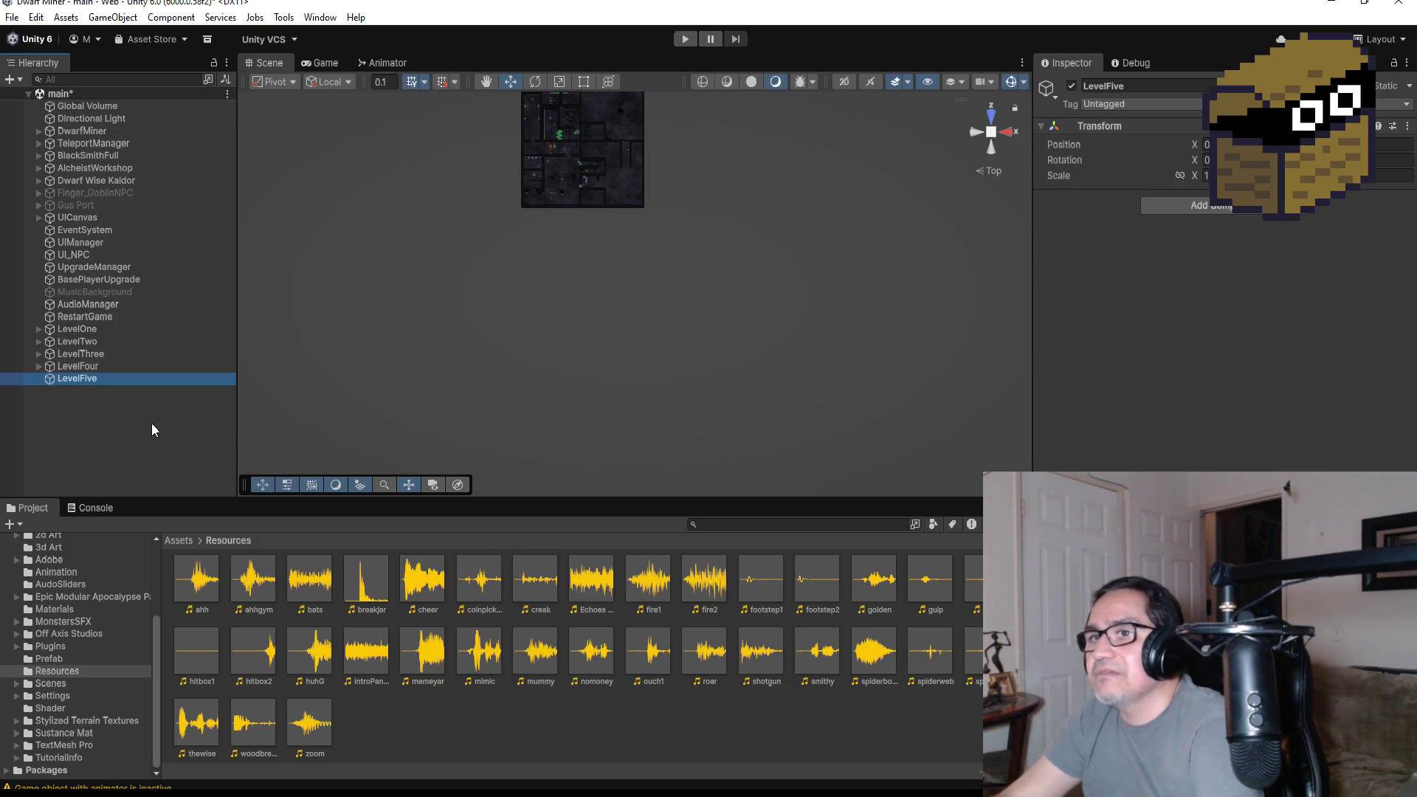
left_click(152, 430)
left_click(75, 379)
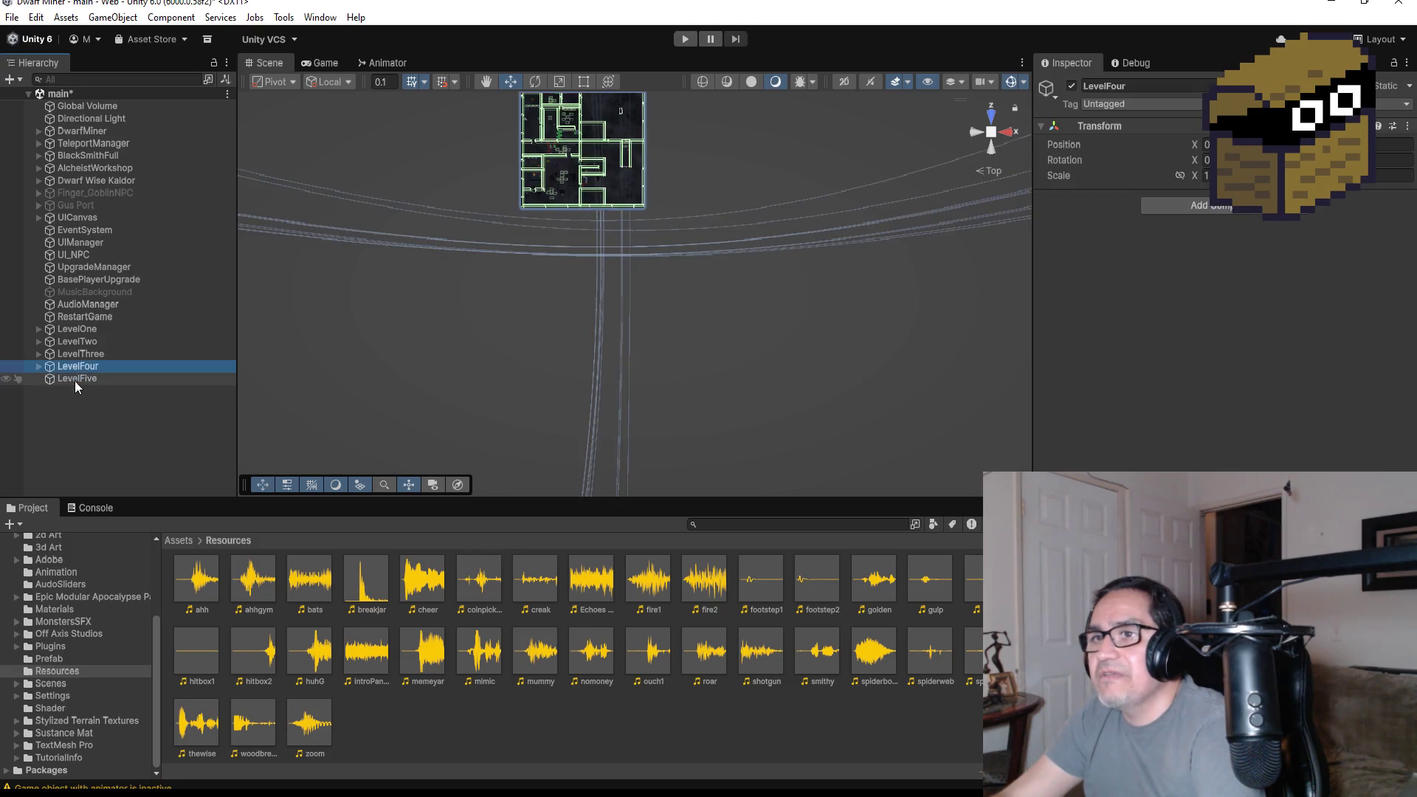
right_click(84, 423)
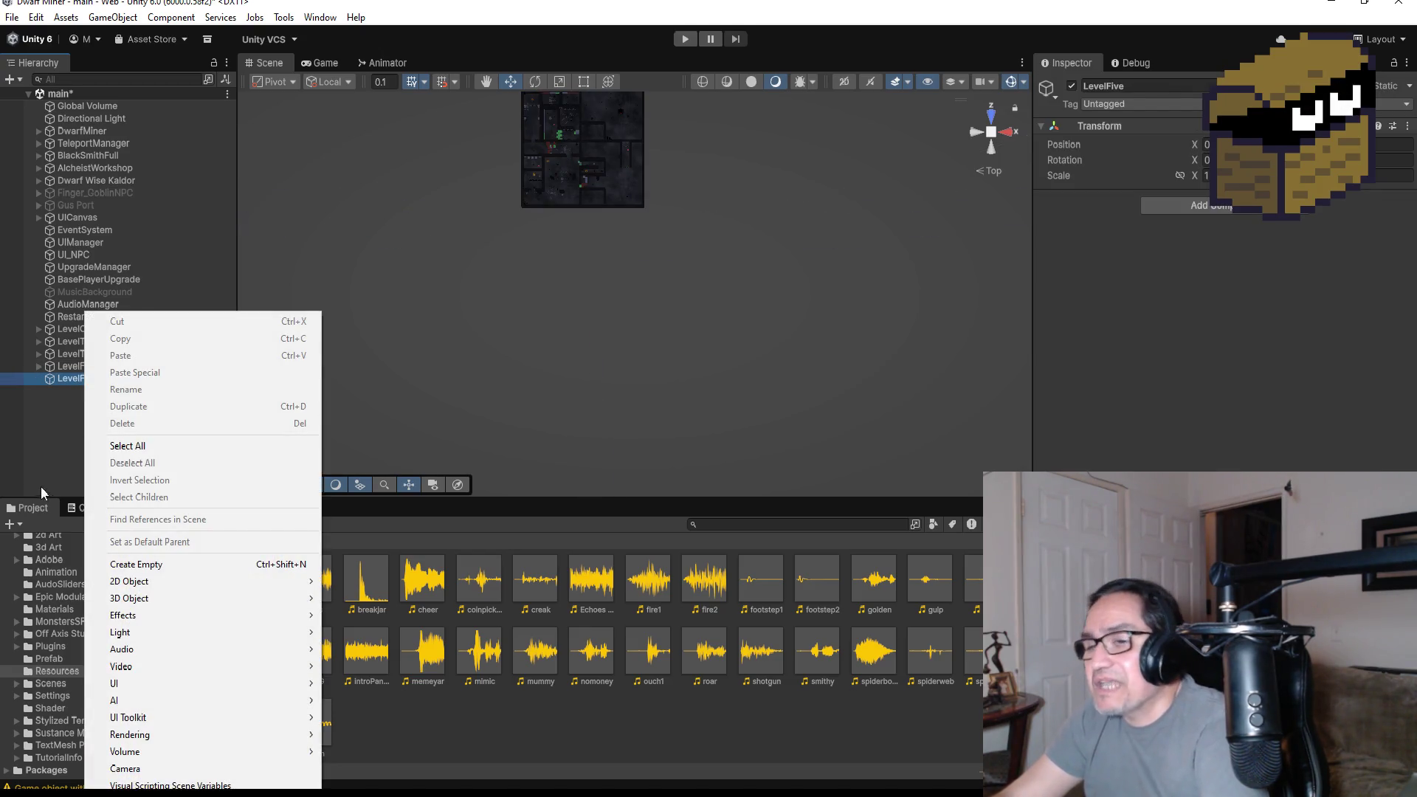
- Duplicate LevelFour's floor plane and make the copy, Plane (1), a child of LevelFive
left_click(46, 431)
left_click(38, 366)
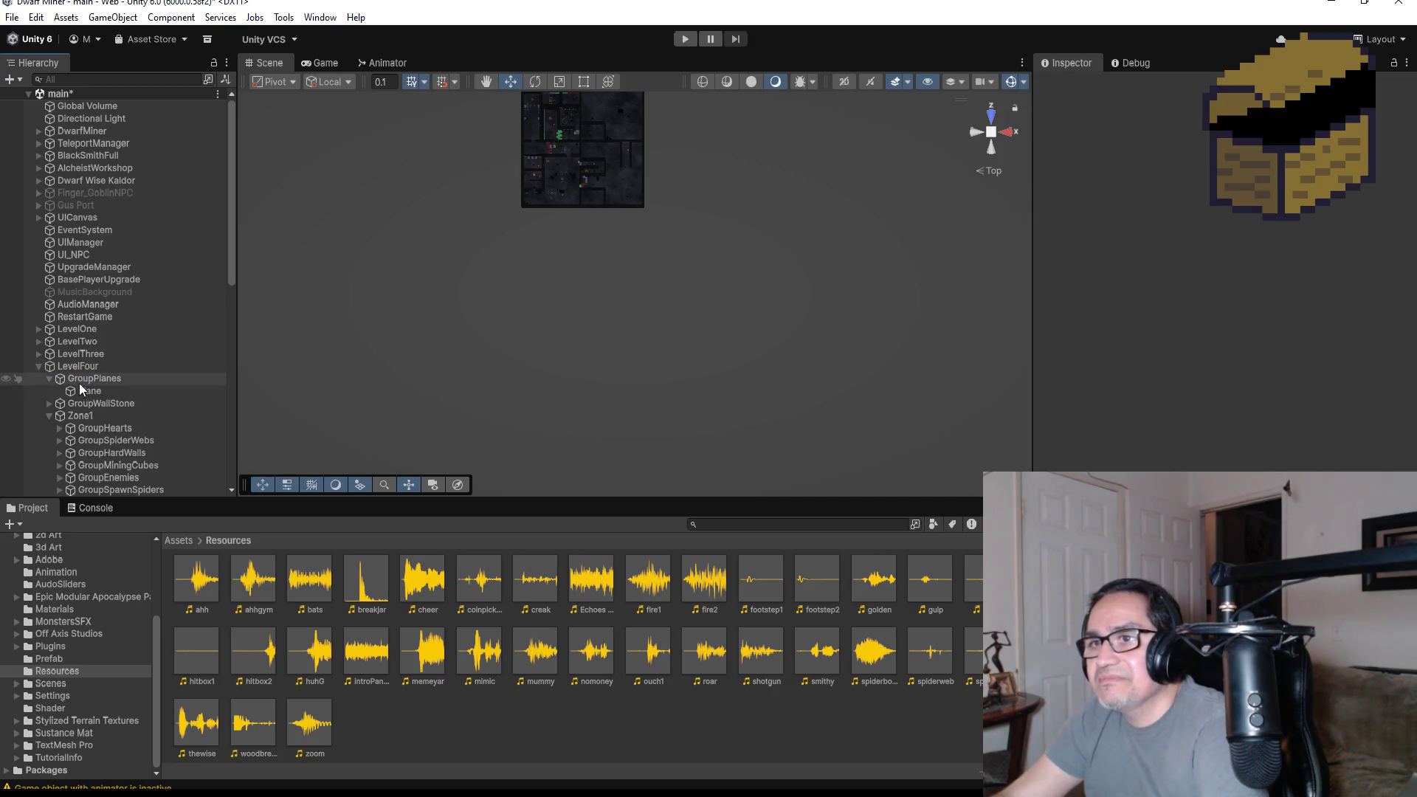
left_click(87, 393)
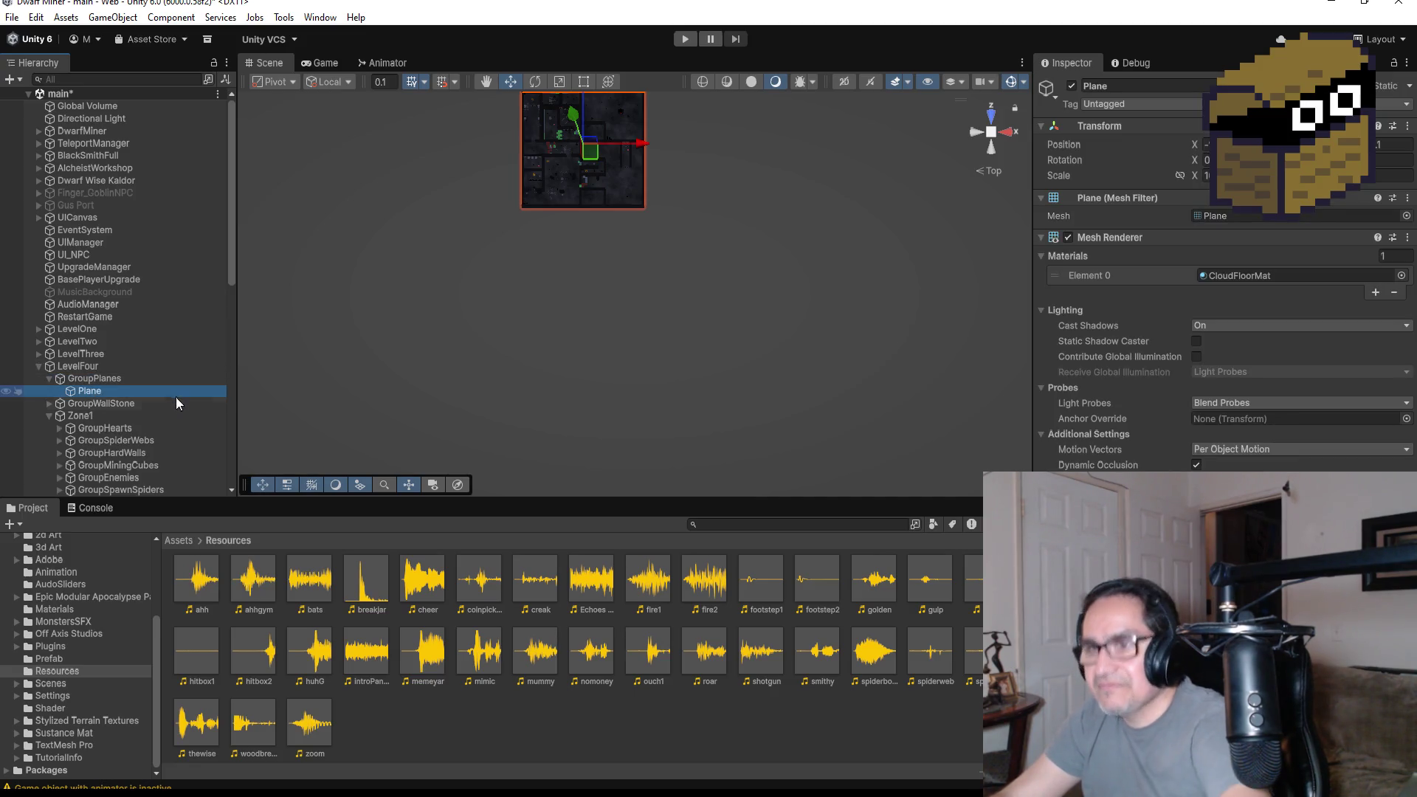
key("ctrl+d")
scroll(148, 418, "down", 4)
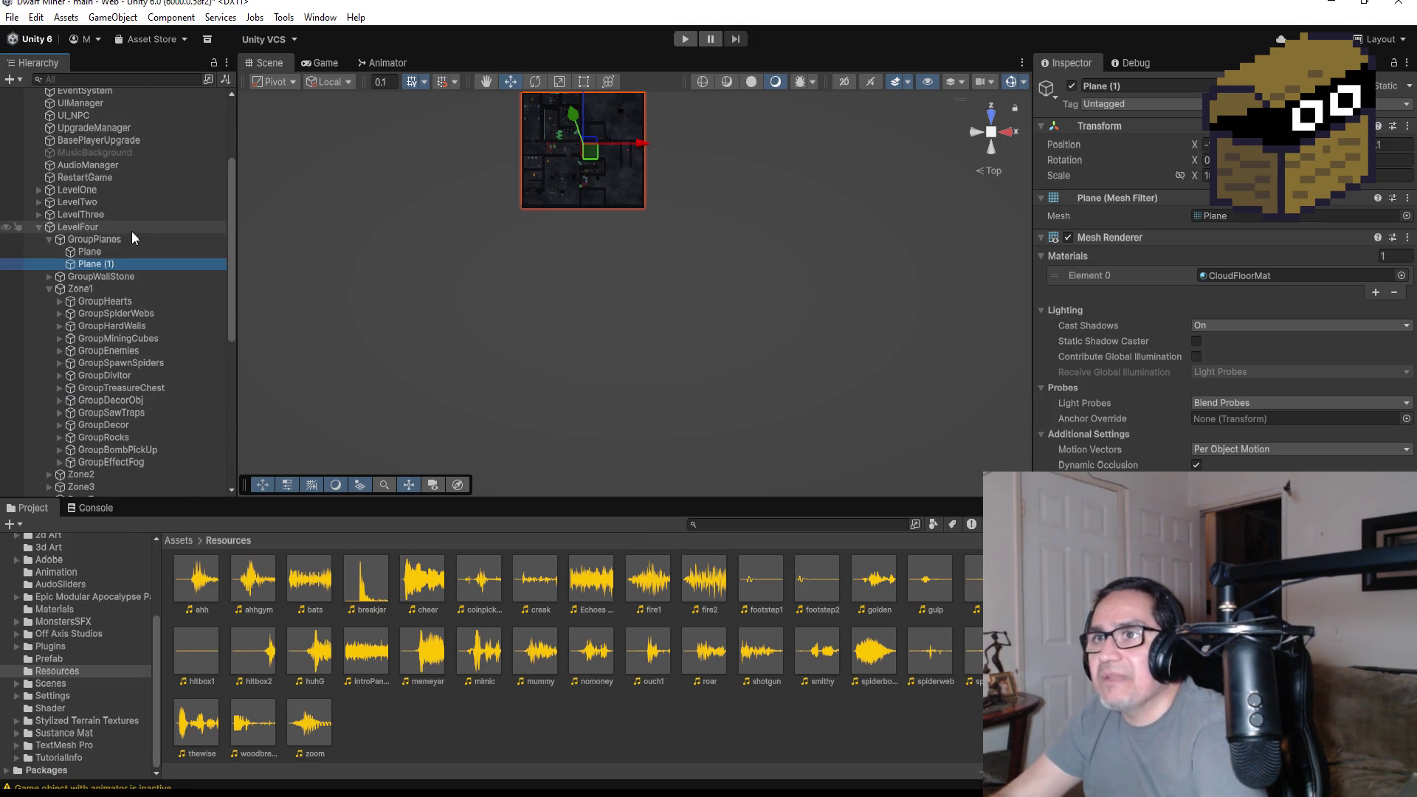
mouse_move(84, 266)
left_mouse_down()
mouse_move(76, 221)
mouse_move(45, 221)
left_mouse_up()
left_click(39, 239)
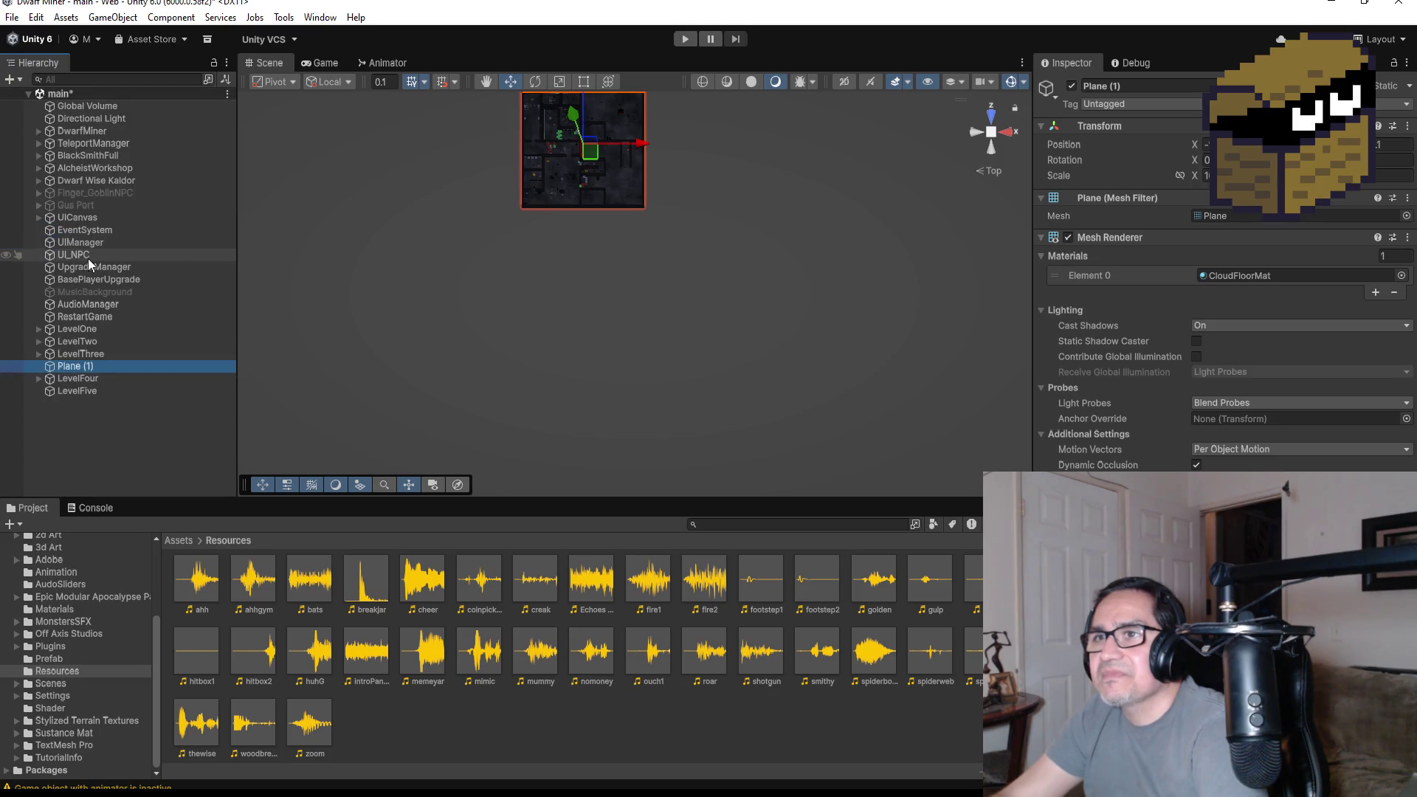
left_click_drag(84, 364, 84, 392)
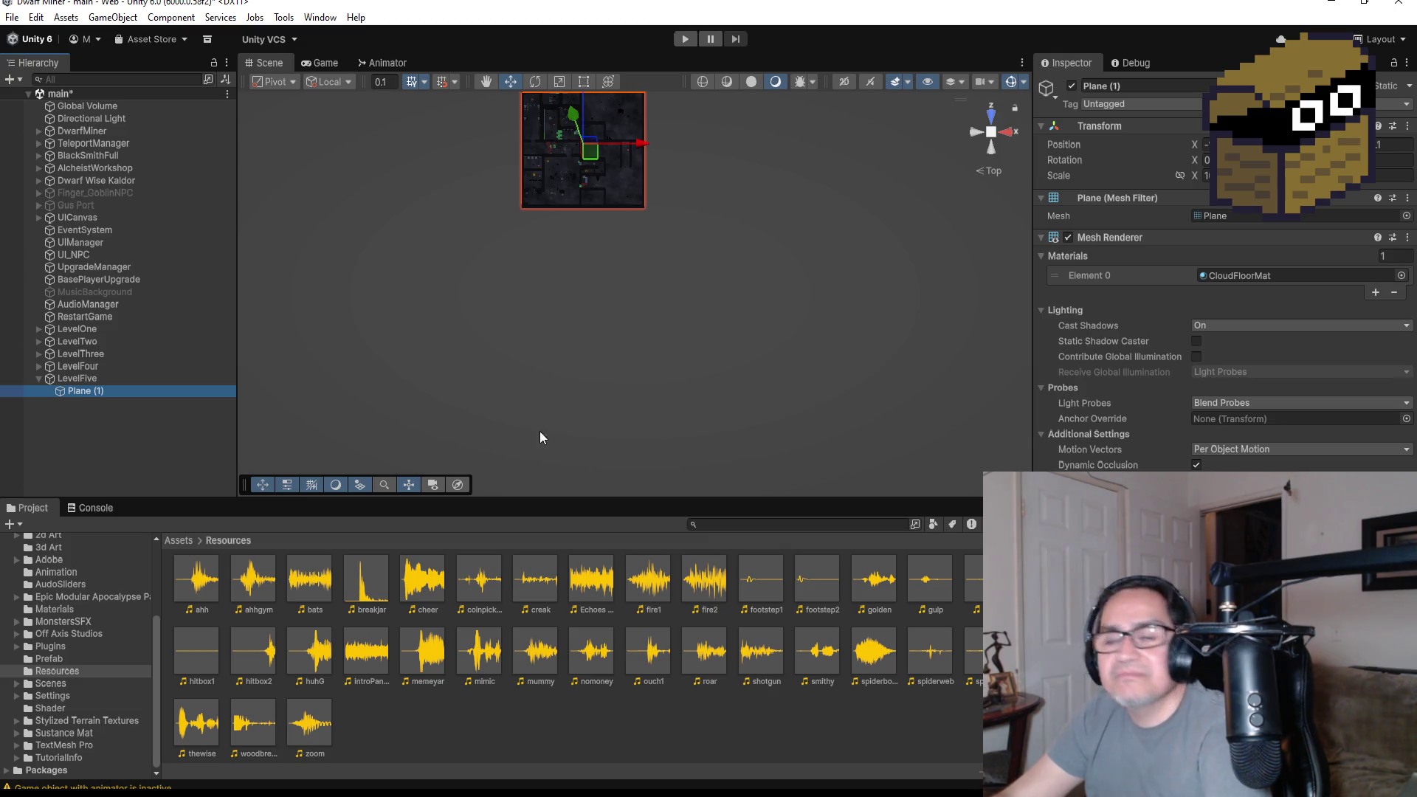
scroll(578, 279, "down", 5)
- Lower Plane (1) beneath the other level floors, frame it, and show the Assets folder
left_click_drag(614, 164, 620, 286)
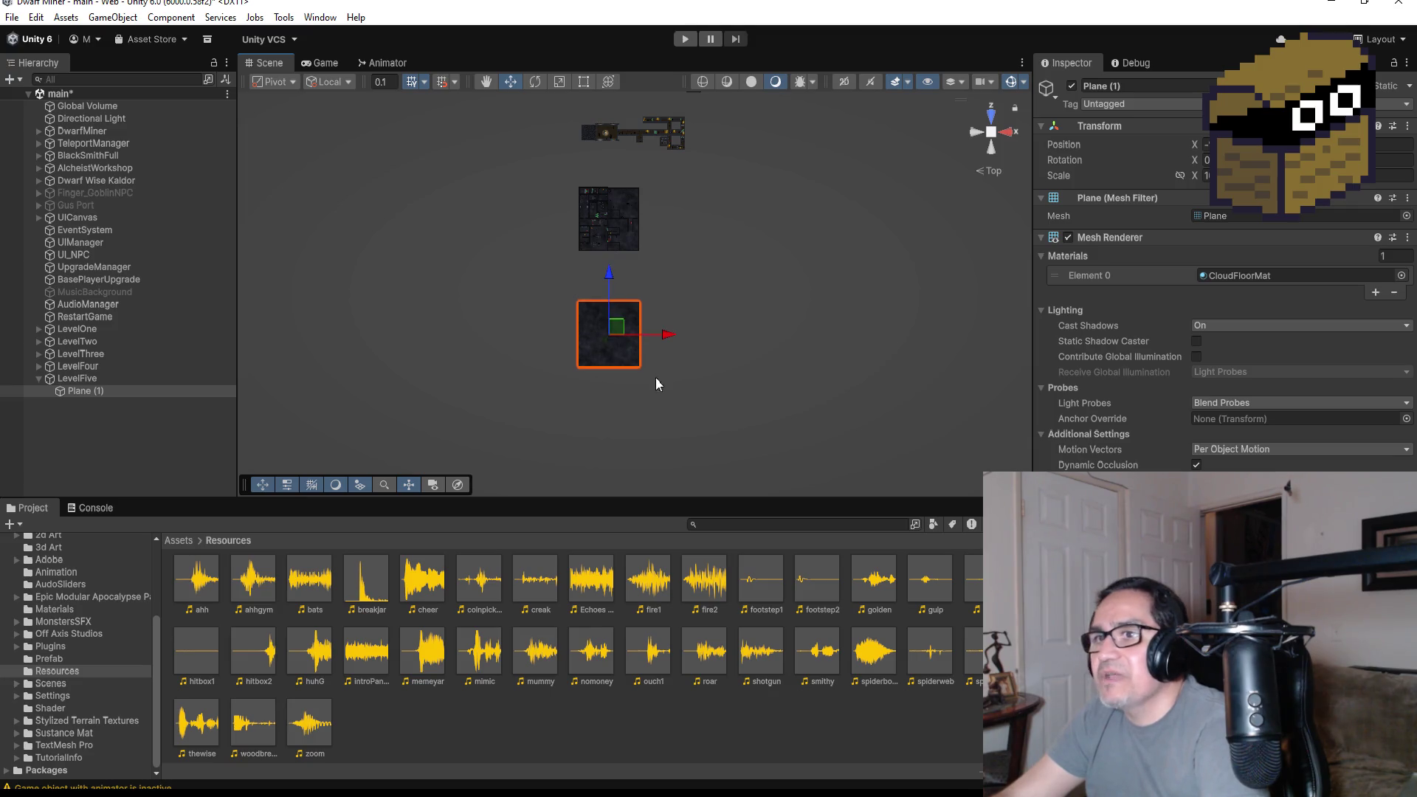
mouse_move(669, 338)
left_mouse_down()
mouse_move(710, 325)
mouse_move(659, 319)
mouse_move(762, 334)
left_mouse_up()
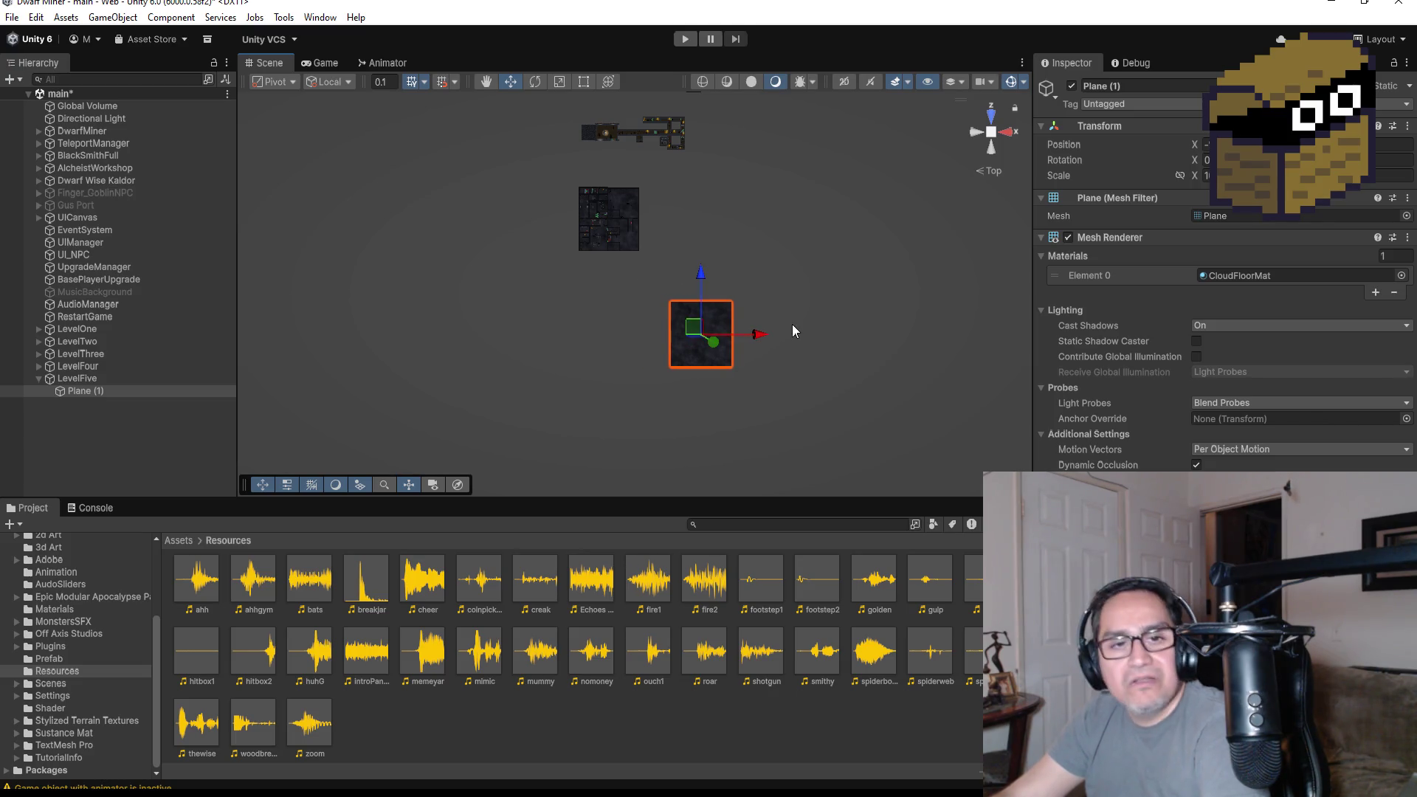
key("f")
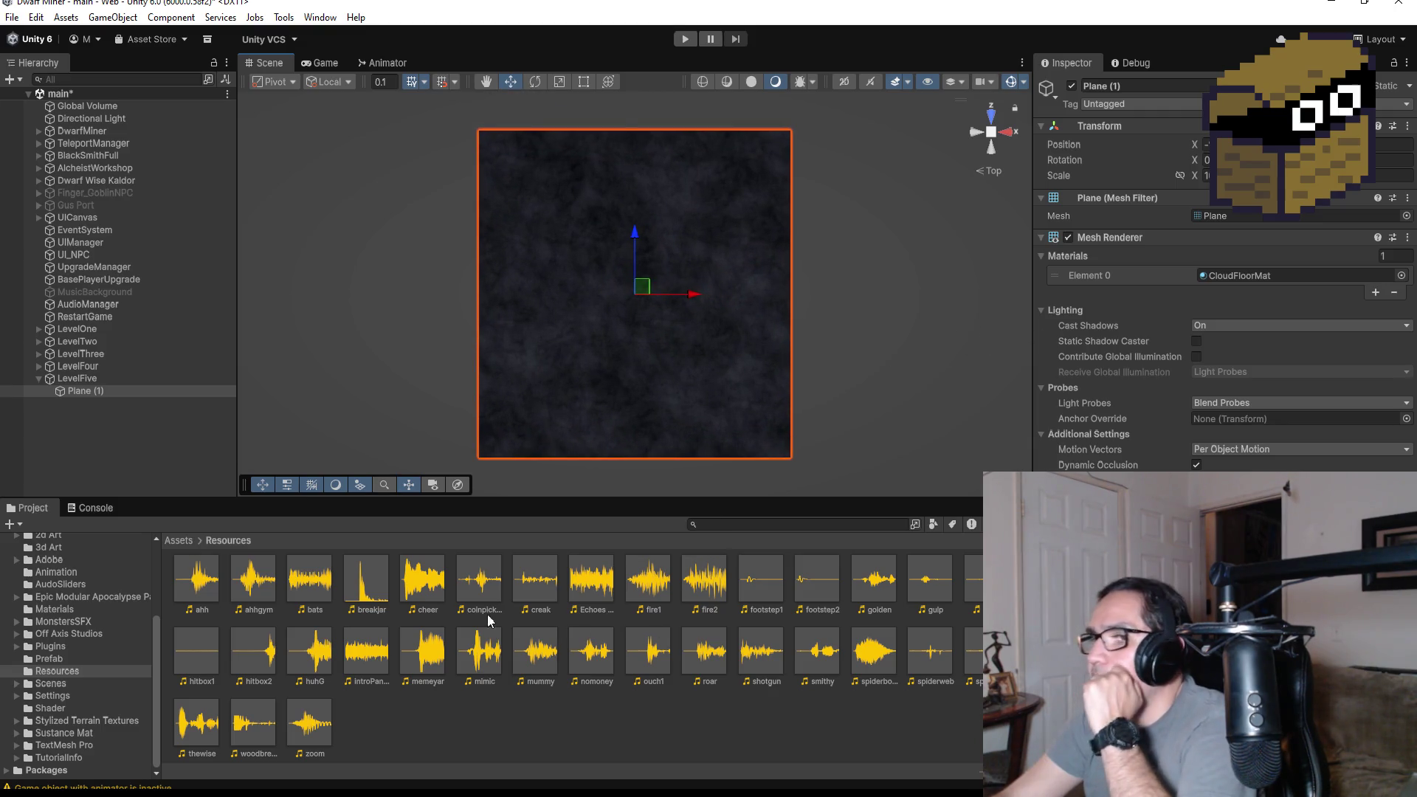
left_click(179, 541)
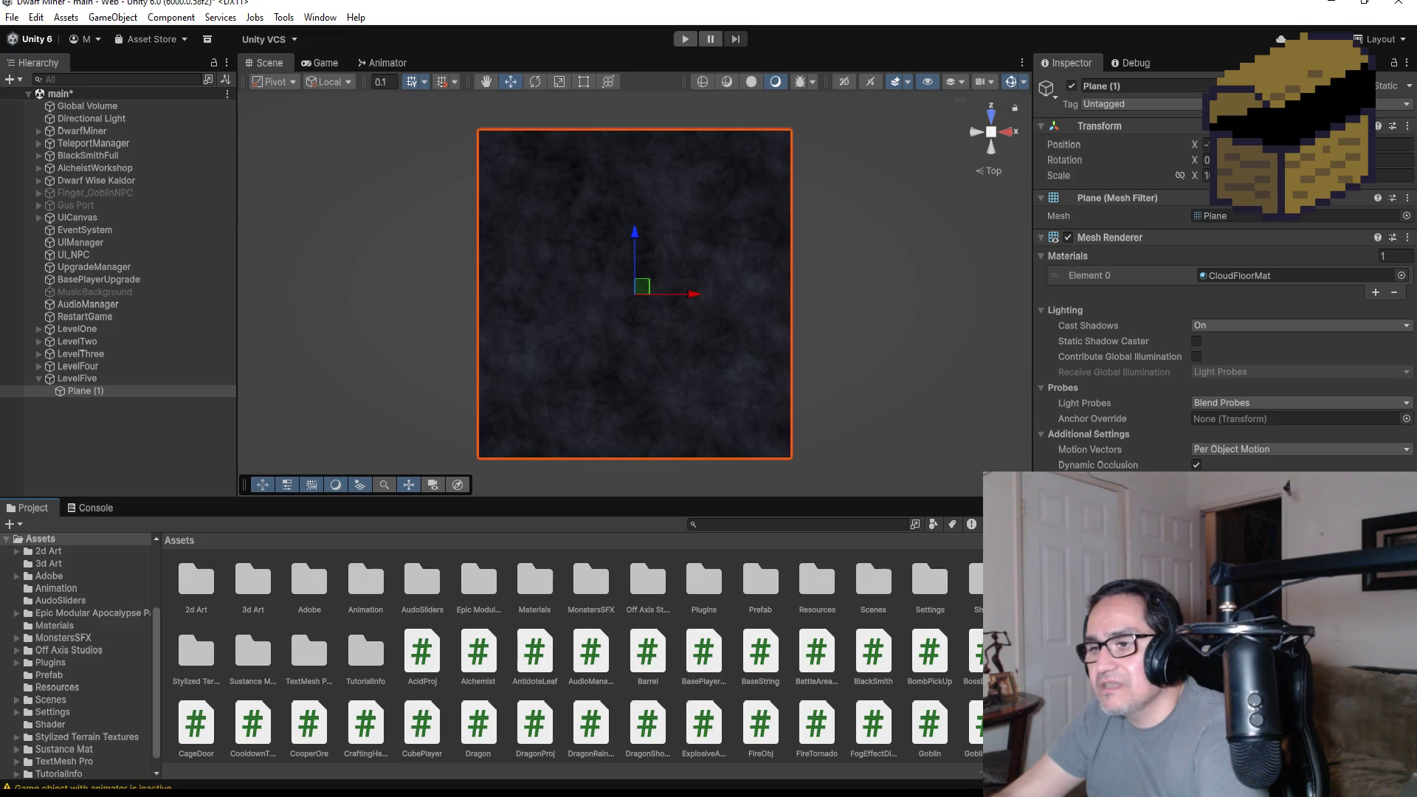
left_click(89, 738)
- Browse from My Documents to the Desktop and open the Dward Dungeon Crawler folder
scroll(414, 332, "up", 3)
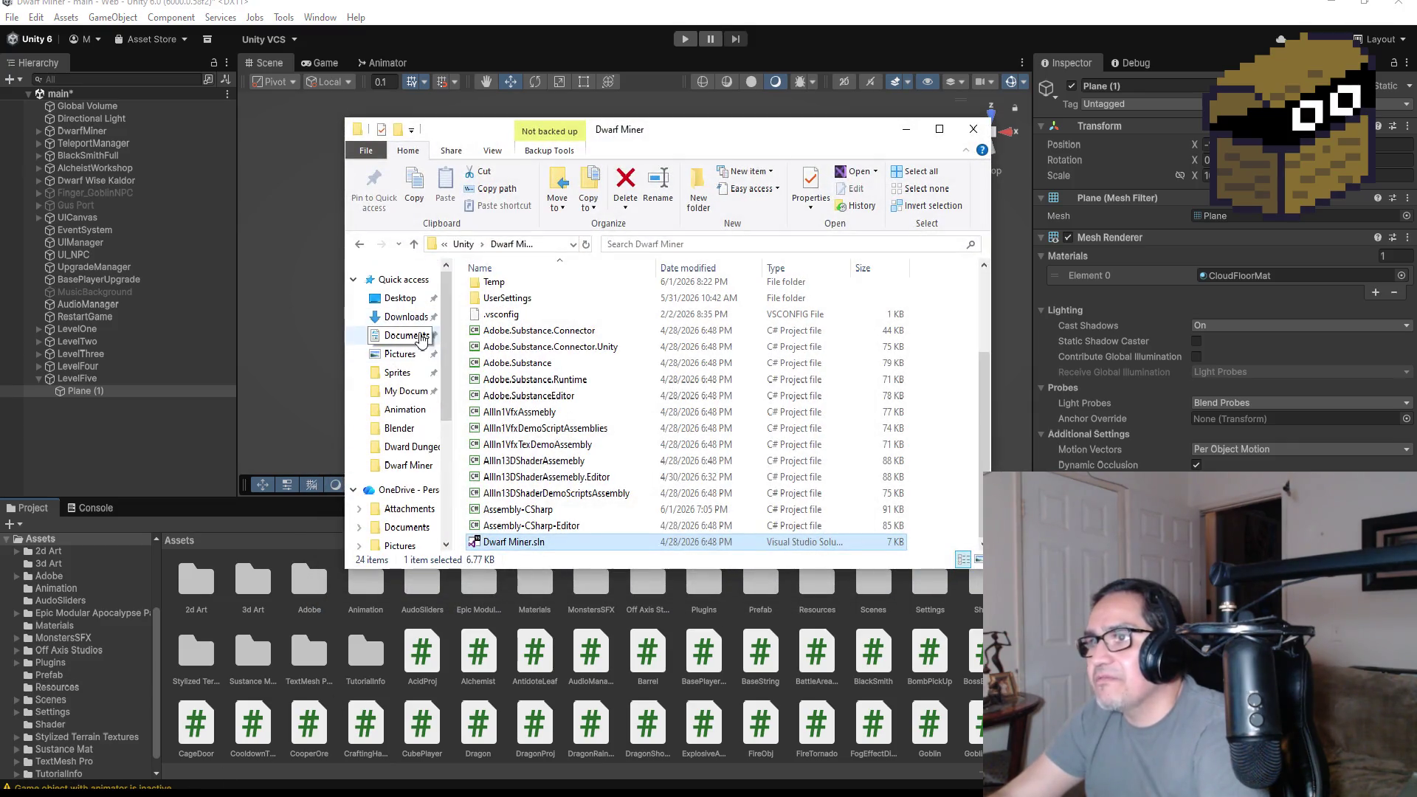
left_click(407, 392)
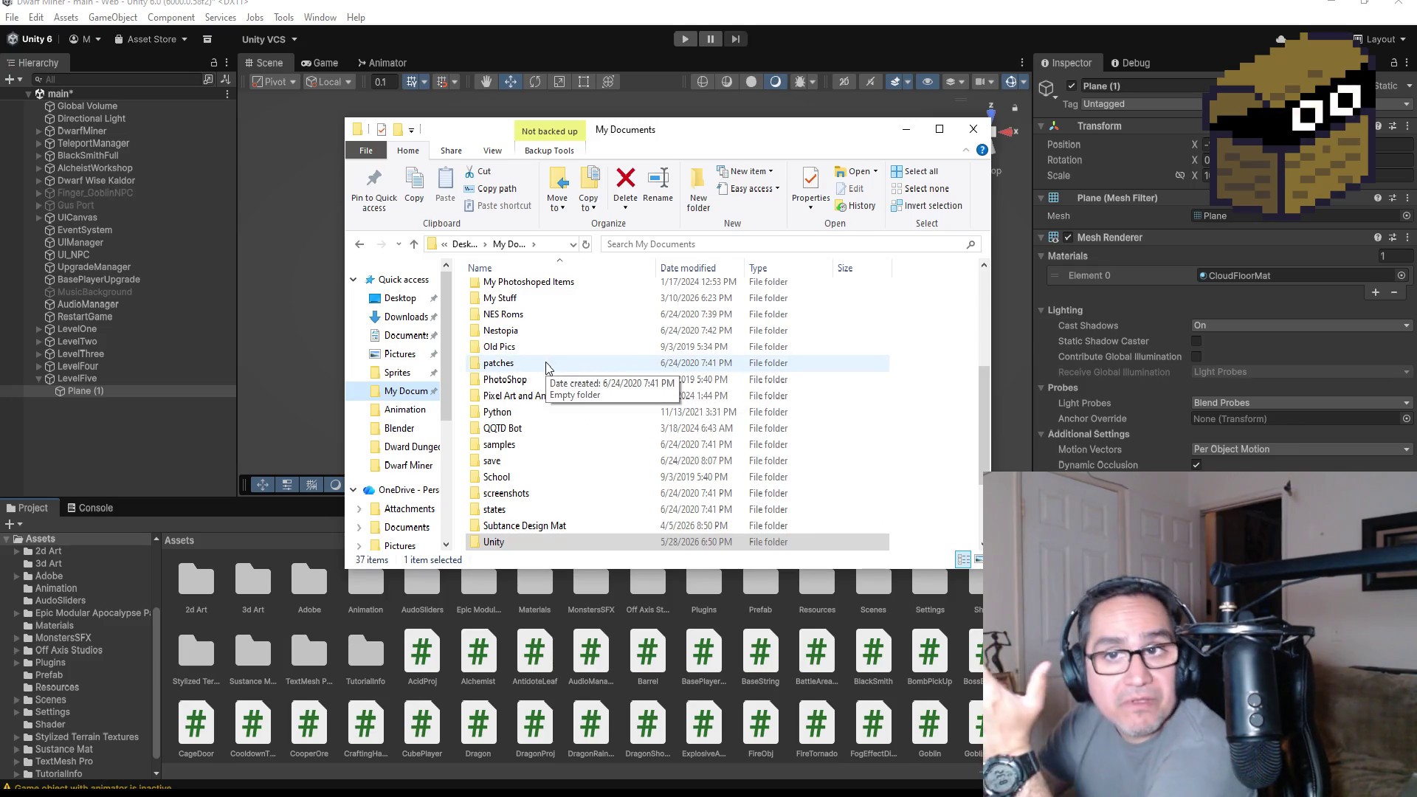
scroll(539, 360, "up", 4)
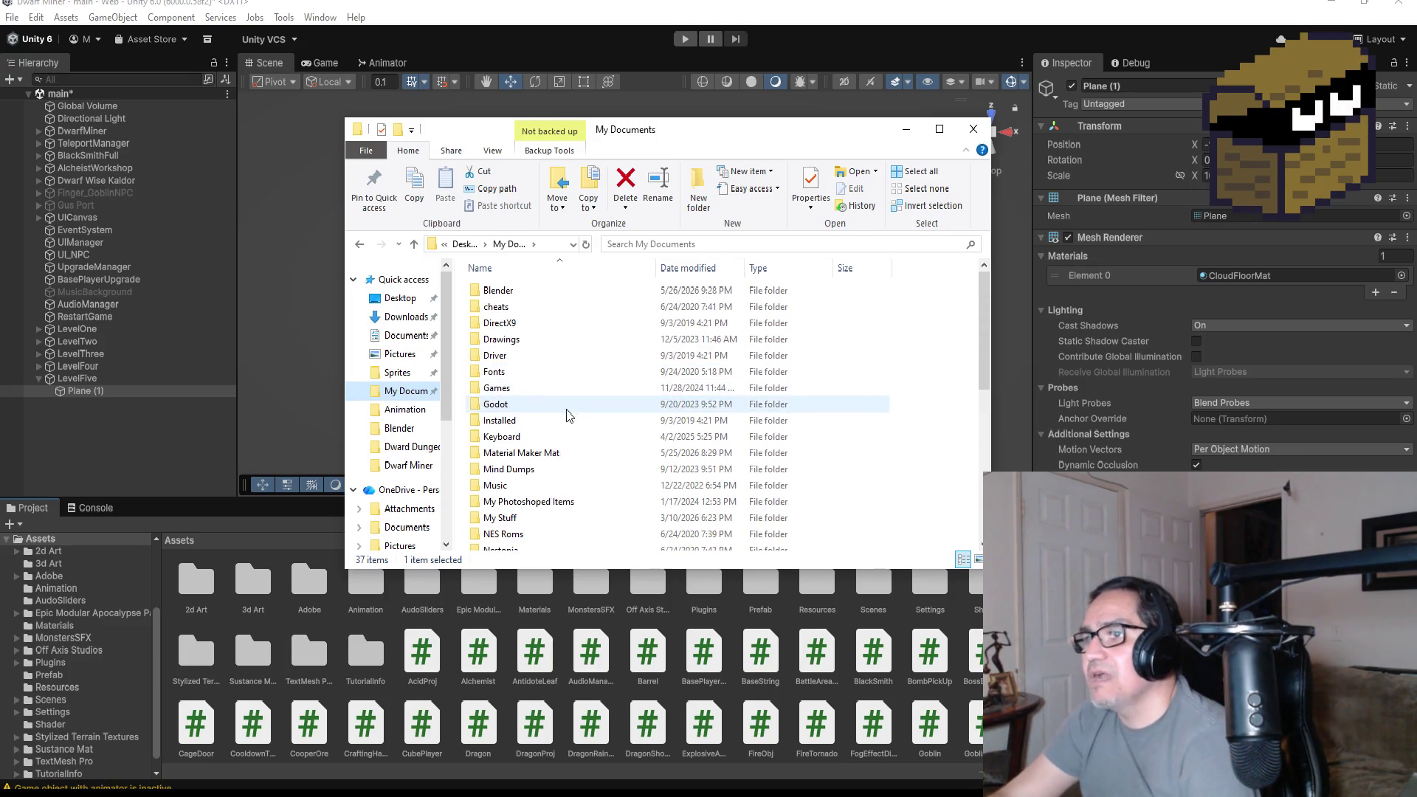
scroll(587, 425, "down", 5)
scroll(574, 445, "up", 6)
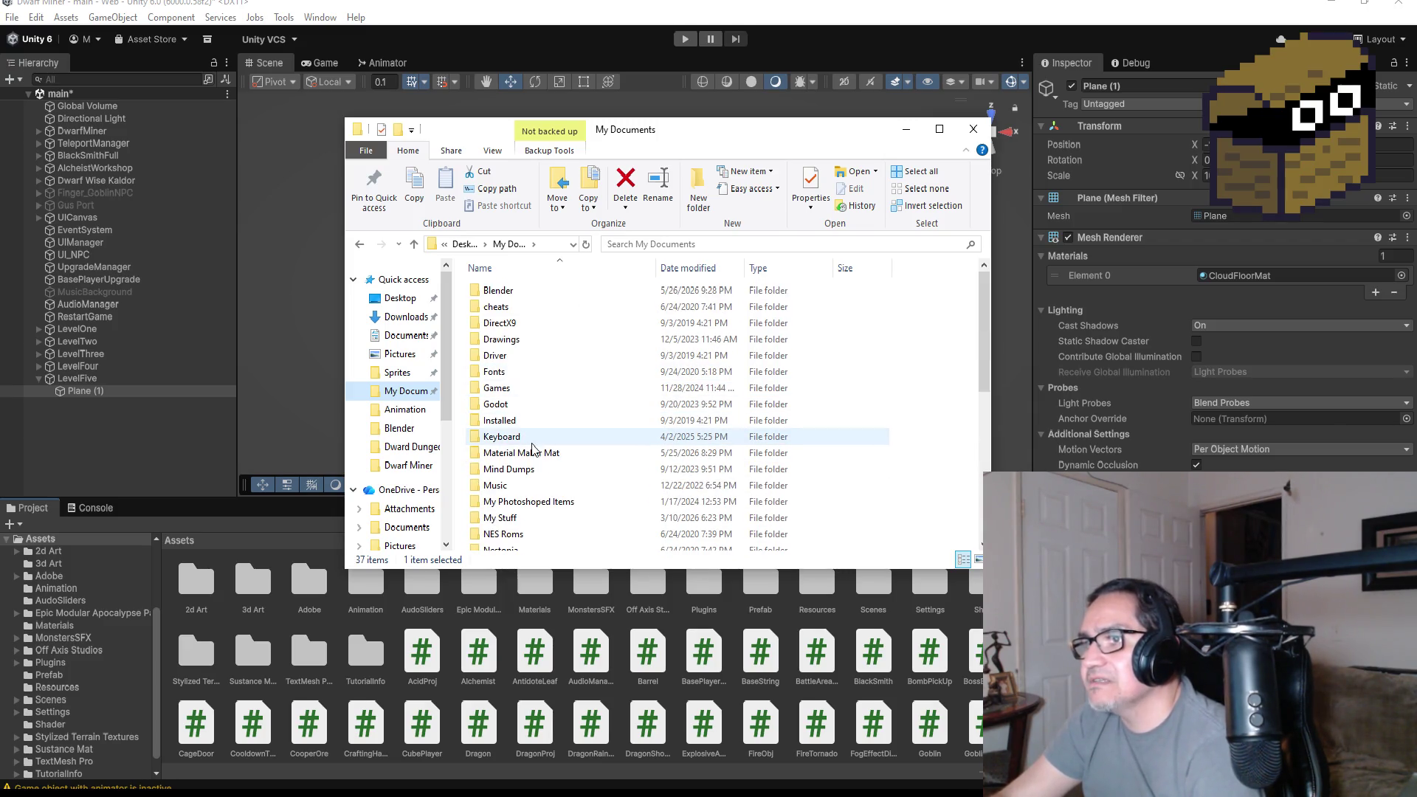
left_click(533, 453)
left_click(539, 502)
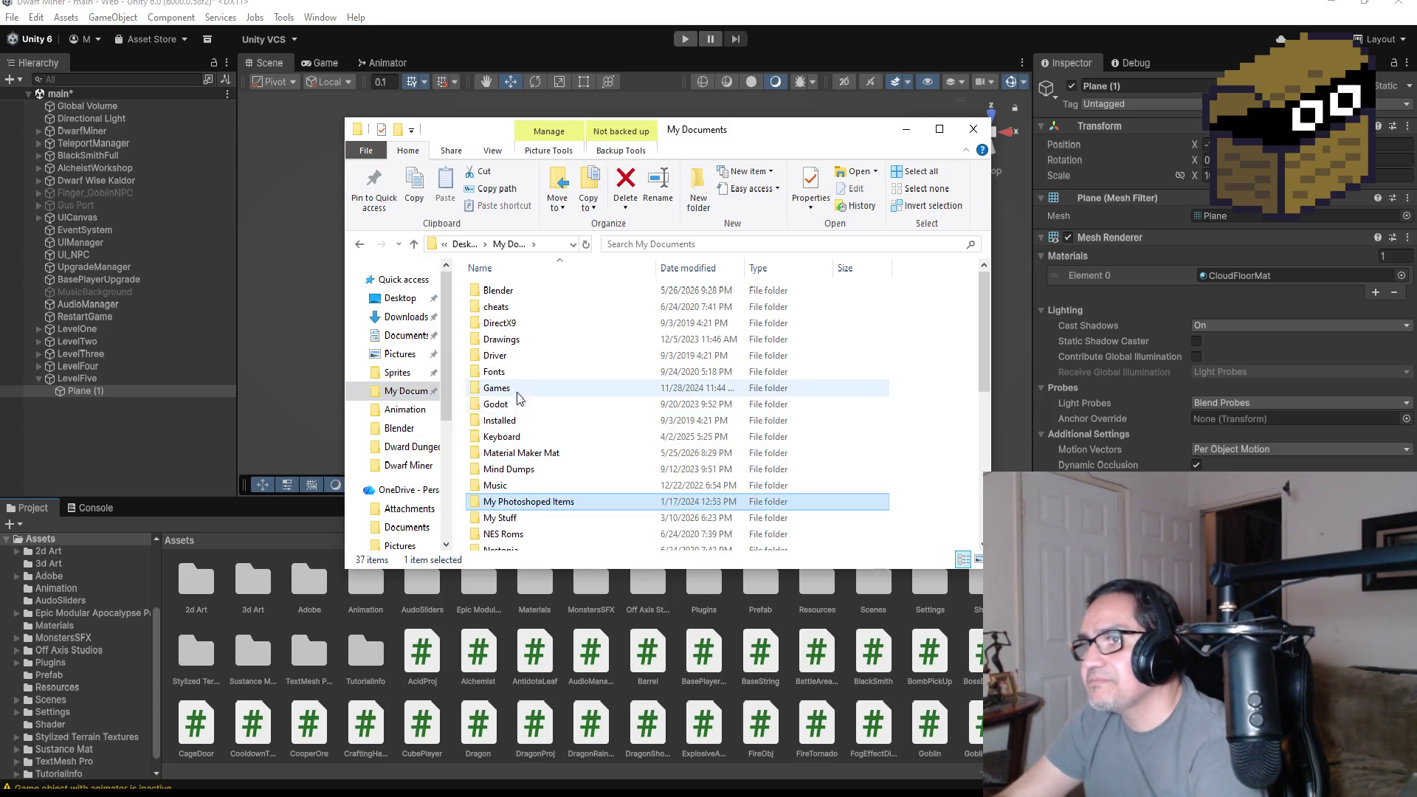
left_click(400, 299)
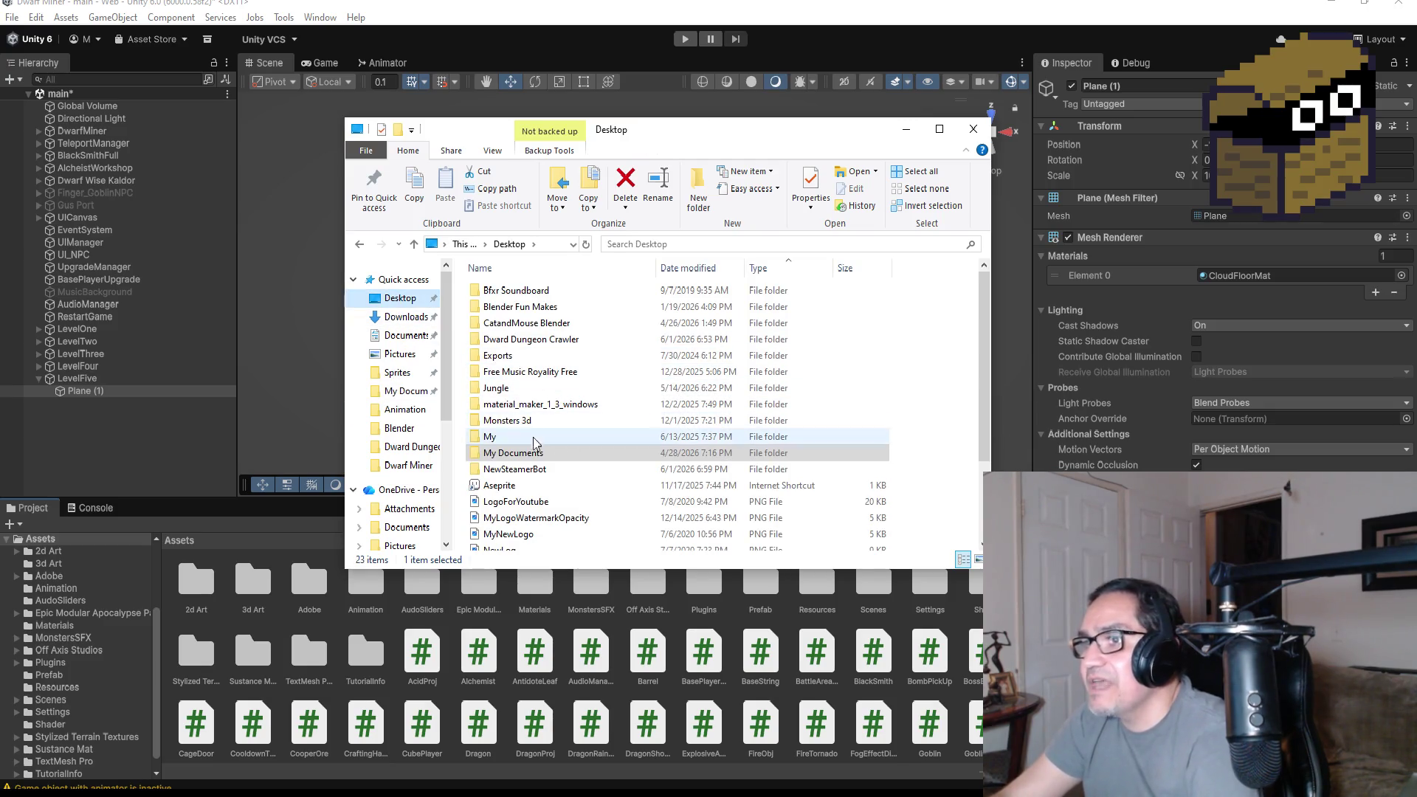
left_click(528, 306)
left_click(530, 341)
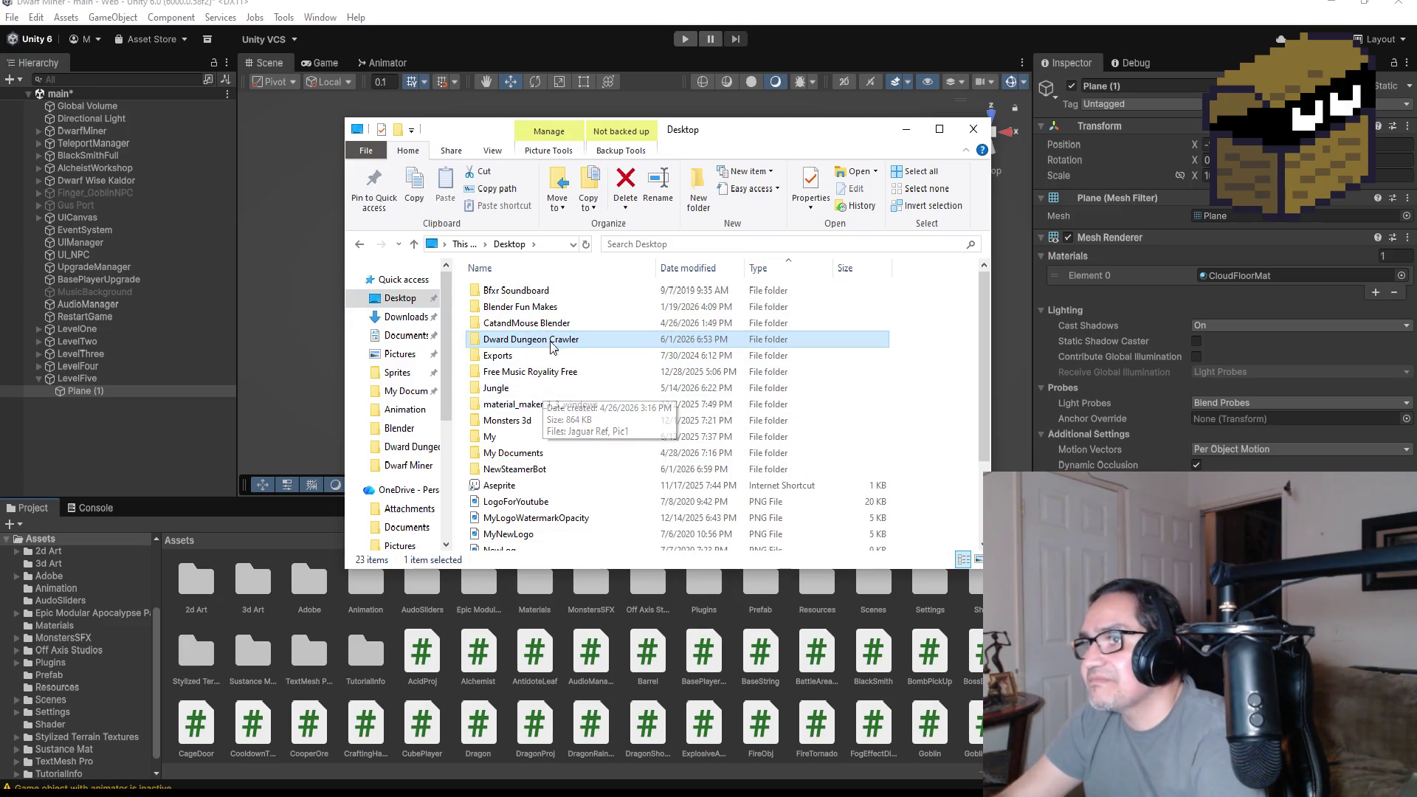
double_click(530, 341)
- Open the Ref_GoblinArea image from that folder in the image viewer
scroll(639, 437, "down", 5)
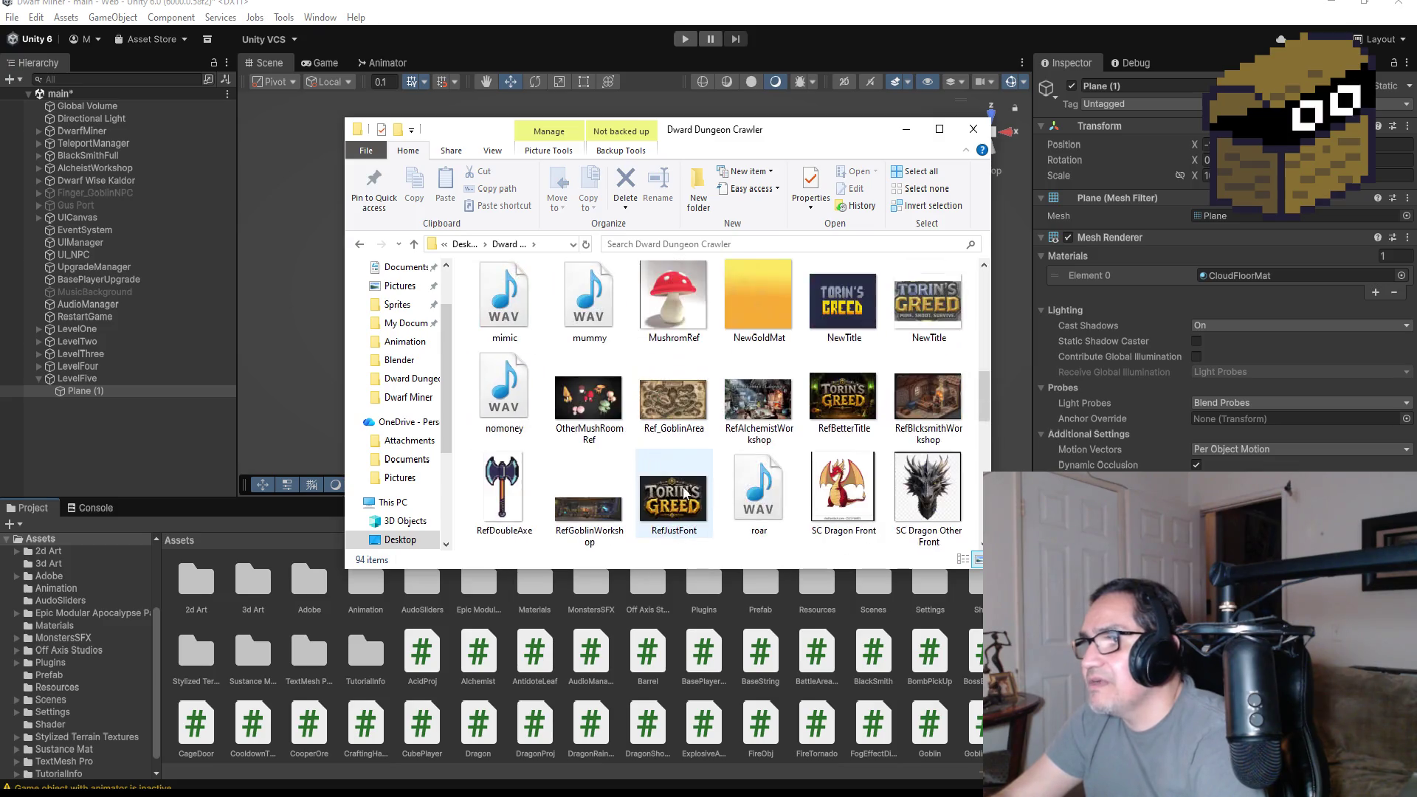
left_click(753, 419)
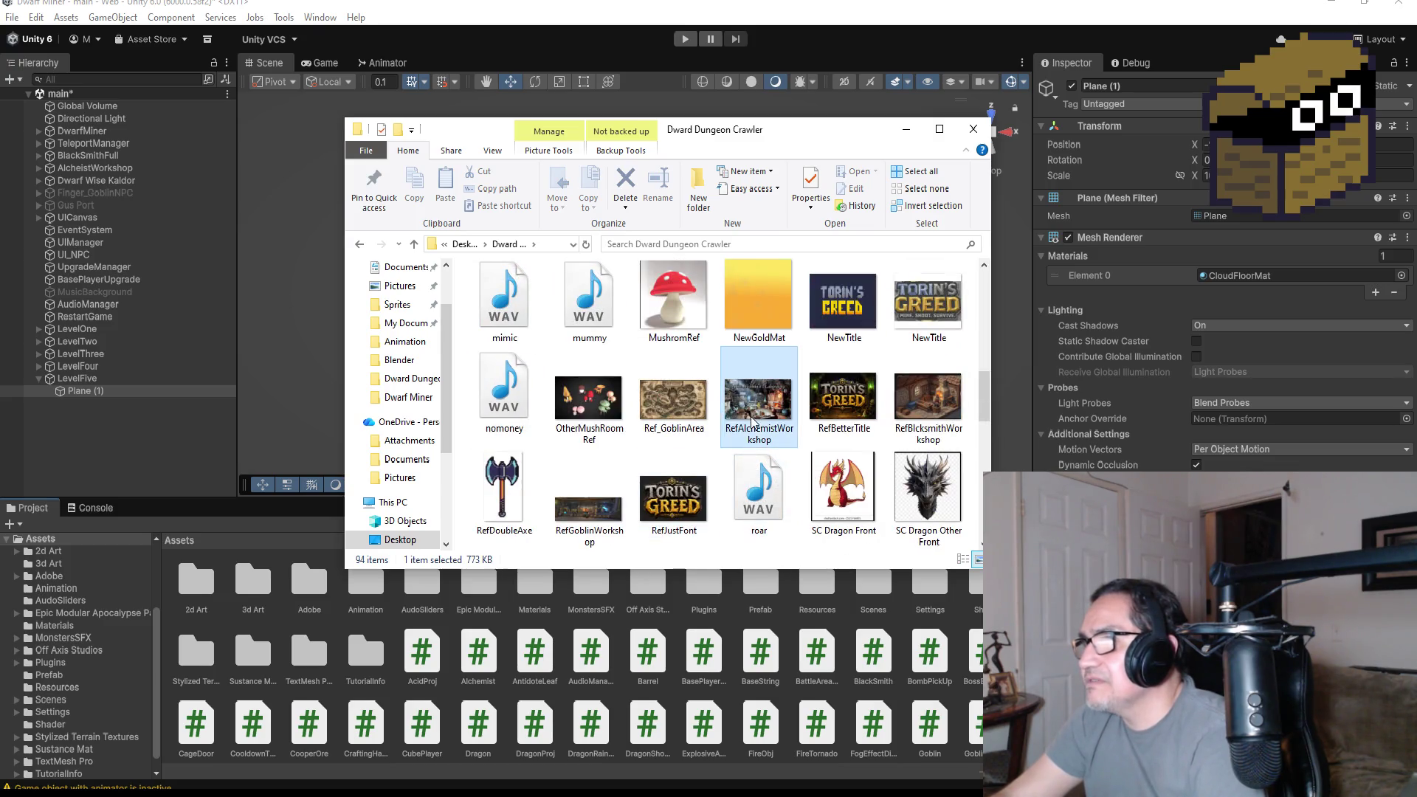
left_click(689, 417)
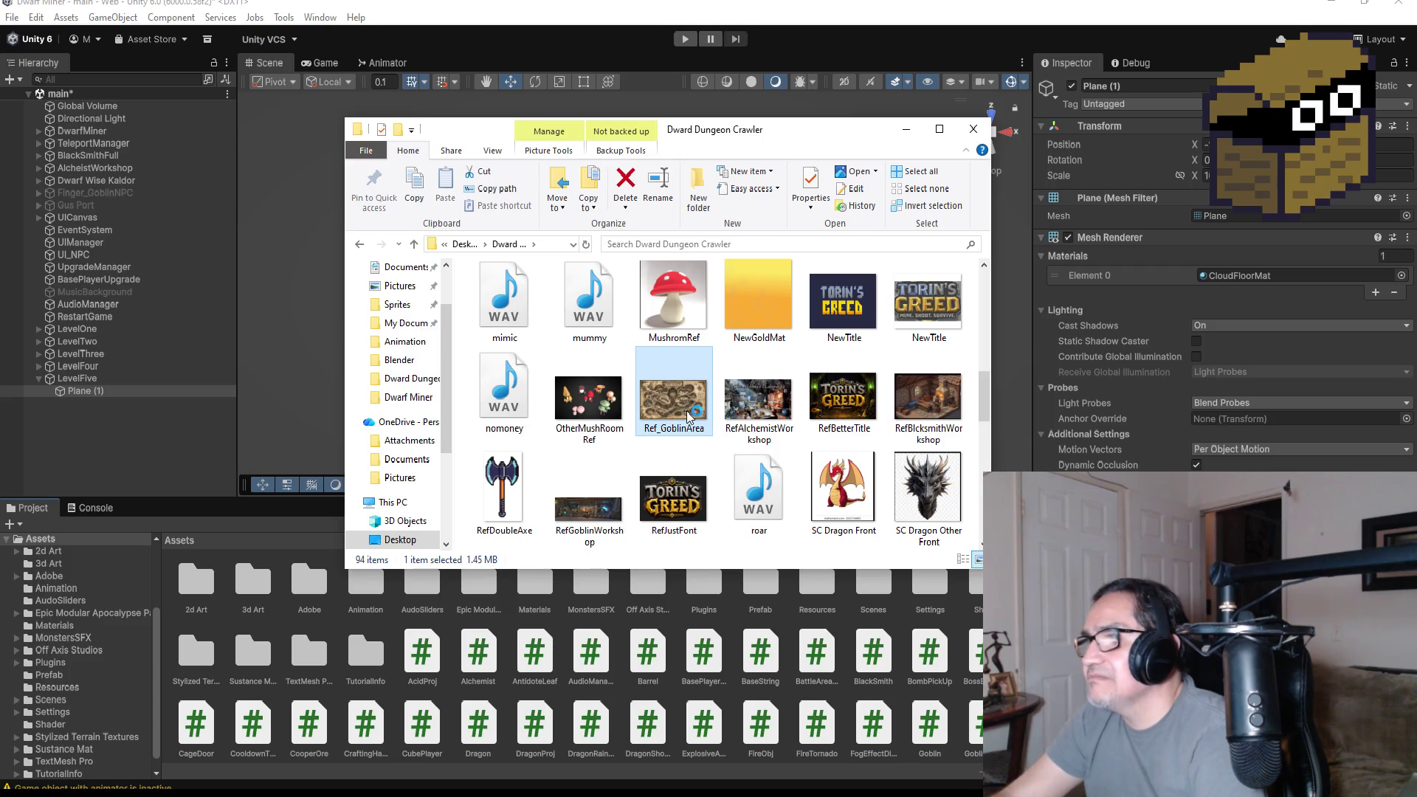
double_click(698, 419)
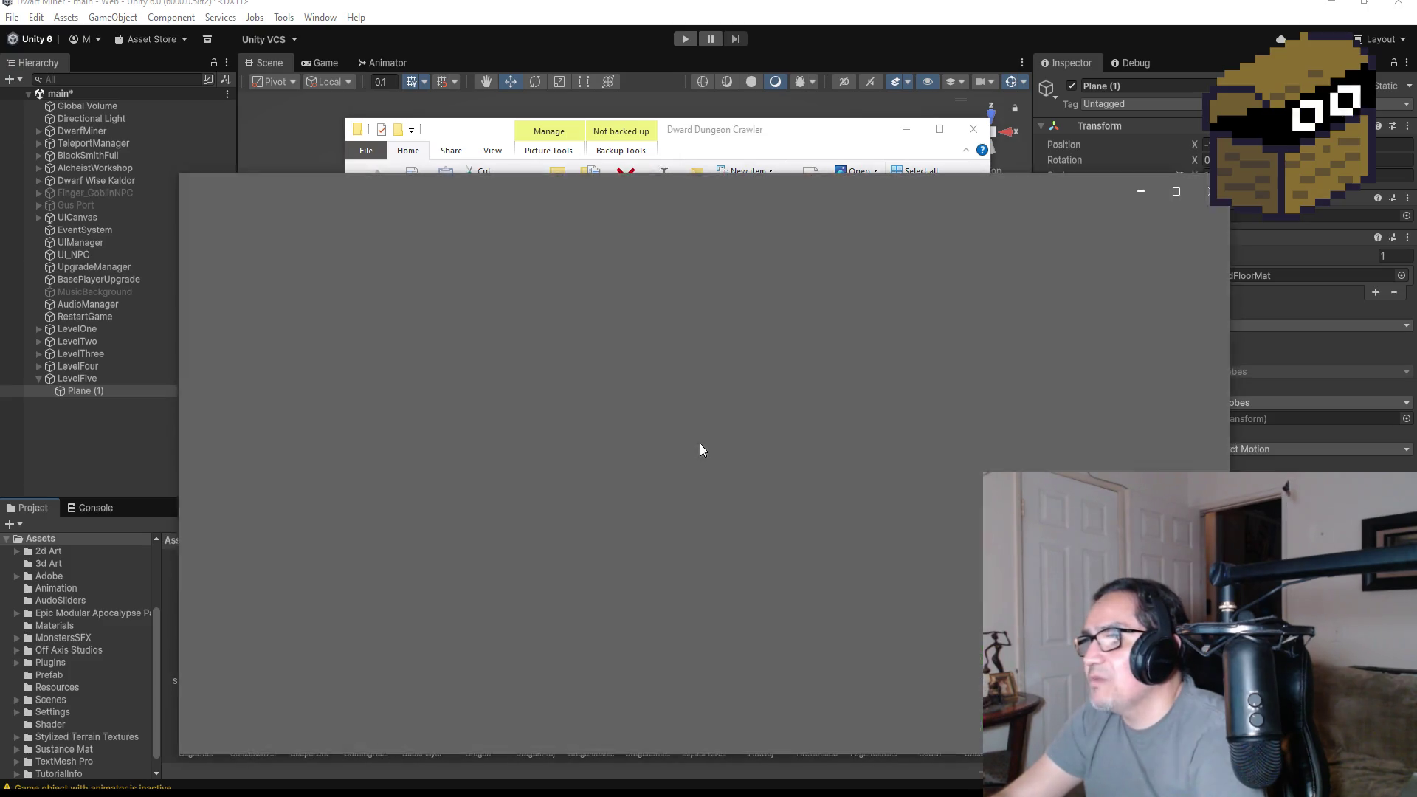
- Pan and zoom over the map's Grottoglyph title, Ore Mines, Darkwater River and Mushroom Farms
scroll(590, 450, "up", 5)
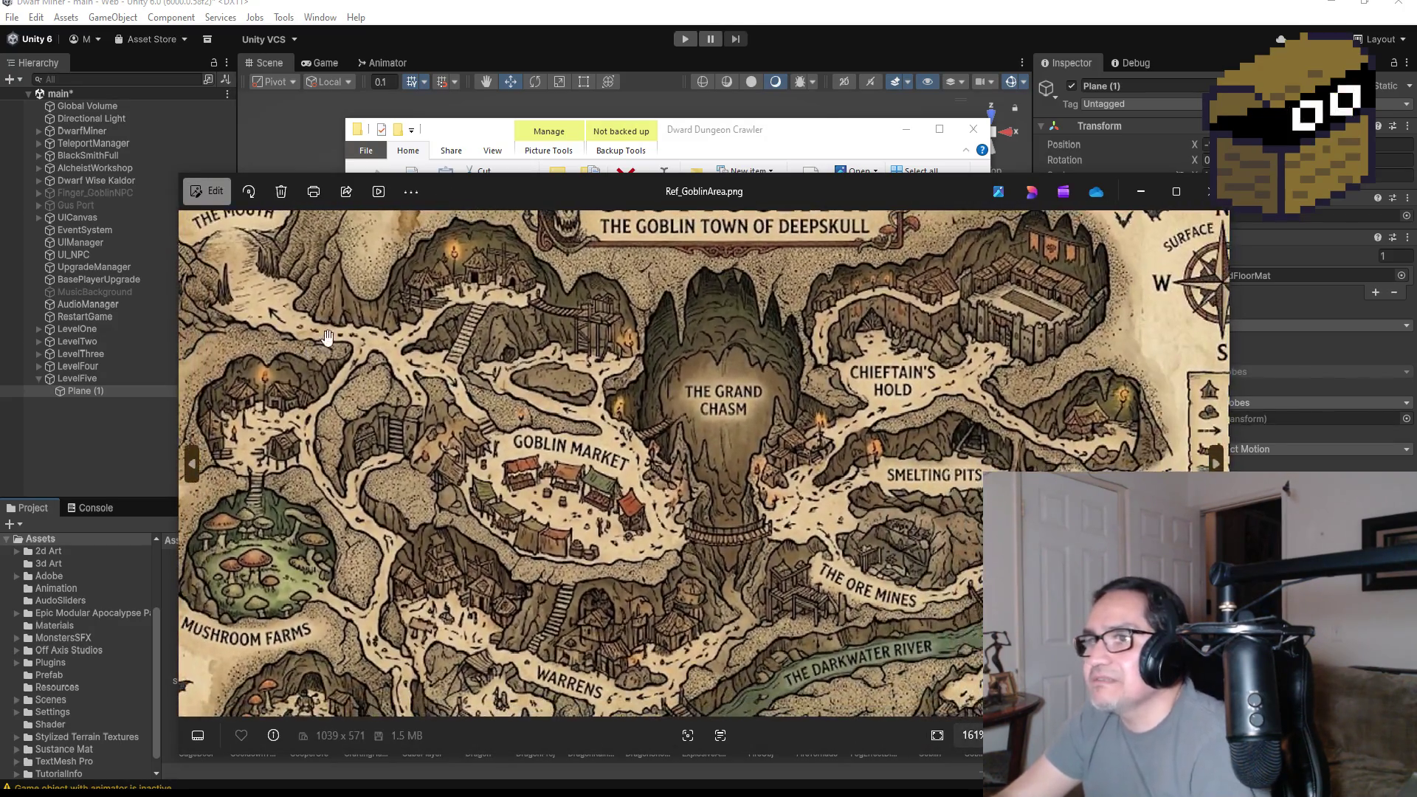
mouse_move(328, 337)
left_mouse_down()
mouse_move(391, 367)
mouse_move(396, 388)
left_mouse_up()
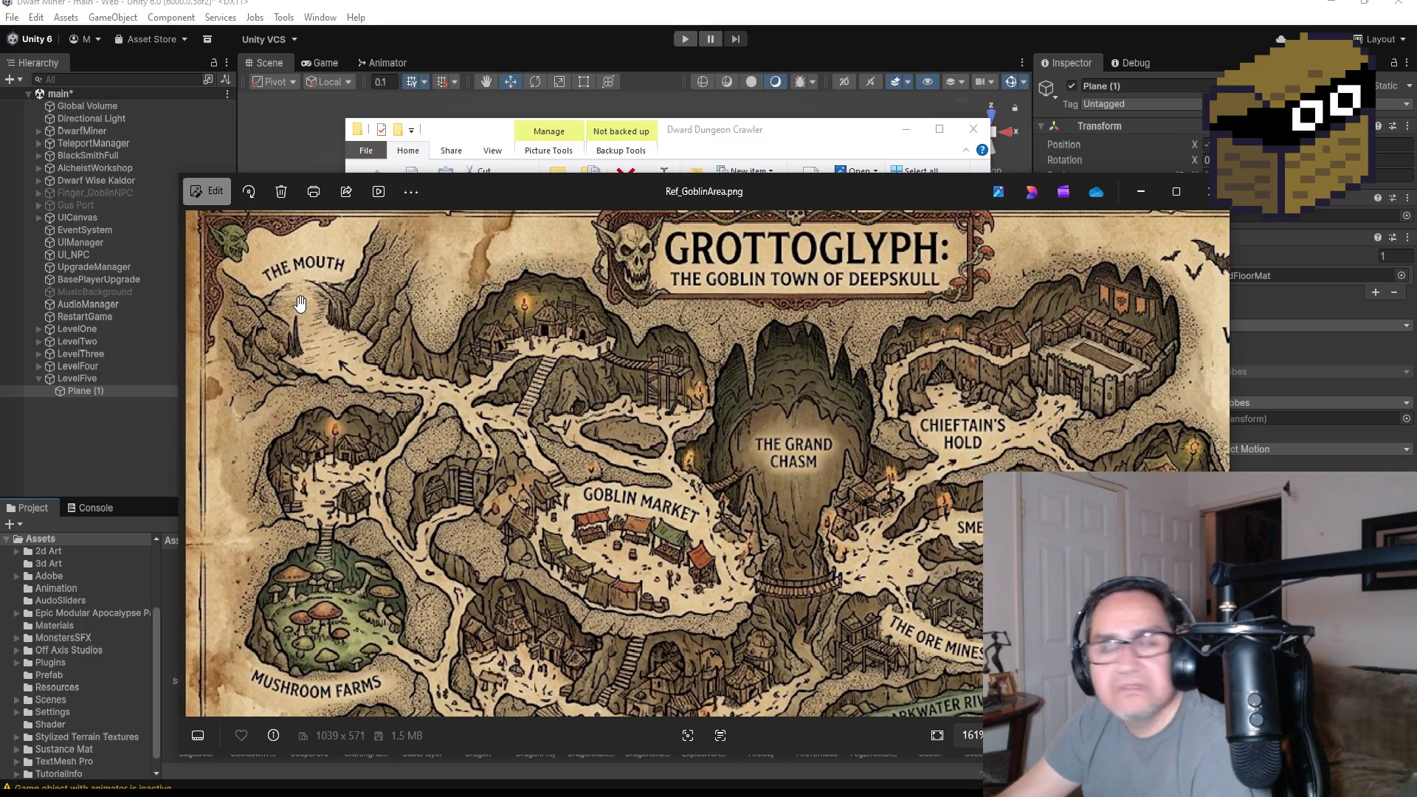
mouse_move(377, 385)
left_mouse_down()
mouse_move(420, 432)
mouse_move(443, 384)
mouse_move(343, 325)
left_mouse_up()
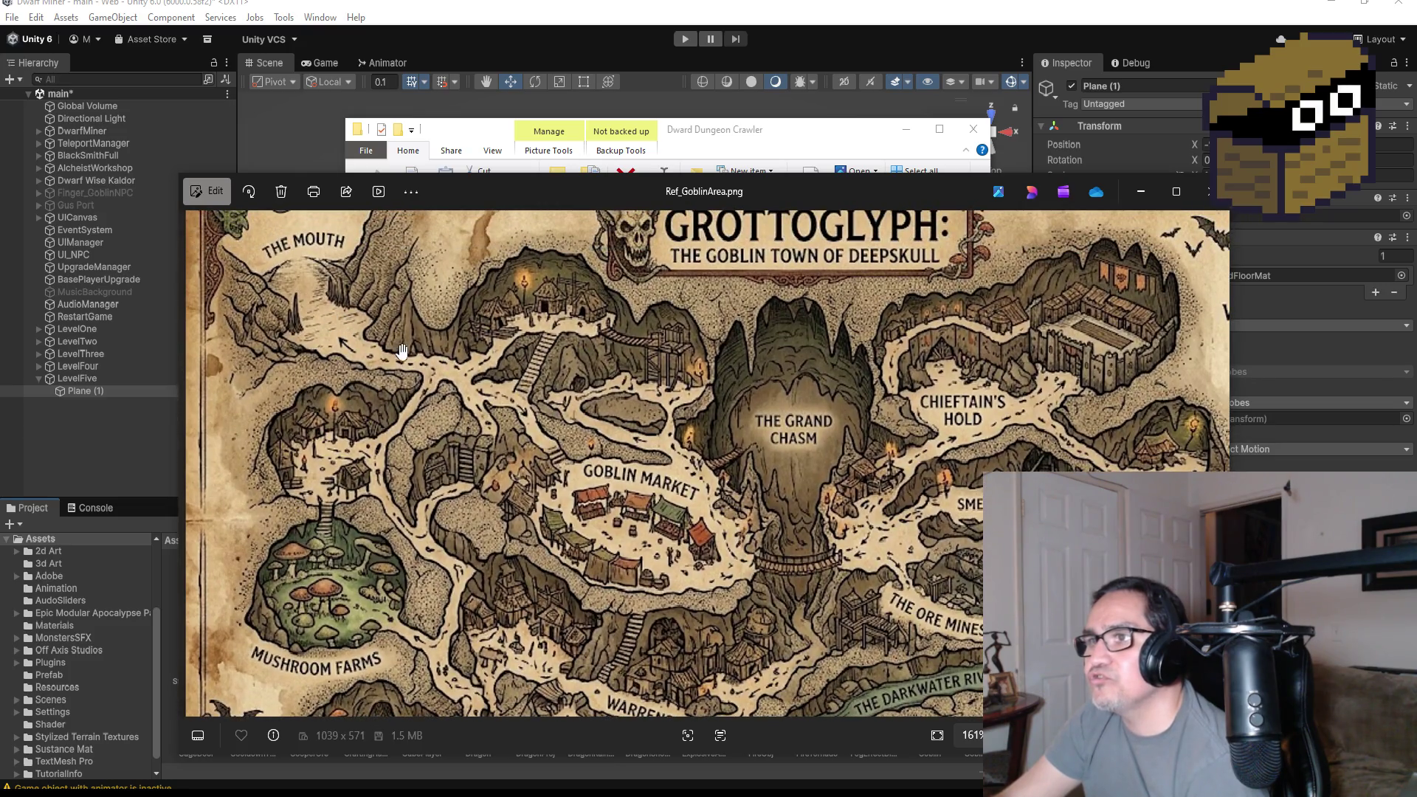
left_click_drag(808, 515, 627, 377)
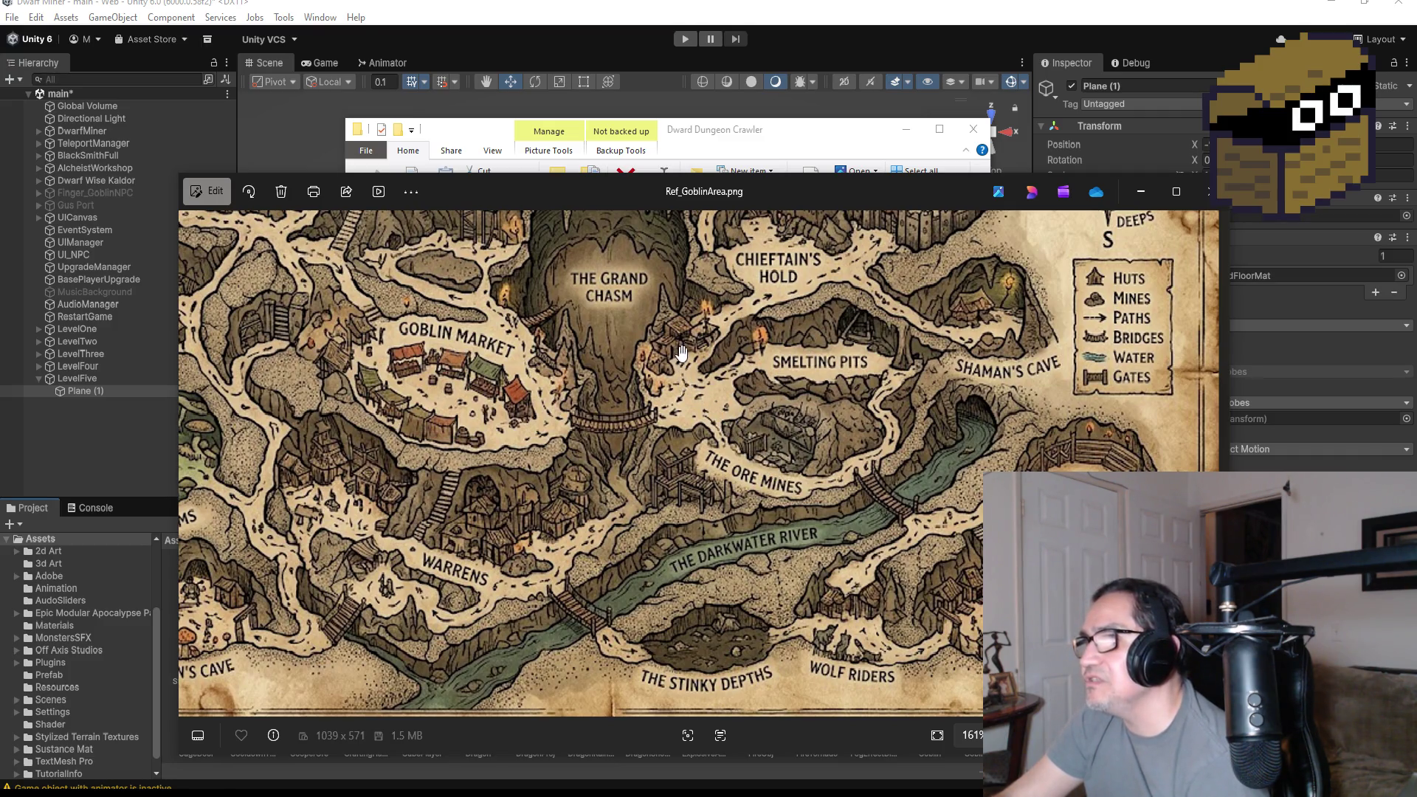
scroll(837, 286, "up", 3)
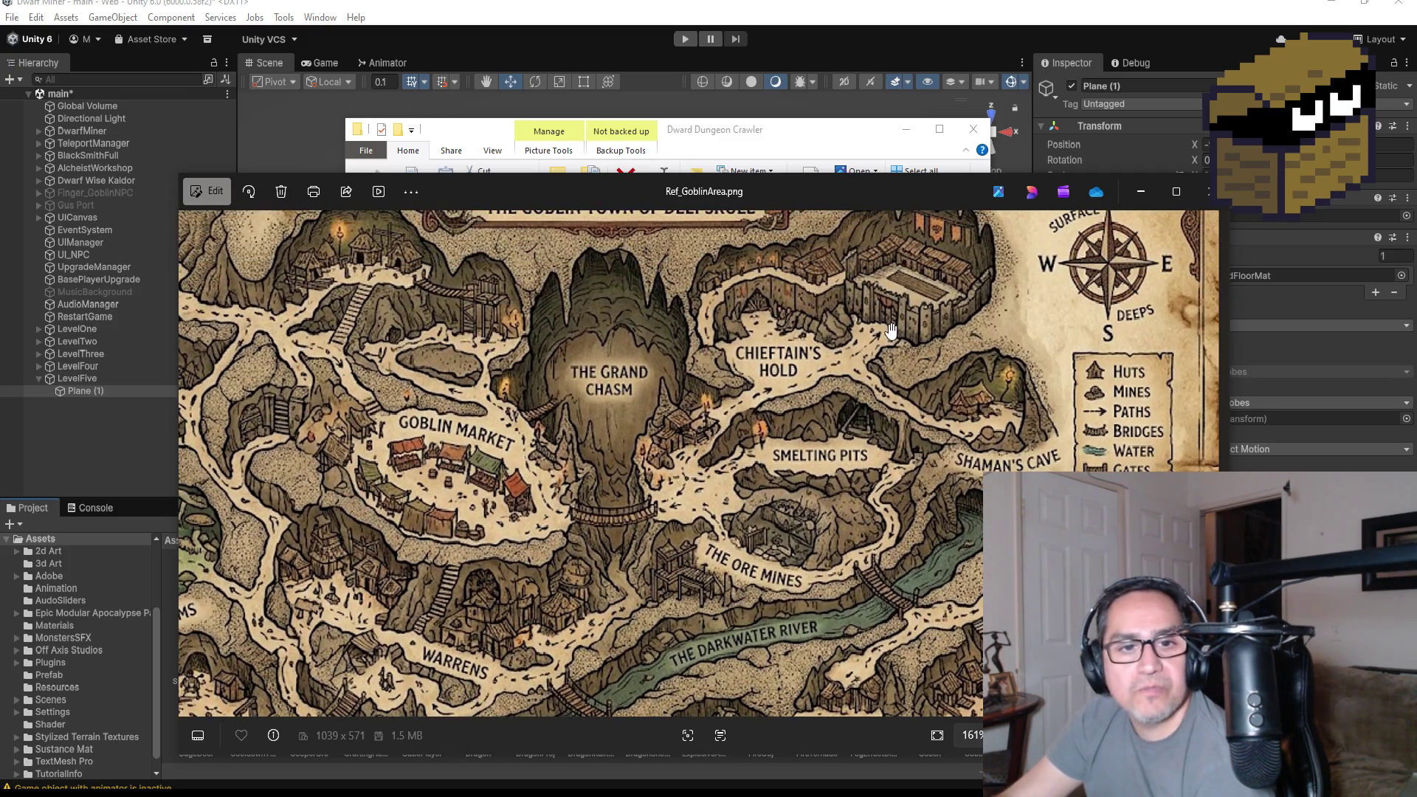
left_click_drag(895, 497, 884, 437)
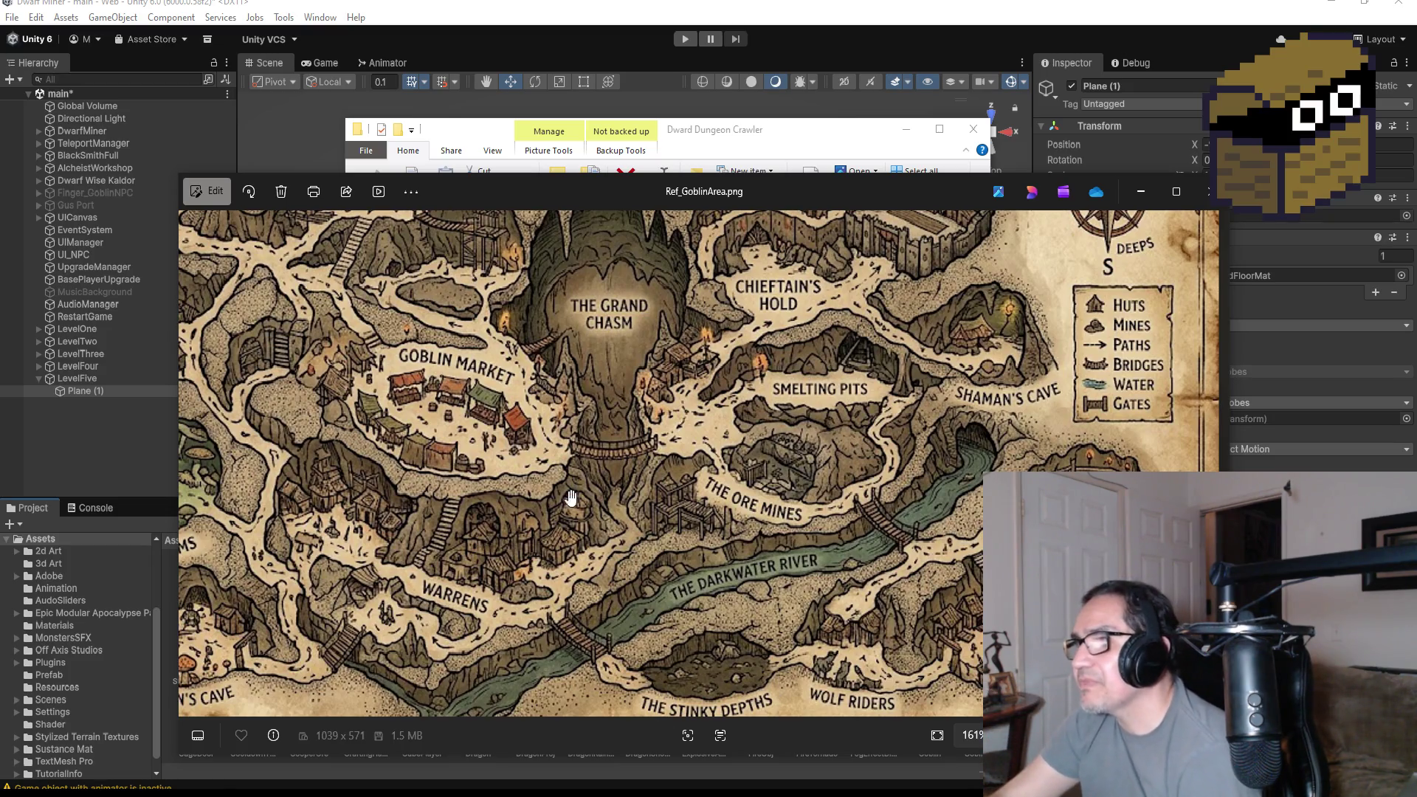
mouse_move(665, 550)
left_mouse_down()
mouse_move(678, 511)
mouse_move(736, 476)
left_mouse_up()
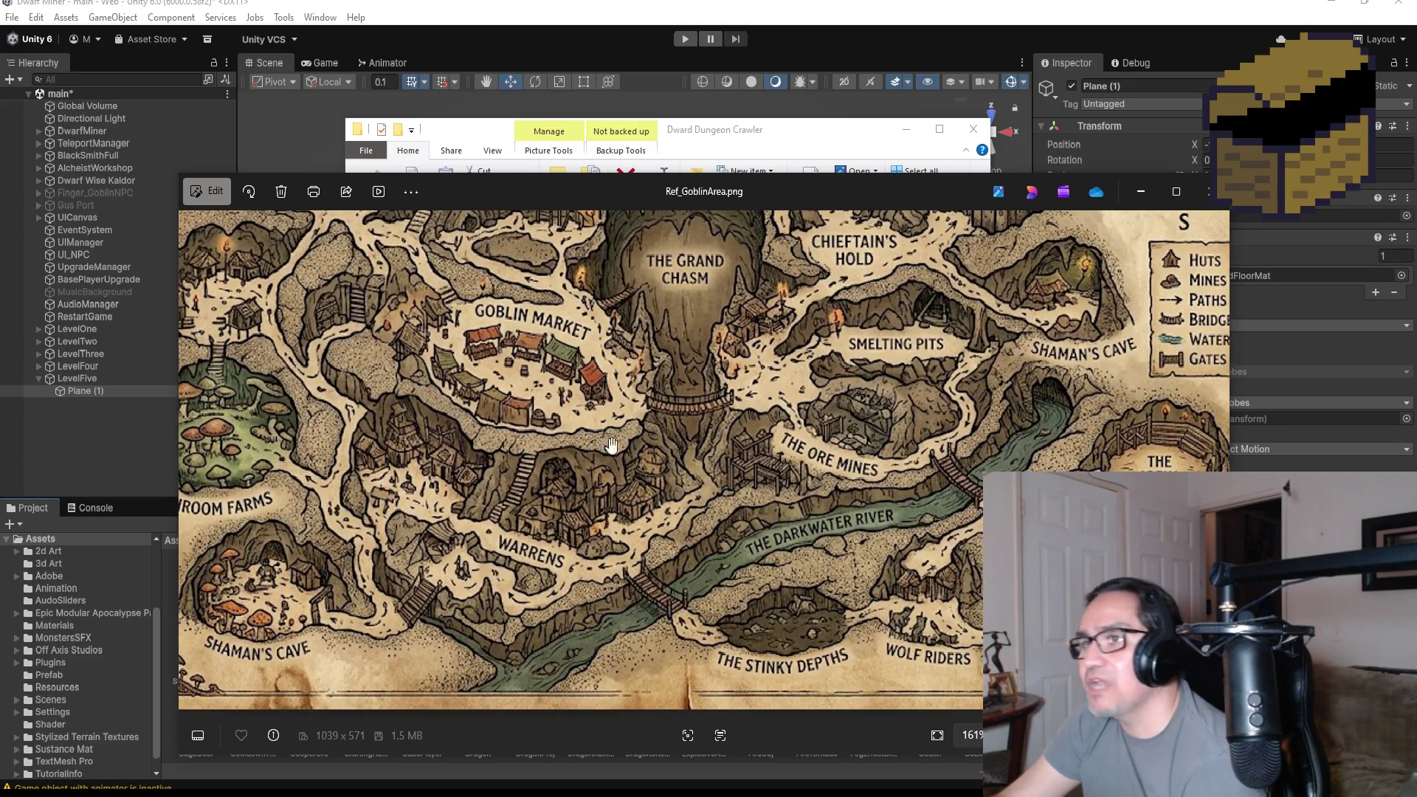
left_click_drag(555, 522, 643, 475)
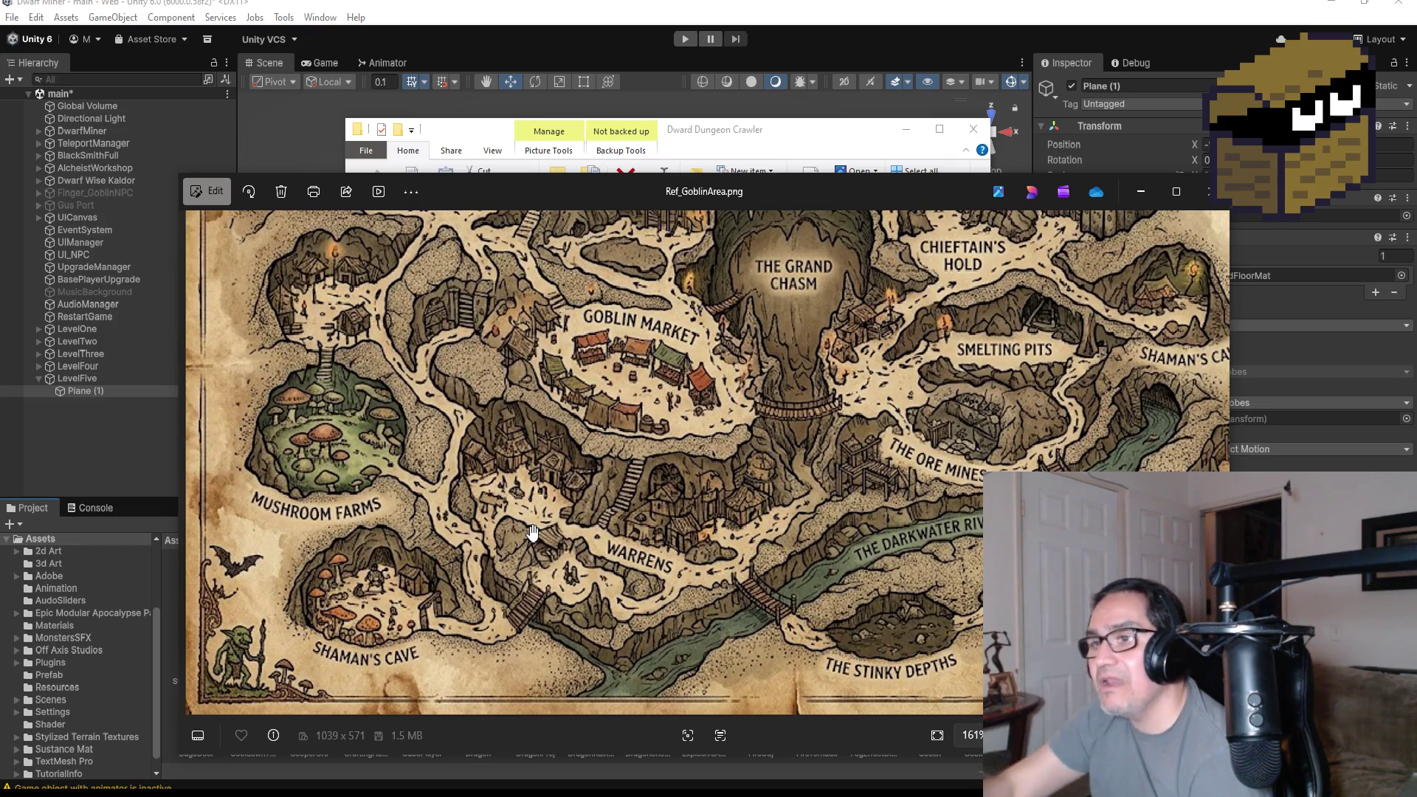
scroll(497, 514, "up", 2)
scroll(502, 502, "down", 3)
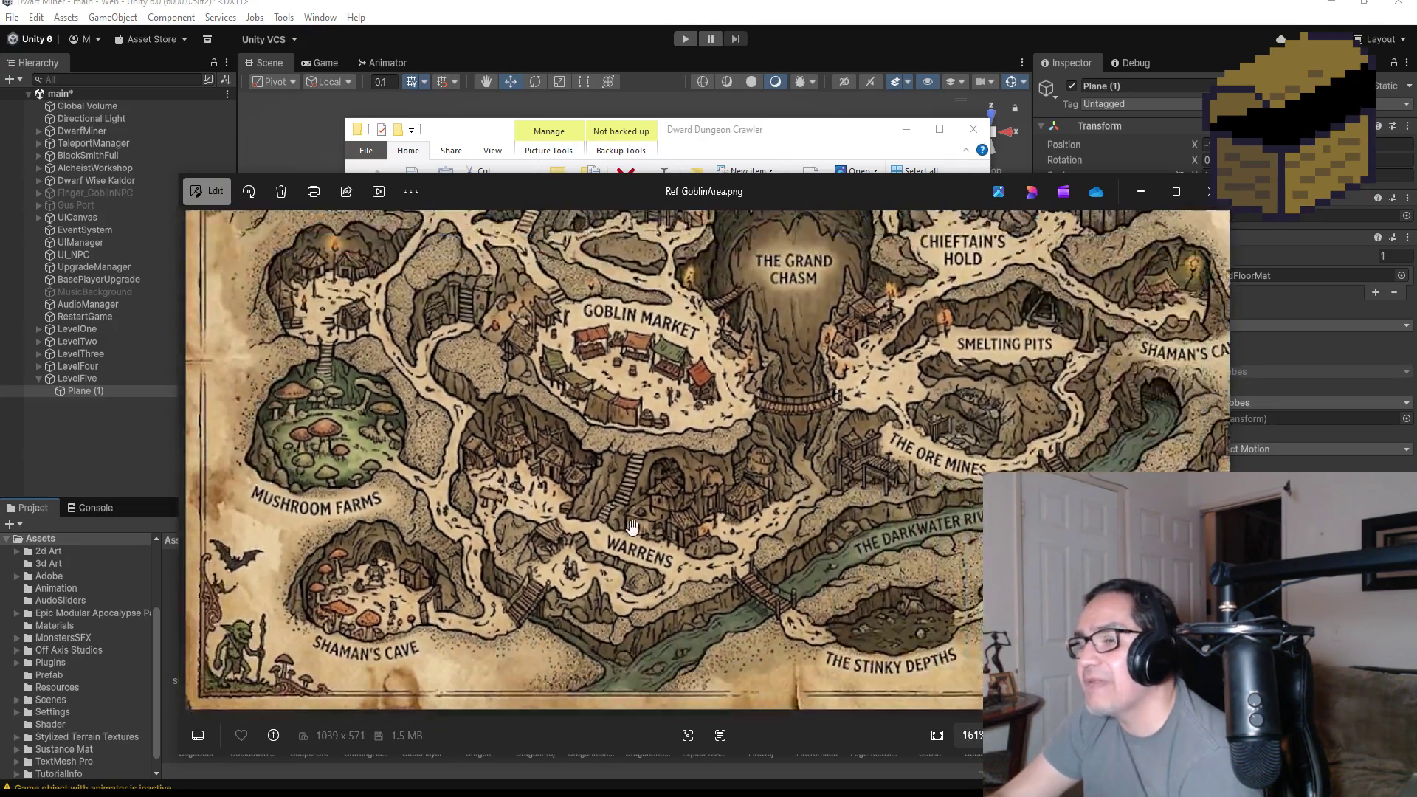
scroll(517, 369, "up", 2)
- Study the legend, compass, Shaman's Cave and map edges, then minimize Unity
left_click_drag(537, 463, 440, 444)
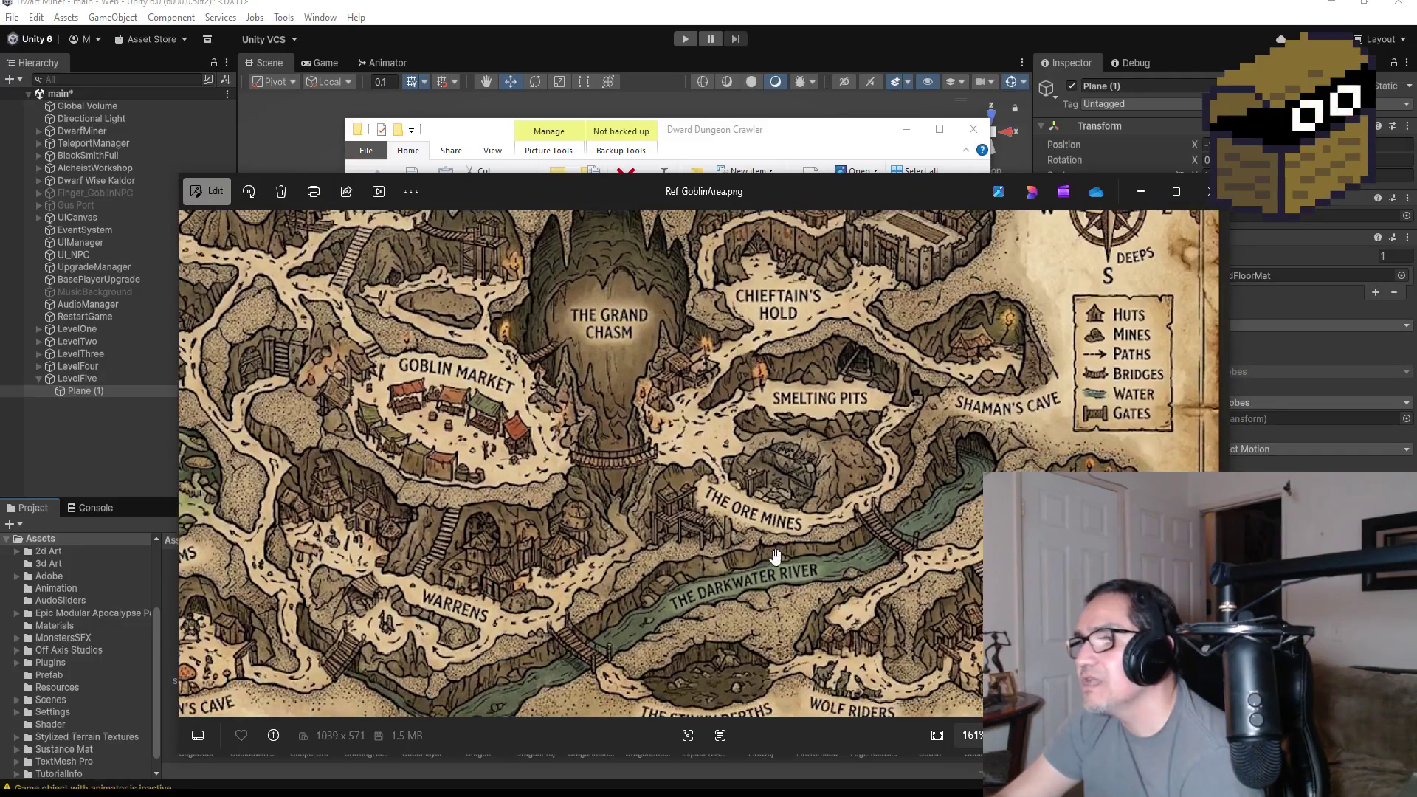
left_click_drag(771, 561, 629, 470)
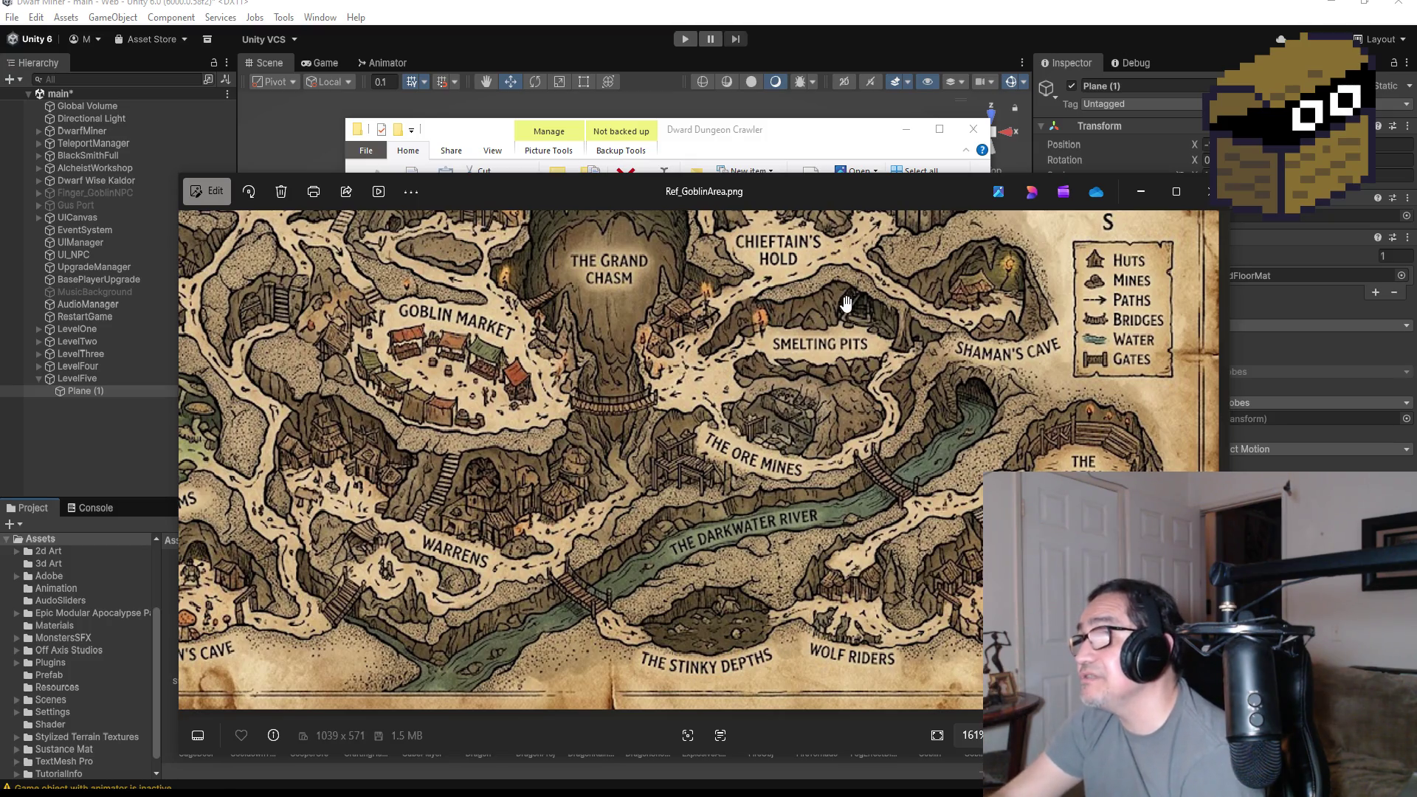
scroll(864, 295, "up", 2)
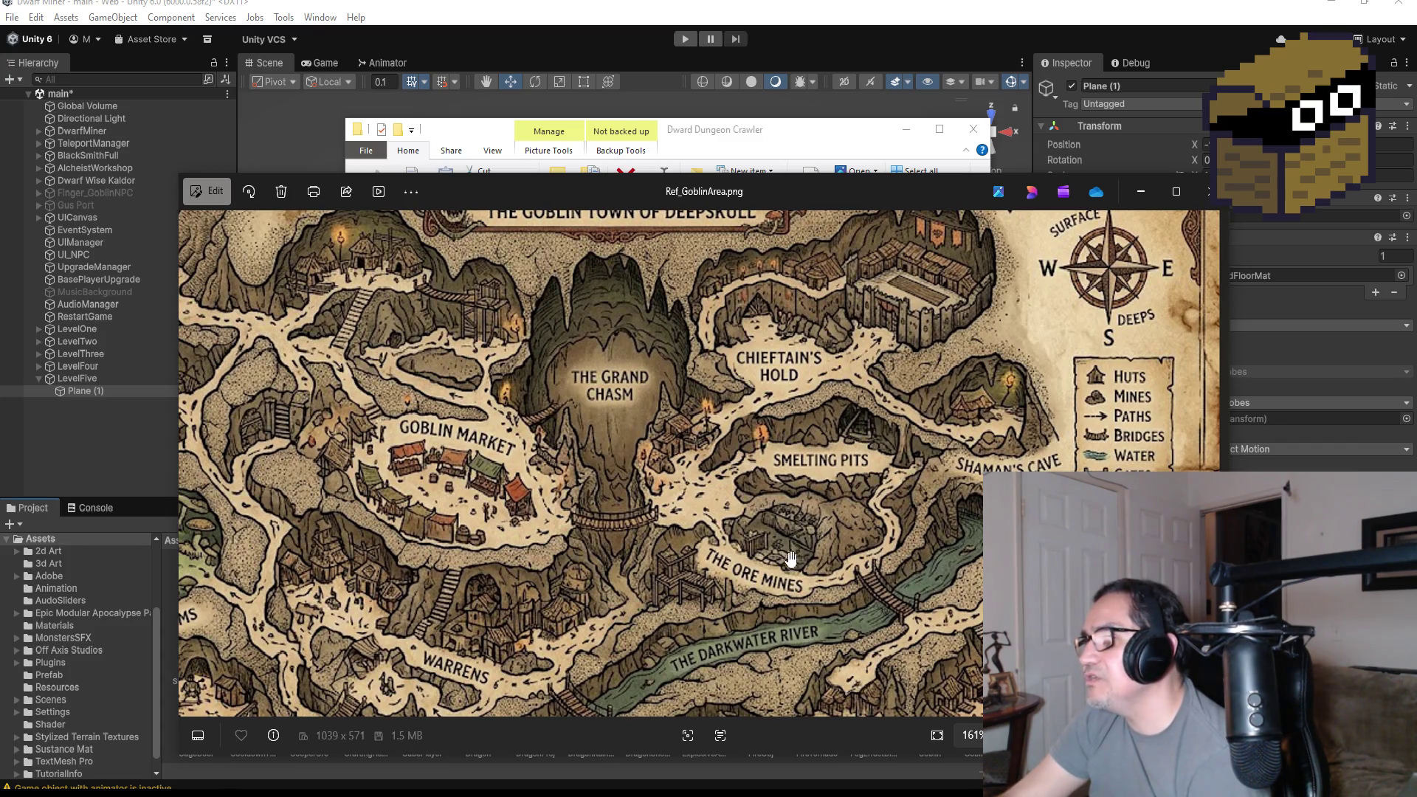
scroll(786, 562, "down", 2)
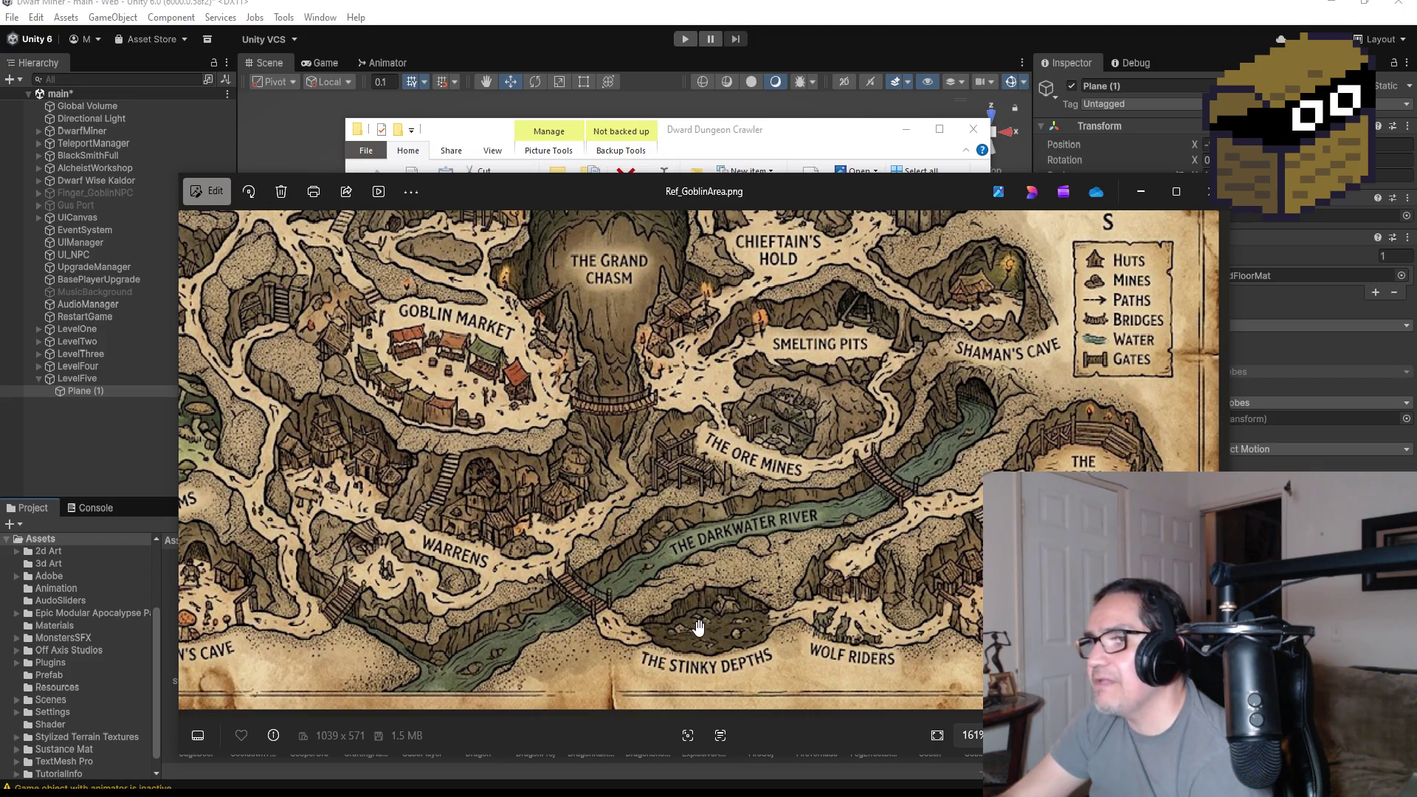
left_click_drag(478, 483, 745, 477)
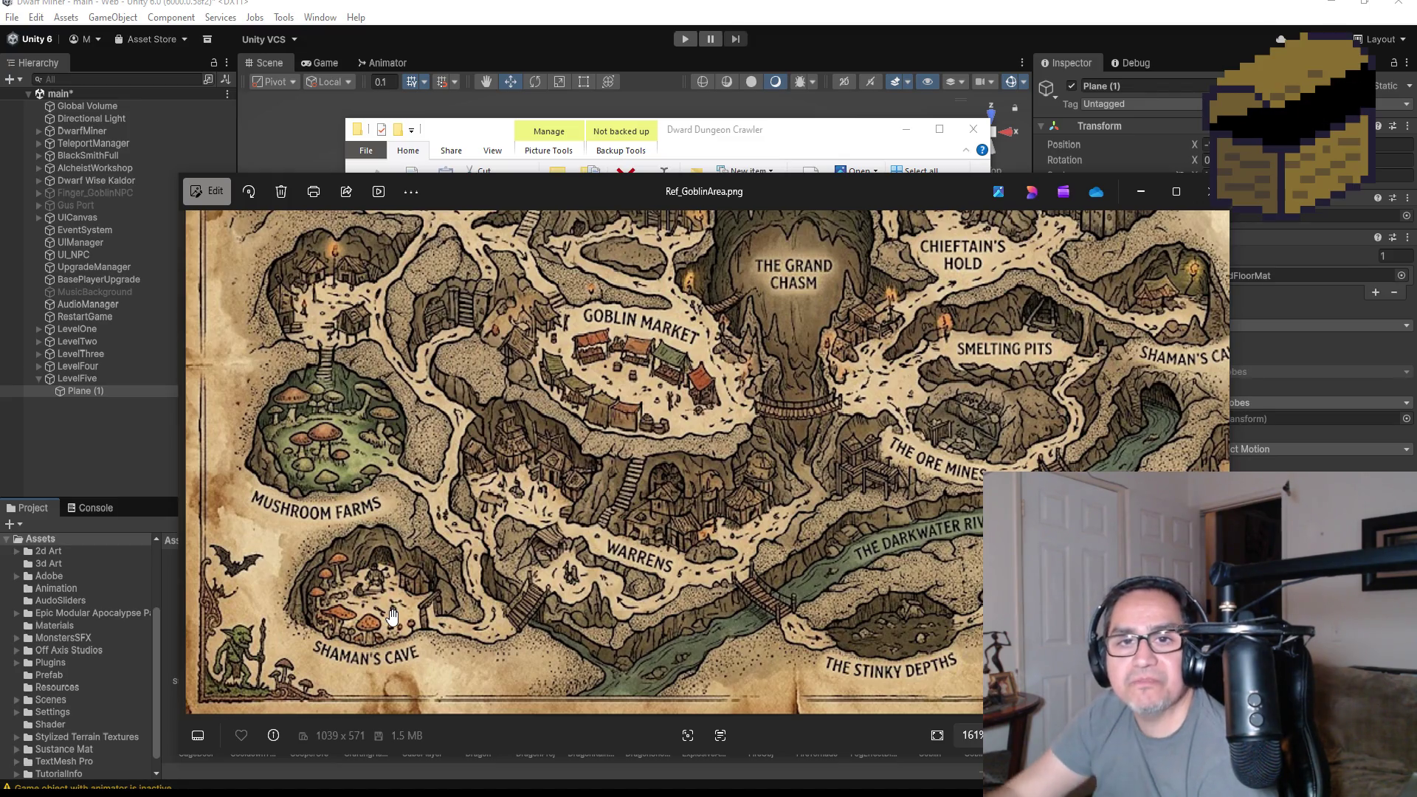
mouse_move(808, 378)
left_mouse_down()
mouse_move(694, 437)
mouse_move(717, 456)
left_mouse_up()
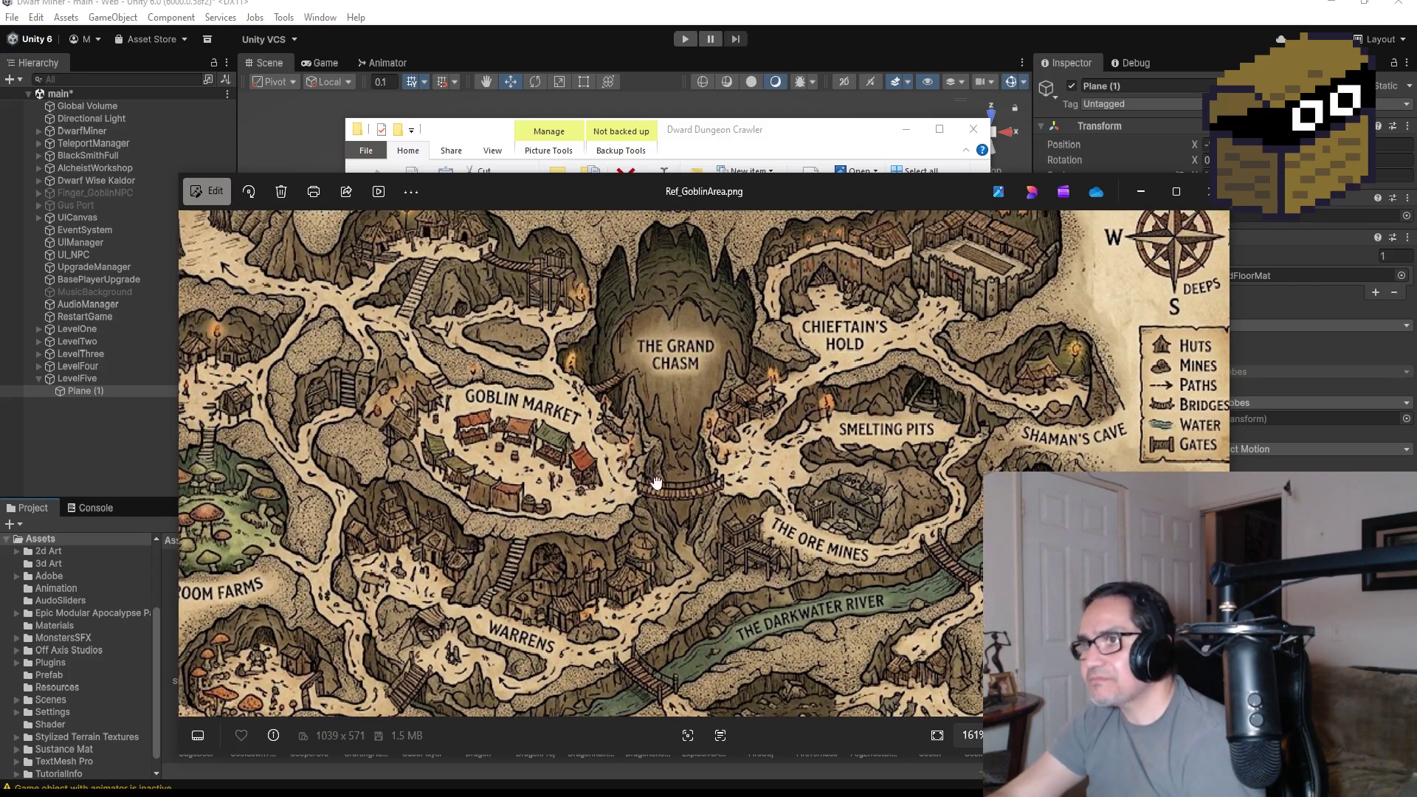
left_click_drag(633, 490, 886, 399)
scroll(798, 423, "down", 3)
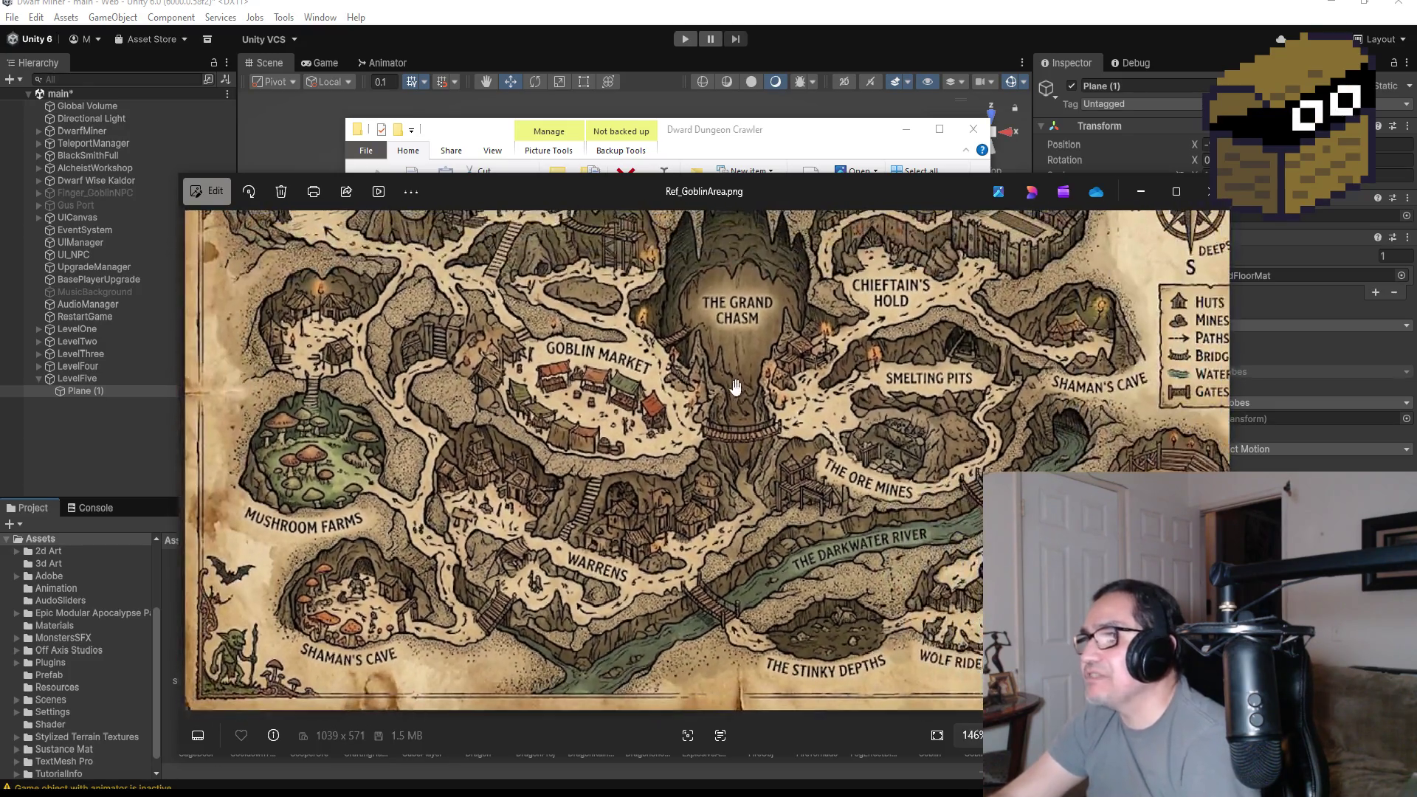
scroll(748, 467, "up", 2)
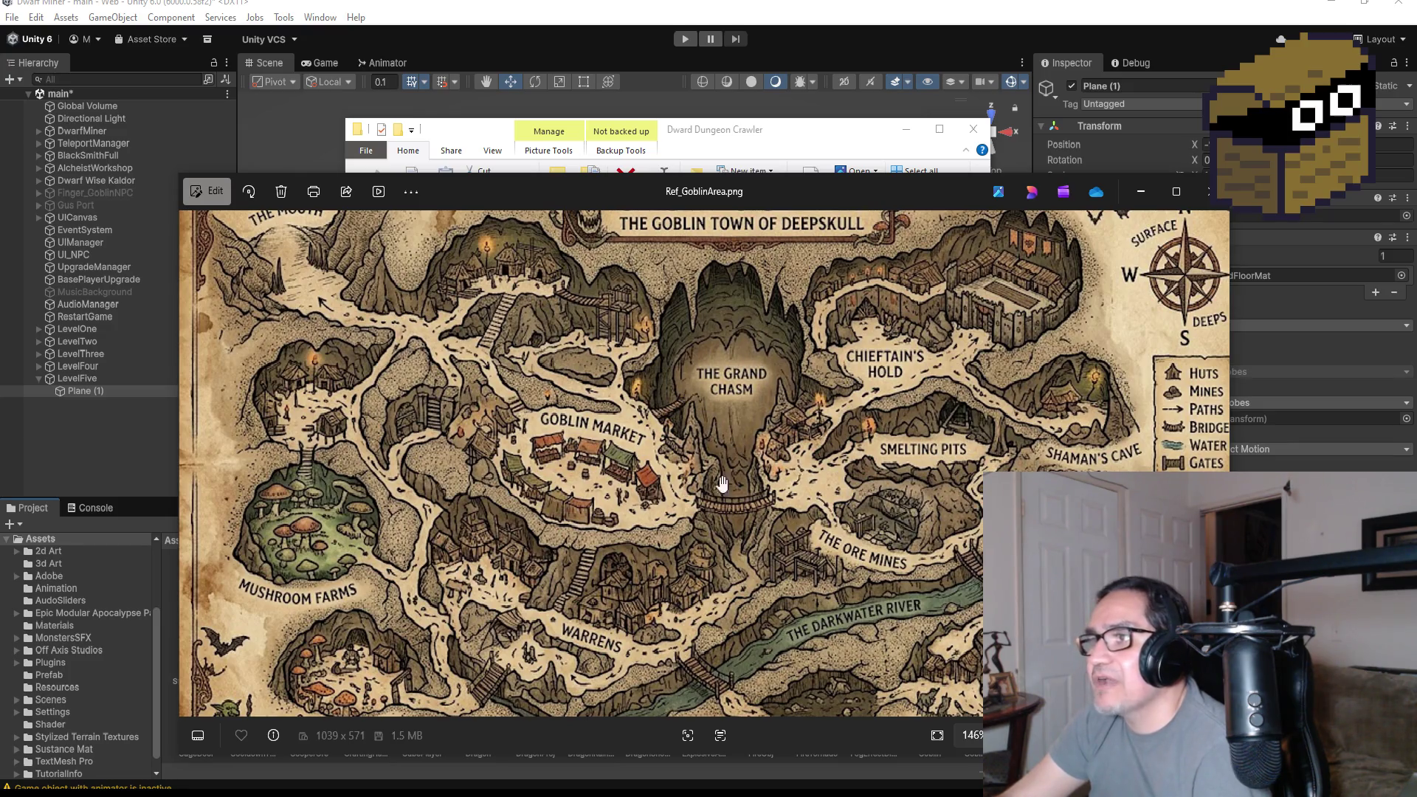
scroll(718, 334, "up", 2)
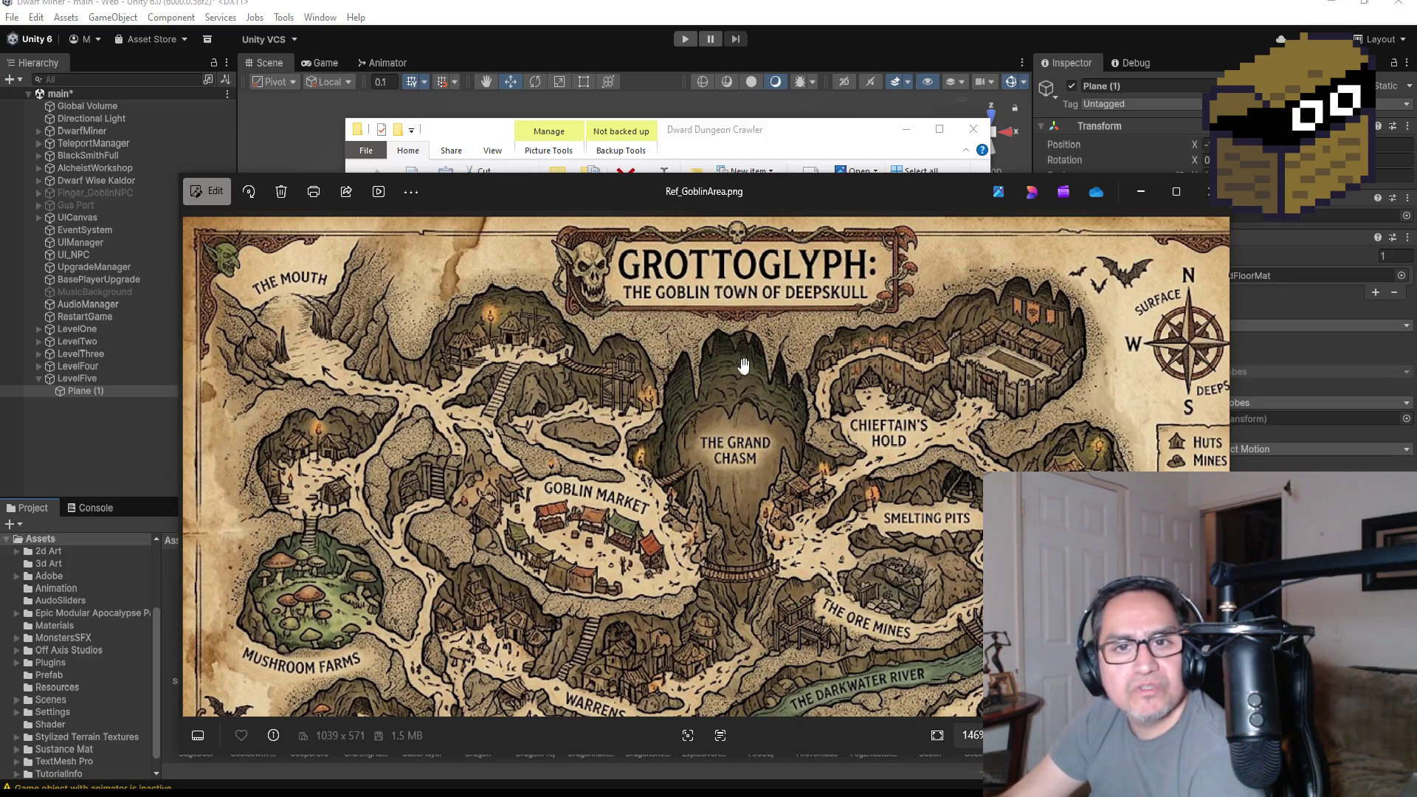
scroll(763, 429, "up", 2)
scroll(920, 513, "up", 2)
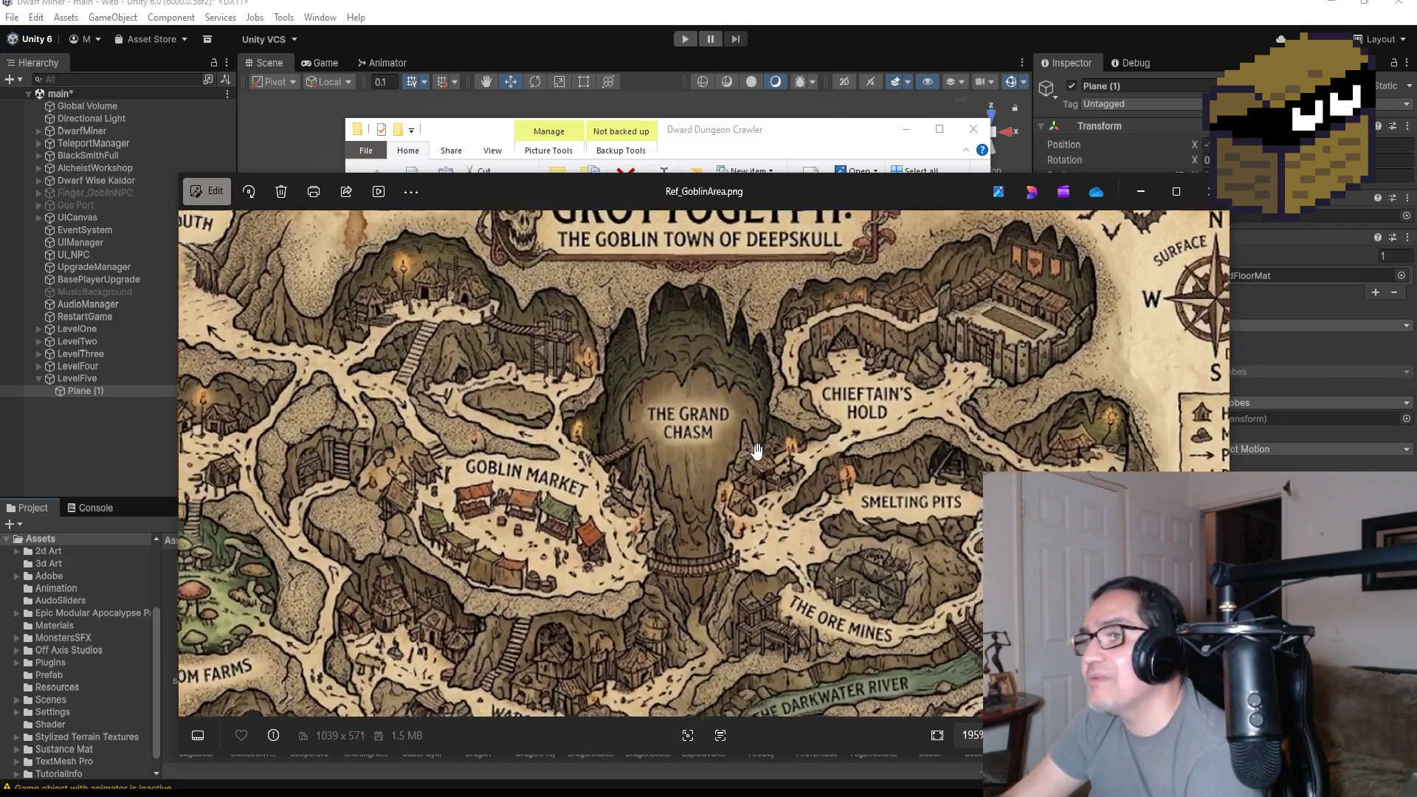
mouse_move(919, 513)
left_mouse_down()
mouse_move(738, 402)
mouse_move(677, 412)
left_mouse_up()
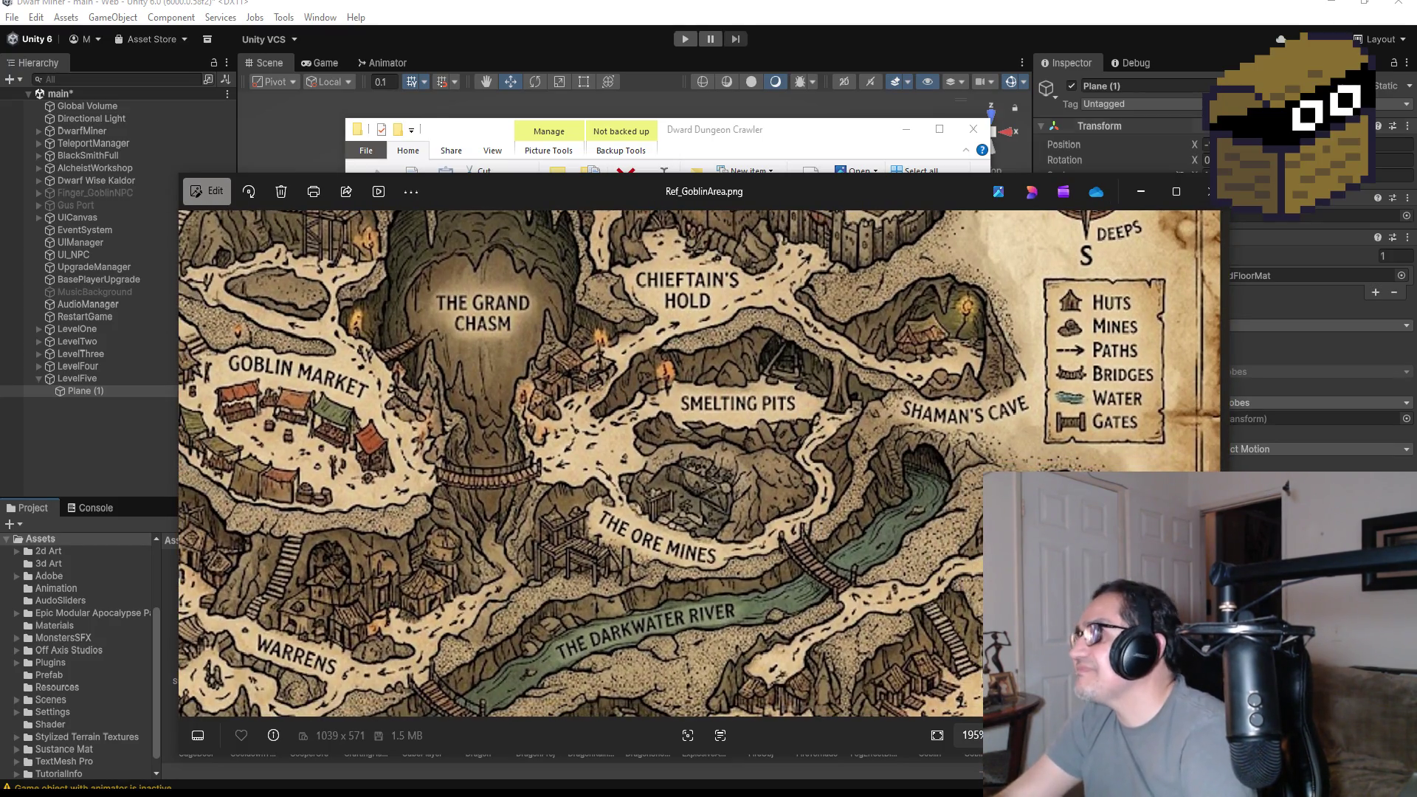
left_click(1333, 5)
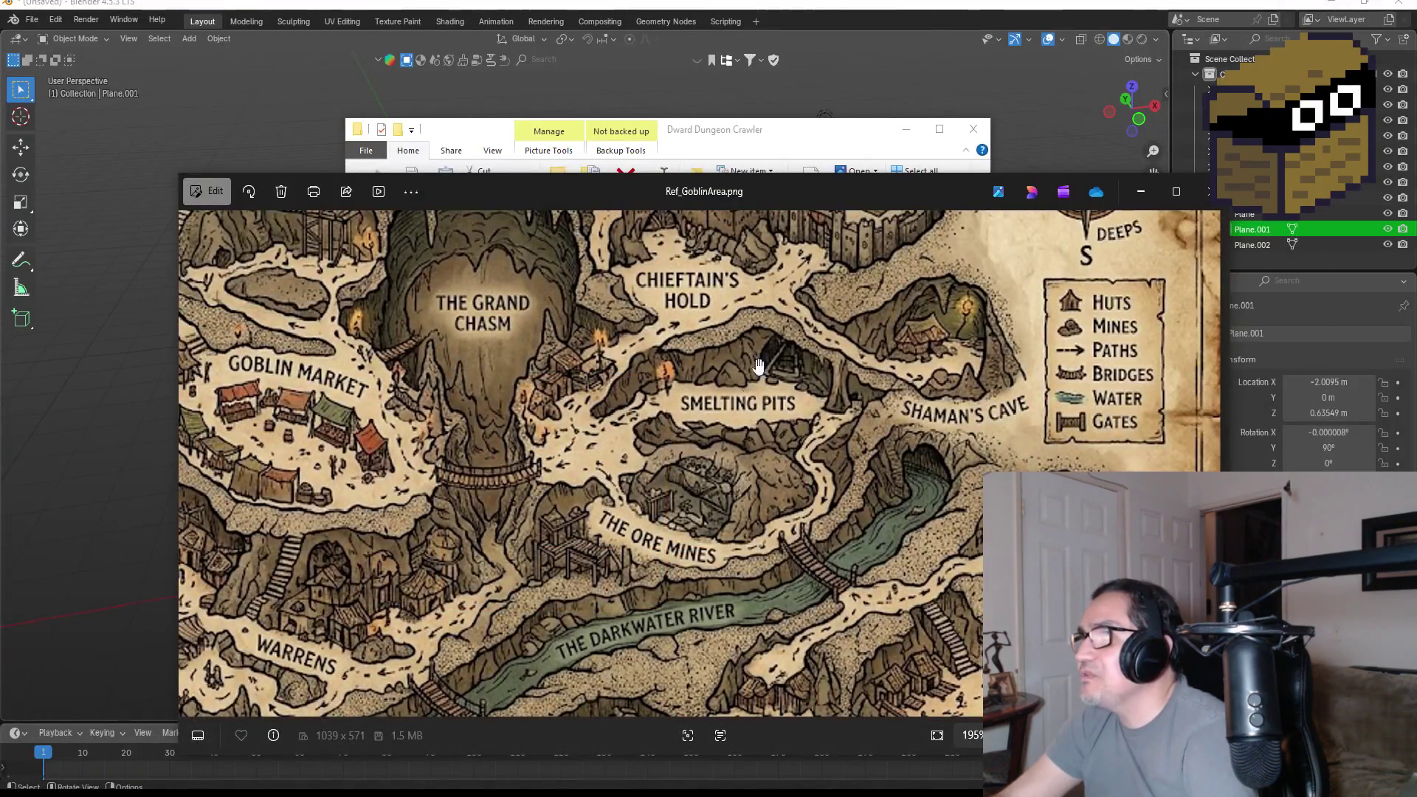
- Minimize the Photos and Explorer windows and select the hut's front pillar
left_click(1143, 190)
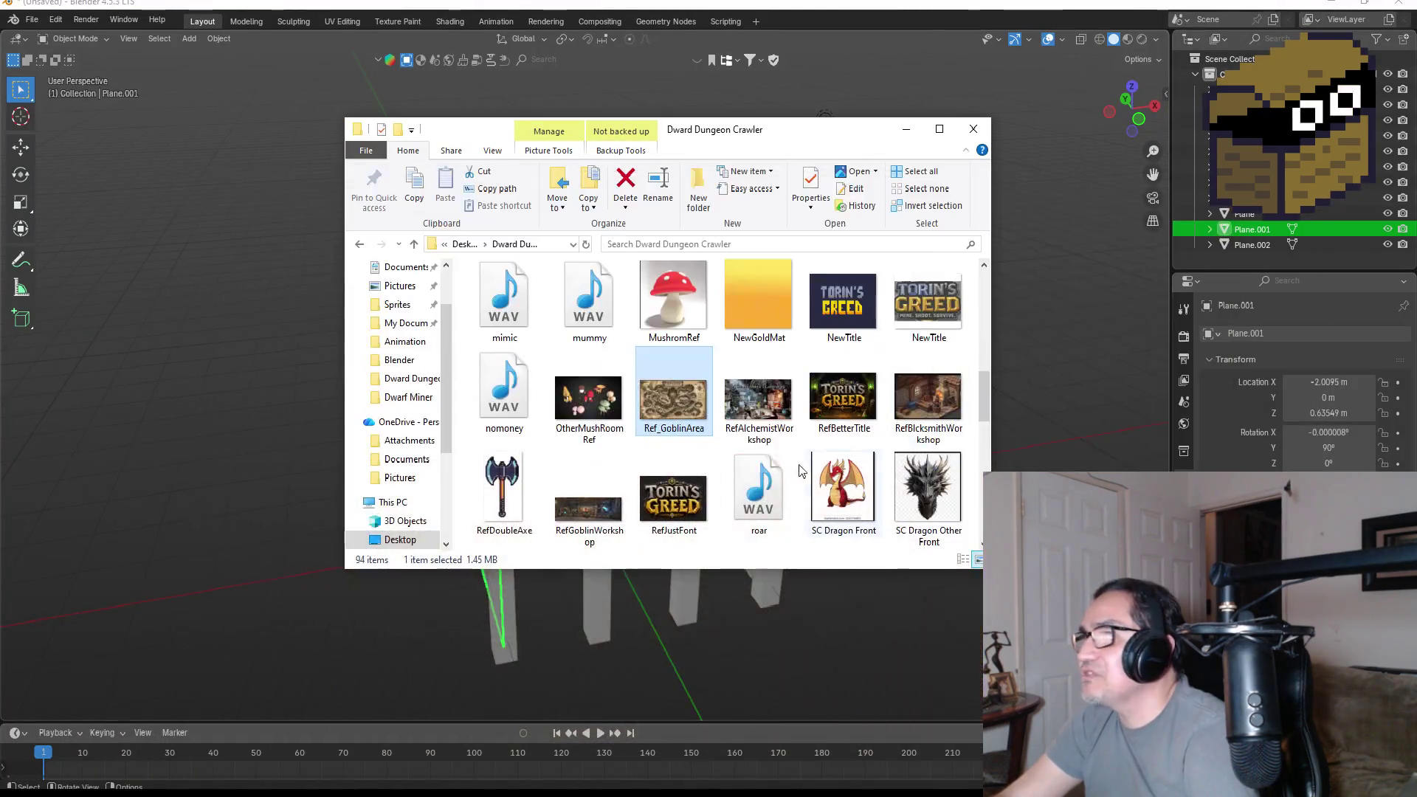
left_click(907, 130)
mouse_move(702, 436)
middle_mouse_down()
mouse_move(734, 392)
mouse_move(716, 344)
mouse_move(744, 386)
middle_mouse_up()
mouse_move(655, 472)
middle_mouse_down()
mouse_move(636, 440)
mouse_move(684, 466)
mouse_move(637, 516)
middle_mouse_up()
left_click(589, 521)
mouse_move(698, 468)
middle_mouse_down()
mouse_move(644, 459)
mouse_move(681, 466)
mouse_move(641, 430)
mouse_move(560, 421)
mouse_move(582, 455)
middle_mouse_up()
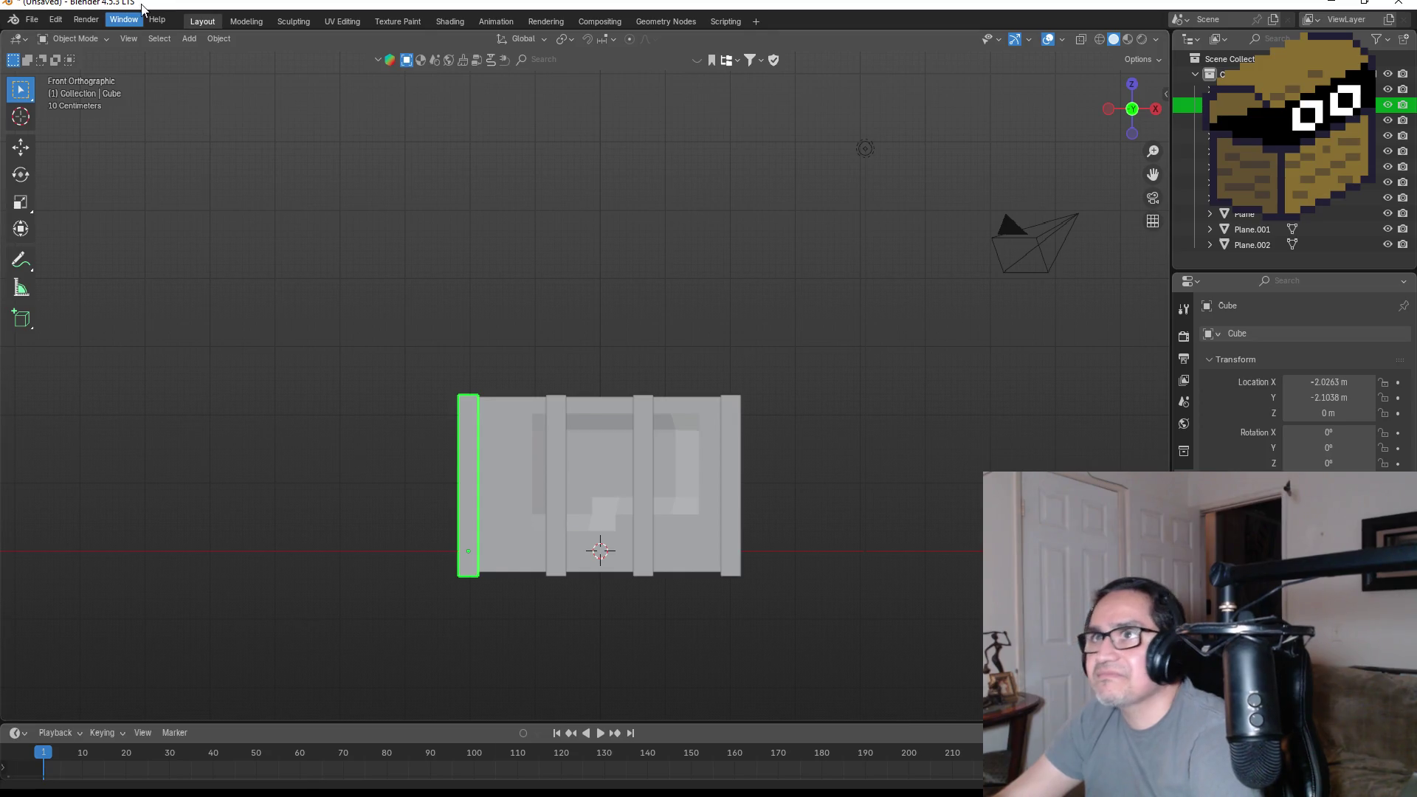
- Save the scene as GoblinHut.blend and return to the front view
left_click(36, 19)
left_click(58, 134)
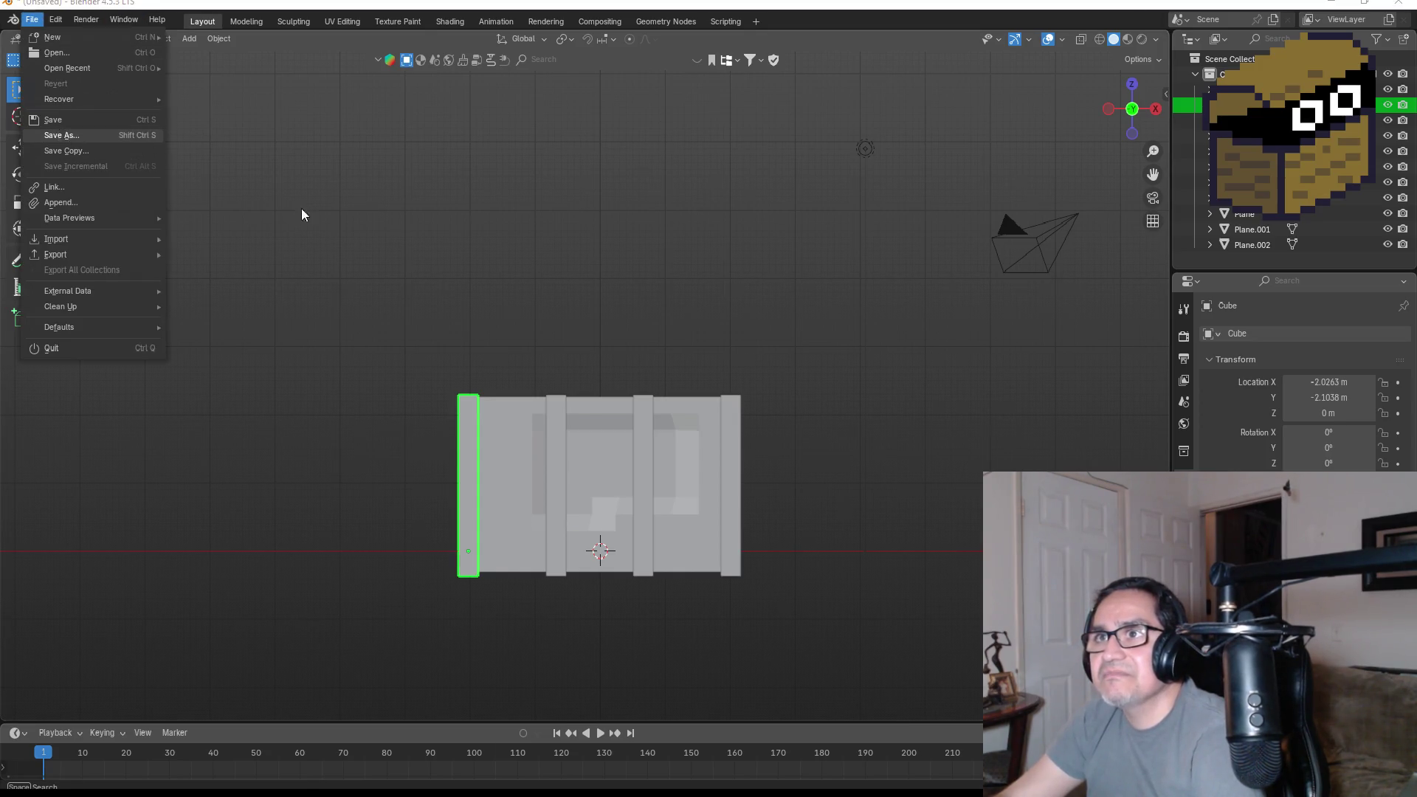
left_click(580, 623)
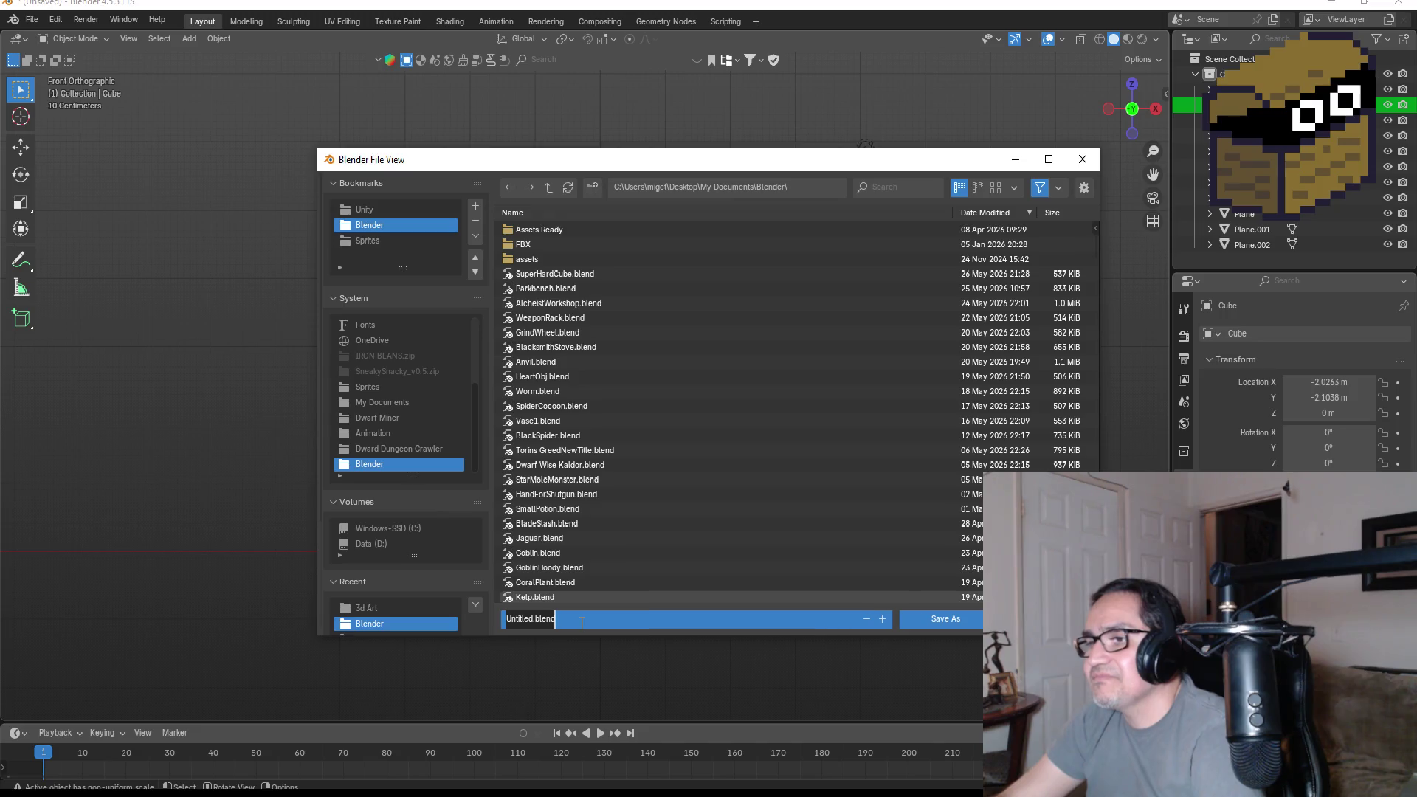
type("Goblin")
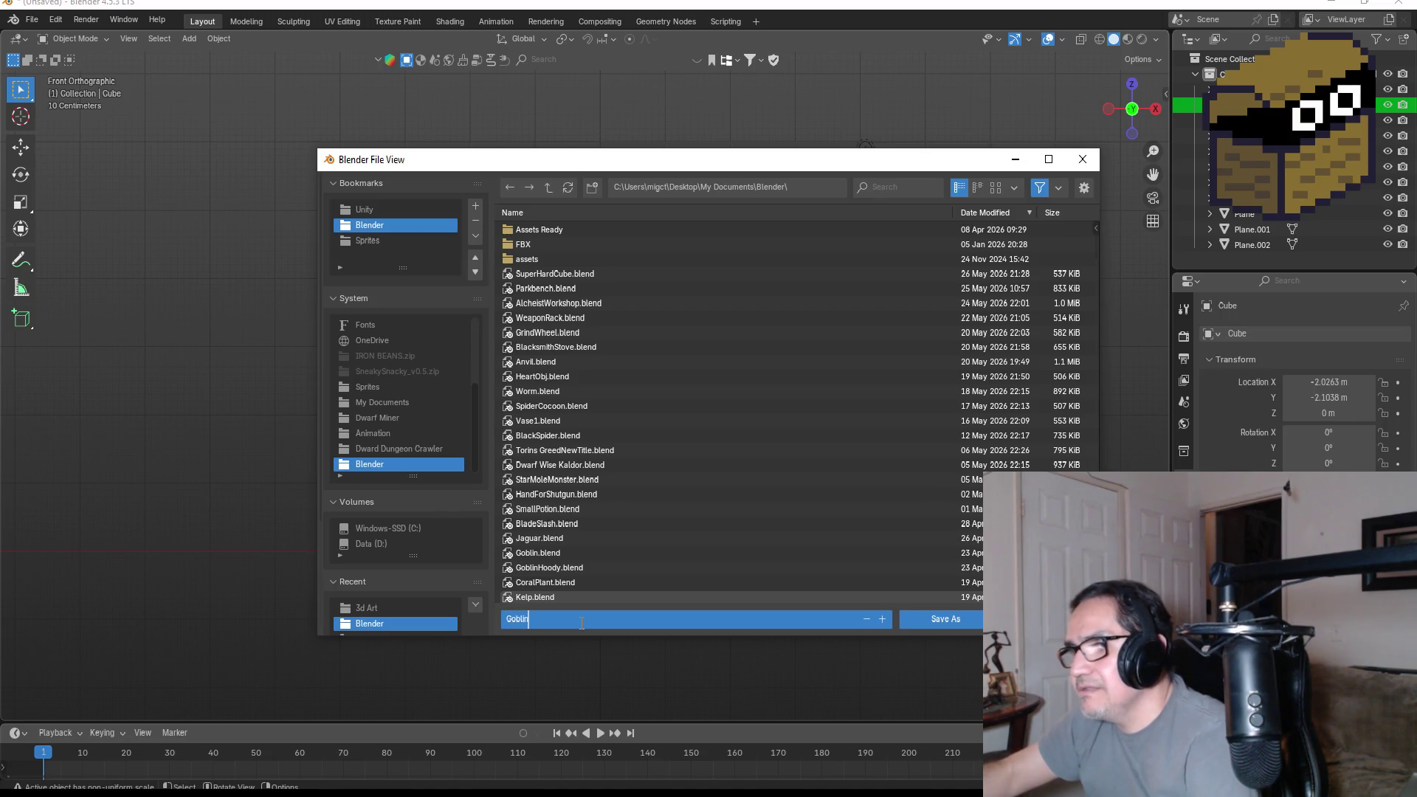
type("Hut")
key("Return")
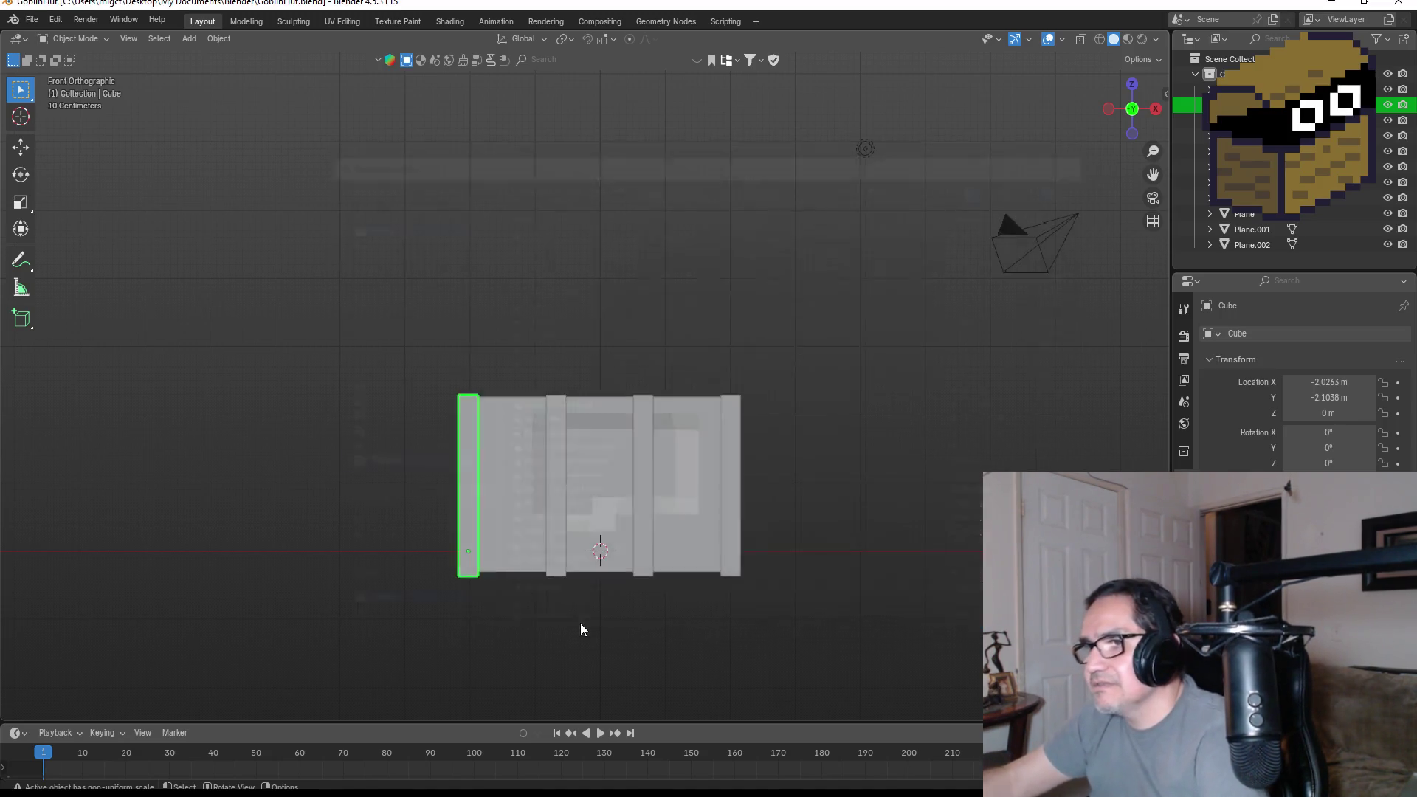
middle_click_drag(599, 446, 636, 484)
key("KP_1")
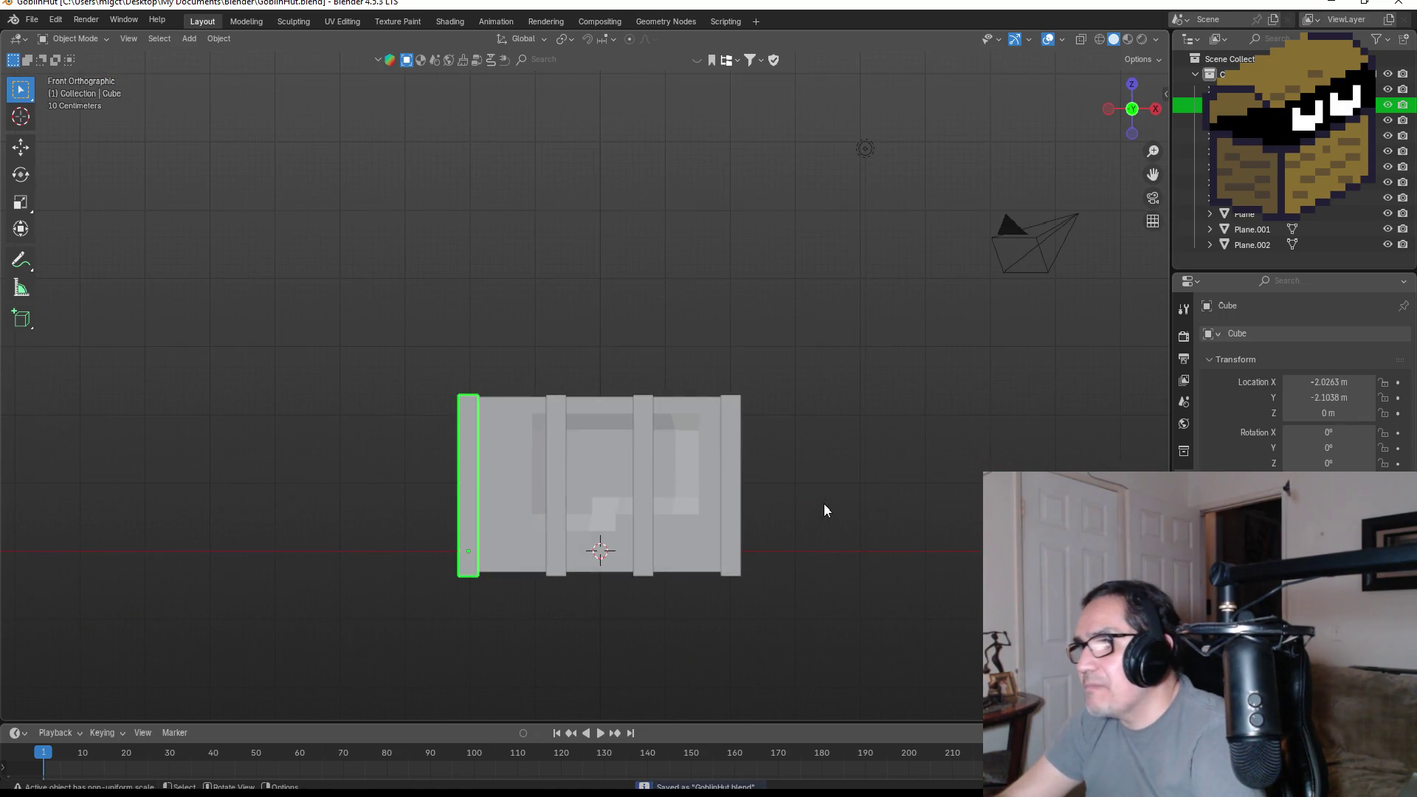
key("shift+a")
- Add a mesh plane and rotate it 90° so it stands upright
mouse_move(723, 473)
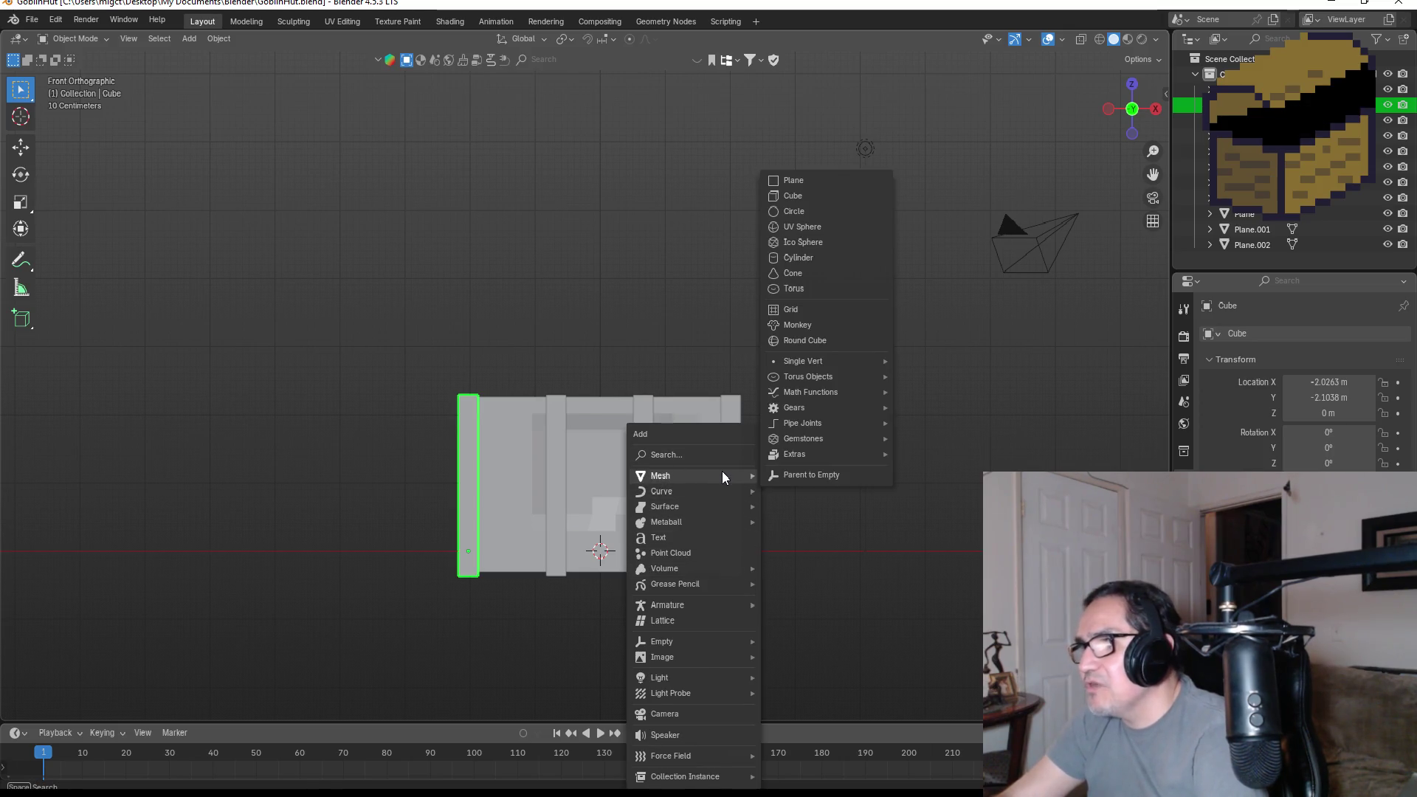
left_click(817, 183)
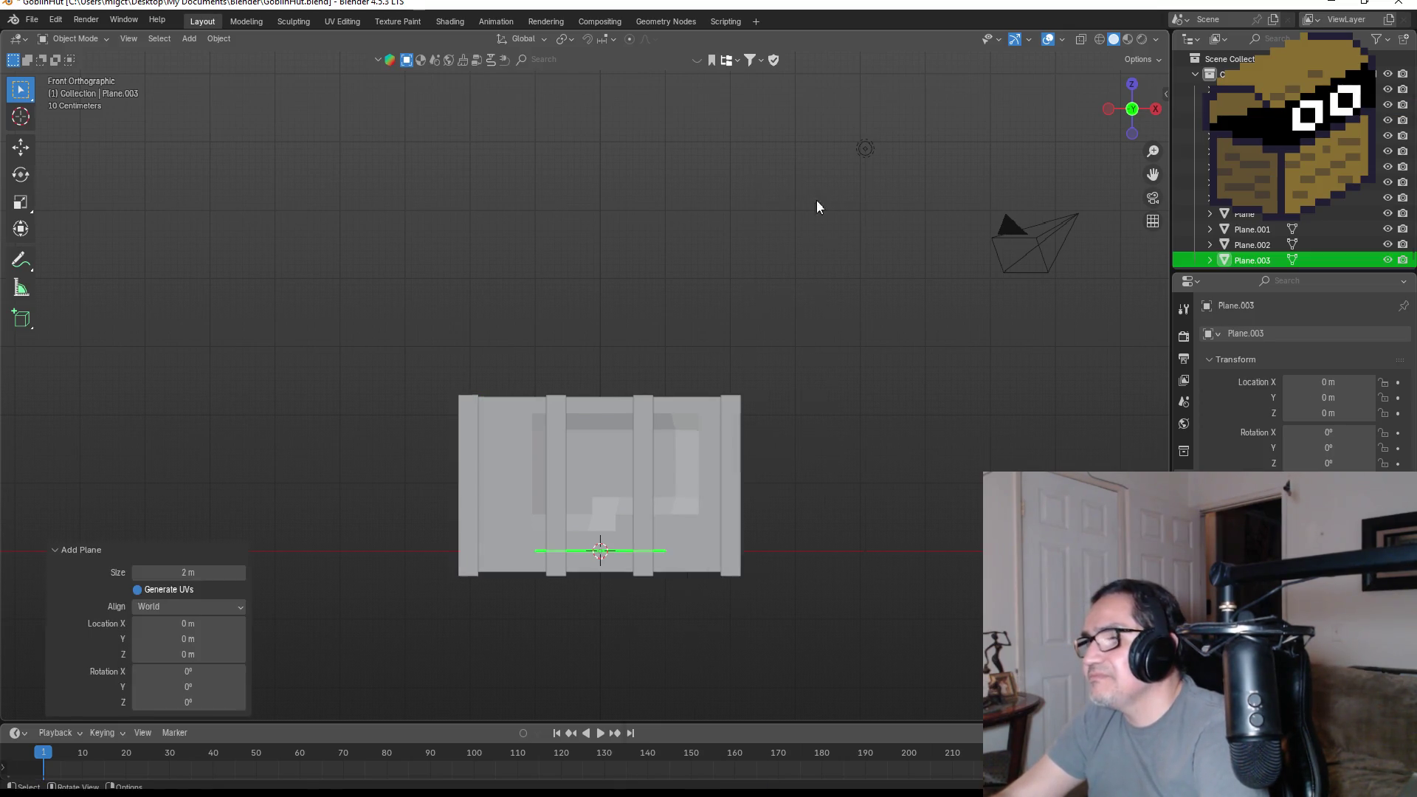
key("KP_3")
key("r")
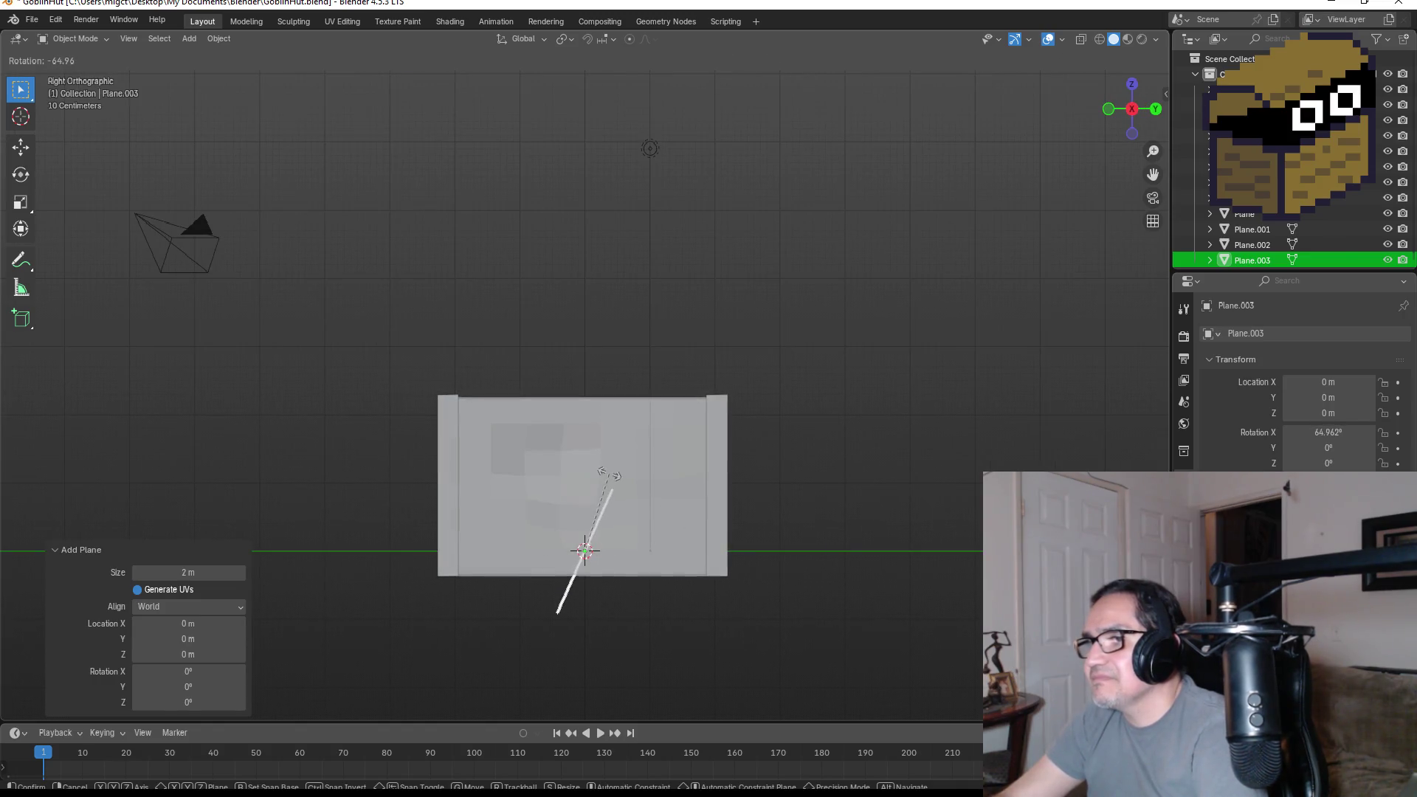
left_click(613, 479)
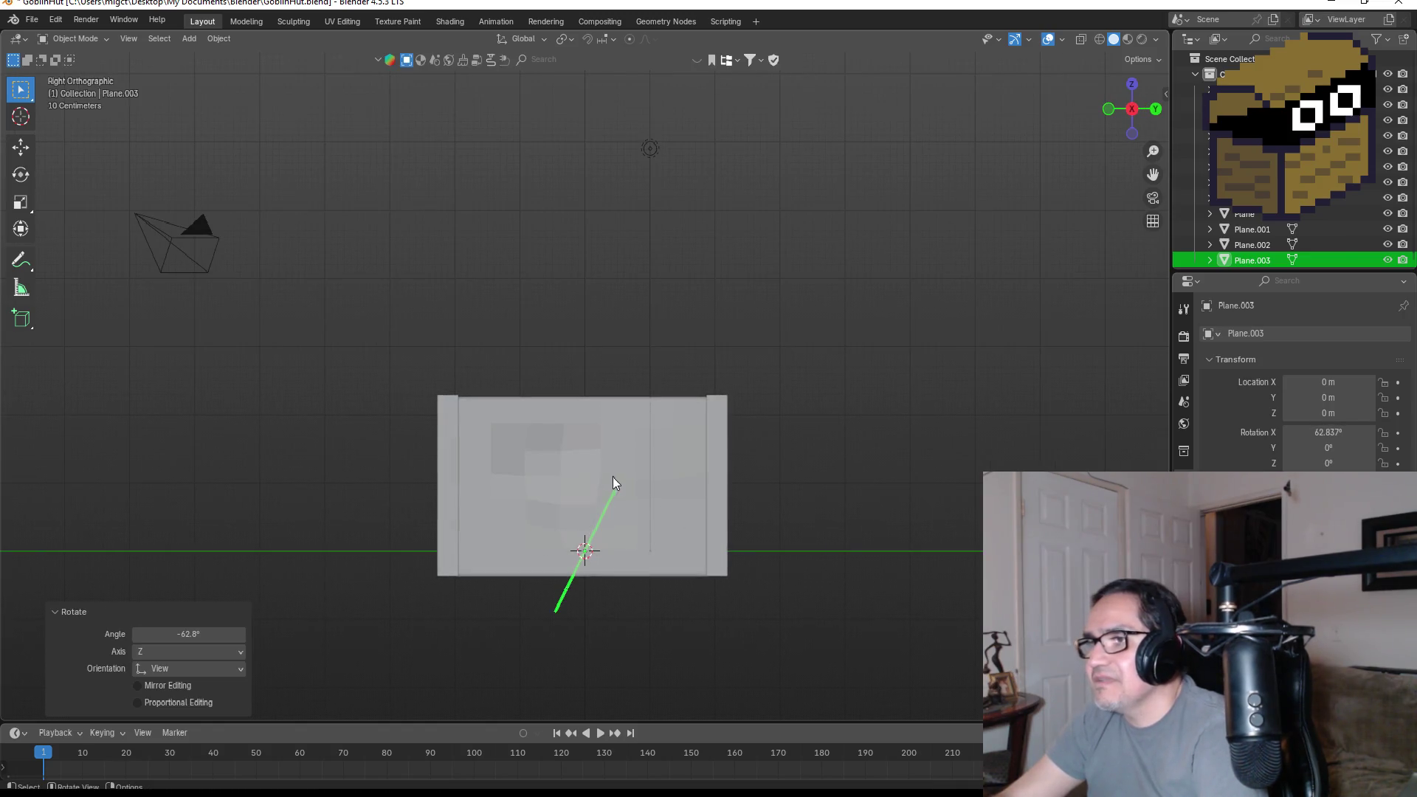
left_click(212, 636)
key("BackSpace")
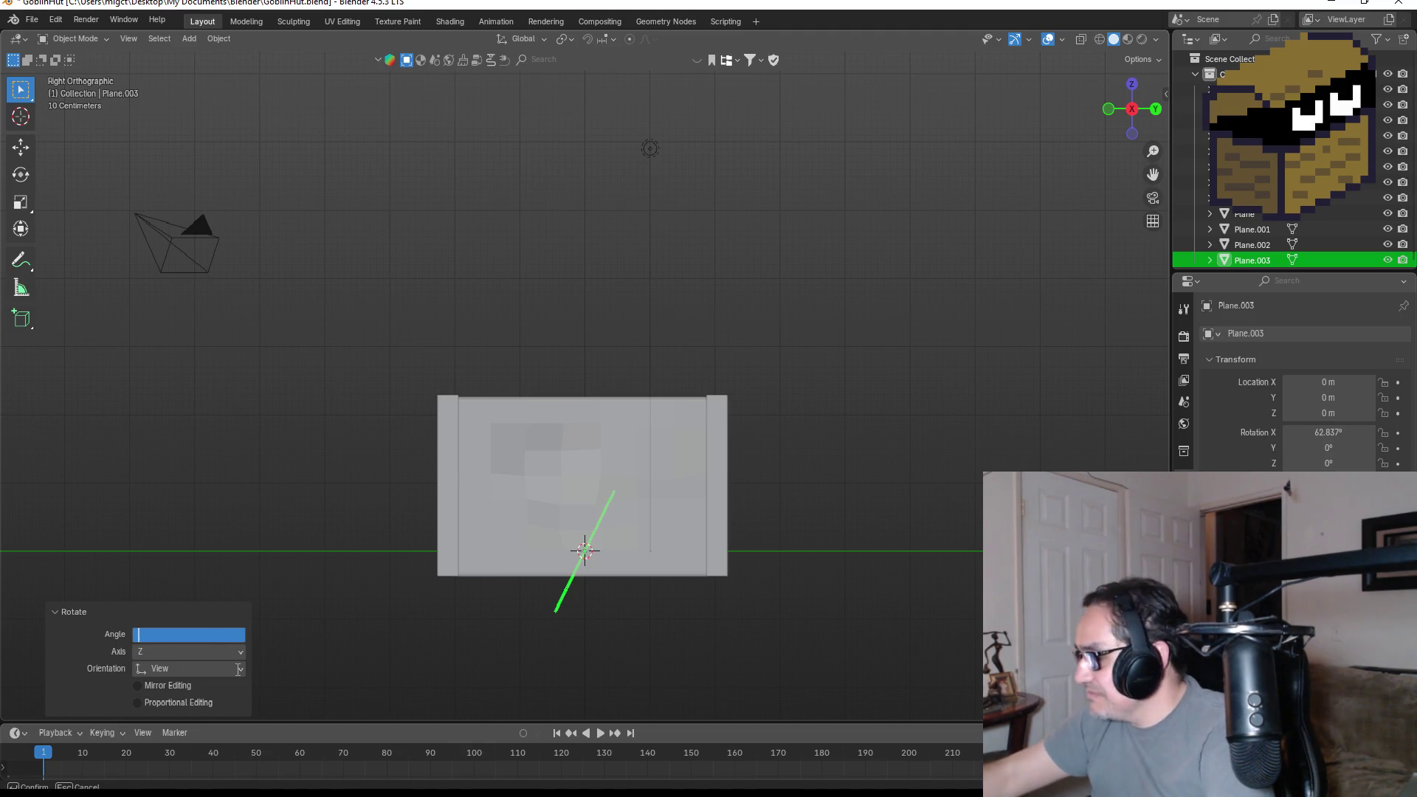
type("90")
key("Return")
key("KP_1")
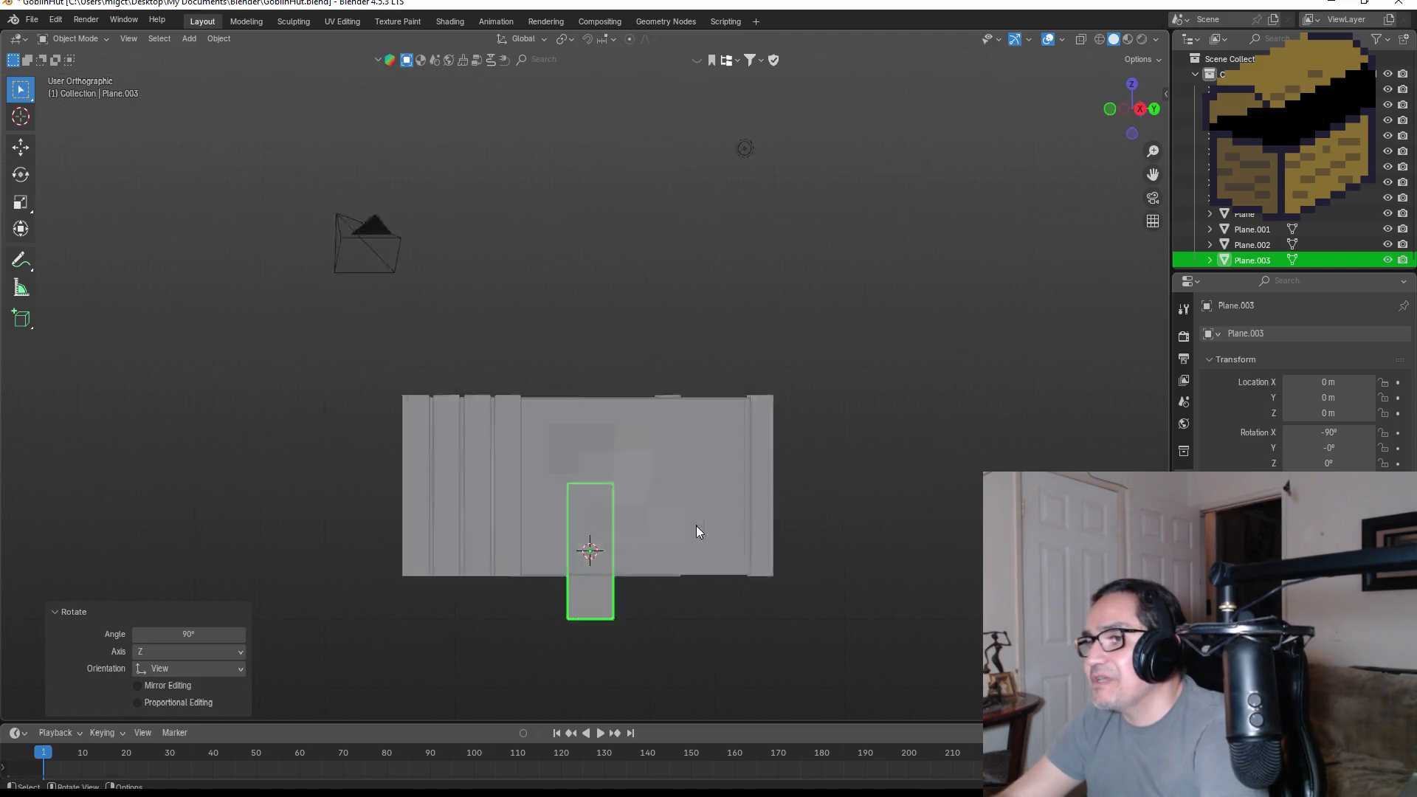
- Move the plane into the front wall's left gap at Y −2.1221 m, Z 0.65818 m, and enter Edit Mode
key("g")
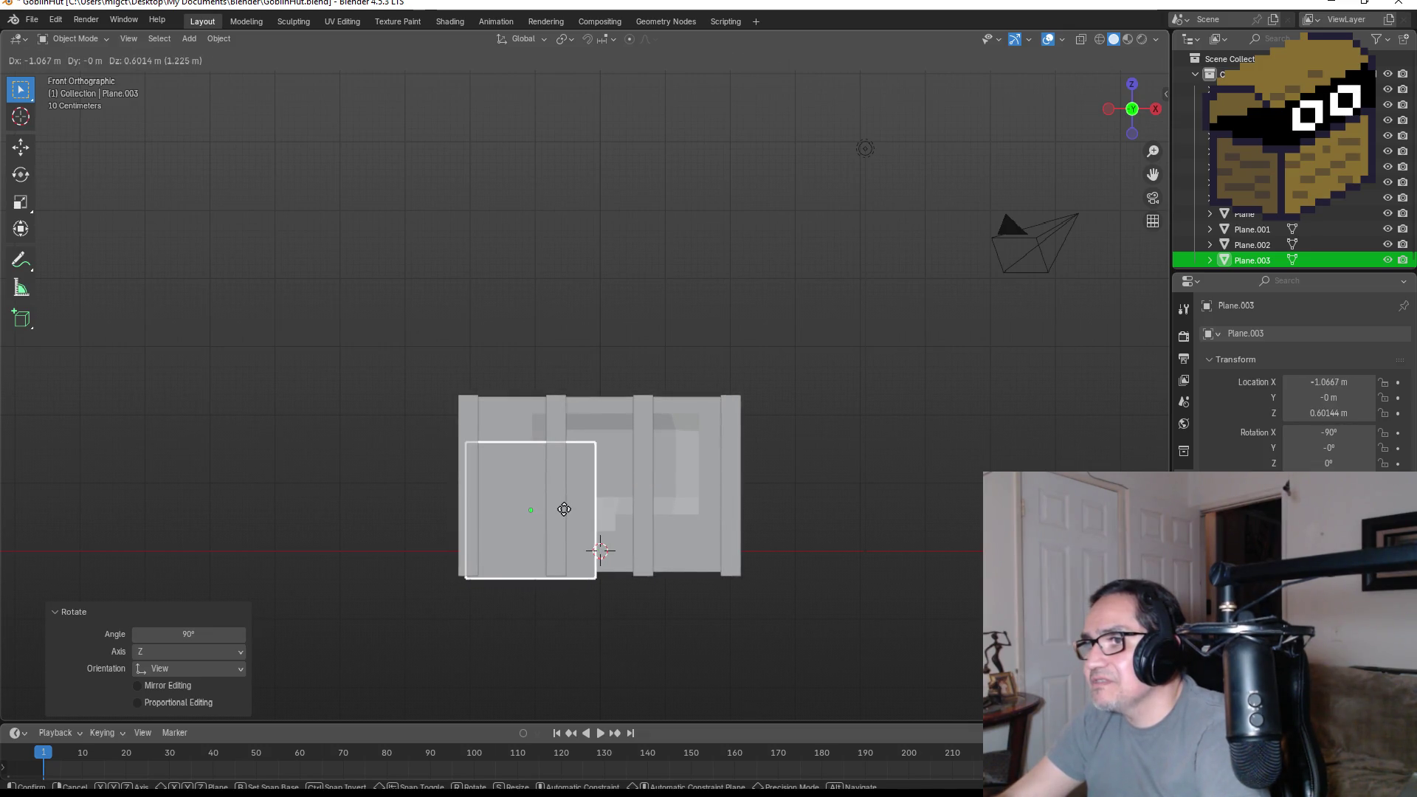
left_click(564, 509)
left_click(1132, 84)
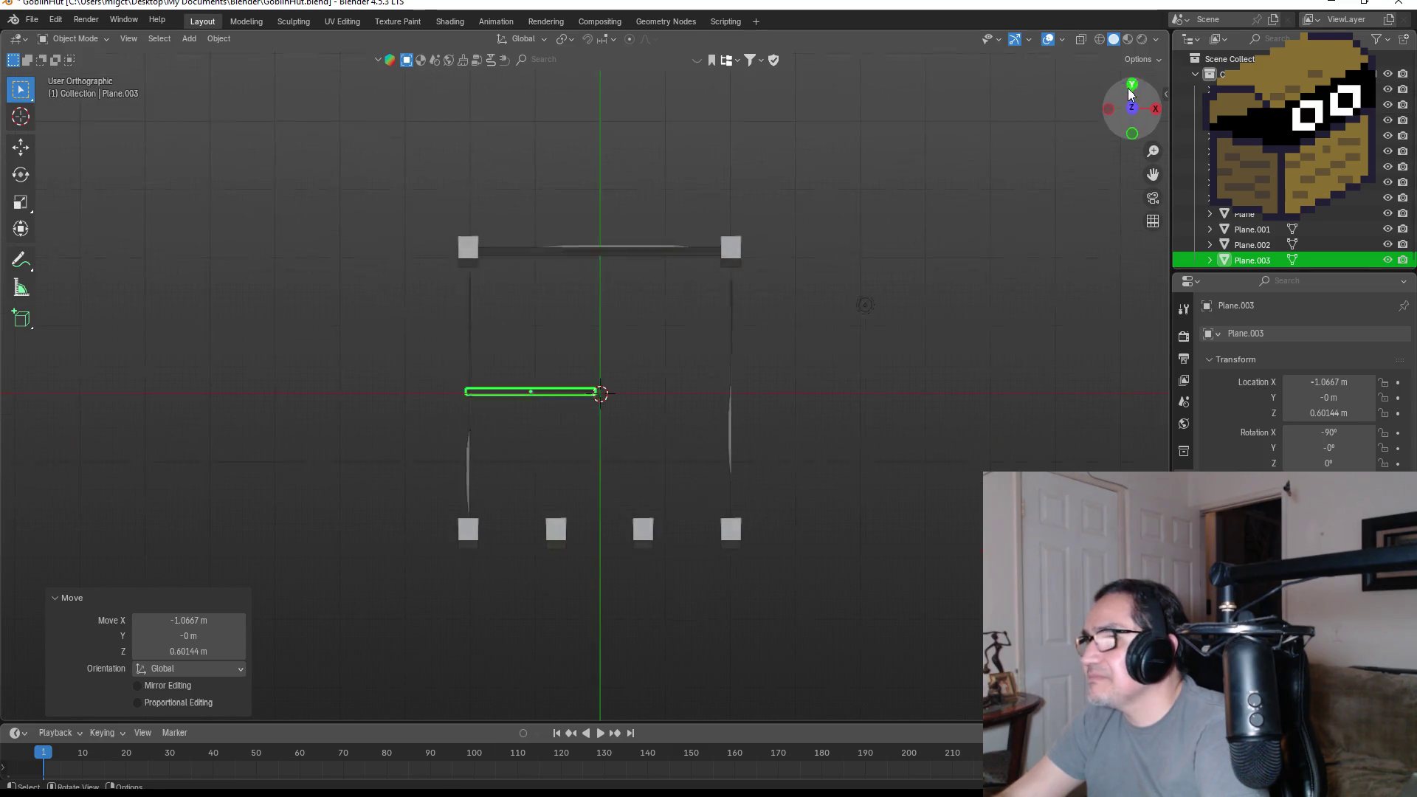
key("g")
key("z")
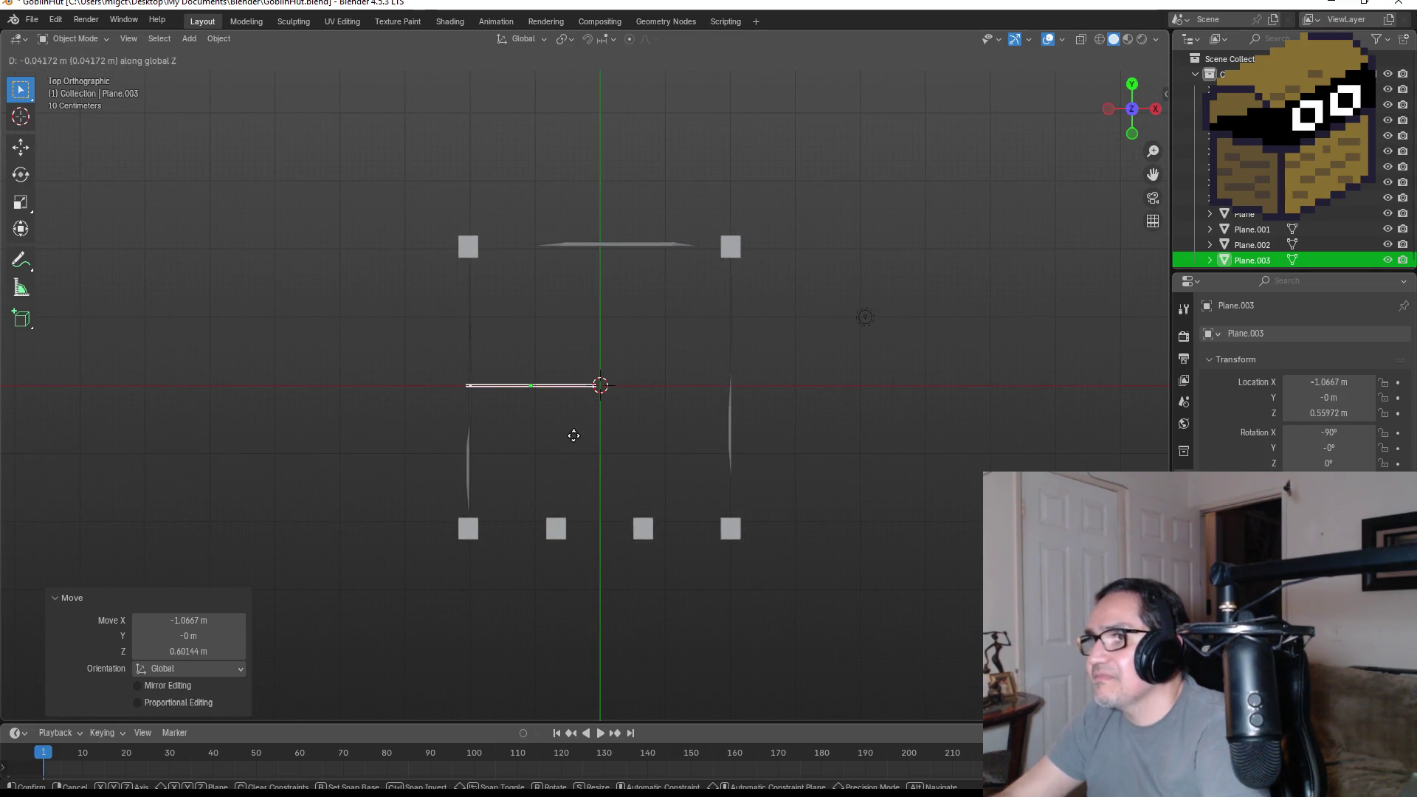
key("y")
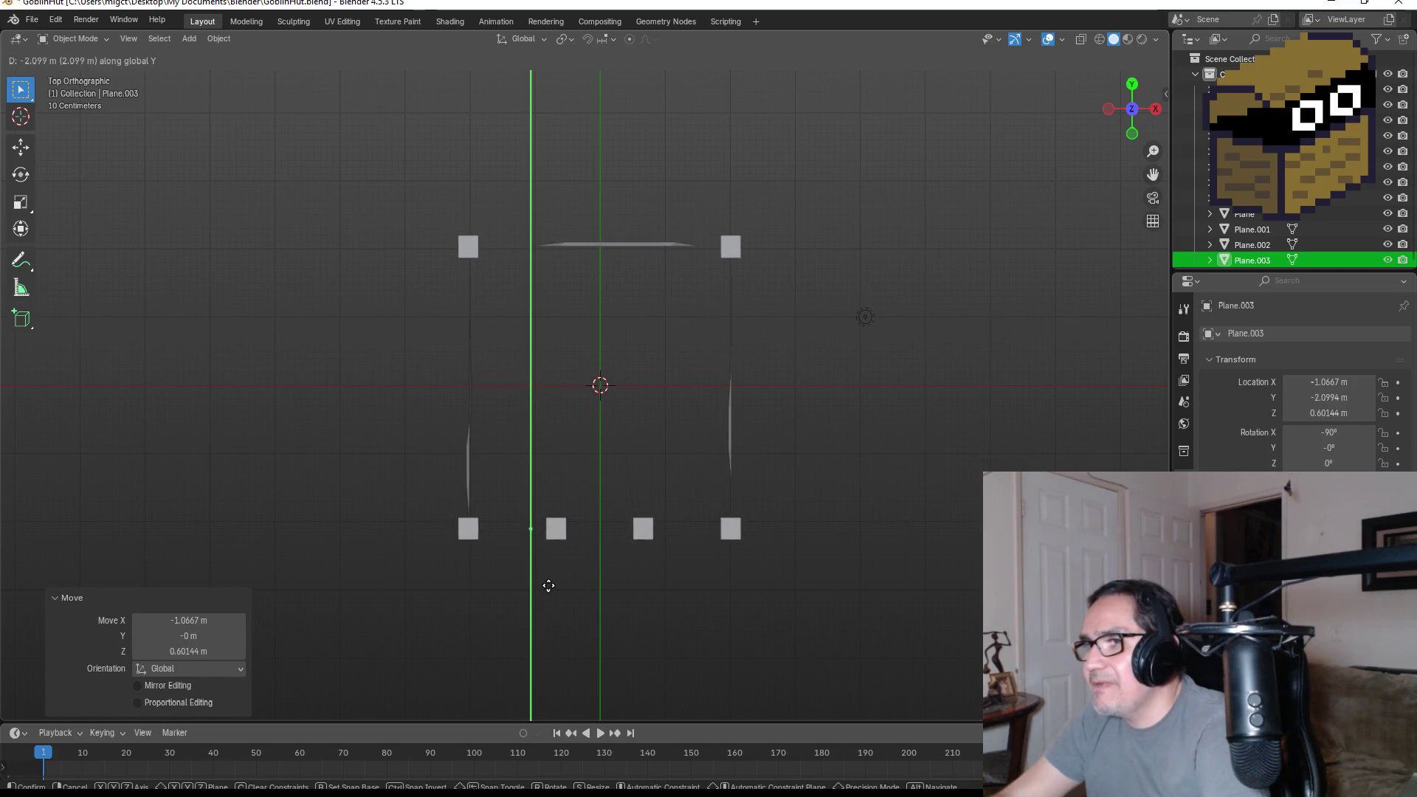
left_click(550, 587)
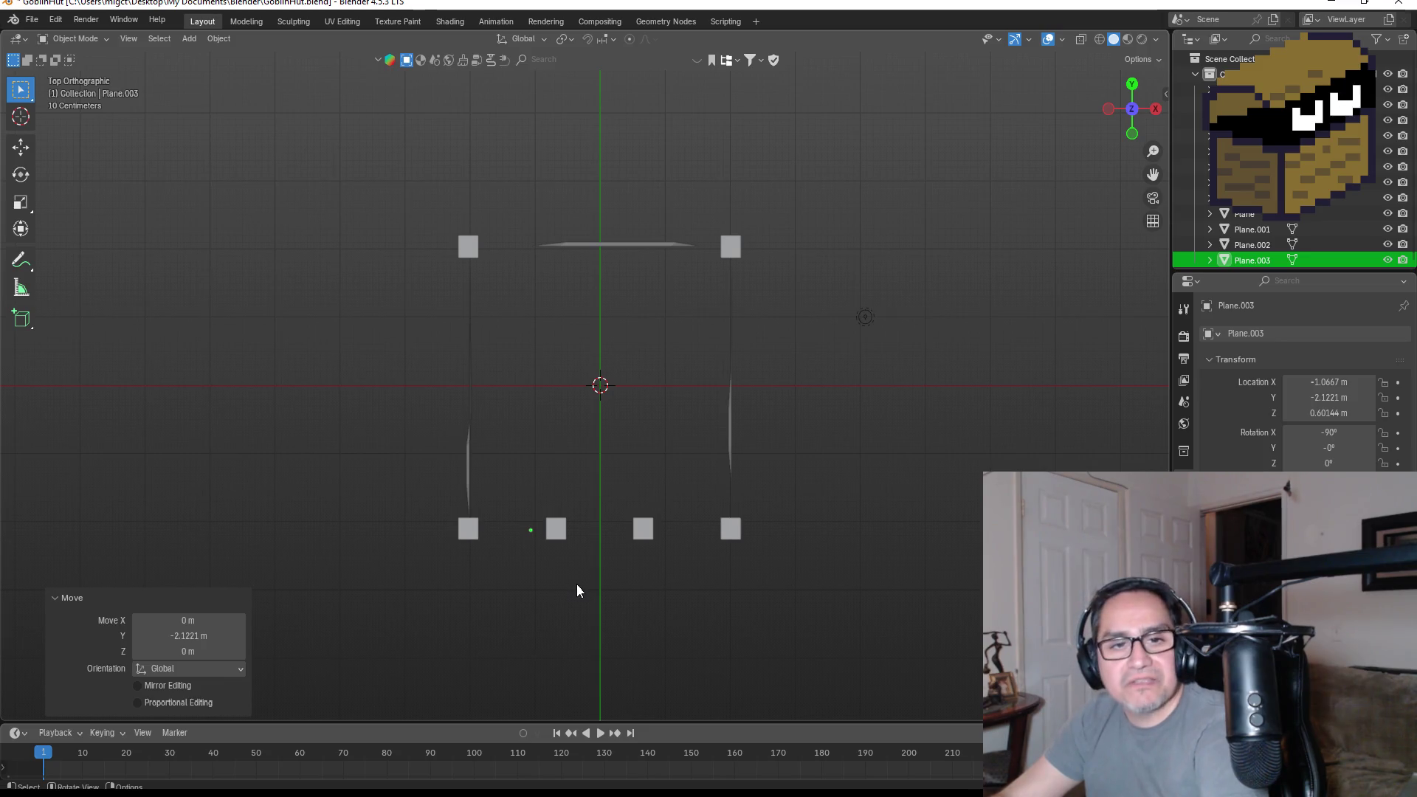
key("KP_1")
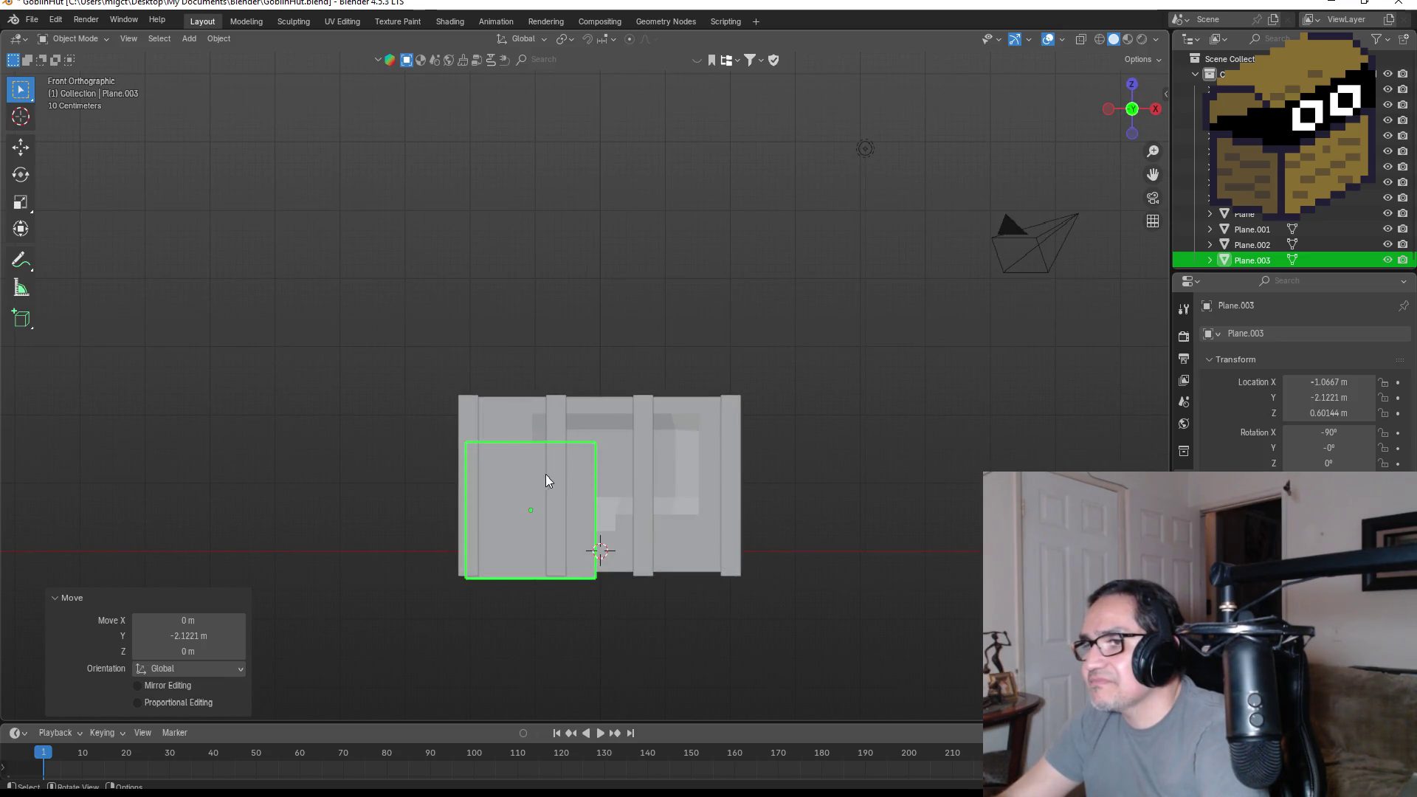
key("g")
key("z")
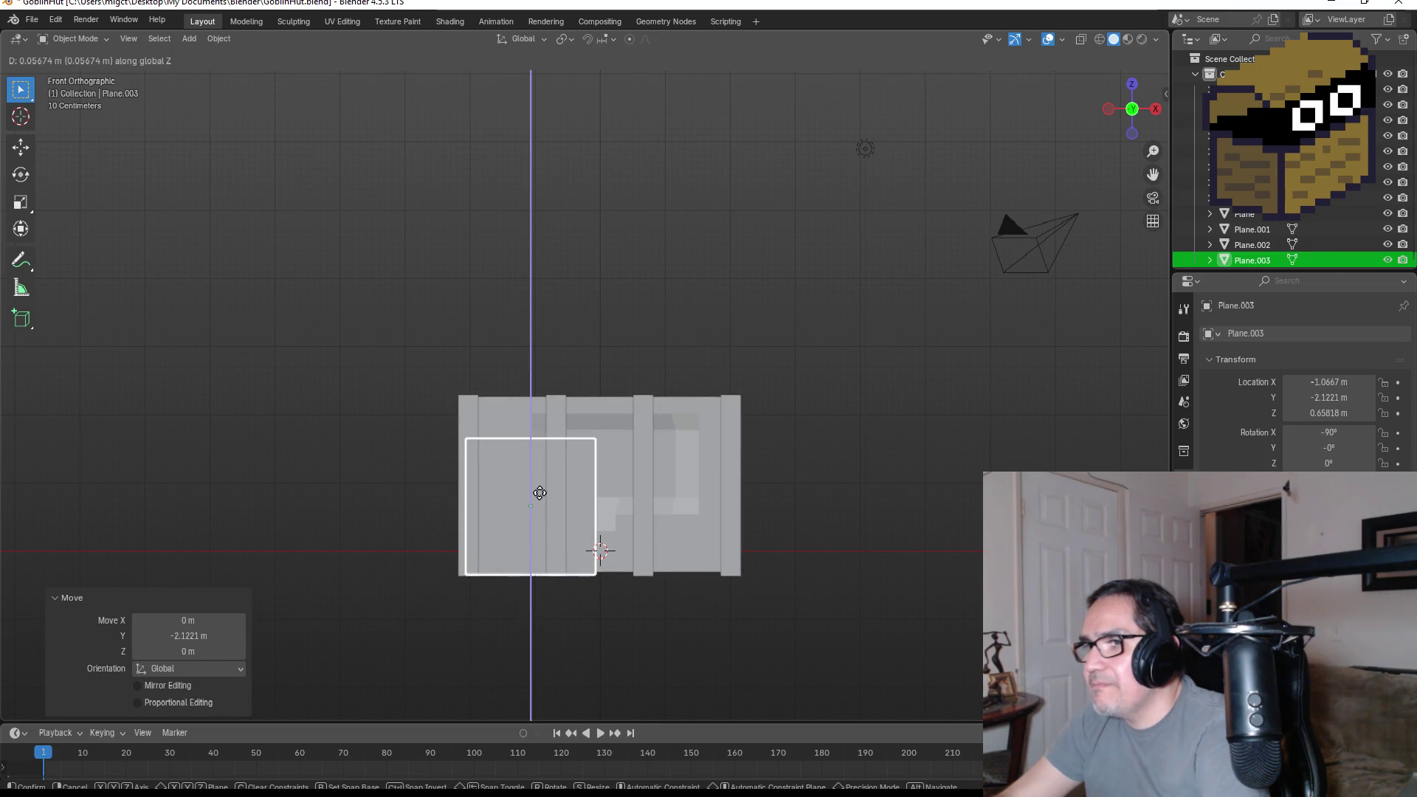
left_click(540, 493)
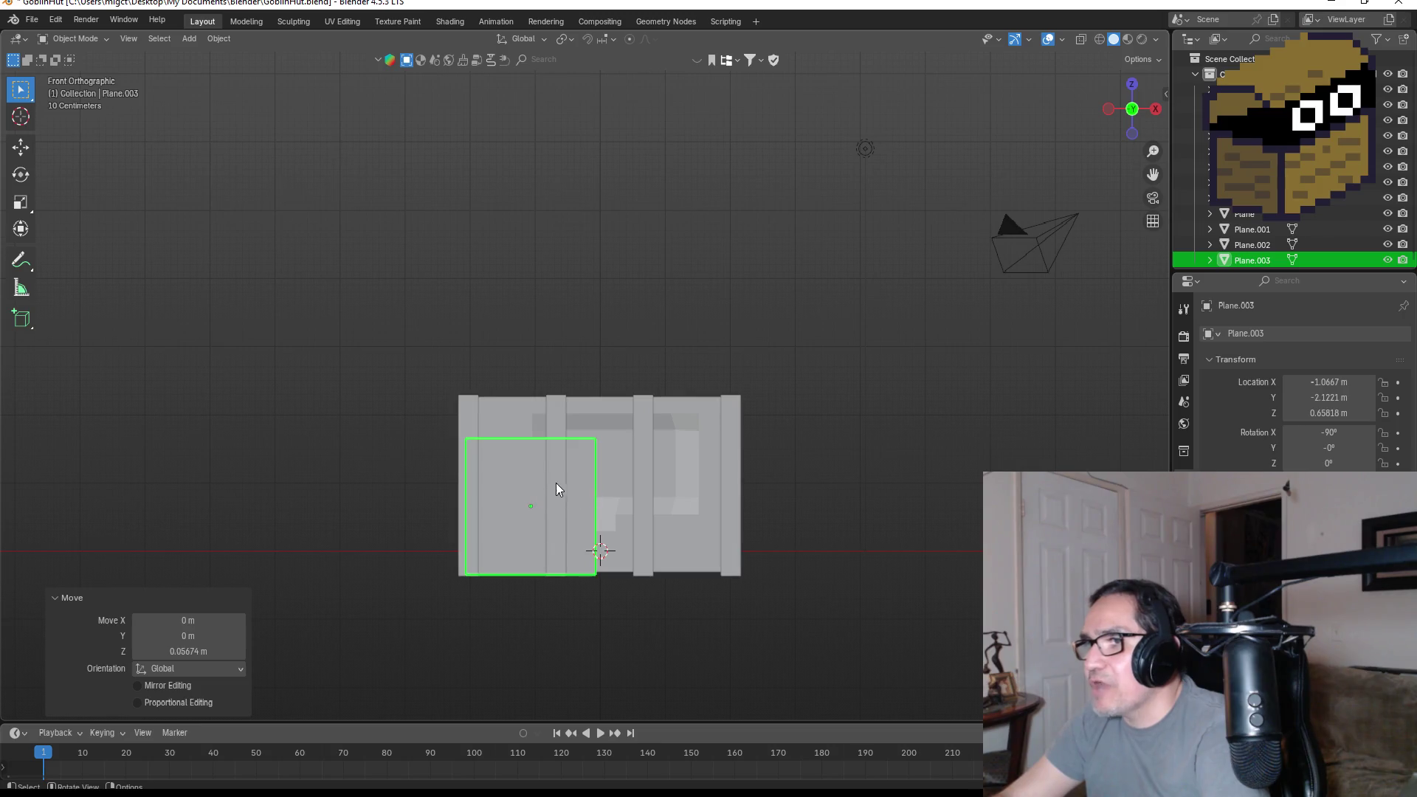
key("Tab")
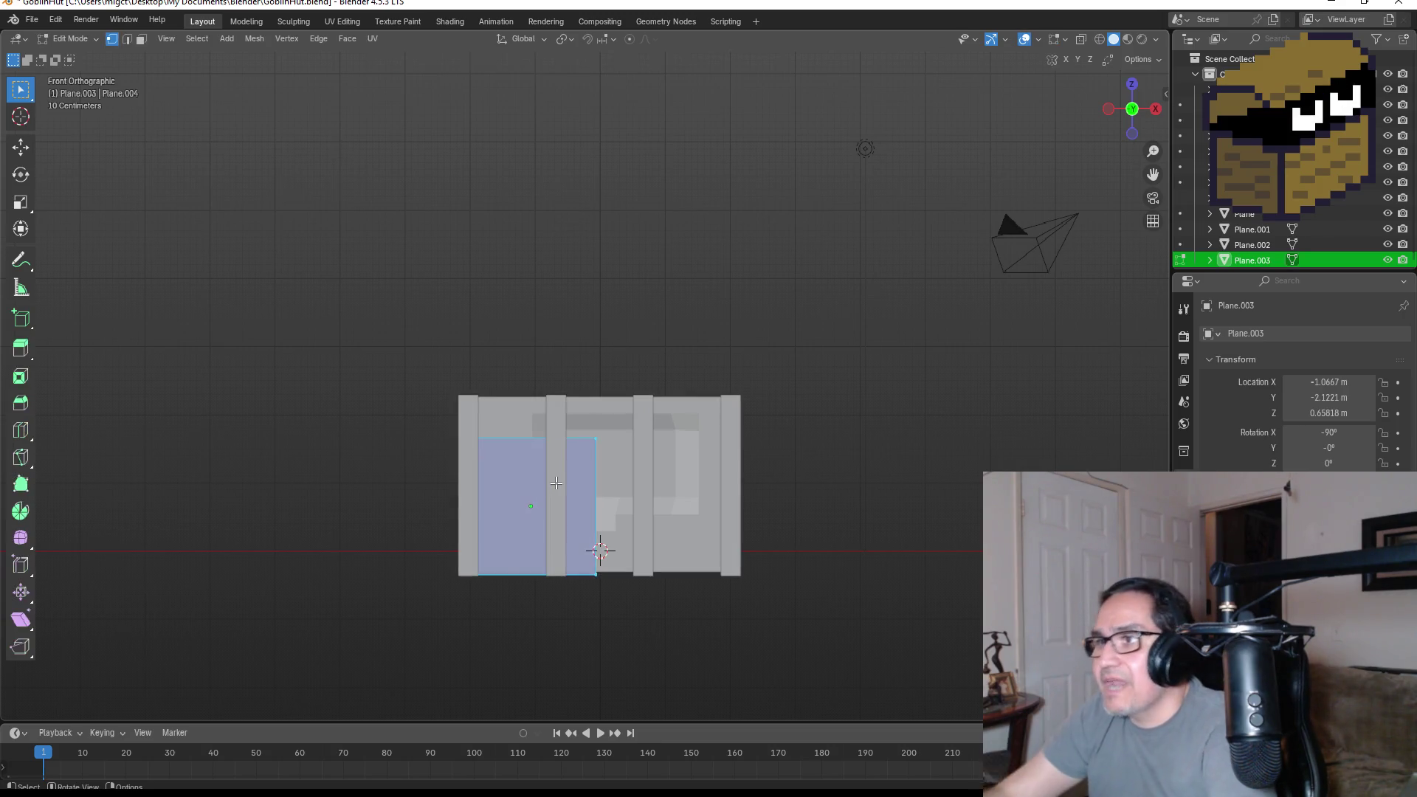
- Slide the panel's right edge along X to the post and raise its top edge to the wall top
left_click_drag(580, 425, 629, 600)
key("g")
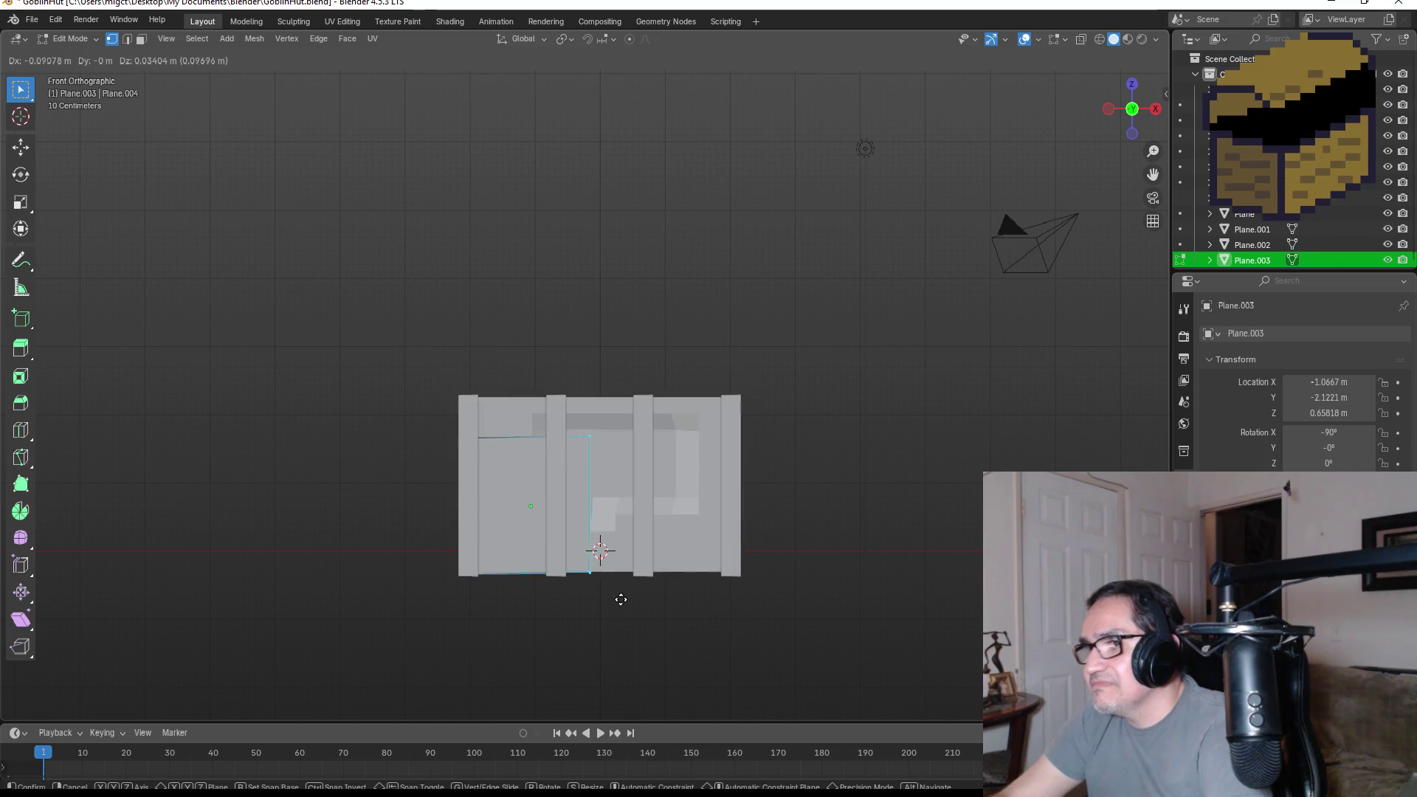
key("x")
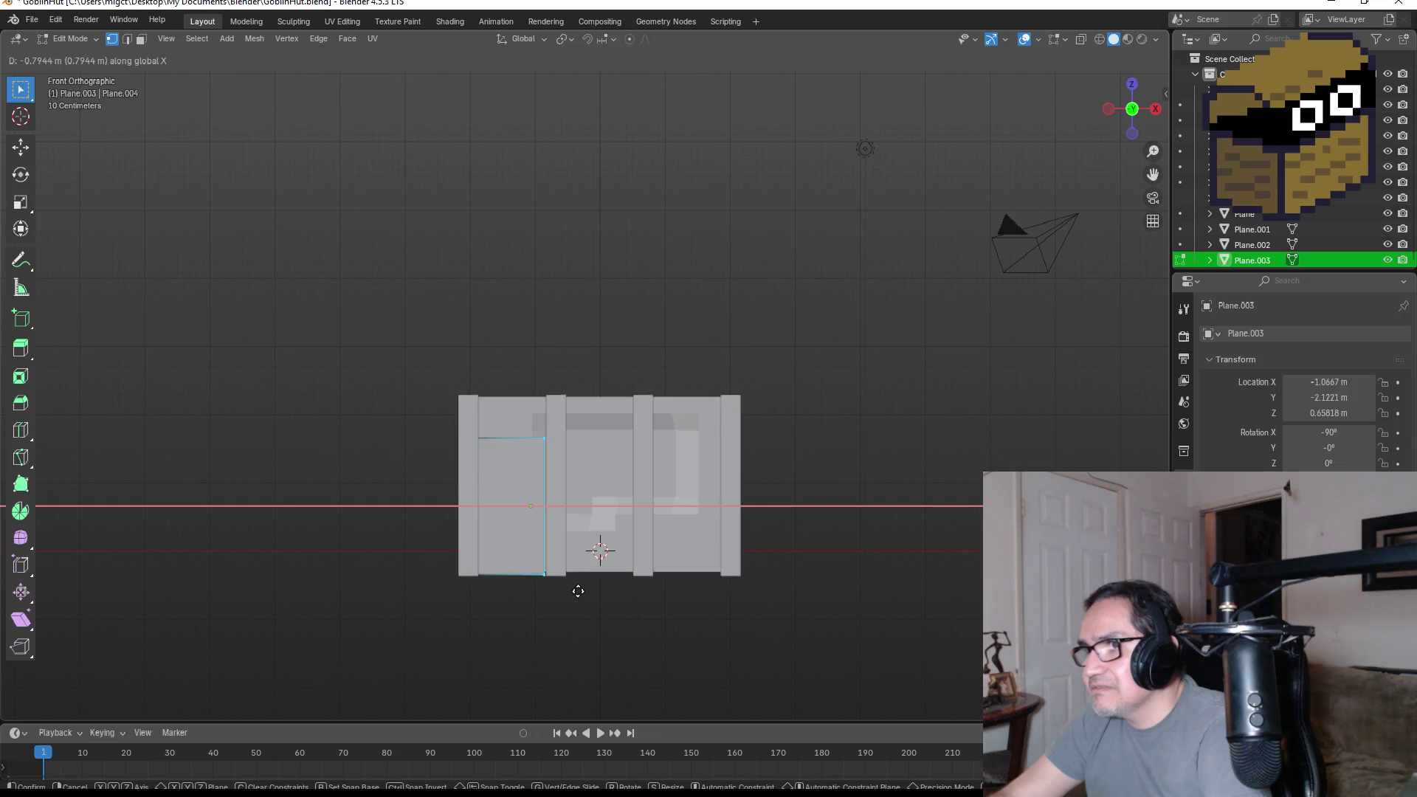
left_click(585, 589)
left_click_drag(431, 401, 565, 459)
key("g")
key("z")
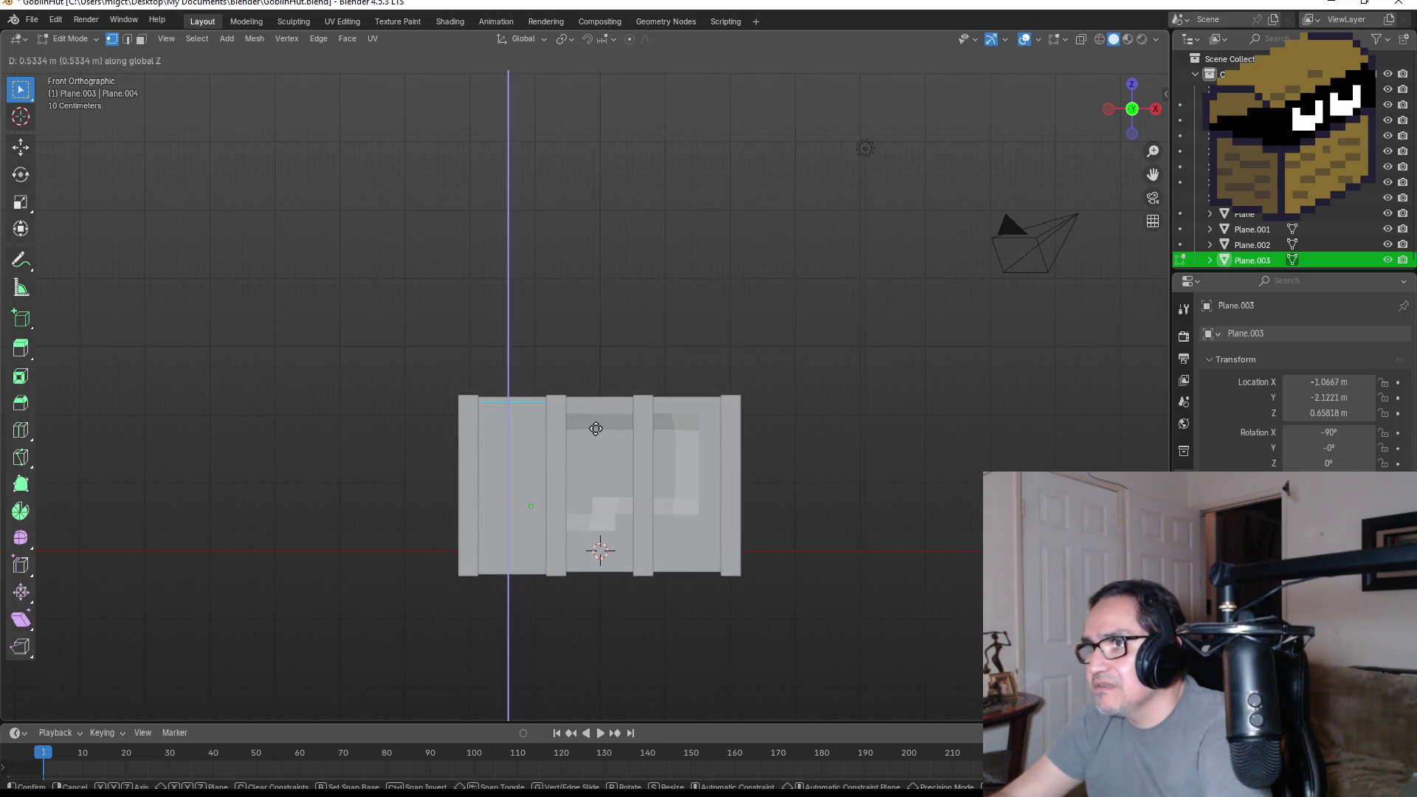
left_click(588, 427)
mouse_move(588, 427)
middle_mouse_down()
mouse_move(613, 472)
mouse_move(649, 497)
middle_mouse_up()
key("KP_1")
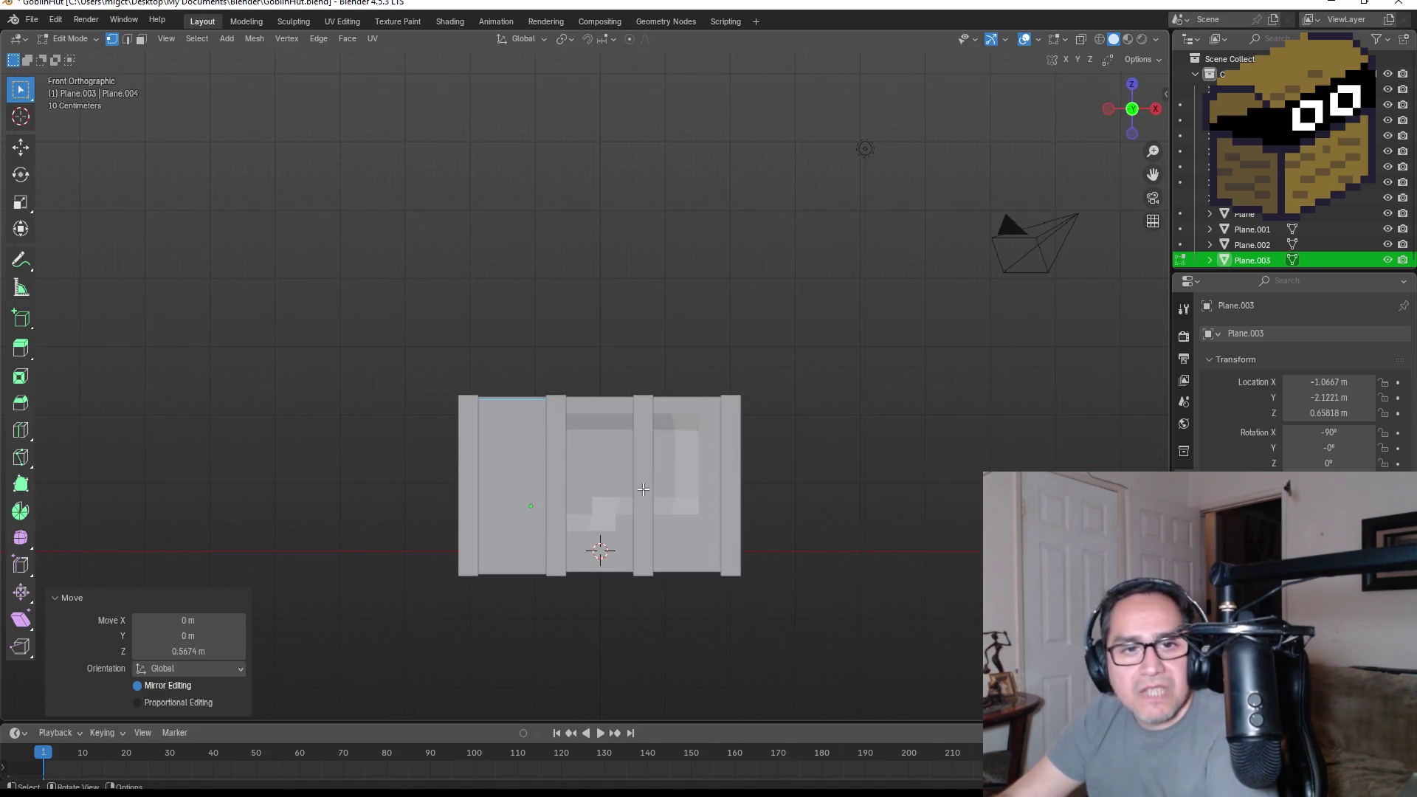
- Return to Object Mode and orbit around the hut to inspect the fitted panel
key("Tab")
mouse_move(520, 468)
middle_mouse_down()
mouse_move(561, 455)
mouse_move(603, 515)
middle_mouse_up()
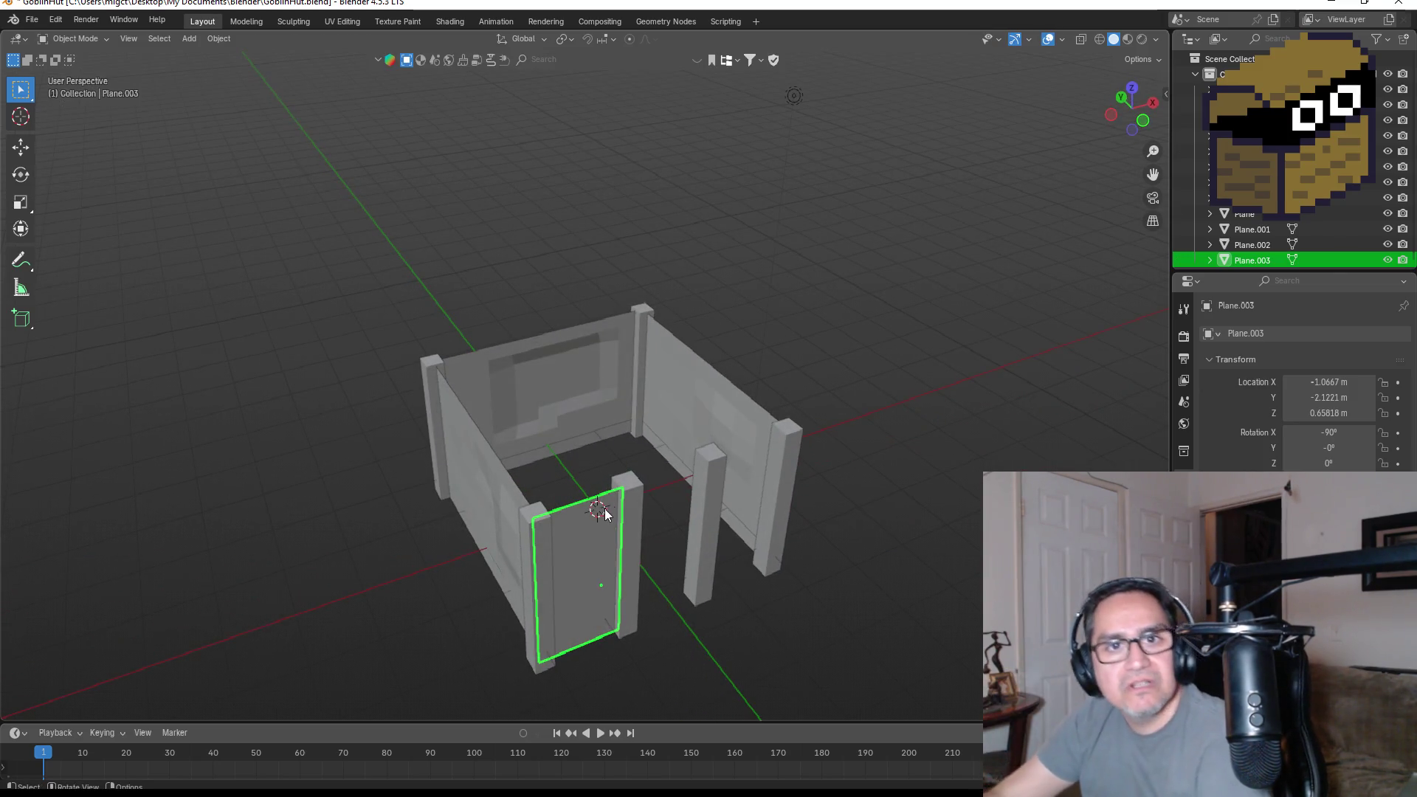
mouse_move(799, 468)
middle_mouse_down()
mouse_move(697, 419)
mouse_move(563, 403)
mouse_move(793, 428)
mouse_move(754, 421)
middle_mouse_up()
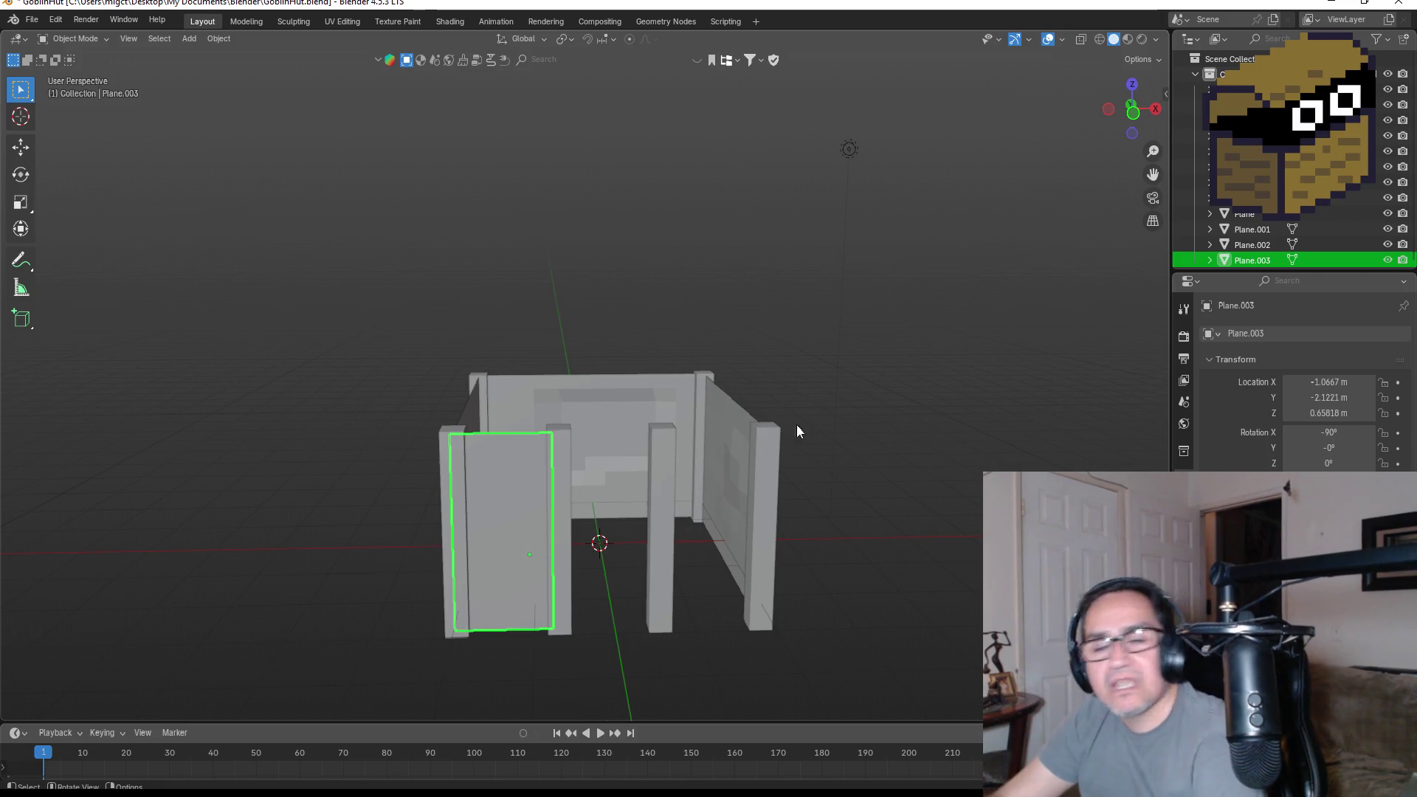
middle_click_drag(598, 426, 668, 439)
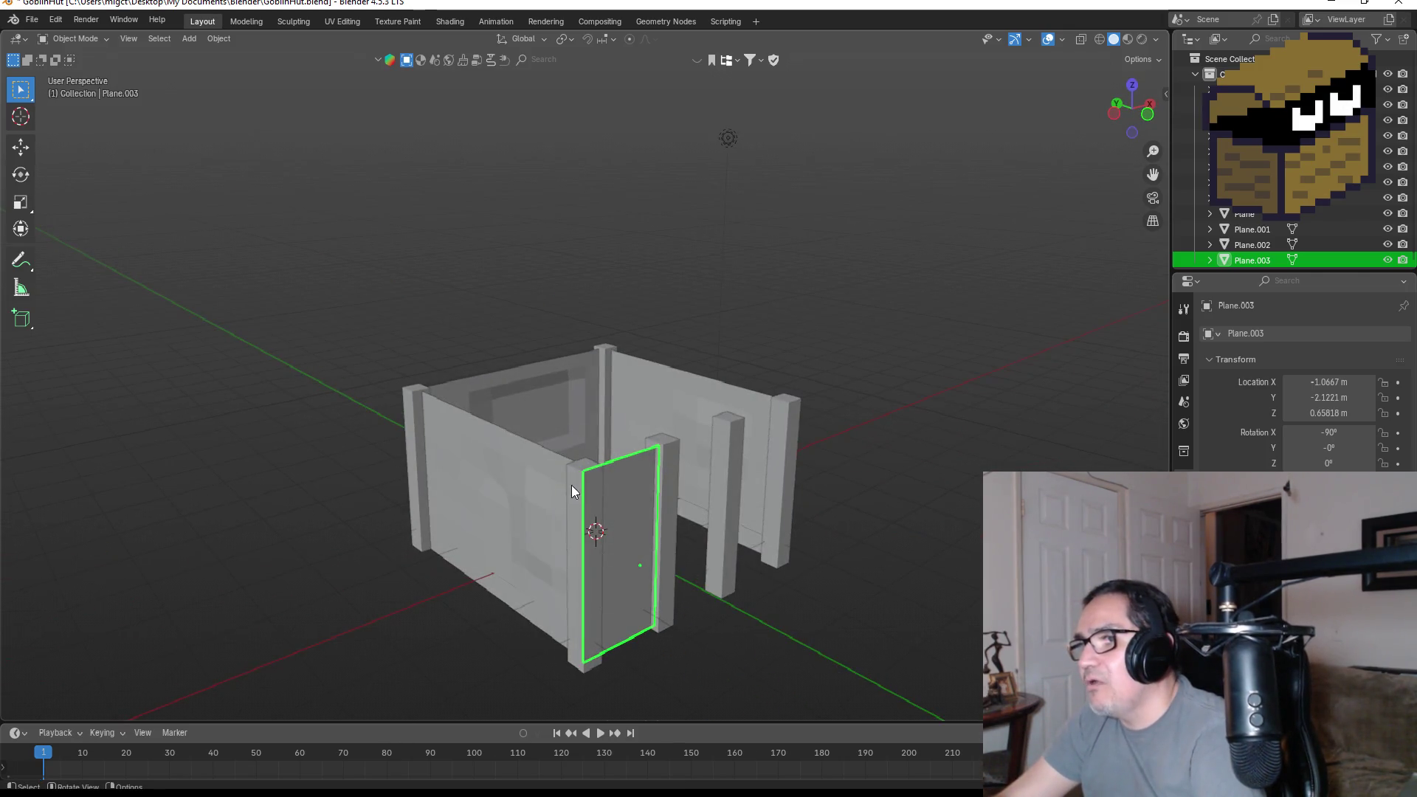
middle_click_drag(760, 378, 515, 421)
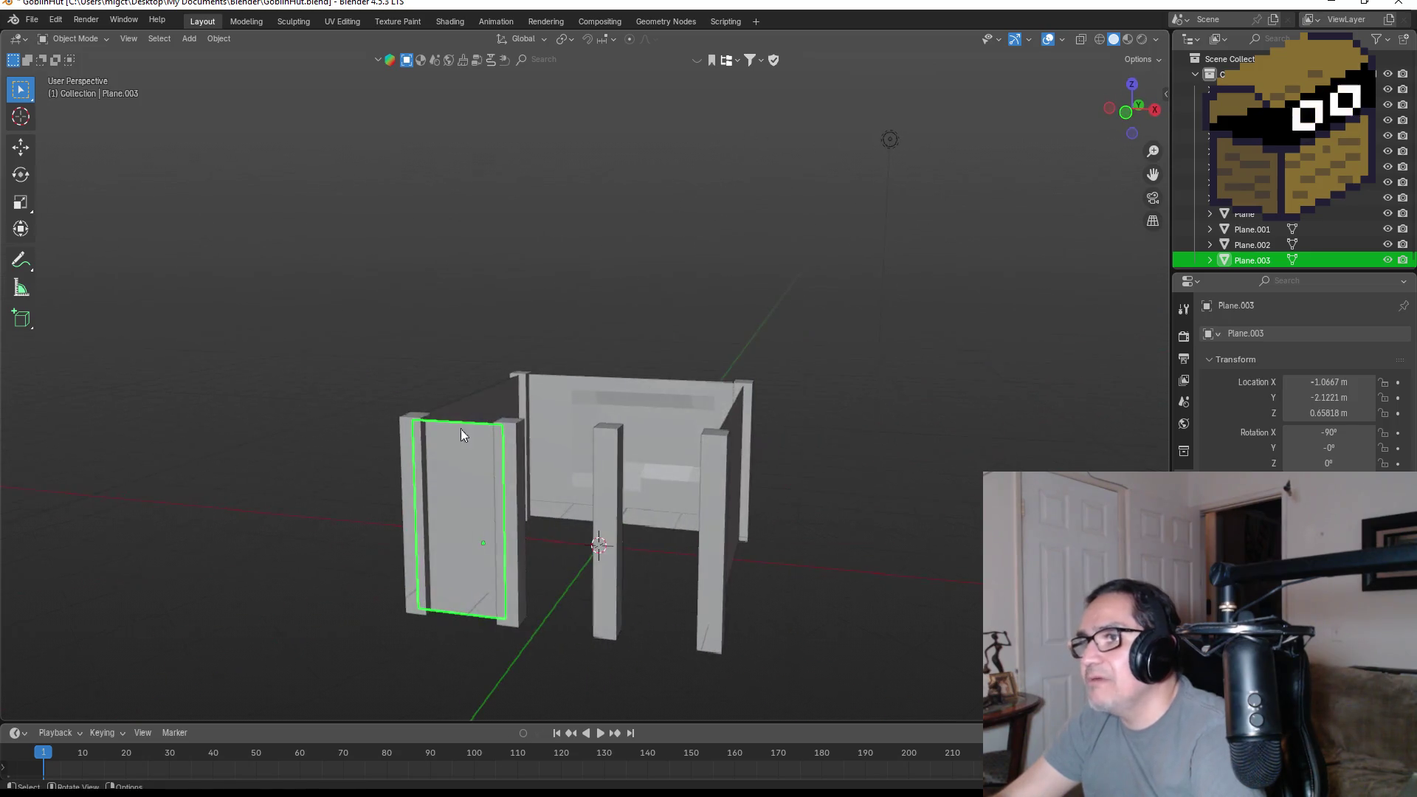
middle_click_drag(779, 305, 449, 392)
mouse_move(657, 303)
middle_mouse_down()
mouse_move(762, 324)
mouse_move(684, 307)
middle_mouse_up()
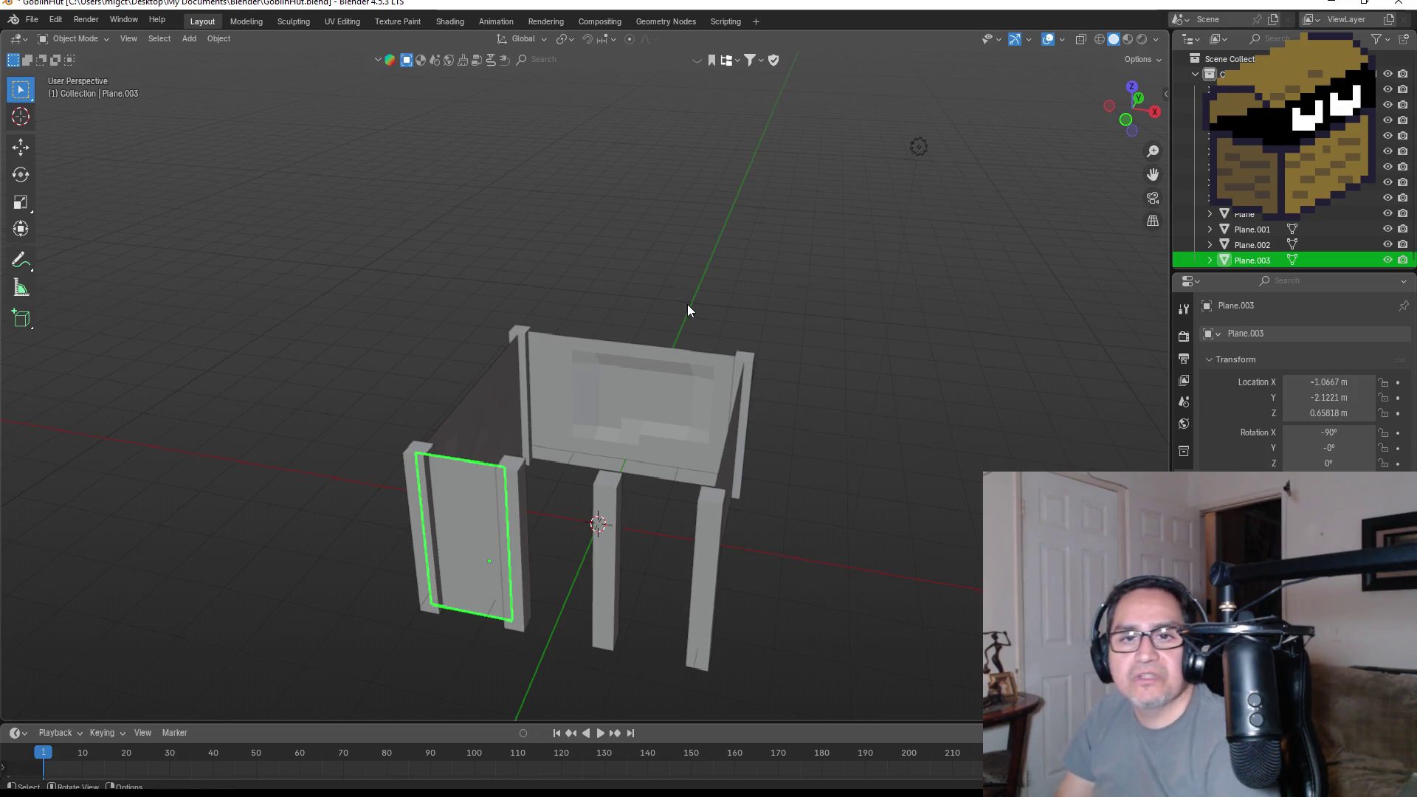
mouse_move(713, 477)
middle_mouse_down()
mouse_move(679, 451)
mouse_move(544, 549)
middle_mouse_up()
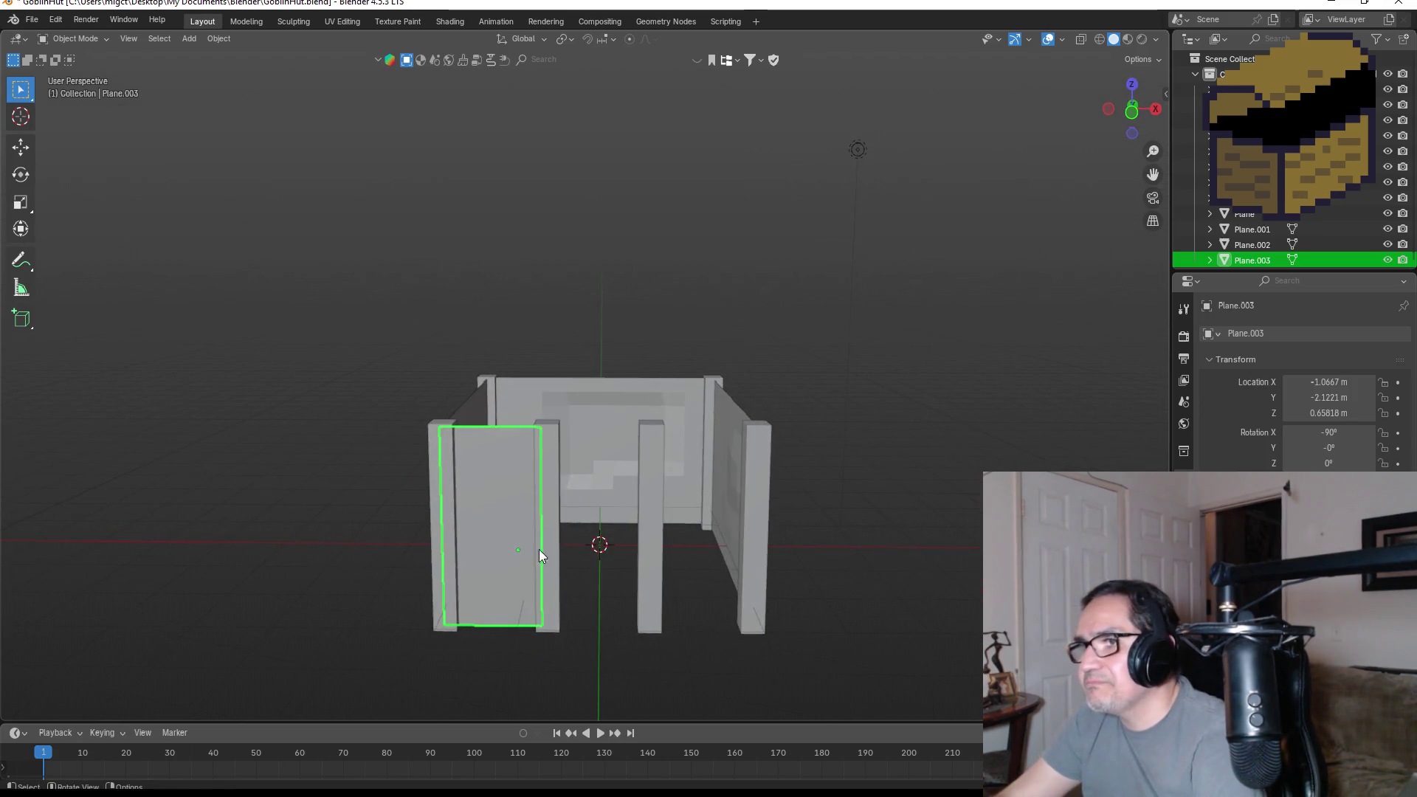
- Duplicate the left panel along X into the rightmost bay at X 1.6795 m
key("KP_1")
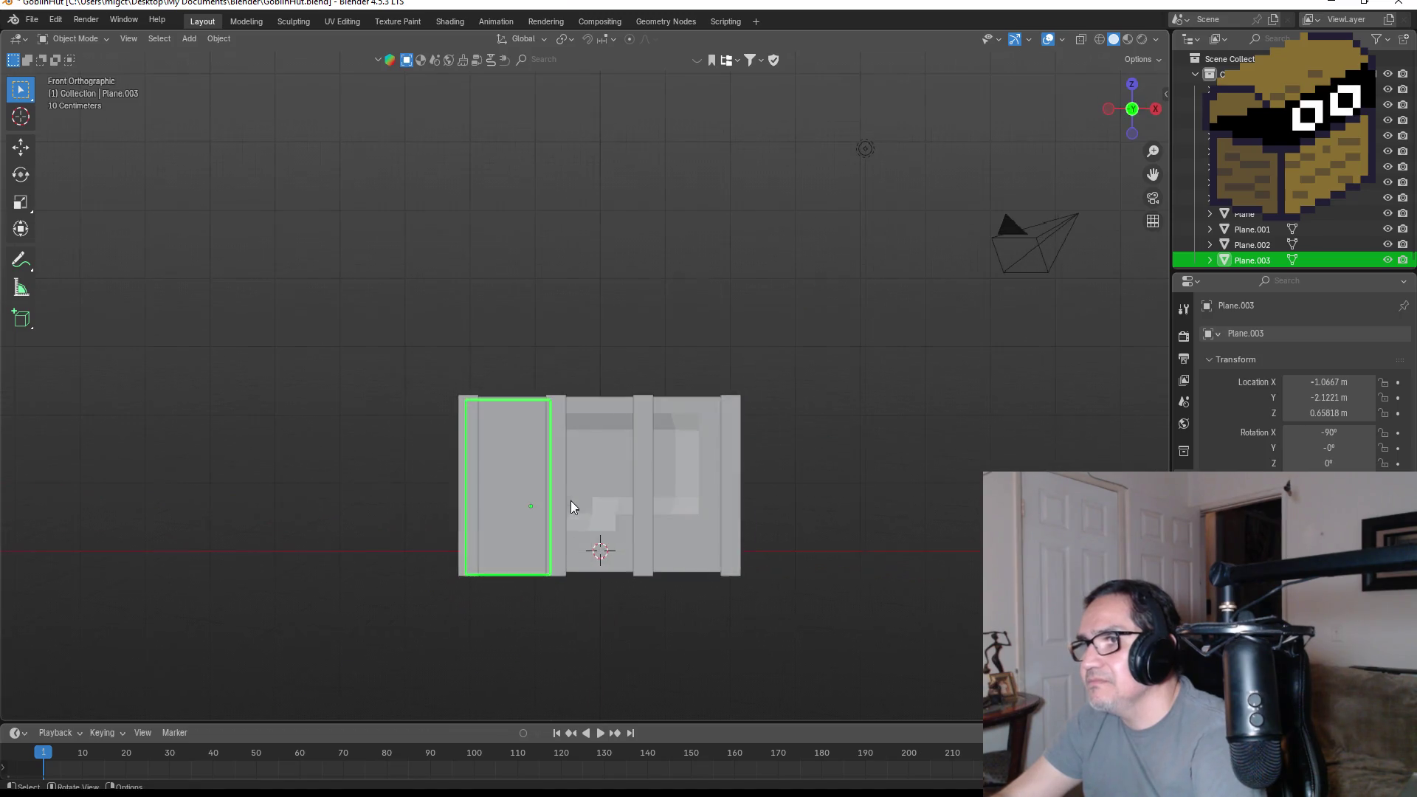
key("shift+d")
key("x")
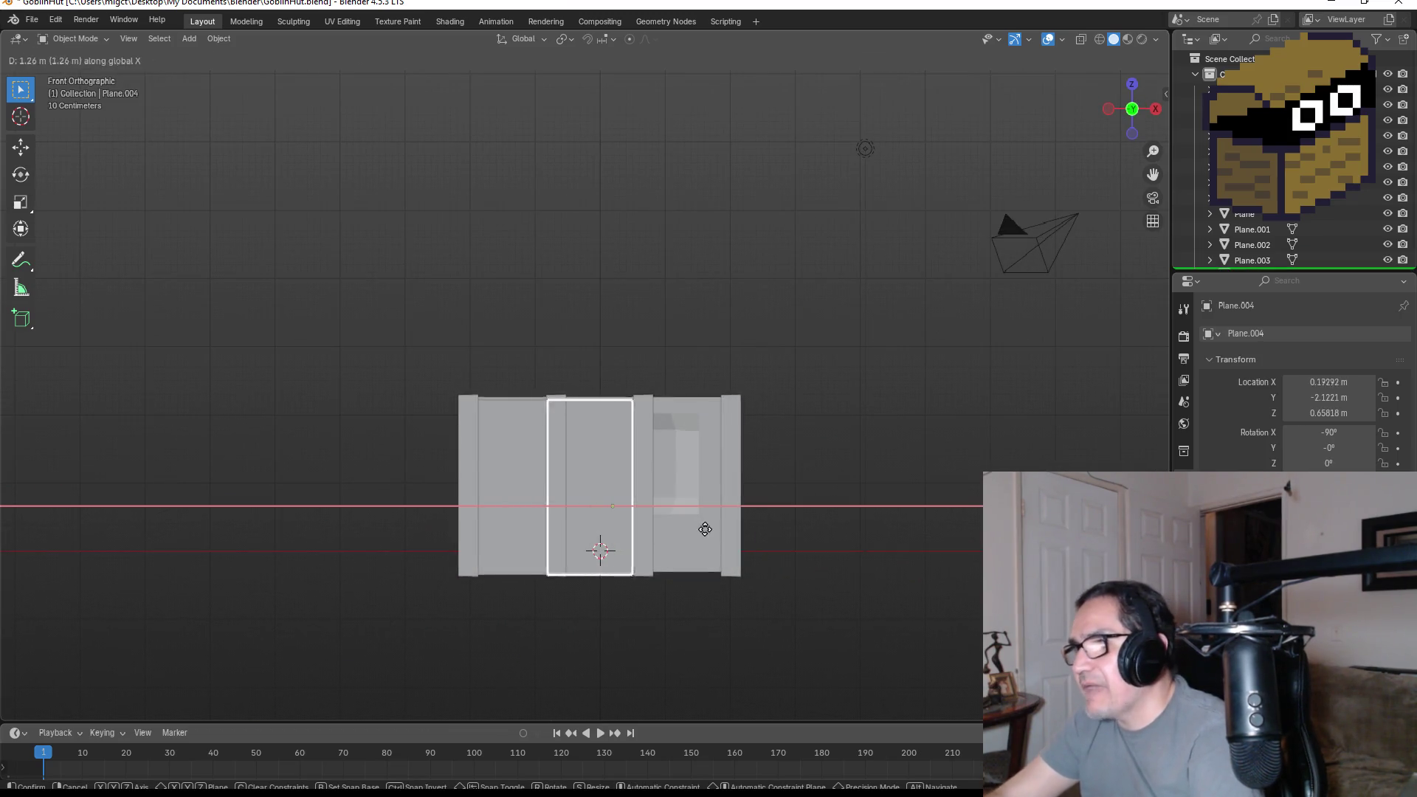
left_click(802, 527)
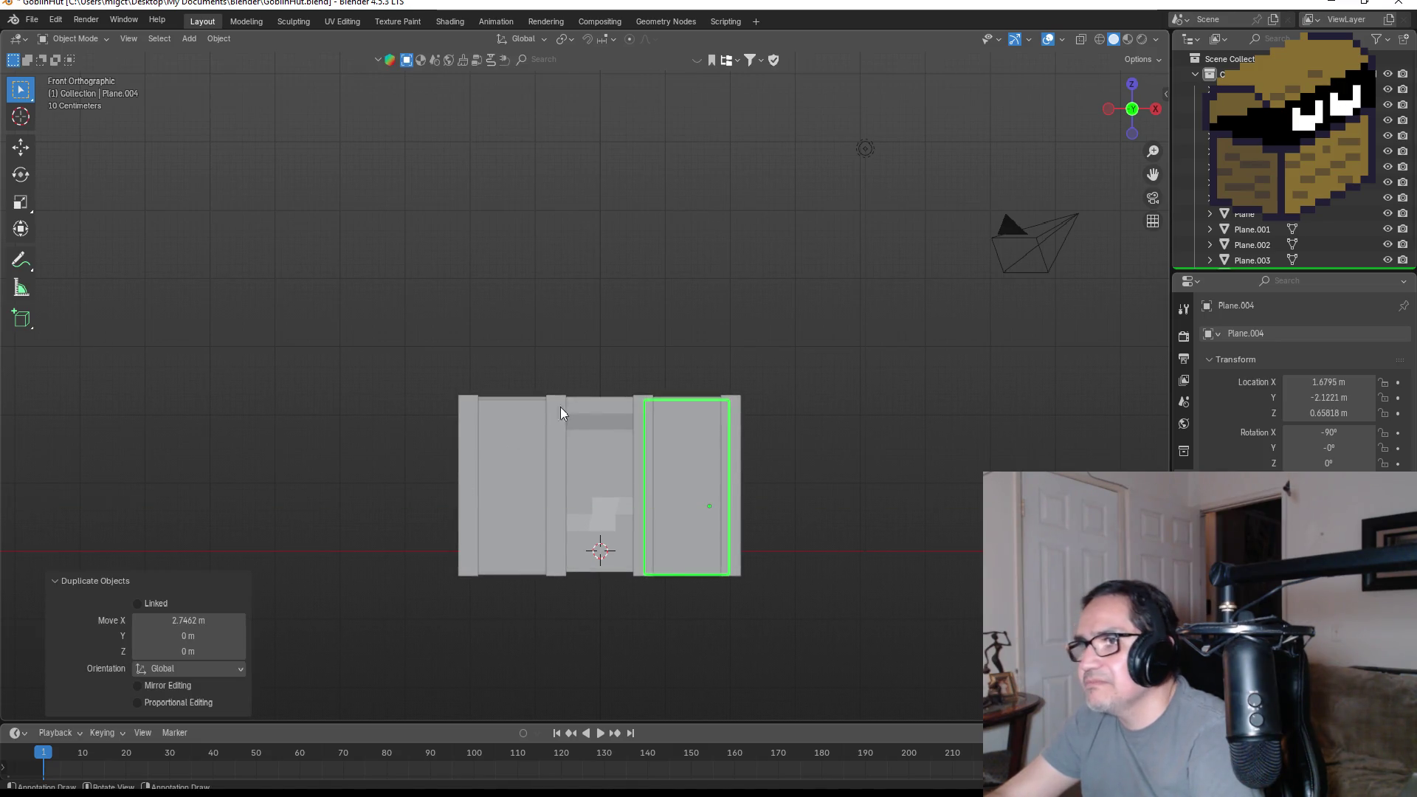
- Reselect the left panel and enter Edit Mode on the panels
left_click(516, 474)
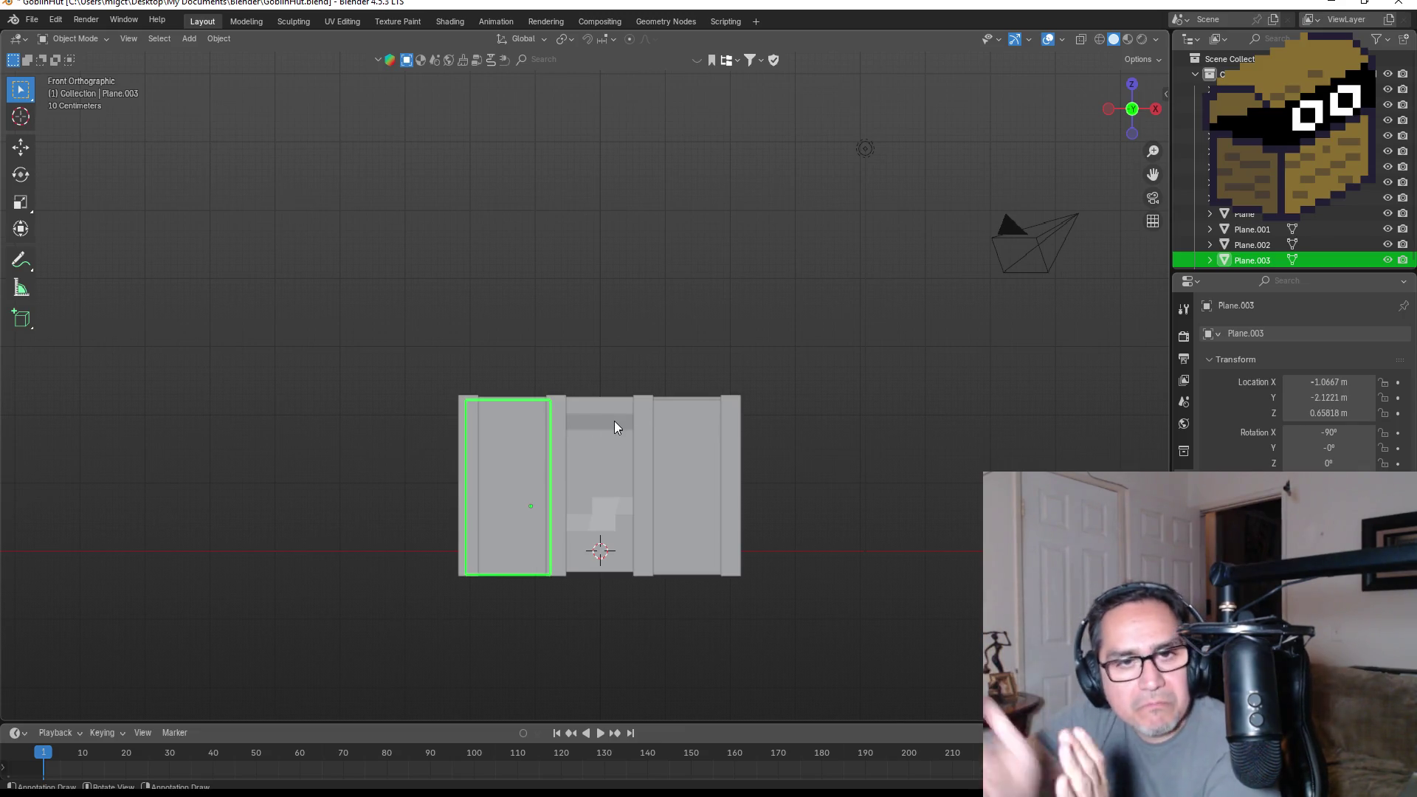
scroll(601, 413, "up", 2)
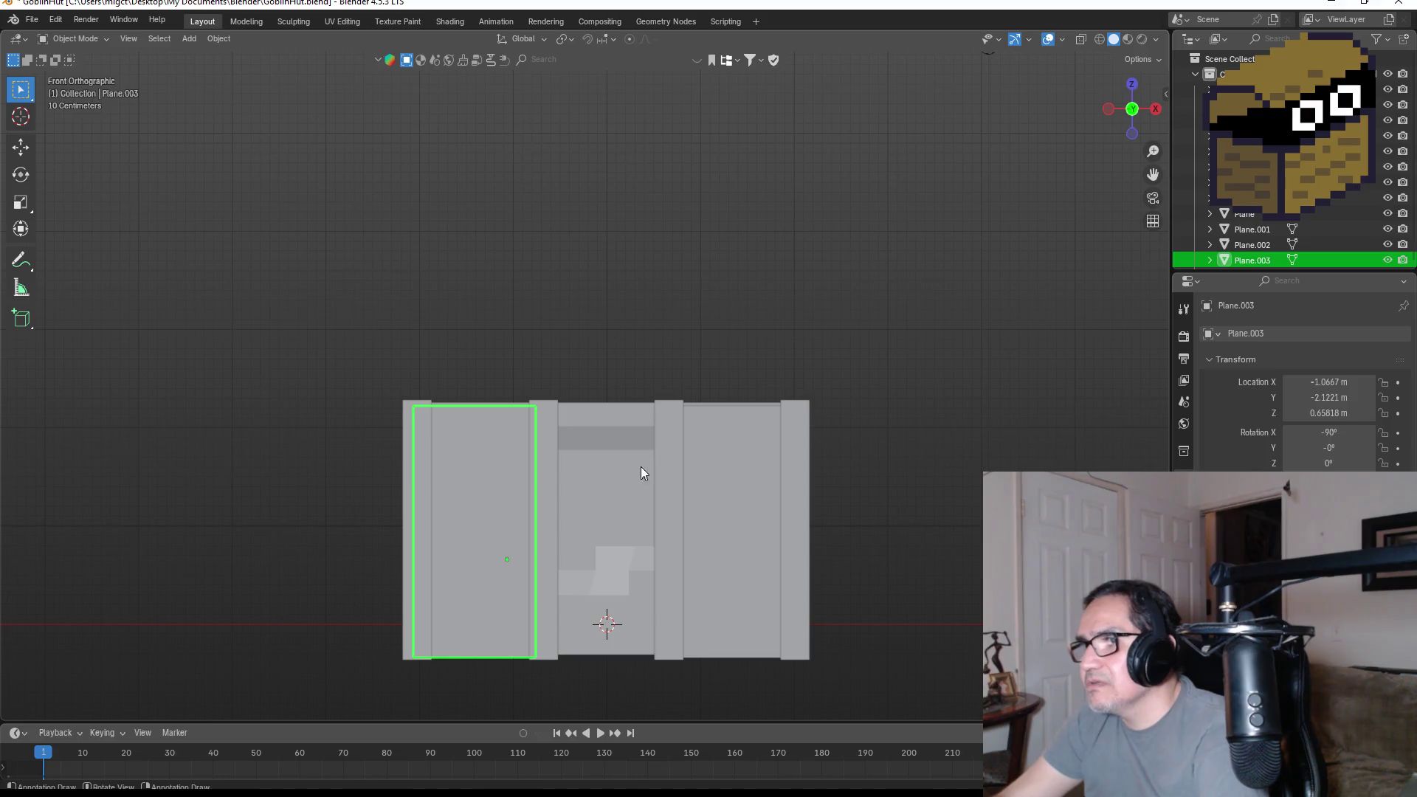
right_click(494, 507)
mouse_move(492, 503)
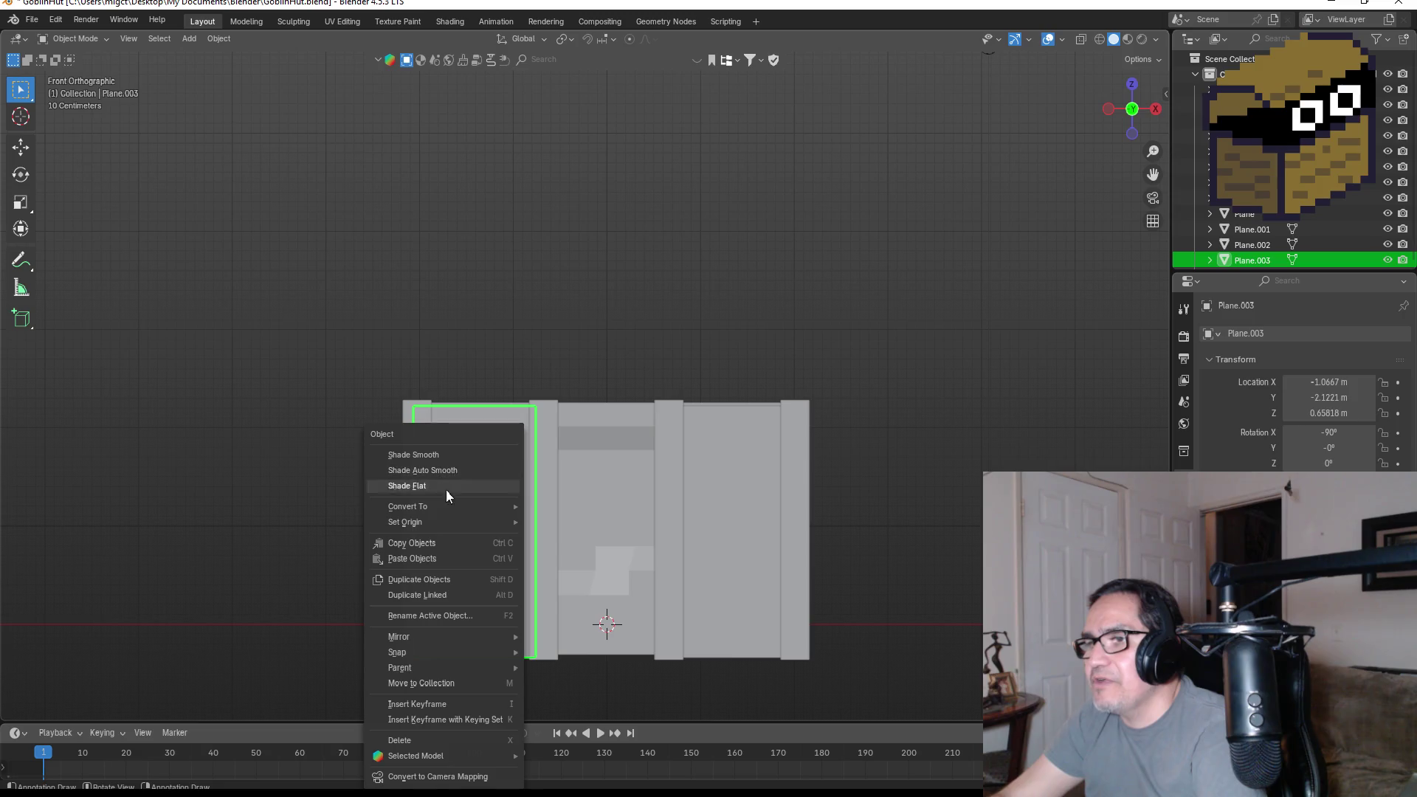
mouse_move(440, 520)
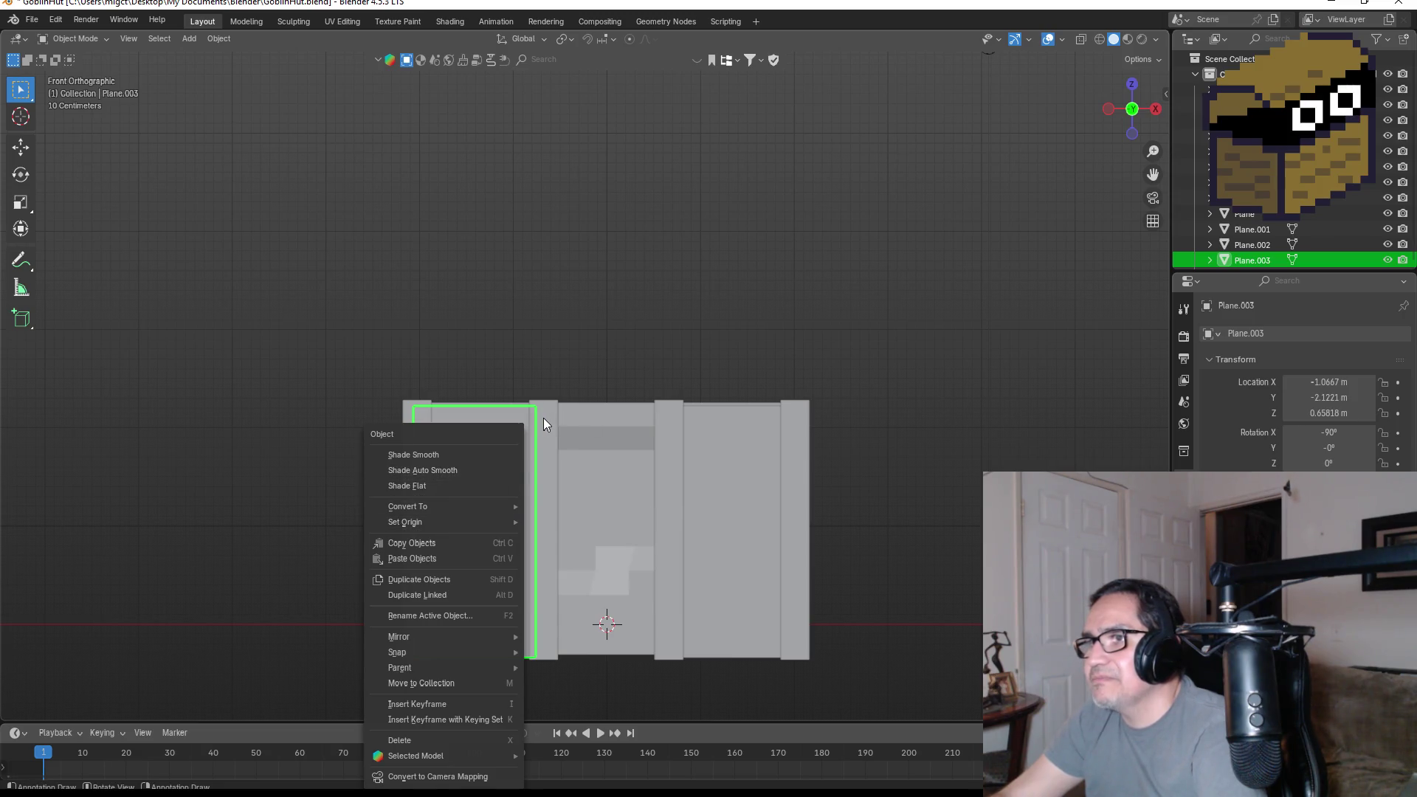
key("Escape")
key("Tab")
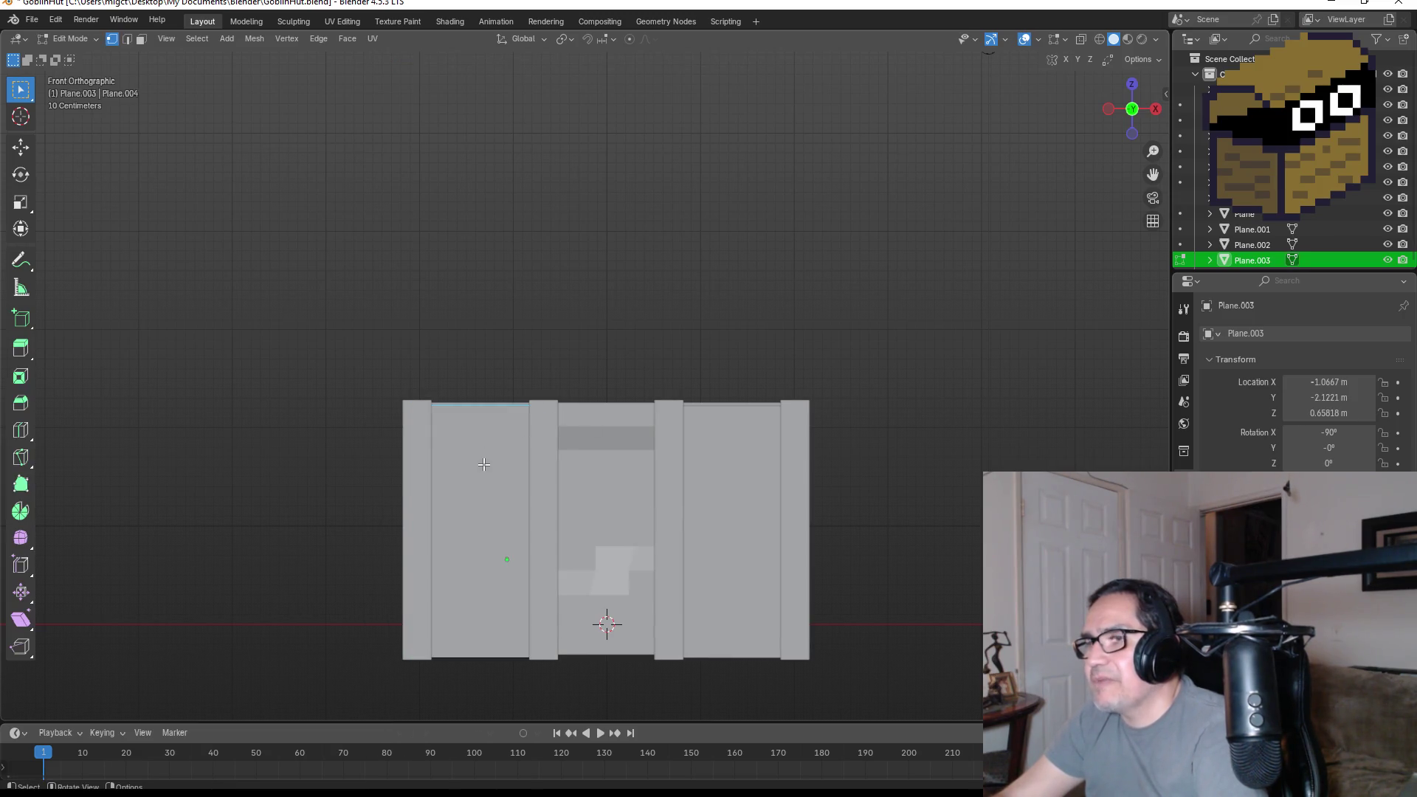
- Subdivide the left panel's face with 5 cuts in face select mode
left_click(140, 41)
left_click(506, 485)
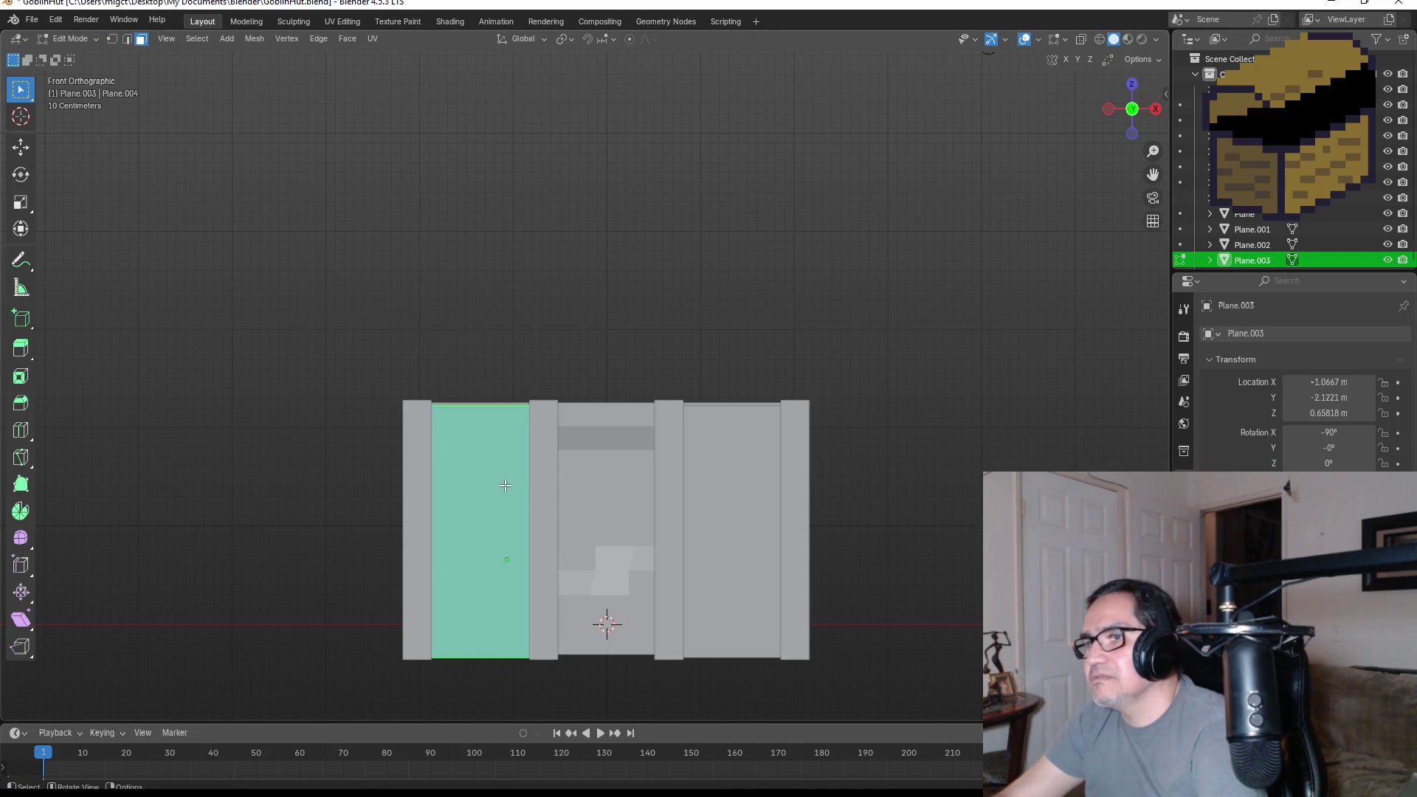
right_click(457, 472)
left_click(430, 494)
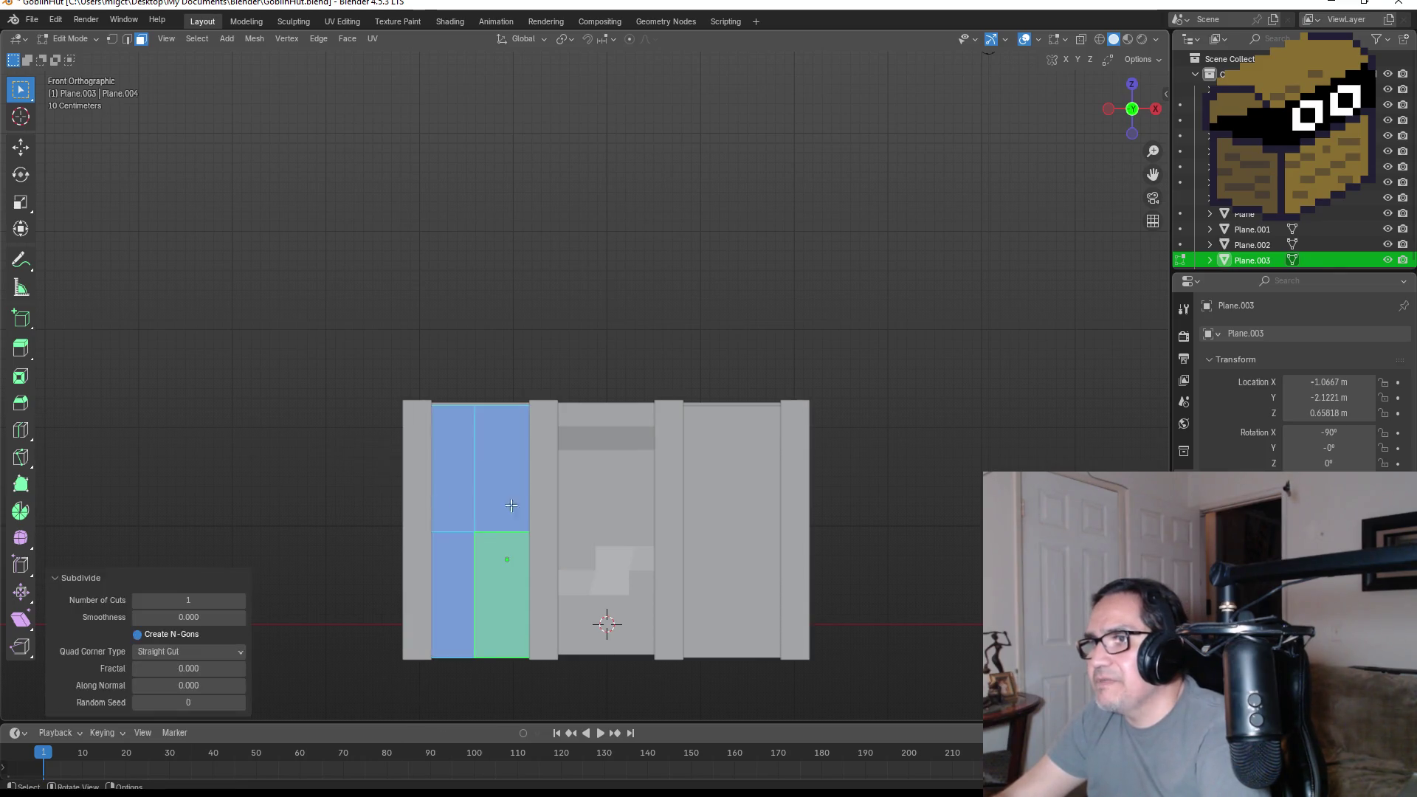
left_click_drag(188, 601, 226, 600)
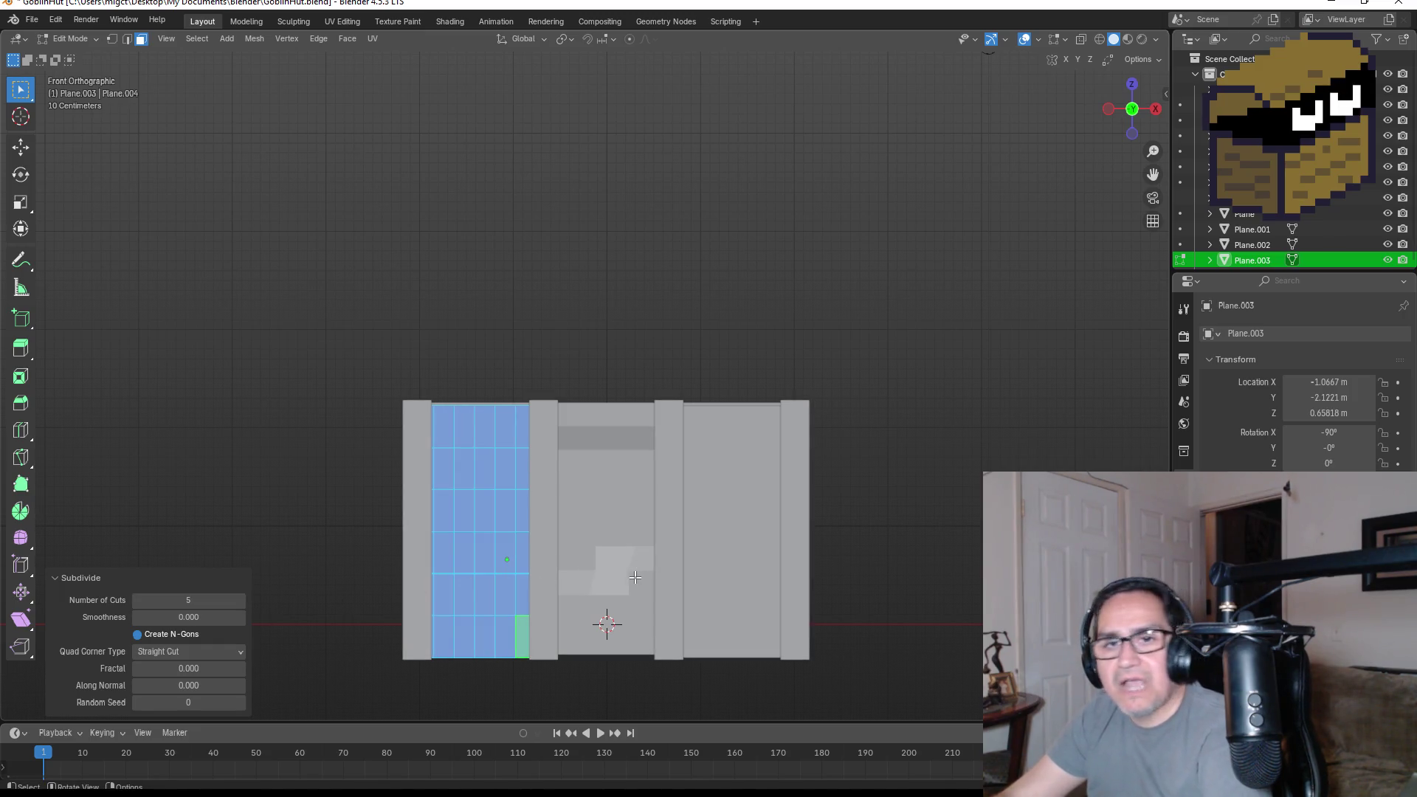
key("Tab")
key("Tab")
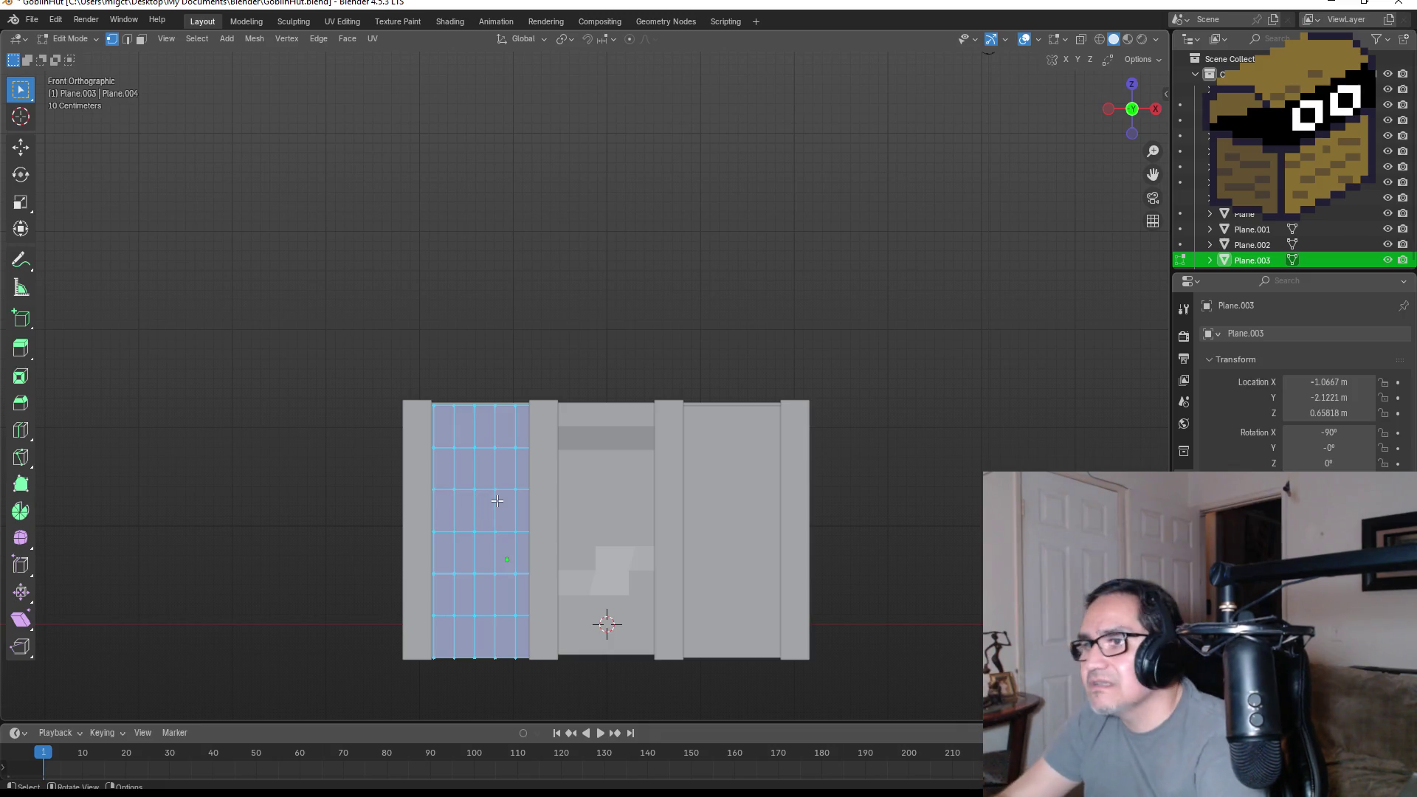
- Lower the upper middle faces along Z to begin the arch, then return to Object Mode
left_click_drag(446, 435, 502, 509)
key("g")
key("z")
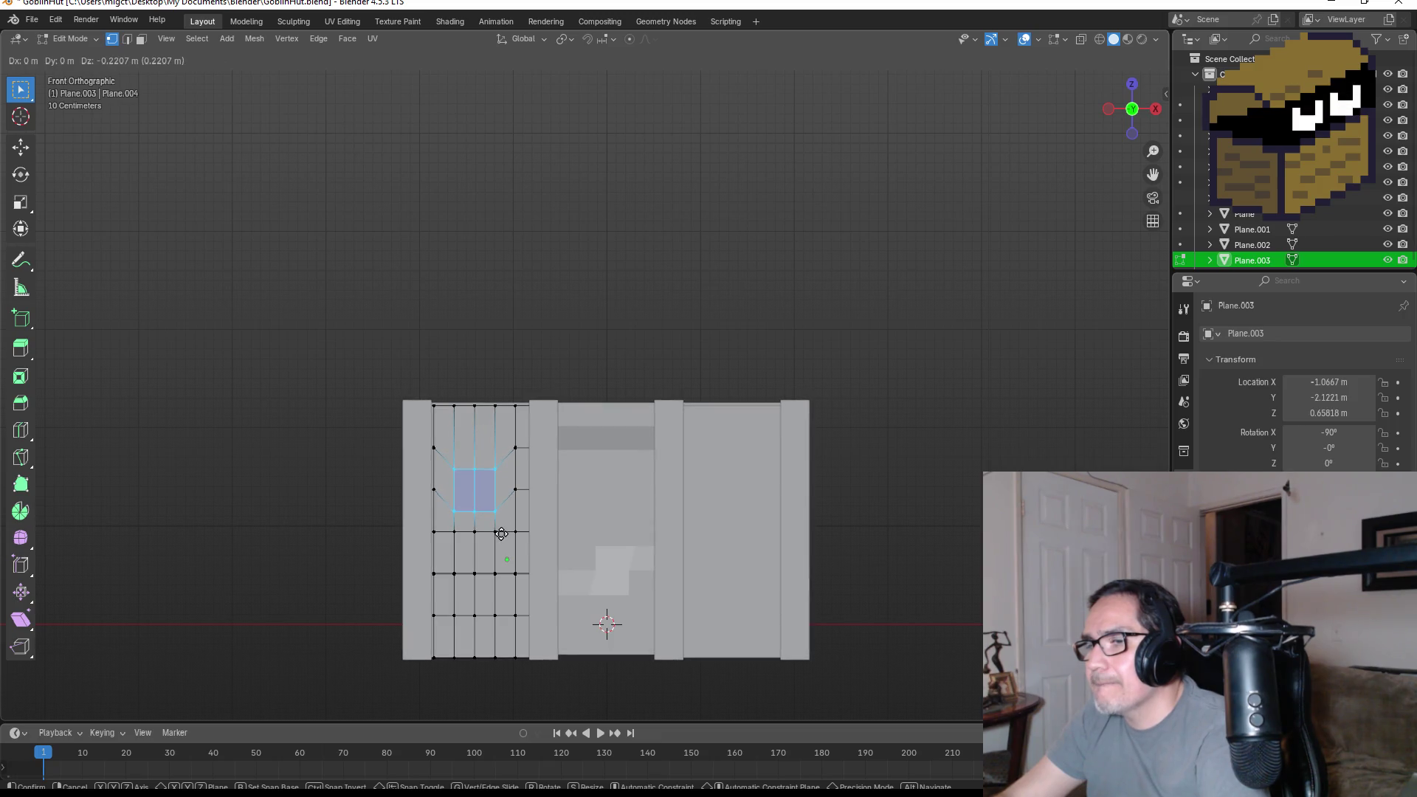
left_click(501, 533)
key("g")
mouse_move(502, 533)
middle_mouse_down("alt")
mouse_move(392, 527)
mouse_move(542, 487)
middle_mouse_up("alt")
left_click(387, 535)
key("Tab")
key("KP_1")
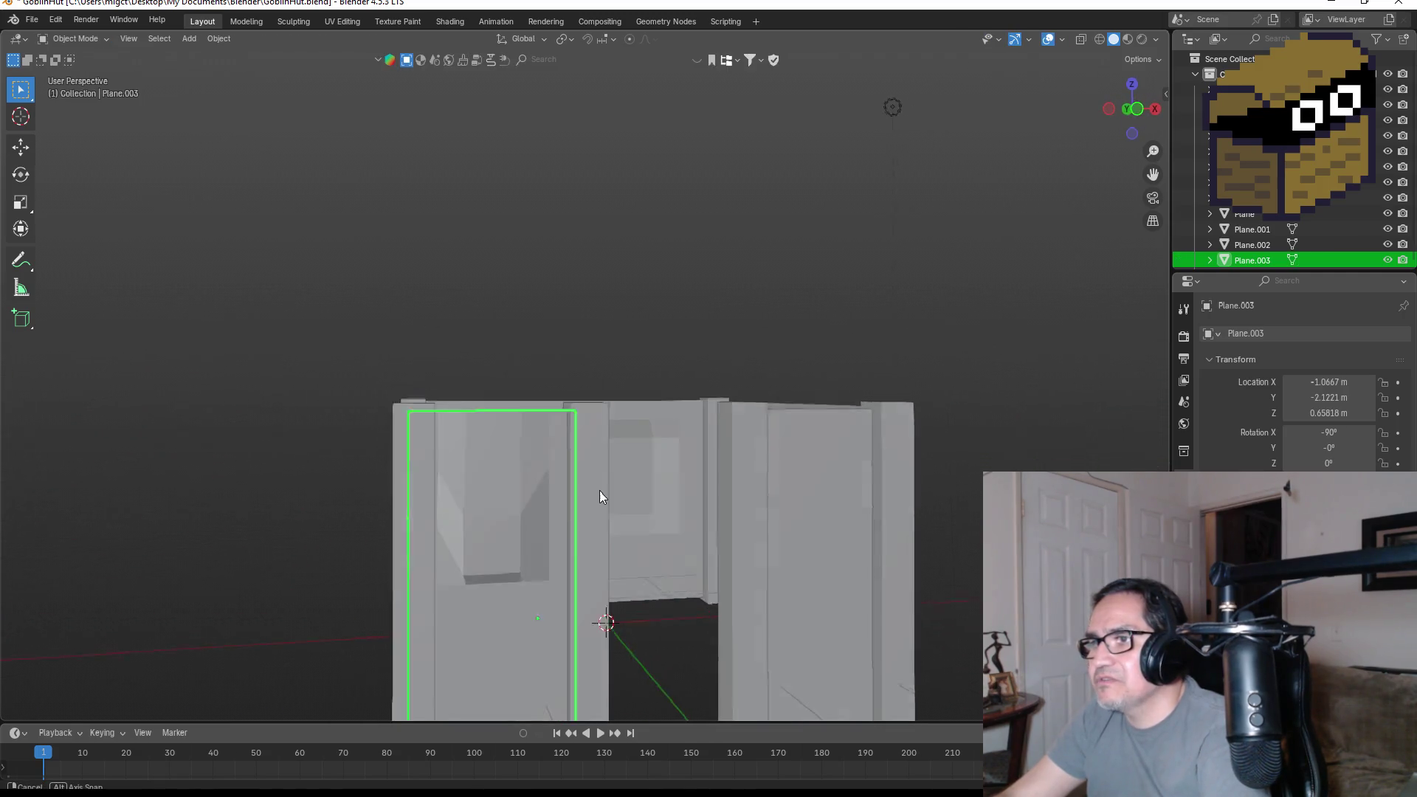
- In Edit Mode, nudge a lower face of the left door panel's grid a few centimetres, checking in perspective
scroll(551, 526, "down", 2)
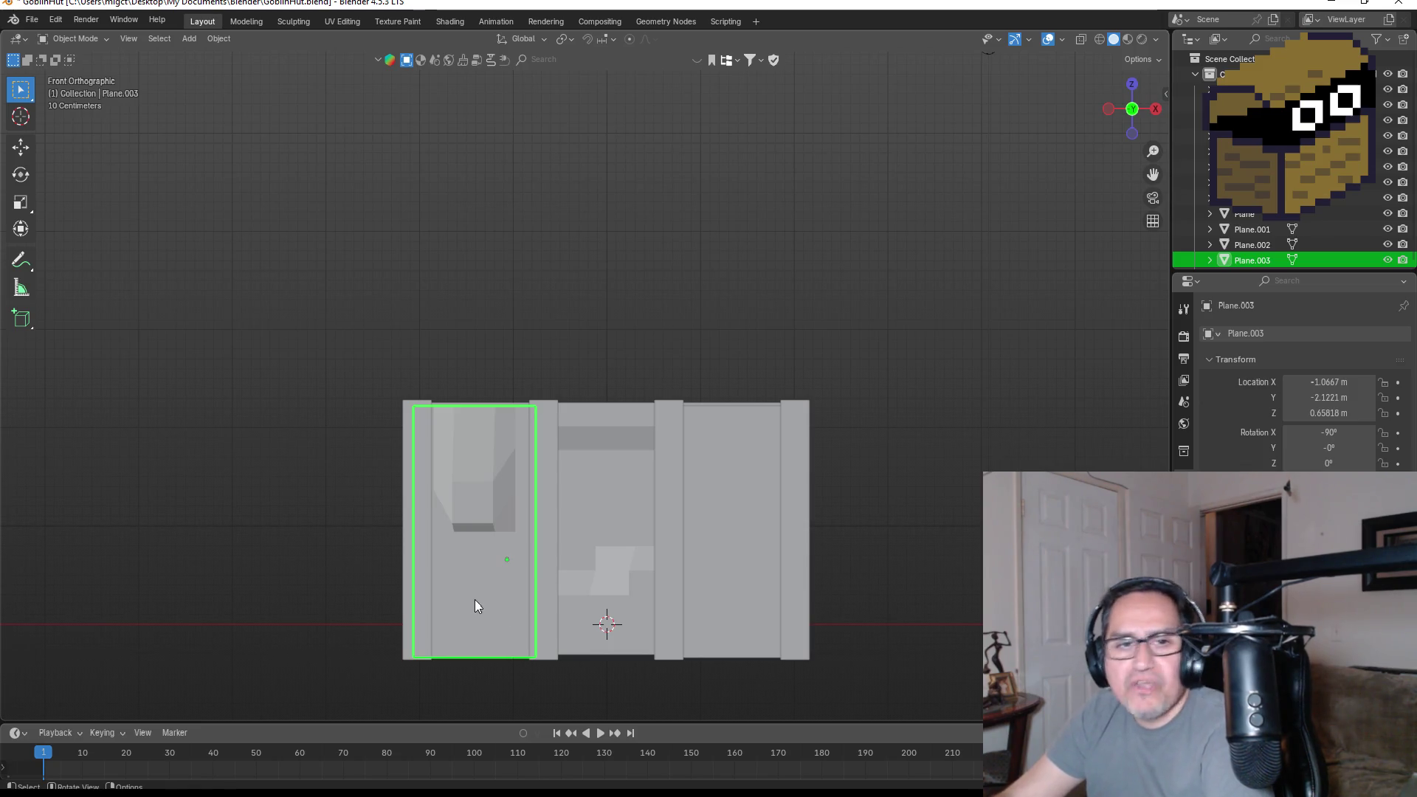
key("Tab")
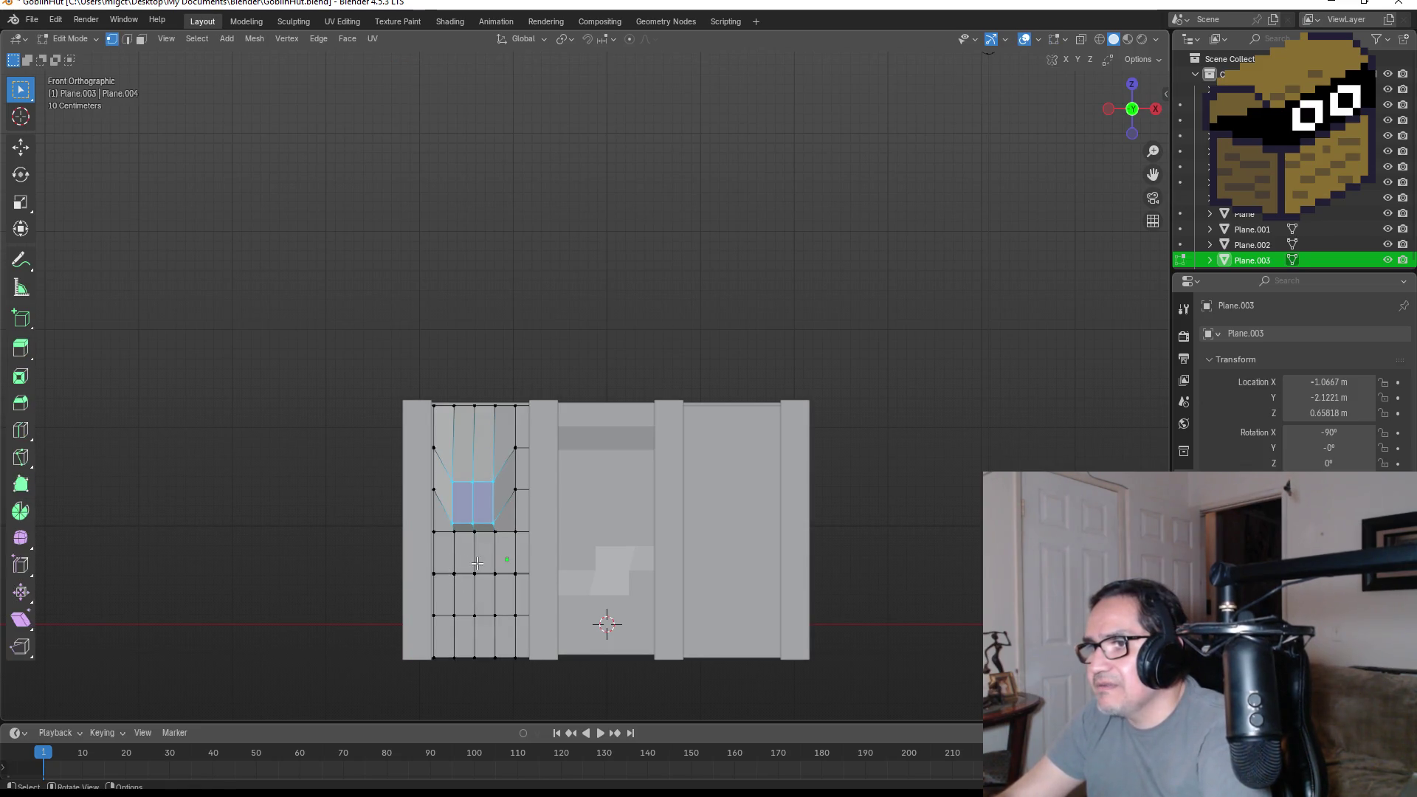
left_click(509, 602)
key("g")
left_click(517, 591)
mouse_move(517, 590)
middle_mouse_down()
mouse_move(440, 590)
mouse_move(551, 580)
middle_mouse_up()
key("g")
left_click(447, 587)
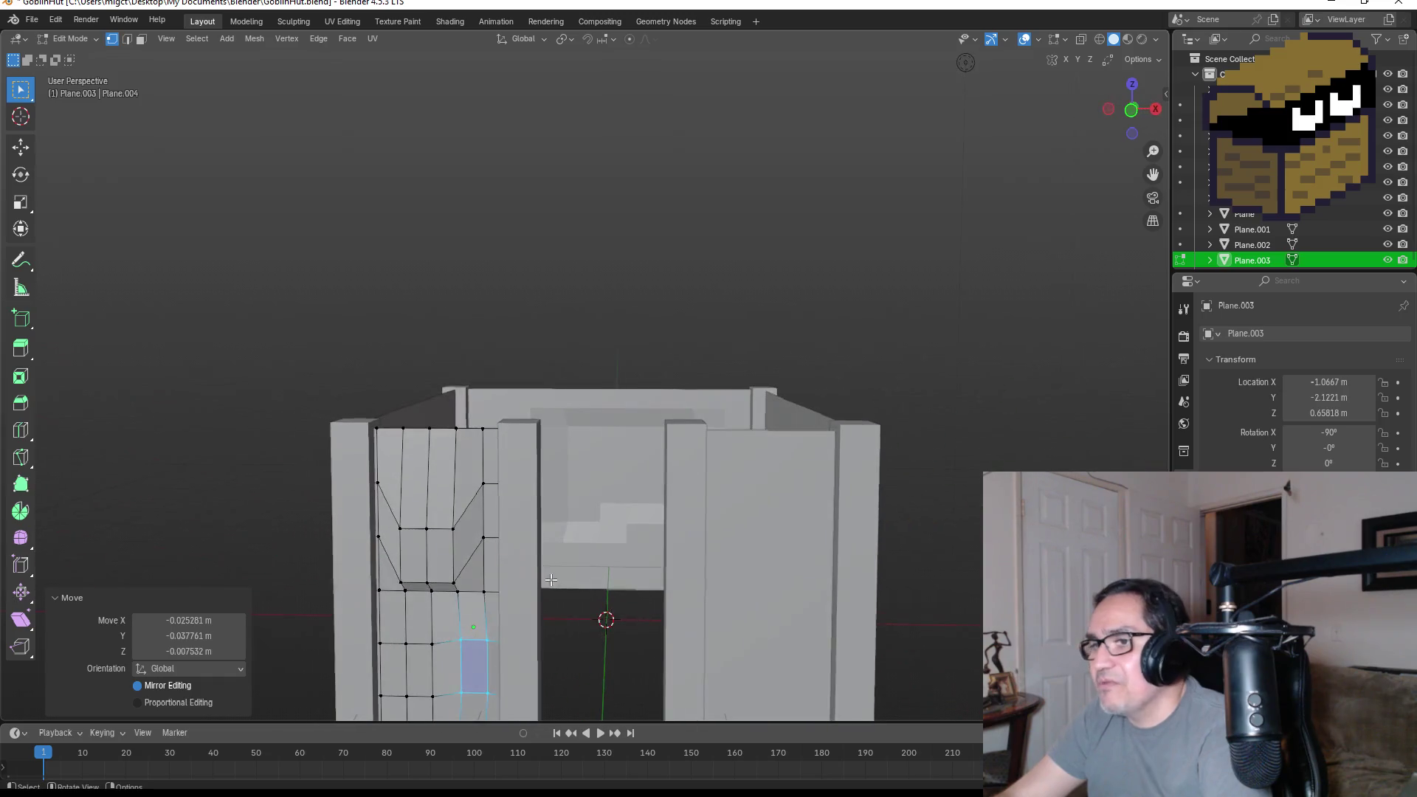
- Return to Object Mode and front view, and select the right wall panel
key("Tab")
scroll(628, 596, "down", 6)
key("KP_1")
scroll(661, 421, "up", 3)
left_click(709, 491)
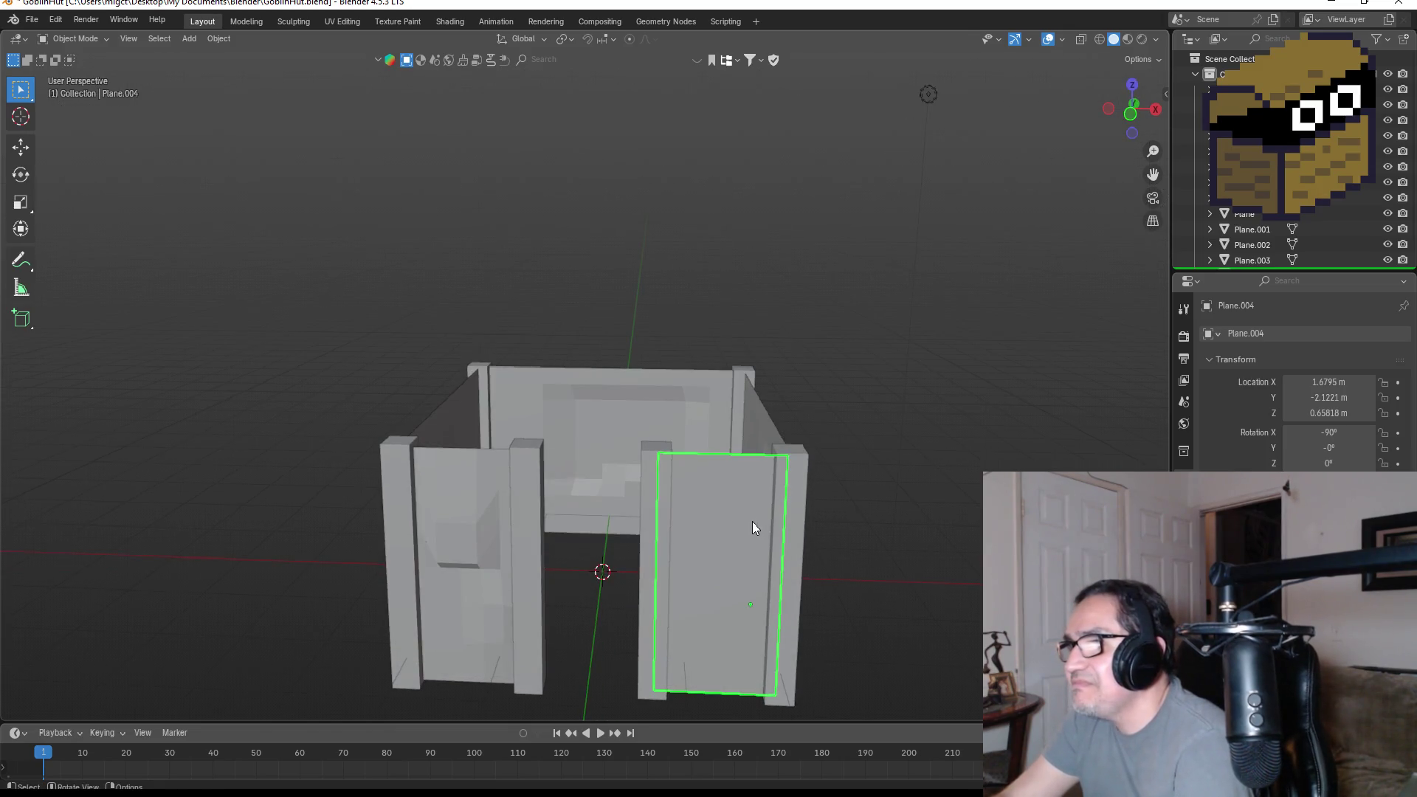
- Subdivide the right panel's face with 4 cuts in front view
key("Tab")
key("KP_1")
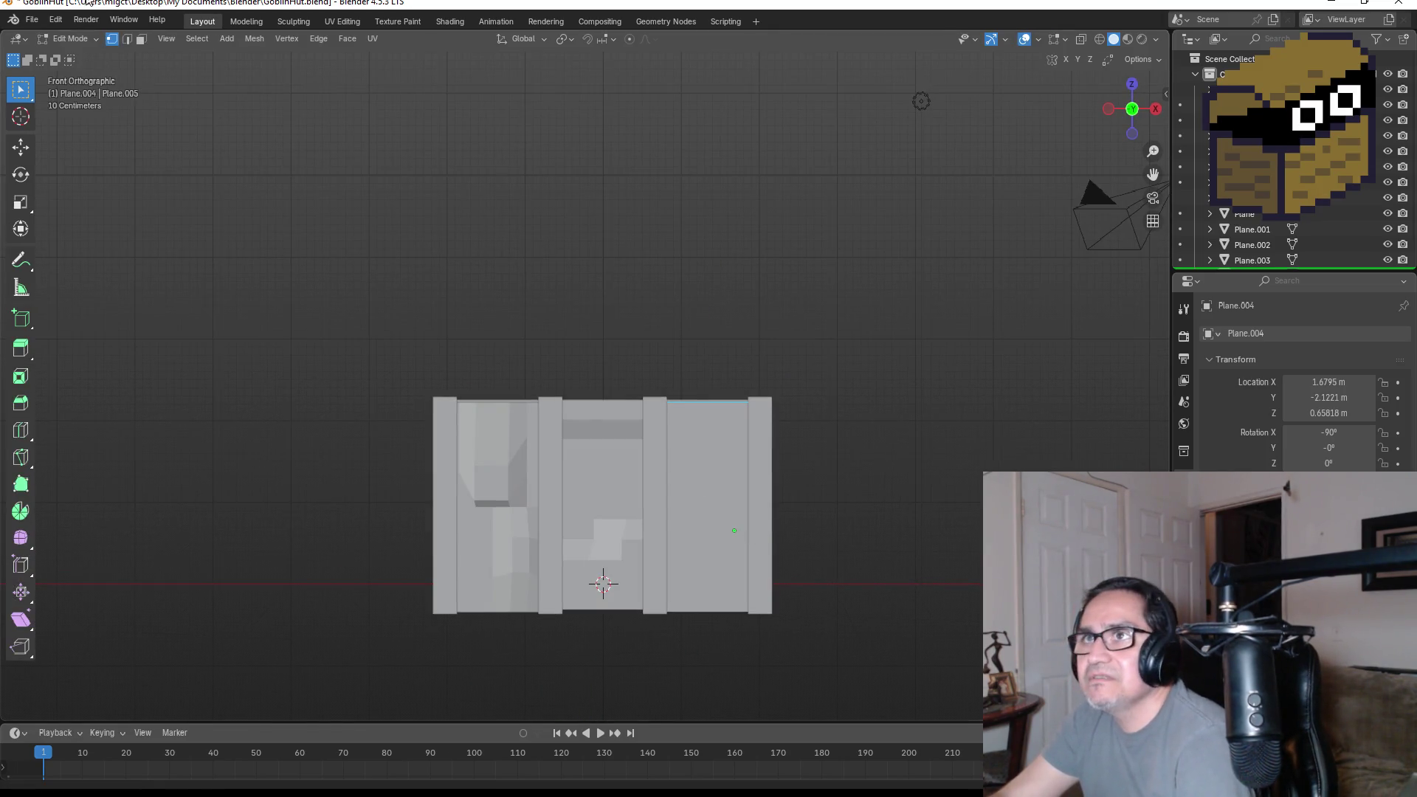
left_click(141, 38)
right_click(693, 459)
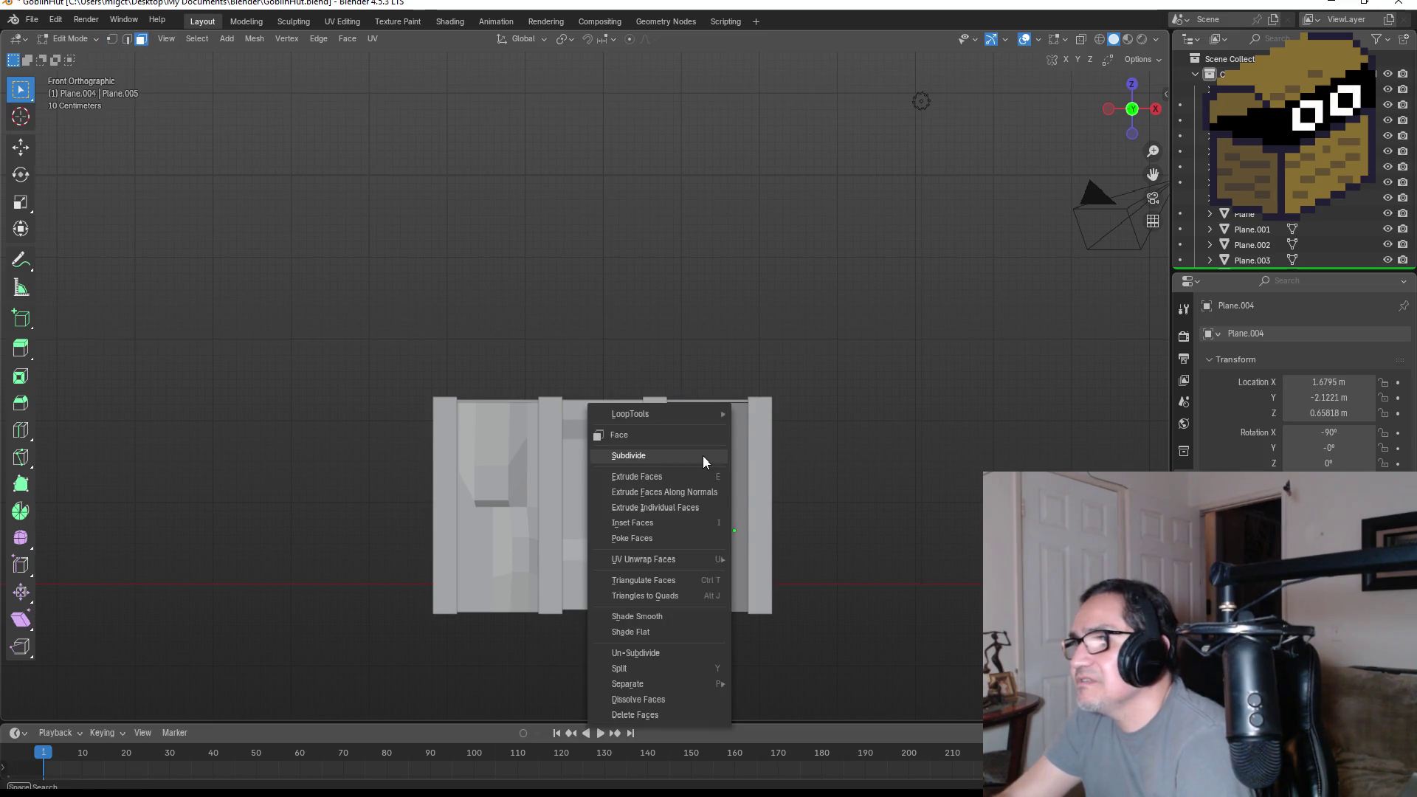
left_click(731, 462)
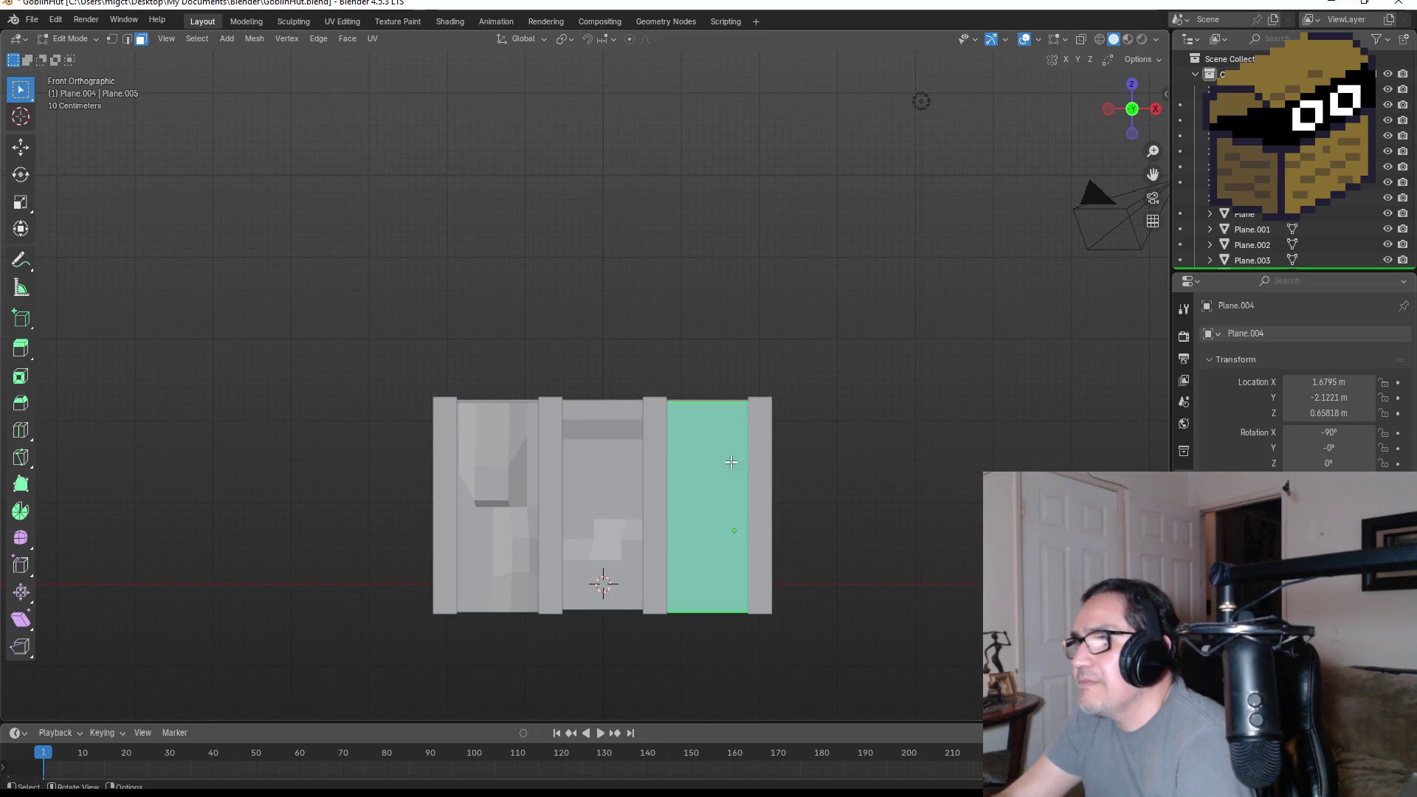
right_click(693, 437)
left_click(644, 440)
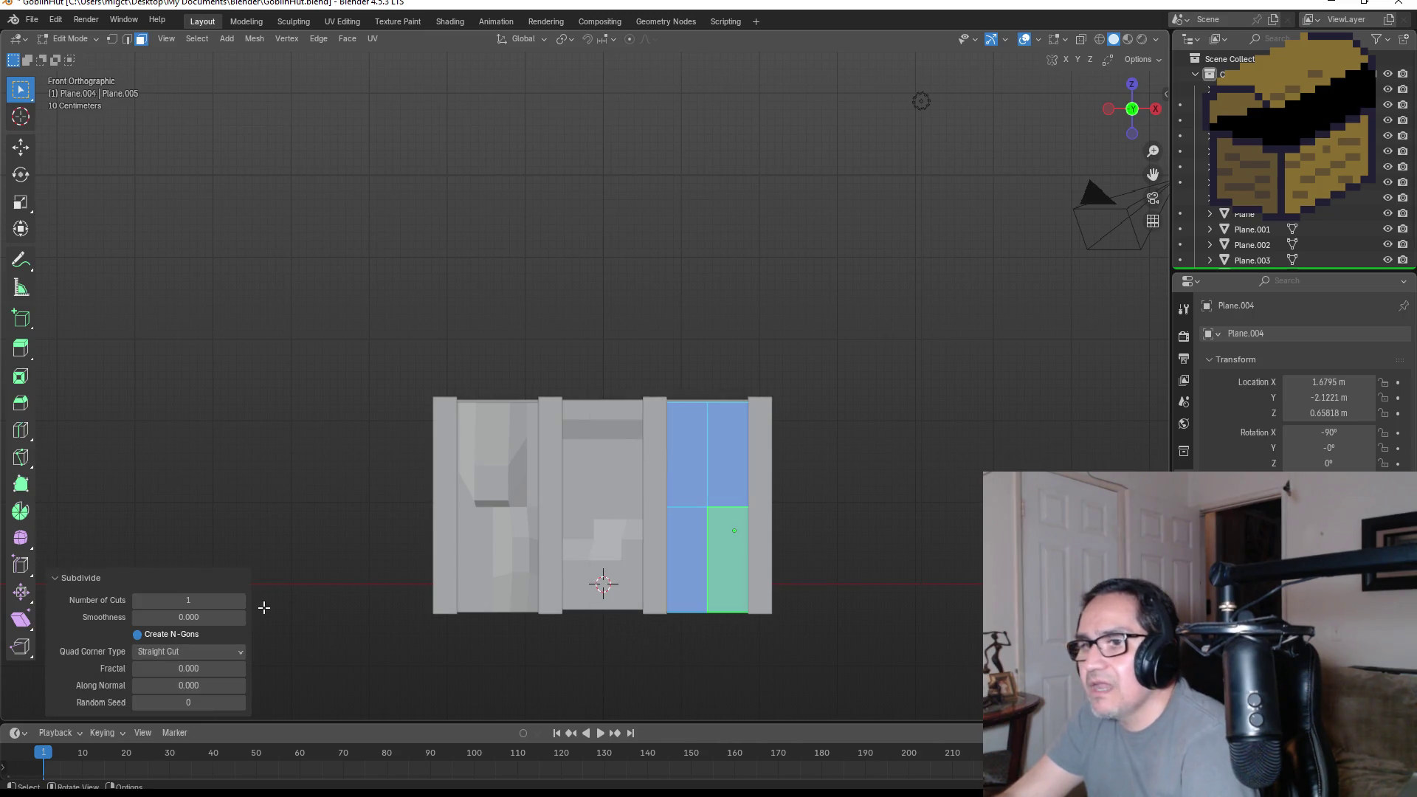
left_click_drag(188, 600, 218, 600)
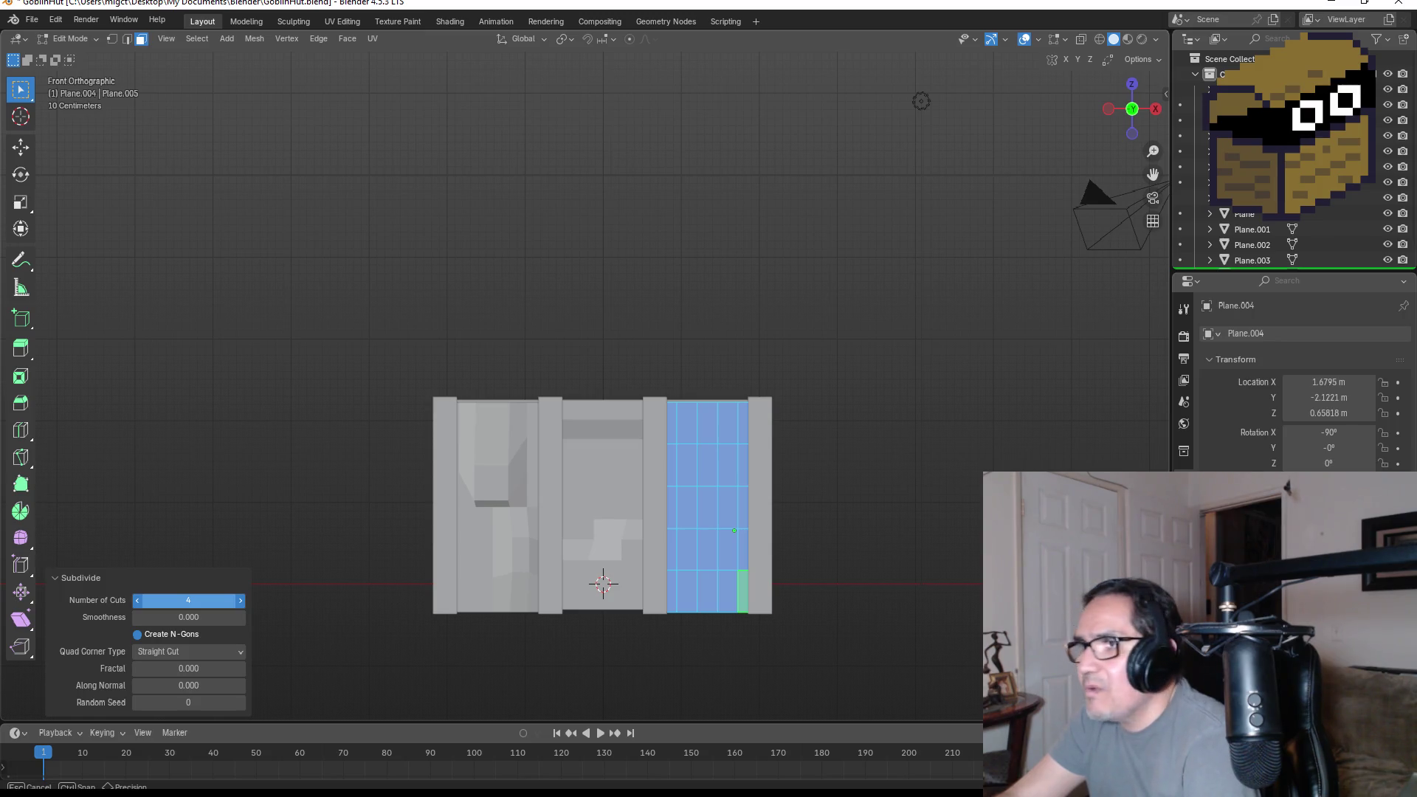
- Box-select a group of the right panel's vertices and move them down, then nudge them slightly
key("Tab")
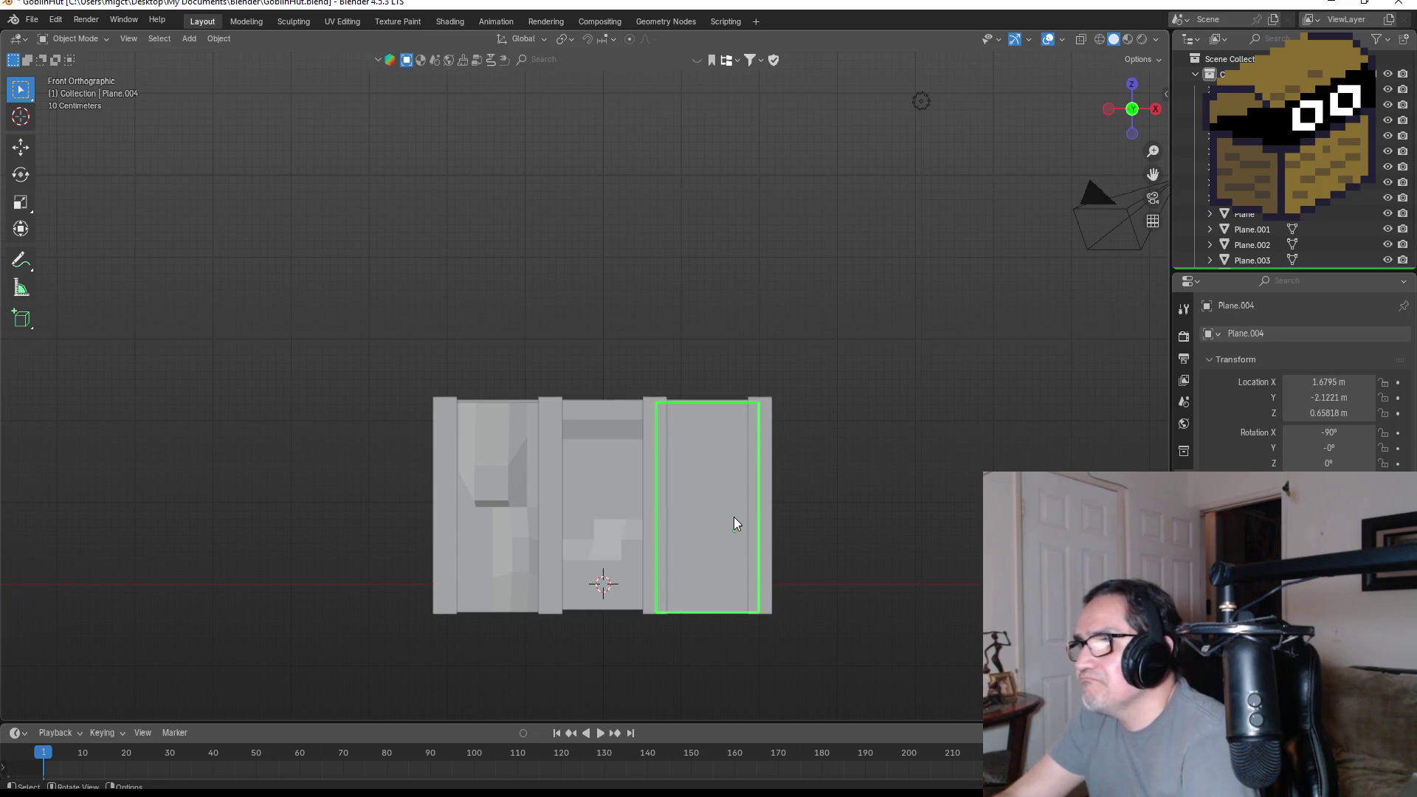
scroll(735, 520, "up", 2)
key("Tab")
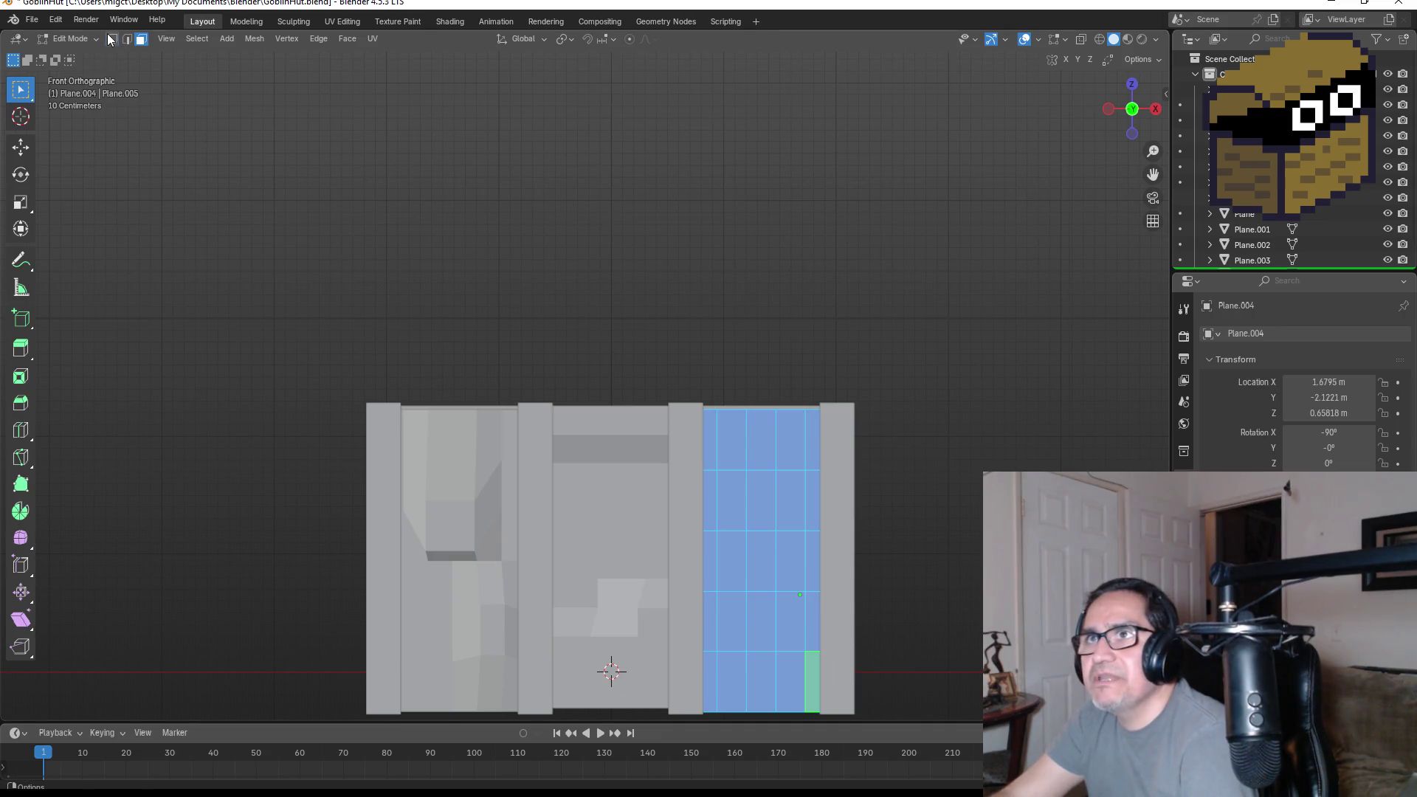
left_click(110, 38)
mouse_move(727, 518)
left_mouse_down()
mouse_move(782, 570)
mouse_move(795, 607)
left_mouse_up()
key("g")
left_click(765, 603)
mouse_move(848, 596)
middle_mouse_down()
mouse_move(644, 604)
mouse_move(668, 564)
middle_mouse_up()
key("g")
left_click(687, 601)
- Shift two more vertex sets into a slightly curved pattern, then return to Object Mode in front view
left_click_drag(695, 434, 694, 435)
key("g")
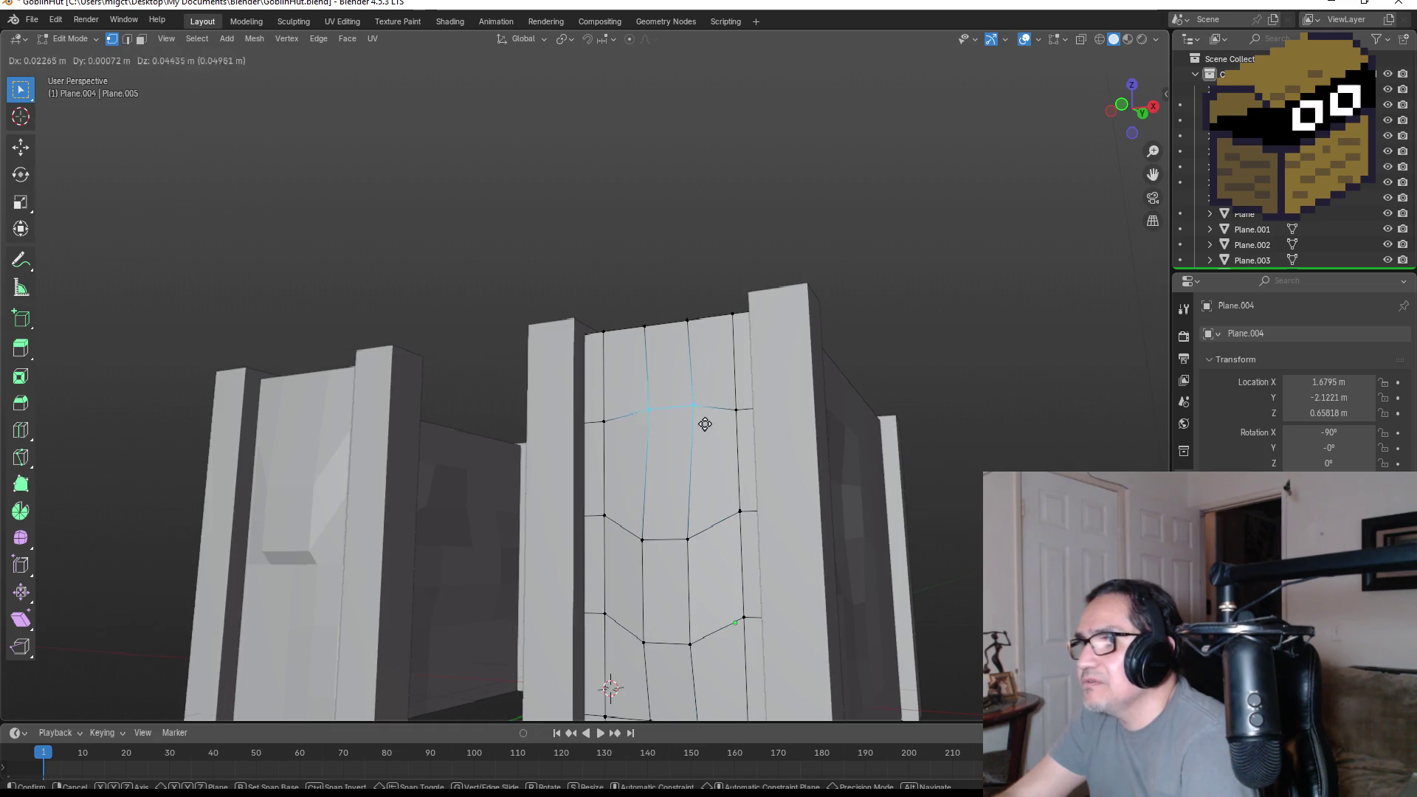
left_click(715, 425)
middle_click_drag(714, 425, 602, 473)
key("g")
left_click(602, 473)
key("KP_1")
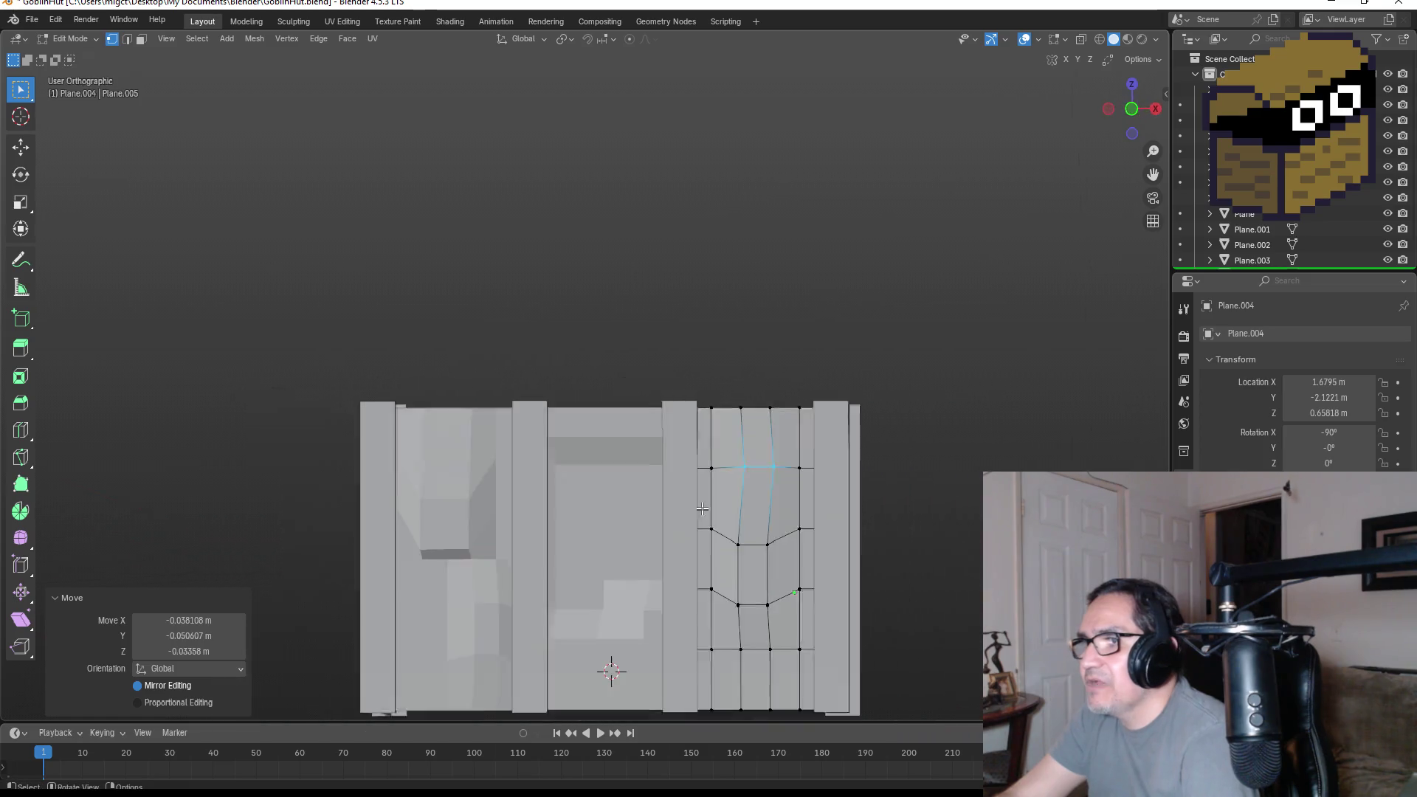
key("Tab")
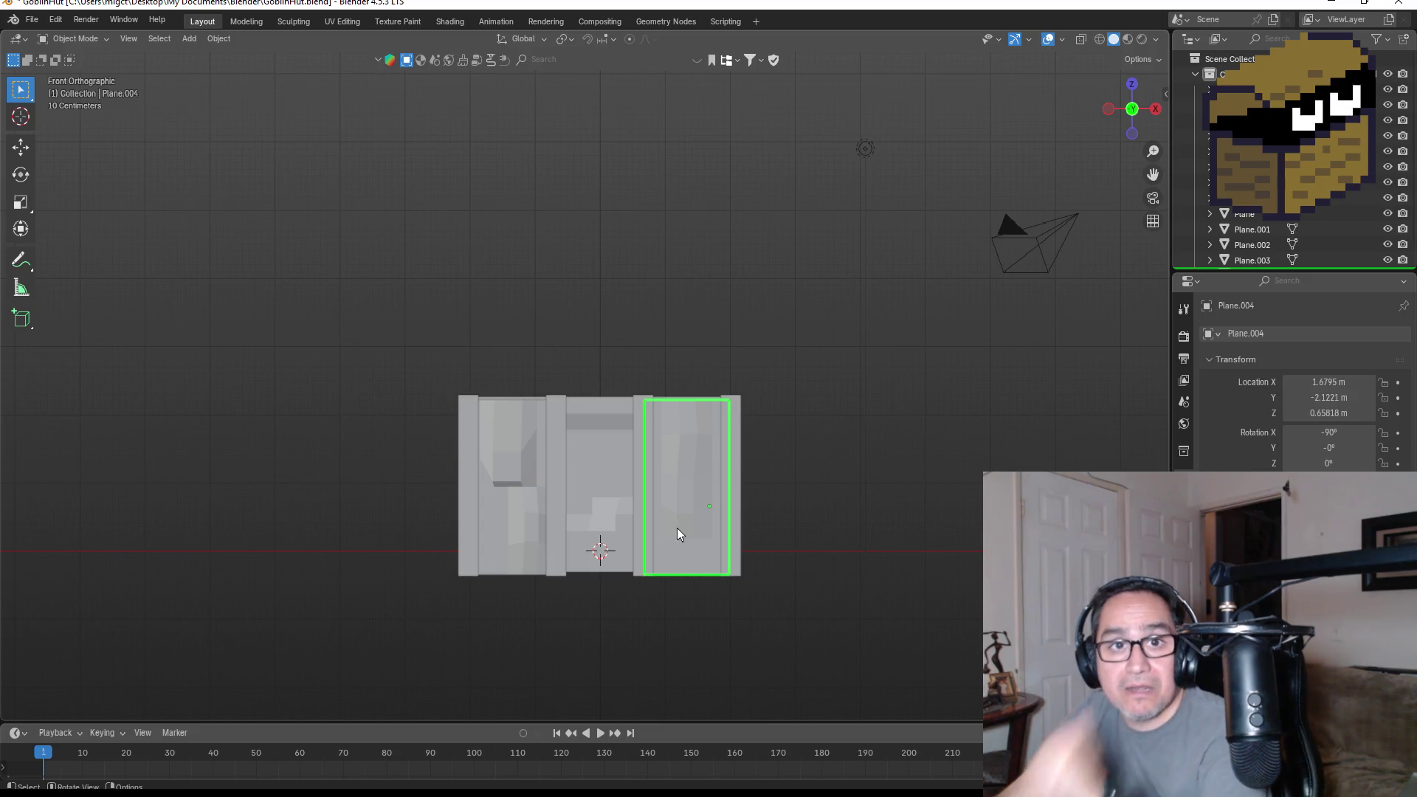
middle_click_drag(595, 444, 608, 477)
key("KP_1")
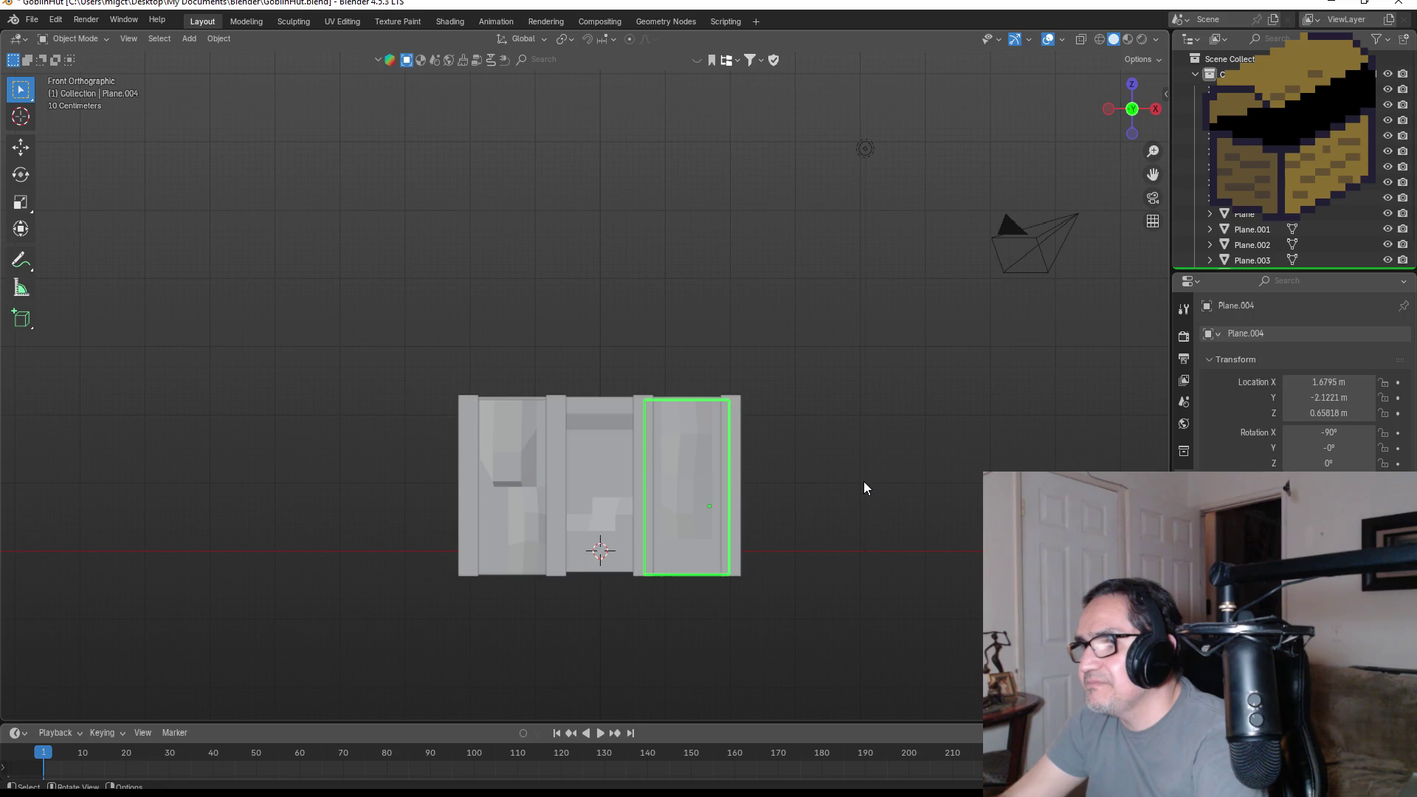
- Deselect the wall panel and add a new mesh plane
key("ctrl+KP_1")
key("KP_1")
left_click(844, 554)
key("shift+a")
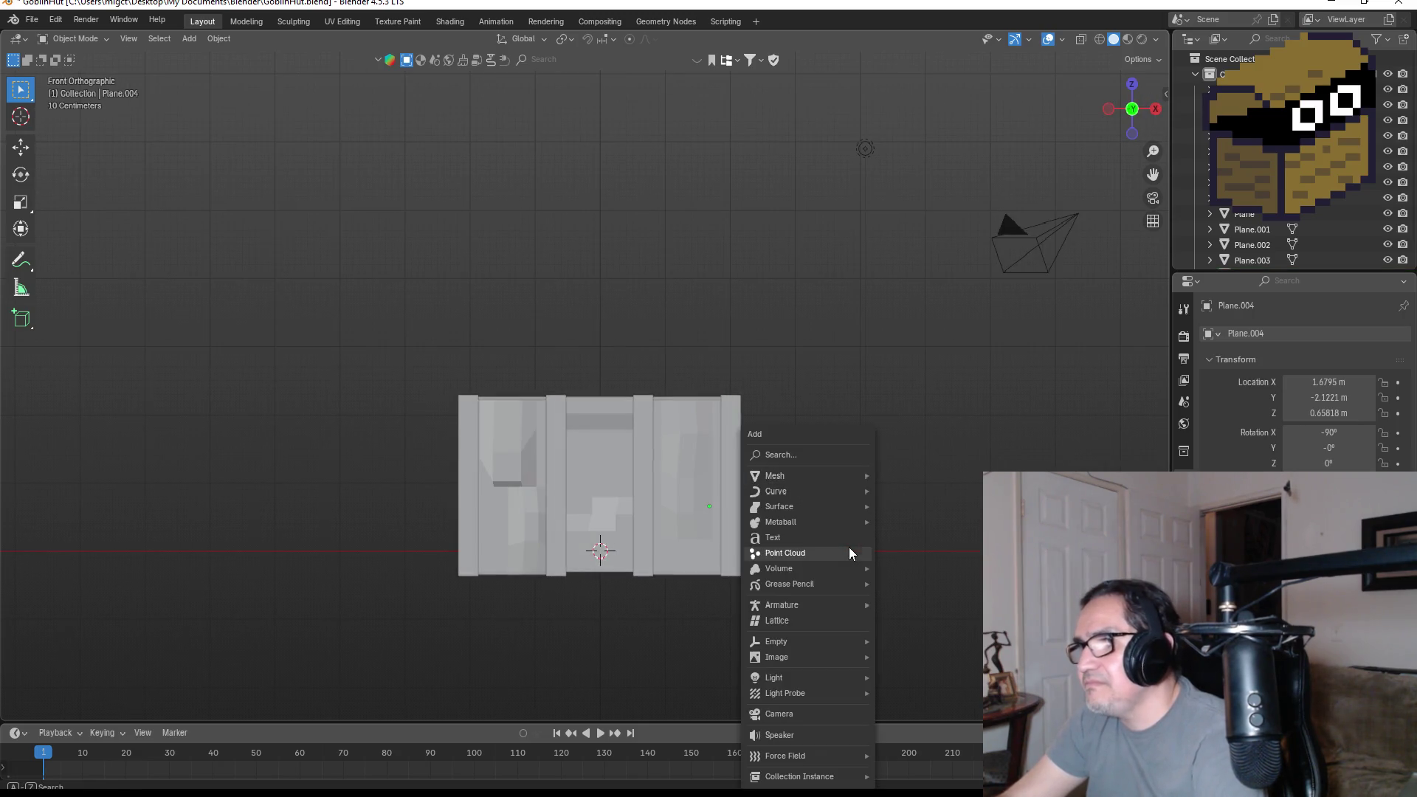
mouse_move(826, 476)
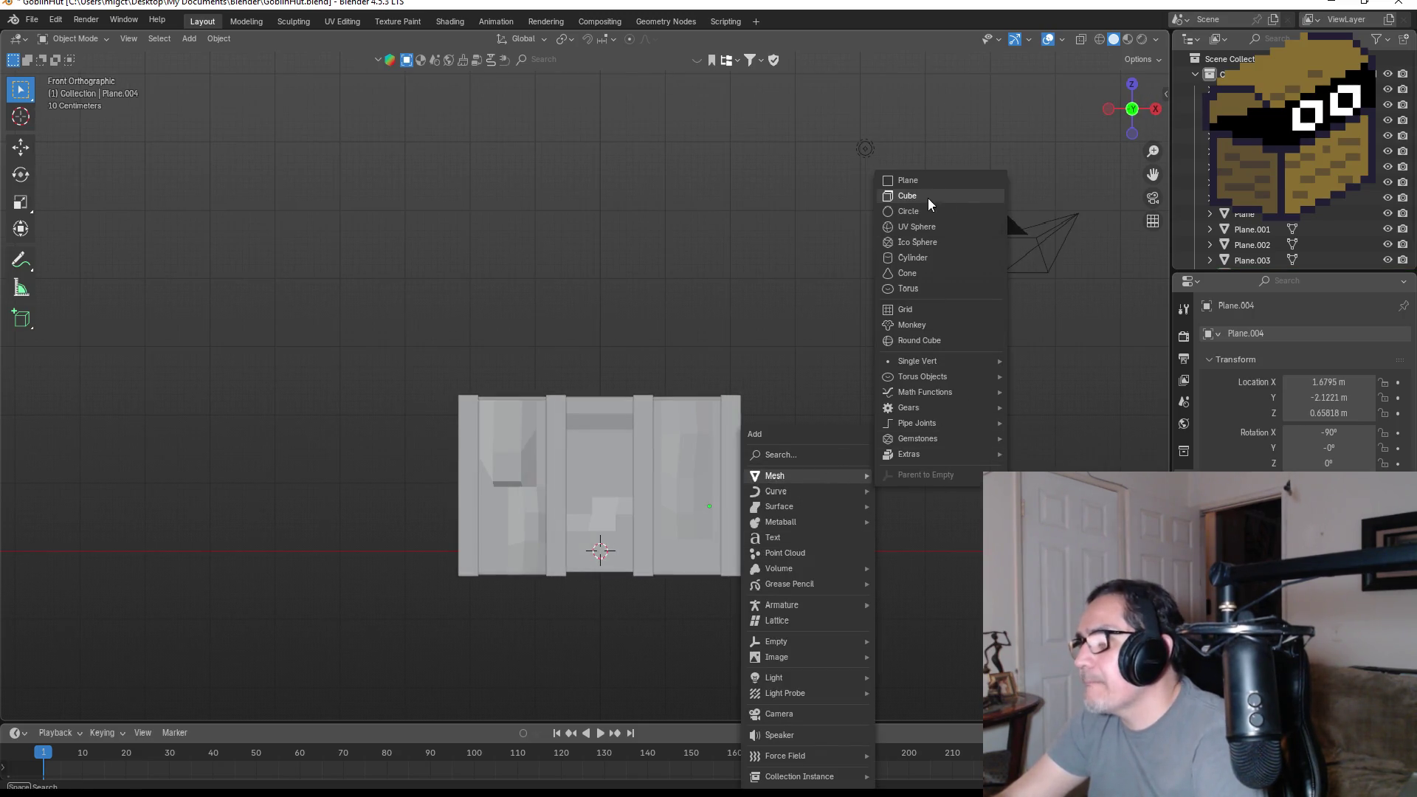
left_click(916, 179)
- Stand the new plane upright with a 90° rotation
key("KP_3")
key("r")
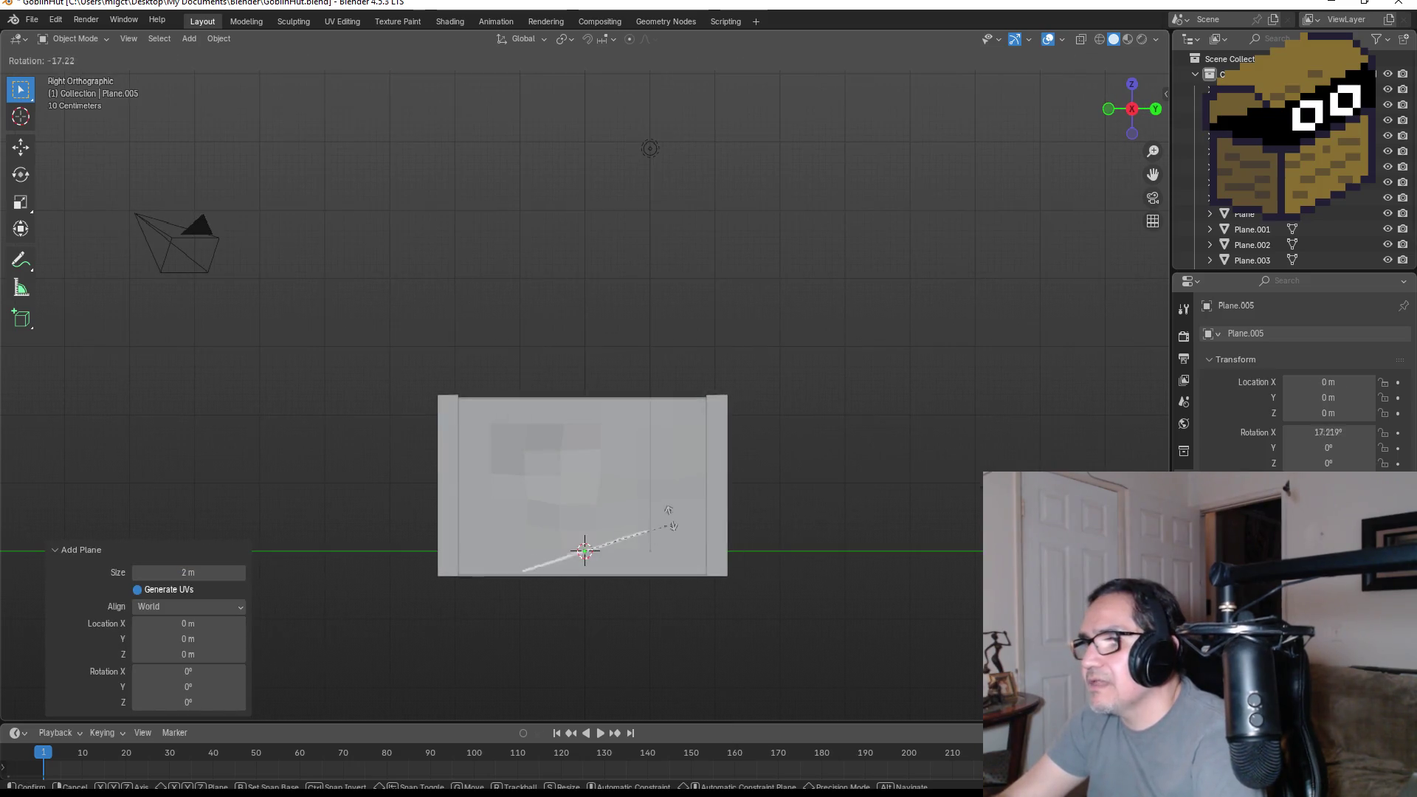
left_click(639, 479)
left_click(188, 634)
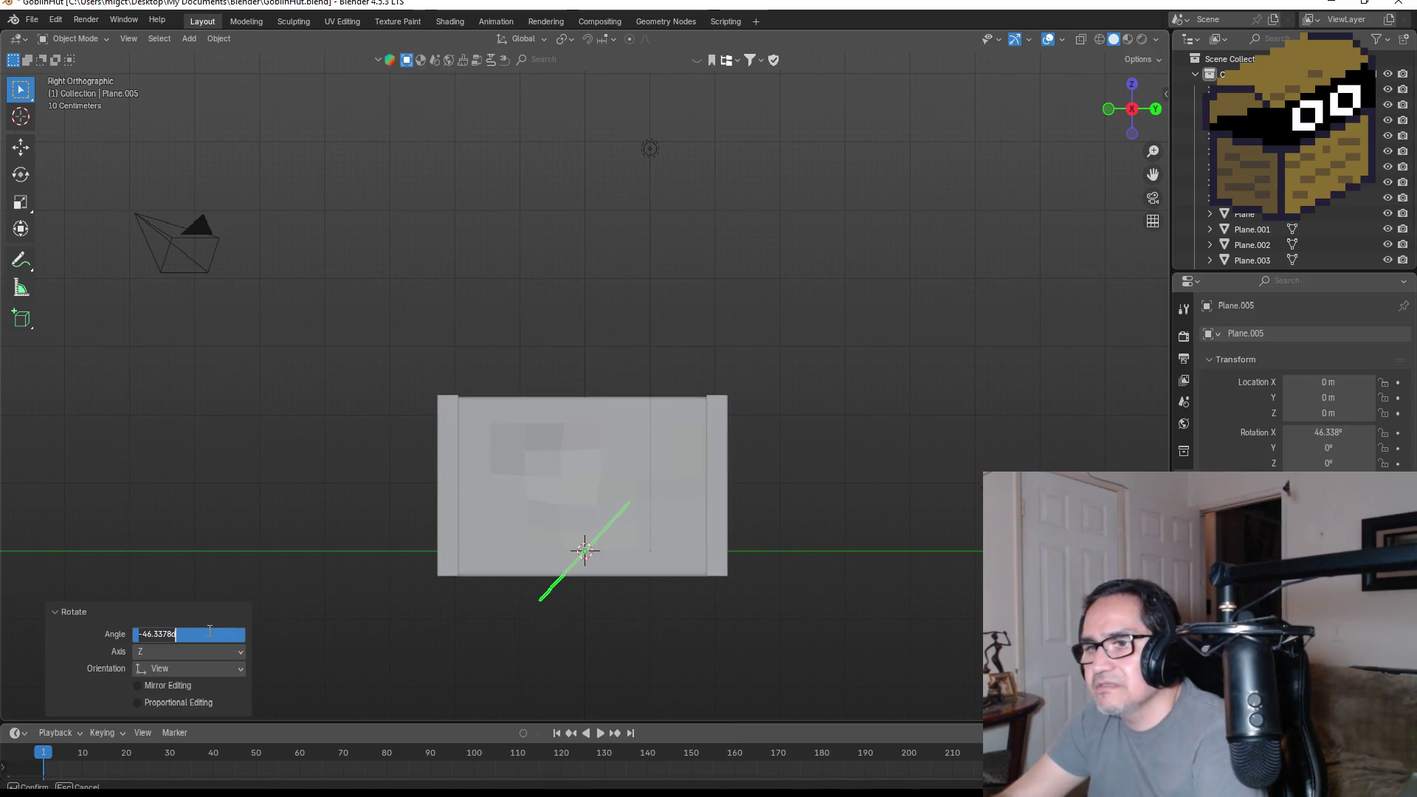
key("BackSpace")
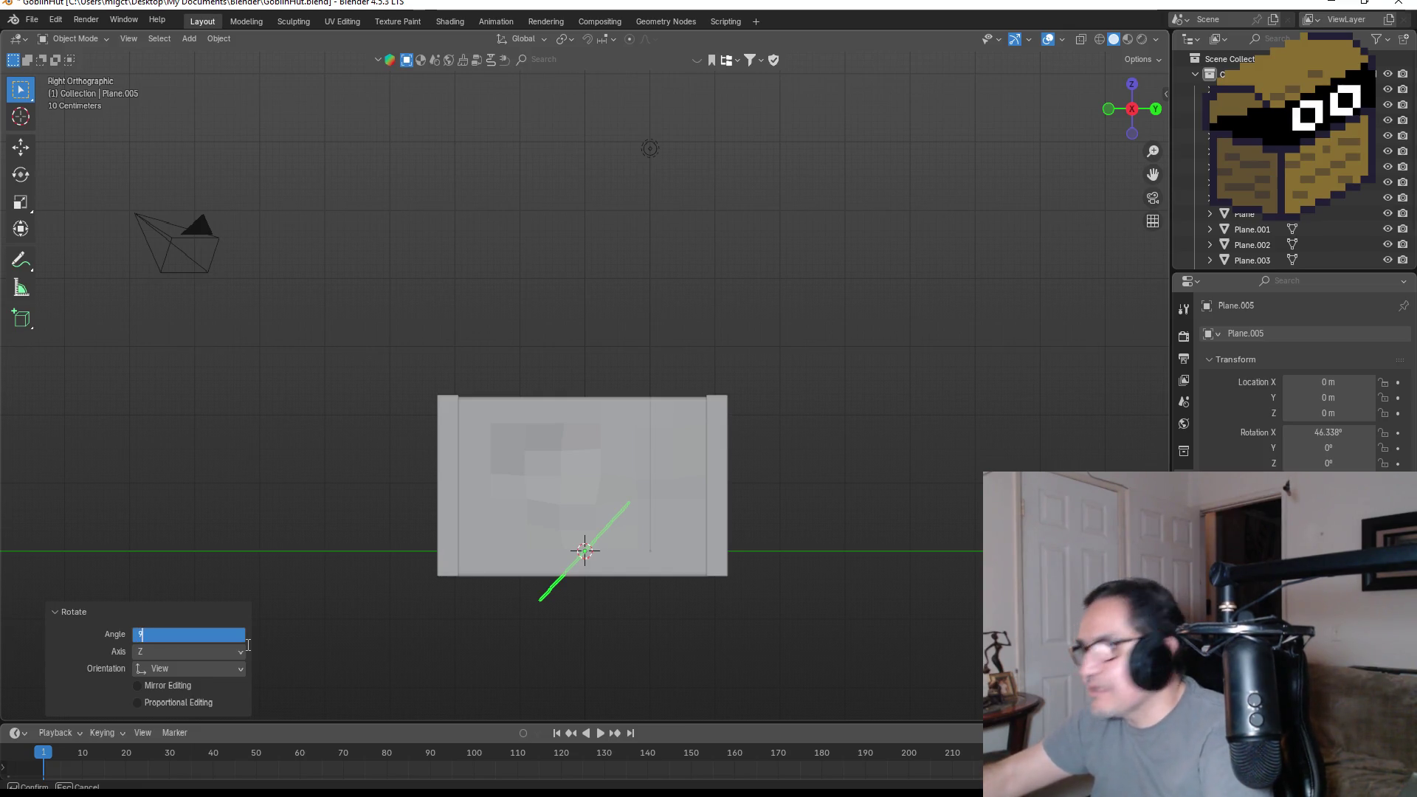
type("90")
key("Return")
- From the top view, move the plane along Y into line with the front wall
key("KP_1")
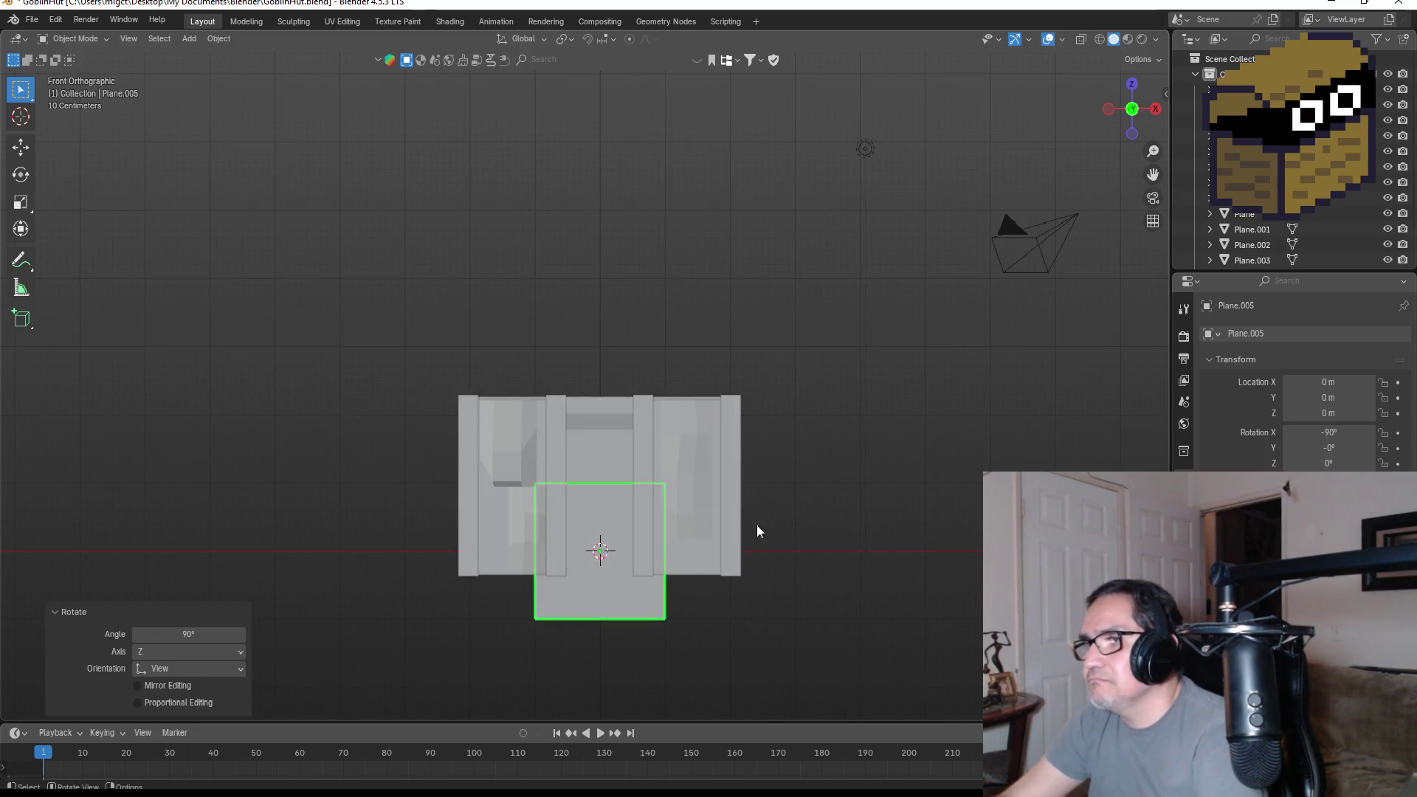
left_click(1132, 84)
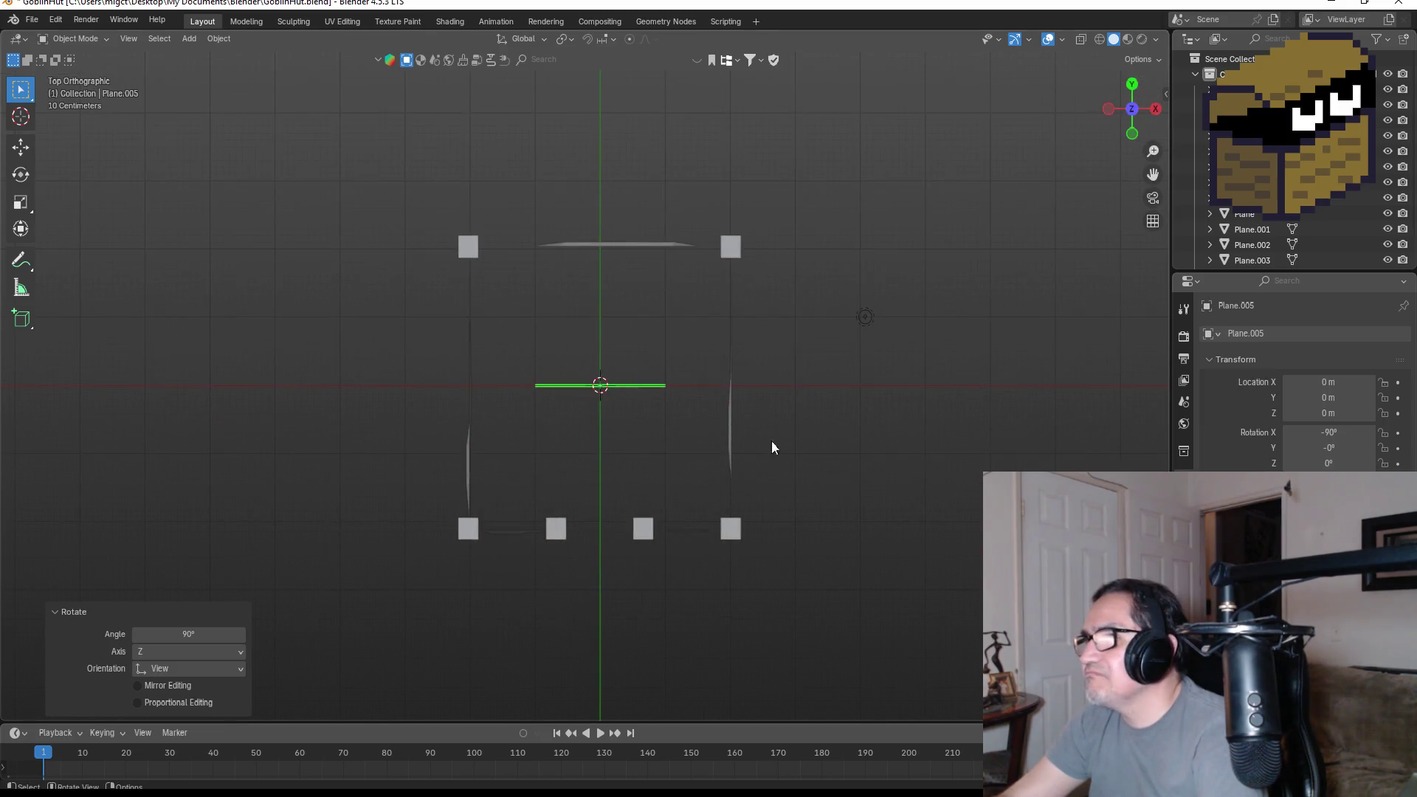
key("g")
key("z")
key("y")
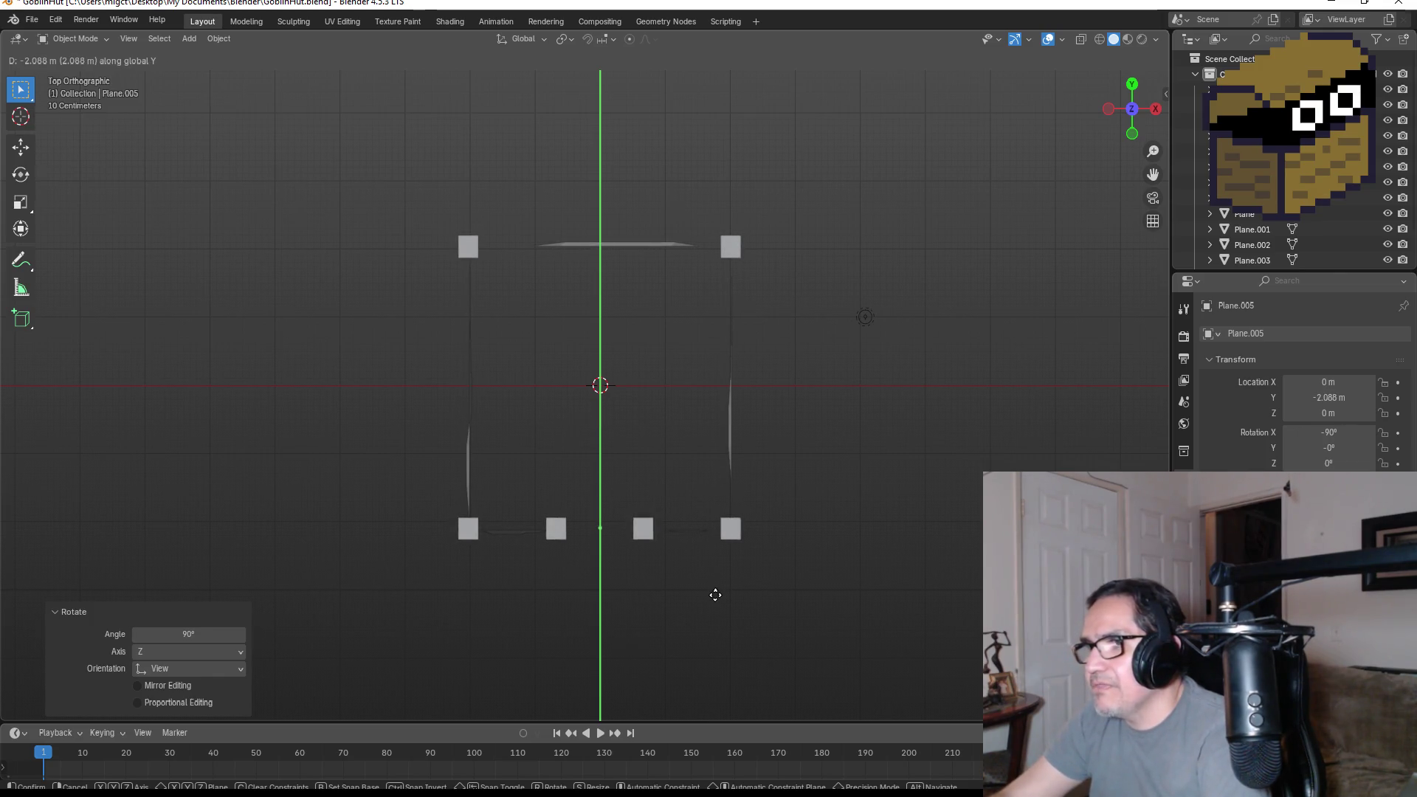
left_click(716, 595)
key("KP_1")
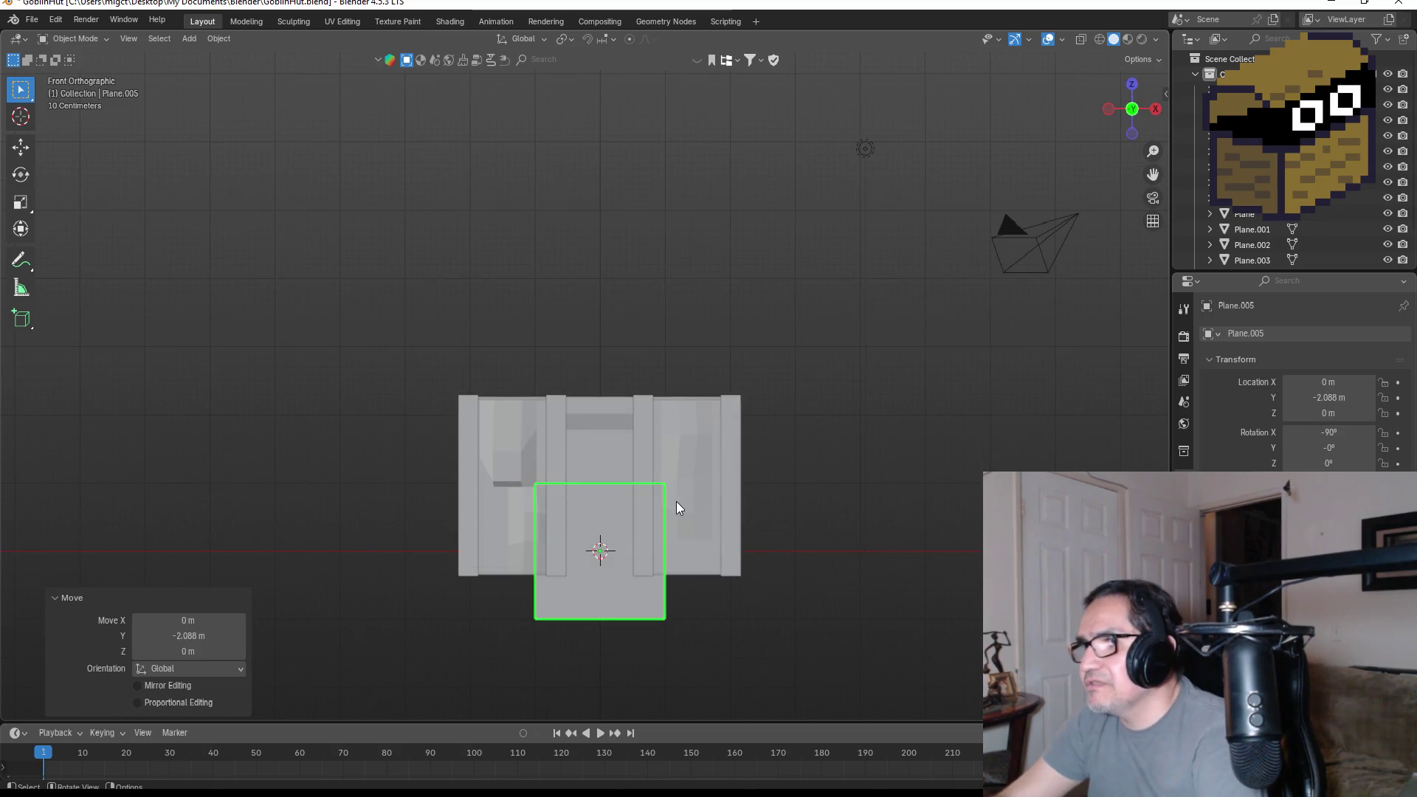
- Raise the plane along Z up into the middle opening
key("g")
key("z")
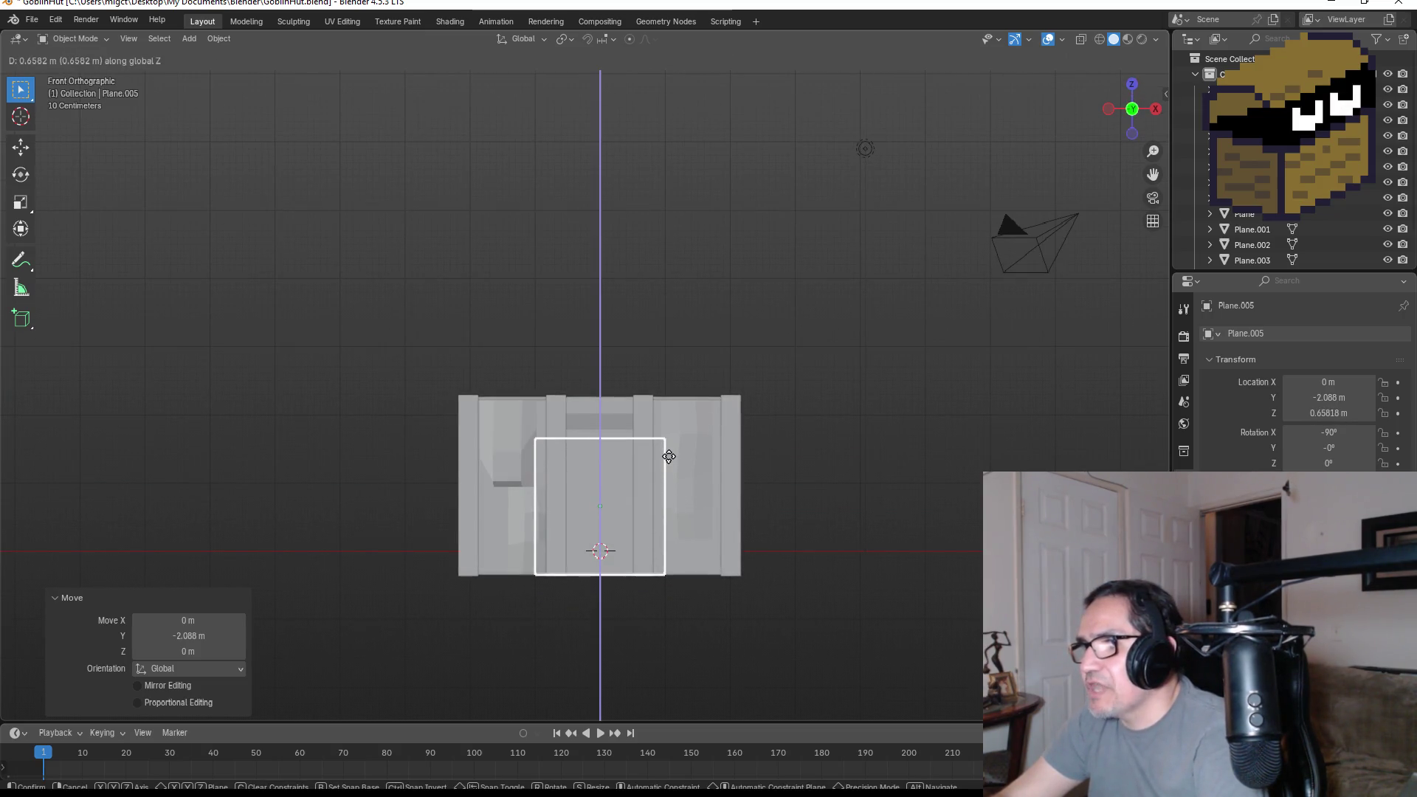
left_click(669, 454)
middle_click_drag(688, 463, 670, 397, "shift")
scroll(670, 397, "up", 4)
- Enter Edit Mode on the plane and switch to wireframe shading
key("Tab")
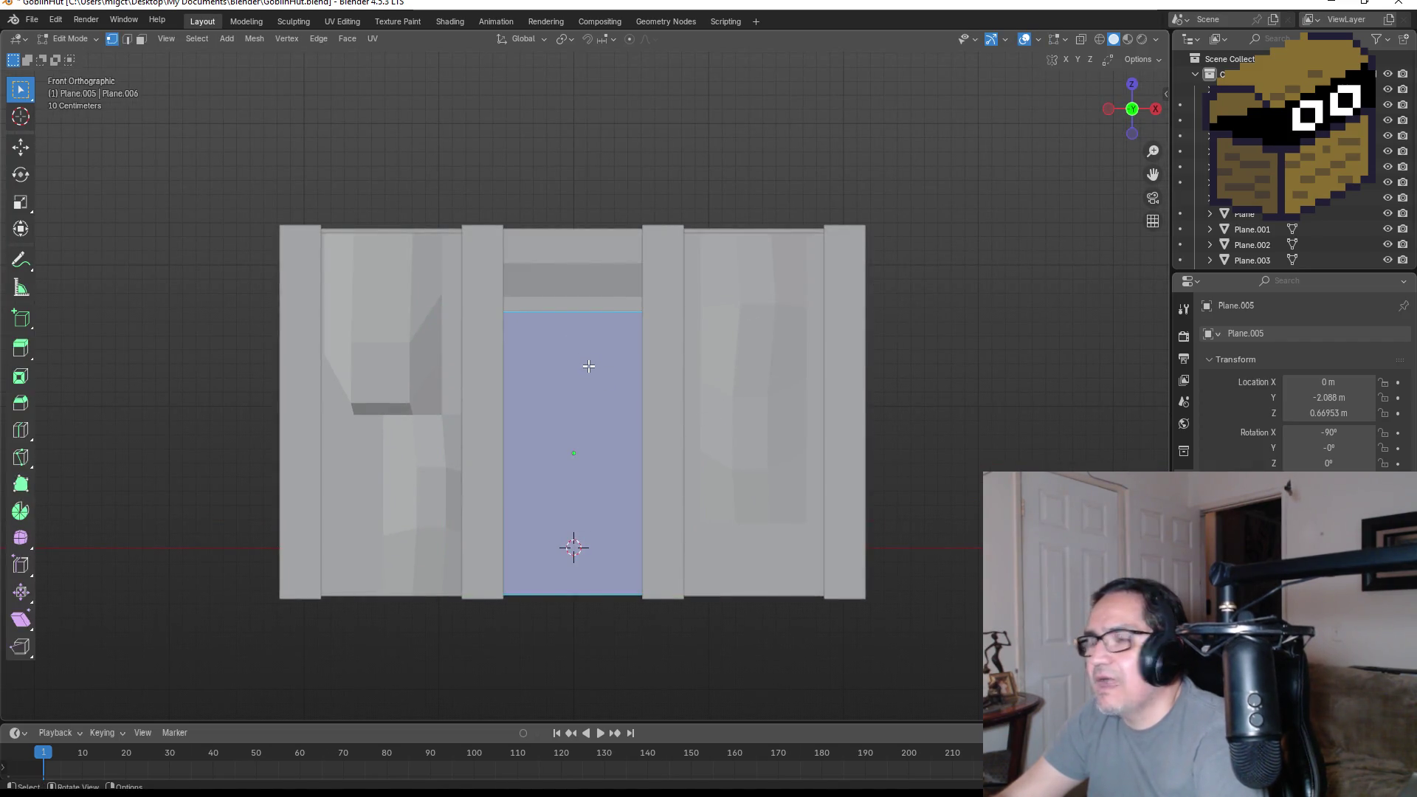
key("ctrl+r")
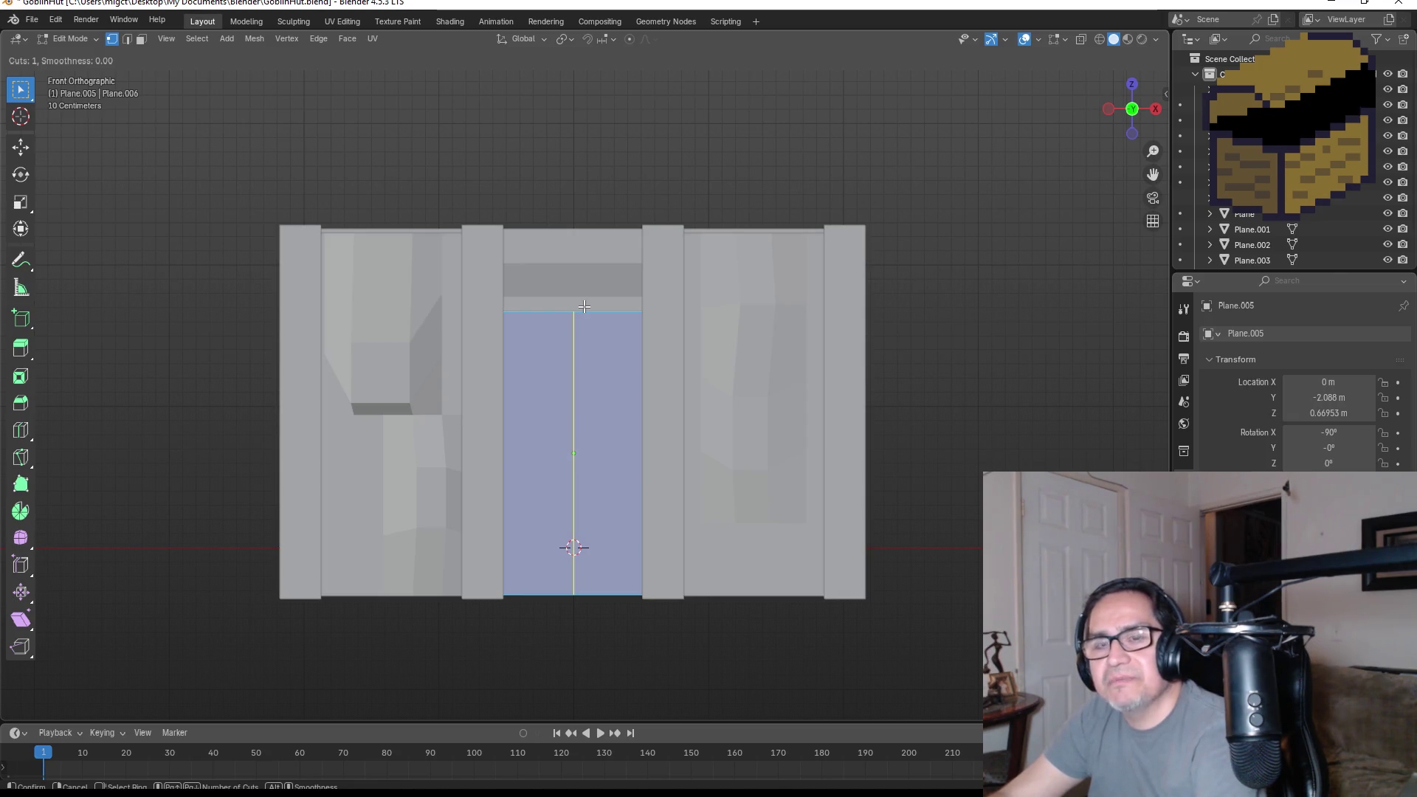
key("Escape")
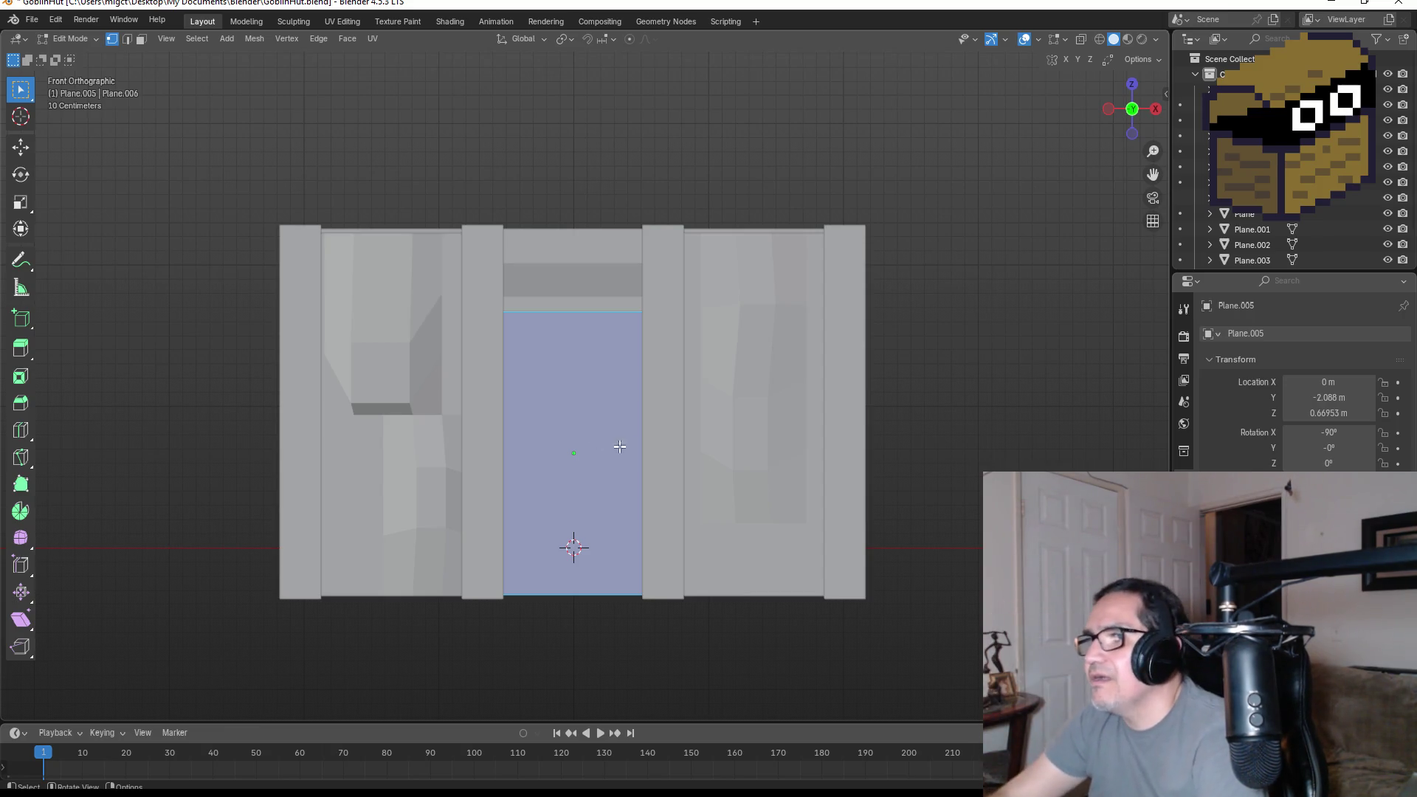
key("z")
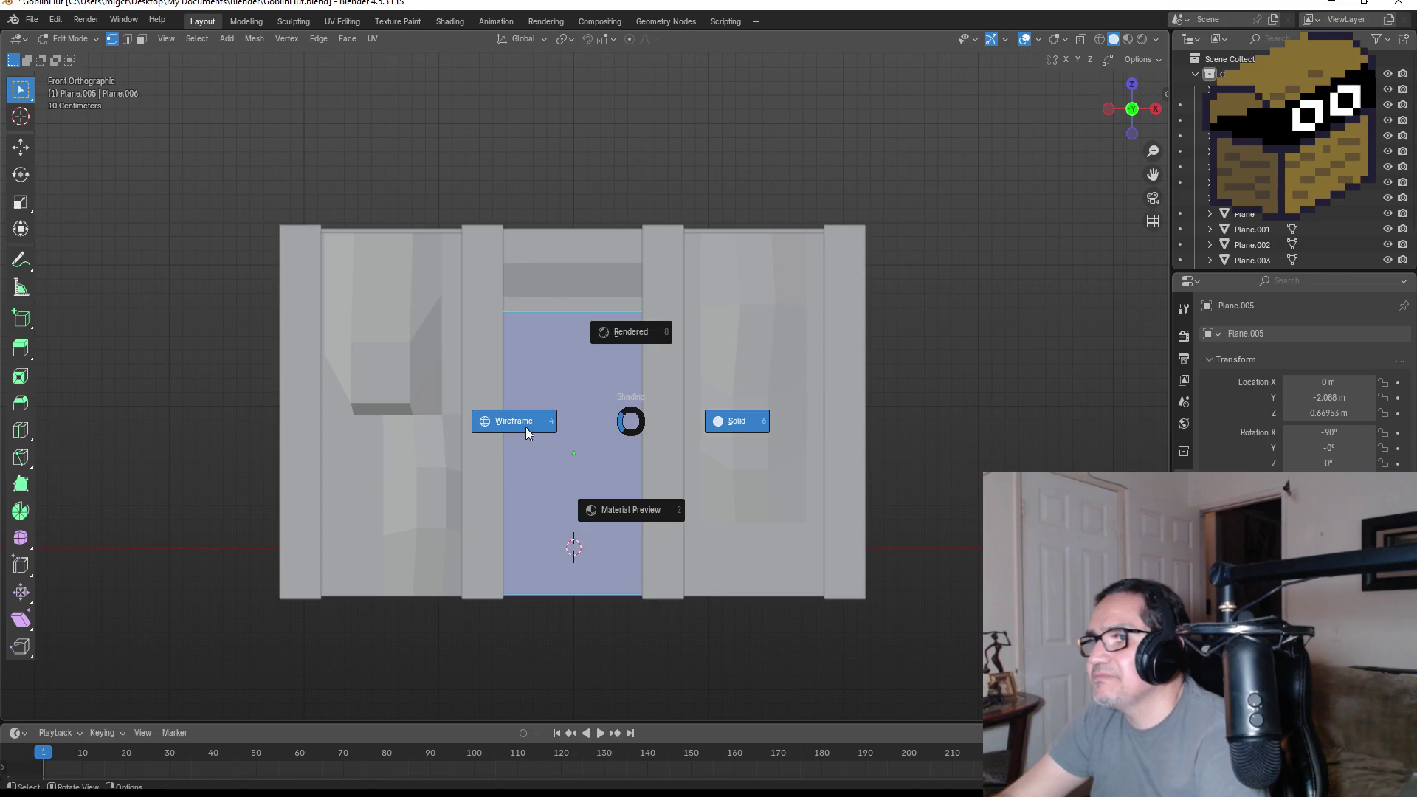
left_click(526, 427)
- Narrow the plane by sliding its left and right edges along X to the posts
left_click_drag(388, 280, 507, 607)
key("g")
key("x")
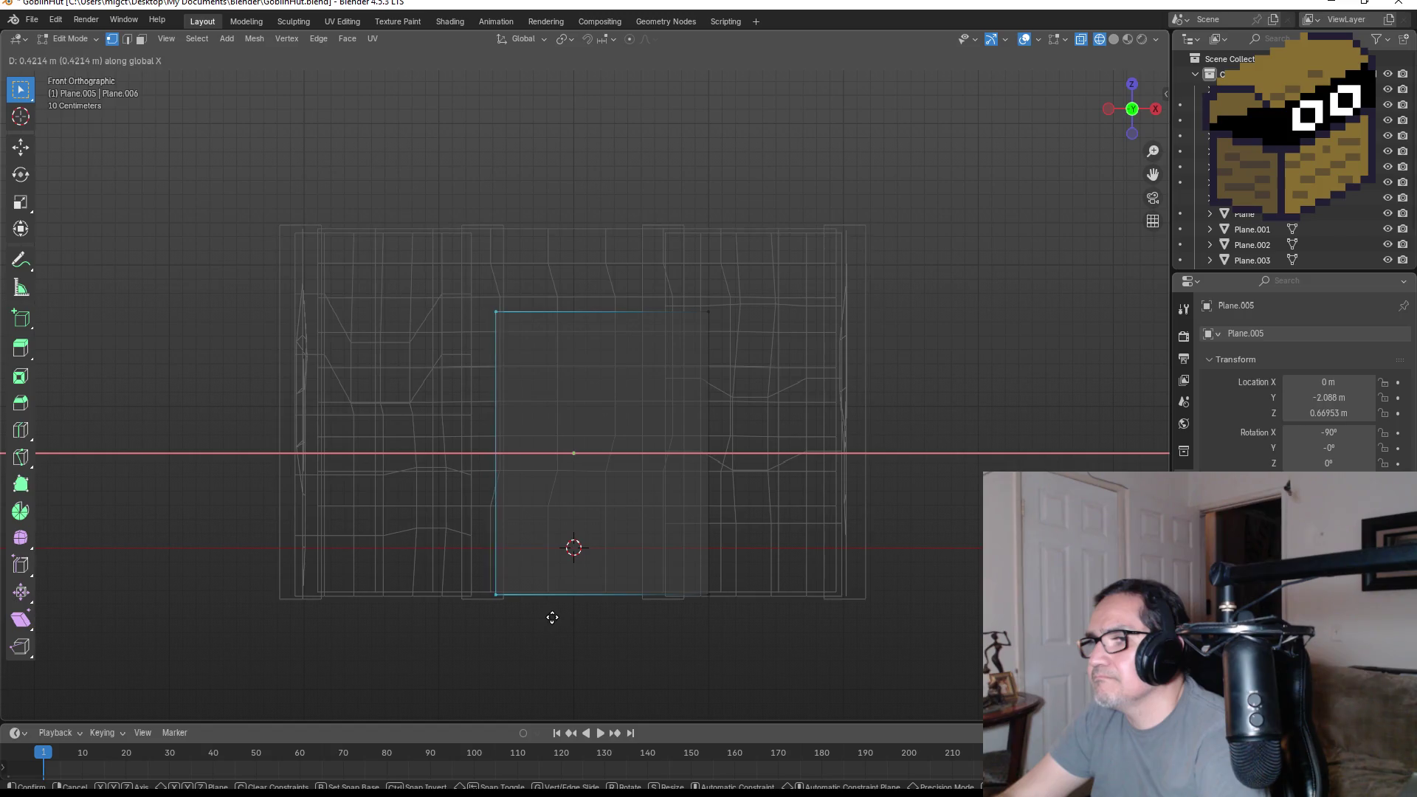
left_click(551, 615)
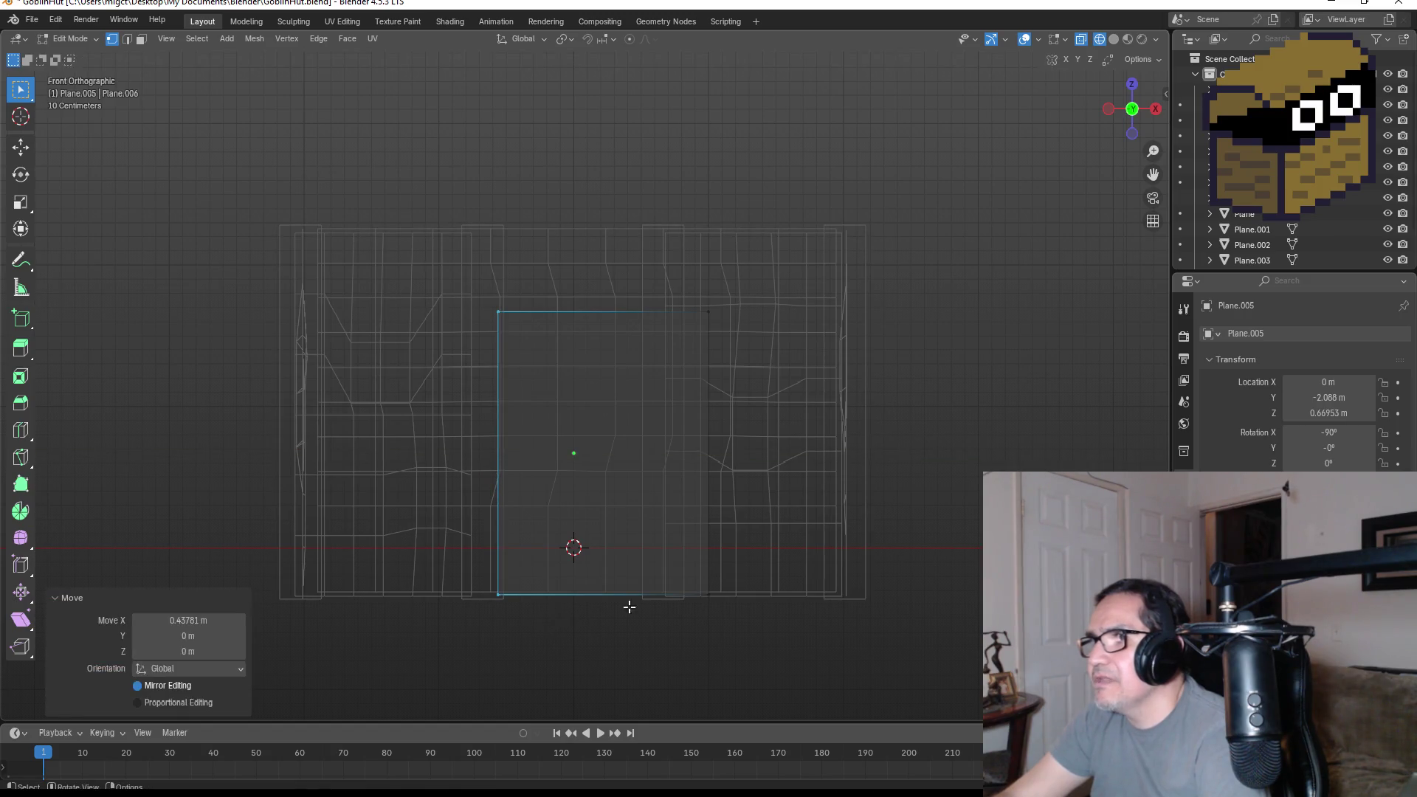
left_click_drag(688, 274, 764, 651)
key("g")
key("x")
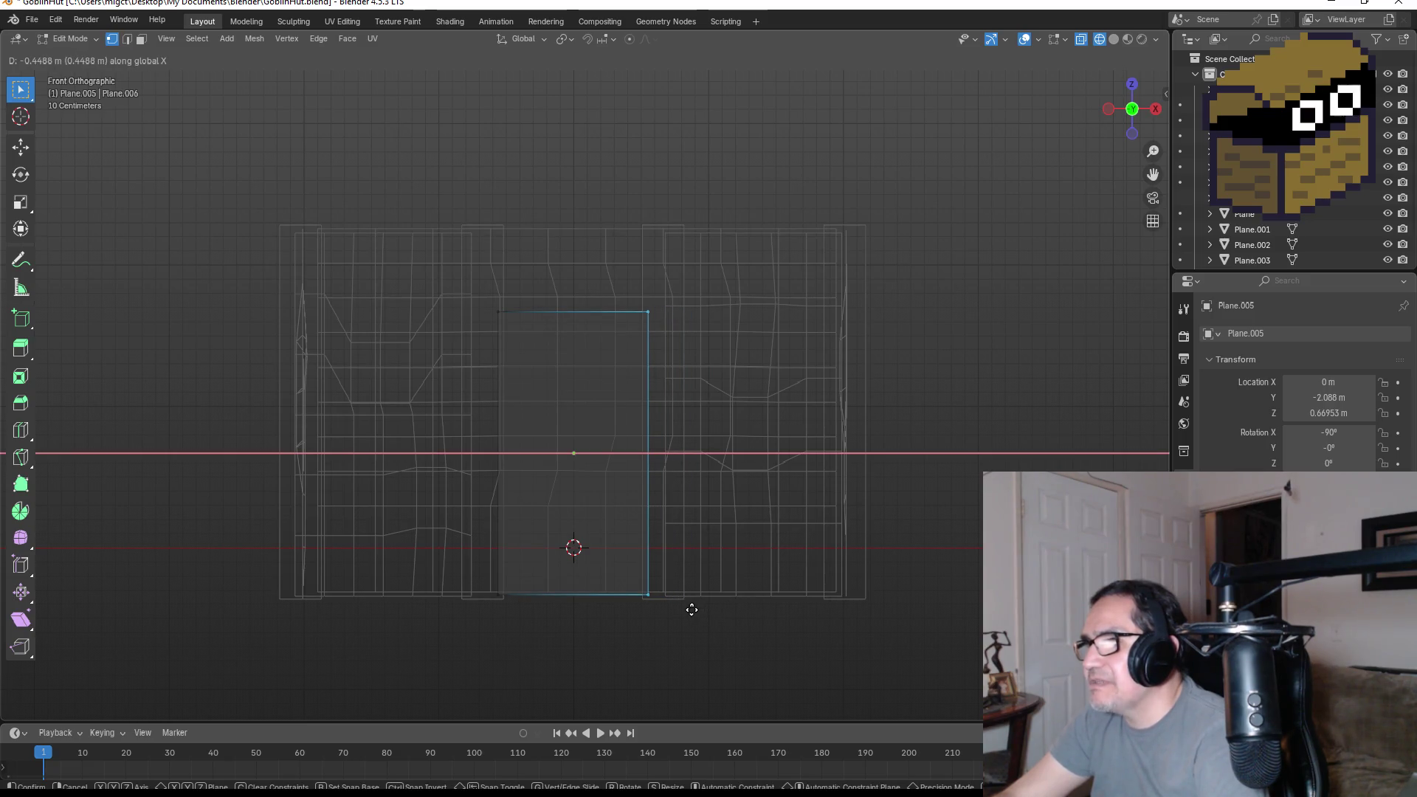
left_click(700, 617)
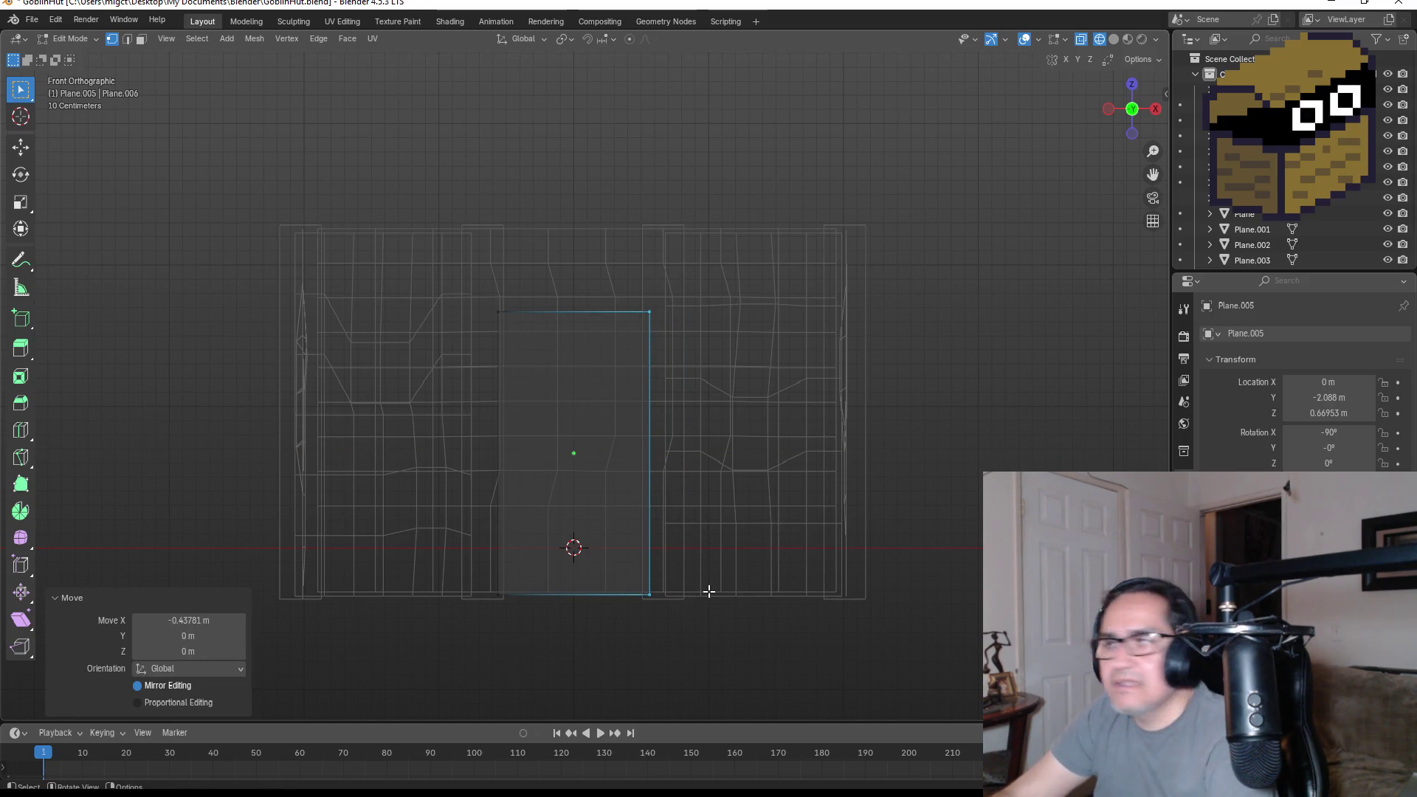
- Return to Object Mode with Solid shading
key("Tab")
key("z")
left_click(677, 434)
key("Tab")
- Subdivide the doorway face with 7 cuts
right_click(586, 409)
left_click(139, 40)
left_click(583, 428)
right_click(586, 419)
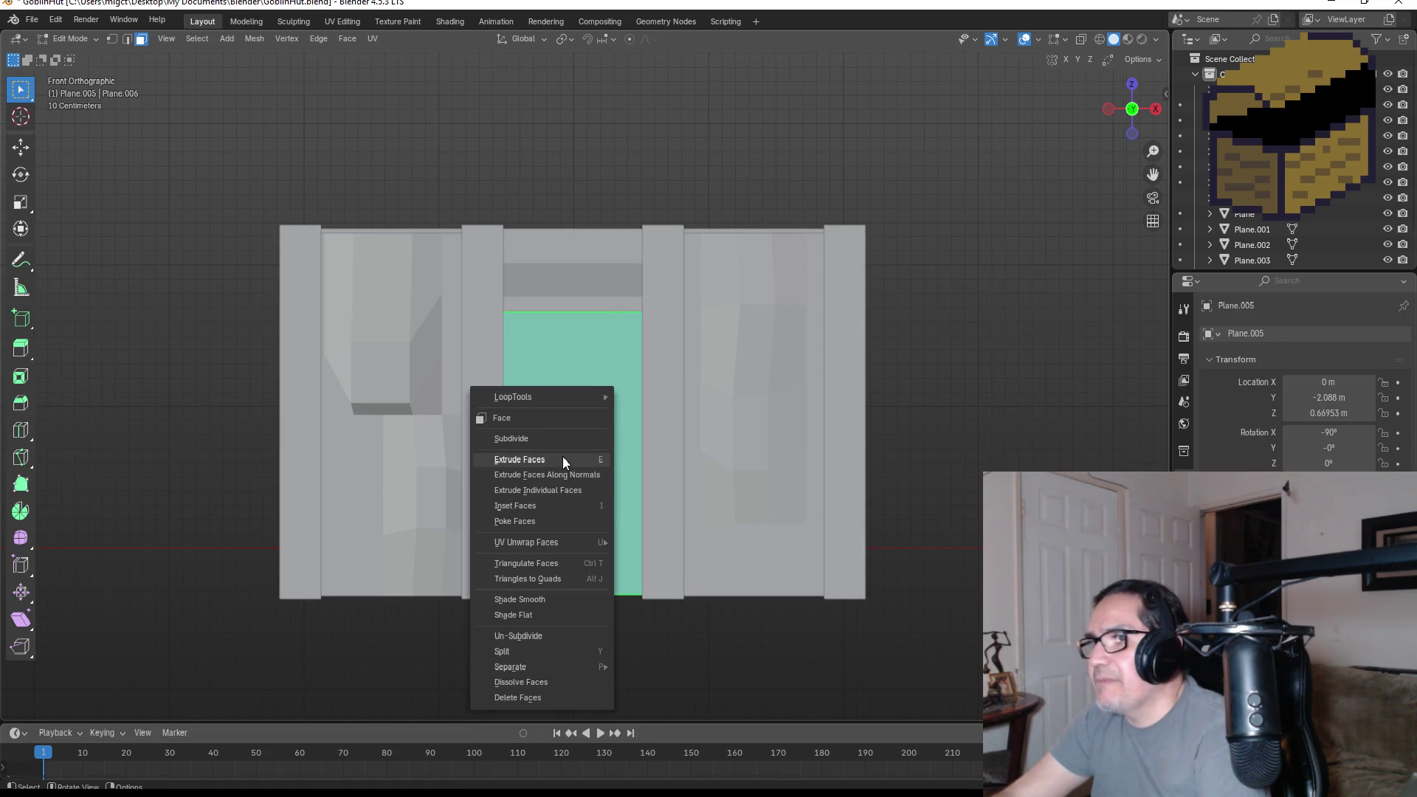
left_click(558, 440)
left_click_drag(193, 600, 245, 600)
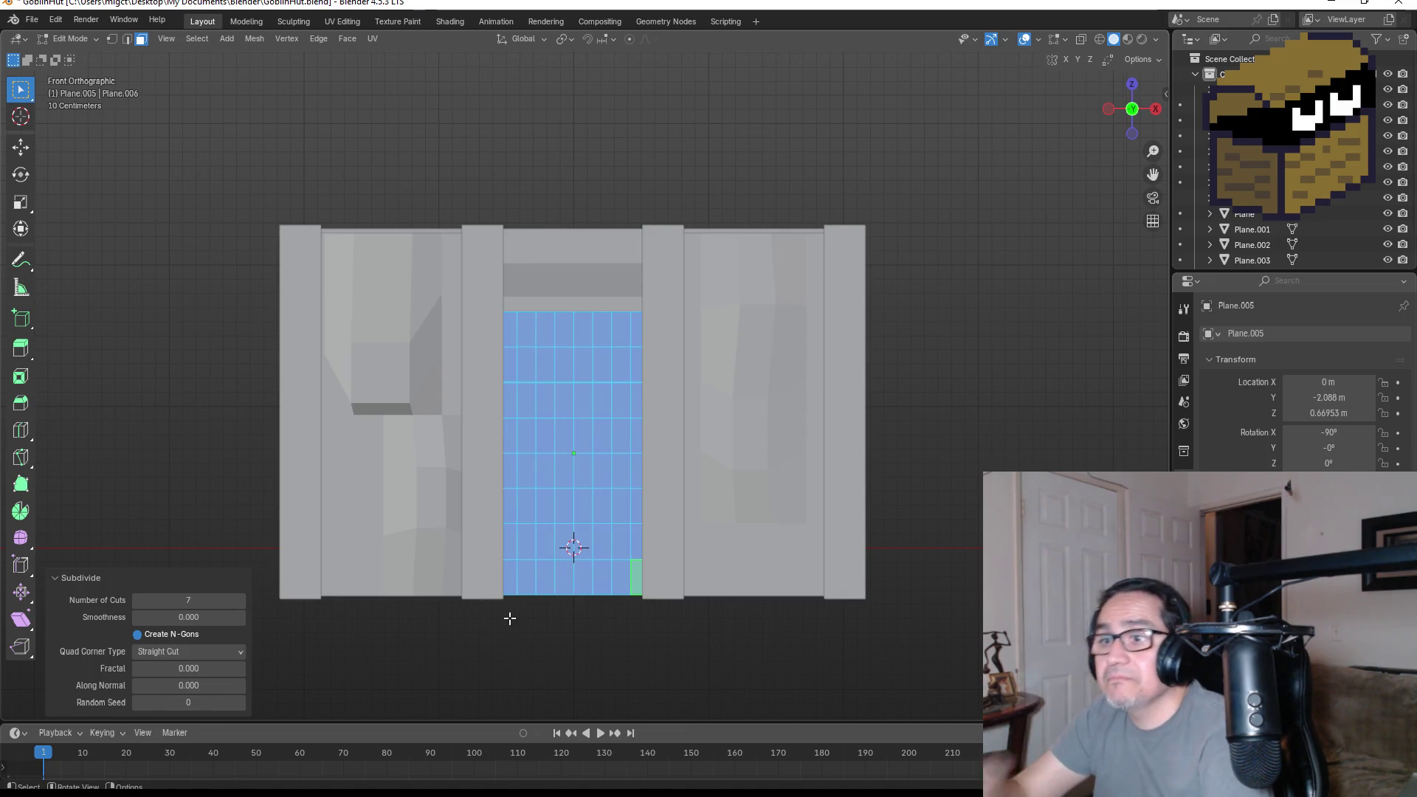
- Switch to vertex selection and box-select the lower rows of doorway vertices
left_click(111, 39)
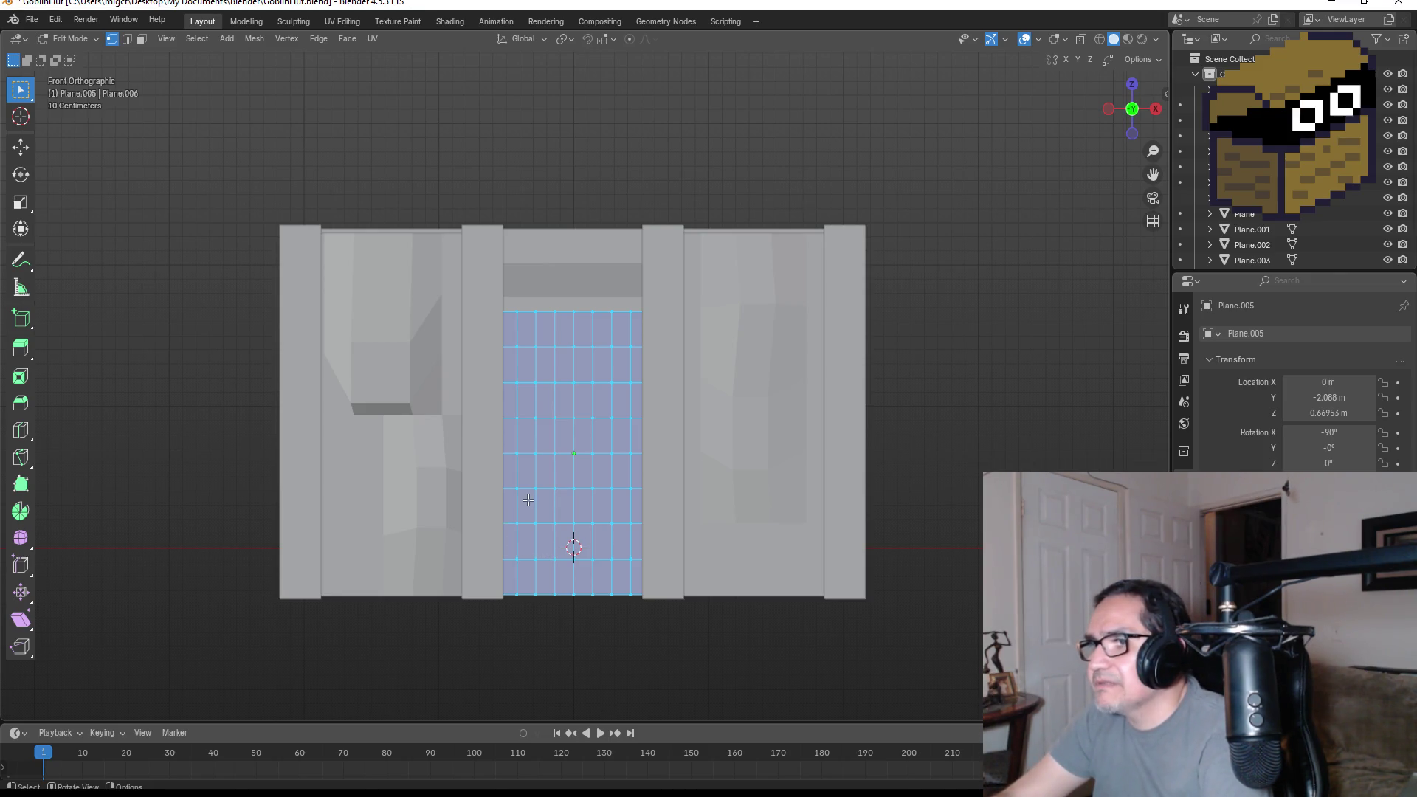
mouse_move(507, 481)
left_mouse_down()
mouse_move(632, 609)
mouse_move(665, 609)
mouse_move(663, 591)
left_mouse_up()
key("ctrl+z")
key("ctrl+z")
key("ctrl+shift+z")
key("ctrl+shift+z")
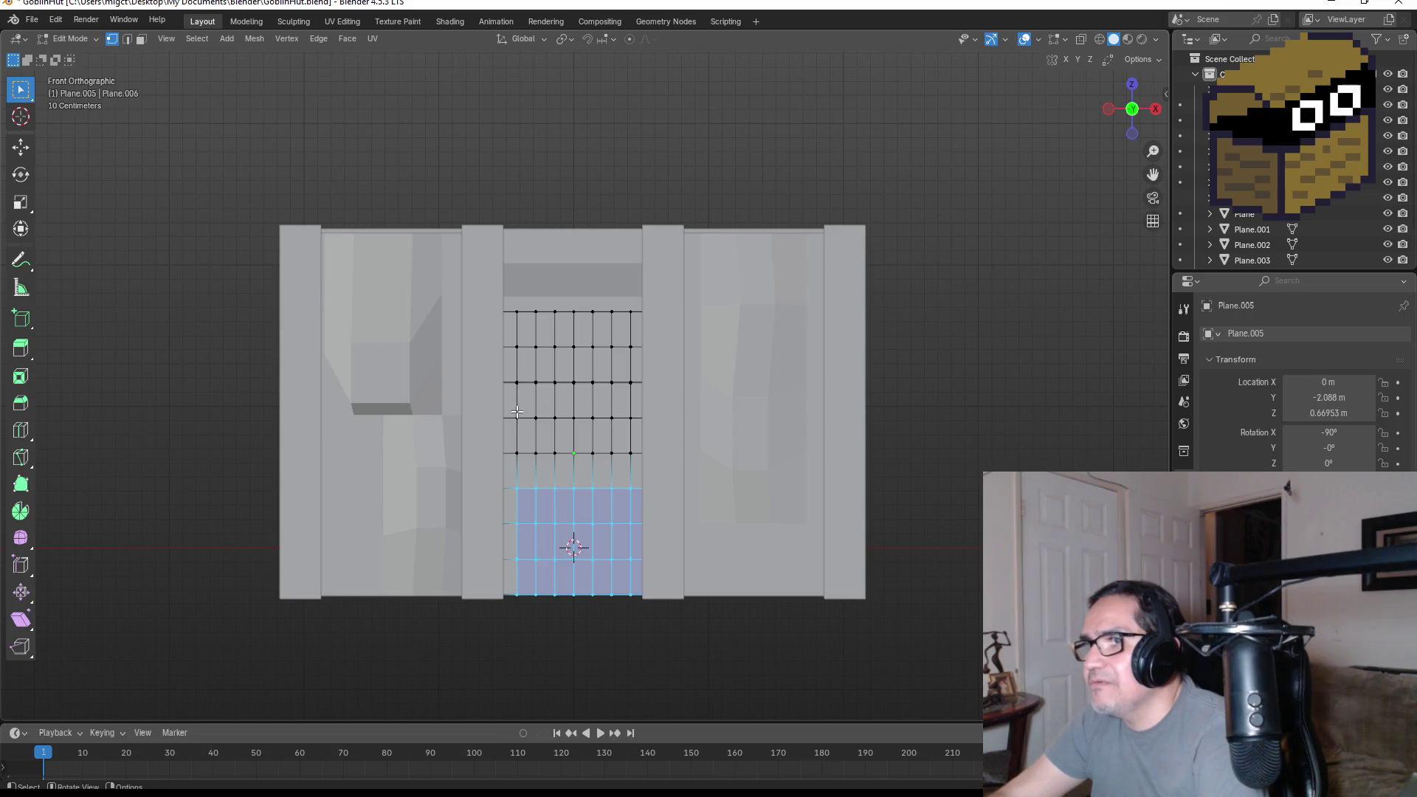
- Delete the lower corner vertices and move the corner vertex diagonally inward into a bevel
mouse_move(530, 414)
left_mouse_down()
mouse_move(632, 595)
mouse_move(673, 620)
left_mouse_up()
key("x")
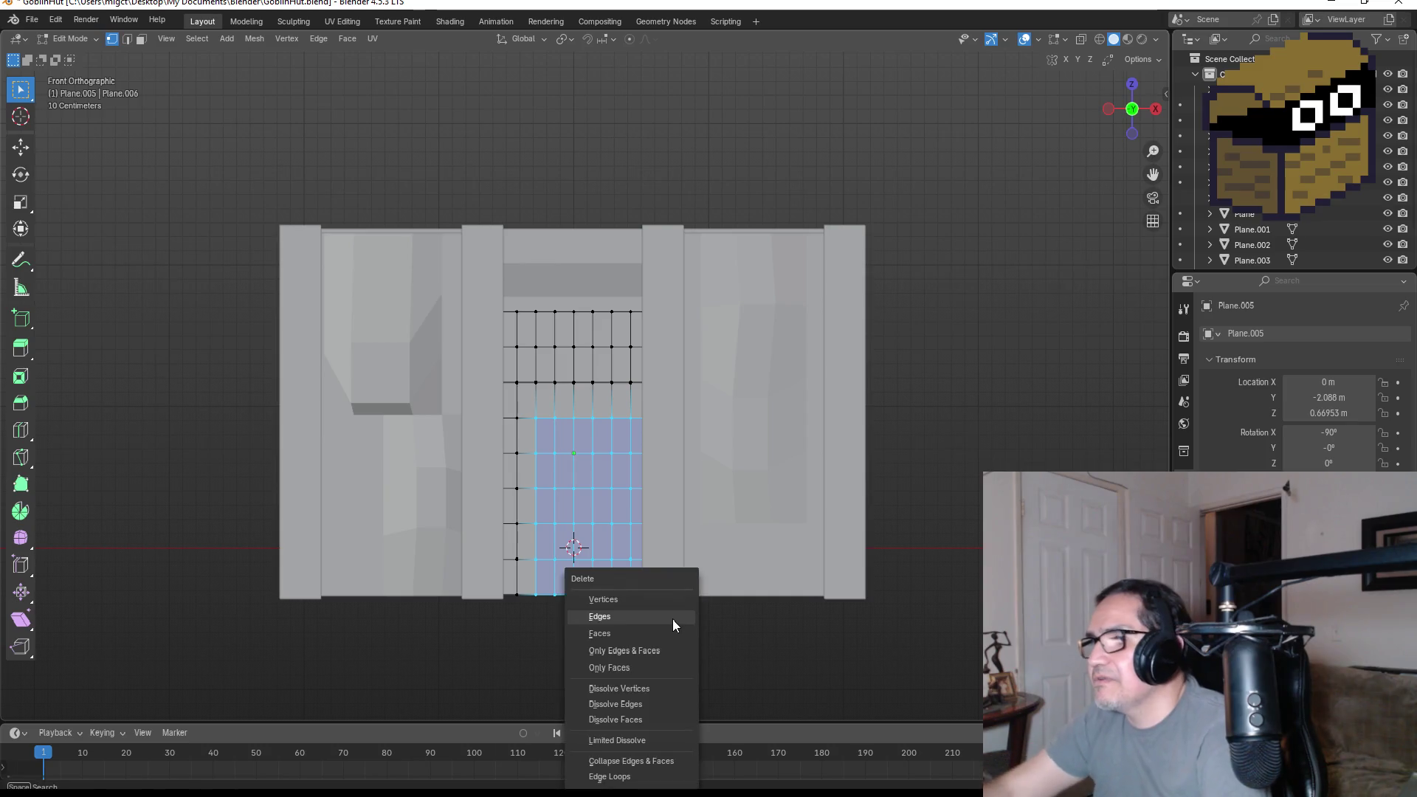
left_click(671, 599)
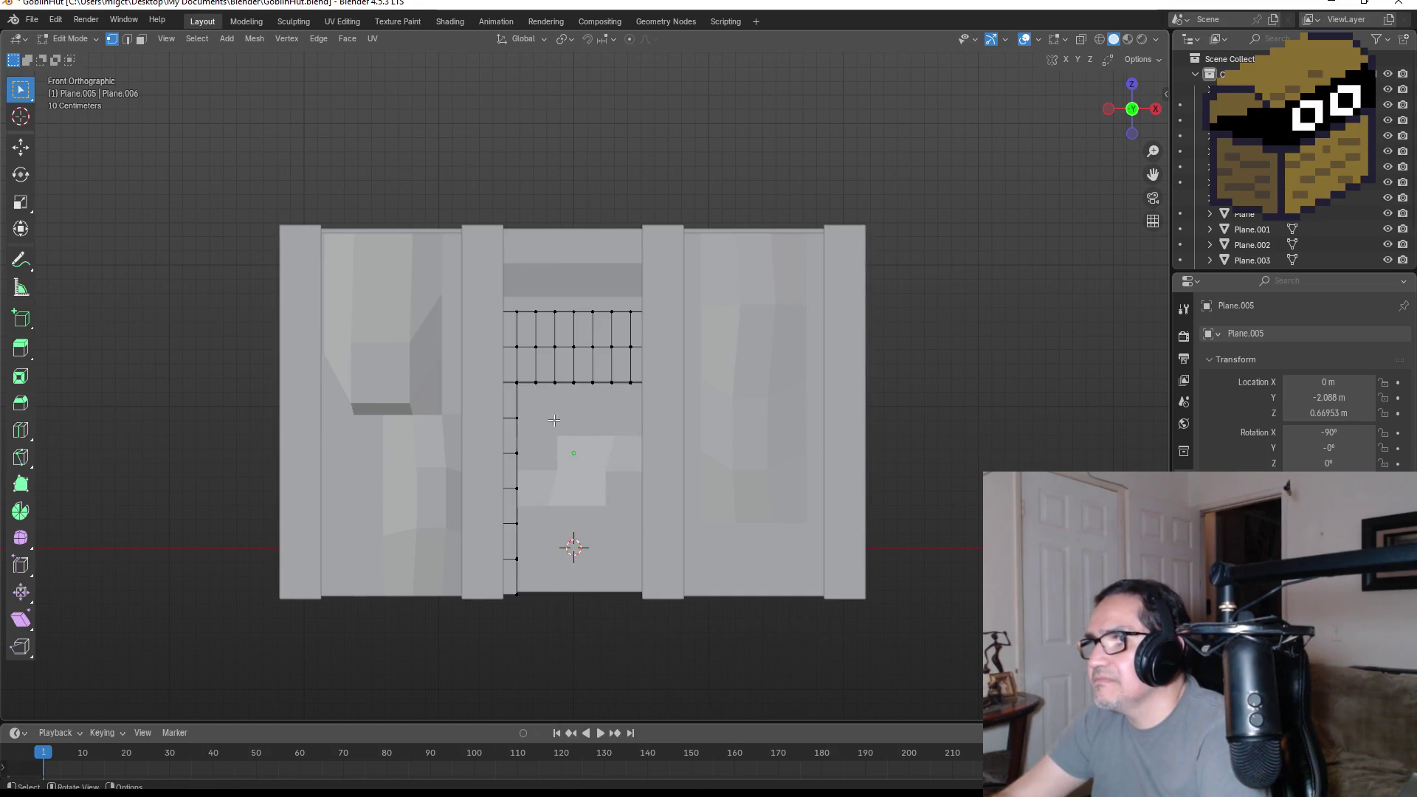
scroll(549, 403, "up", 3)
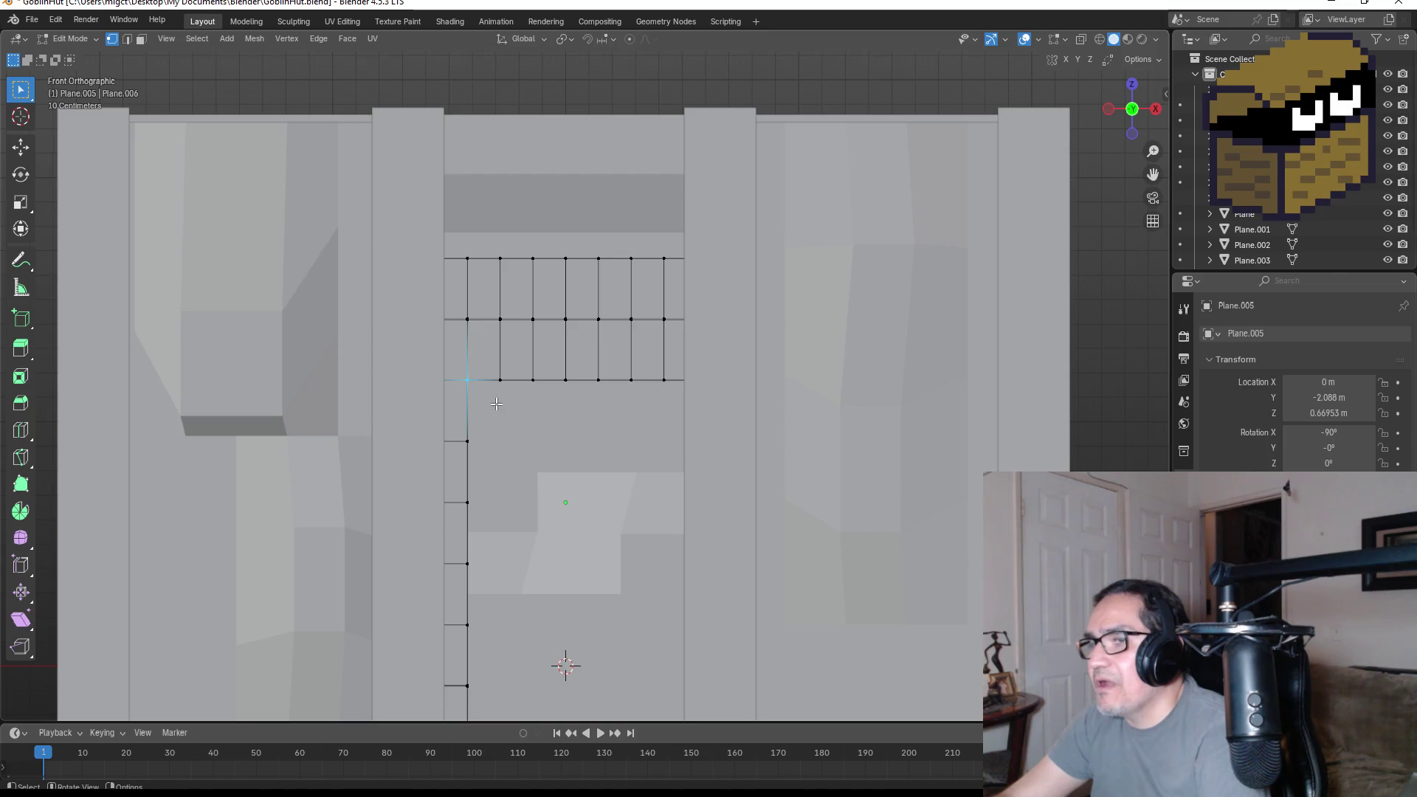
key("g")
left_click(518, 441)
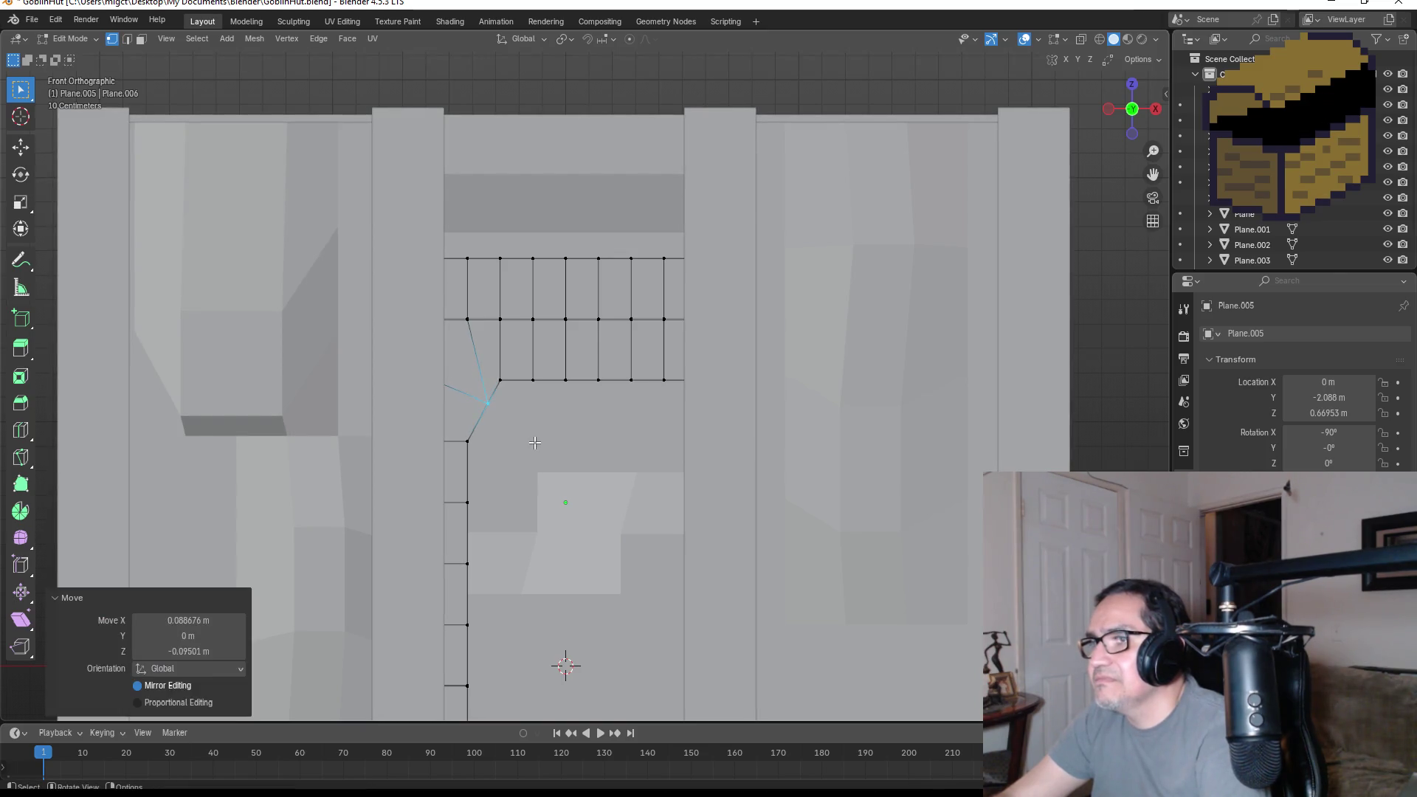
scroll(561, 494, "down", 3)
scroll(586, 399, "up", 1)
- Raise the adjoining row of vertices slightly along Z, then return to Object Mode
left_click_drag(539, 370, 645, 401)
key("g")
key("z")
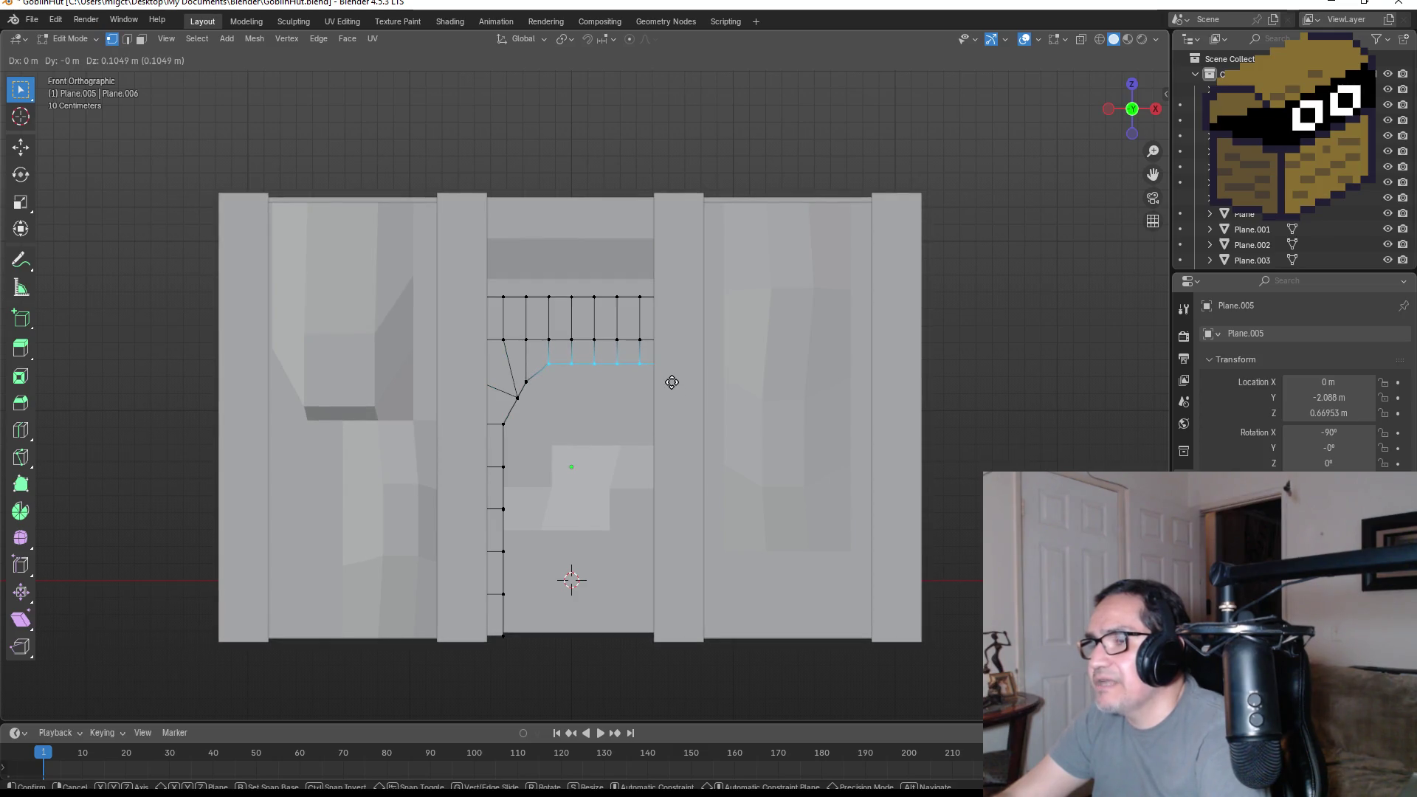
left_click(674, 389)
scroll(674, 389, "down", 4)
scroll(642, 384, "up", 2)
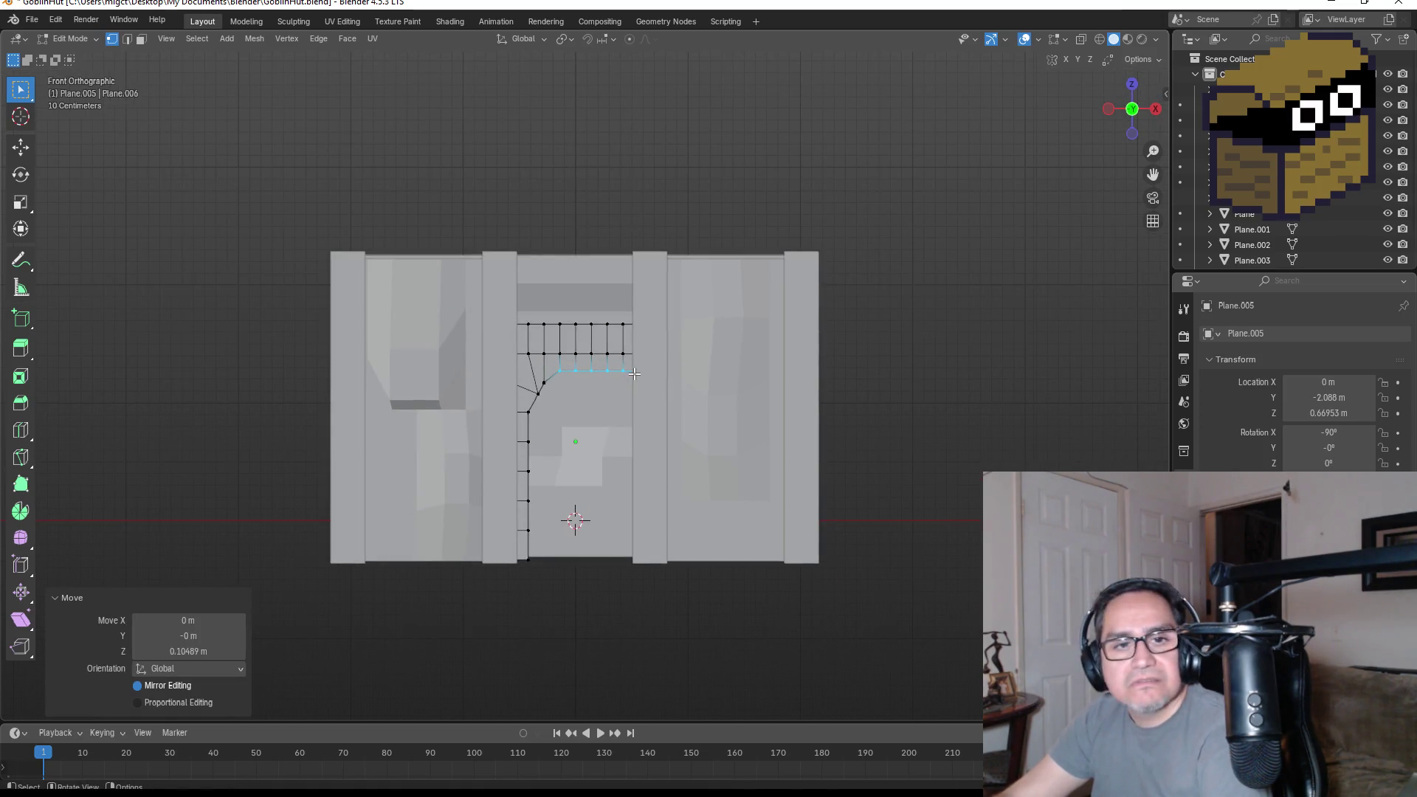
key("Tab")
- In Edit Mode, select the doorway plane's top vertex row and move it up along Z
key("z")
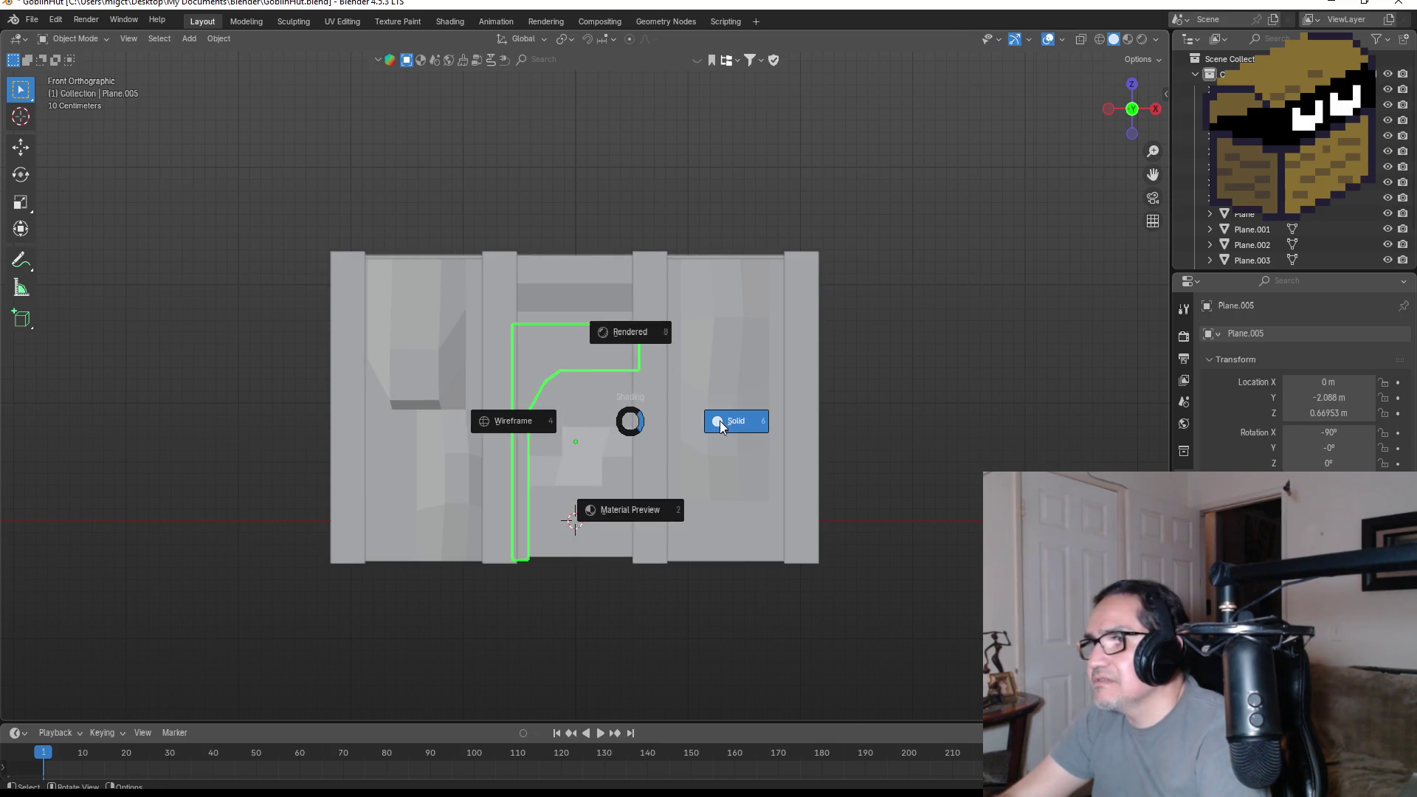
mouse_move(793, 400)
middle_mouse_down()
mouse_move(769, 418)
mouse_move(785, 421)
mouse_move(689, 421)
middle_mouse_up()
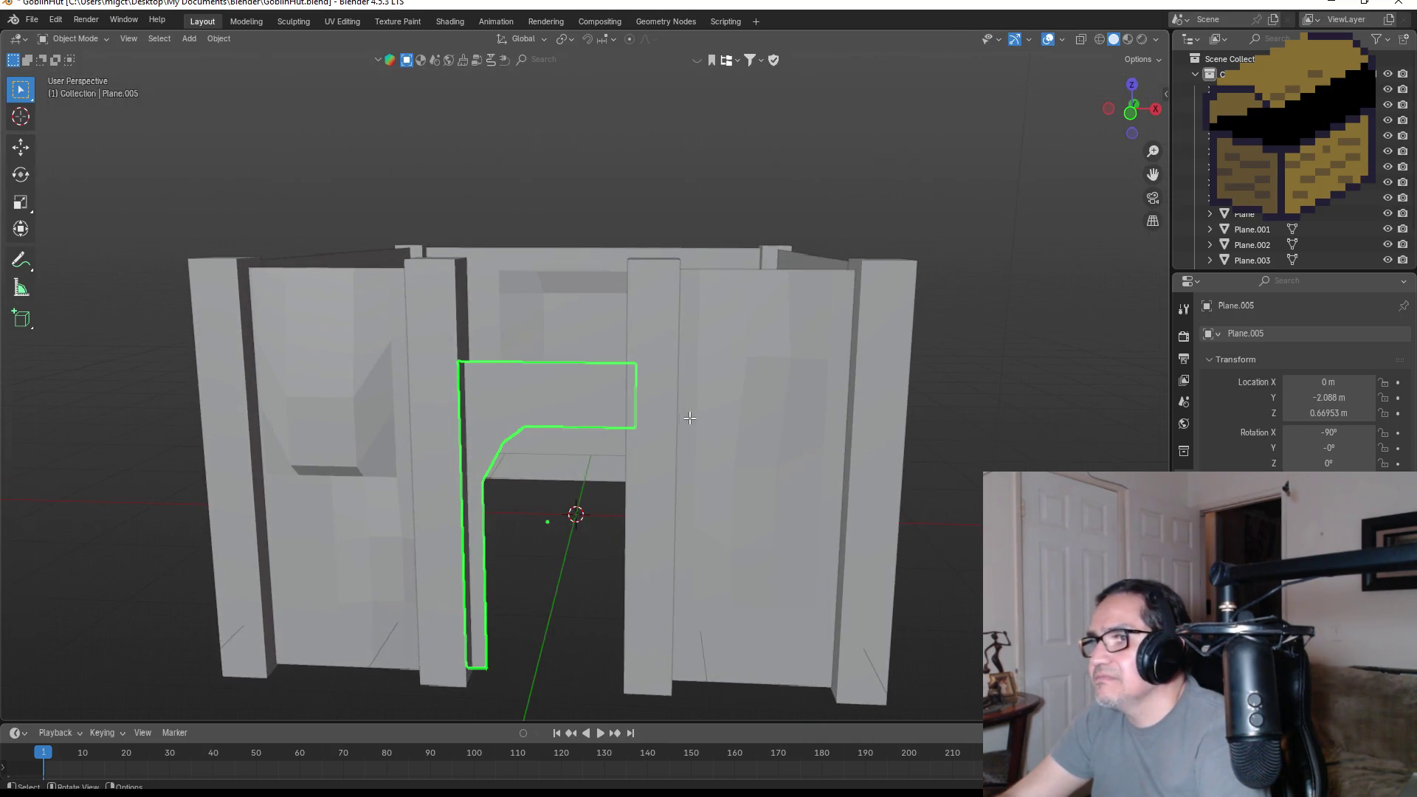
key("Tab")
left_click(657, 380, "alt")
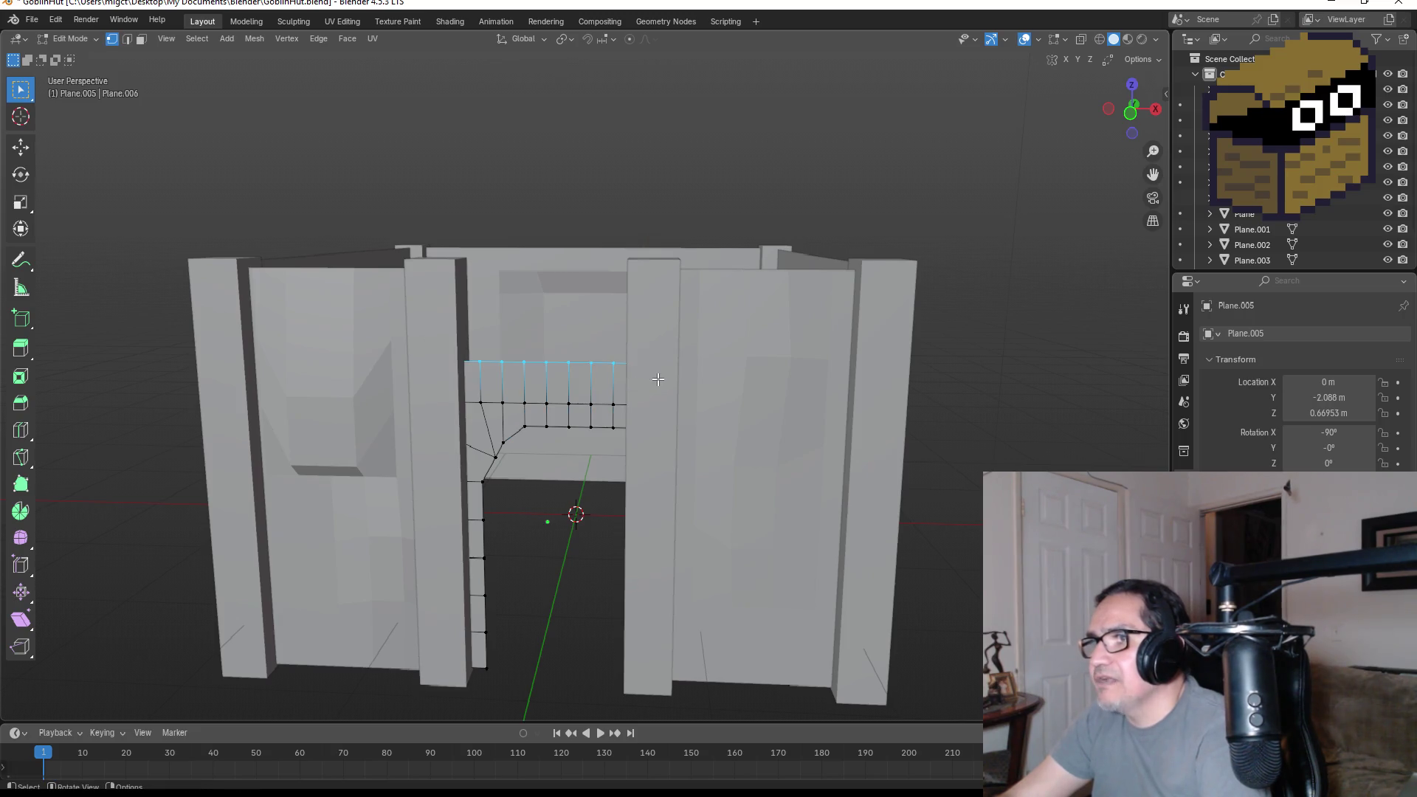
key("g")
key("z")
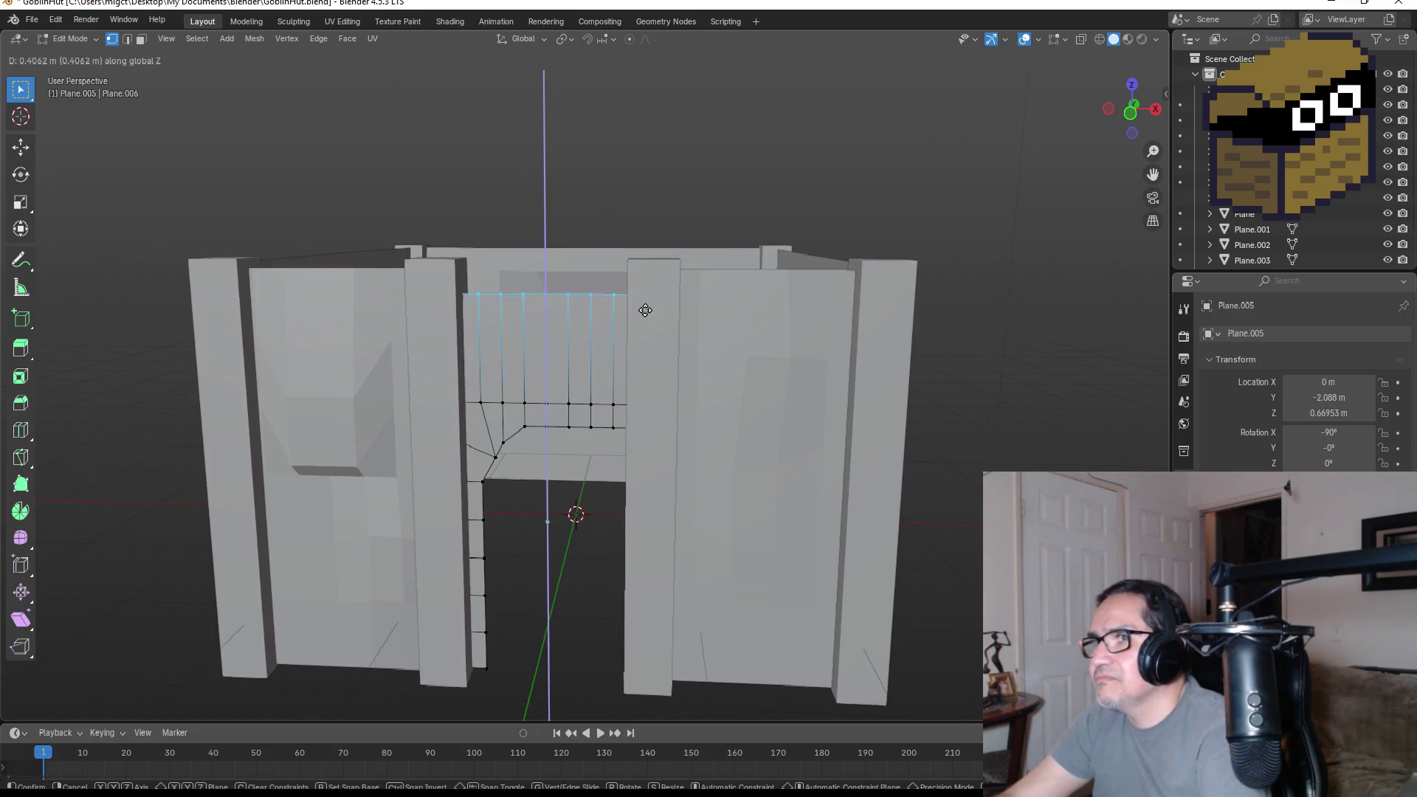
left_click(645, 296)
mouse_move(645, 296)
middle_mouse_down()
mouse_move(683, 350)
mouse_move(650, 314)
middle_mouse_up()
- Crease the top edges to 1 and extrude three rows vertically up to the wall top
key("shift+e")
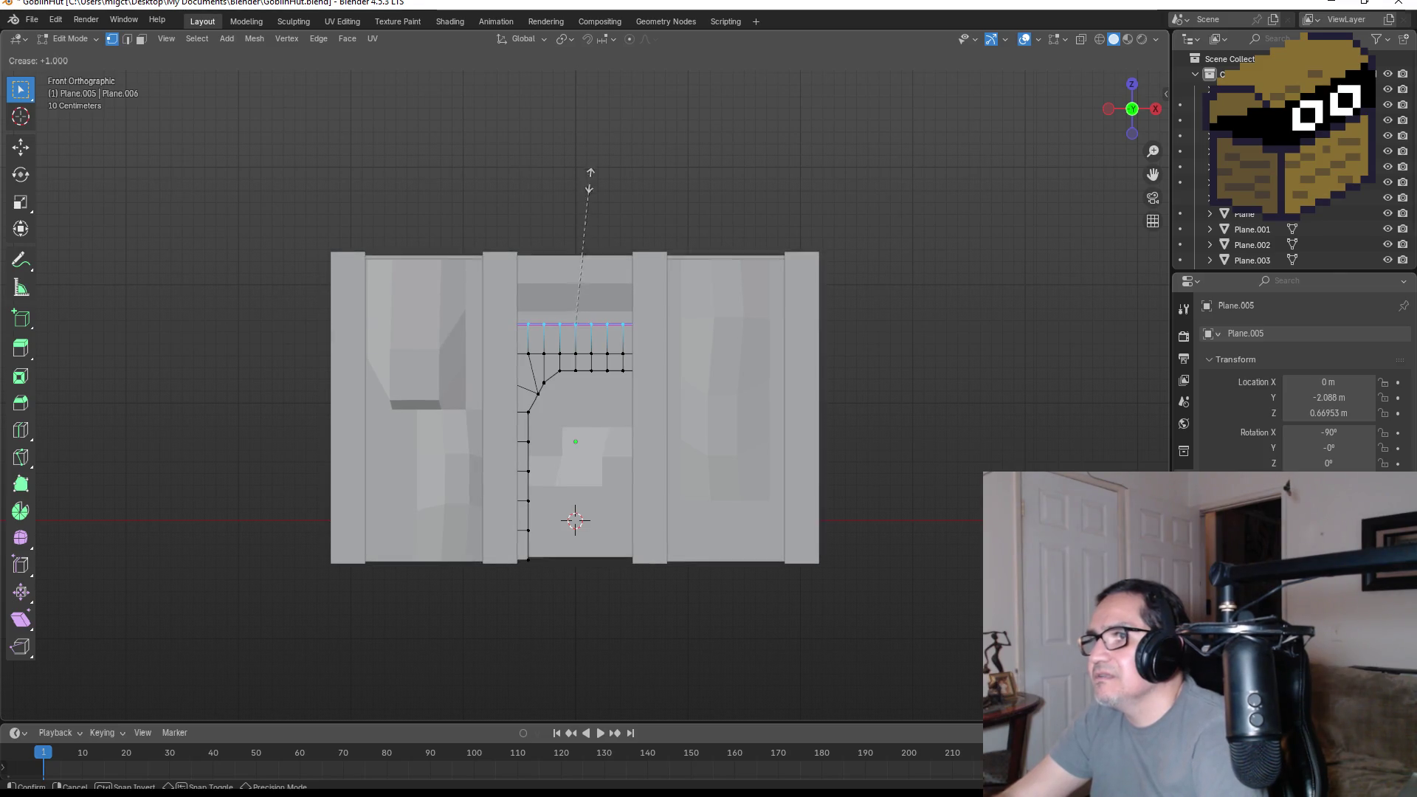
left_click(591, 177)
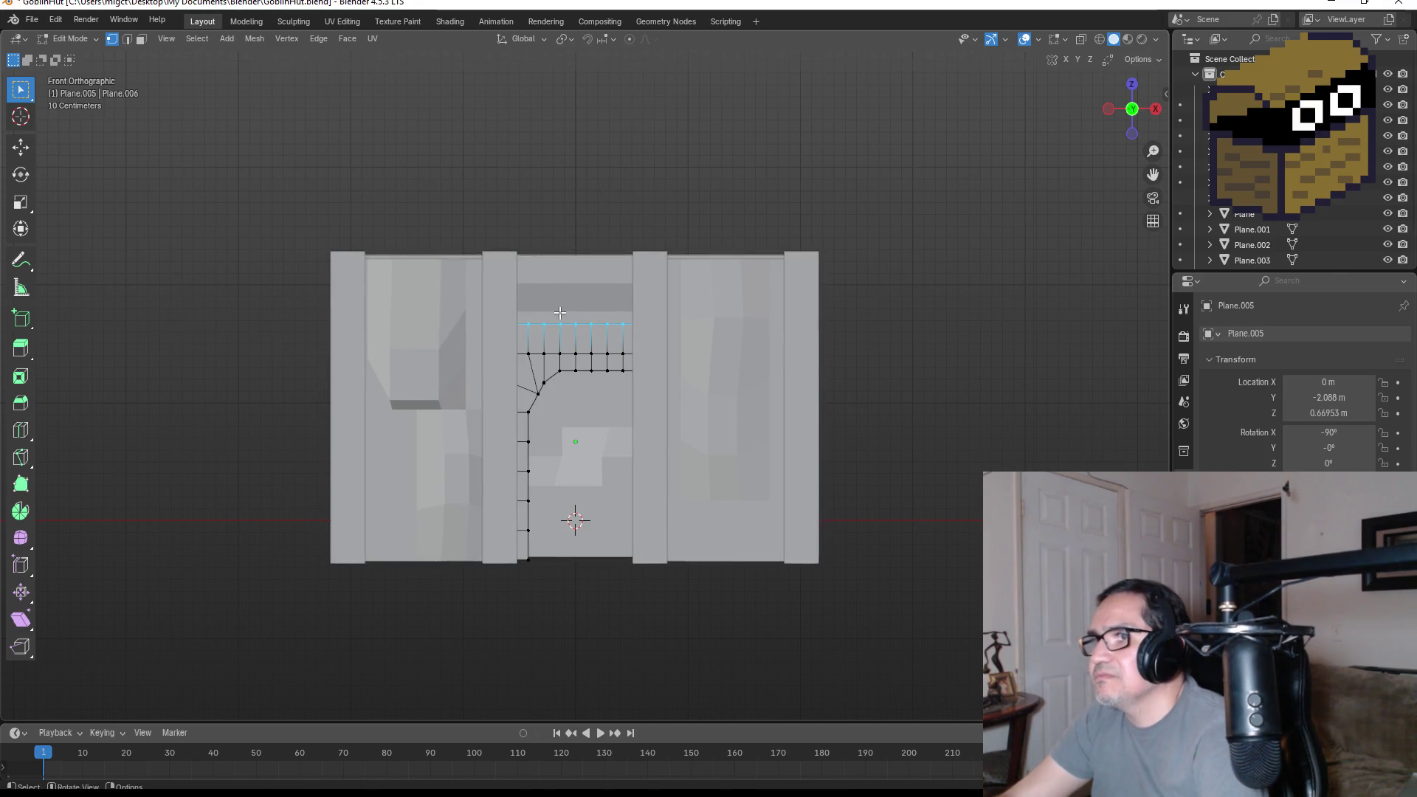
key("e")
key("z")
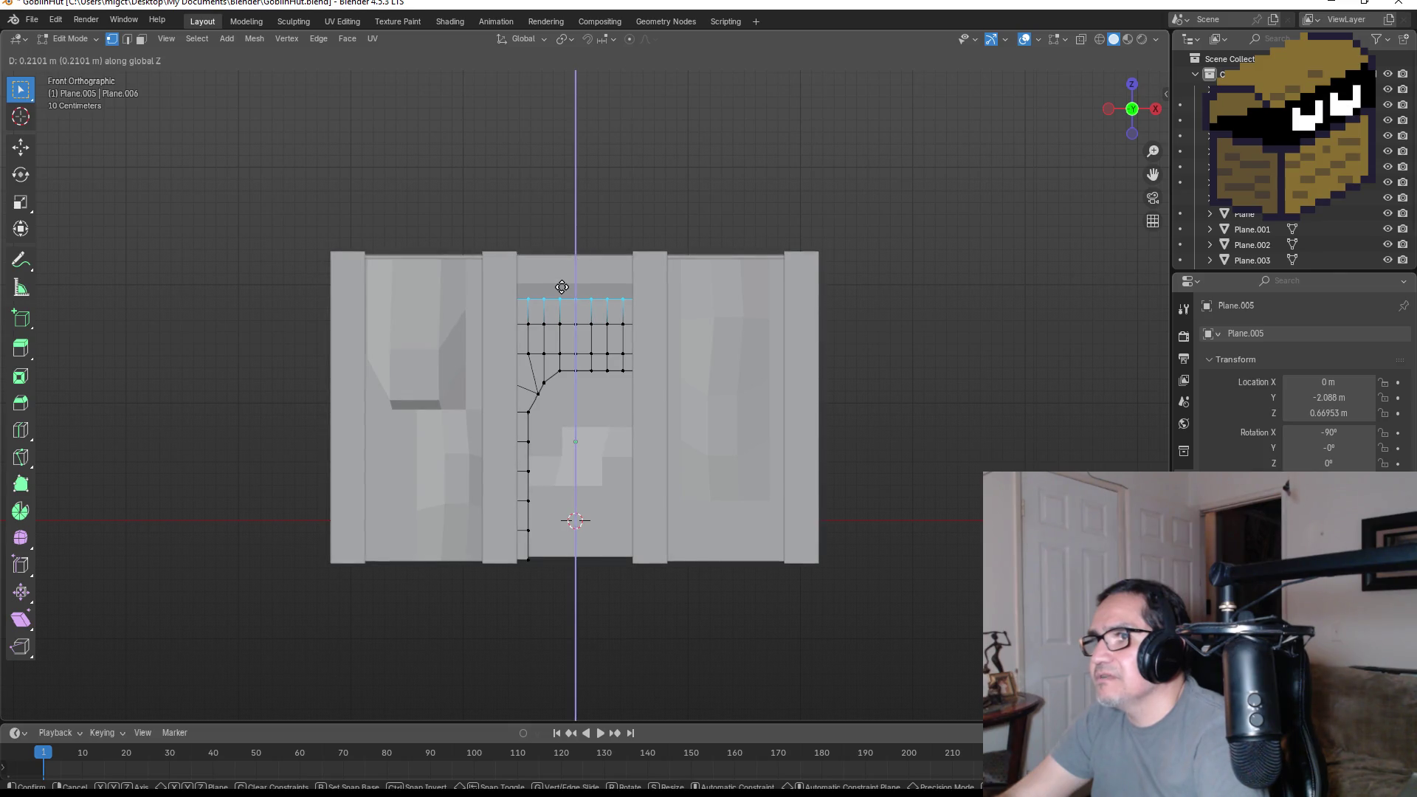
left_click(562, 284)
key("e")
key("z")
left_click(569, 259)
key("e")
key("z")
left_click(571, 246)
scroll(595, 260, "up", 4)
- Offset a box-selected block of upper-grid faces slightly, then nudge a single grid vertex
key("b")
left_click_drag(624, 282, 624, 282)
mouse_move(624, 282)
middle_mouse_down()
mouse_move(724, 287)
mouse_move(665, 324)
middle_mouse_up()
scroll(617, 364, "down", 5)
key("g")
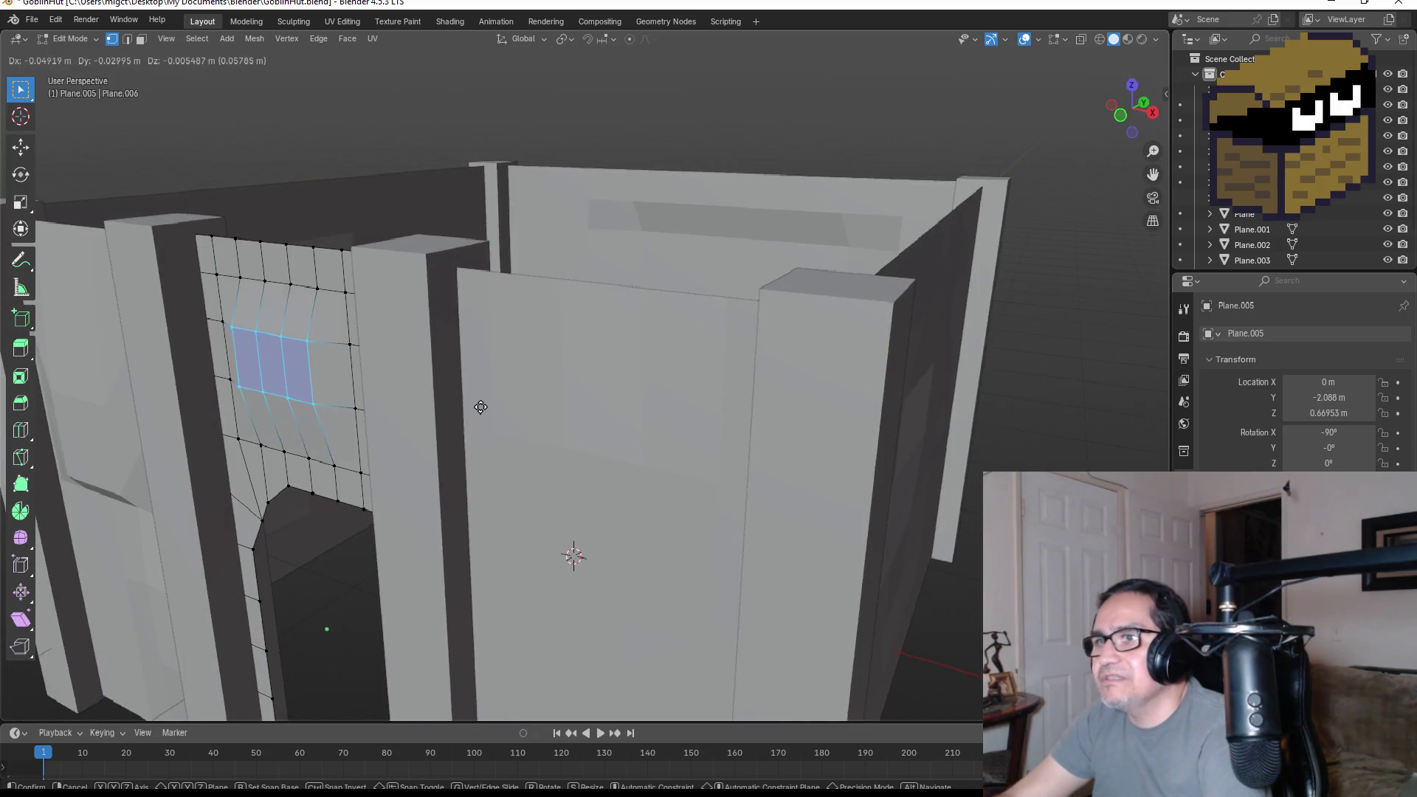
left_click(496, 411)
scroll(510, 417, "up", 5)
left_click(532, 431)
key("g")
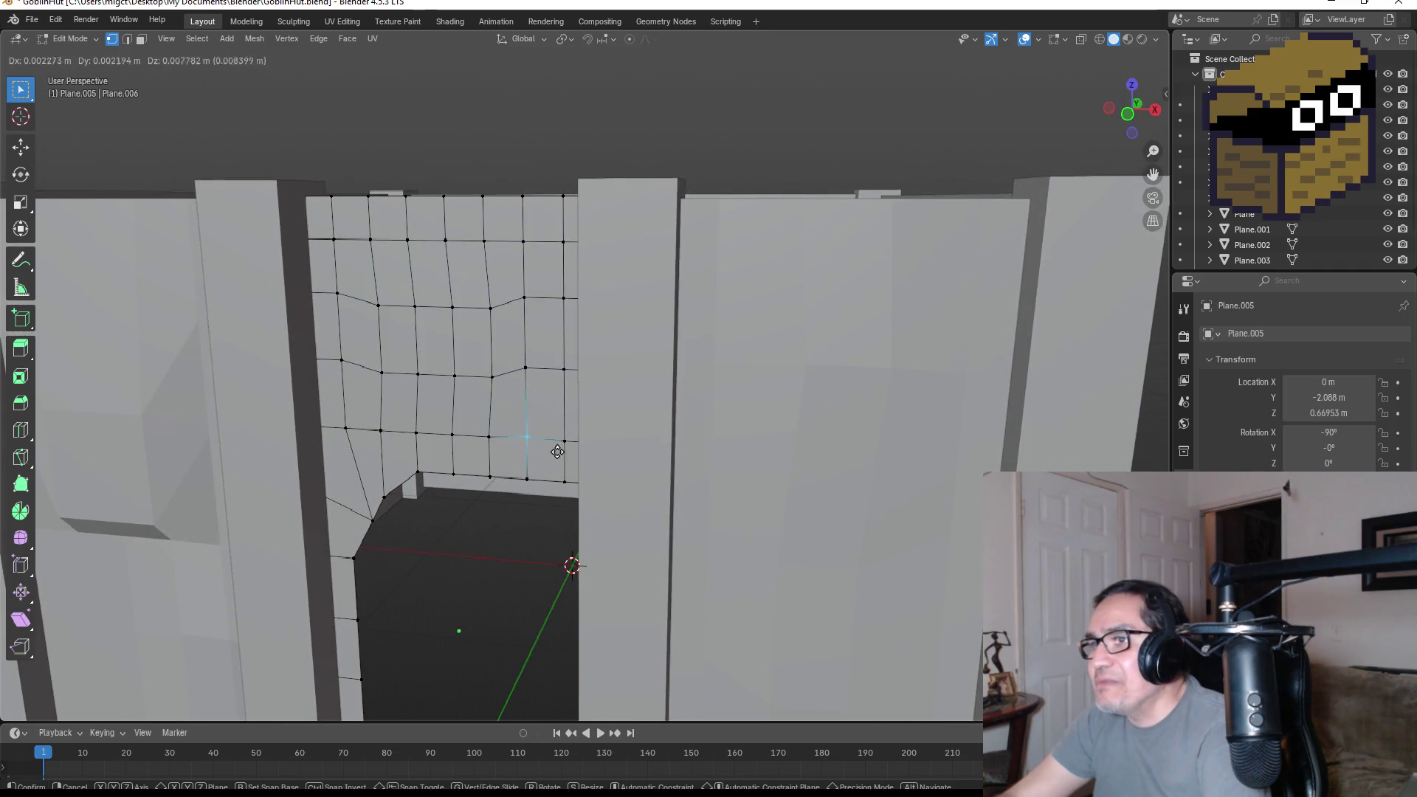
left_click(564, 459)
key("KP_1")
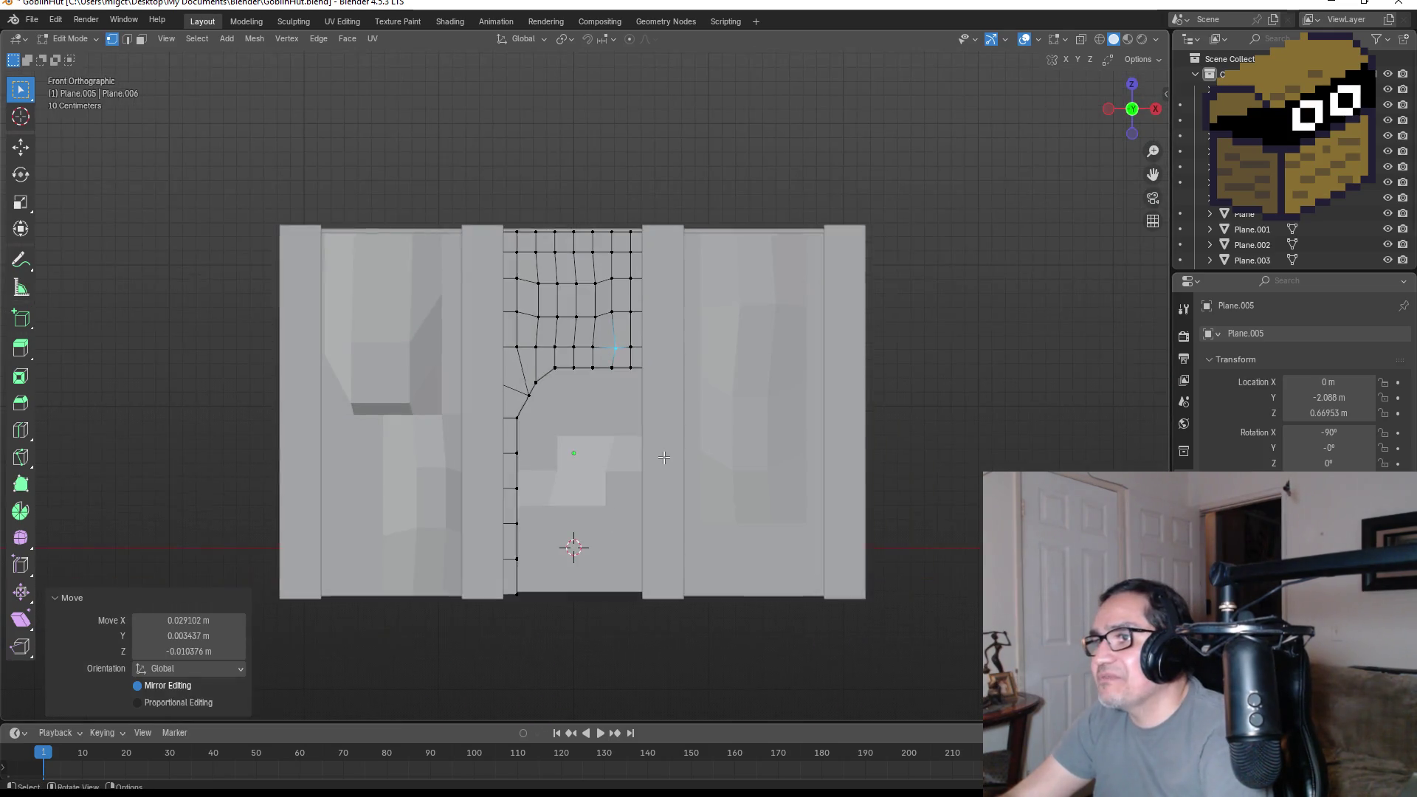
- Return to Object Mode and inspect the uneven doorway plane from the front view
key("Tab")
mouse_move(683, 464)
middle_mouse_down()
mouse_move(761, 418)
mouse_move(706, 440)
mouse_move(768, 465)
mouse_move(754, 506)
mouse_move(750, 469)
middle_mouse_up()
key("KP_1")
scroll(758, 472, "down", 2)
key("KP_1")
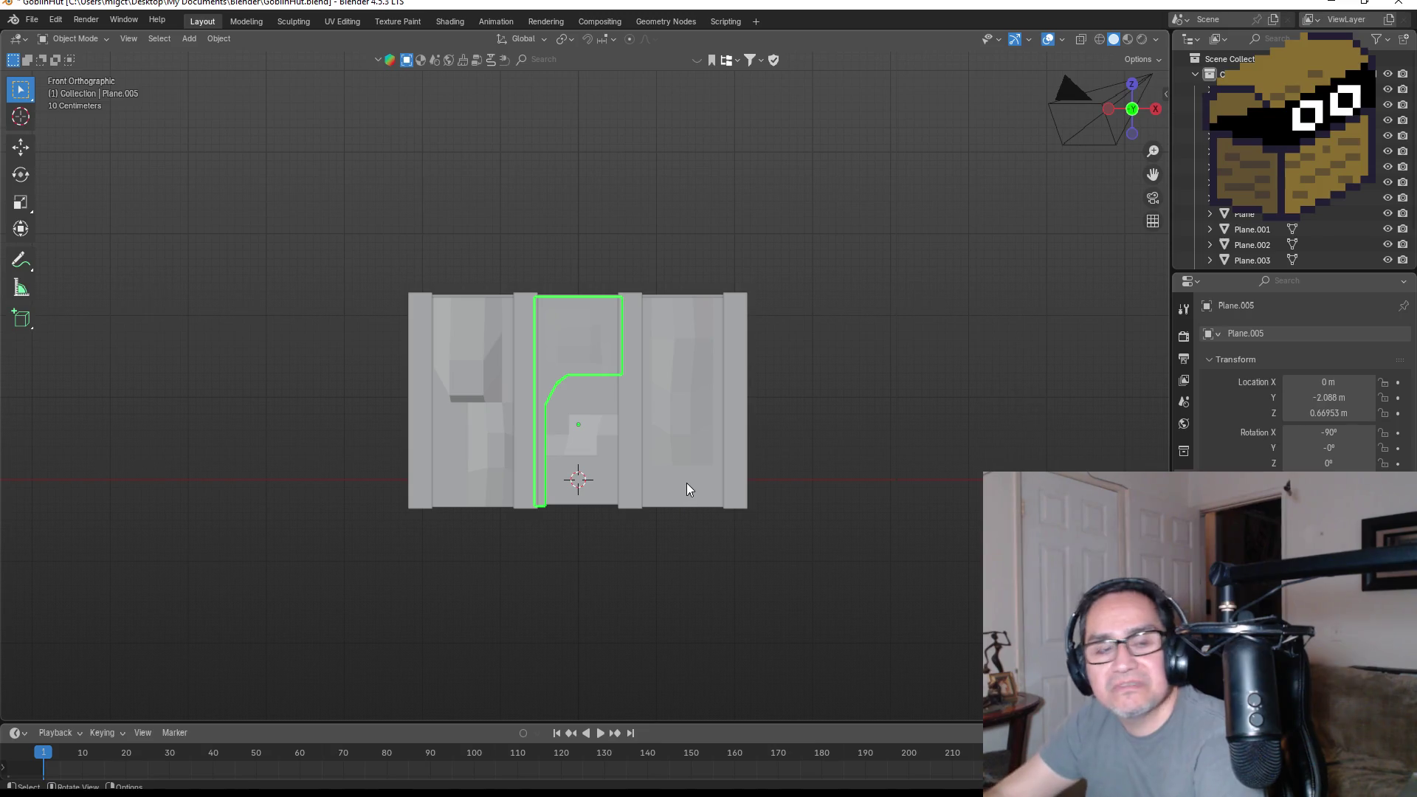
scroll(626, 470, "up", 3)
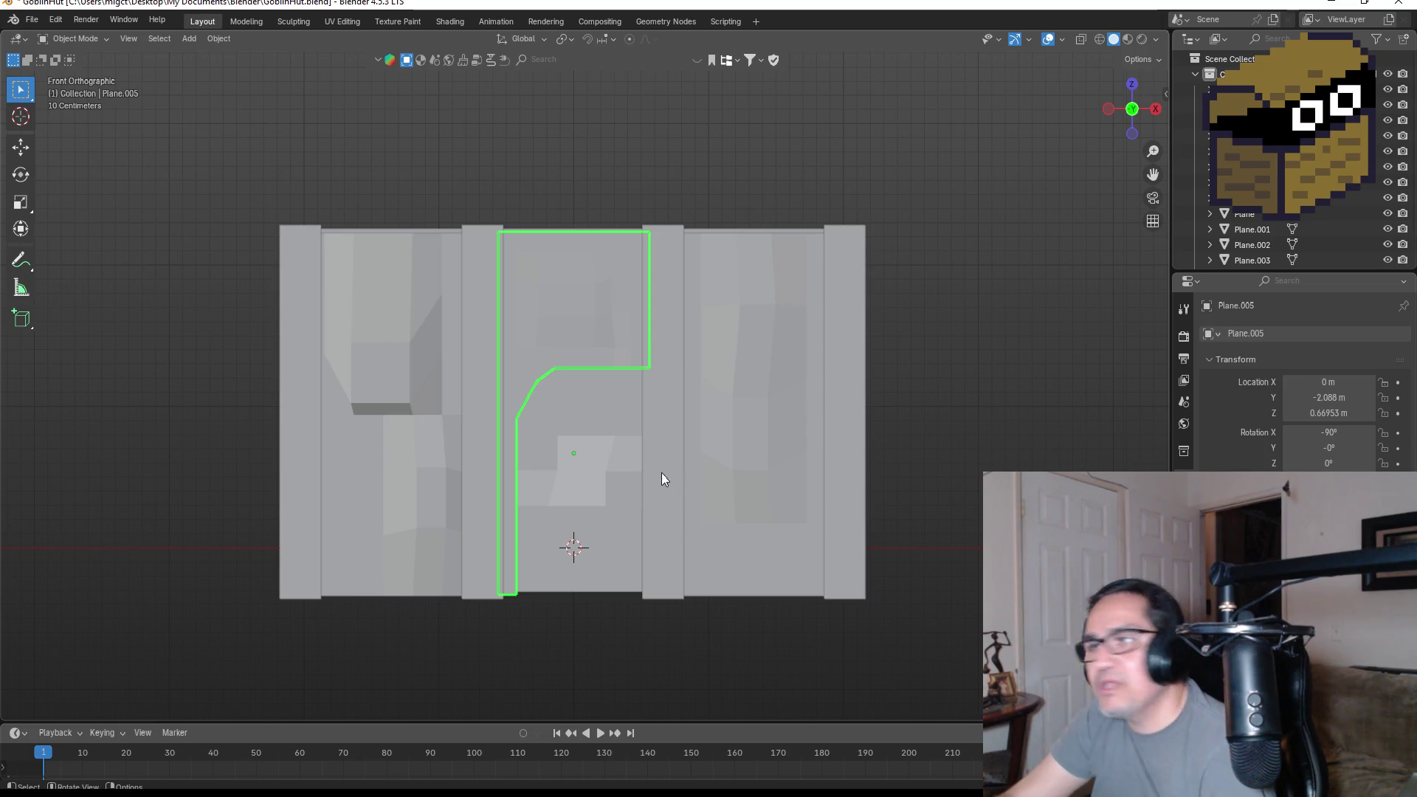
mouse_move(653, 452)
middle_mouse_down()
mouse_move(768, 493)
mouse_move(516, 384)
middle_mouse_up()
- Nudge a few more vertices on the left door panel about 2–3 cm, then return to Object Mode
key("Tab")
left_click_drag(227, 283, 293, 348)
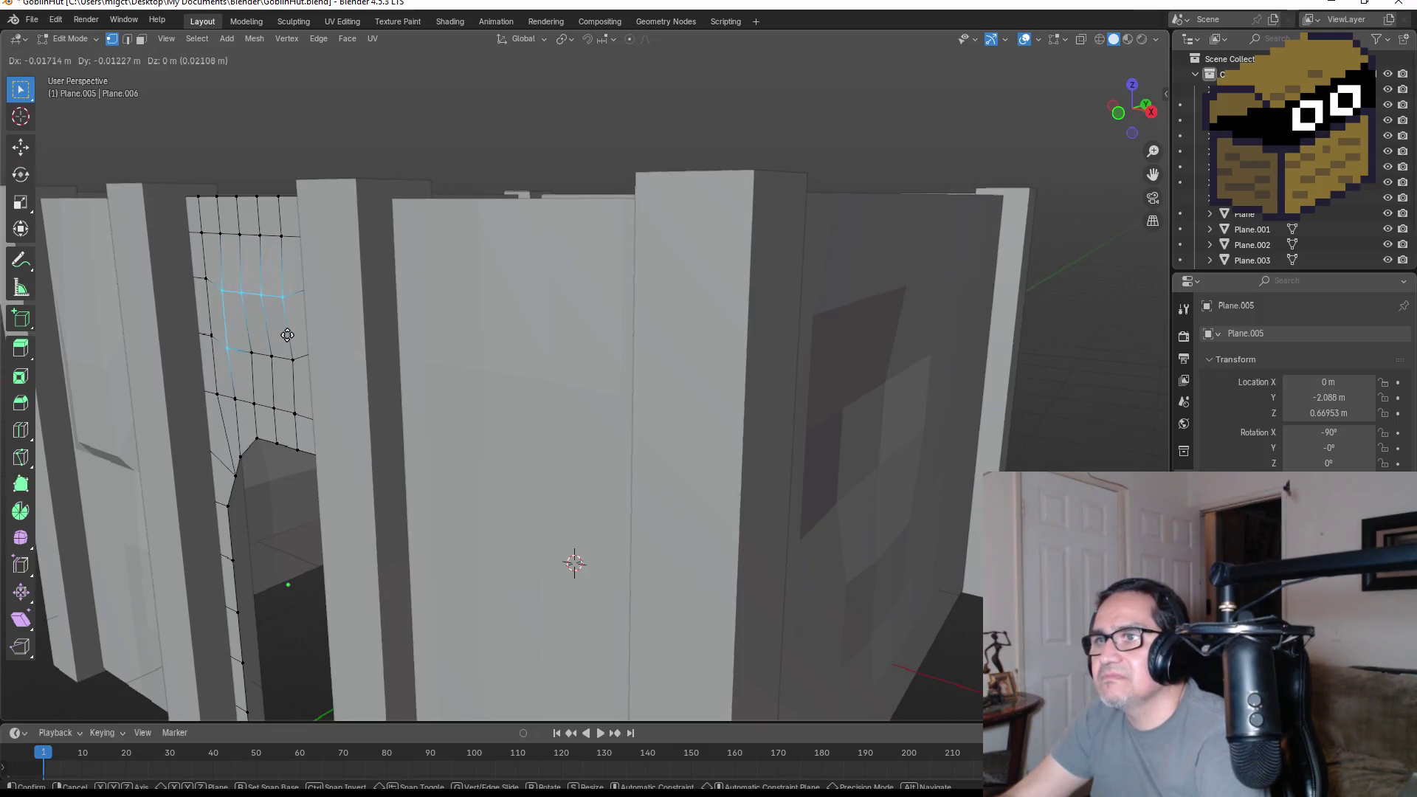
left_click(286, 334)
key("g")
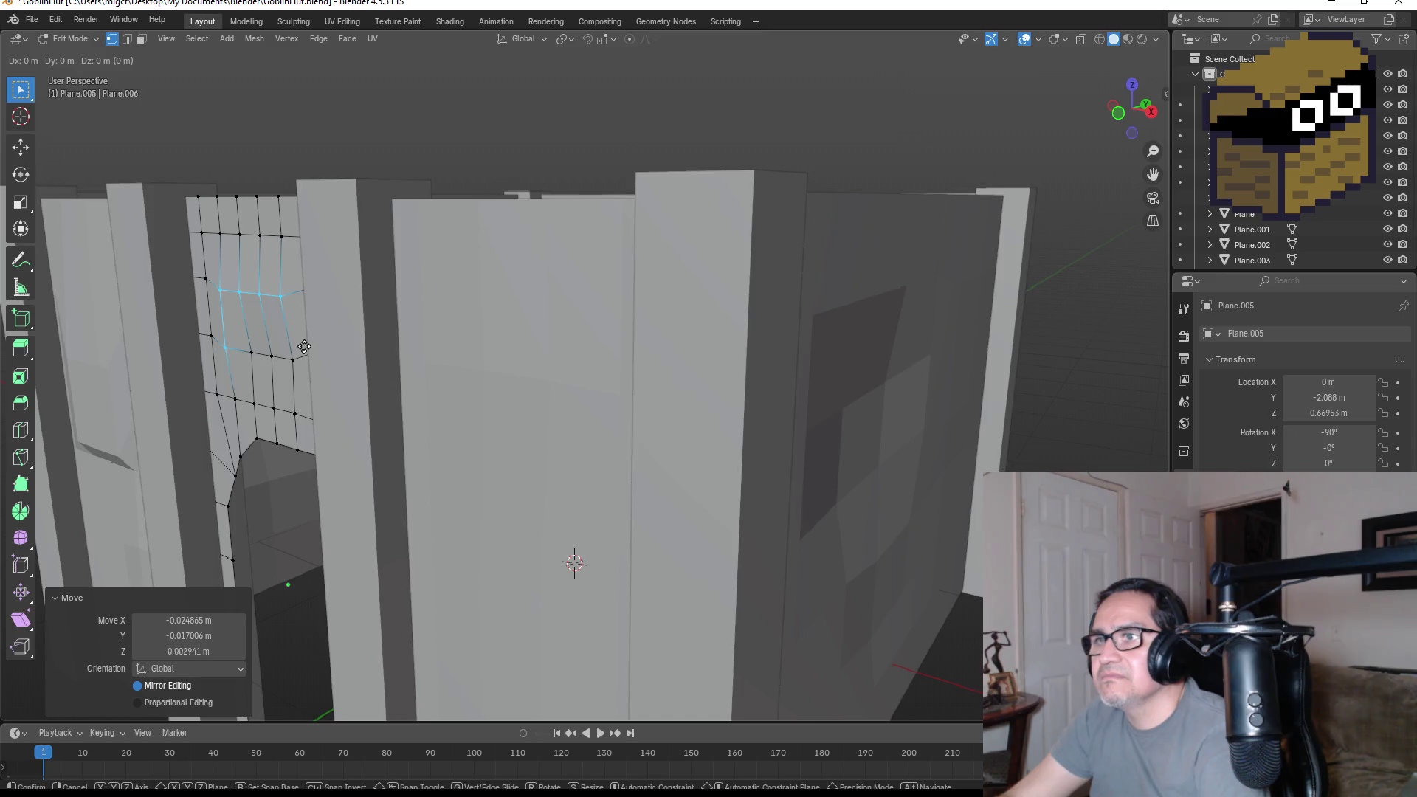
left_click(305, 356)
key("Tab")
key("KP_1")
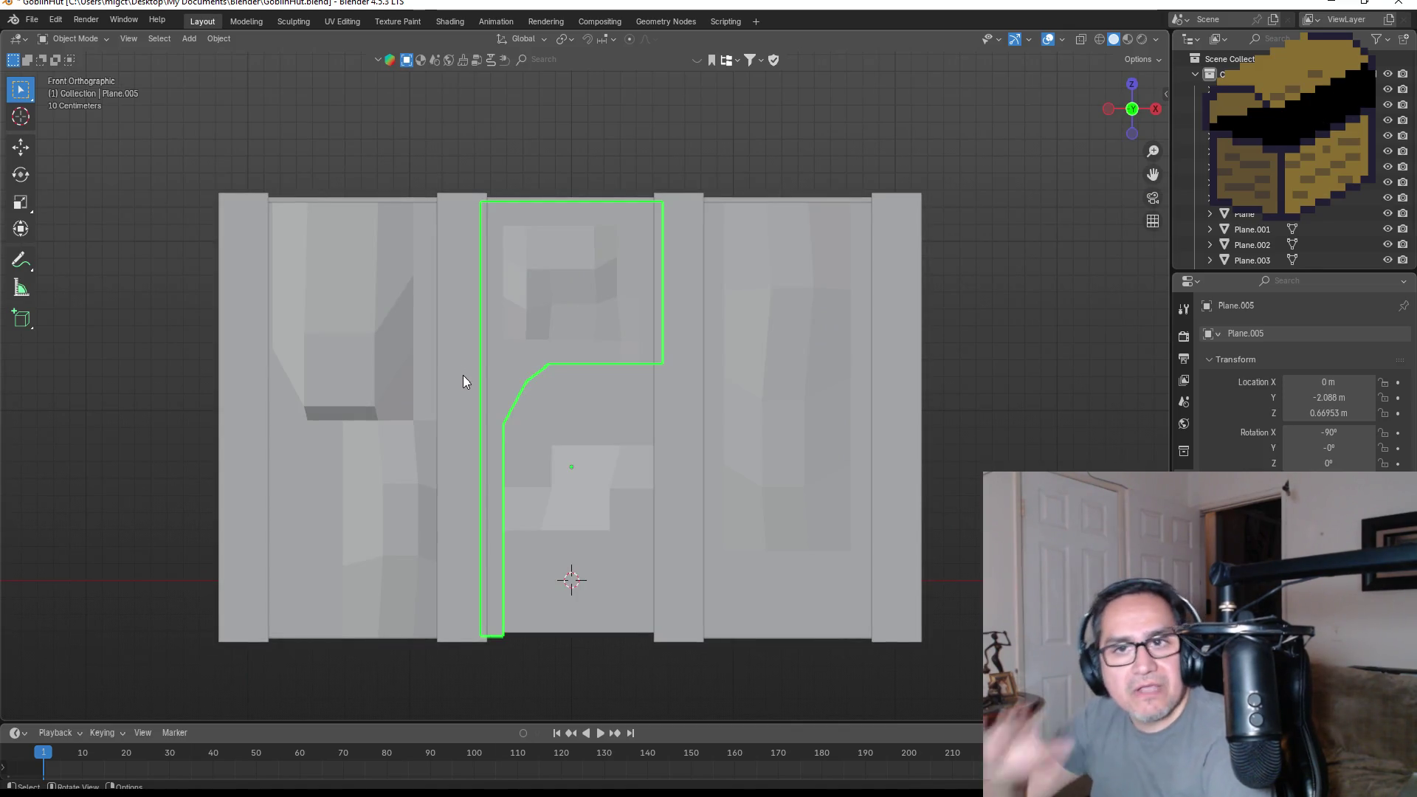
scroll(531, 325, "down", 4)
- Apply Shade Auto Smooth to the wall named Plane
mouse_move(588, 297)
middle_mouse_down()
mouse_move(603, 383)
mouse_move(621, 352)
mouse_move(608, 331)
middle_mouse_up()
left_click(573, 295)
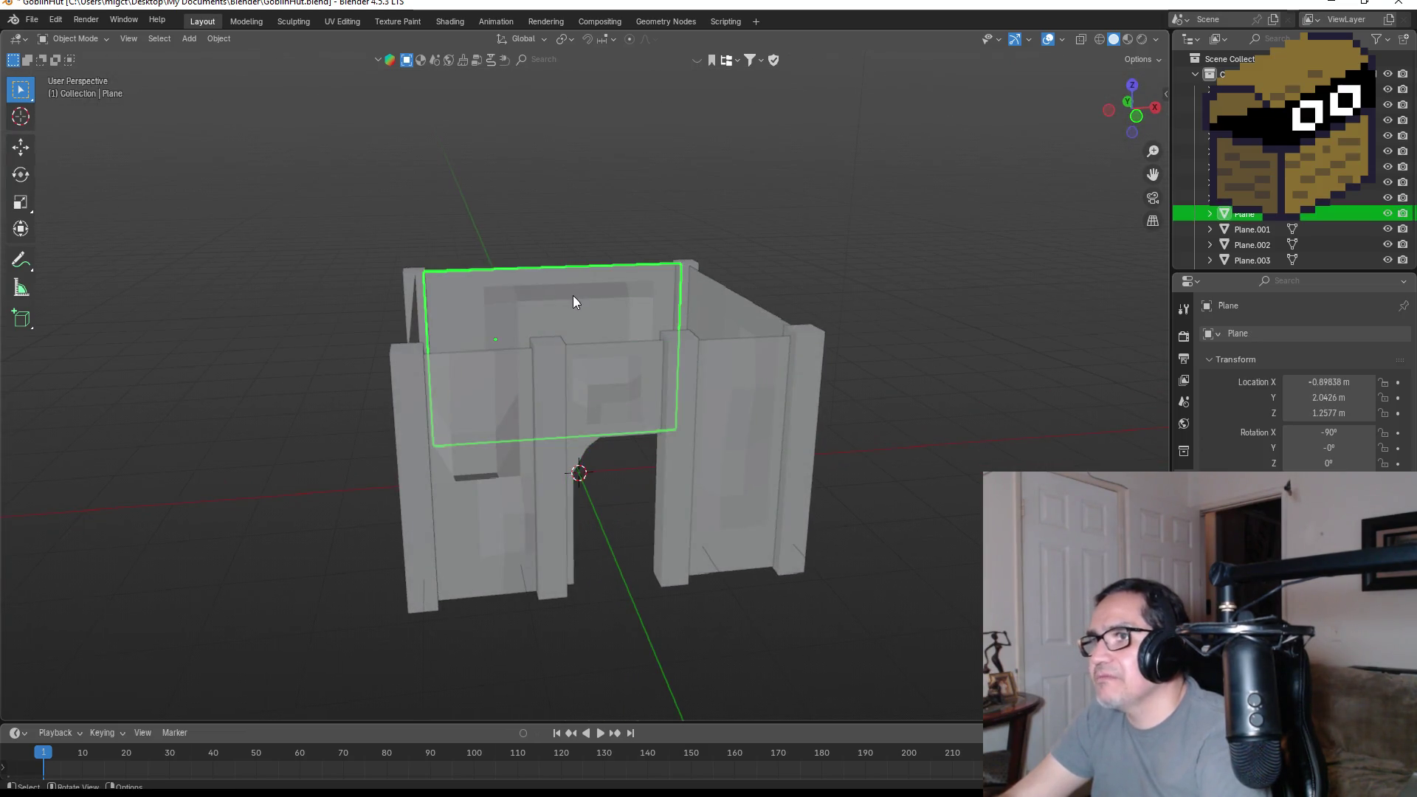
right_click(572, 295)
left_click(530, 305)
mouse_move(648, 275)
middle_mouse_down()
mouse_move(773, 291)
mouse_move(941, 240)
mouse_move(848, 244)
mouse_move(688, 364)
middle_mouse_up()
right_click(650, 370)
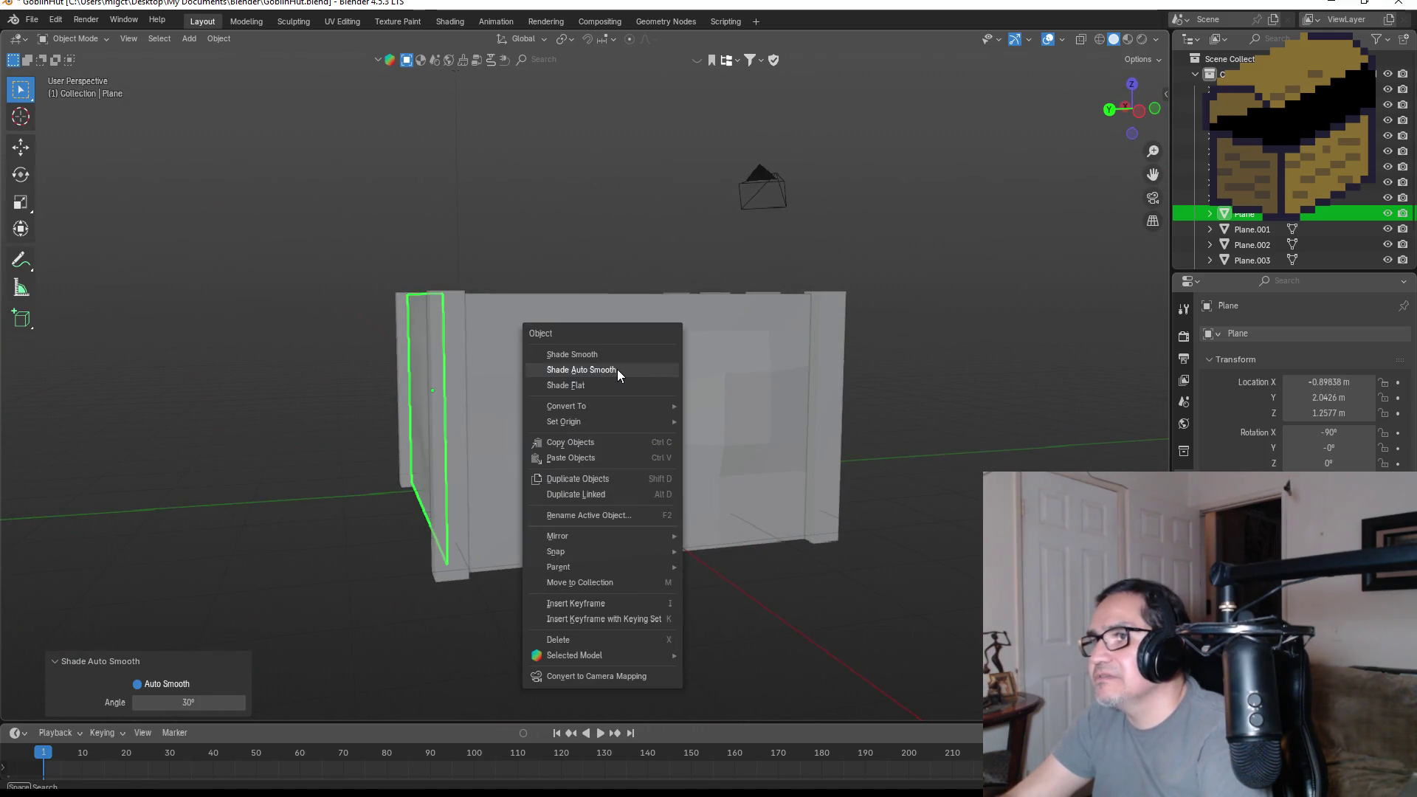
left_click(618, 369)
- Apply Shade Auto Smooth to the Plane.001 and Plane.003 walls
mouse_move(796, 370)
middle_mouse_down()
mouse_move(894, 360)
mouse_move(534, 438)
mouse_move(628, 399)
middle_mouse_up()
left_click(534, 438)
right_click(627, 399)
left_click(615, 400)
mouse_move(889, 408)
middle_mouse_down()
mouse_move(785, 414)
mouse_move(918, 396)
mouse_move(999, 446)
mouse_move(1017, 442)
mouse_move(432, 392)
mouse_move(471, 368)
mouse_move(455, 393)
mouse_move(657, 371)
mouse_move(646, 385)
mouse_move(598, 379)
mouse_move(615, 384)
middle_mouse_up()
right_click(406, 375)
left_click(455, 392)
right_click(444, 399)
left_click(441, 397)
- Auto smooth the shading of the arched doorway plane and the Plane.004 wall
left_click(626, 361)
right_click(626, 360)
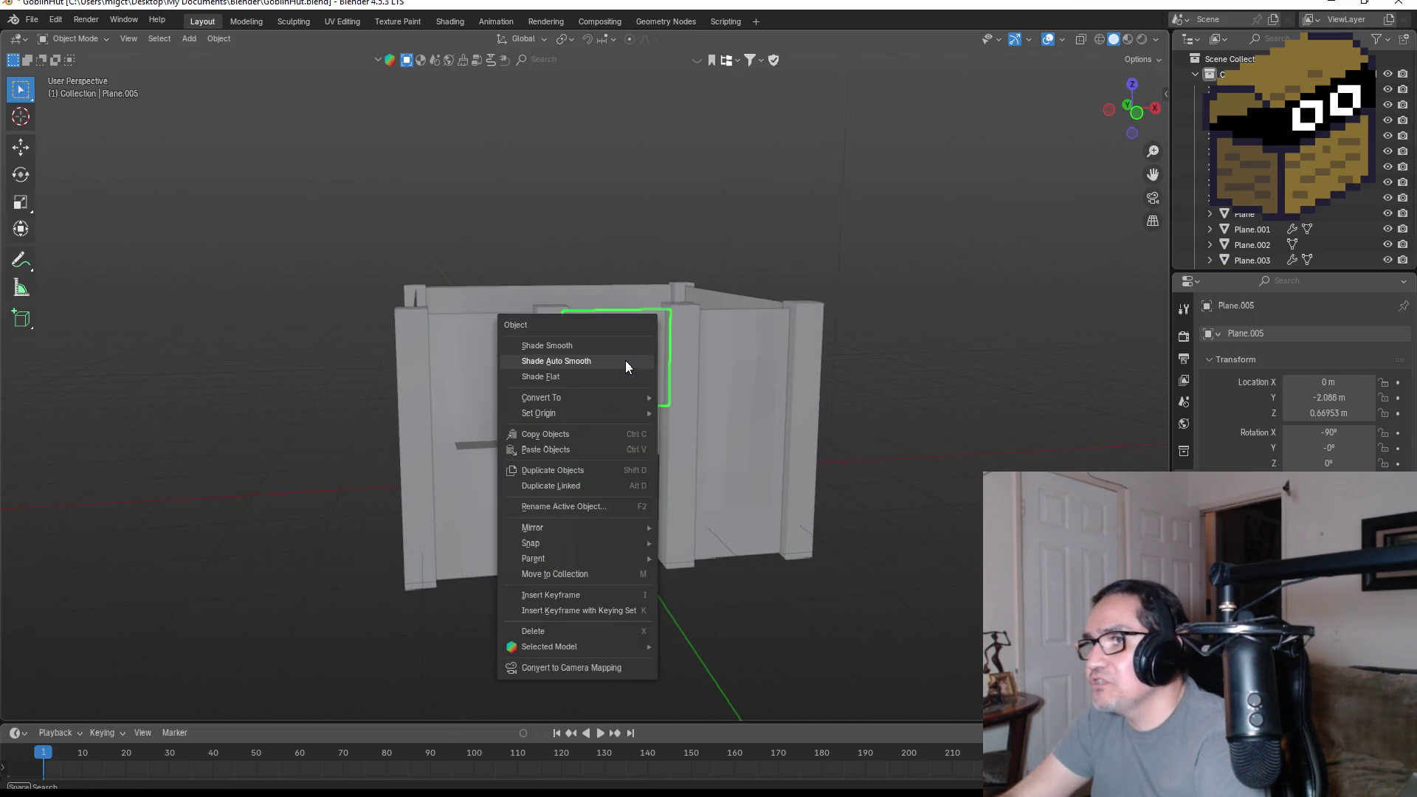
left_click(572, 360)
left_click(740, 391)
right_click(741, 391)
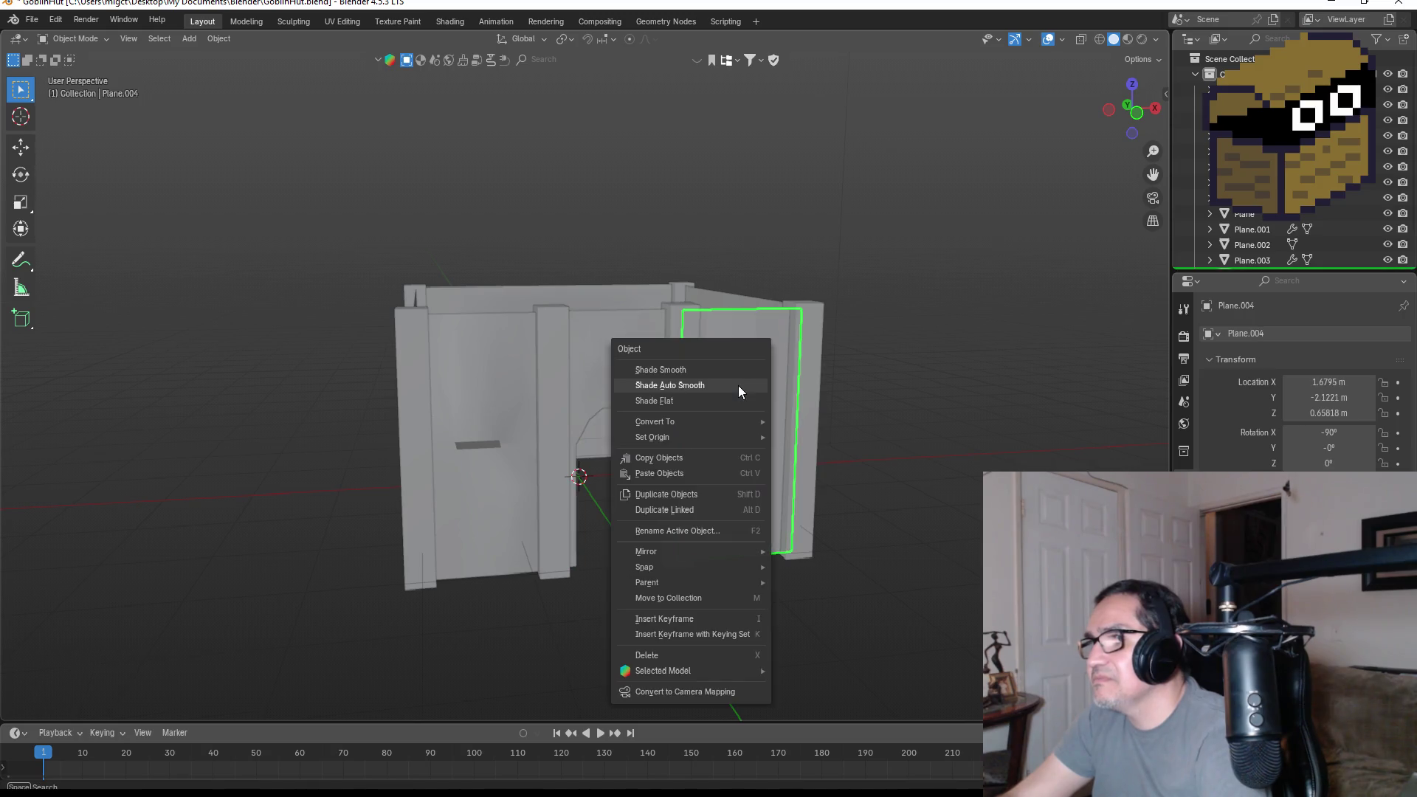
left_click(741, 391)
- Give side wall Plane.002 Shade Auto Smooth at 30°, then reselect the doorway plane
mouse_move(740, 391)
middle_mouse_down()
mouse_move(810, 389)
mouse_move(595, 404)
mouse_move(914, 386)
mouse_move(718, 392)
mouse_move(943, 370)
mouse_move(728, 436)
mouse_move(896, 386)
mouse_move(875, 400)
middle_mouse_up()
left_click(600, 404)
right_click(600, 404)
left_click(572, 400)
left_click(644, 362)
mouse_move(644, 361)
middle_mouse_down()
mouse_move(711, 359)
mouse_move(654, 366)
mouse_move(669, 384)
mouse_move(653, 256)
mouse_move(684, 320)
mouse_move(710, 324)
mouse_move(690, 340)
mouse_move(694, 402)
middle_mouse_up()
scroll(749, 347, "down", 3)
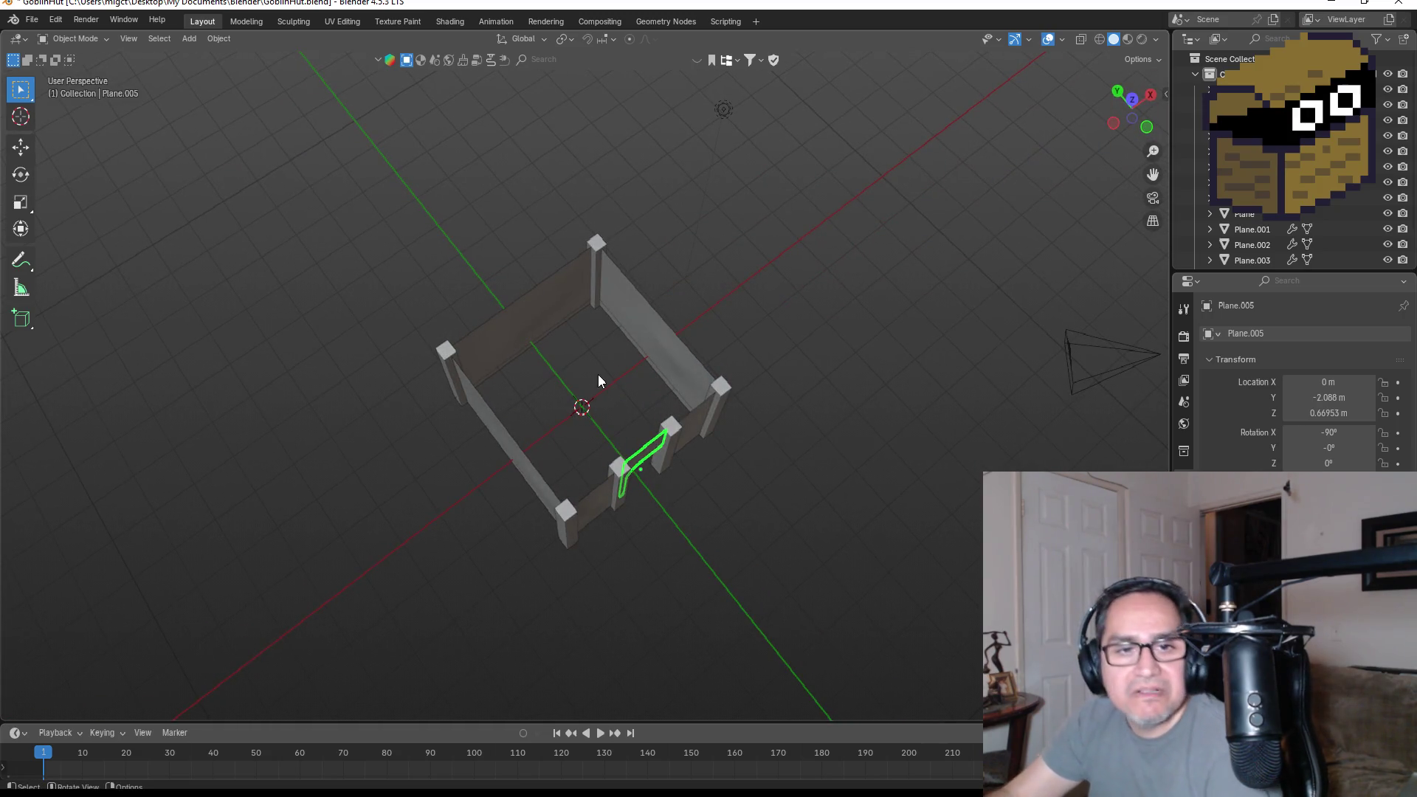
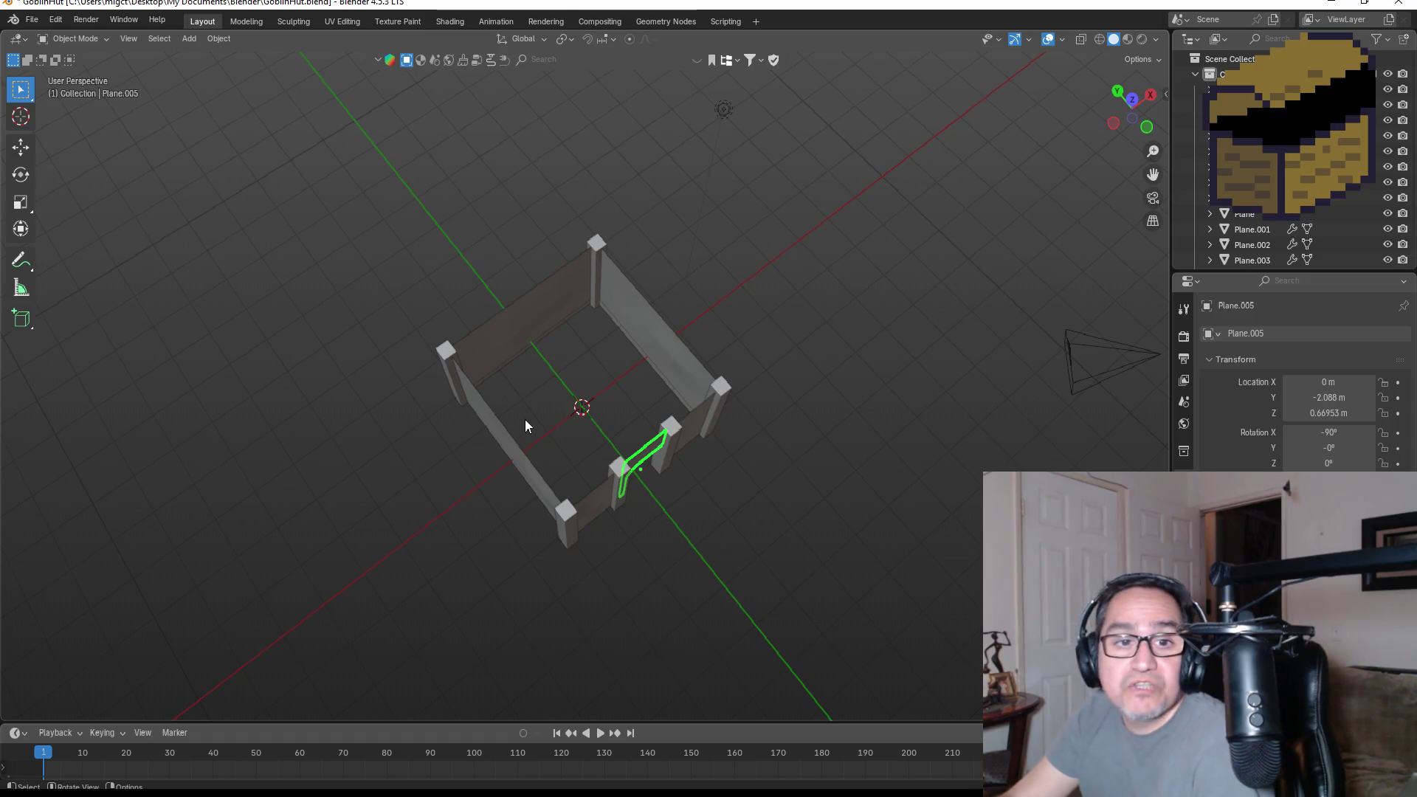
- Duplicate the hut's left corner post and raise the copy above the left wall
mouse_move(659, 436)
middle_mouse_down()
mouse_move(669, 405)
mouse_move(615, 332)
mouse_move(605, 340)
middle_mouse_up()
key("KP_1")
scroll(389, 419, "up", 3)
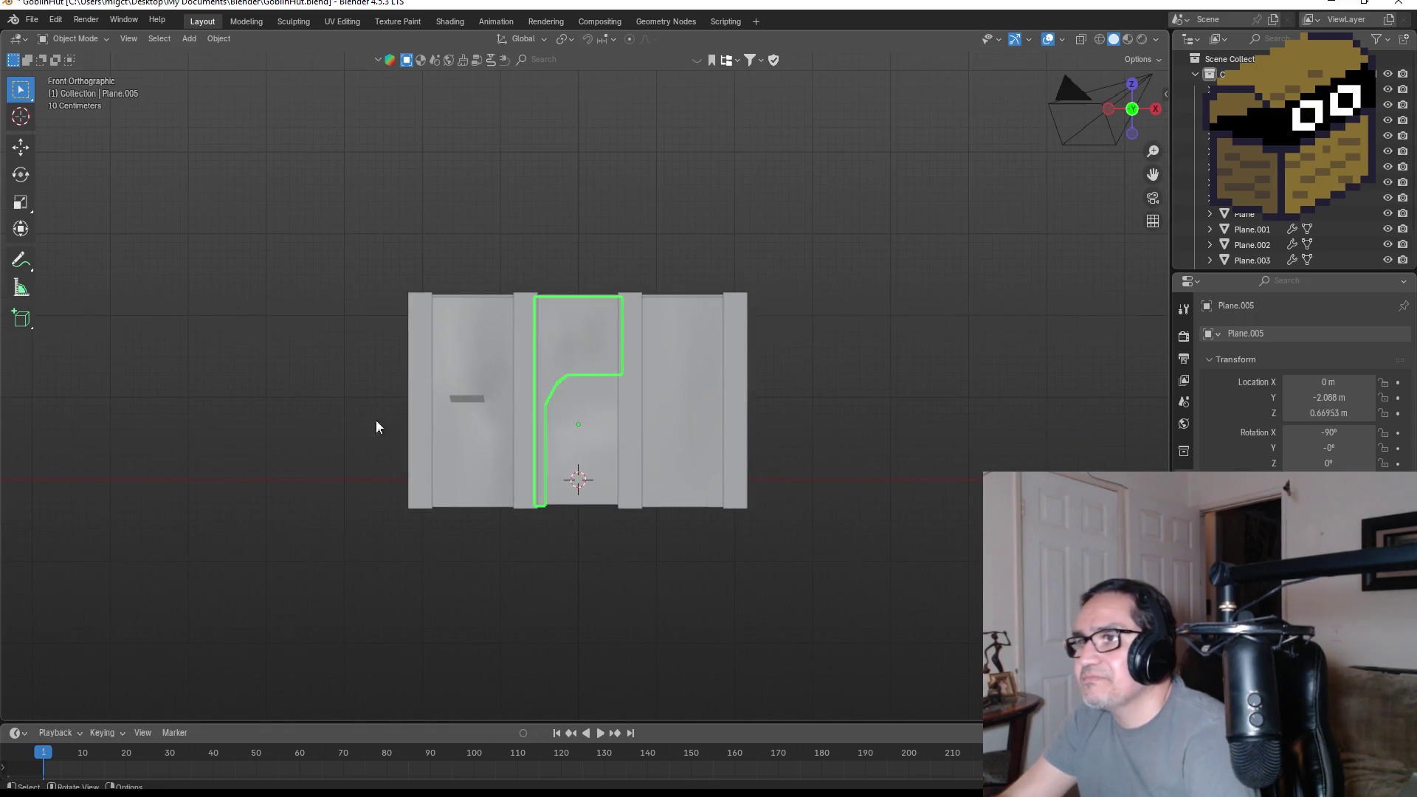
left_click(428, 328)
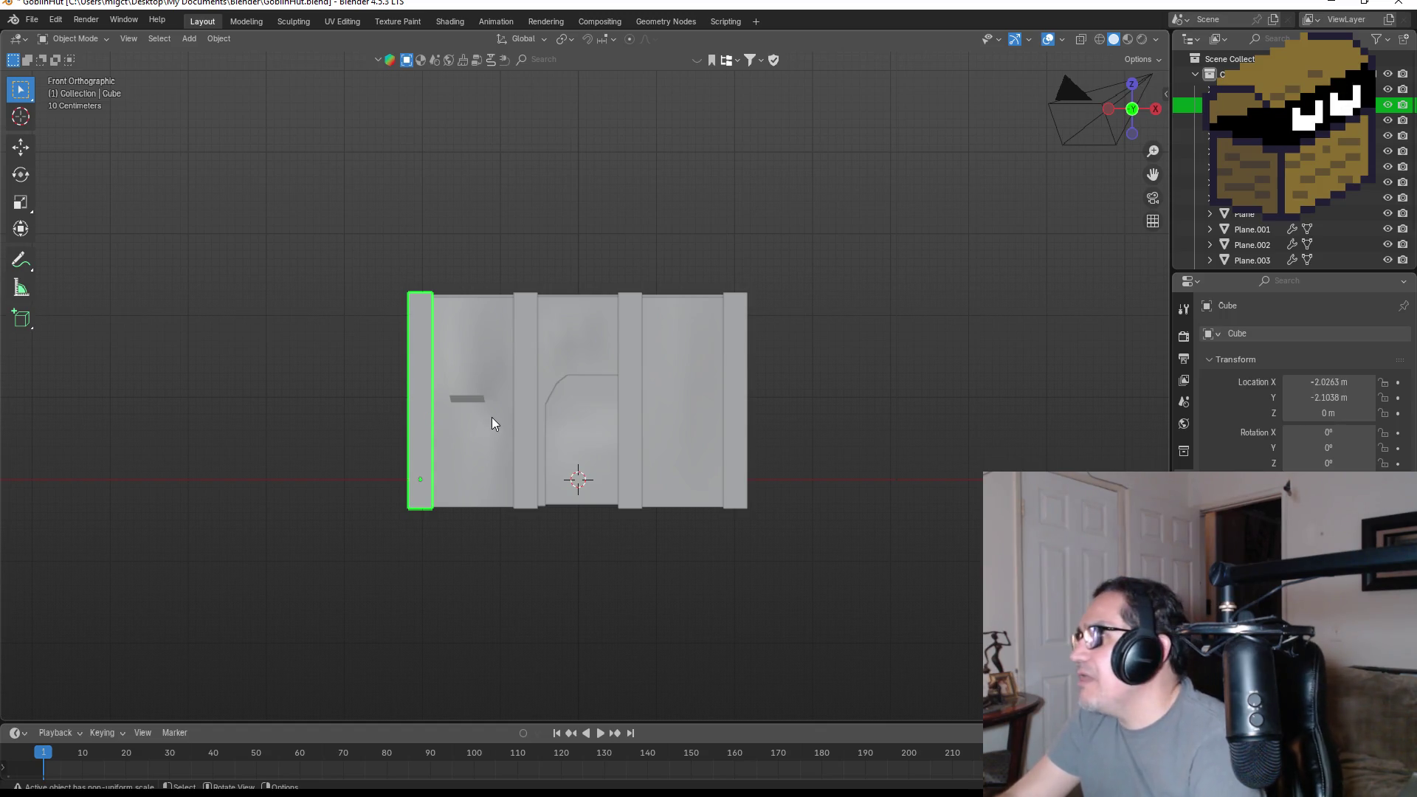
key("shift+d")
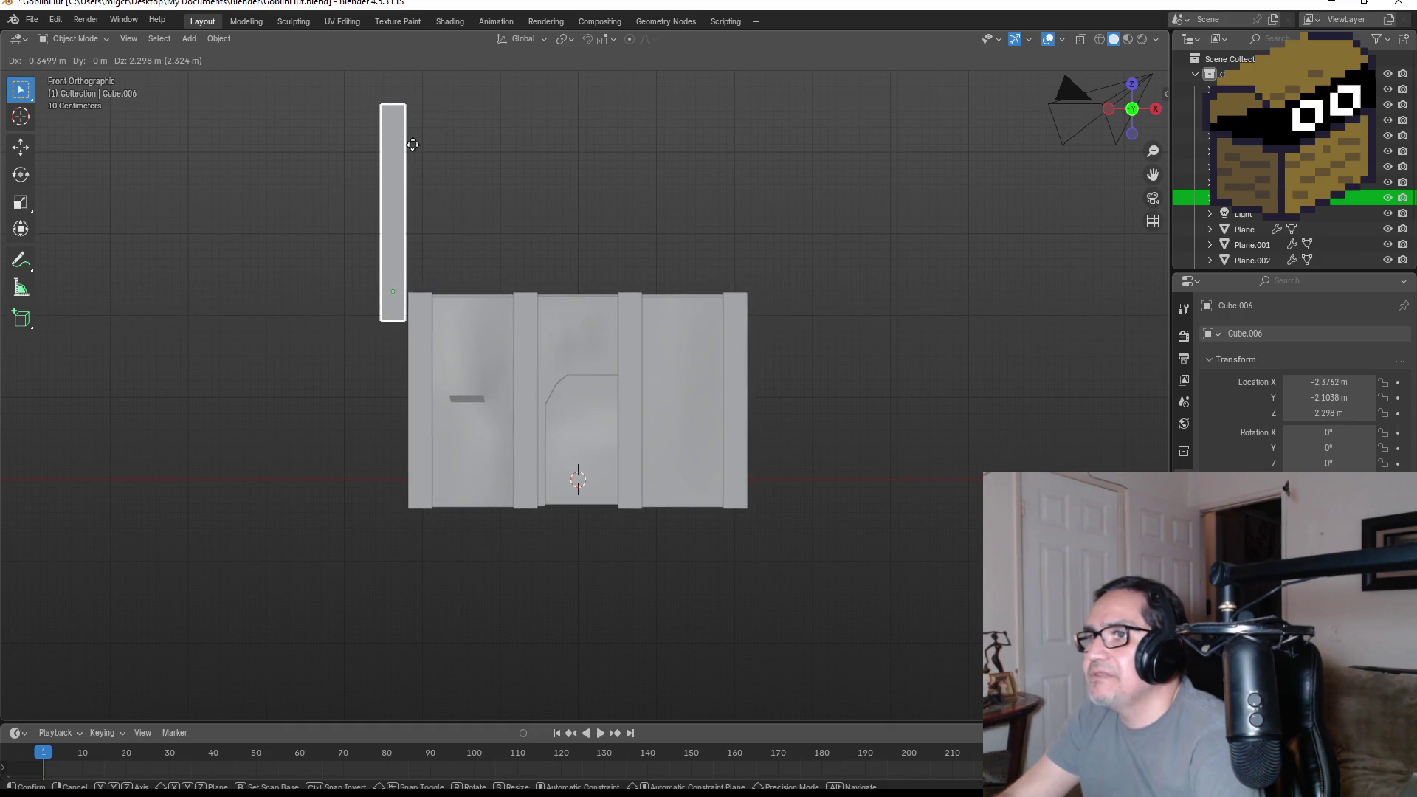
key("x")
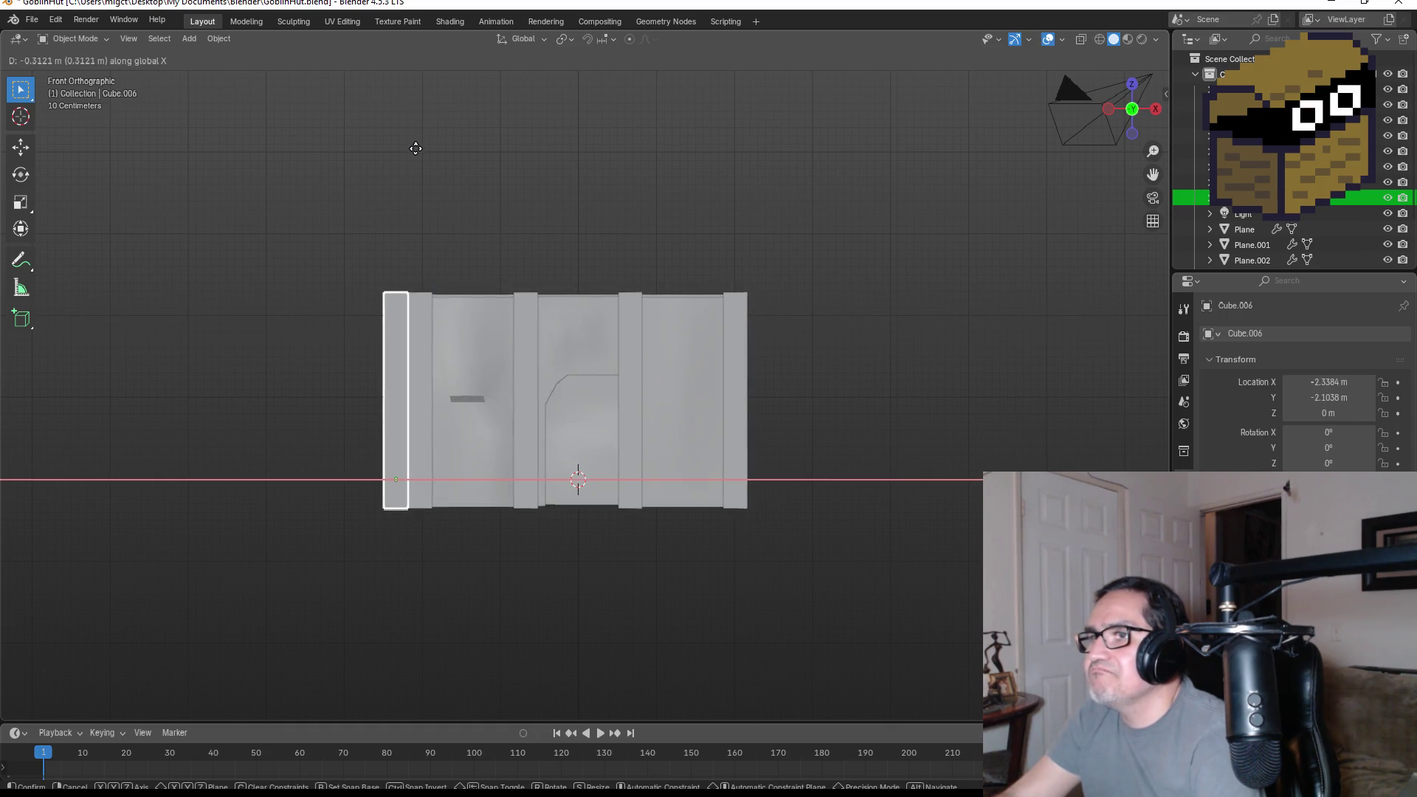
left_click(414, 148)
key("g")
key("z")
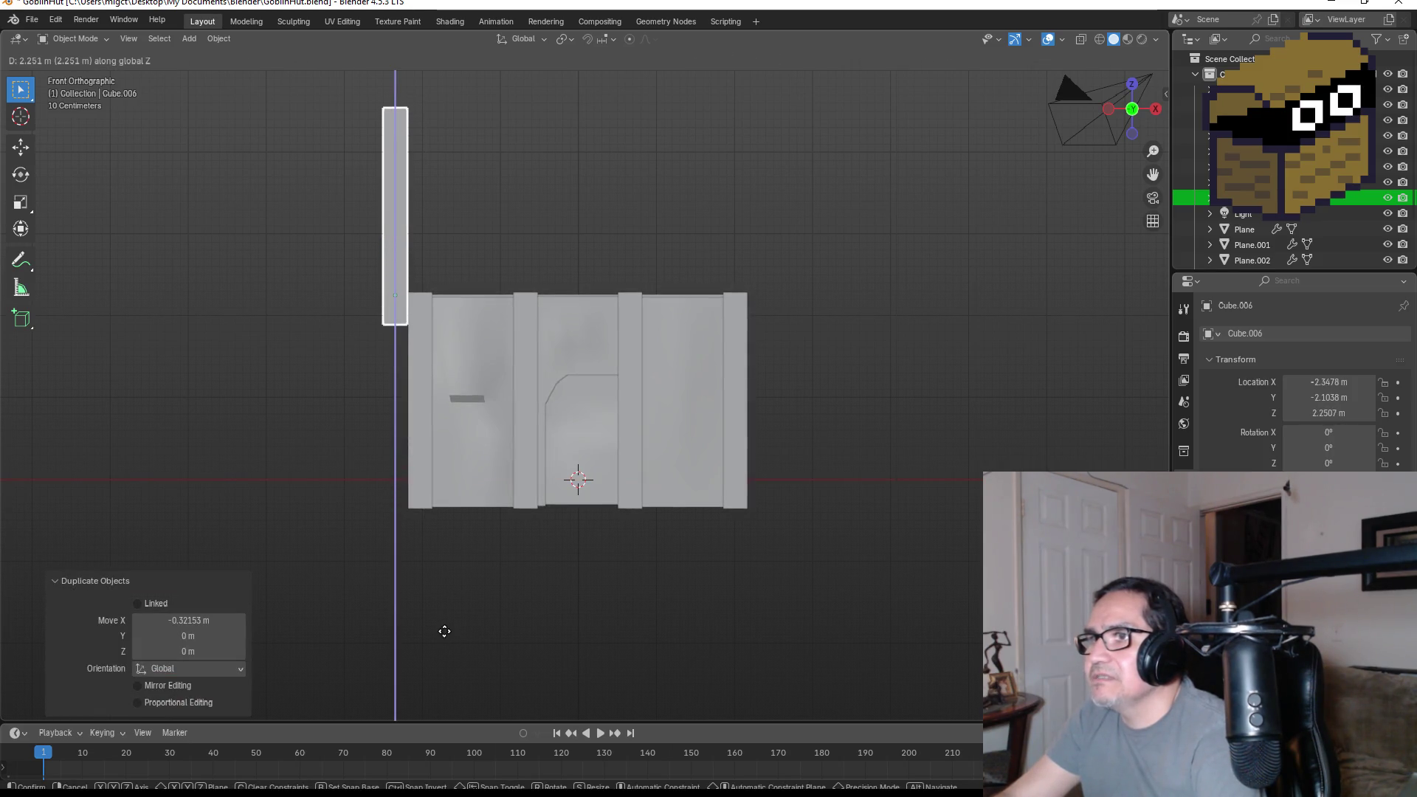
left_click(445, 641)
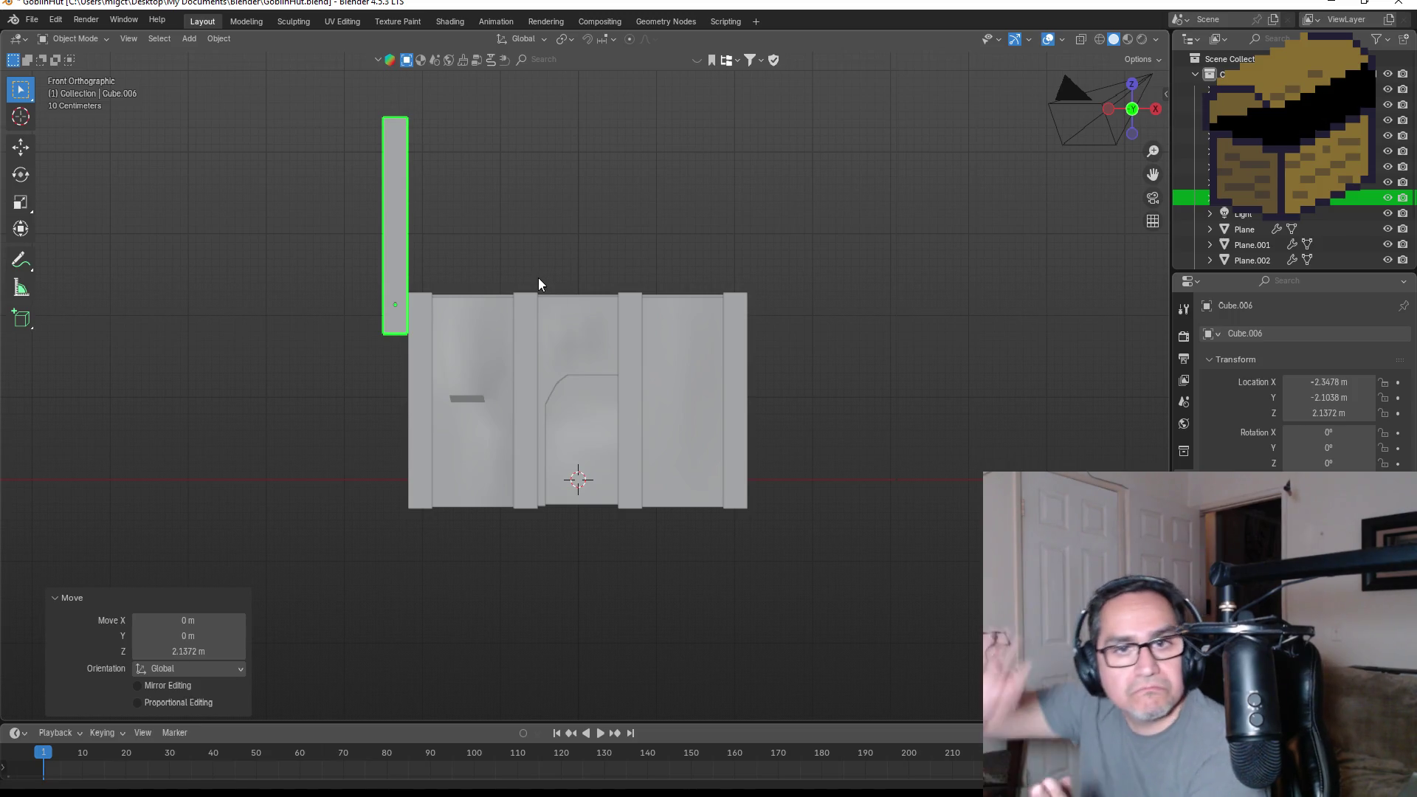
- Tilt the copied post to exactly 45° so it becomes a roof plank
middle_click_drag(570, 226, 565, 247)
key("KP_1")
key("r")
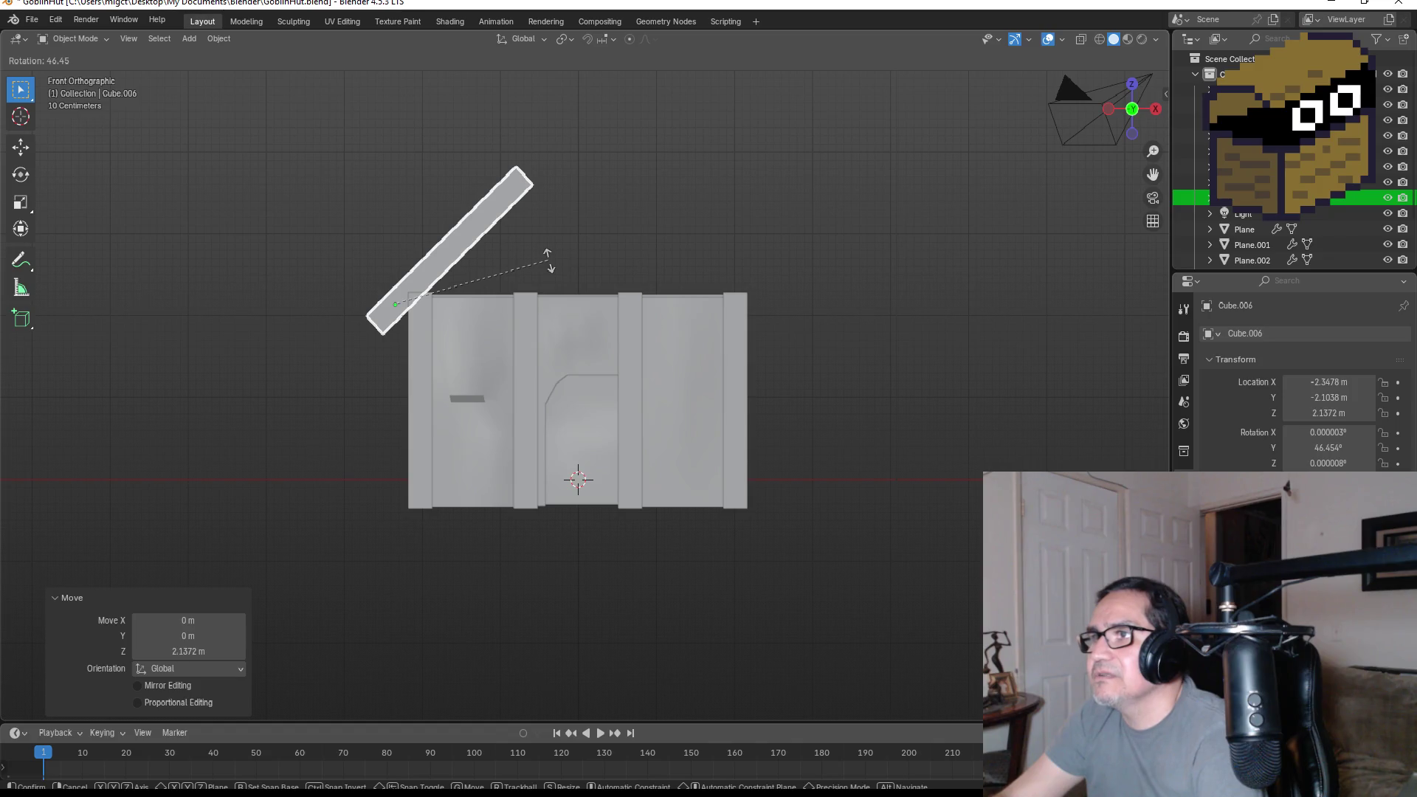
left_click(557, 266)
key("g")
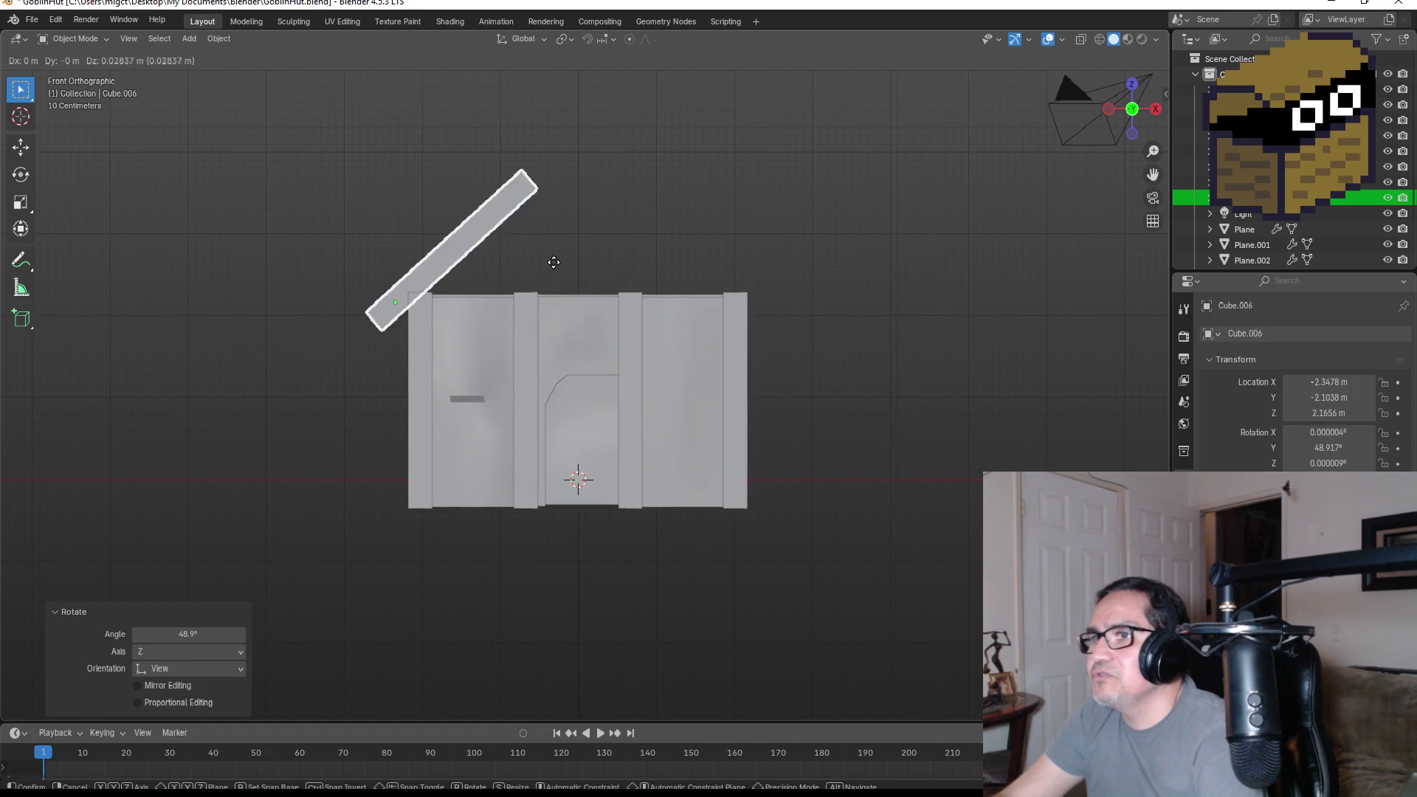
right_click(560, 256)
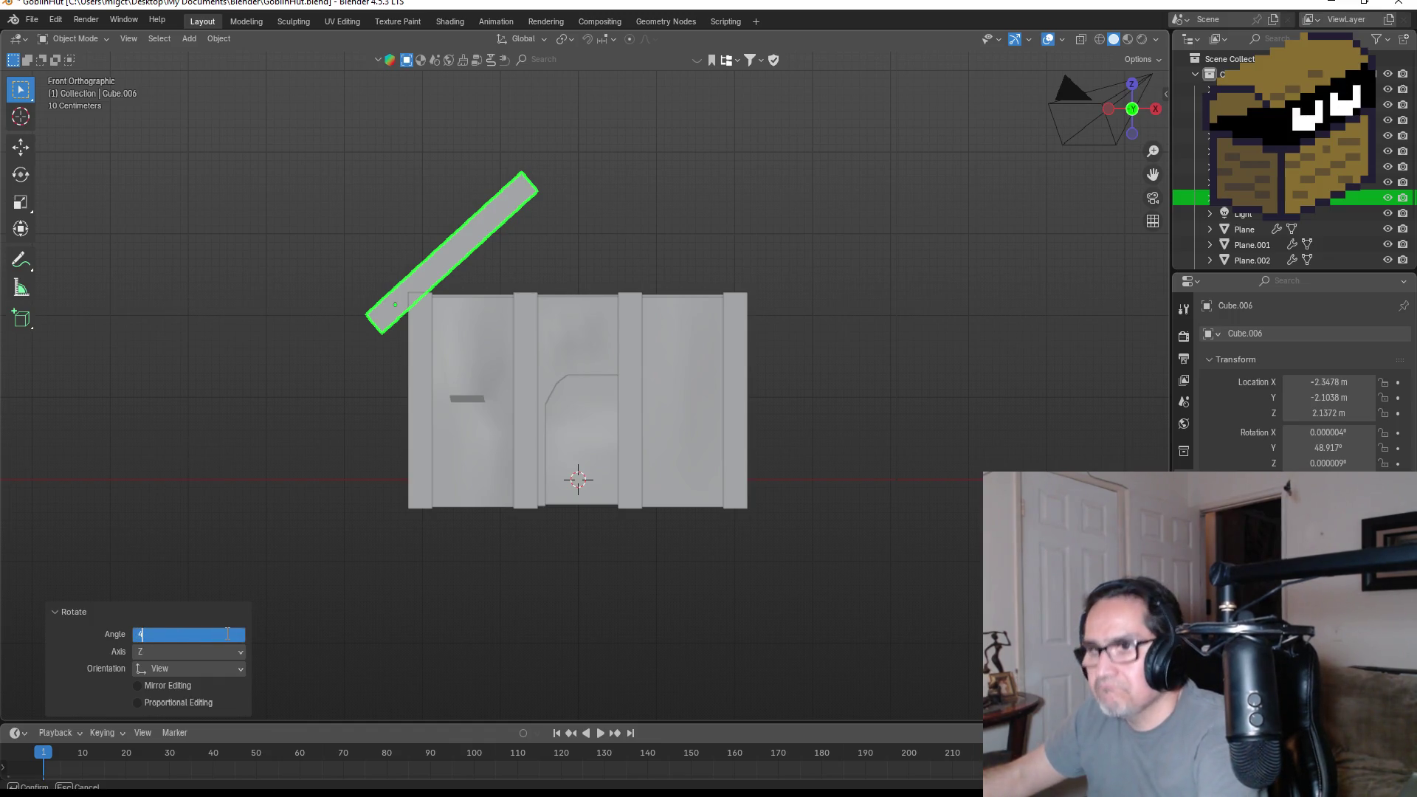
key("Return")
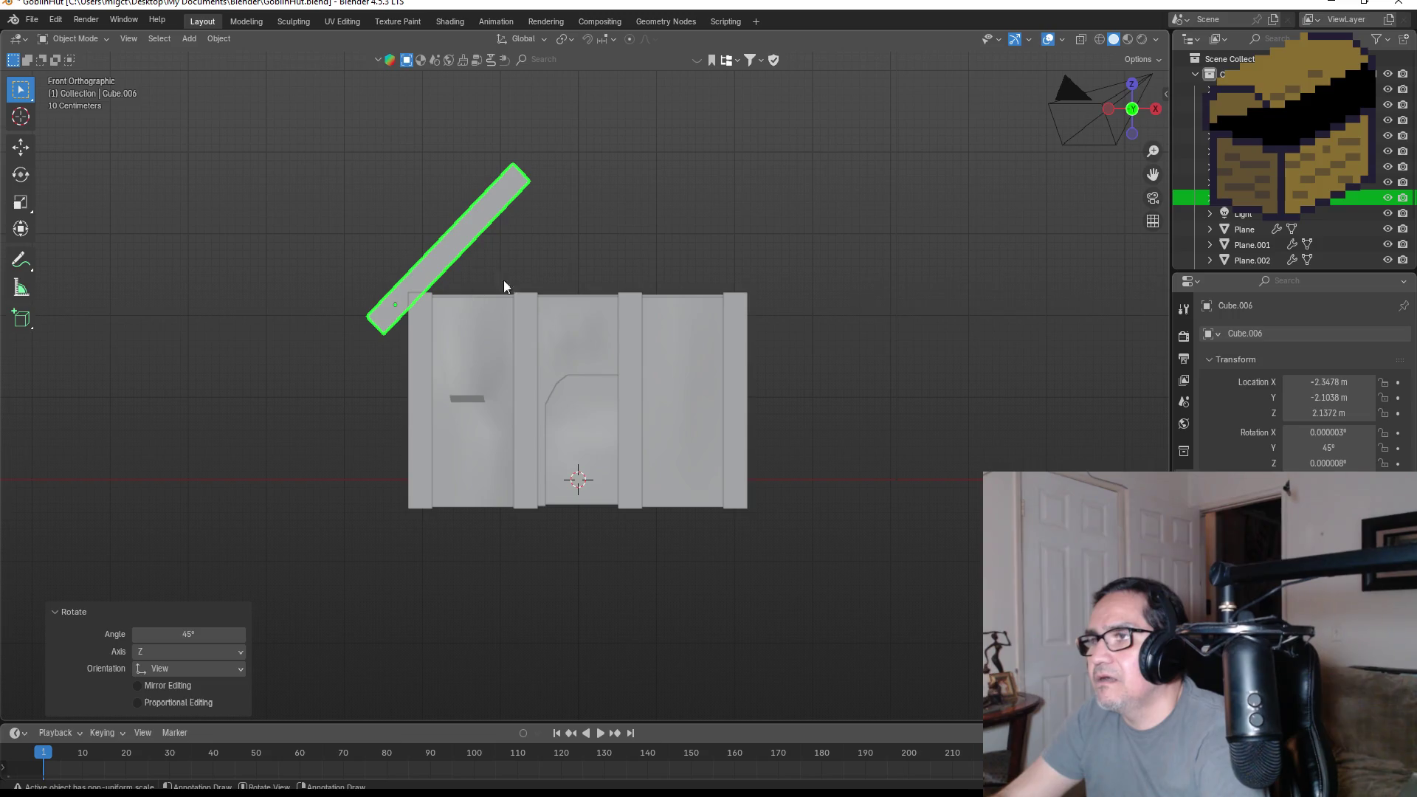
- Rest the 45° plank on top of the hut's left wall
mouse_move(629, 277)
middle_mouse_down()
mouse_move(620, 406)
mouse_move(592, 386)
mouse_move(702, 382)
mouse_move(683, 447)
mouse_move(702, 418)
middle_mouse_up()
key("KP_1")
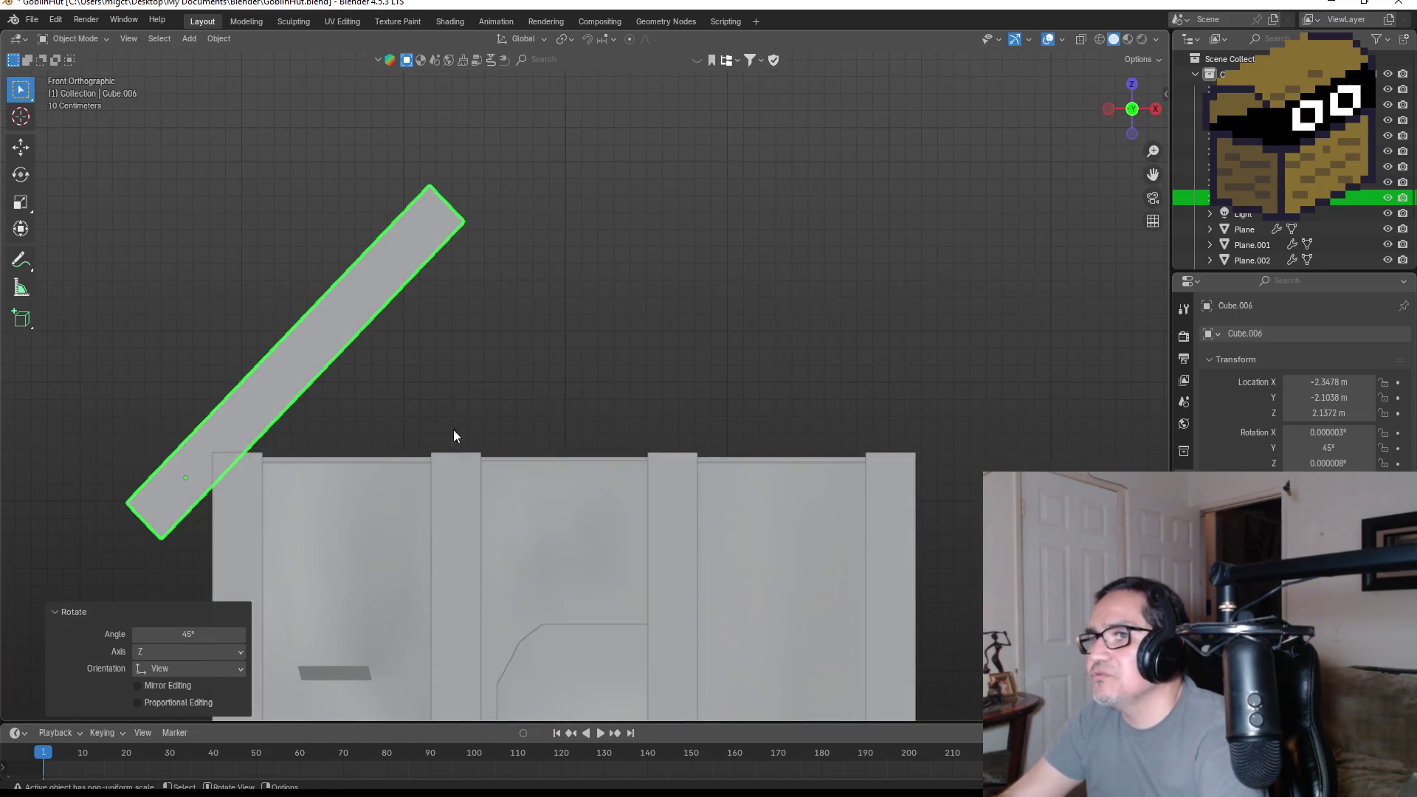
key("g")
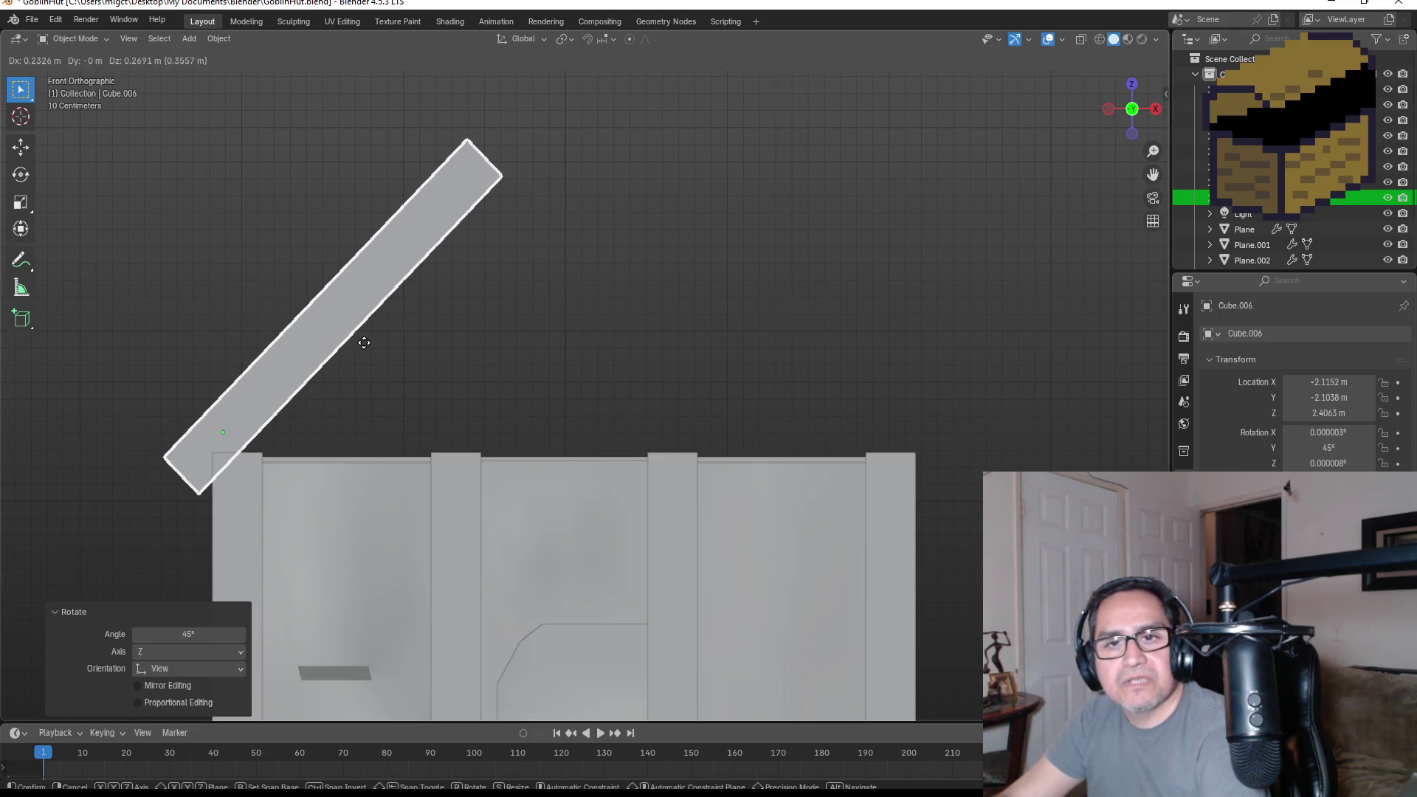
left_click(378, 341)
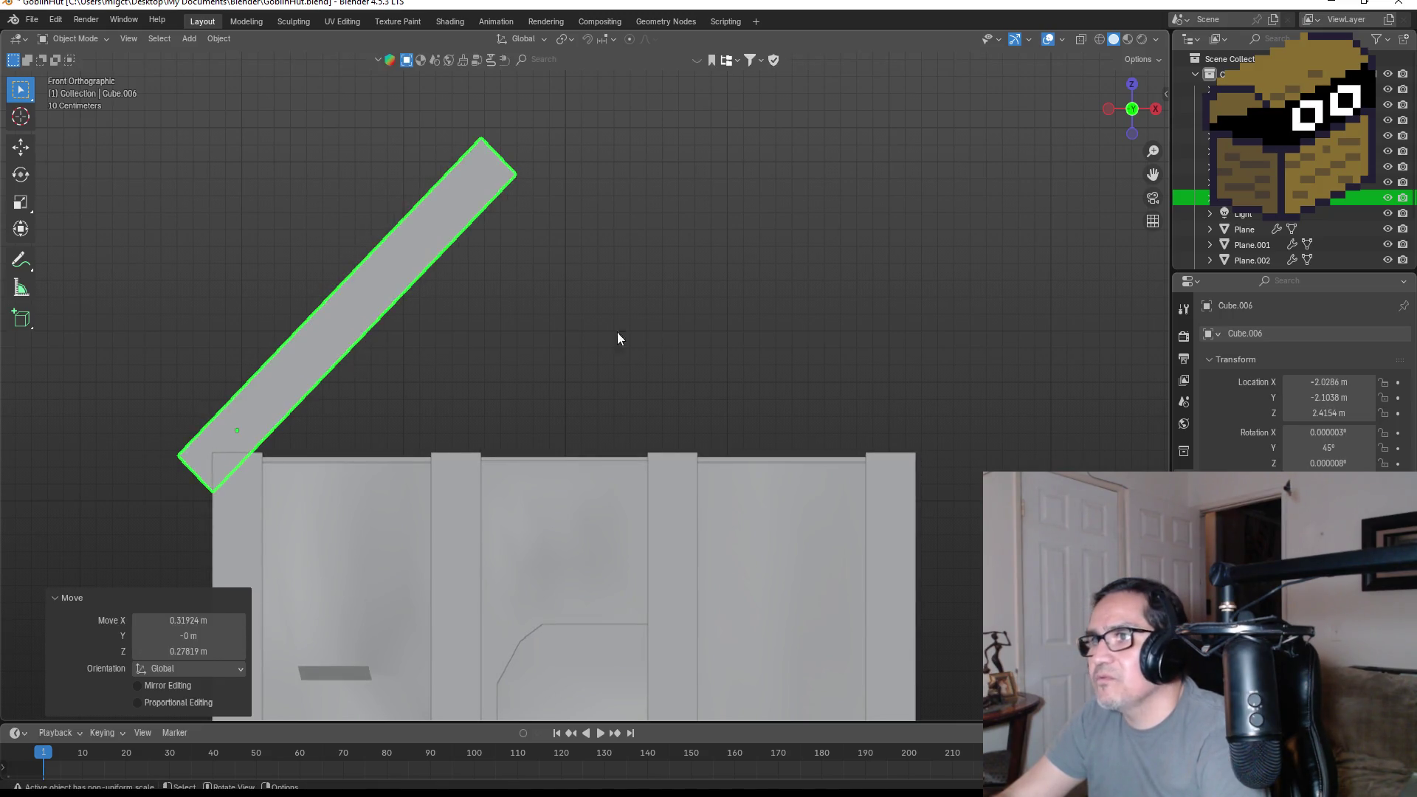
key("KP_5")
key("KP_5")
scroll(691, 400, "down", 3)
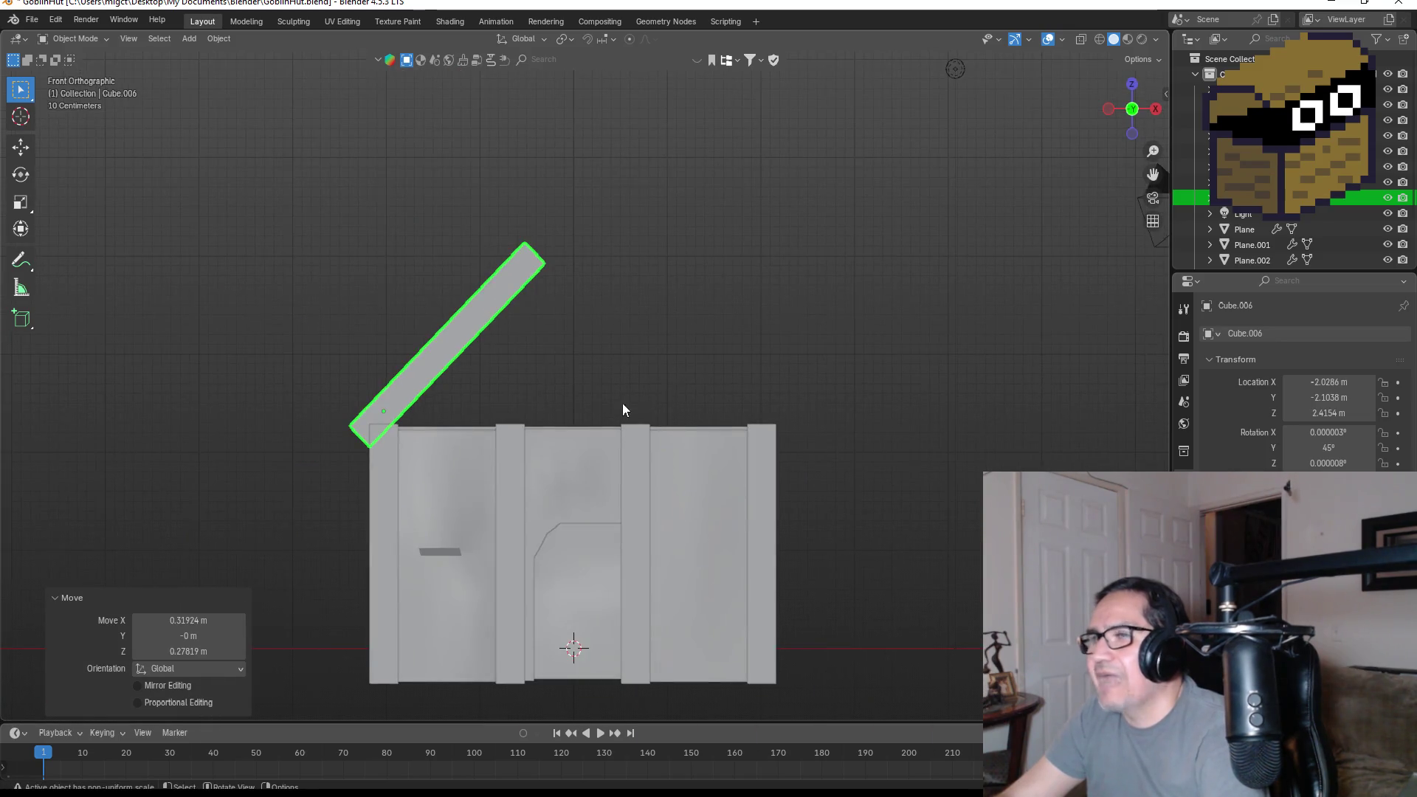
key("shift+d")
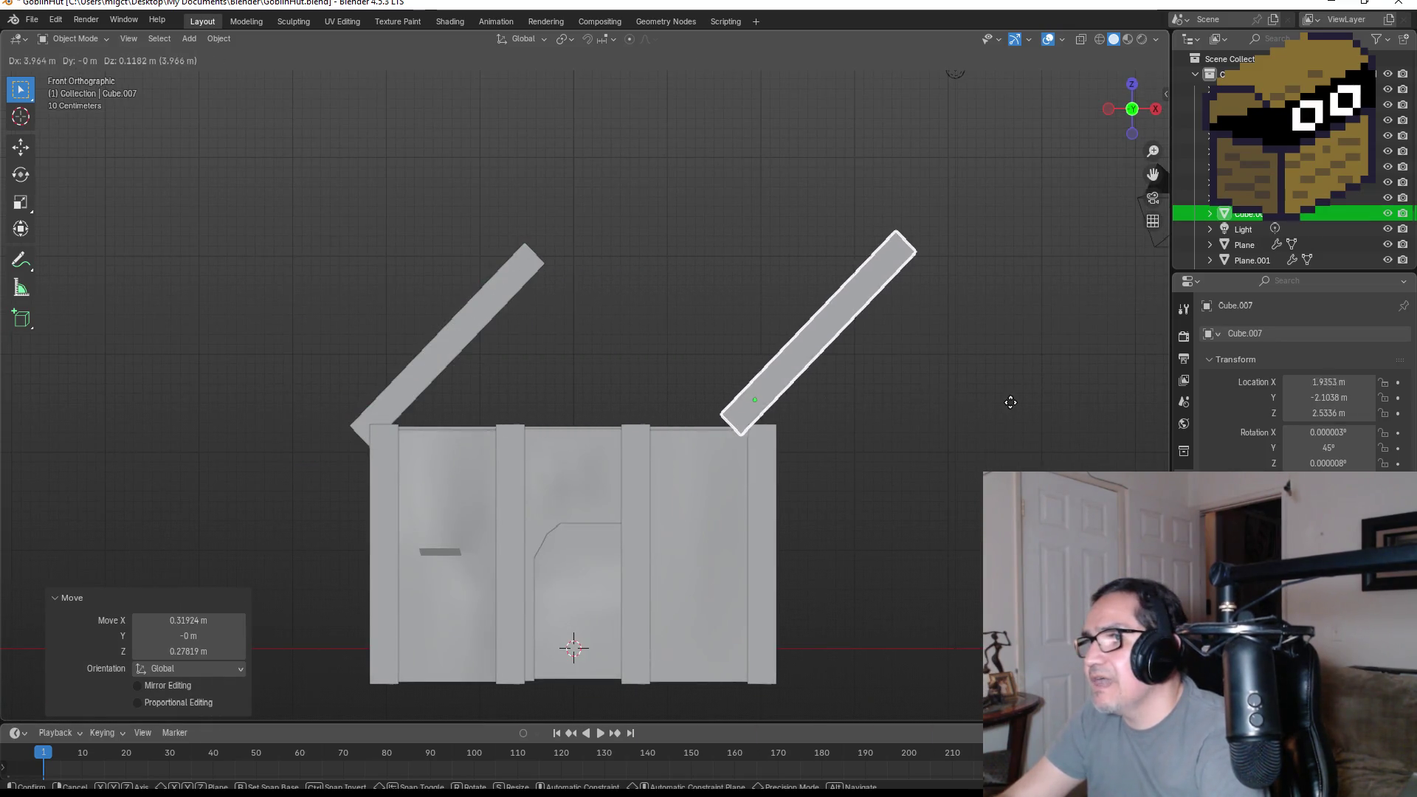
- Place the plank copy over the right wall and flip it 180° to mirror the left plank
left_click(1052, 412)
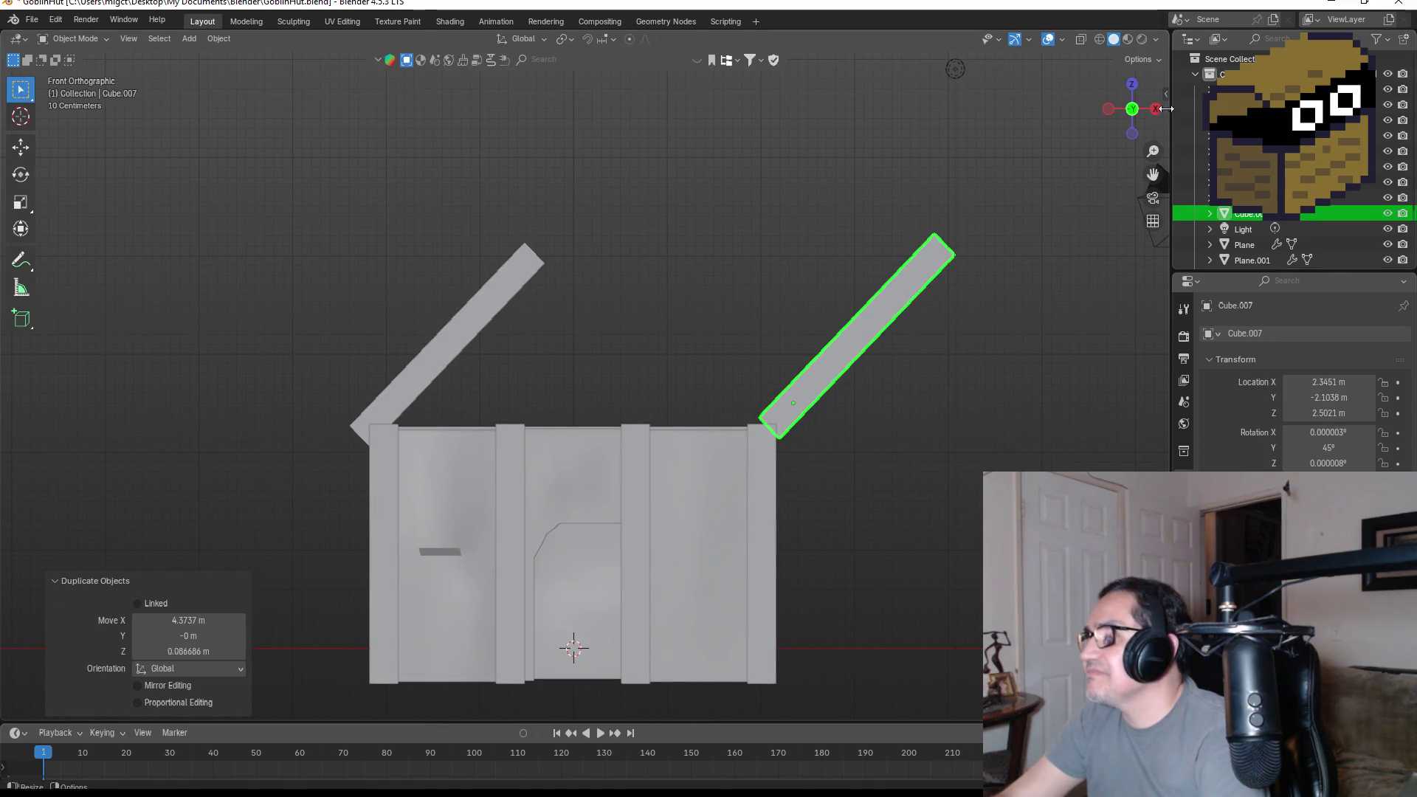
left_click(1131, 83)
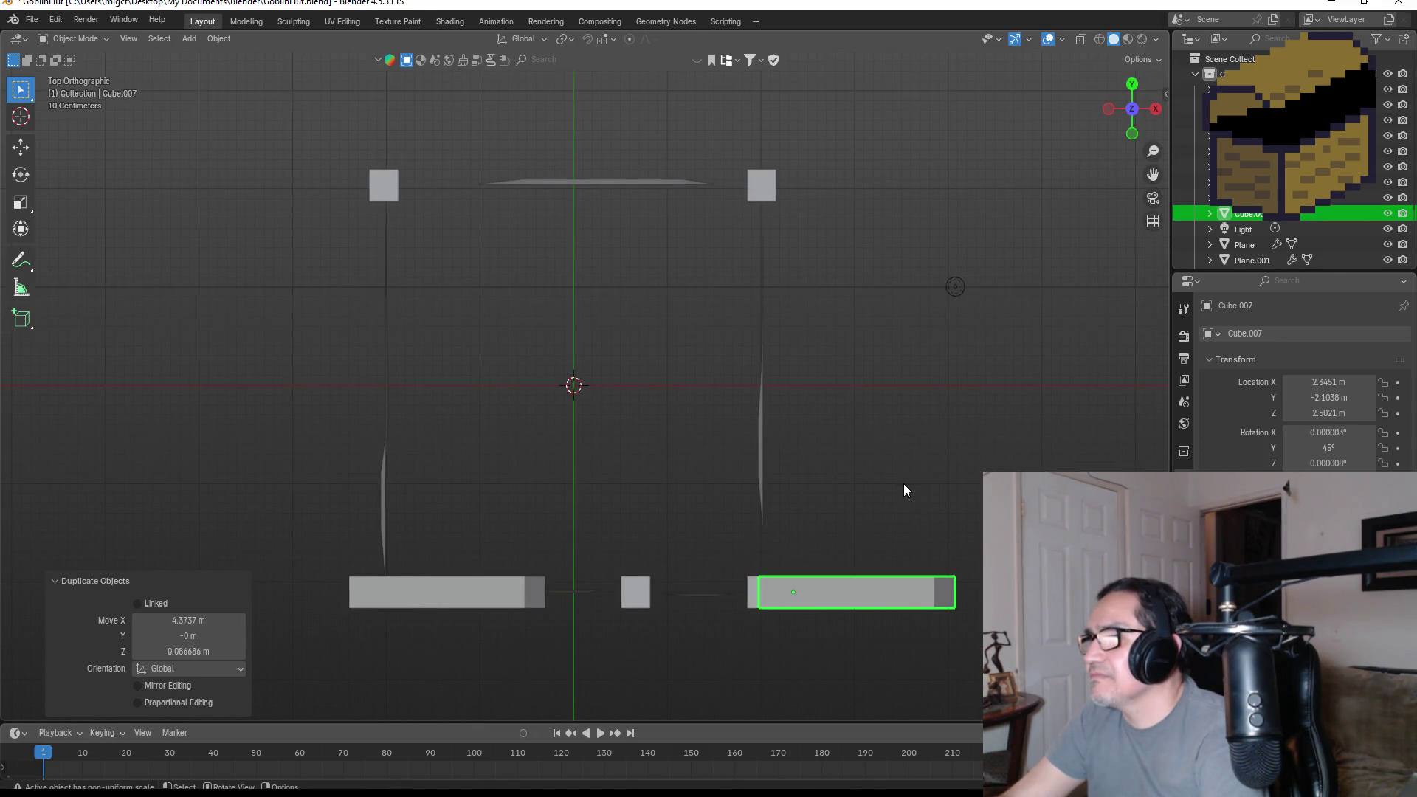
key("r")
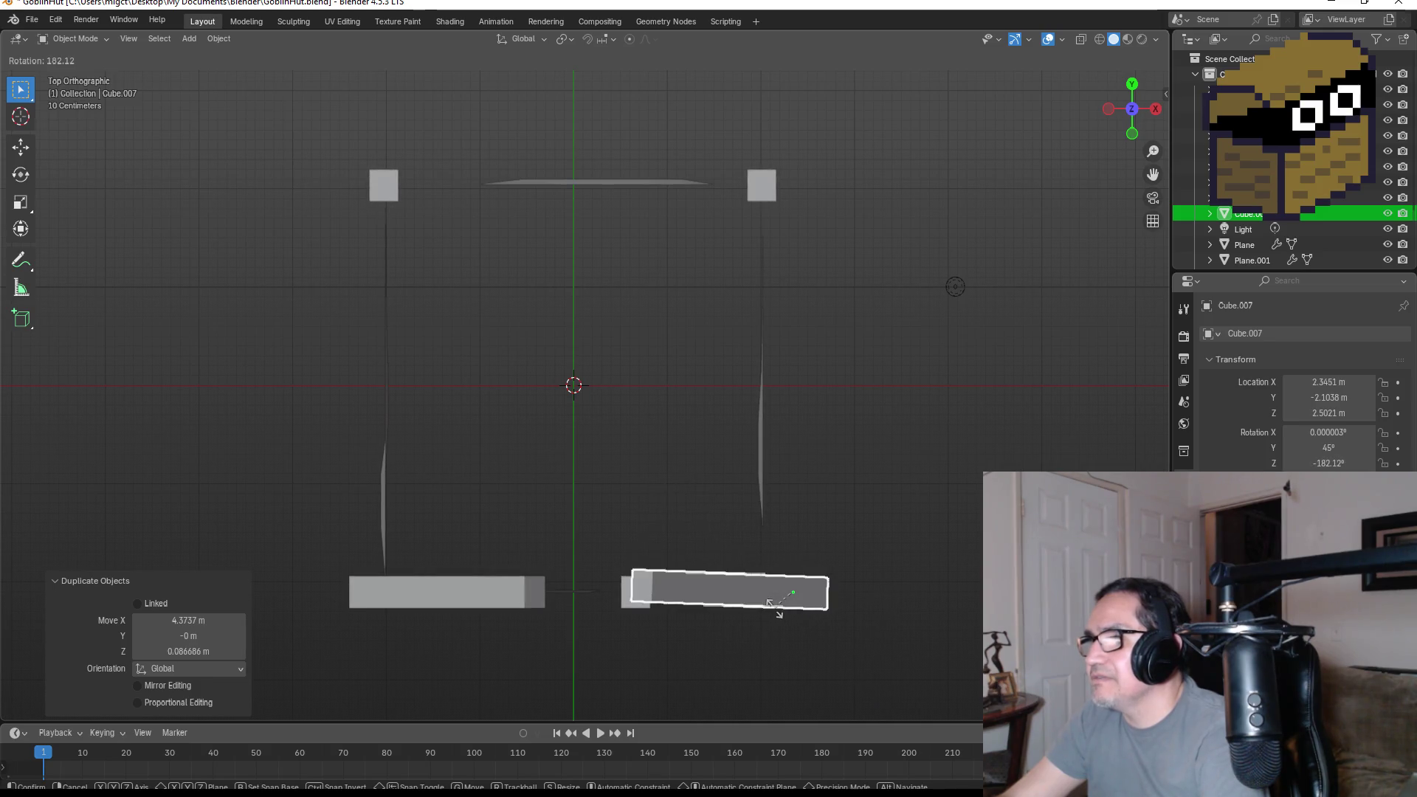
left_click(775, 606)
middle_click_drag(865, 543, 857, 369)
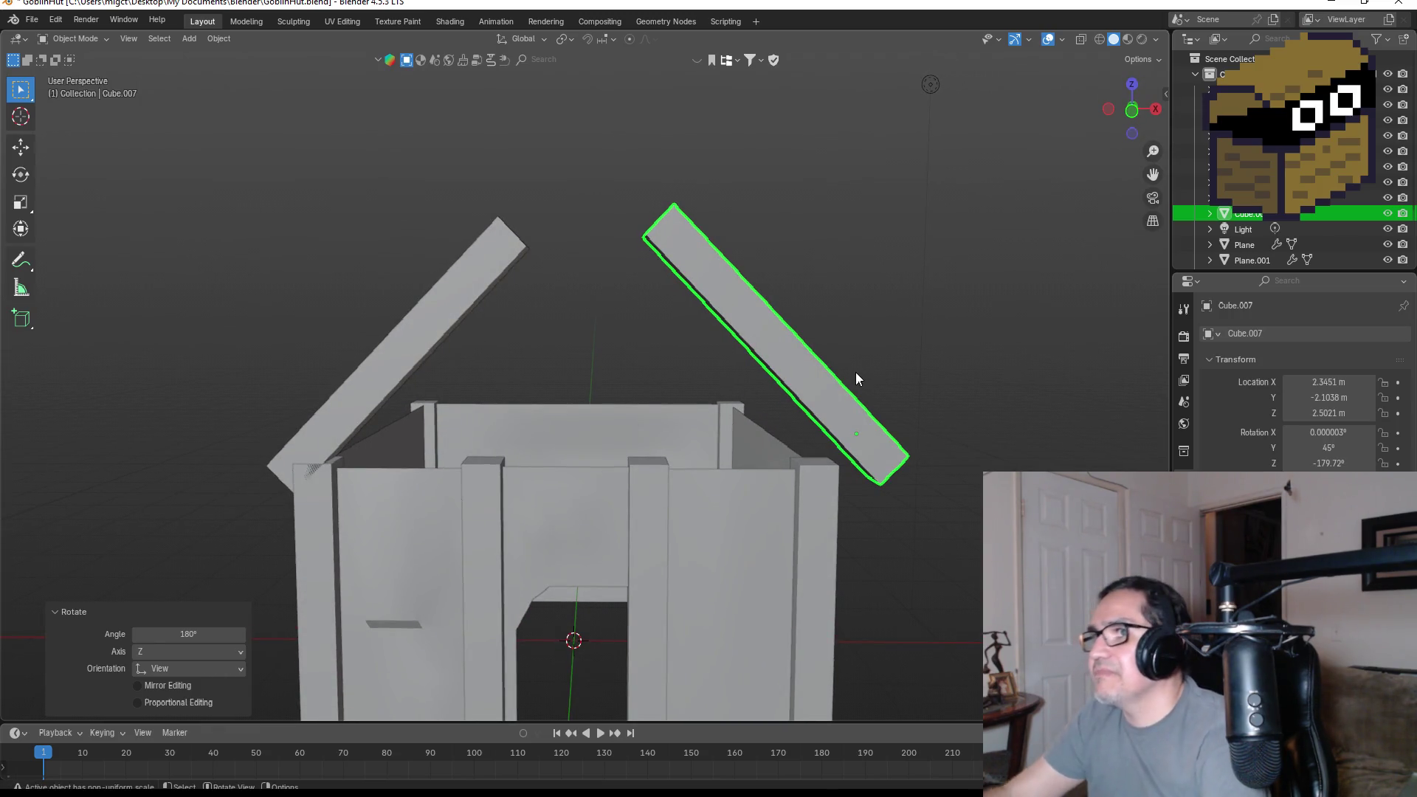
key("KP_1")
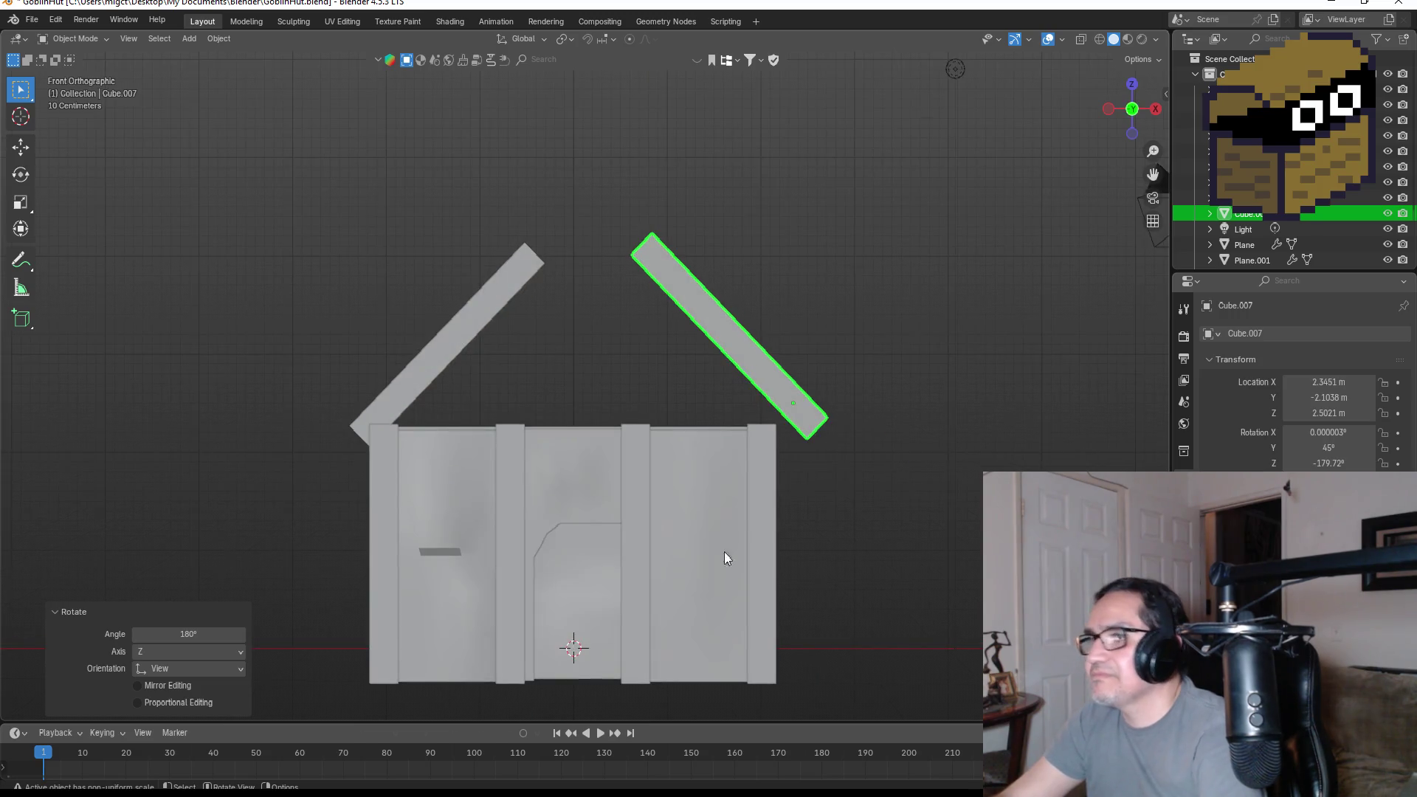
- Lower the mirrored plank onto the right wall to match the left one
key("g")
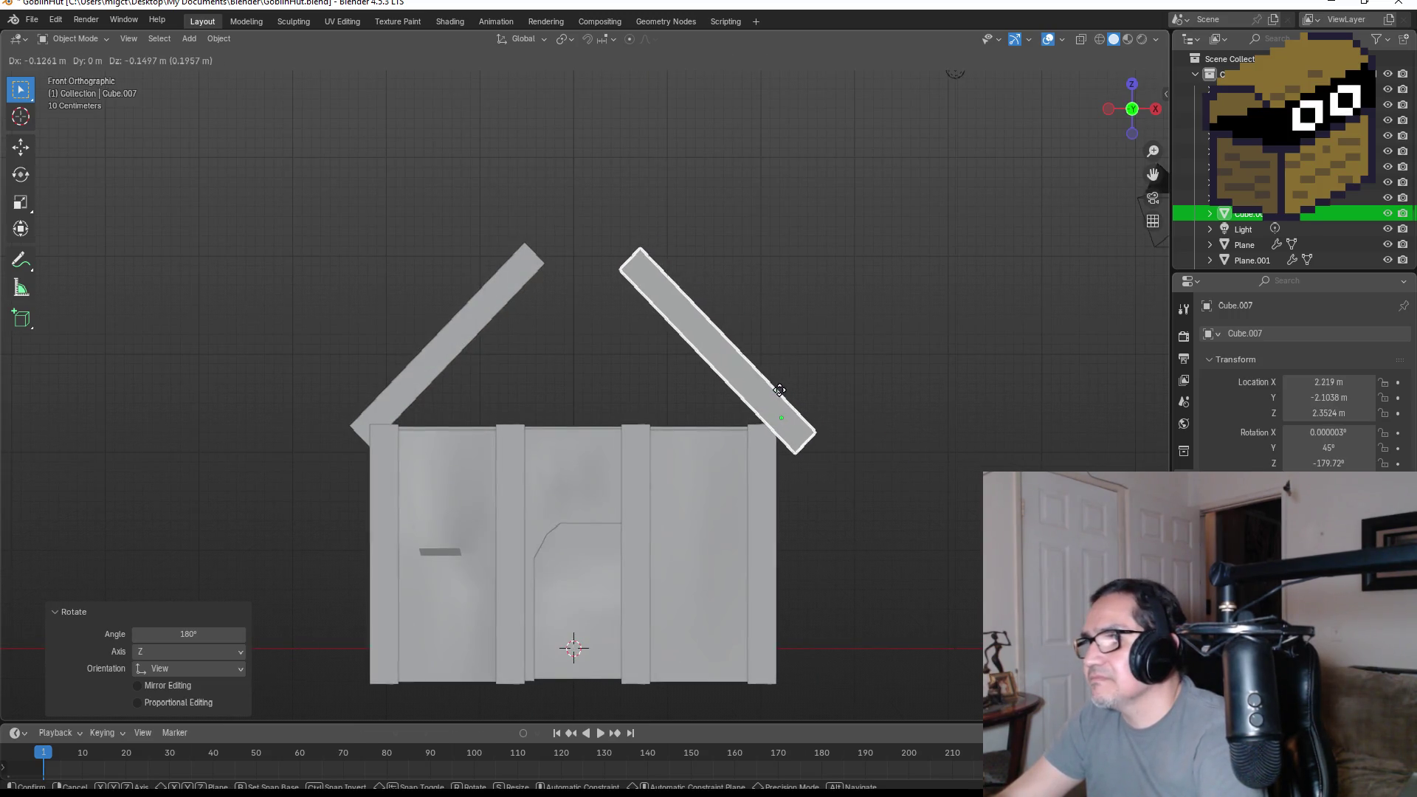
left_click(777, 402)
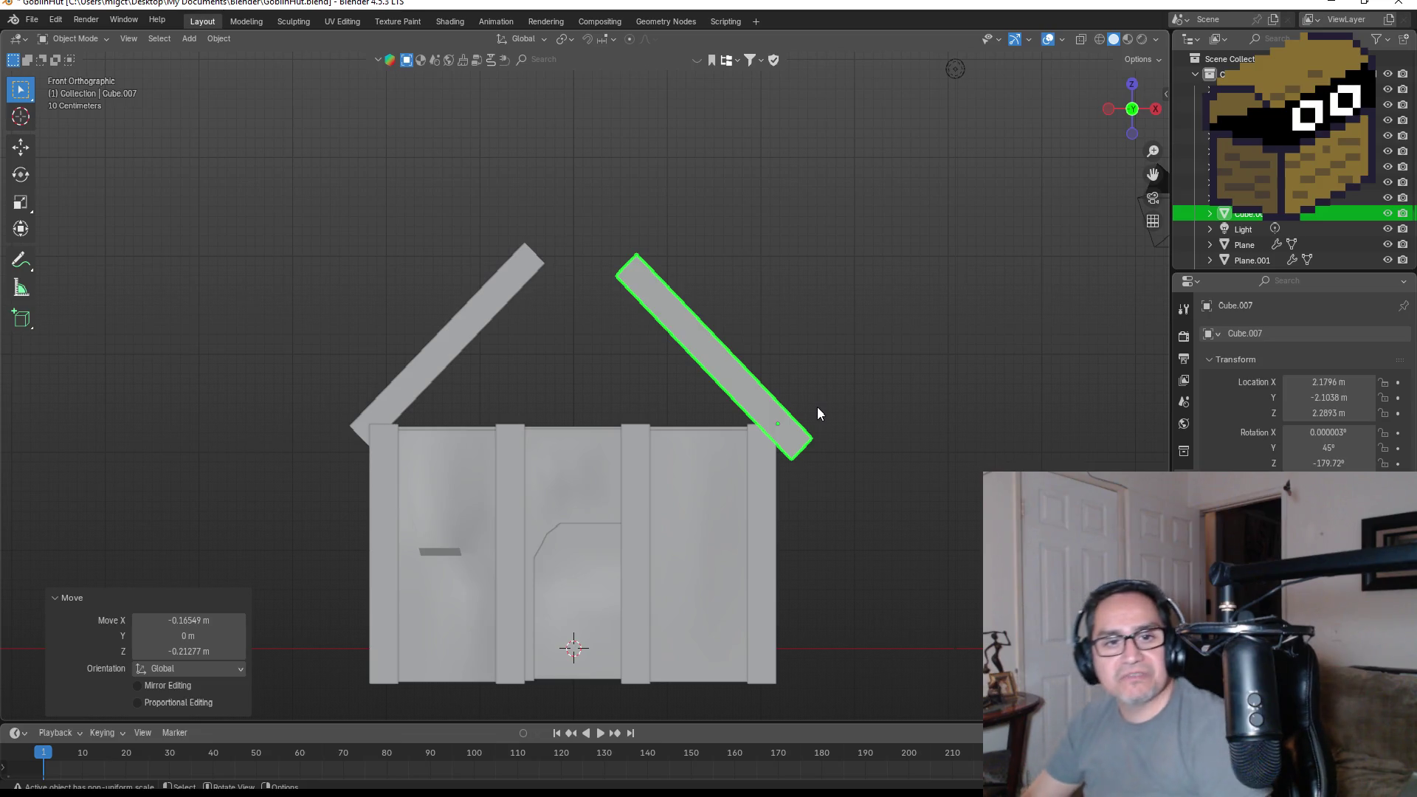
scroll(797, 401, "up", 2)
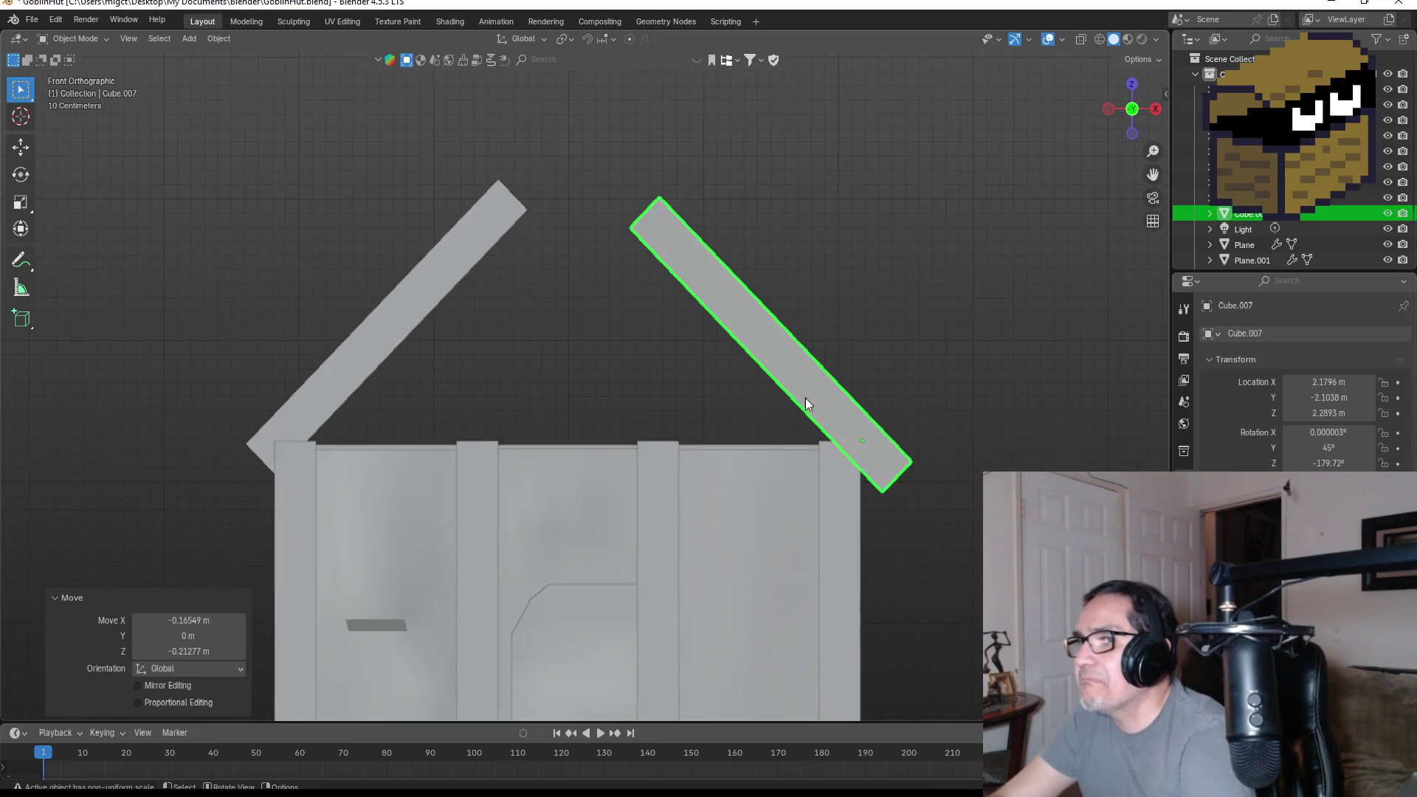
key("g")
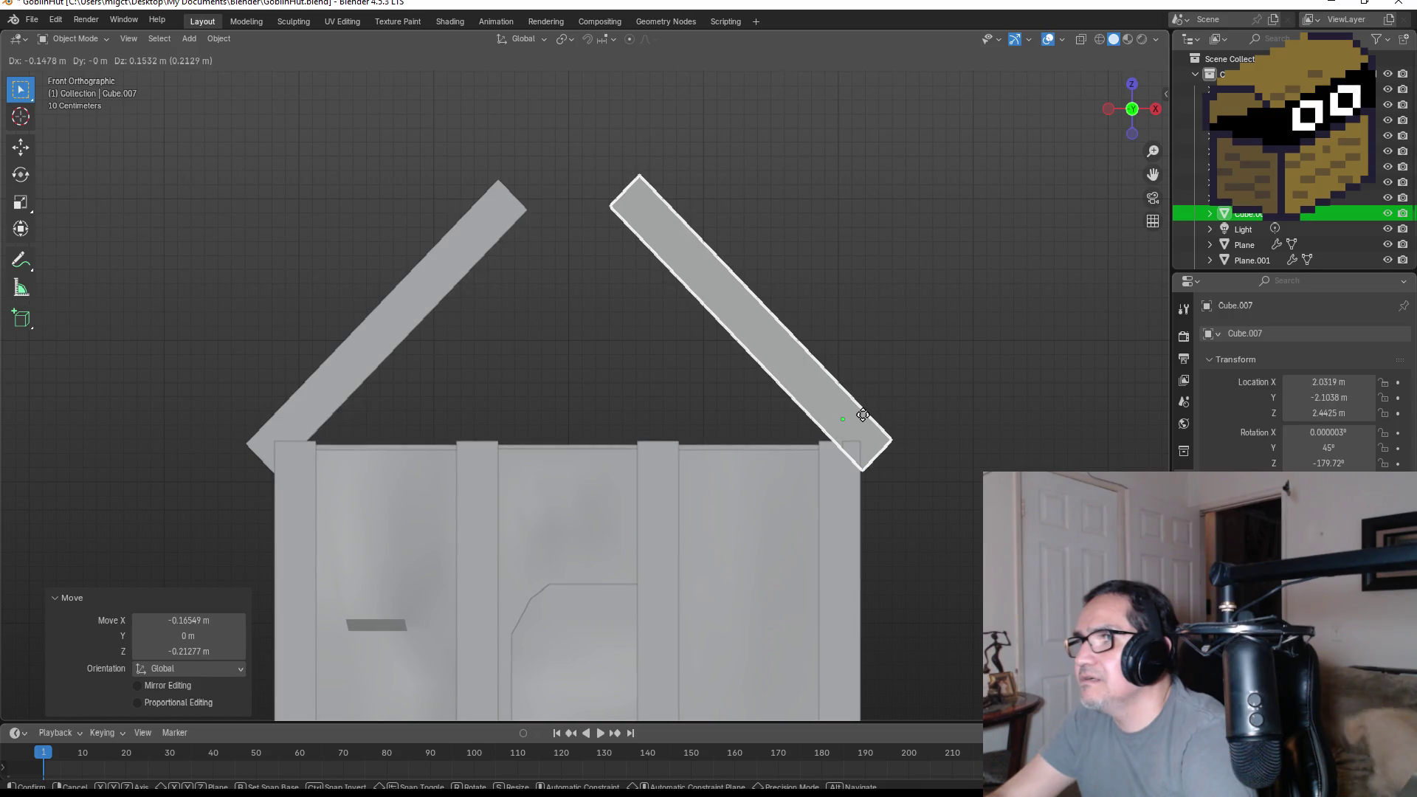
left_click(865, 424)
mouse_move(794, 325)
middle_mouse_down()
mouse_move(791, 273)
mouse_move(790, 317)
mouse_move(750, 386)
mouse_move(731, 362)
mouse_move(738, 316)
middle_mouse_up()
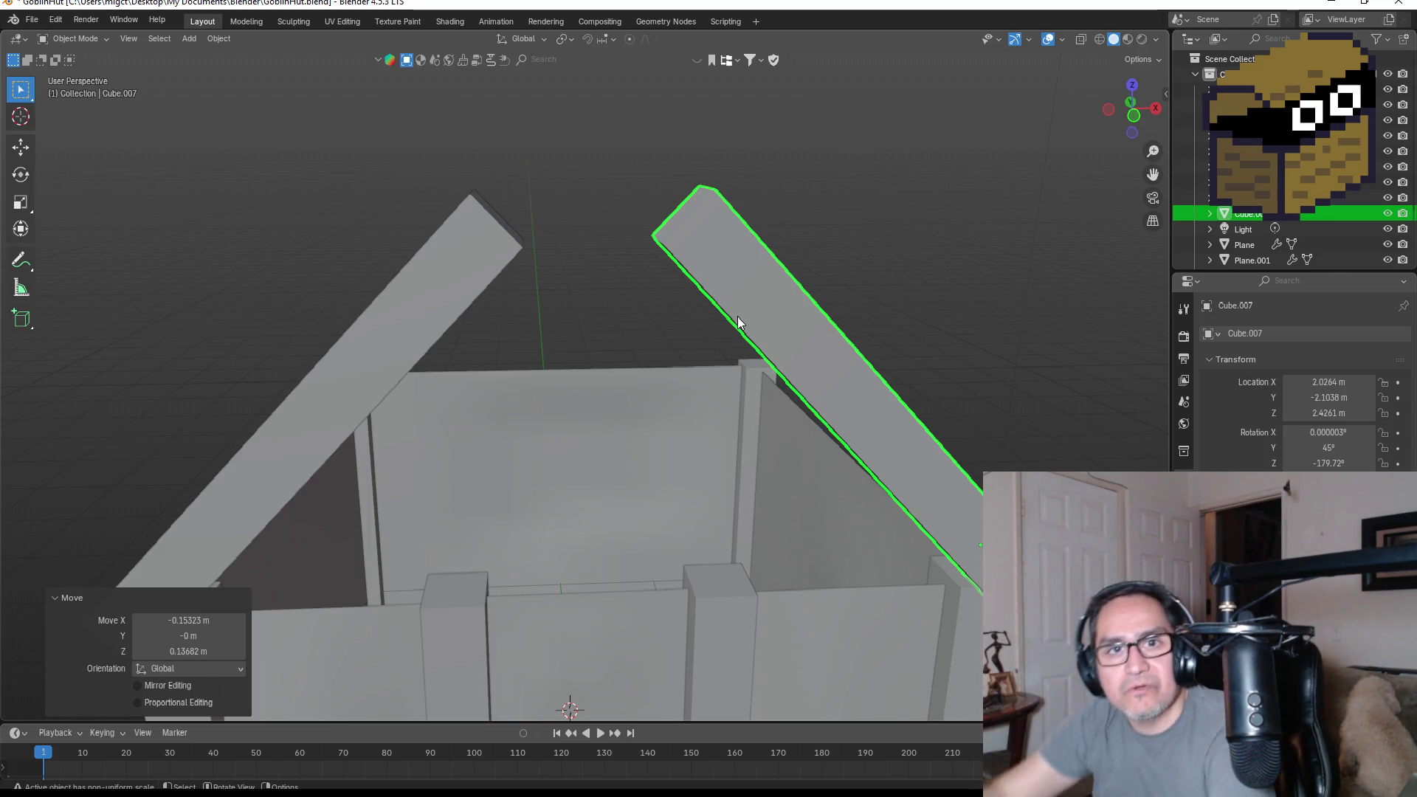
scroll(710, 311, "down", 6)
- Extrude the left roof plank's top end face outward by 0.8752 m
mouse_move(672, 321)
middle_mouse_down()
mouse_move(657, 307)
mouse_move(531, 325)
mouse_move(658, 278)
mouse_move(490, 291)
middle_mouse_up()
scroll(579, 291, "up", 4)
left_click(532, 326)
key("Tab")
left_click_drag(481, 295, 559, 356)
key("g")
key("x")
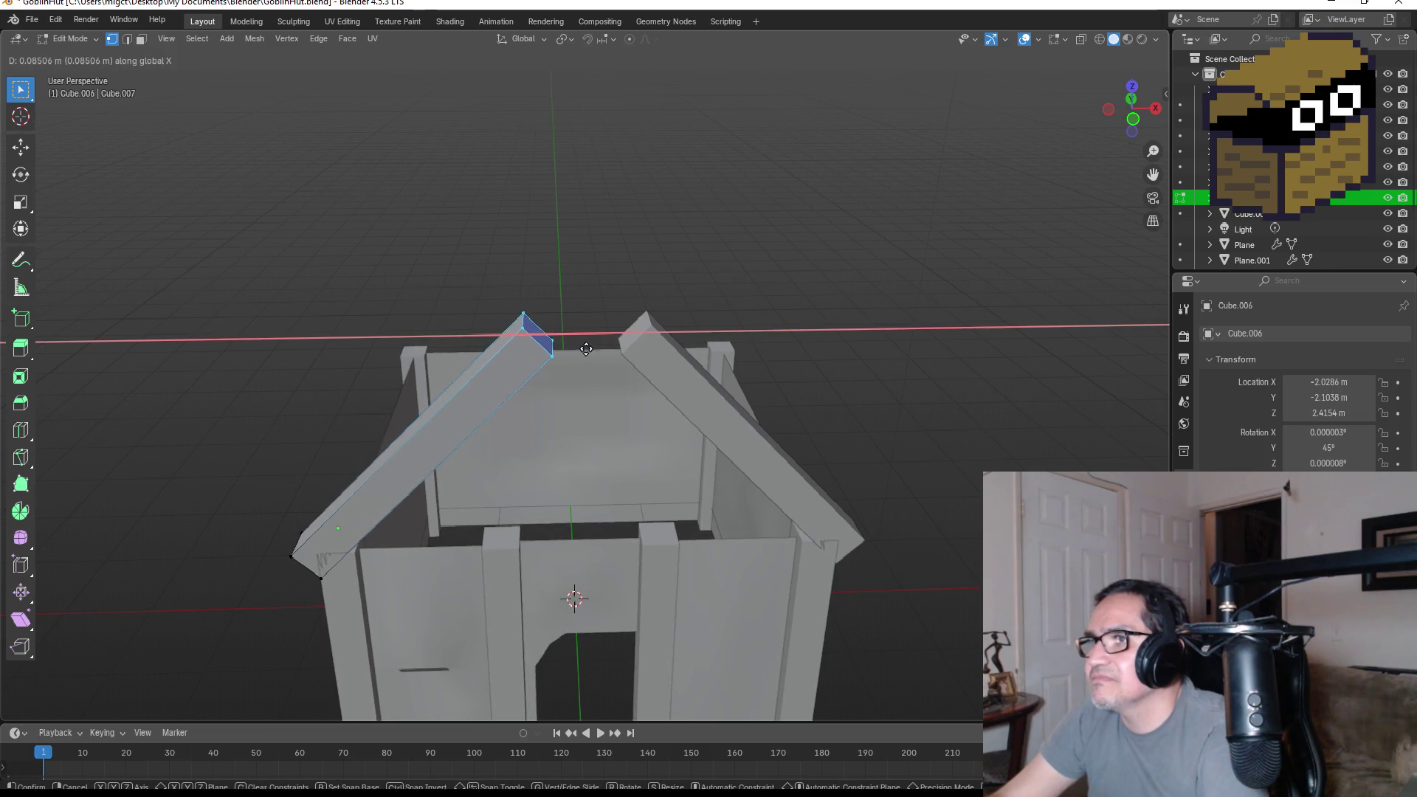
key("Escape")
middle_click_drag(589, 340, 582, 300)
scroll(623, 320, "up", 2)
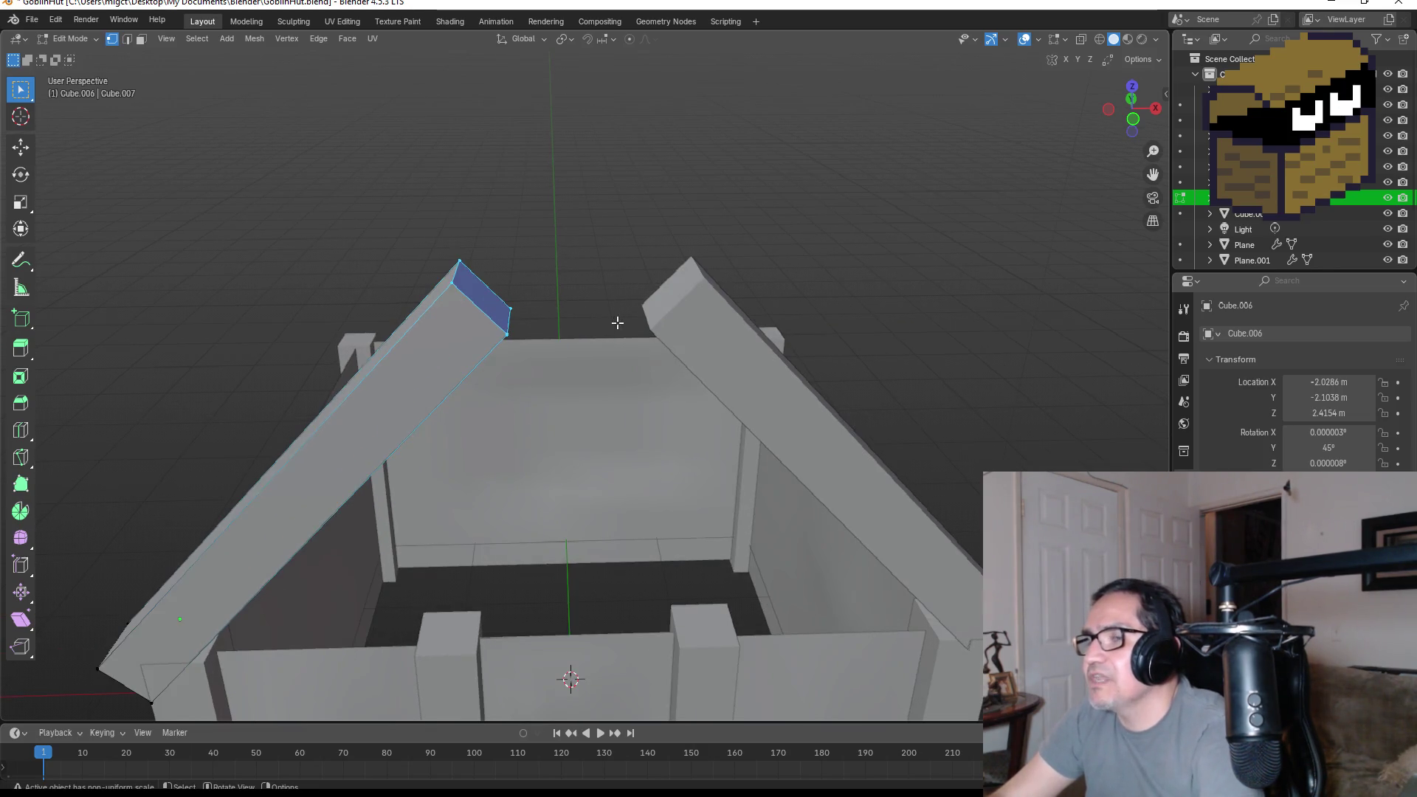
key("e")
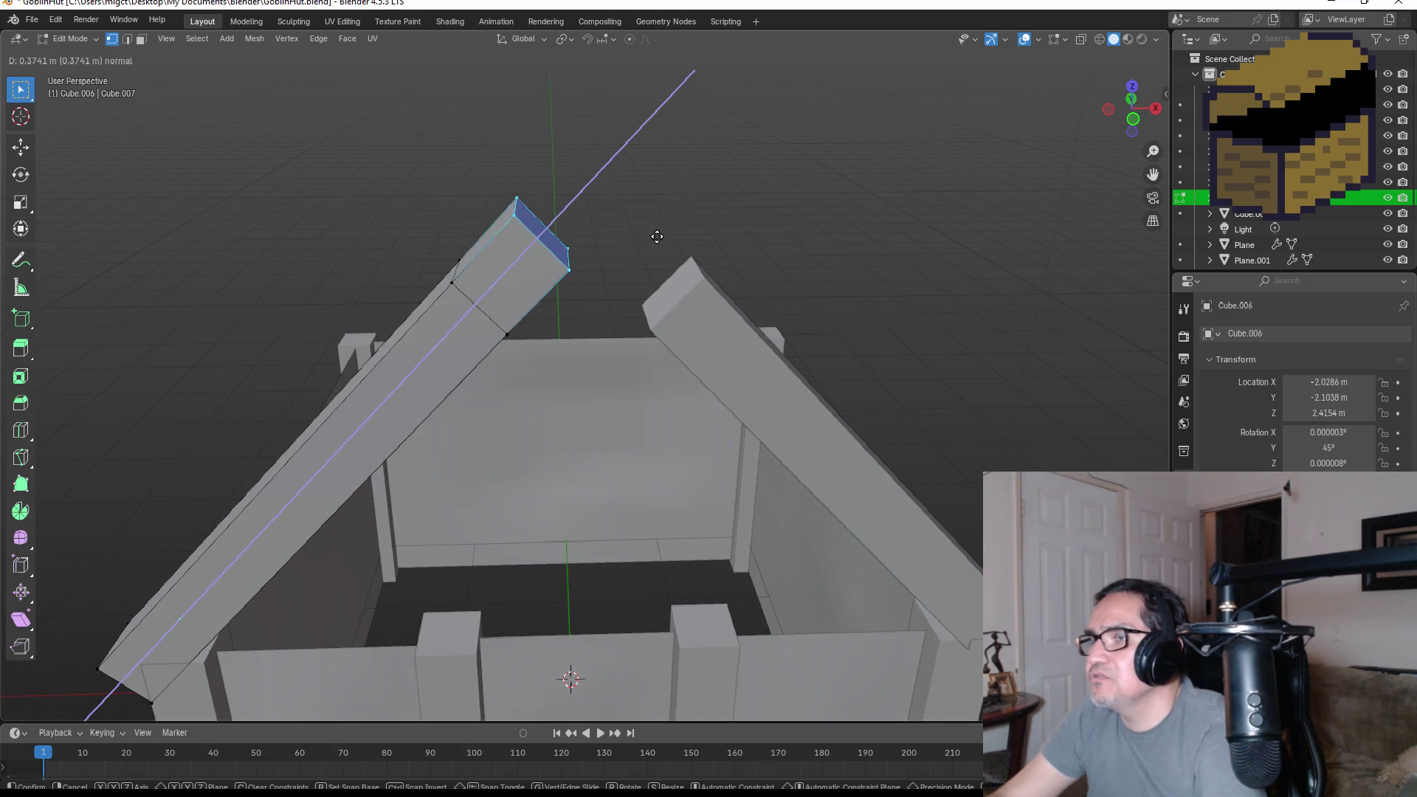
left_click(741, 144)
key("Tab")
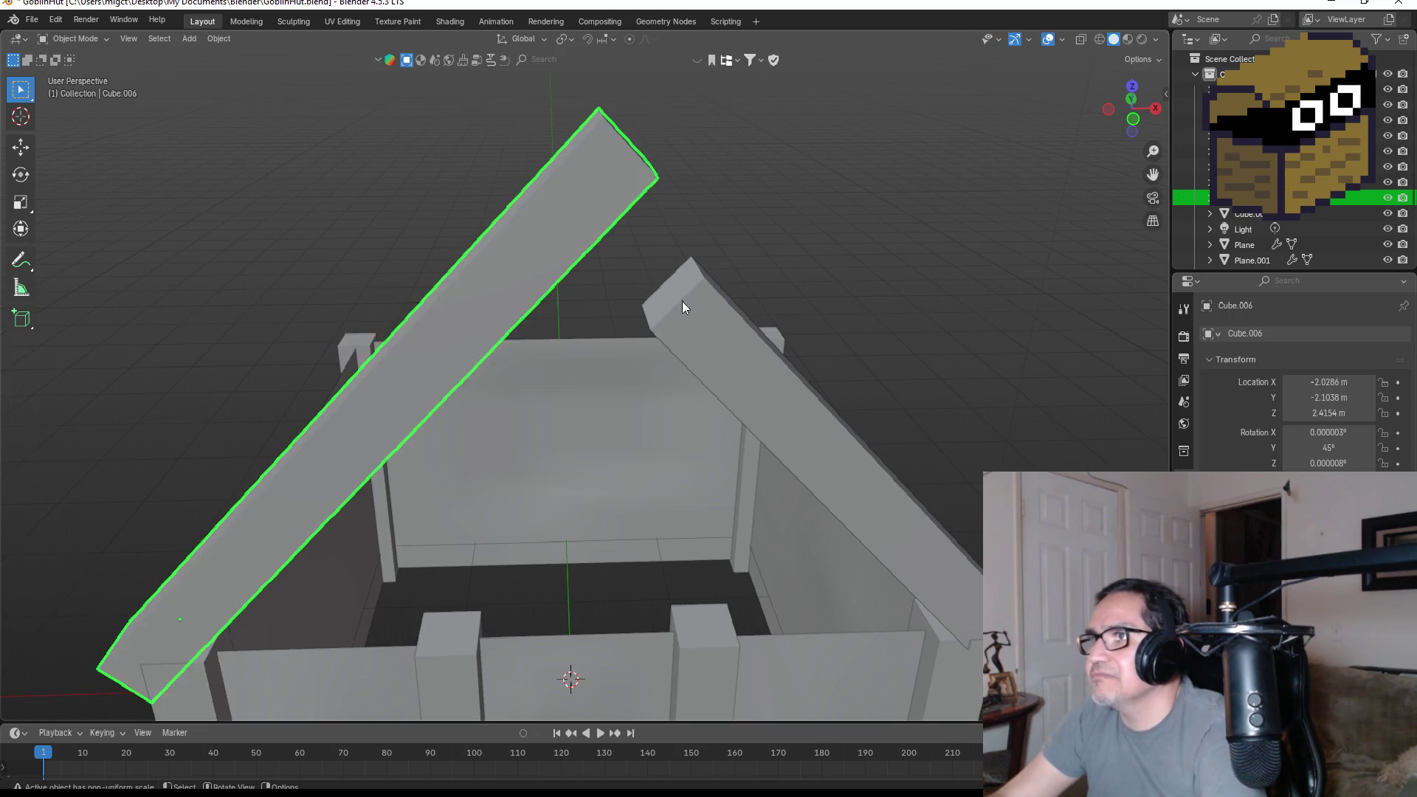
- Slide the right roof beam's end face along its length up to the peak
left_click(685, 311)
key("Tab")
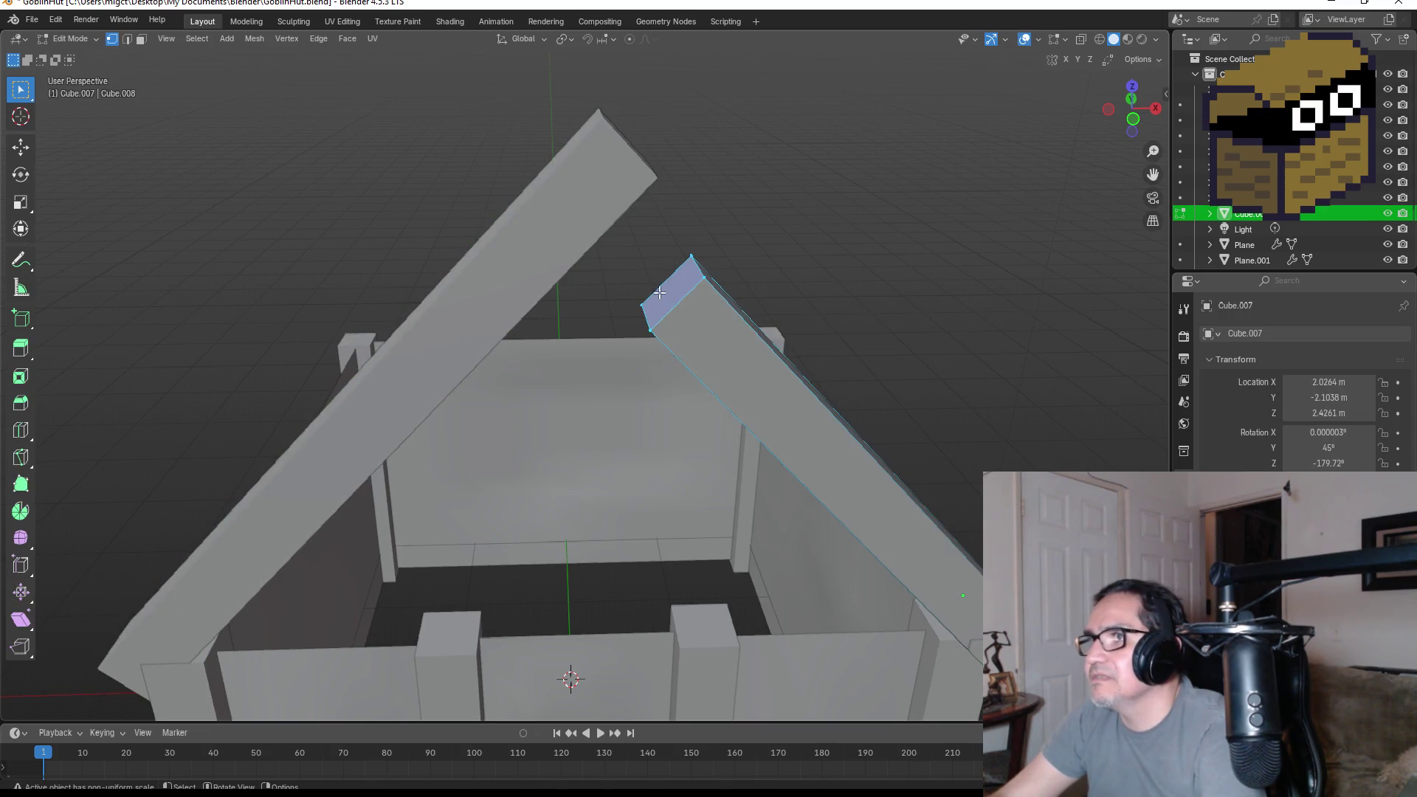
key("g")
key("z")
key("z")
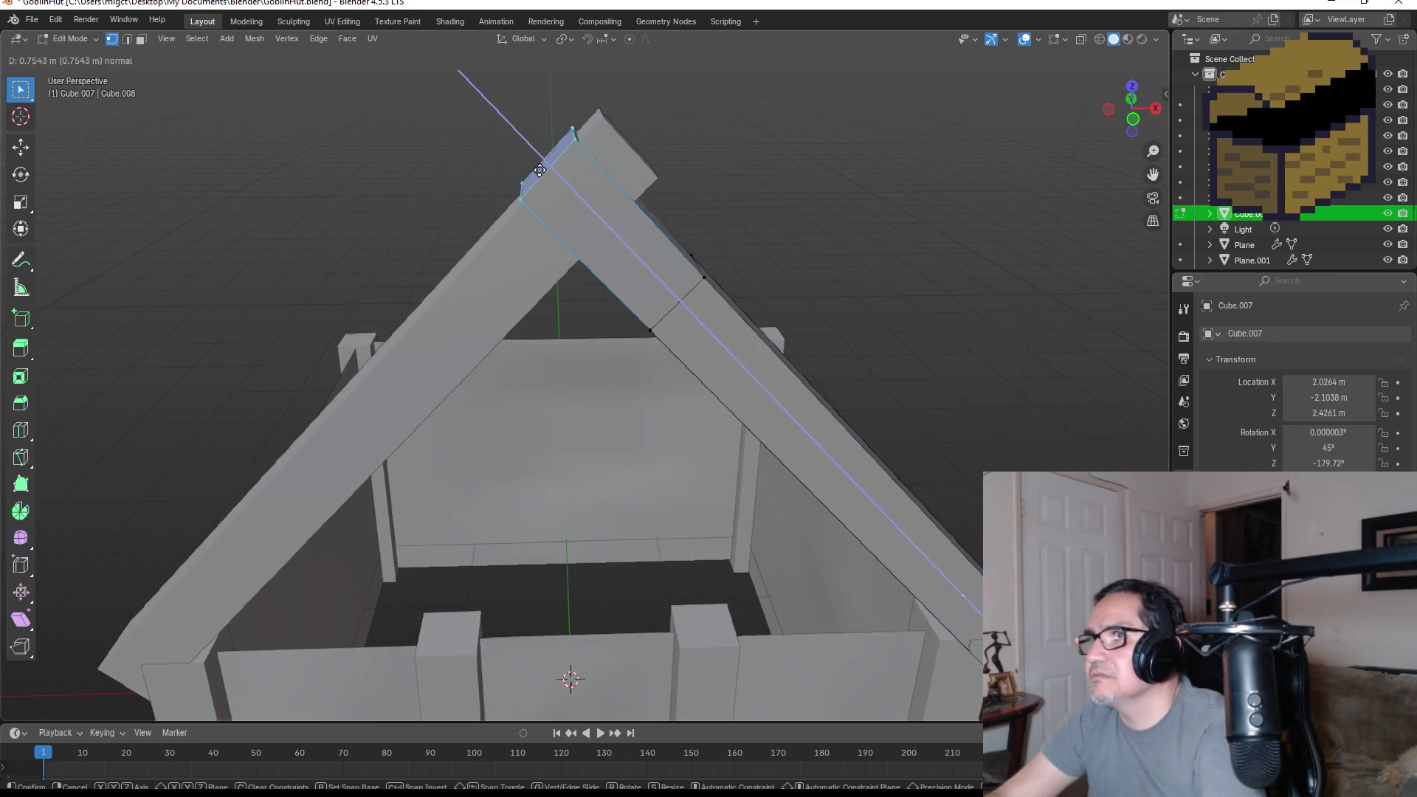
left_click(521, 154)
key("Tab")
- Select both the right and left roof beams together
middle_click_drag(936, 275, 887, 278)
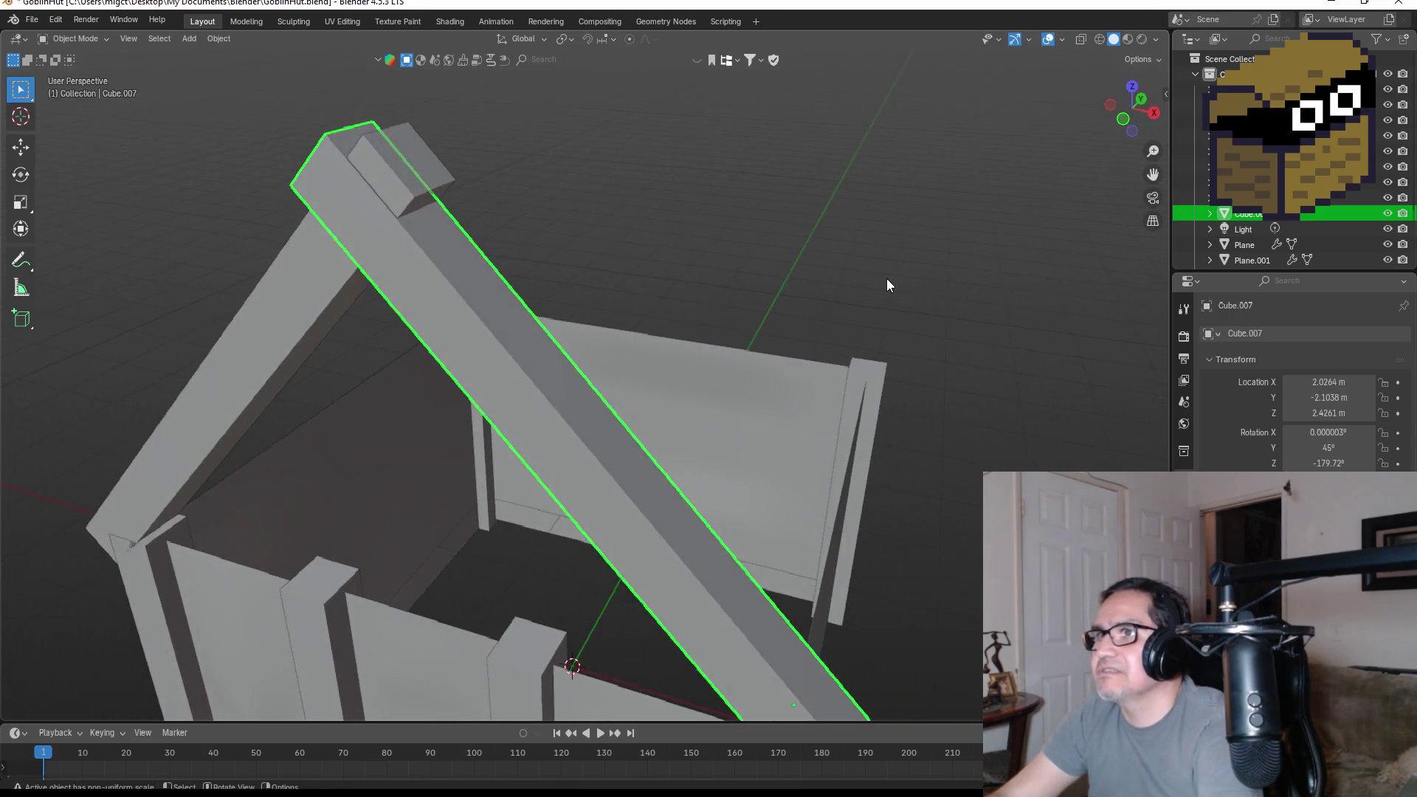
left_click(887, 277)
mouse_move(950, 321)
middle_mouse_down()
mouse_move(1035, 321)
mouse_move(990, 316)
mouse_move(832, 357)
middle_mouse_up()
scroll(656, 304, "down", 3)
left_click(649, 309)
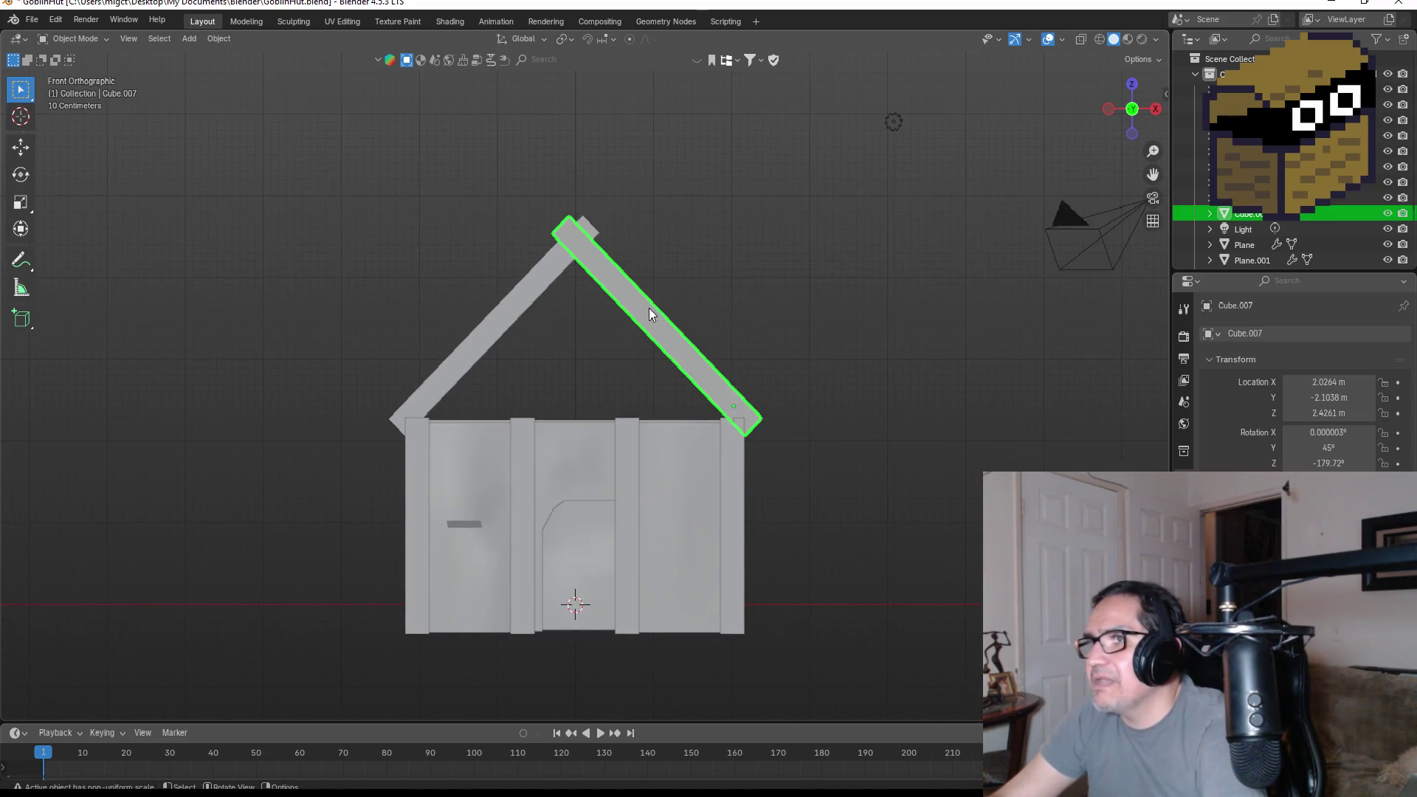
left_click(490, 322, "shift")
mouse_move(716, 294)
middle_mouse_down()
mouse_move(771, 289)
mouse_move(686, 318)
mouse_move(708, 314)
middle_mouse_up()
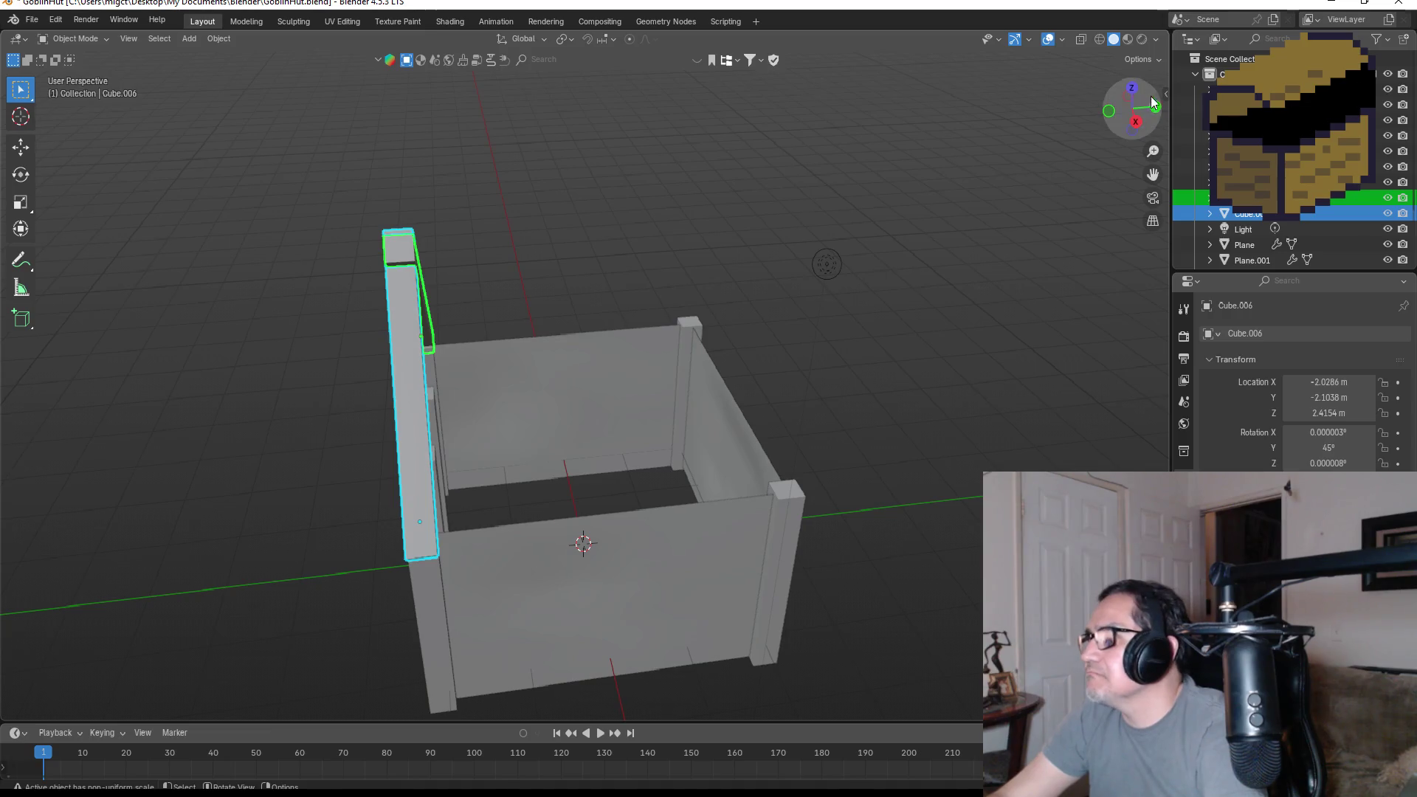
- Place copies of both roof beams 4.1515 m back along Y as the rear gable
left_click(1133, 89)
key("z")
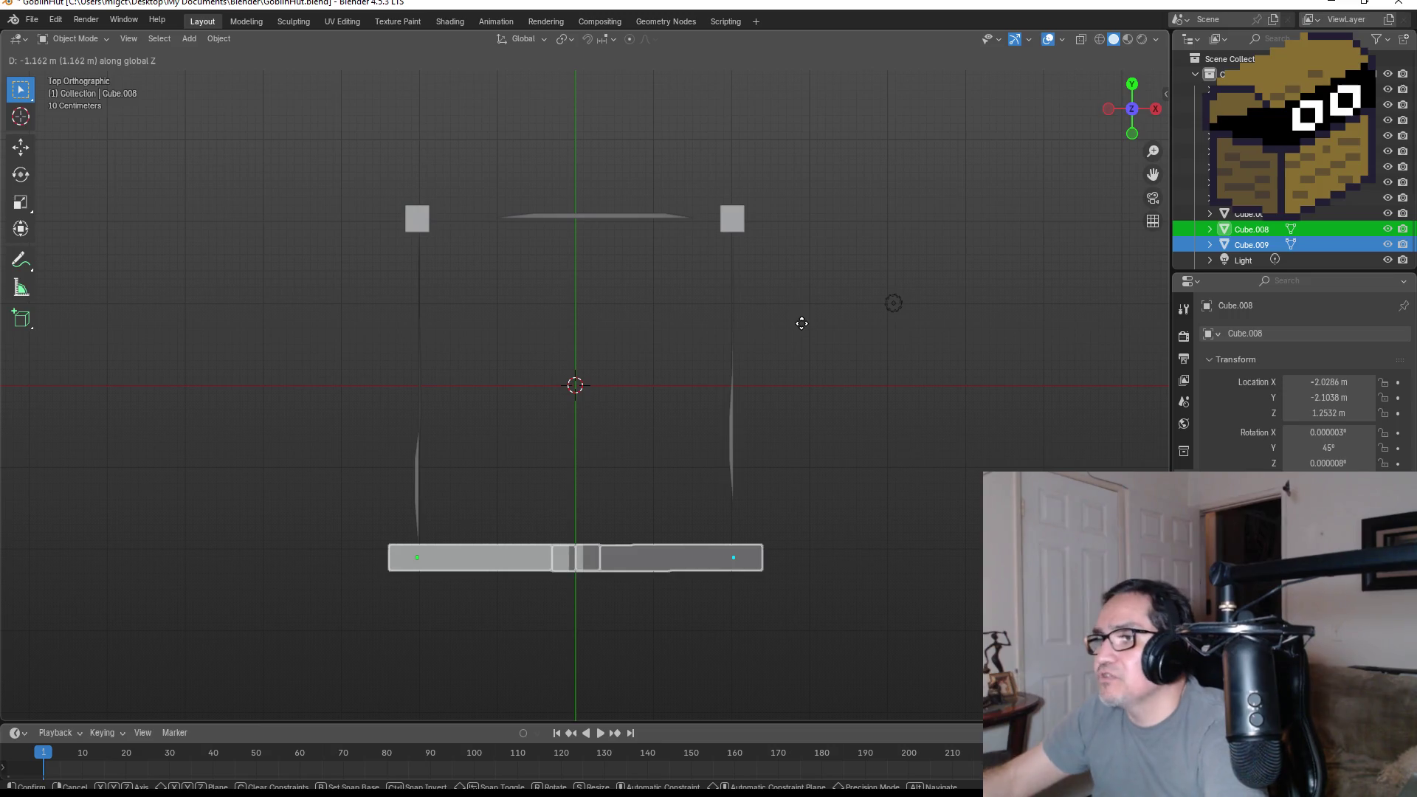
key("y")
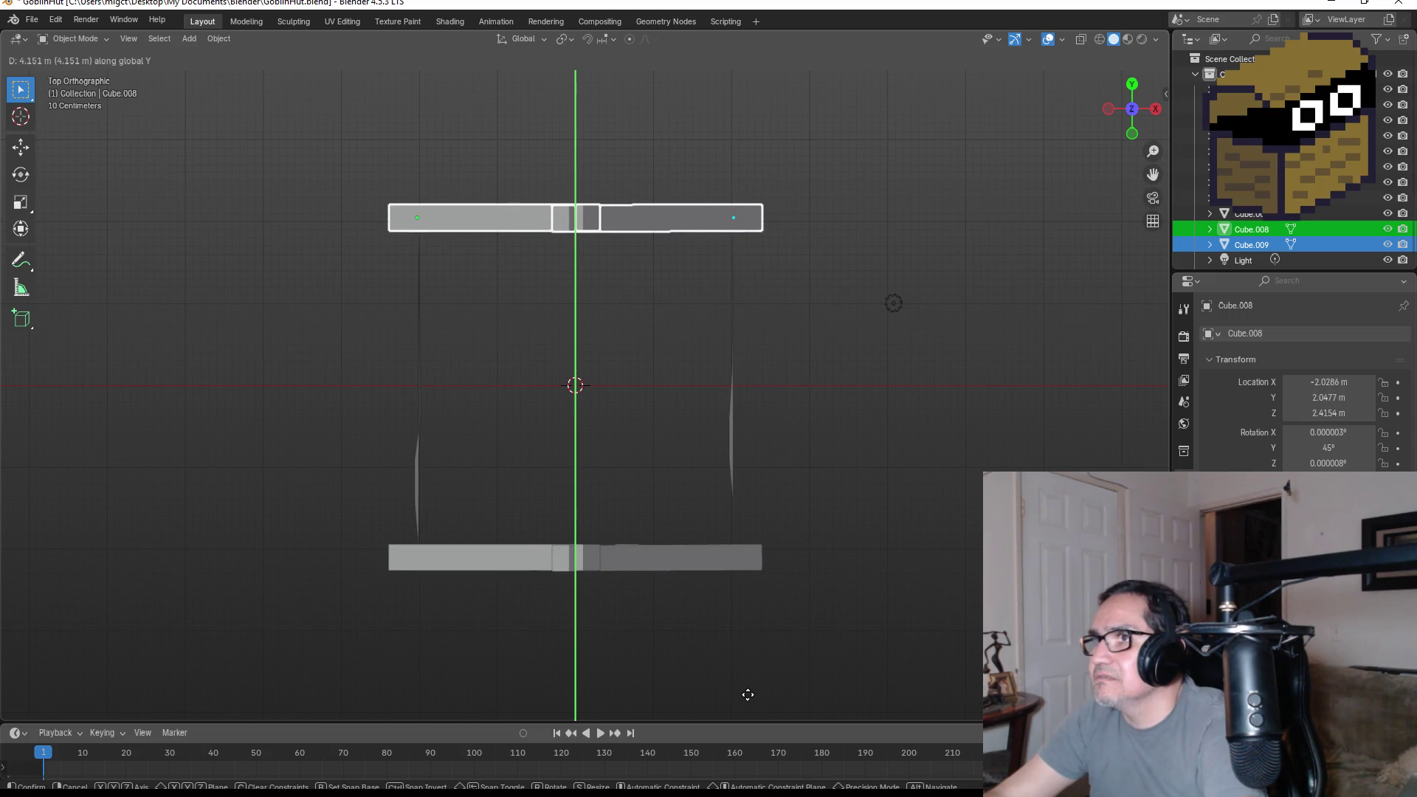
left_click(748, 694)
key("KP_1")
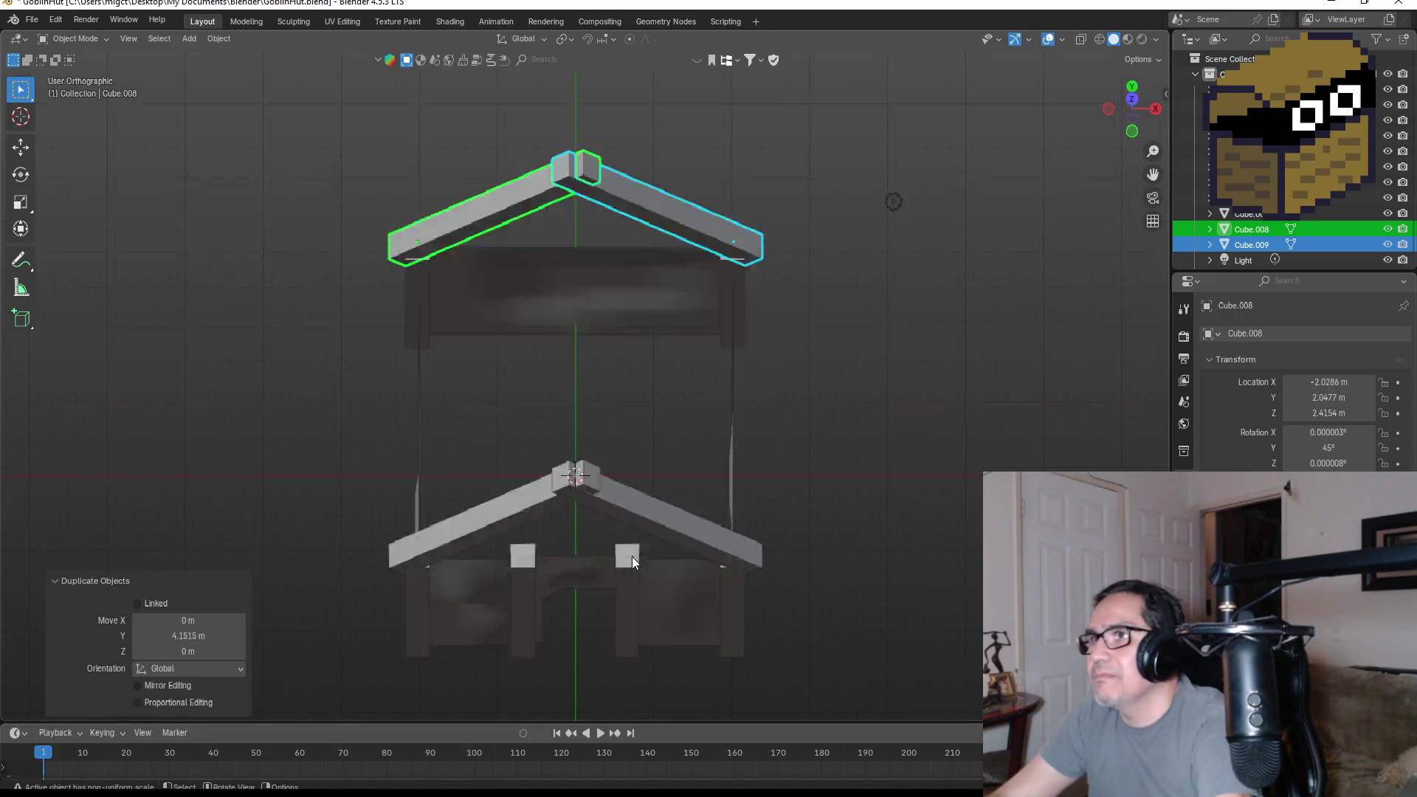
mouse_move(721, 452)
middle_mouse_down()
mouse_move(747, 378)
mouse_move(861, 443)
mouse_move(621, 365)
middle_mouse_up()
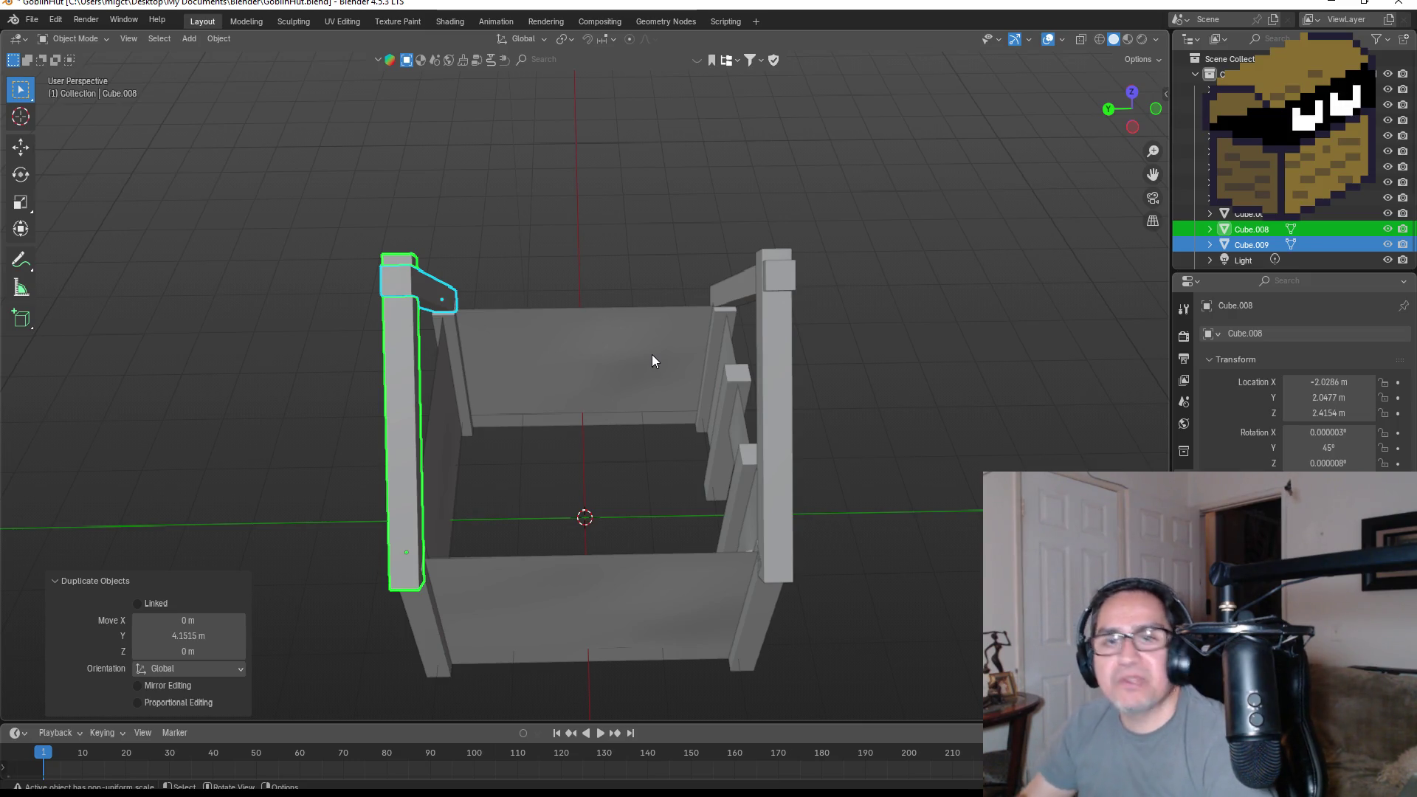
mouse_move(688, 241)
middle_mouse_down()
mouse_move(759, 264)
mouse_move(703, 244)
mouse_move(761, 243)
mouse_move(717, 321)
mouse_move(706, 303)
mouse_move(766, 525)
middle_mouse_up()
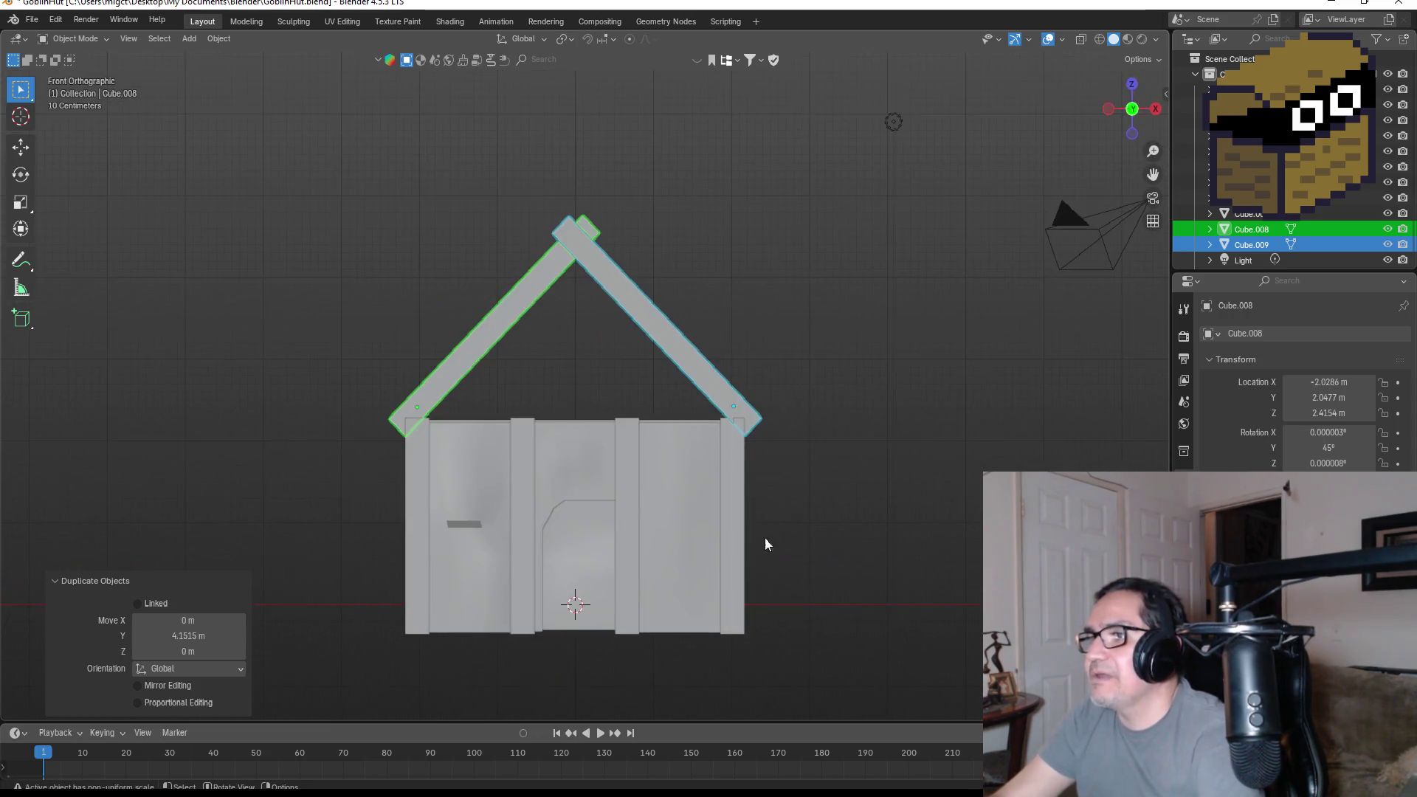
mouse_move(644, 488)
middle_mouse_down()
mouse_move(519, 462)
mouse_move(670, 476)
middle_mouse_up()
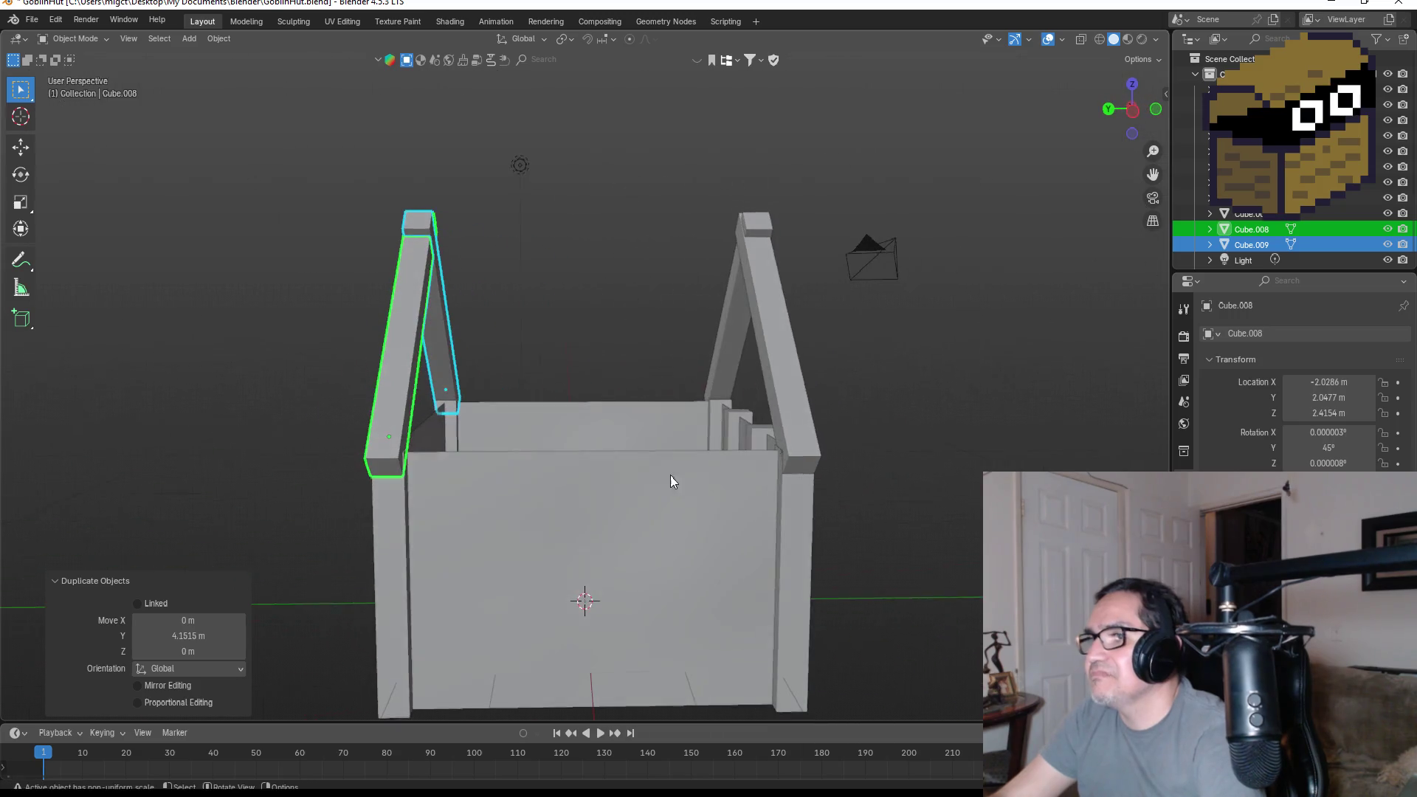
- Duplicate the front left corner post and raise the copy above the roof
left_click(387, 550)
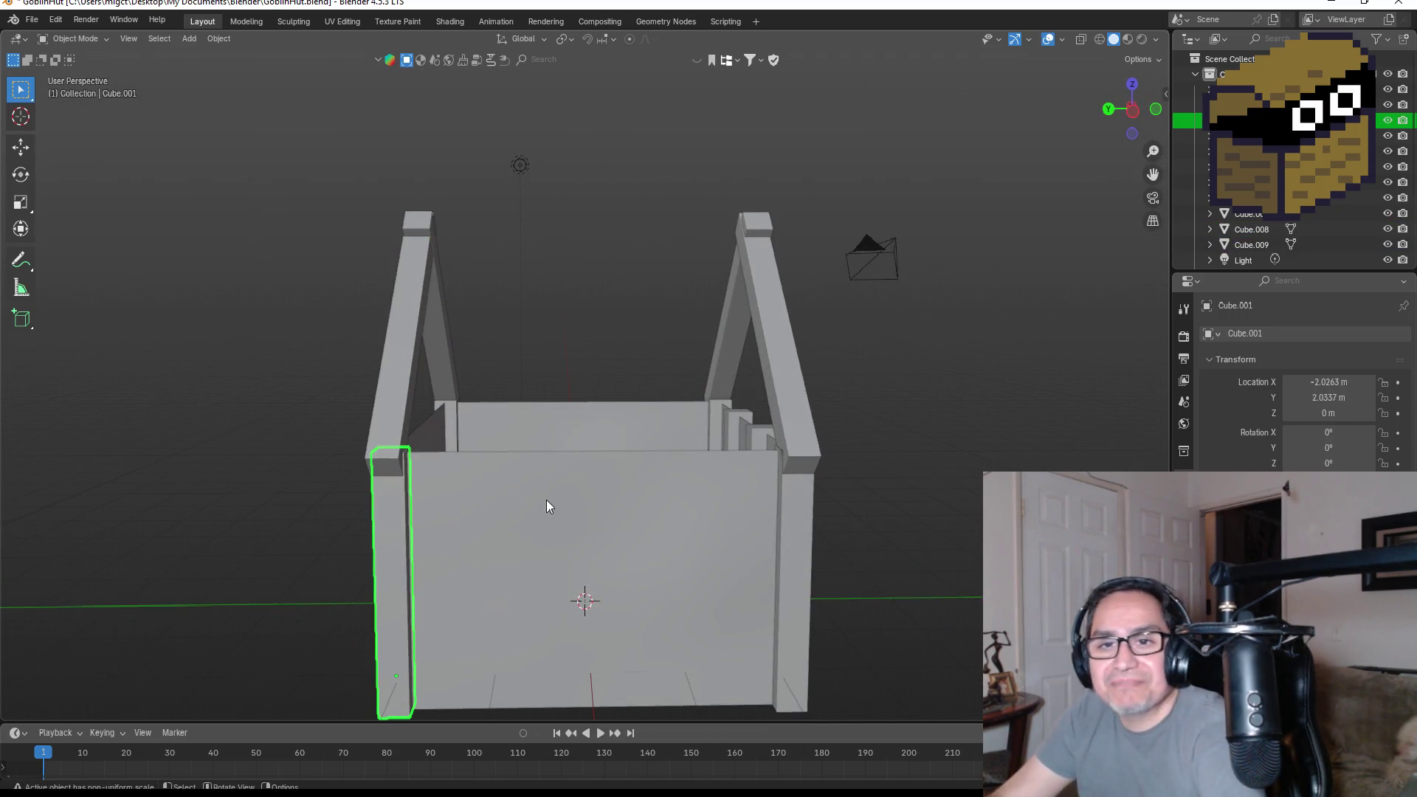
key("shift+d")
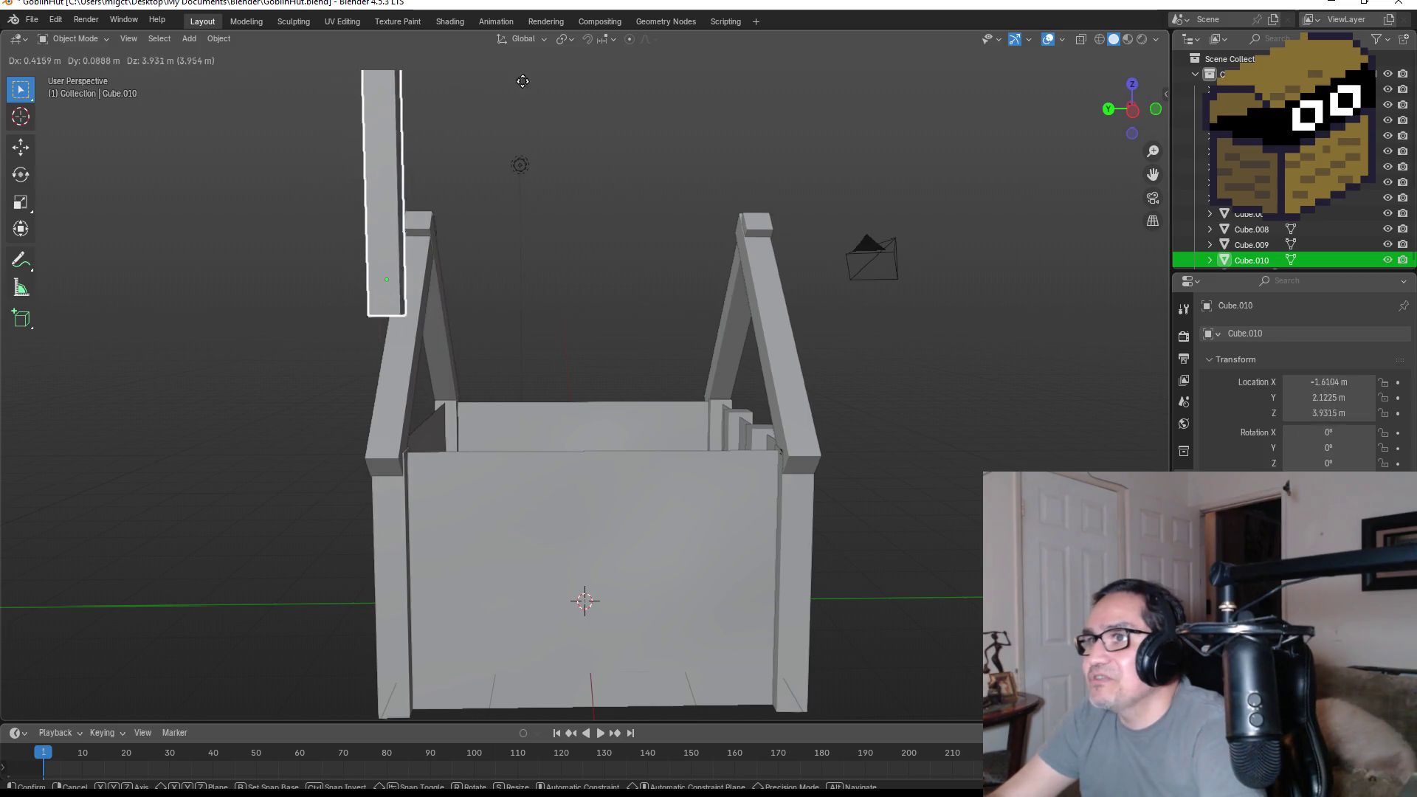
left_click(561, 694)
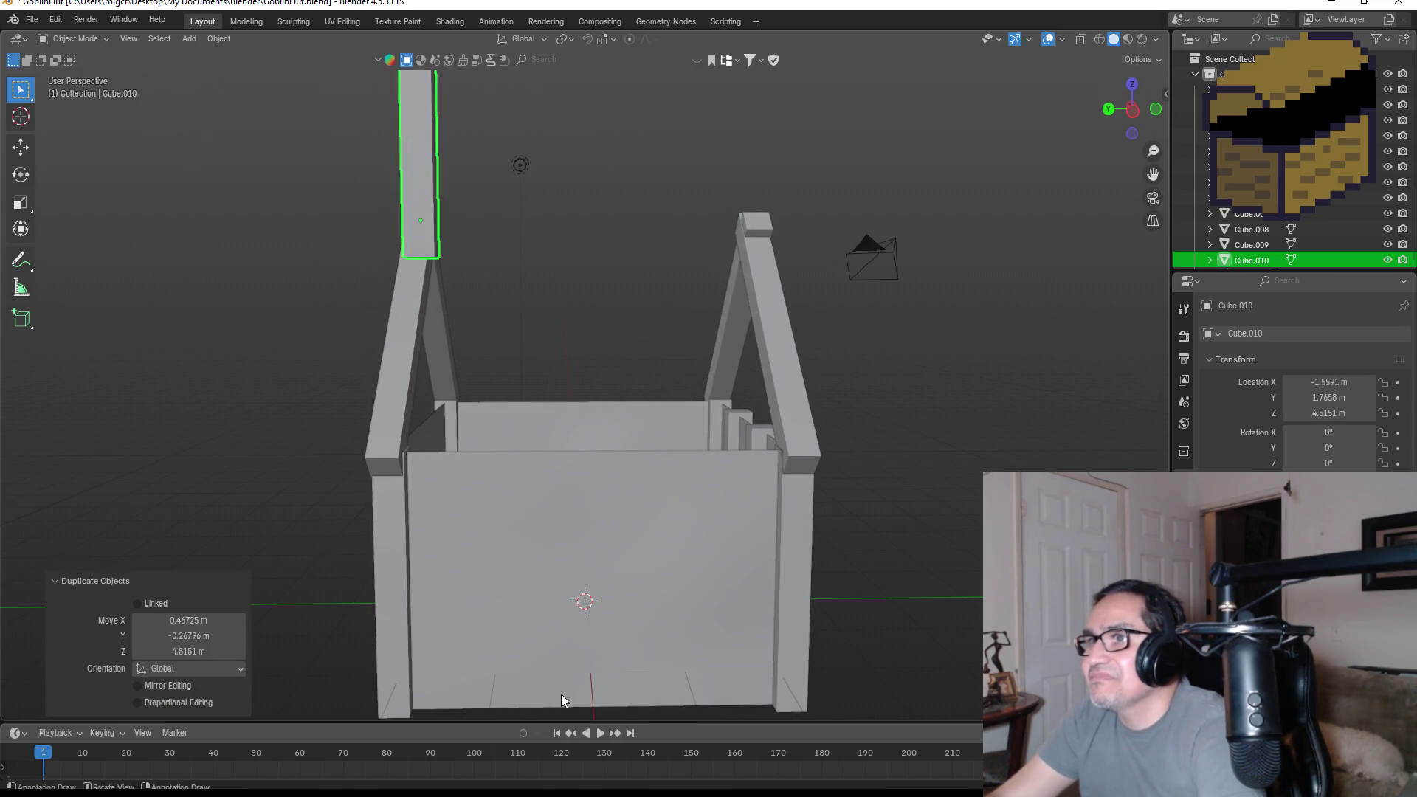
- Centre the post copy on the roof ridge line from the top view
mouse_move(653, 259)
middle_mouse_down()
mouse_move(658, 121)
mouse_move(654, 201)
mouse_move(620, 226)
middle_mouse_up()
left_click(1132, 123)
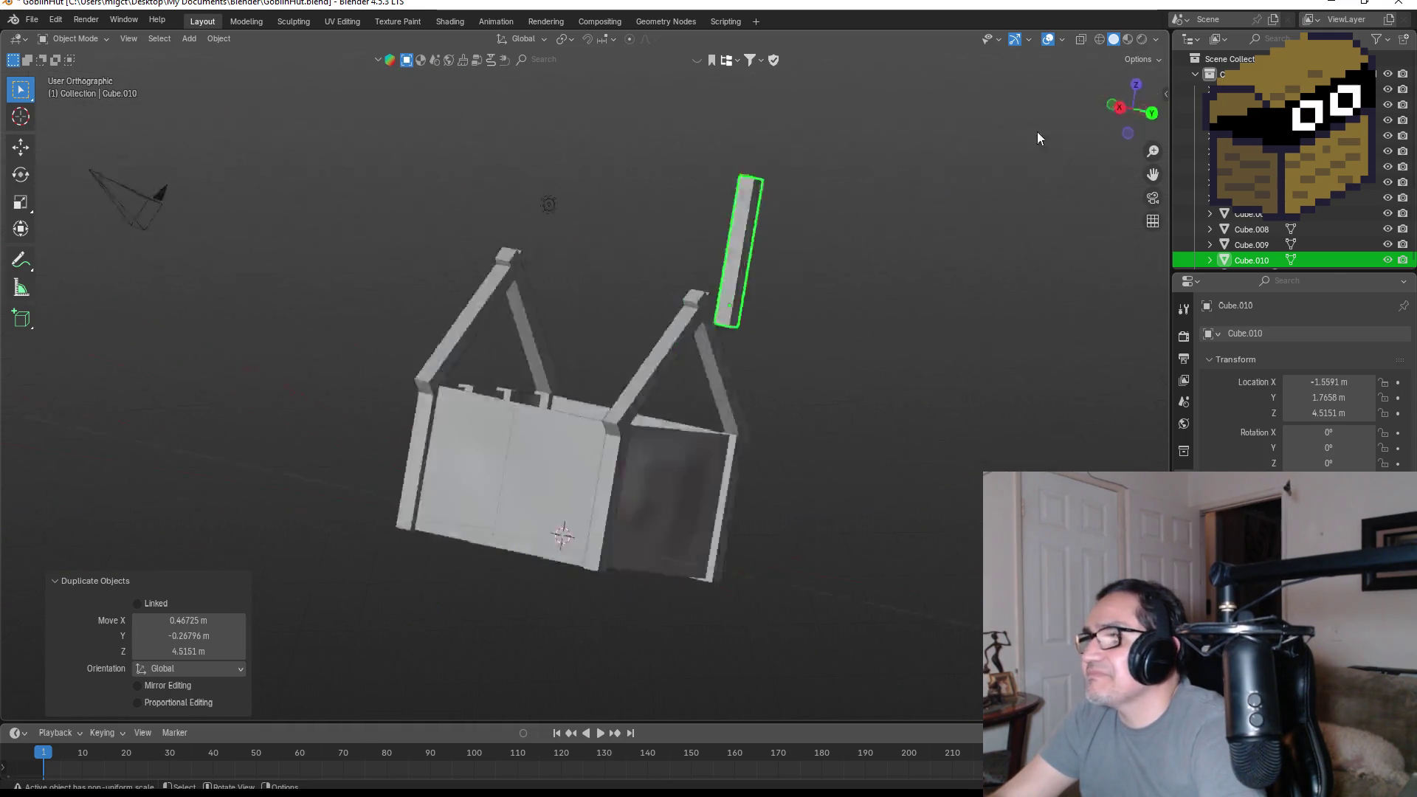
left_click(1132, 84)
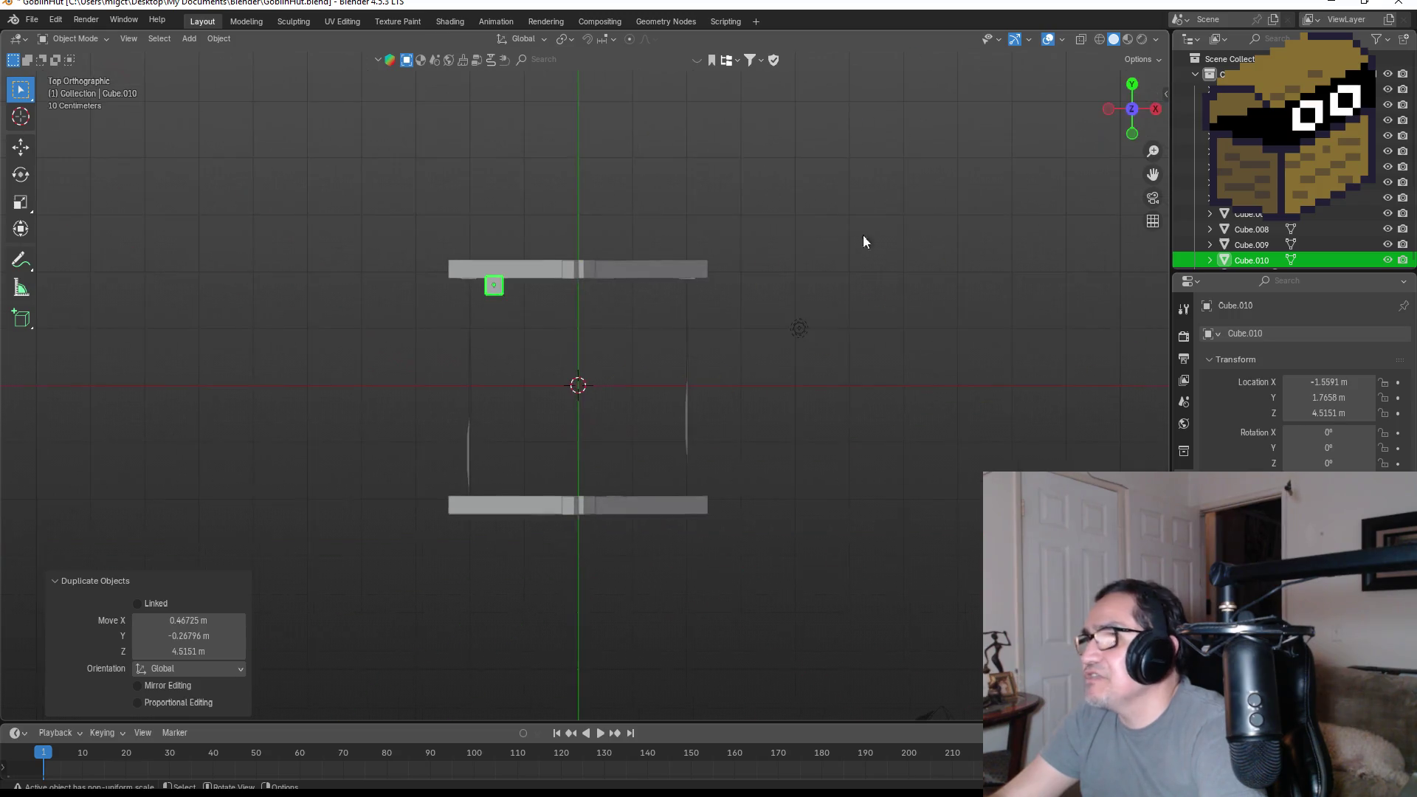
key("g")
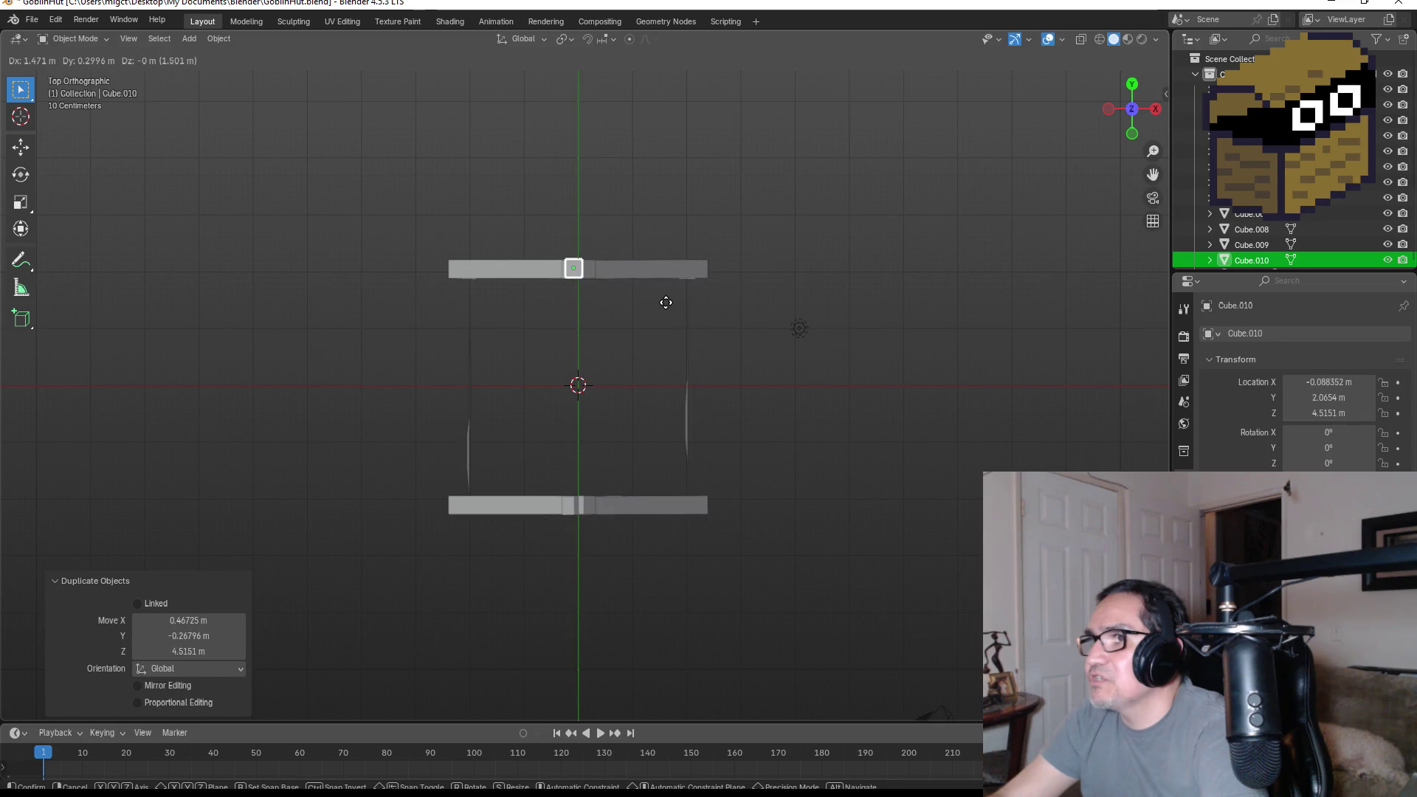
left_click(673, 302)
- Rotate the post copy -90° so it lies horizontally
key("KP_1")
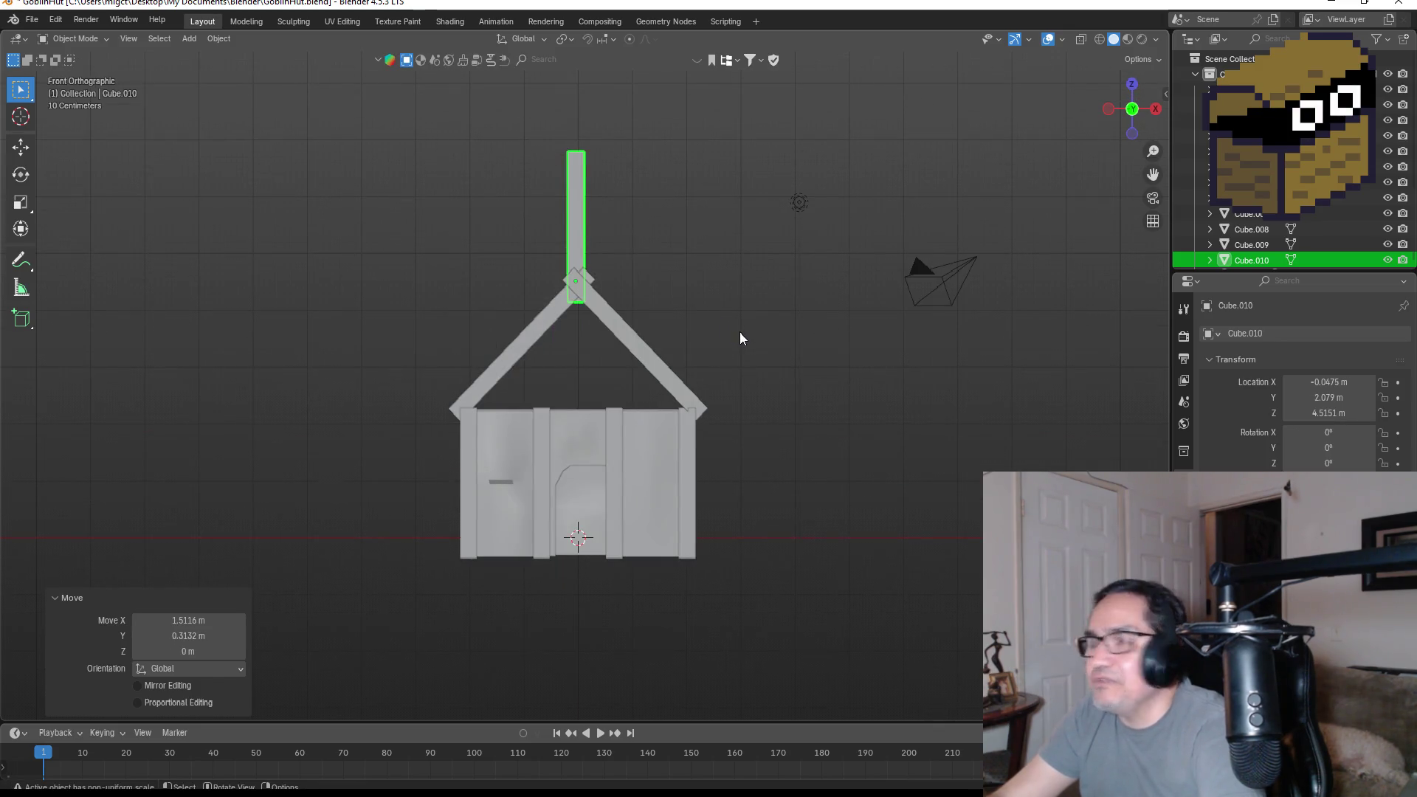
left_click(1154, 109)
key("r")
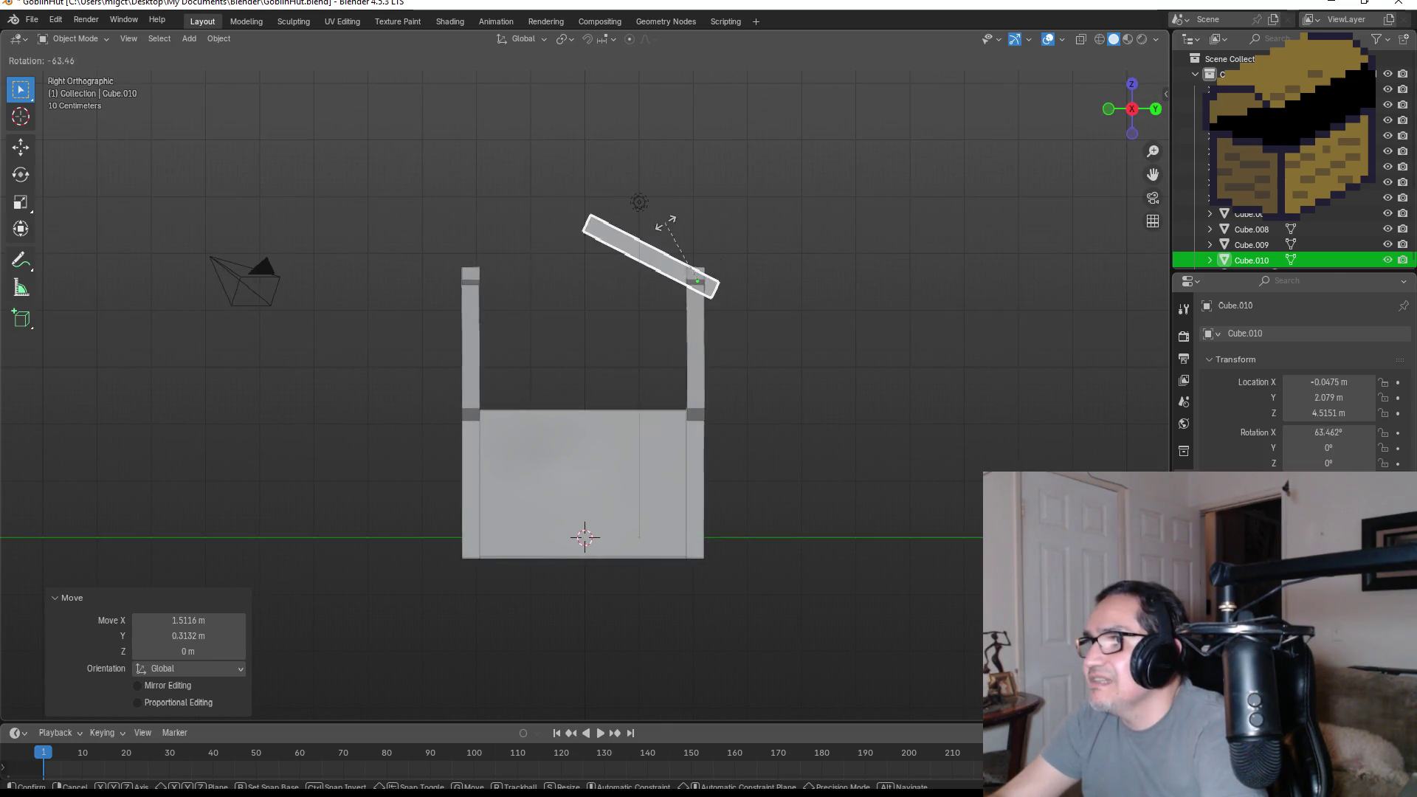
left_click(664, 230)
left_click(220, 632)
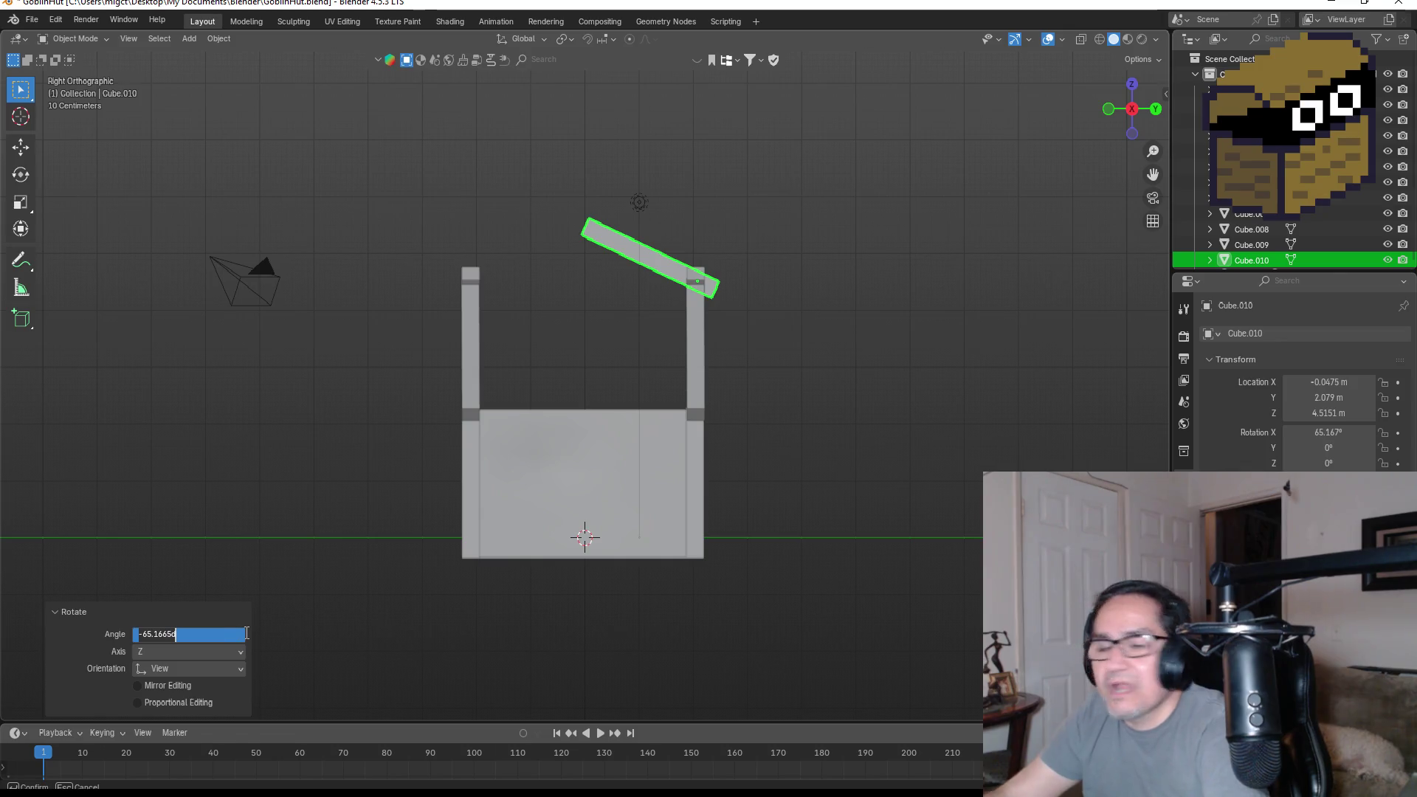
key("BackSpace")
type("-90")
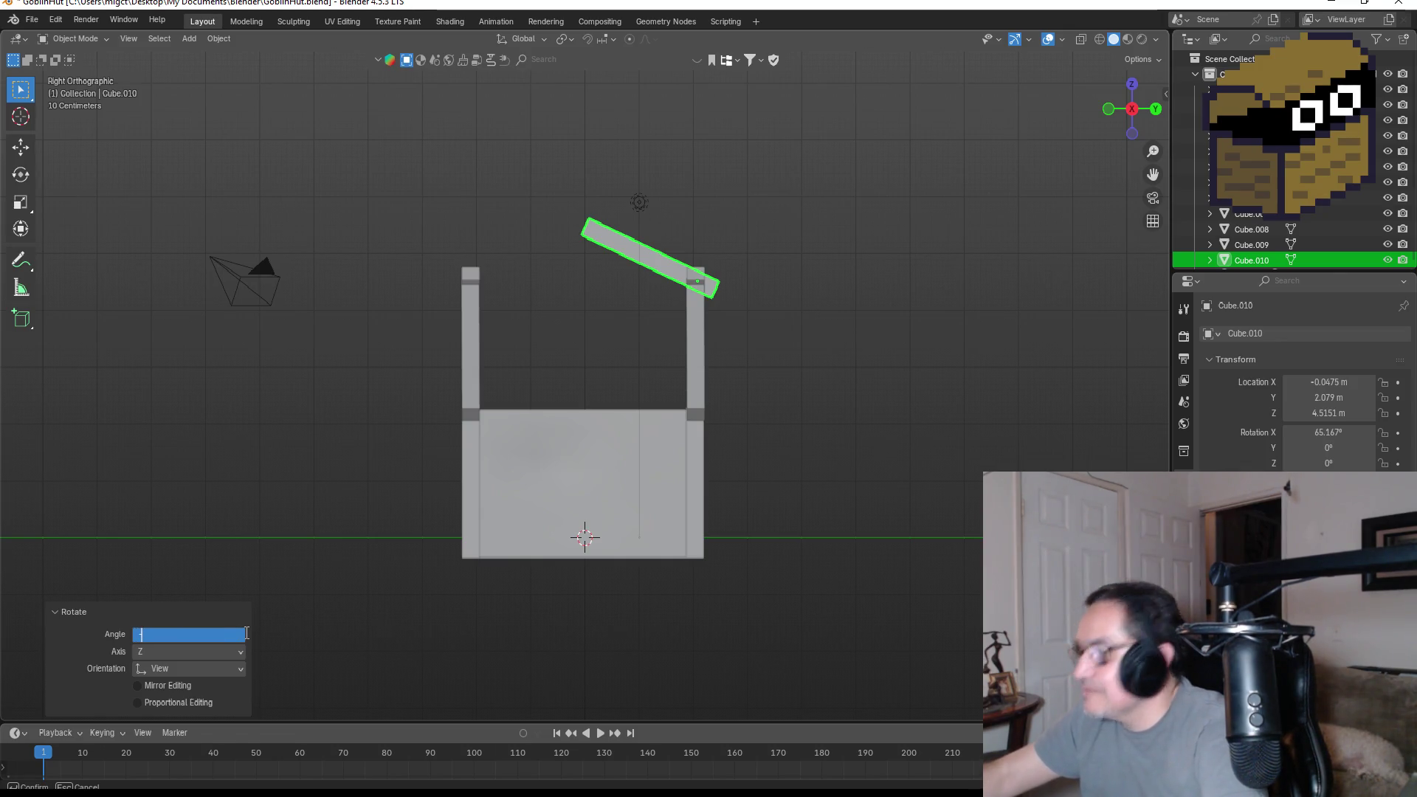
key("Return")
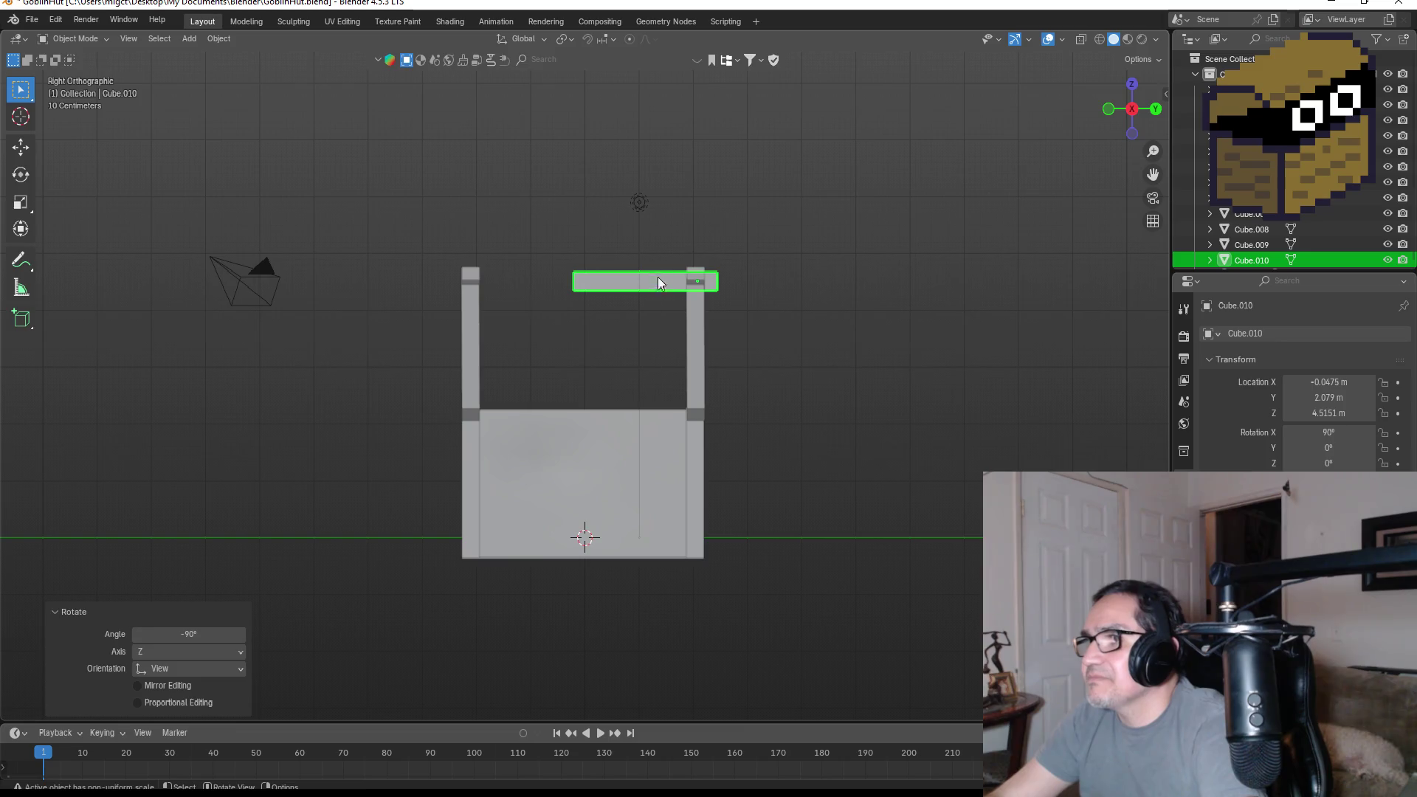
- Settle the horizontal bar onto the roof peaks at 4.55 m
key("g")
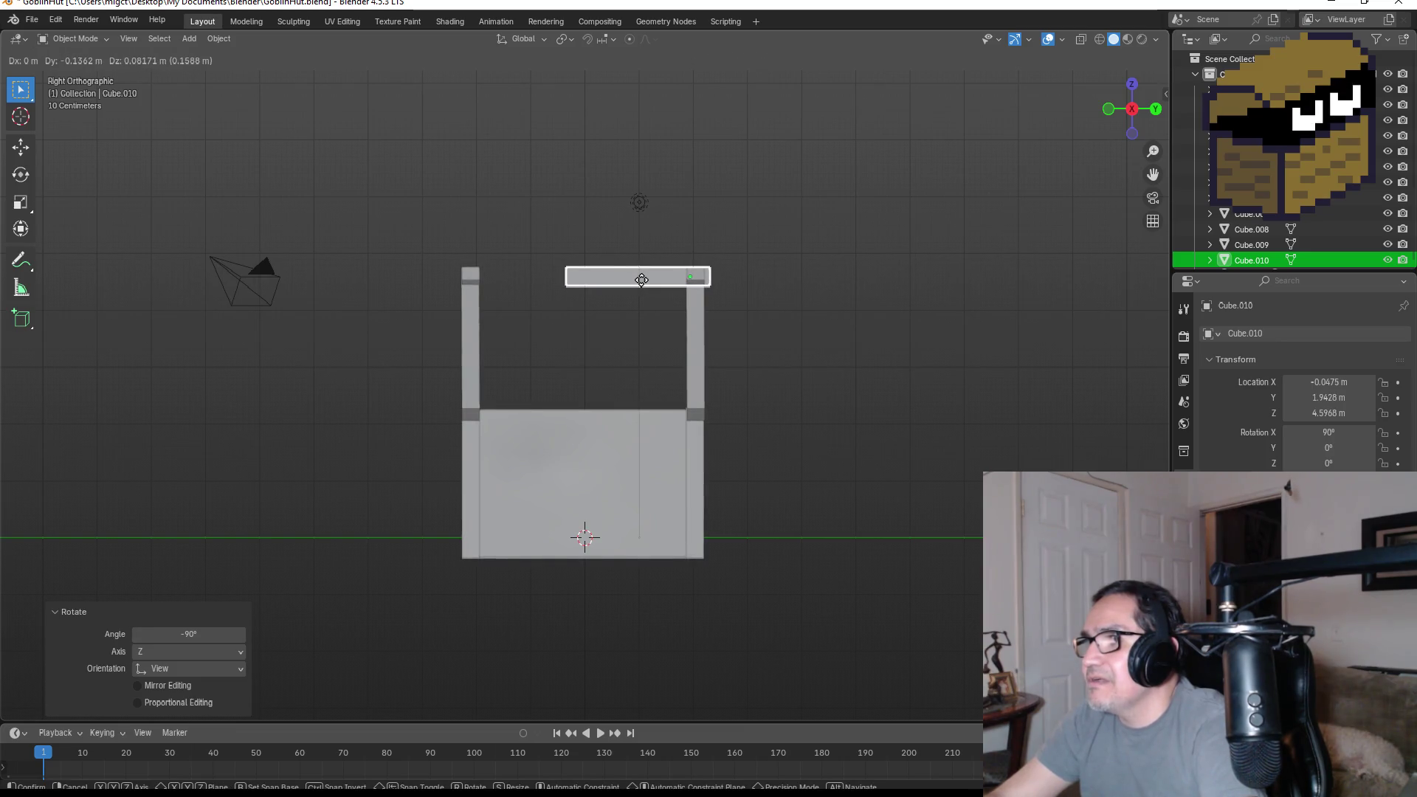
left_click(636, 281)
mouse_move(819, 272)
middle_mouse_down()
mouse_move(686, 319)
mouse_move(751, 342)
mouse_move(675, 313)
mouse_move(688, 272)
mouse_move(663, 265)
mouse_move(481, 273)
middle_mouse_up()
key("g")
left_click(724, 316)
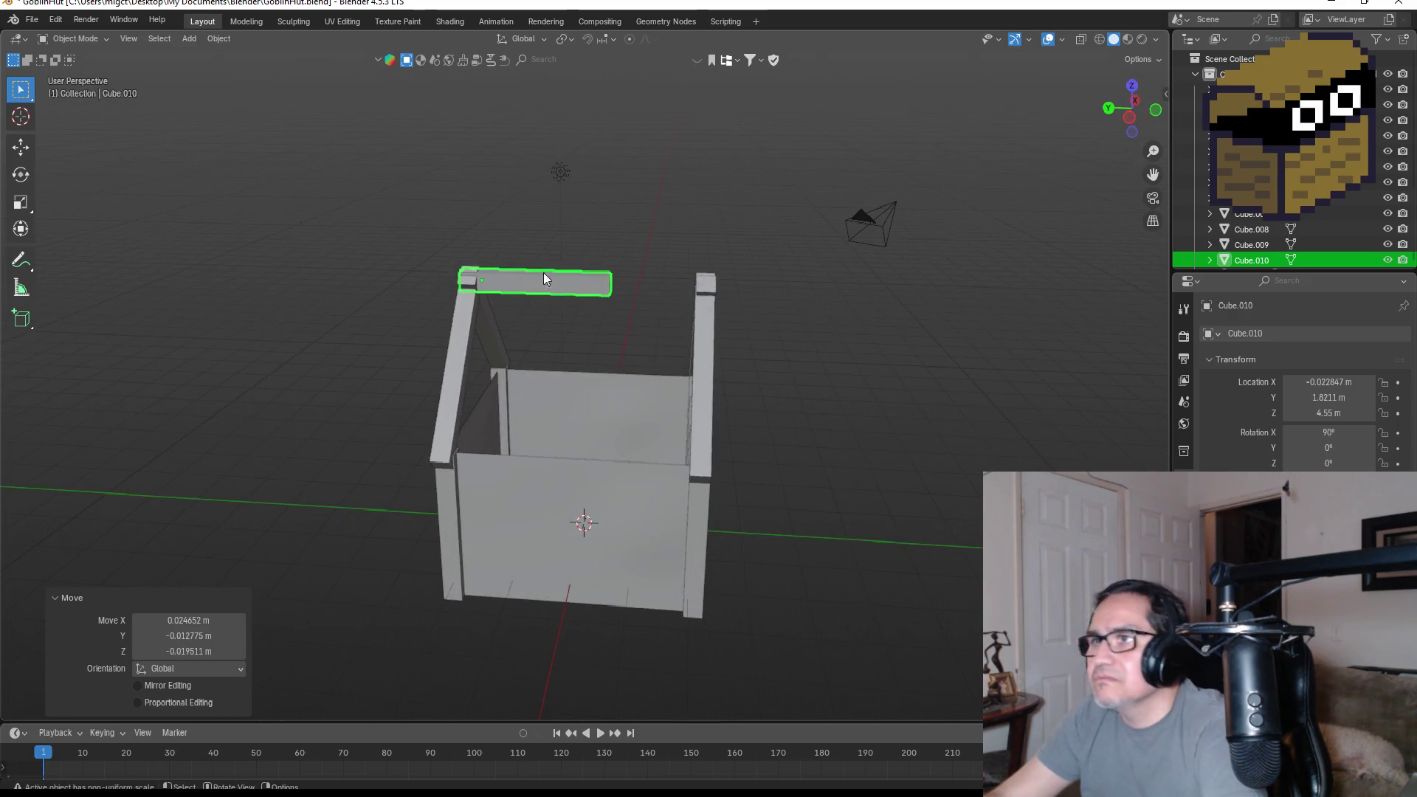
scroll(561, 275, "up", 3)
key("KP_1")
key("KP_3")
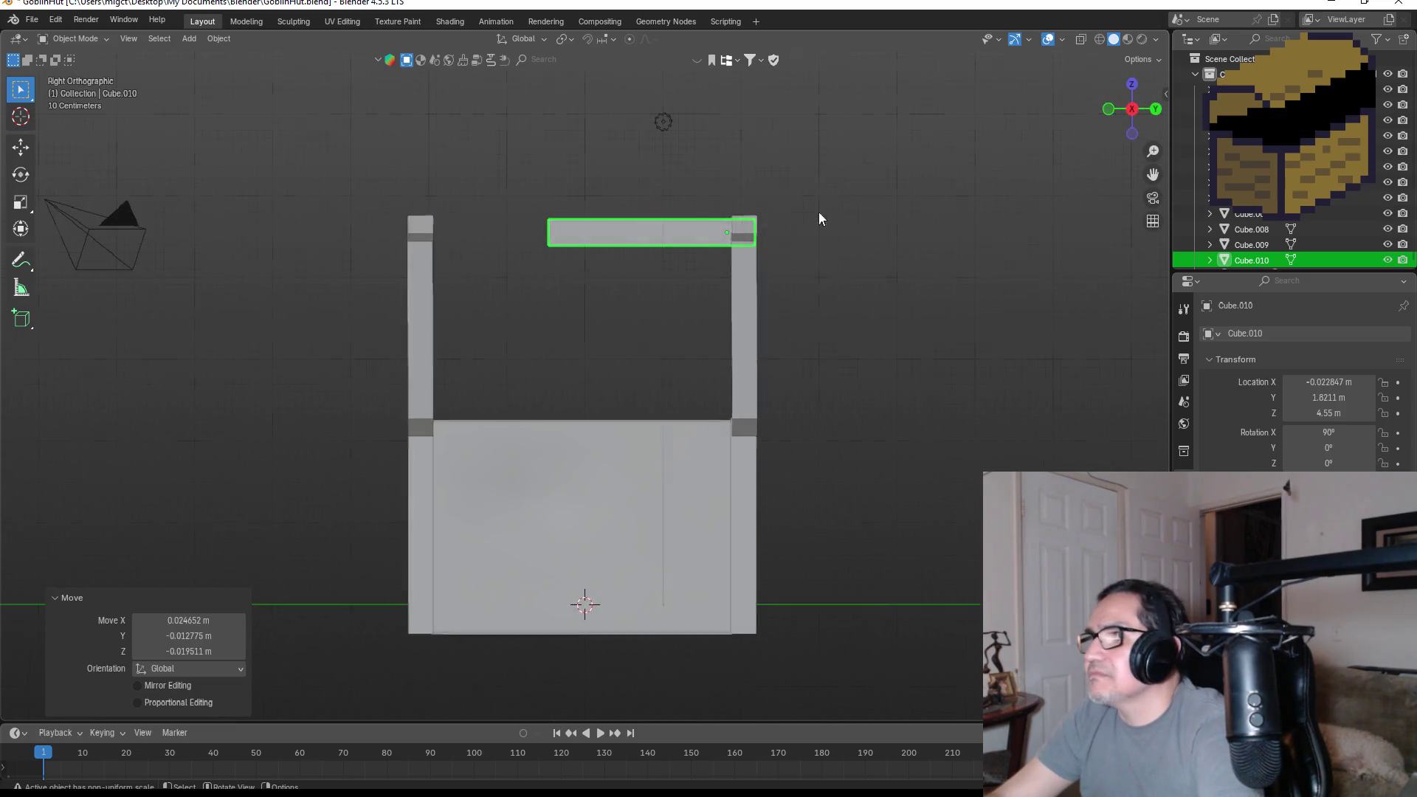
- Select the two vertices at the bar's left end in wireframe view
key("Tab")
left_click_drag(516, 203, 589, 276)
key("z")
left_click(468, 276)
left_click_drag(487, 195, 587, 275)
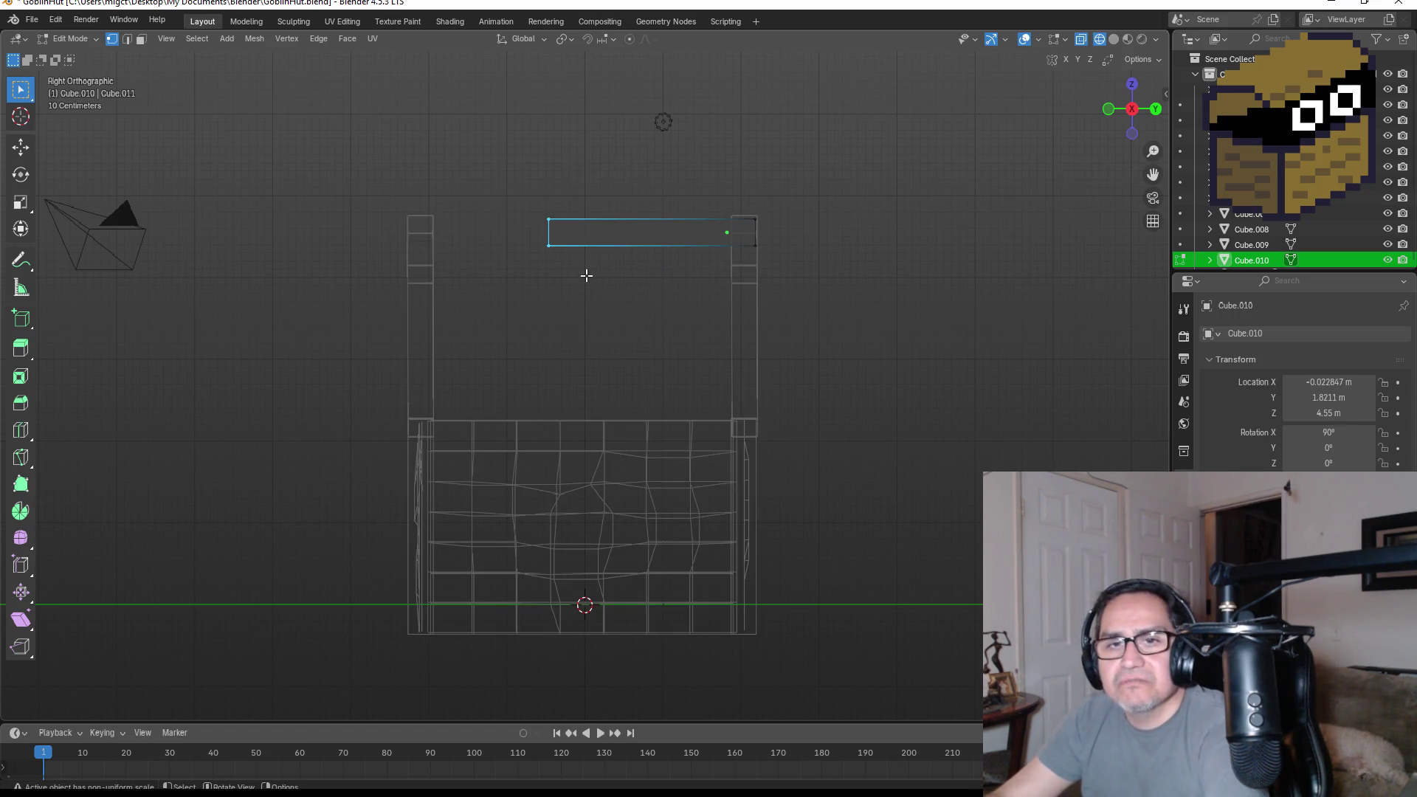
- Stretch the bar's left end along Y across the hut's full depth
key("g")
key("y")
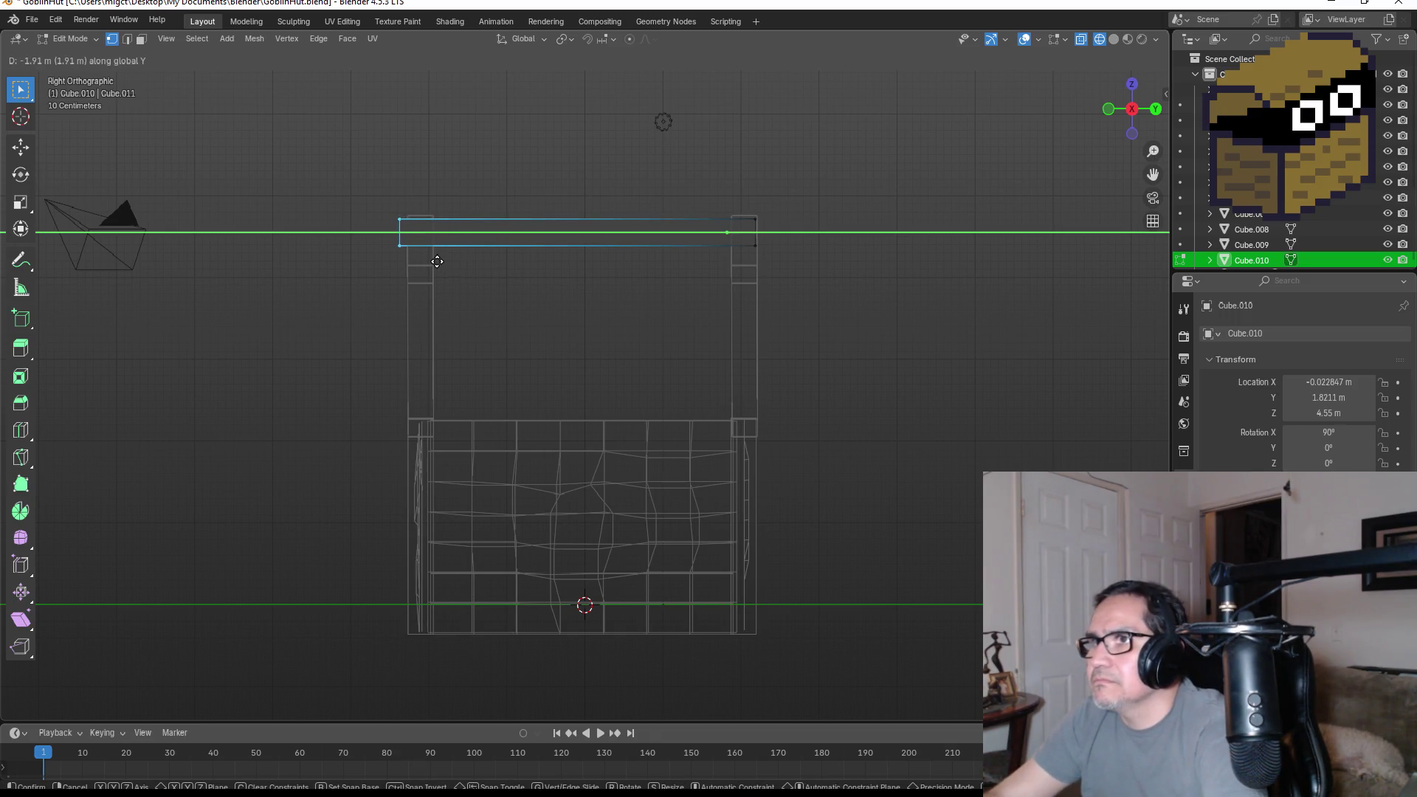
left_click(438, 261)
key("Tab")
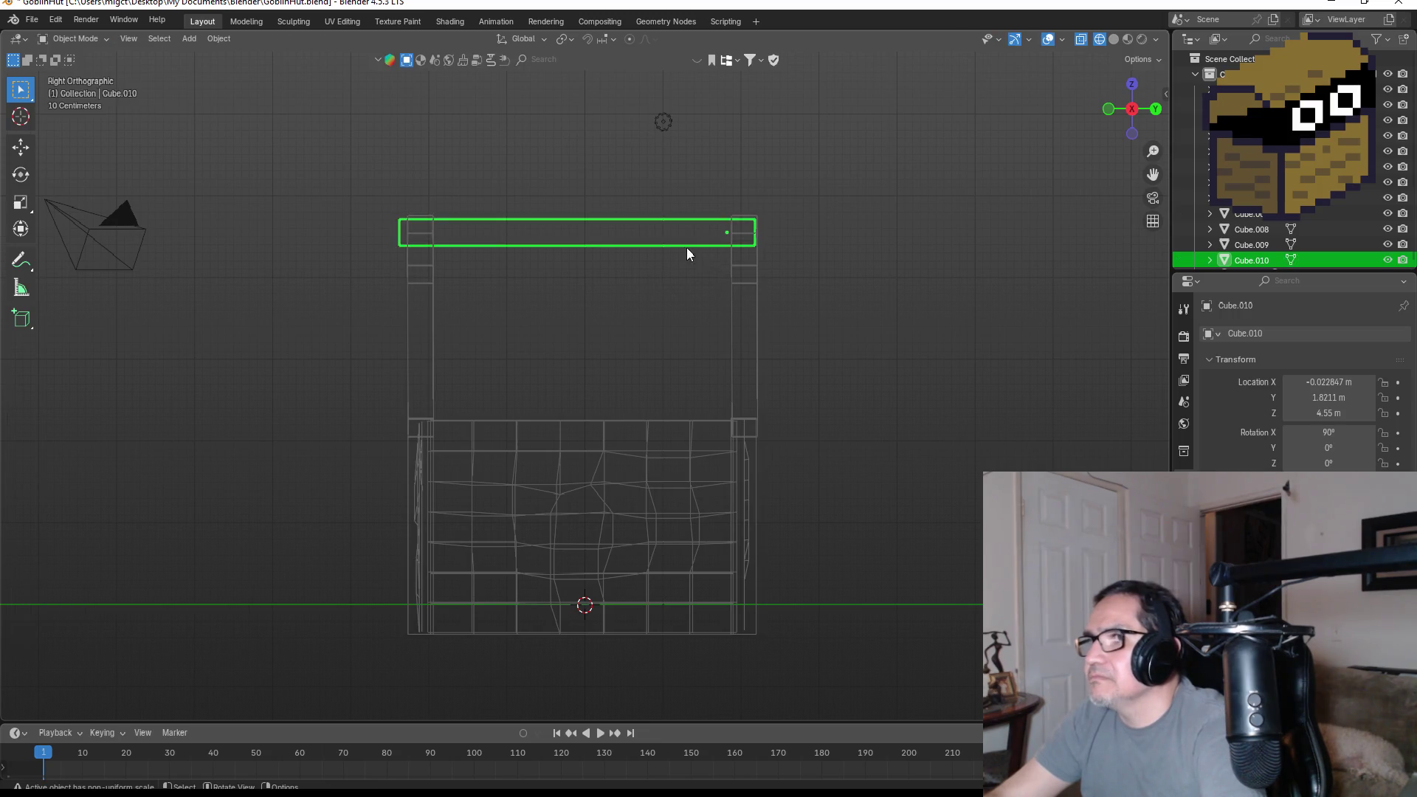
key("Tab")
key("Tab")
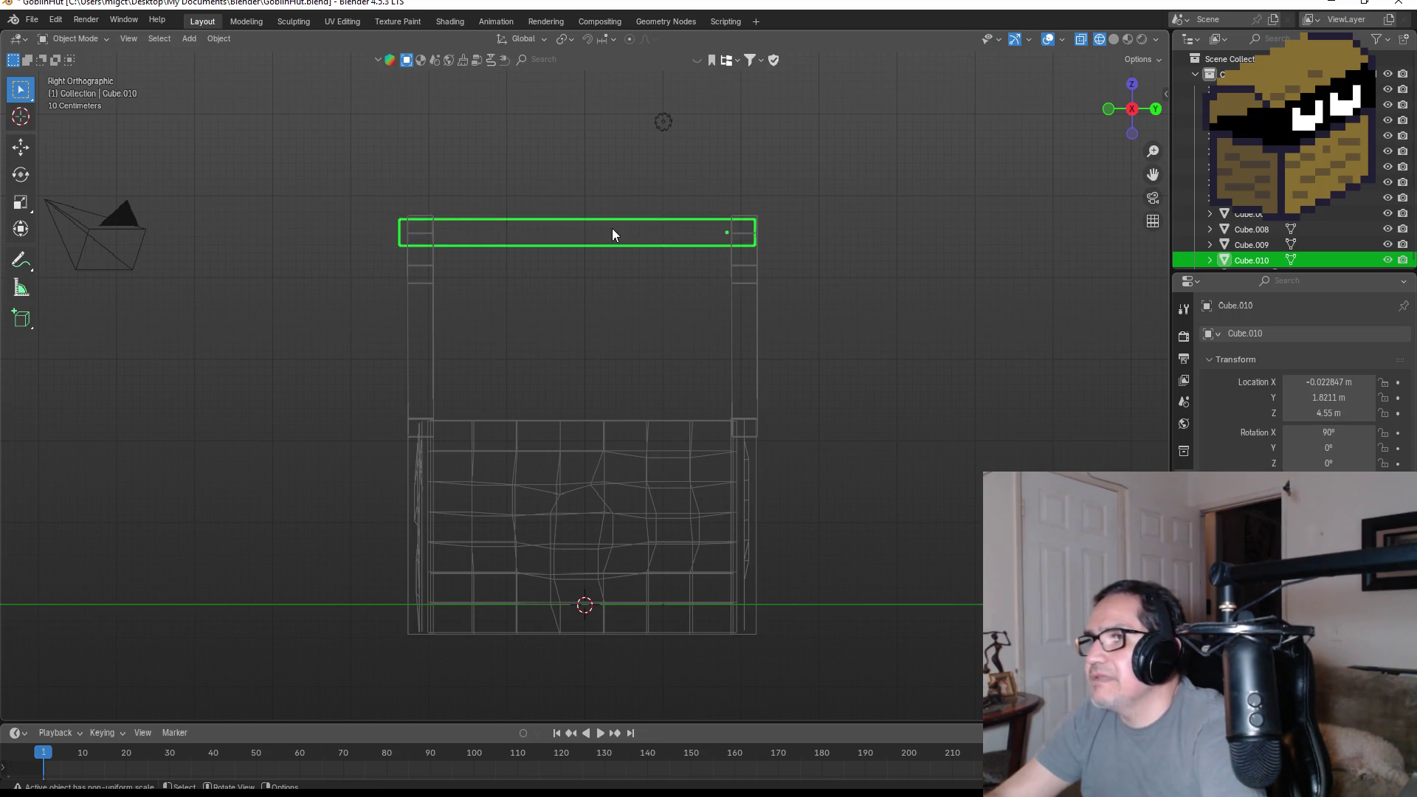
- Shift ridge beam Cube.010 along Y between both gable peaks and return to solid shading
key("g")
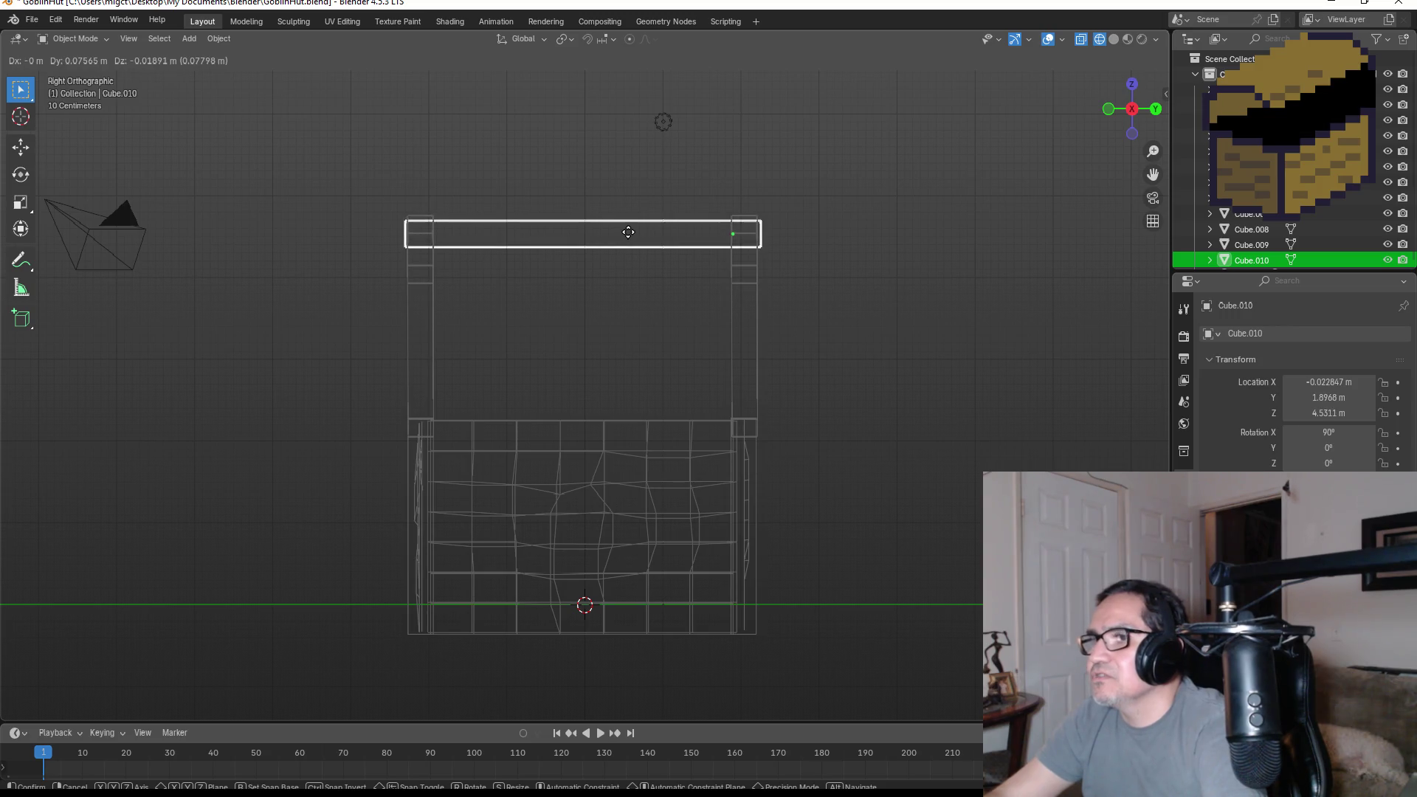
key("y")
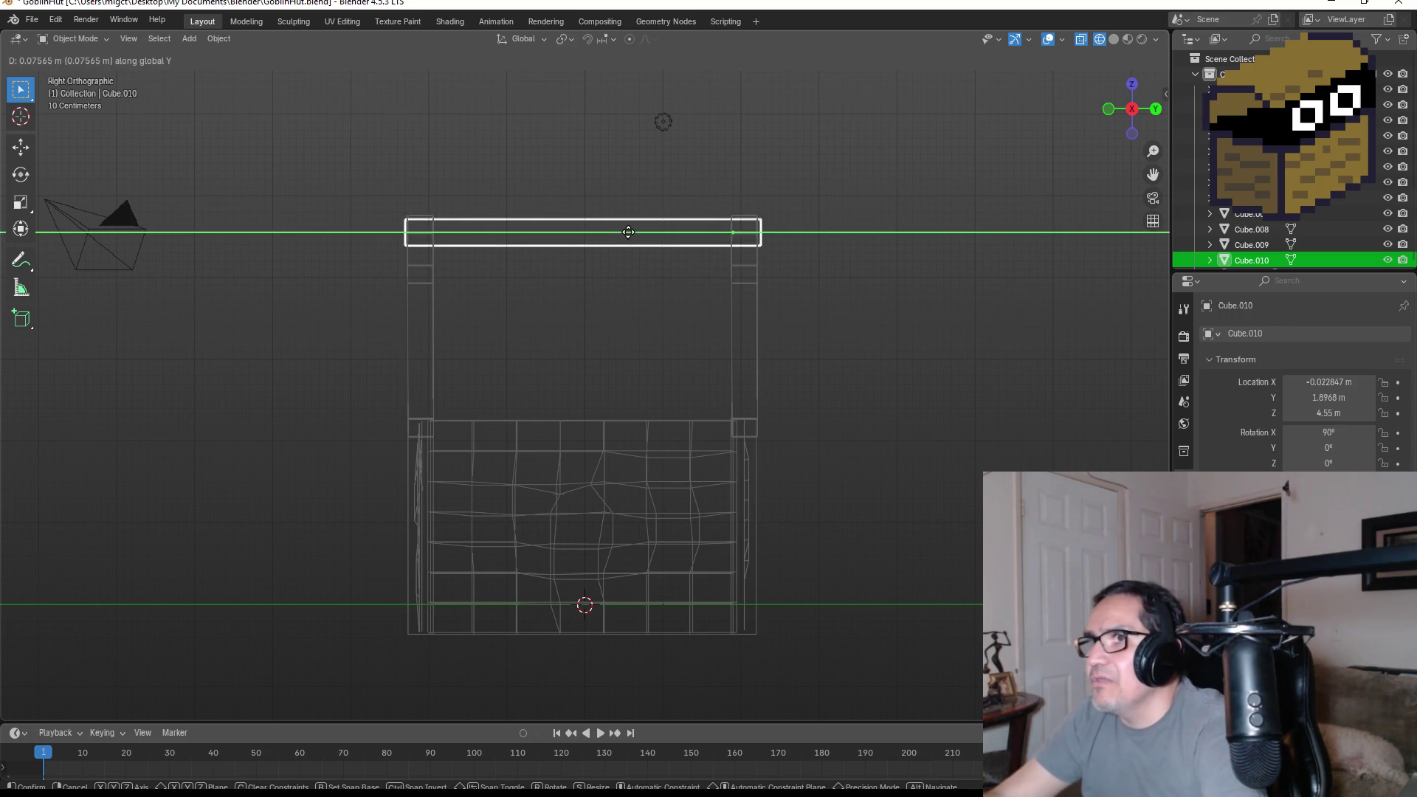
left_click(628, 231)
key("Tab")
middle_click_drag(857, 332, 977, 373)
key("z")
left_click(1091, 374)
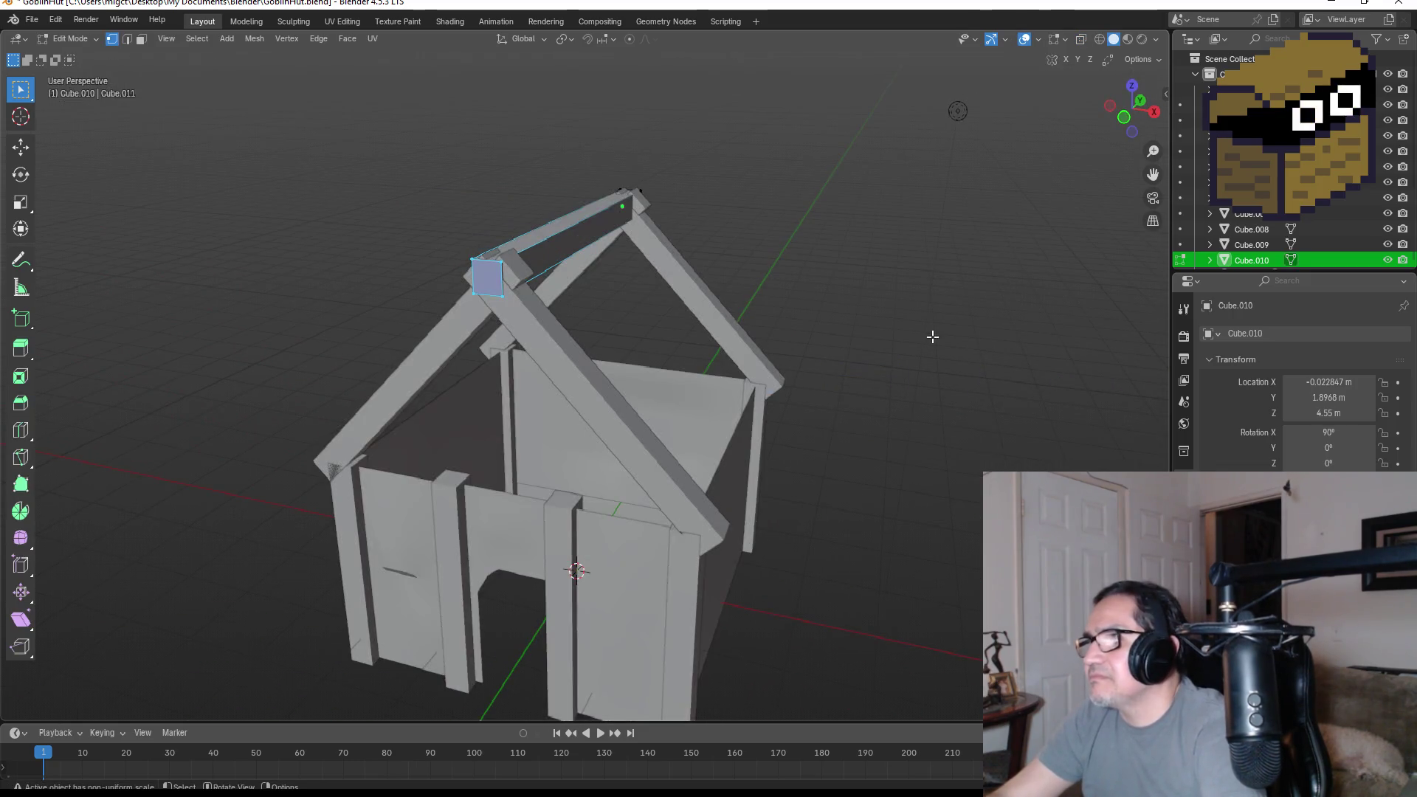
key("Tab")
mouse_move(947, 312)
middle_mouse_down()
mouse_move(981, 322)
mouse_move(840, 319)
mouse_move(1051, 326)
middle_mouse_up()
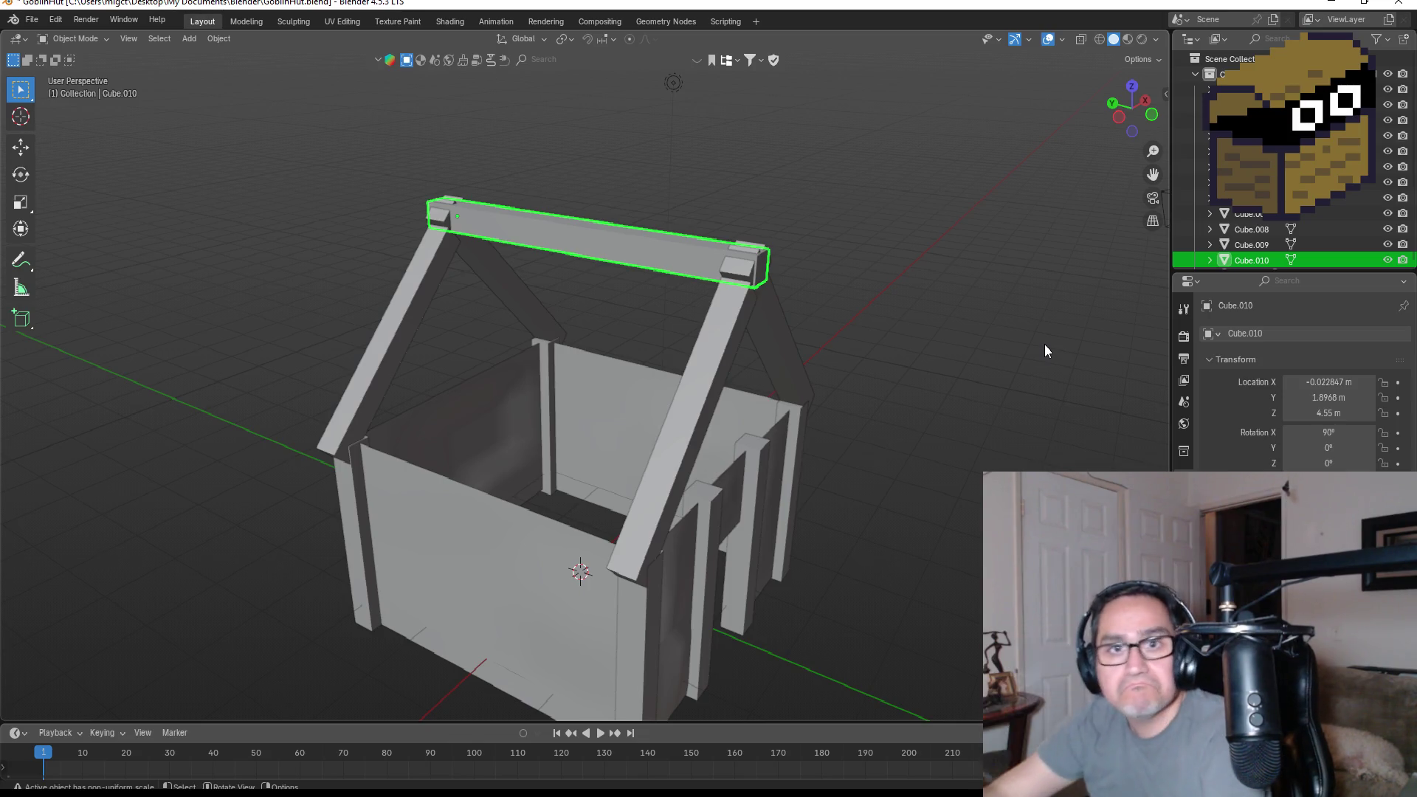
mouse_move(768, 327)
middle_mouse_down()
mouse_move(747, 321)
mouse_move(889, 310)
mouse_move(826, 288)
mouse_move(820, 313)
middle_mouse_up()
key("KP_3")
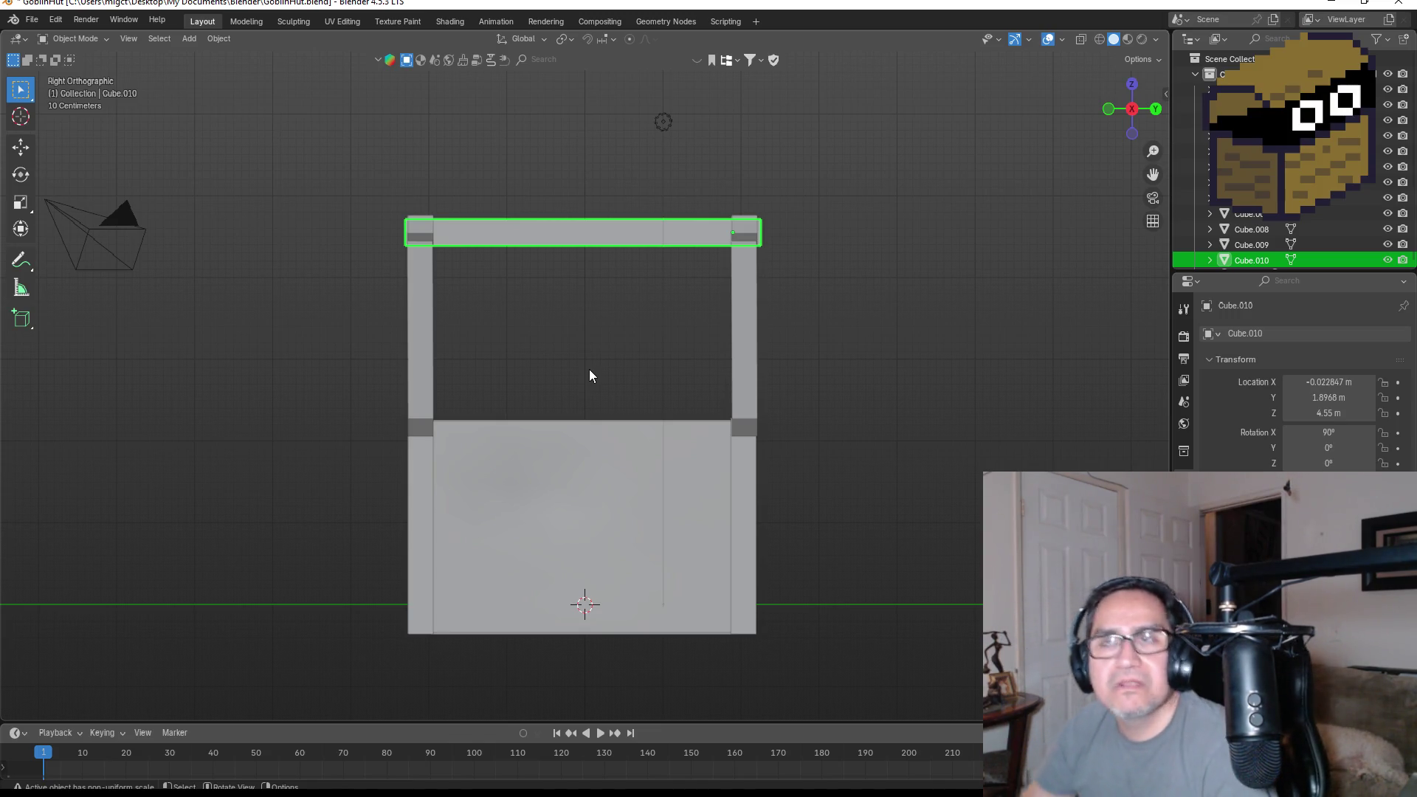
- Minimize the Dward Dungeon Crawler folder and Blender to reveal the desktop
mouse_move(235, 794)
left_click(96, 793)
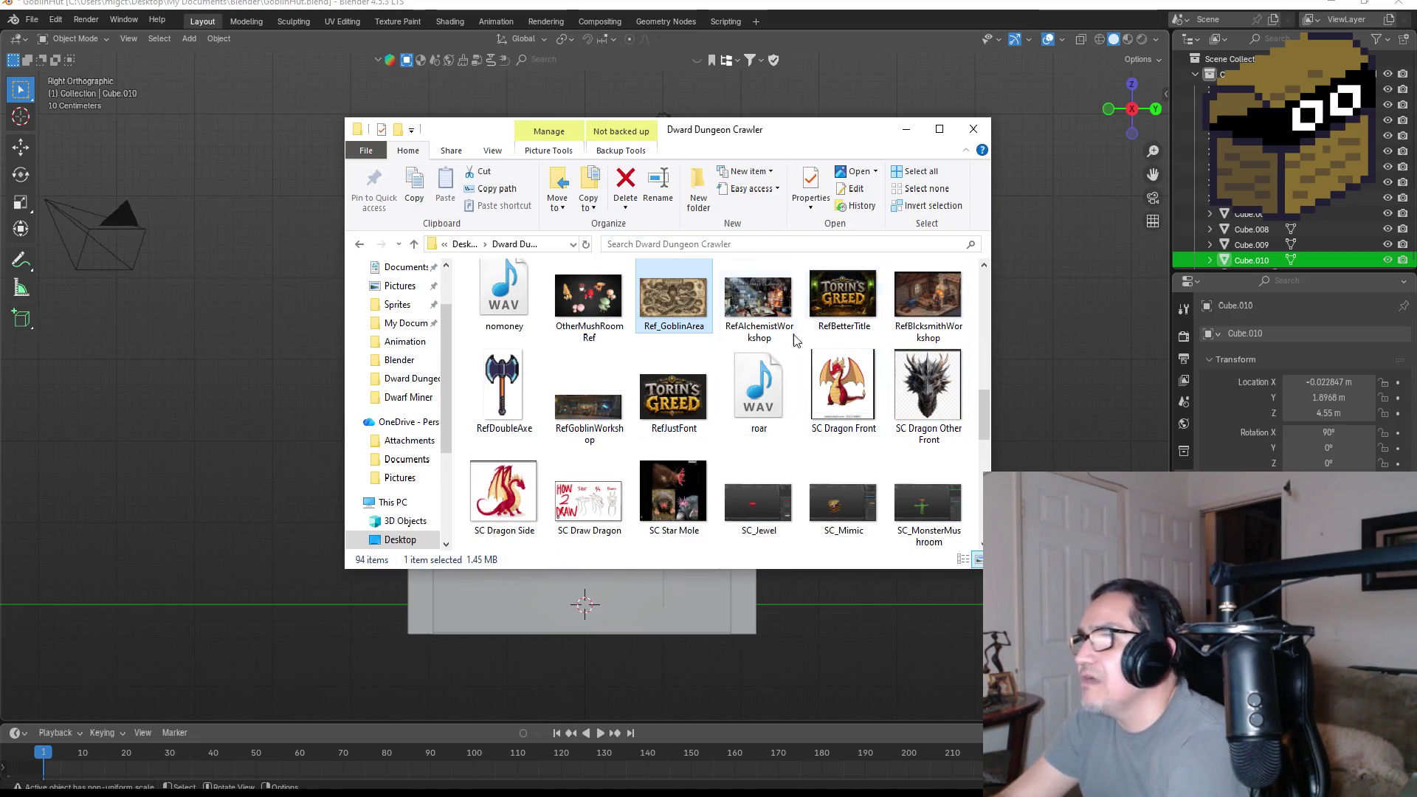
scroll(732, 422, "down", 5)
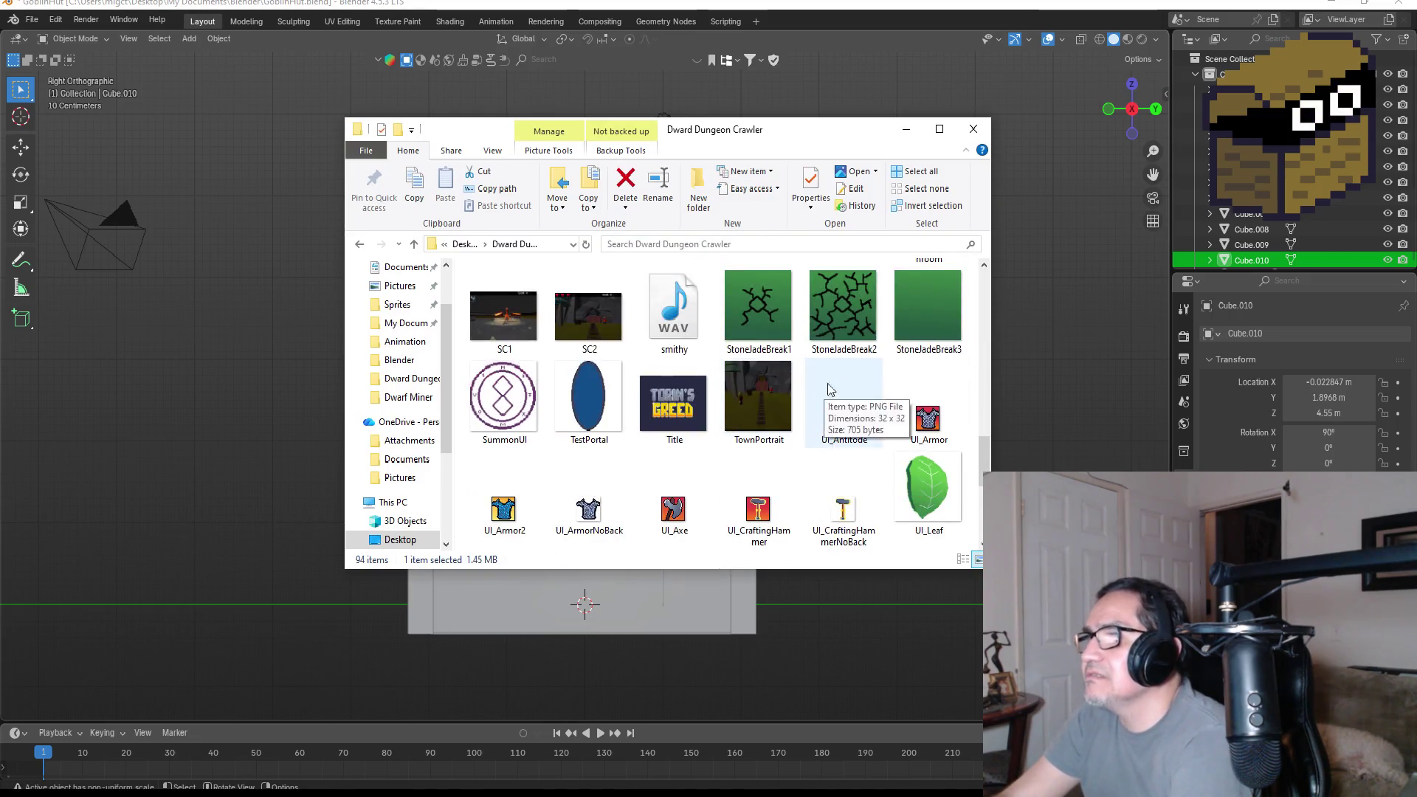
left_click(905, 129)
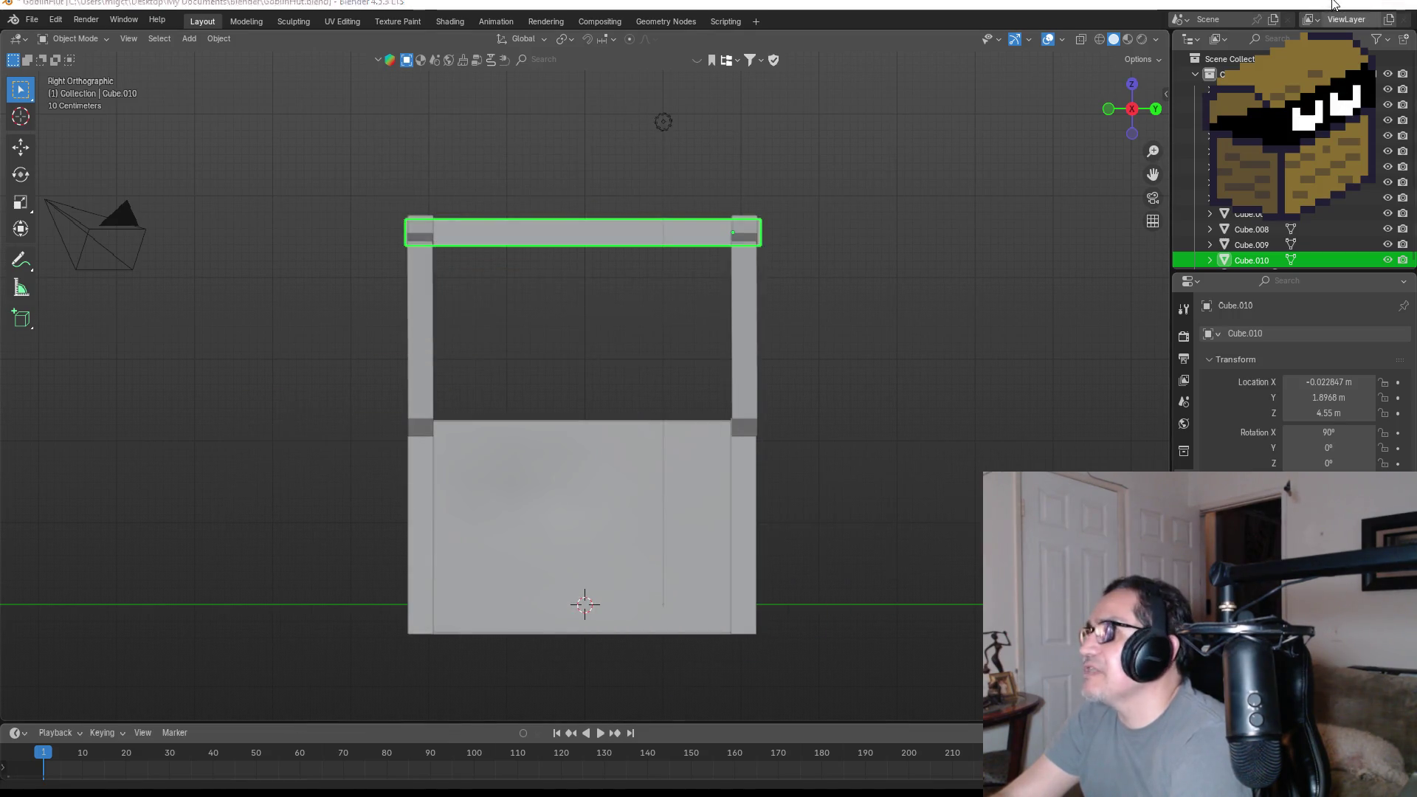
left_click(1334, 6)
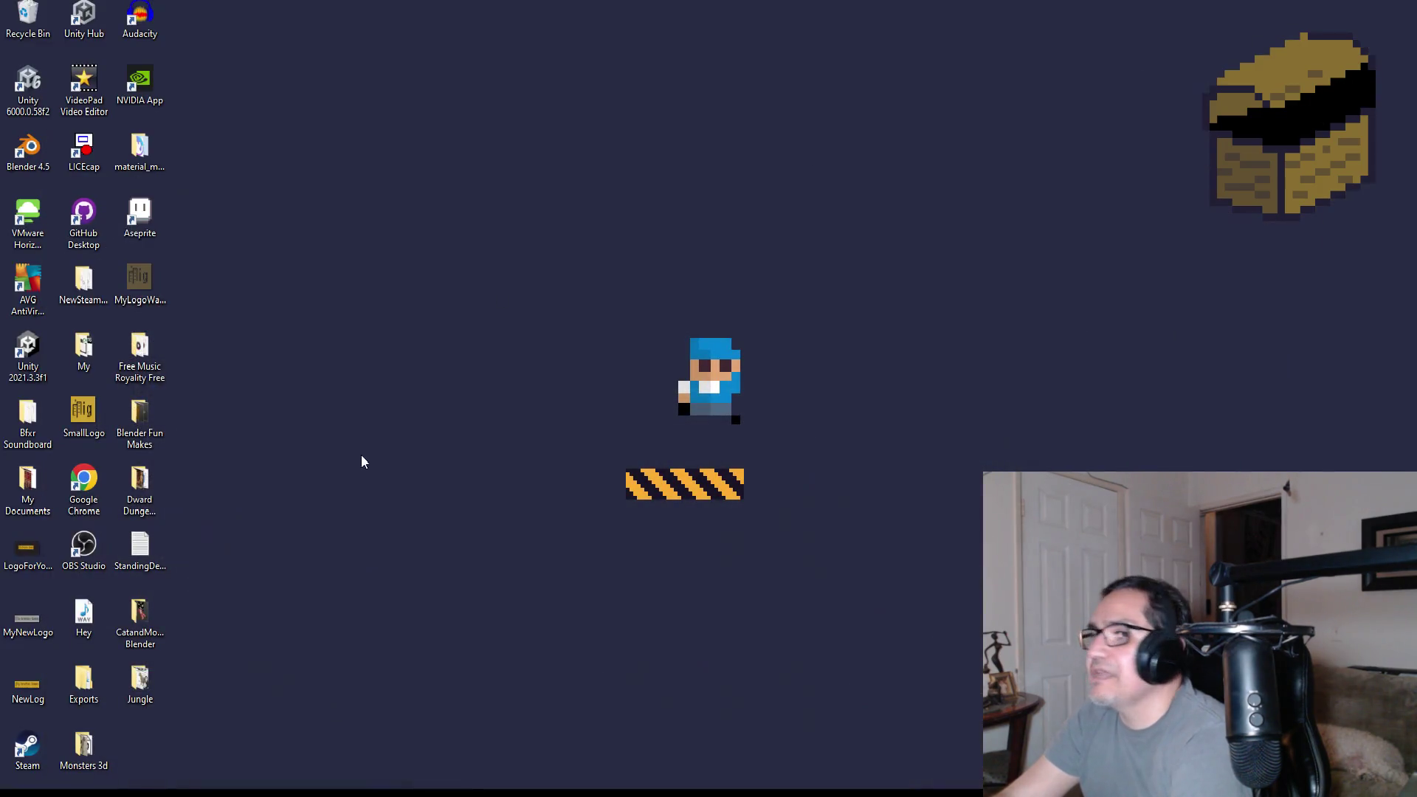
- Drag Ref_GoblinHut out of the Recycle Bin into the Dward Dungeon Crawler folder
double_click(28, 19)
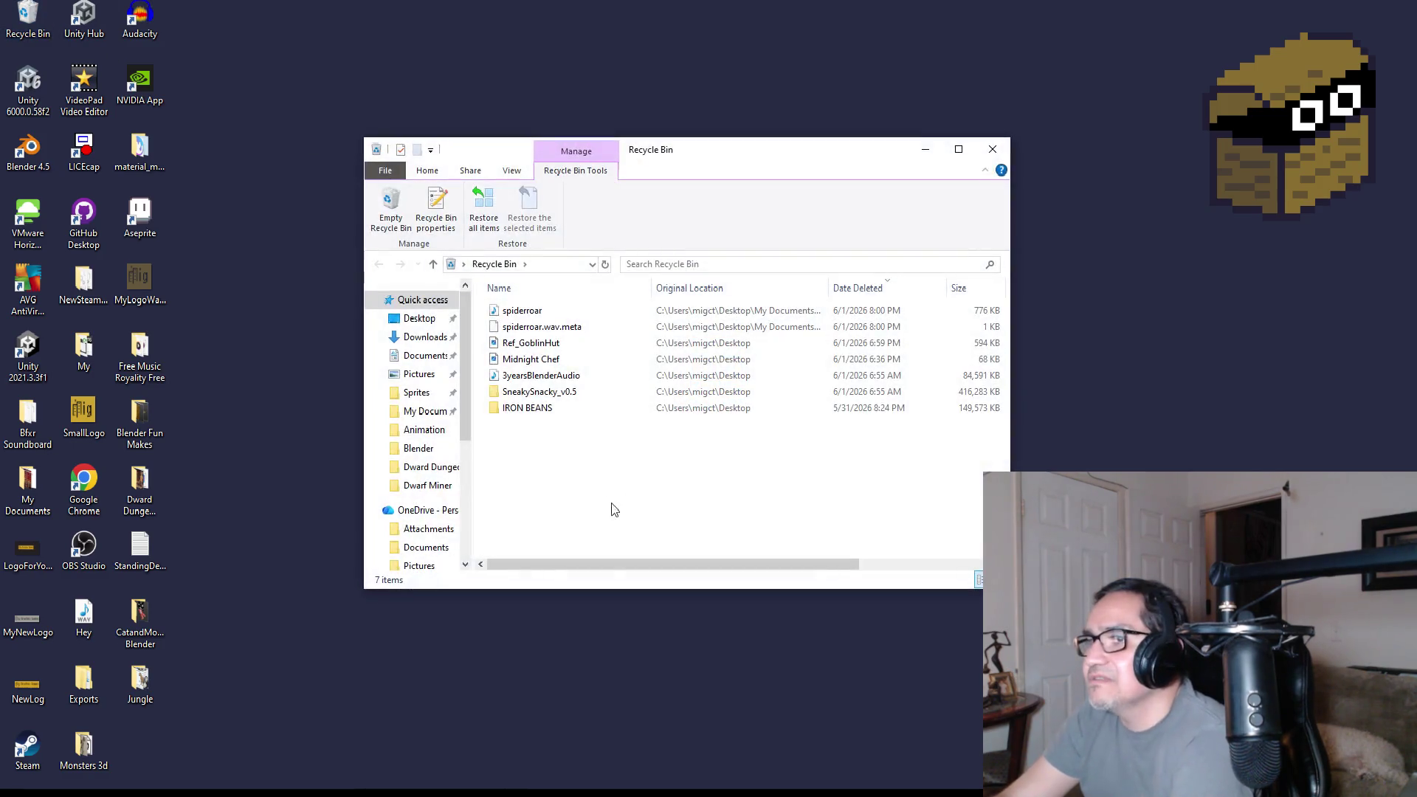
left_click(554, 344)
mouse_move(554, 344)
left_mouse_down()
mouse_move(353, 337)
mouse_move(202, 221)
mouse_move(273, 316)
mouse_move(269, 465)
mouse_move(278, 317)
mouse_move(236, 321)
mouse_move(214, 613)
mouse_move(167, 676)
mouse_move(210, 507)
mouse_move(154, 486)
left_mouse_up()
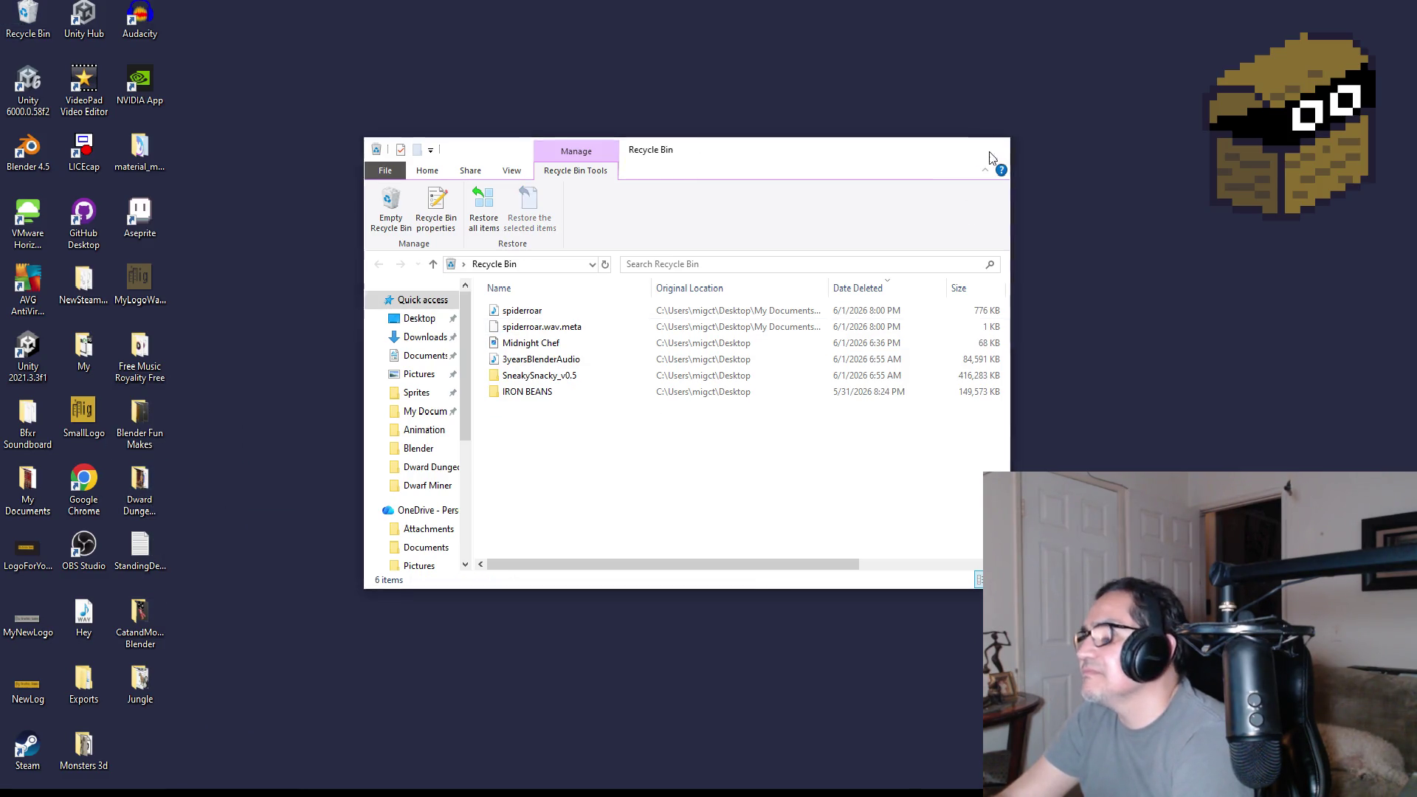
left_click(993, 150)
- Open Ref_GoblinHut from the Dward Dungeon Crawler folder in the image viewer
double_click(139, 483)
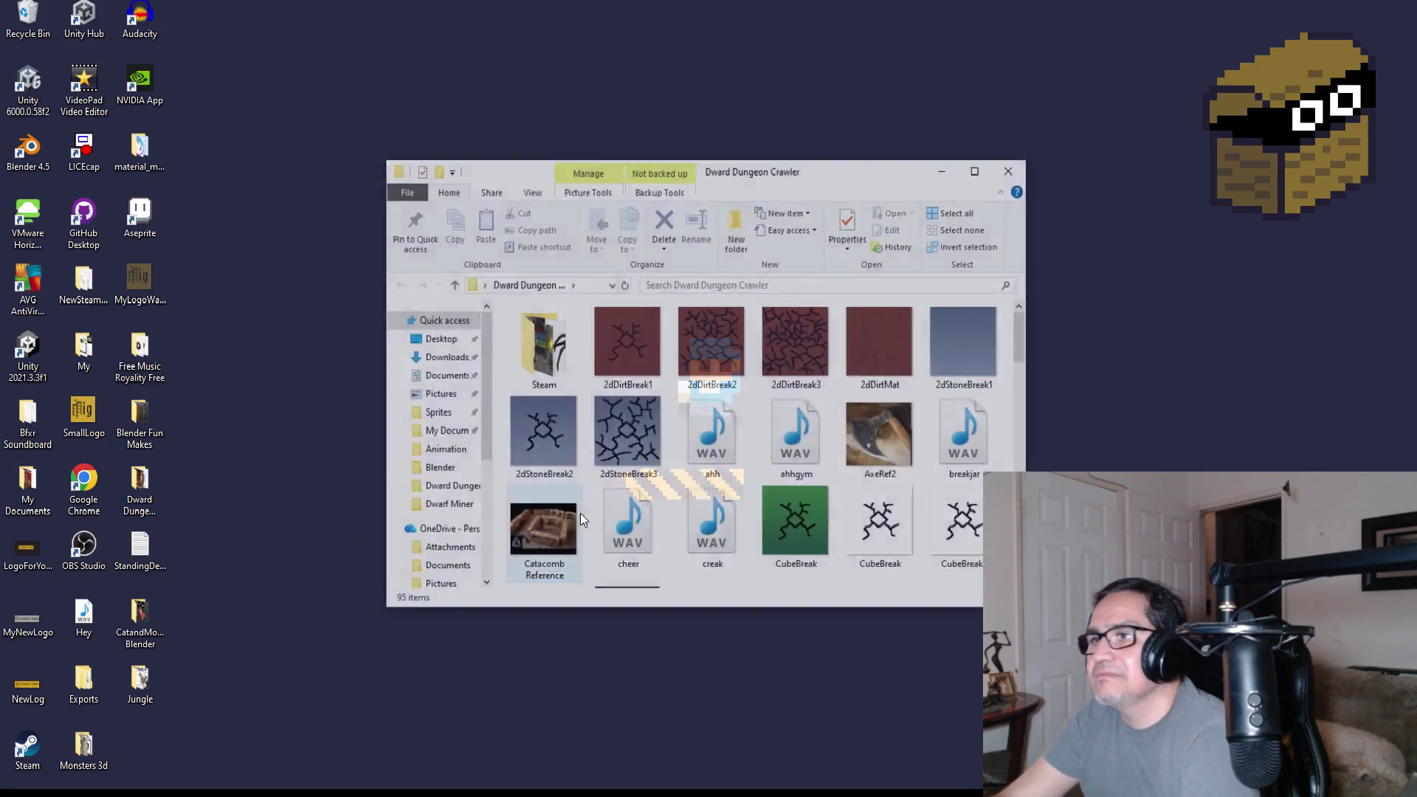
scroll(767, 428, "down", 10)
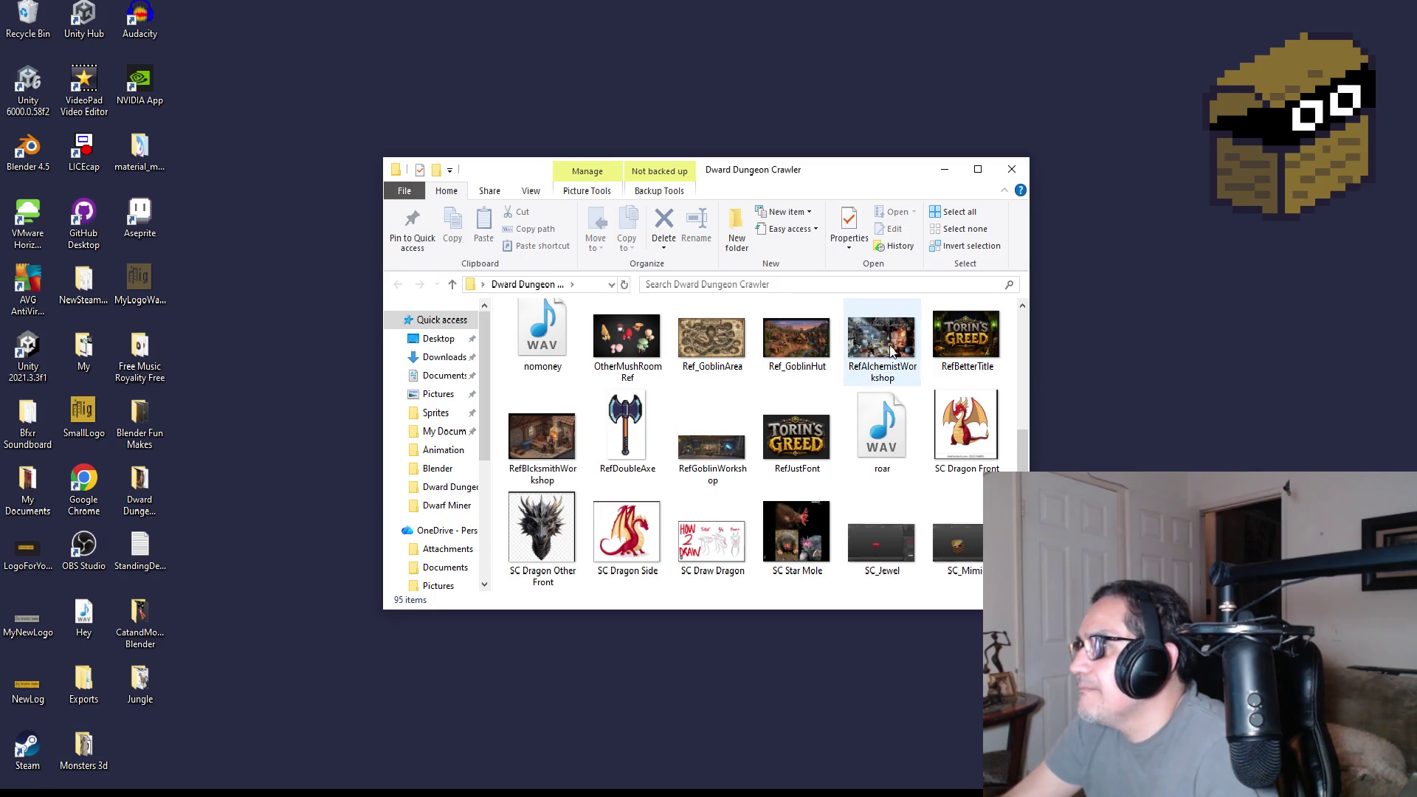
scroll(721, 351, "up", 1)
double_click(820, 349)
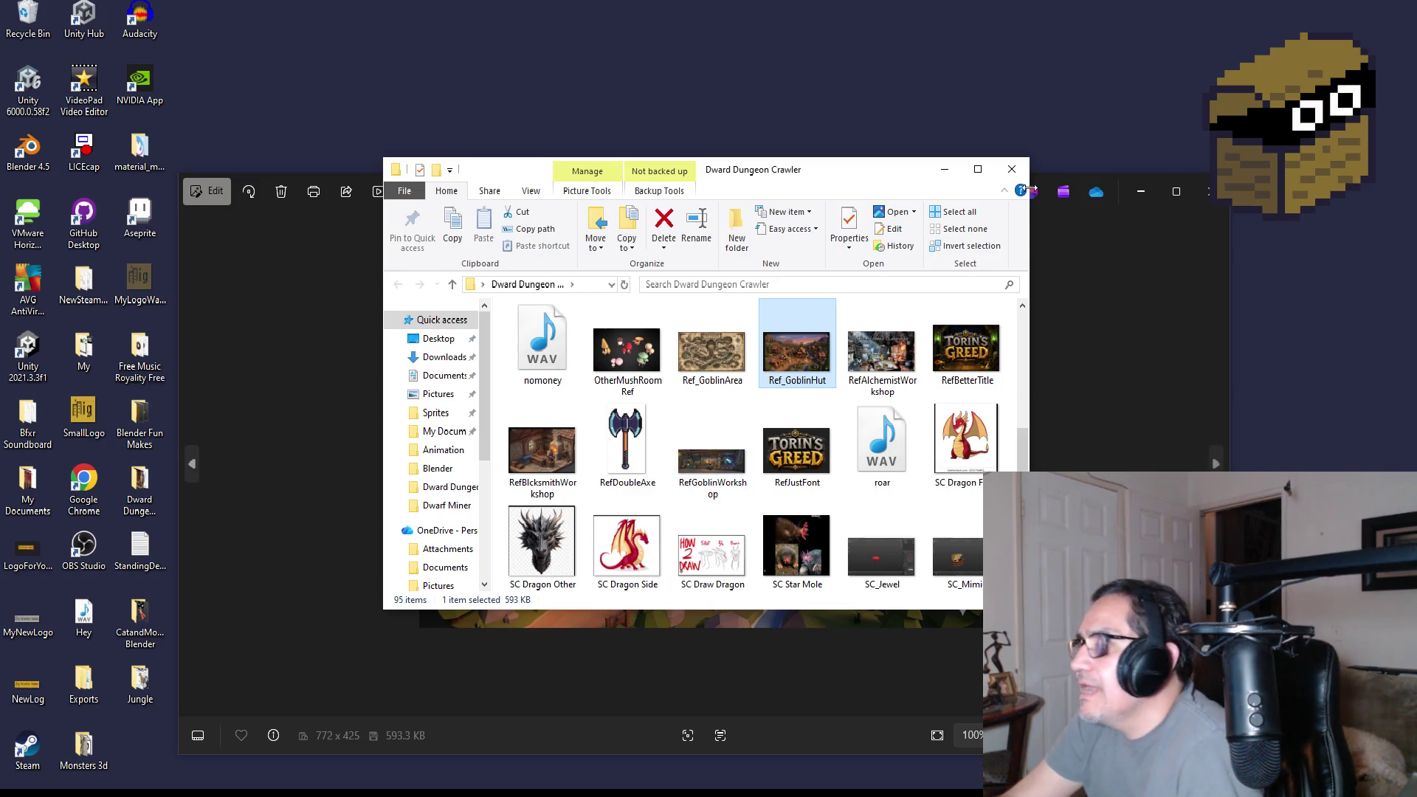
left_click(944, 170)
- Zoom and pan Ref_GoblinHut toward the skull hut, then close it and minimize Ref_GoblinArea
scroll(724, 454, "up", 5)
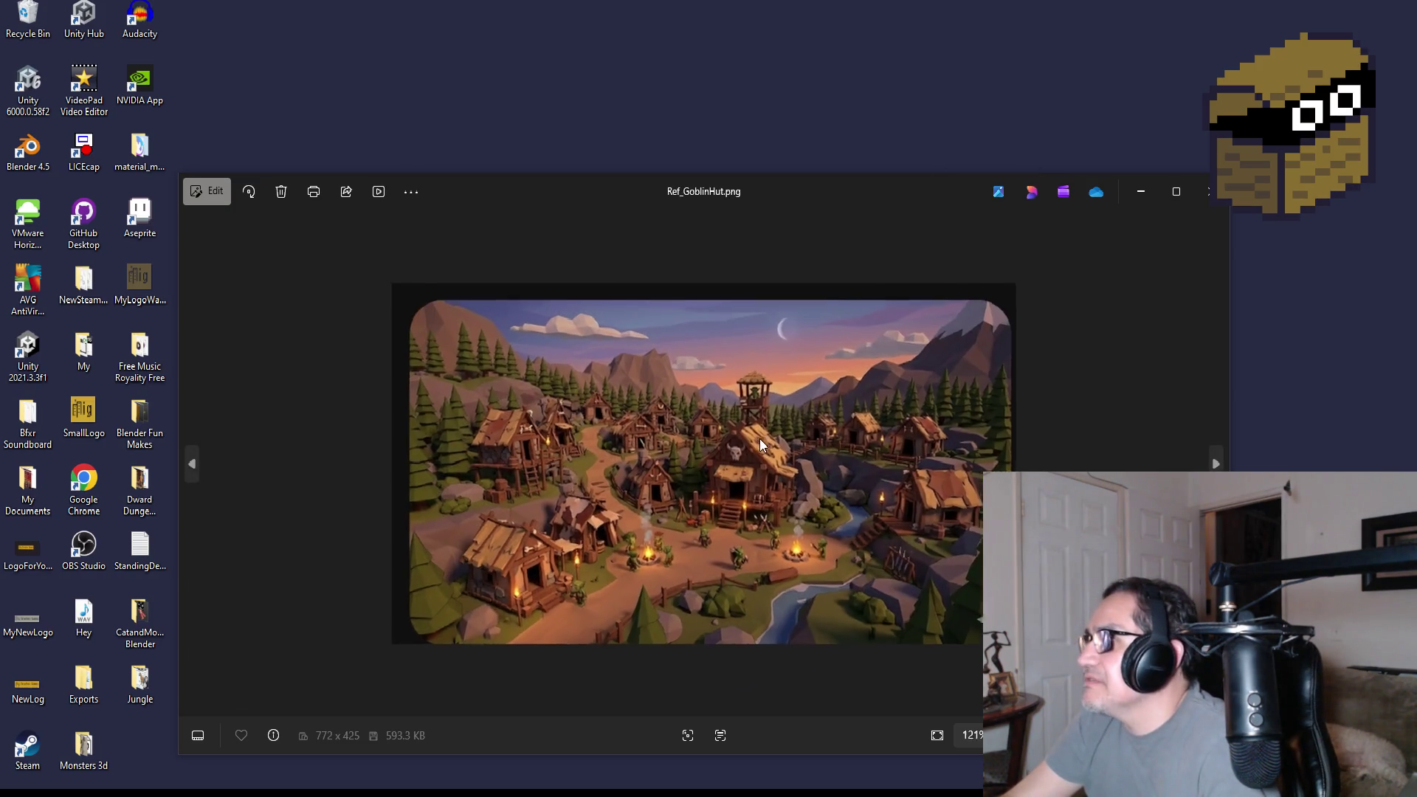
scroll(567, 571, "up", 3)
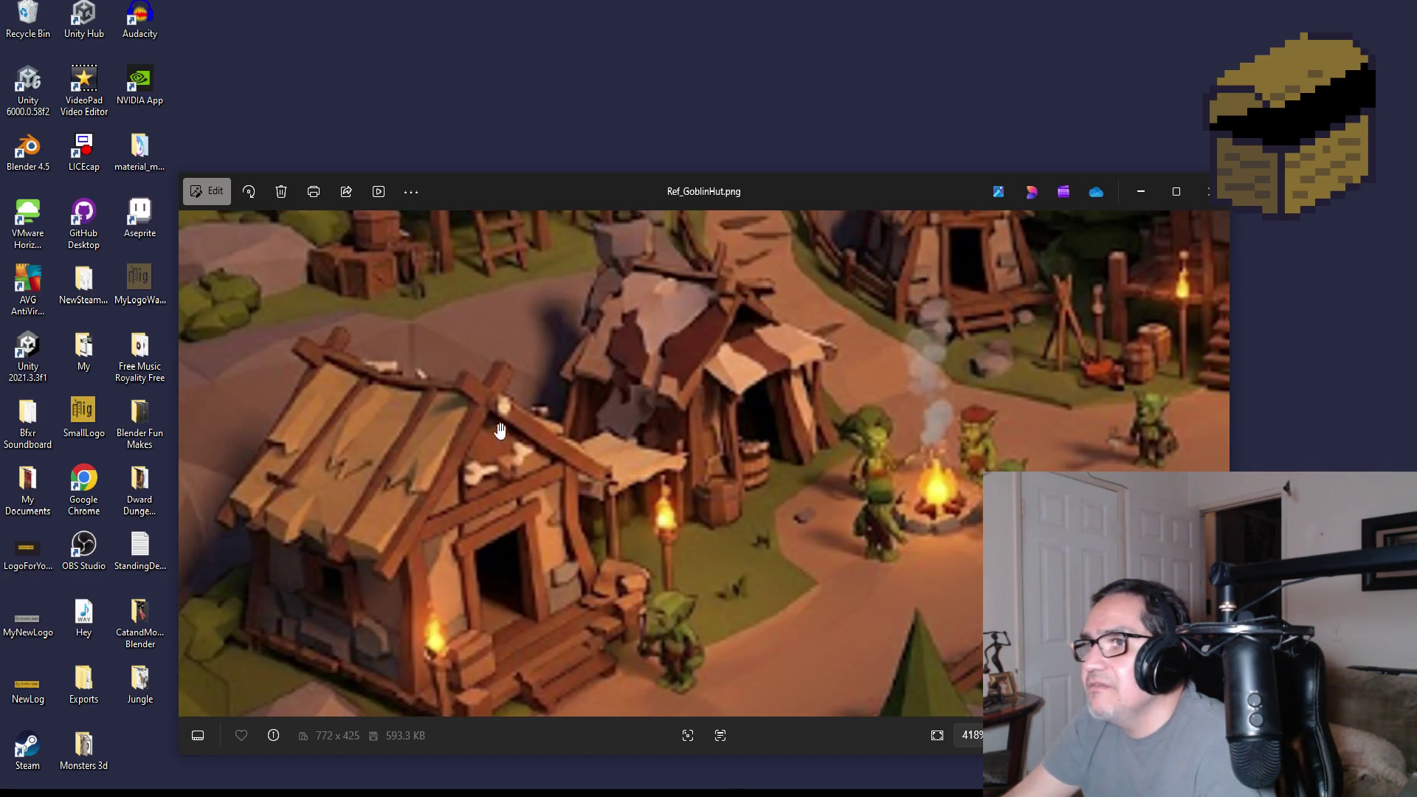
scroll(680, 382, "right", 5)
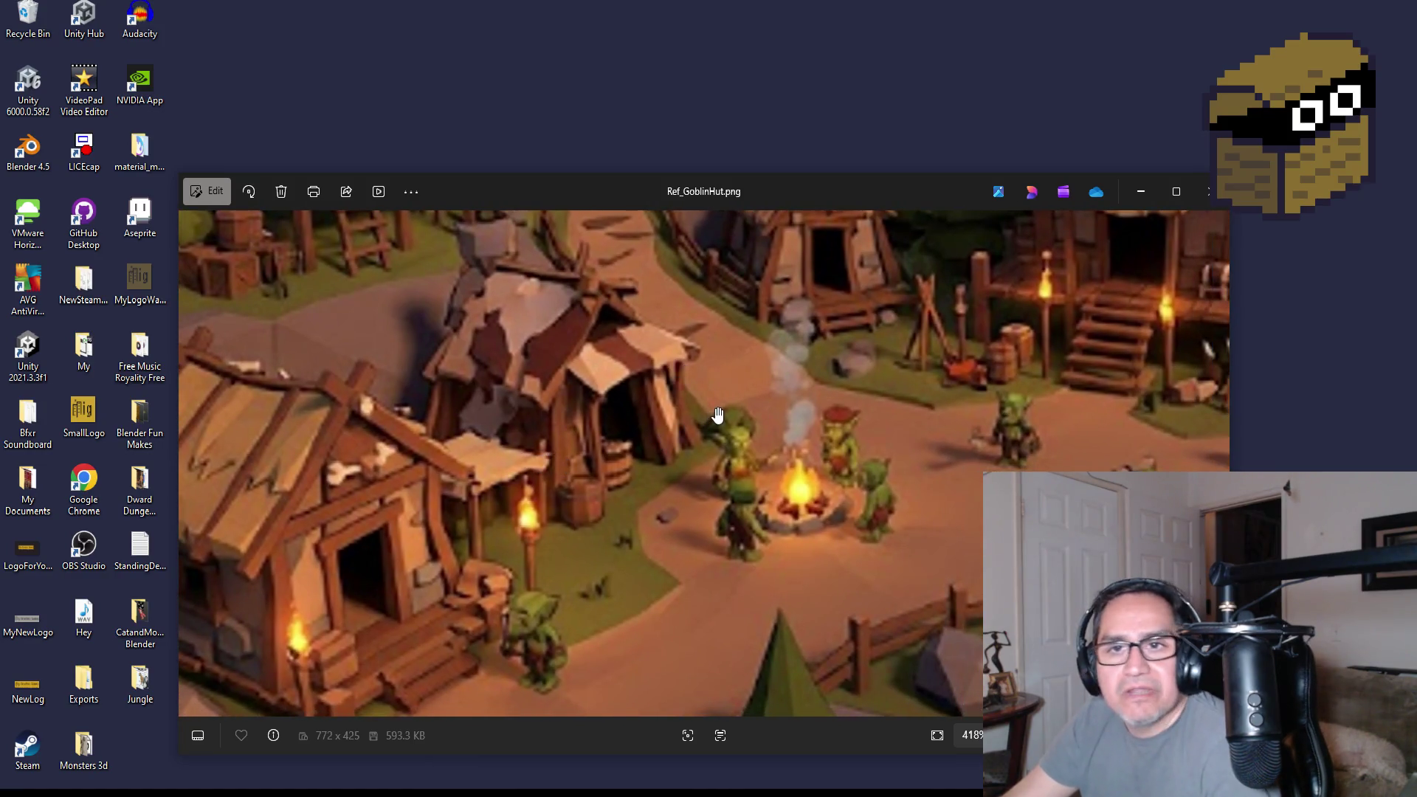
scroll(717, 415, "right", 10)
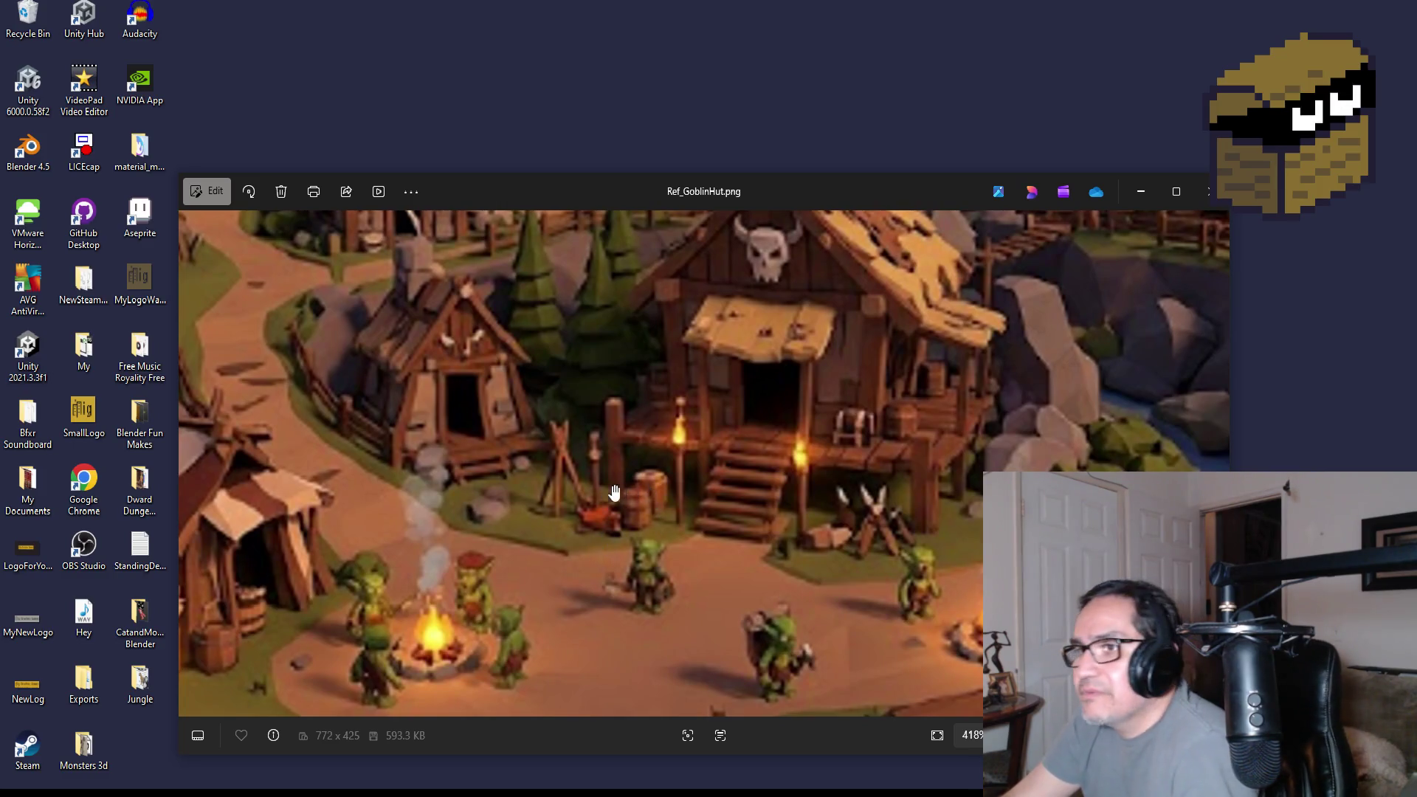
scroll(797, 369, "up", 3)
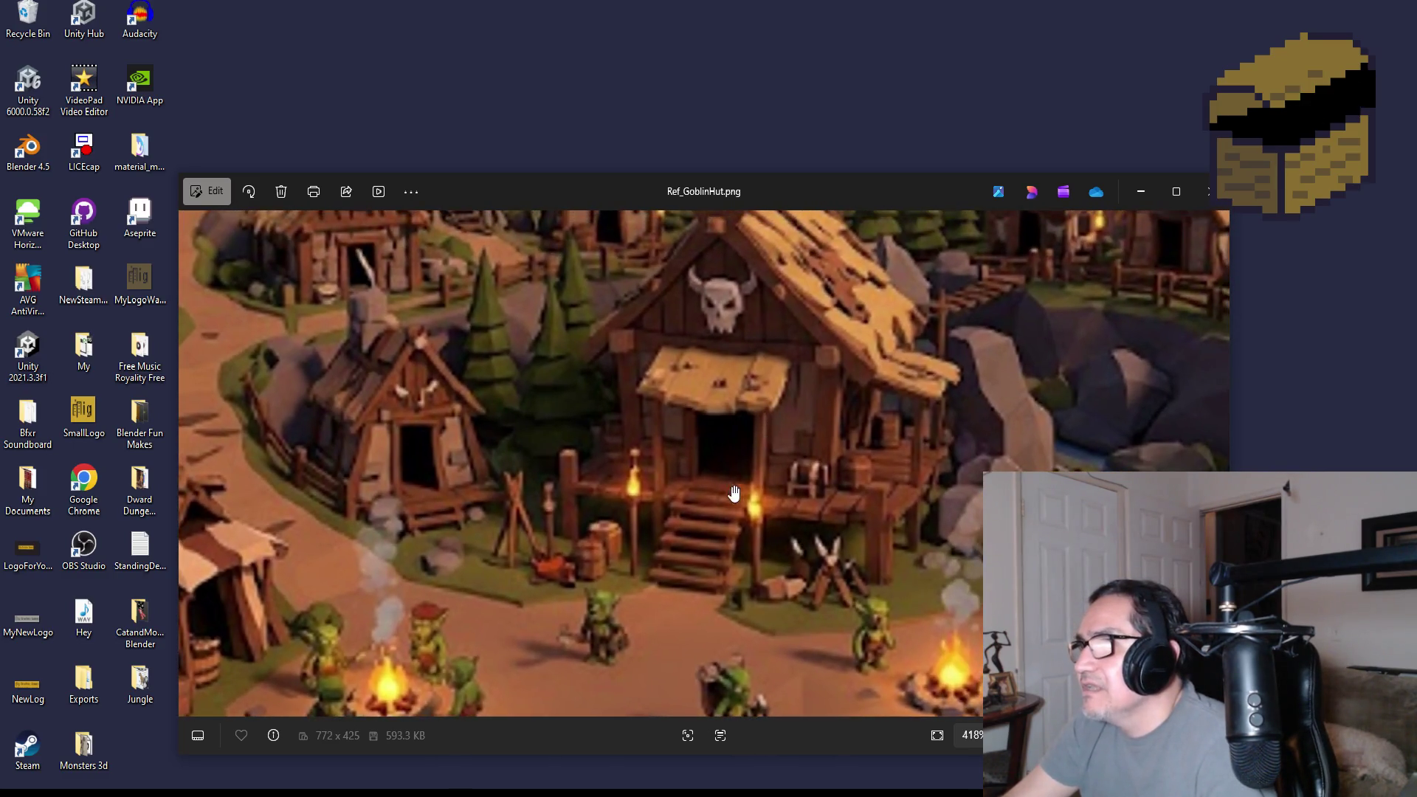
scroll(736, 497, "up", 3)
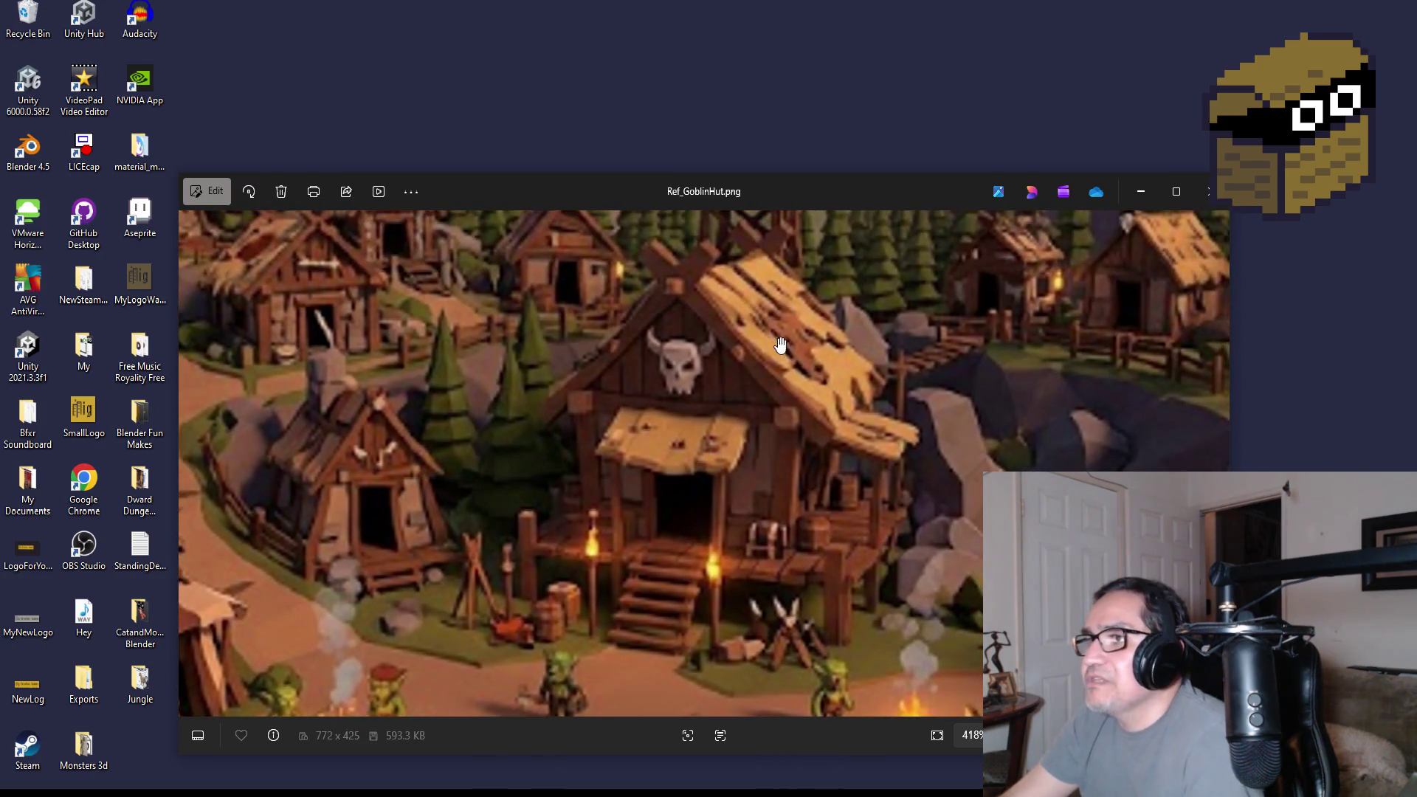
left_click_drag(757, 267, 716, 304)
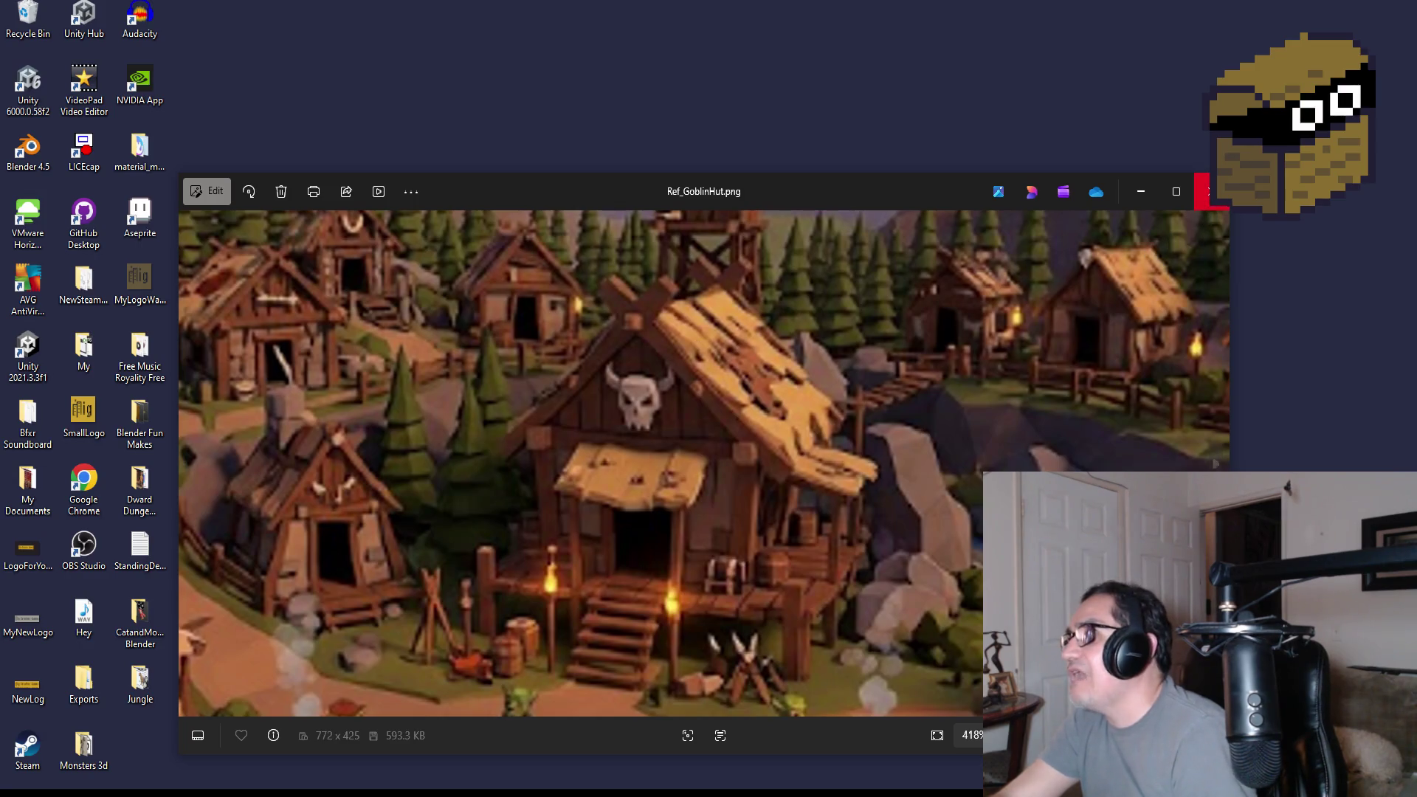
left_click(1210, 191)
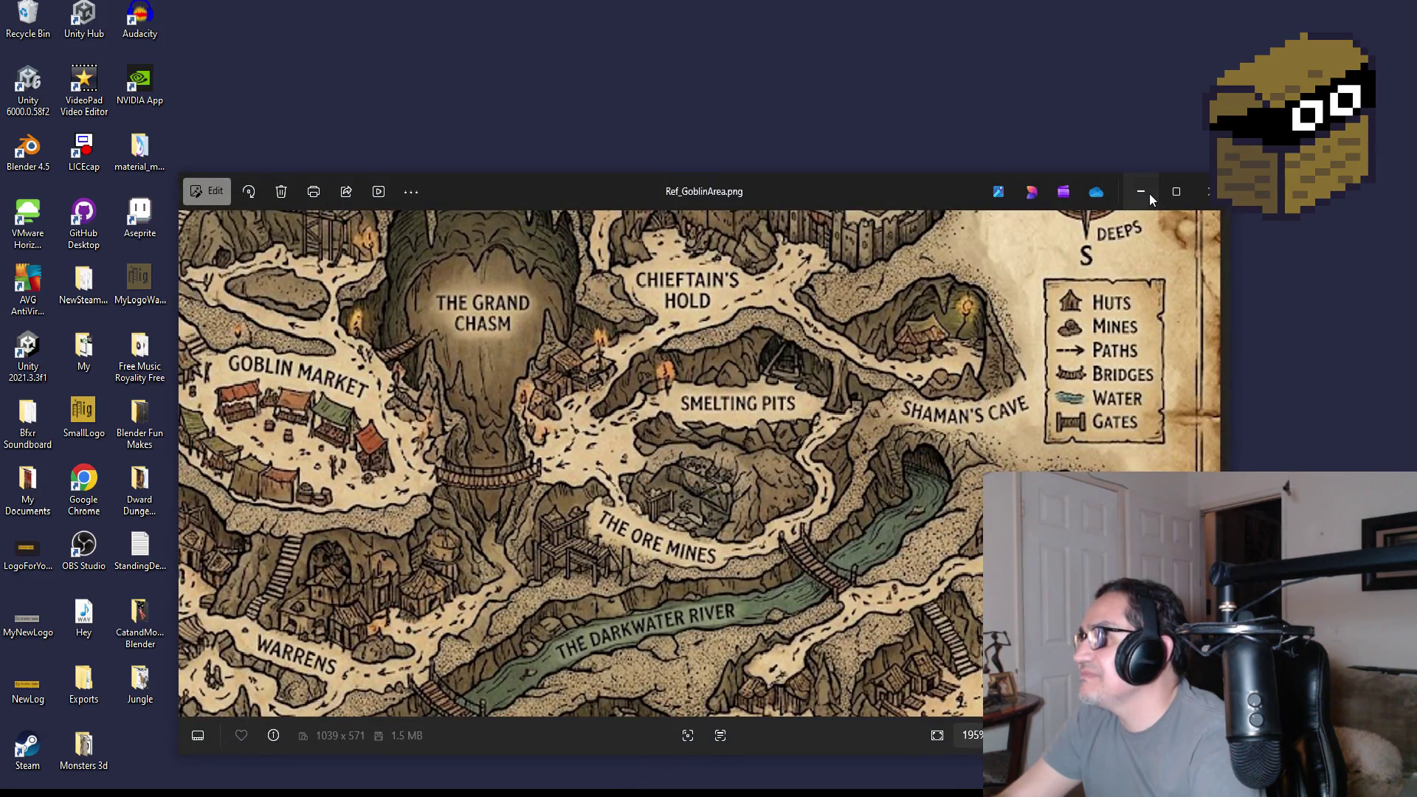
left_click(1148, 194)
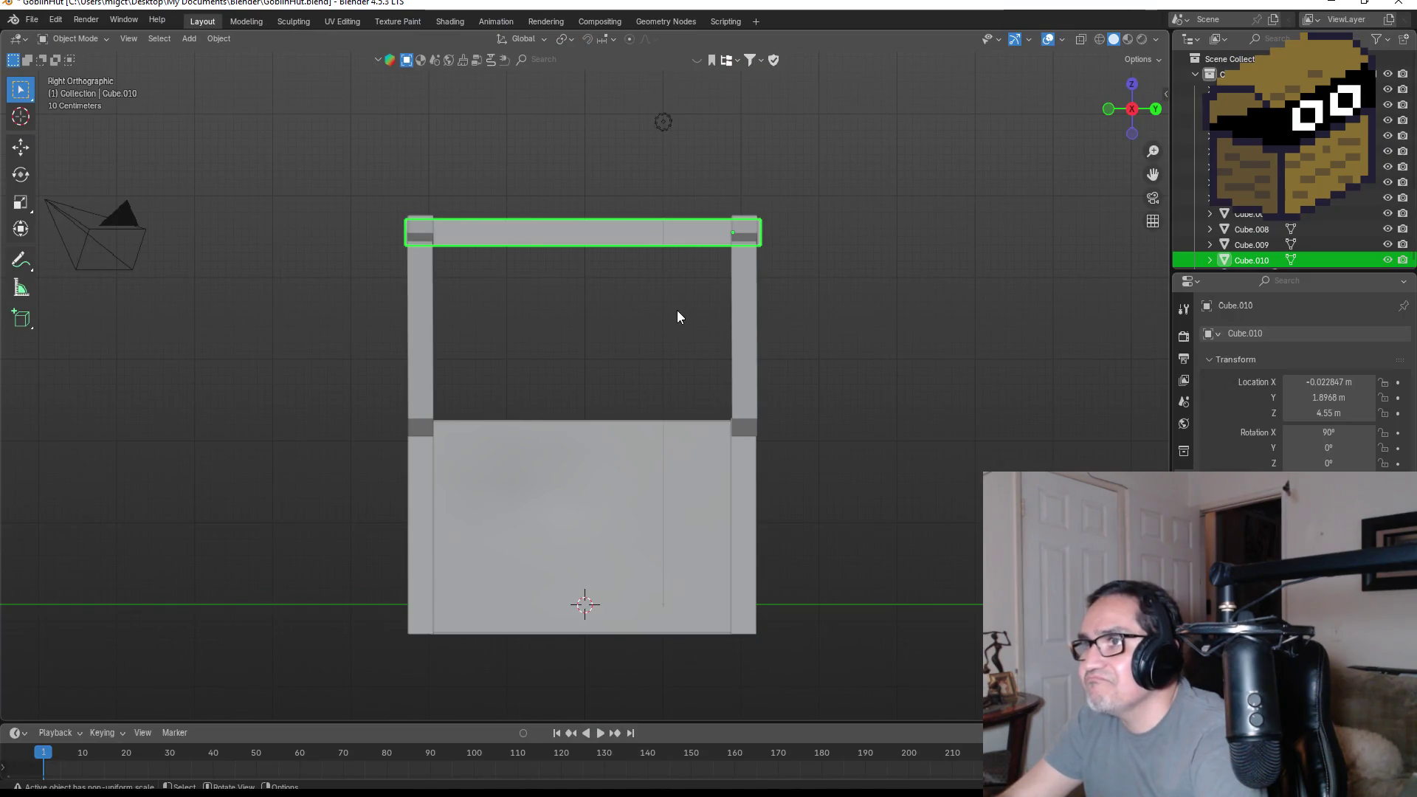
- Orbit the Blender hut model into a perspective view
middle_click_drag(677, 317, 712, 347)
- Duplicate a roof bar and move the copy along Y to the middle of the frame
left_click(436, 360)
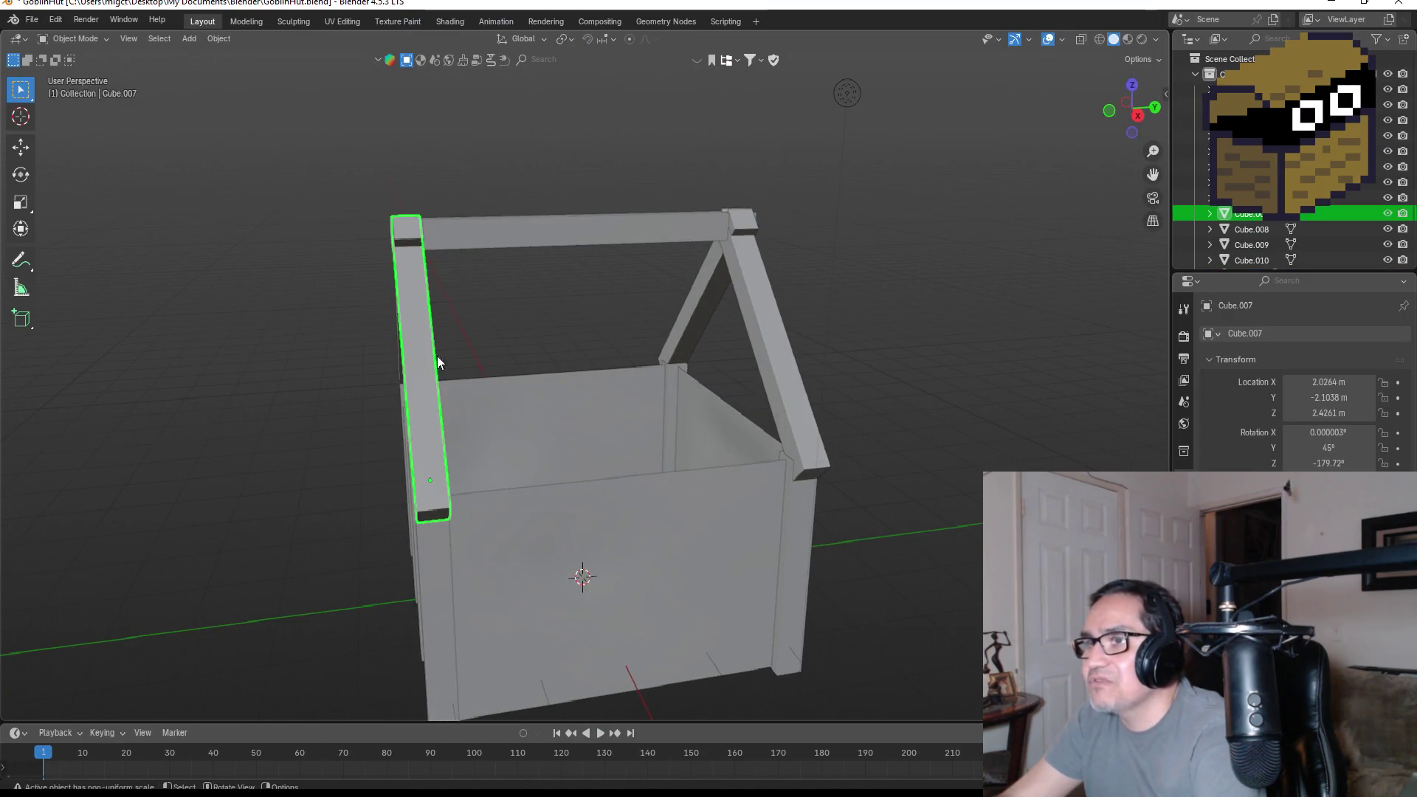
key("KP_1")
key("KP_3")
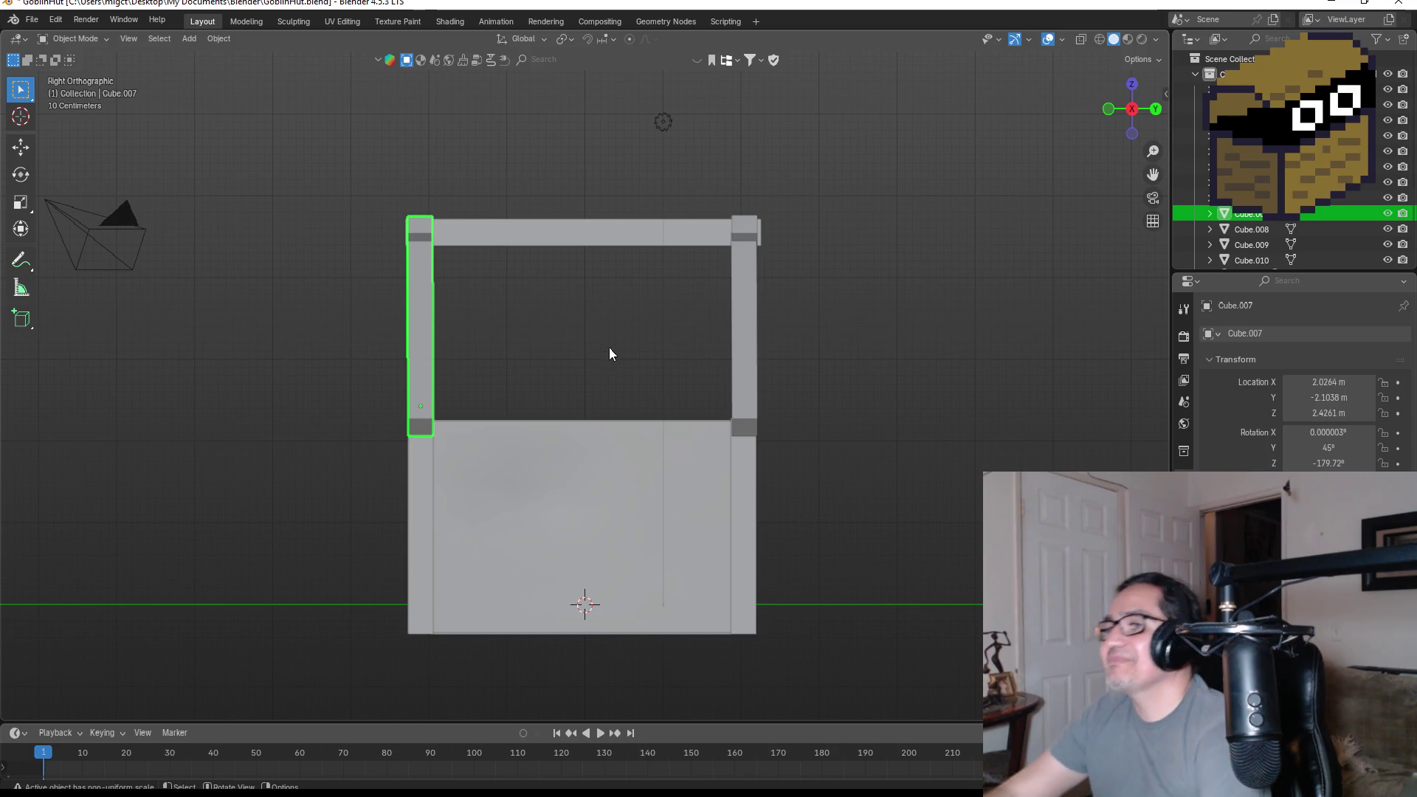
left_click(1136, 86)
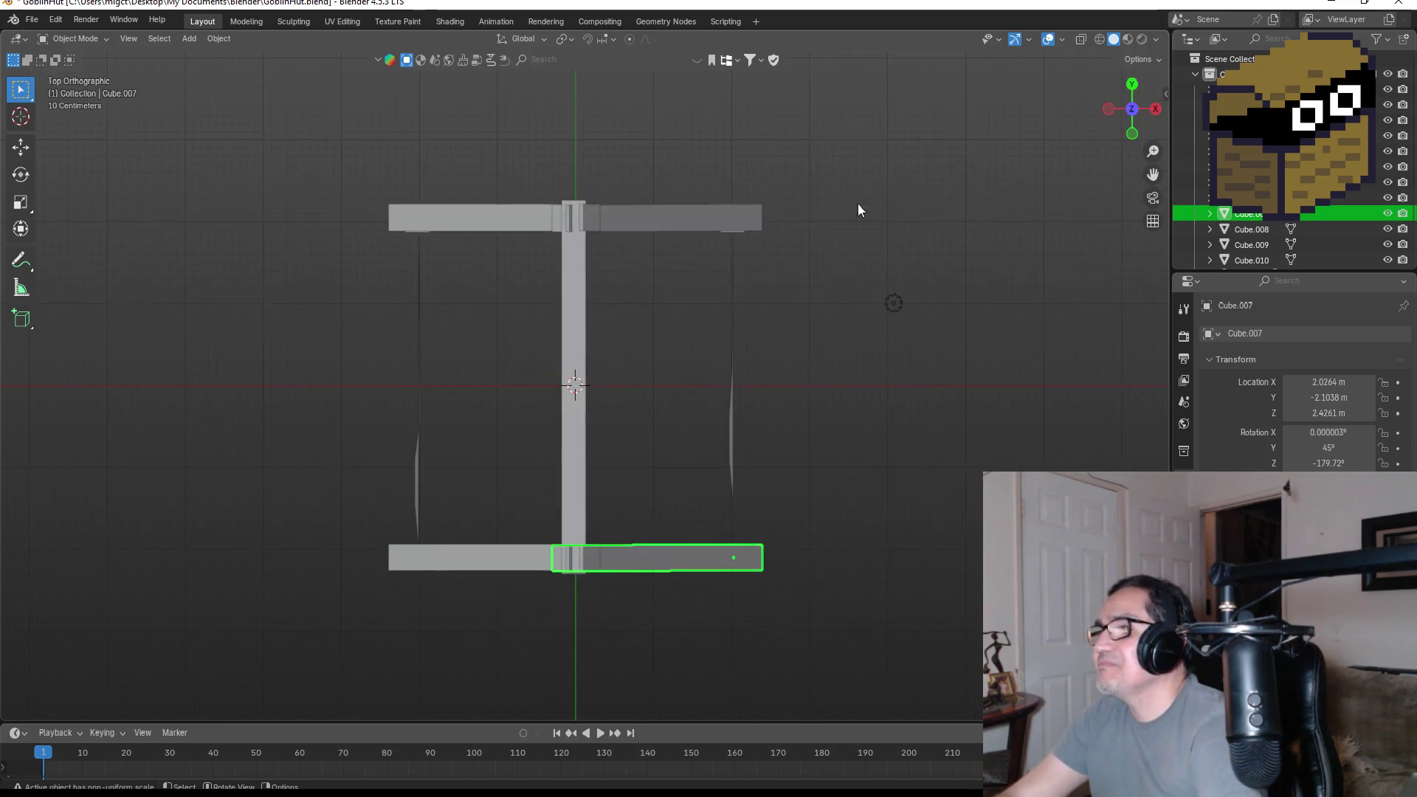
key("shift+d")
key("x")
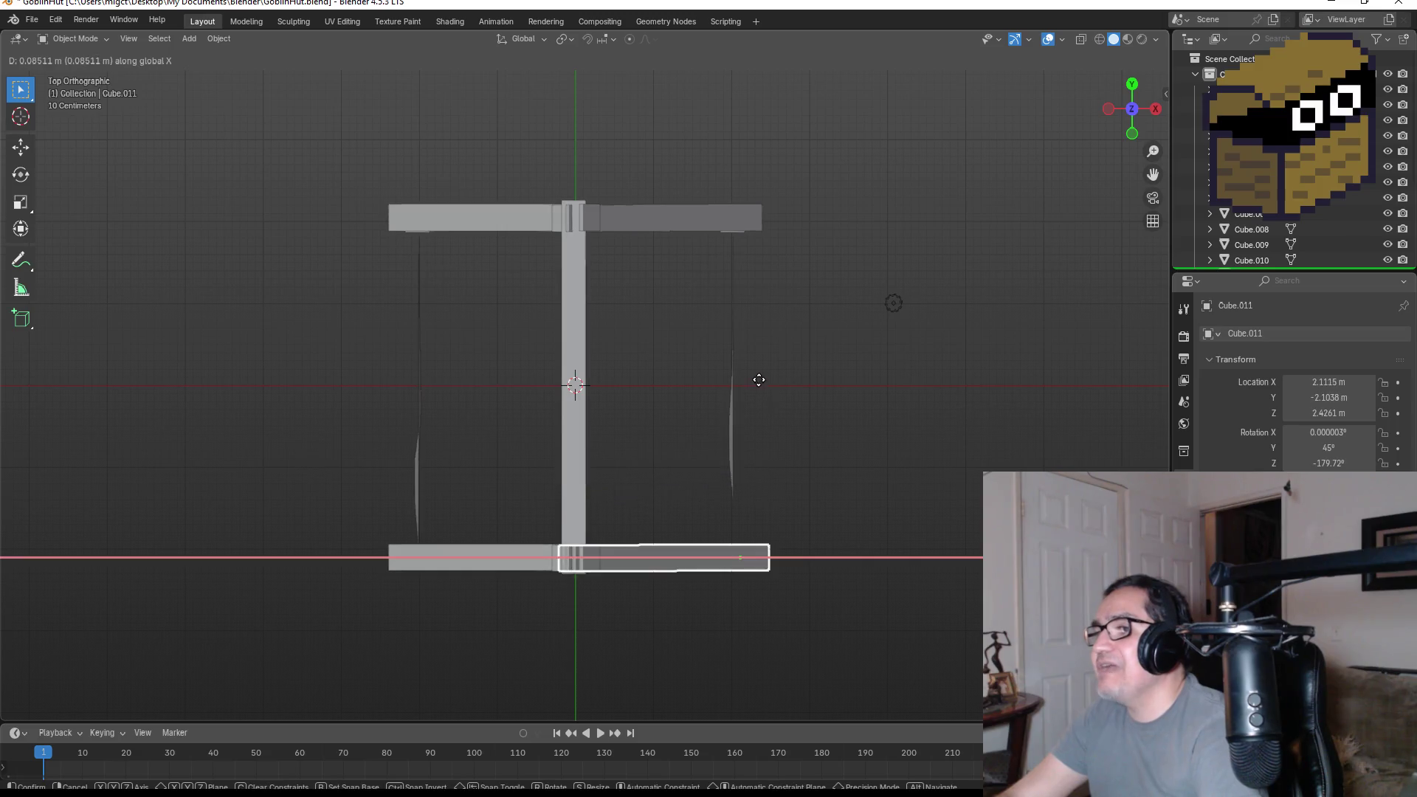
key("y")
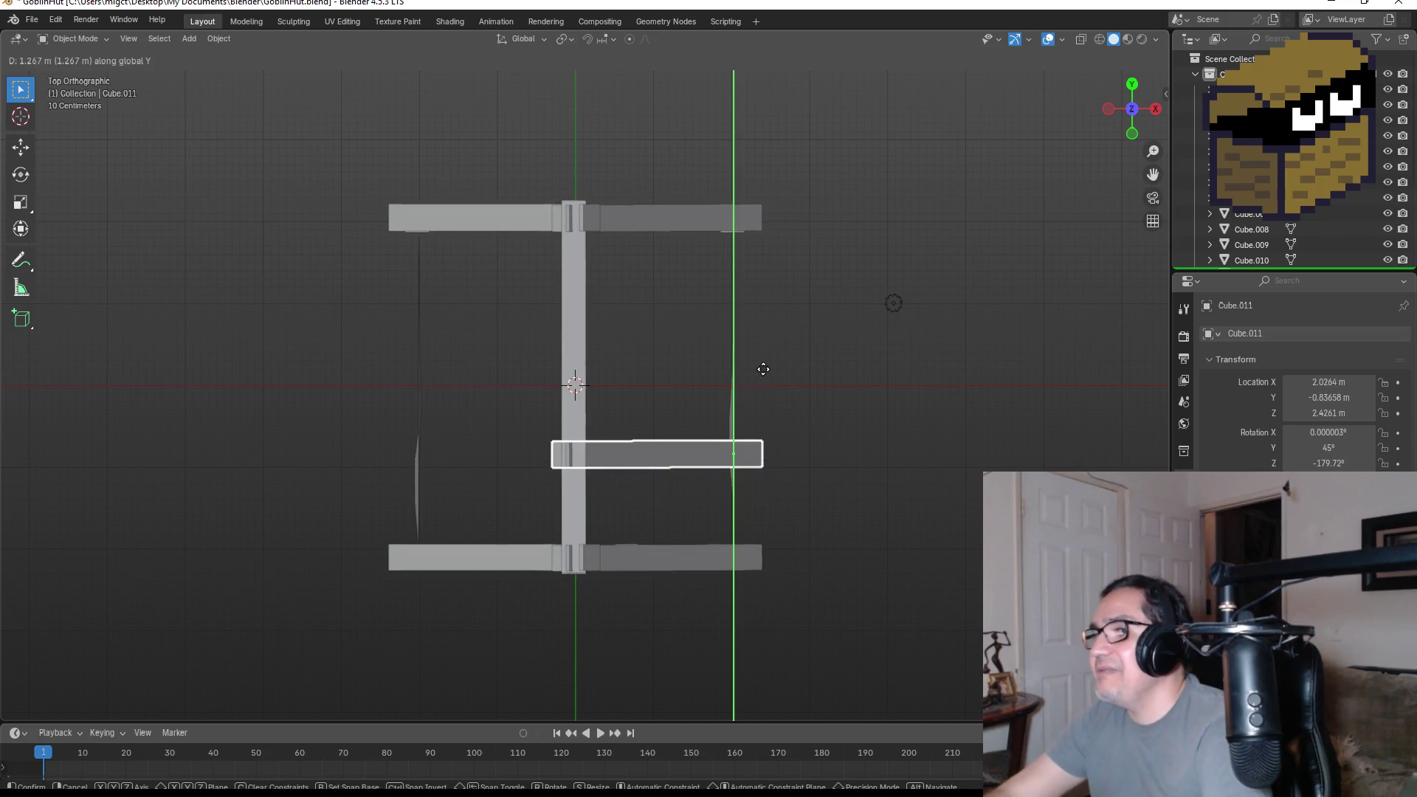
left_click(736, 302)
- Duplicate the bottom-left roof bar along Y beside the middle bar, completing the middle rafter pair
left_click(505, 561)
key("shift+d")
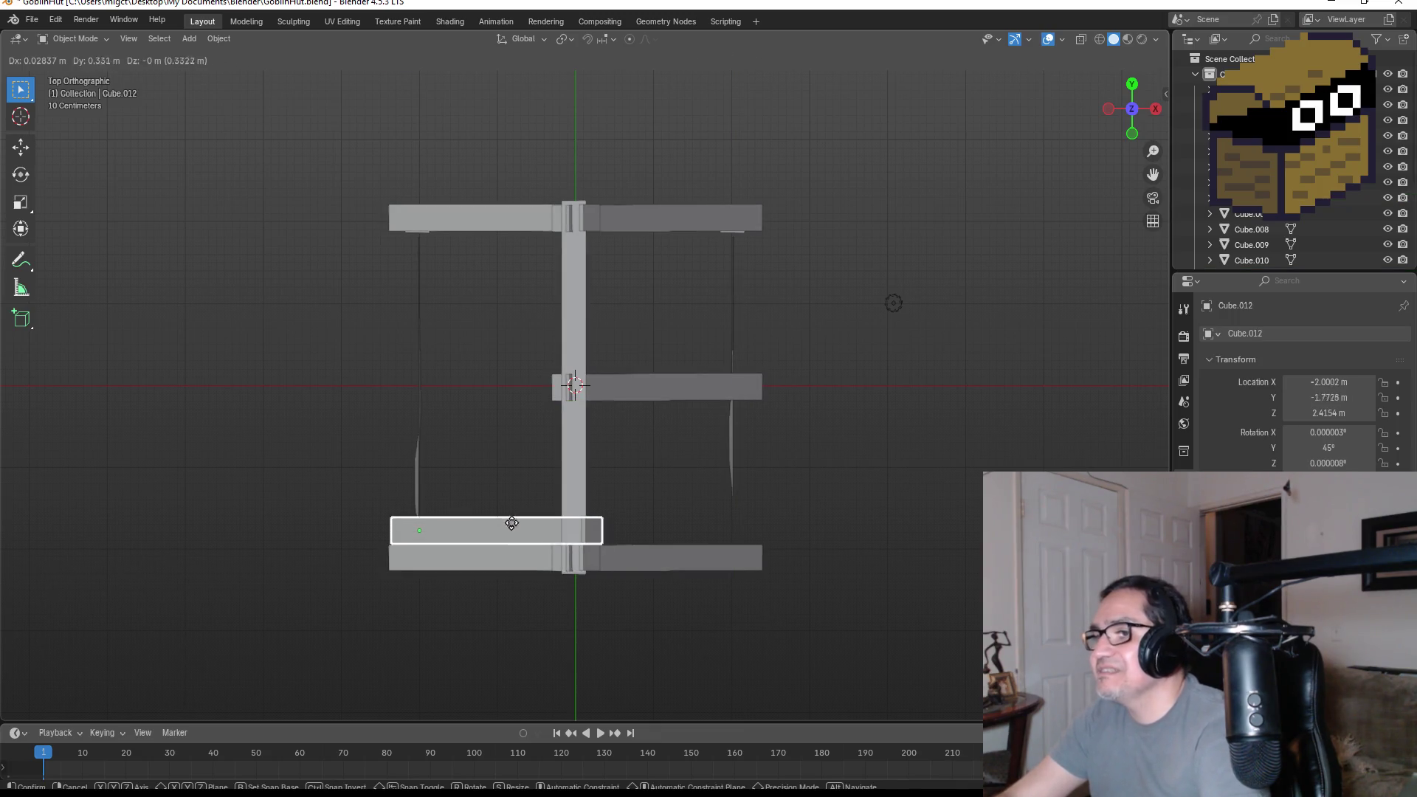
key("y")
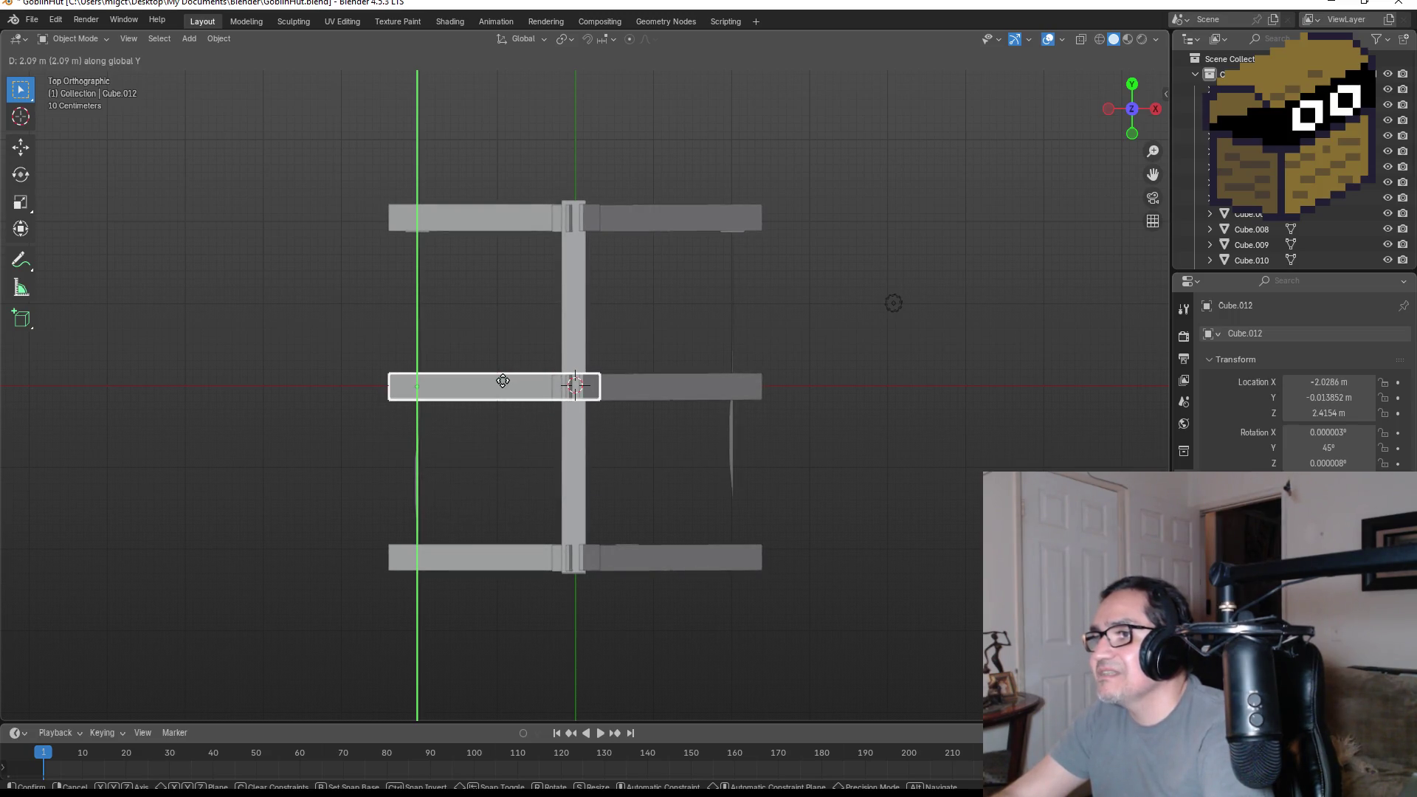
left_click(503, 381)
- Save the hut as GoblinHut.blend
mouse_move(785, 420)
middle_mouse_down()
mouse_move(751, 311)
mouse_move(789, 381)
mouse_move(968, 363)
mouse_move(800, 326)
middle_mouse_up()
key("KP_1")
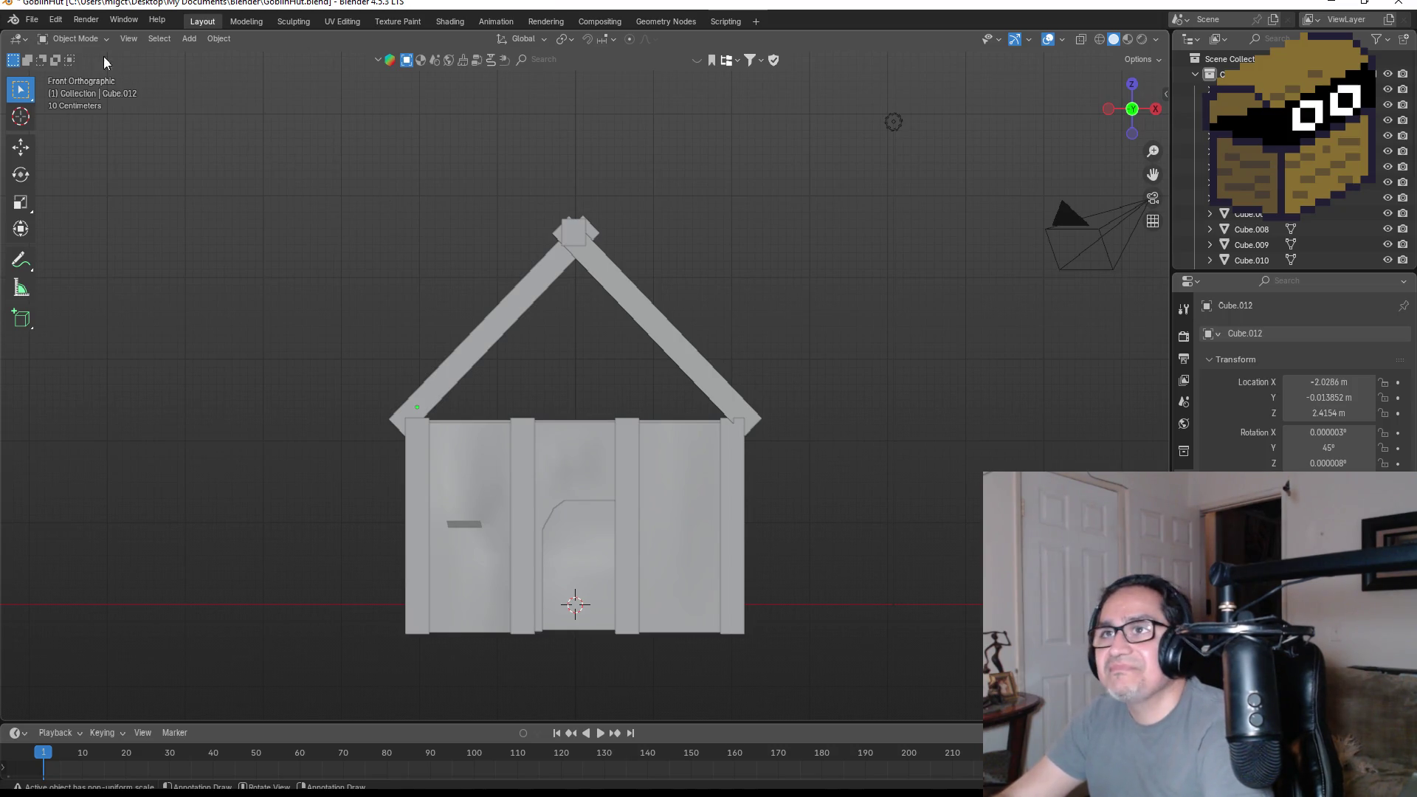
left_click(32, 19)
left_click(51, 118)
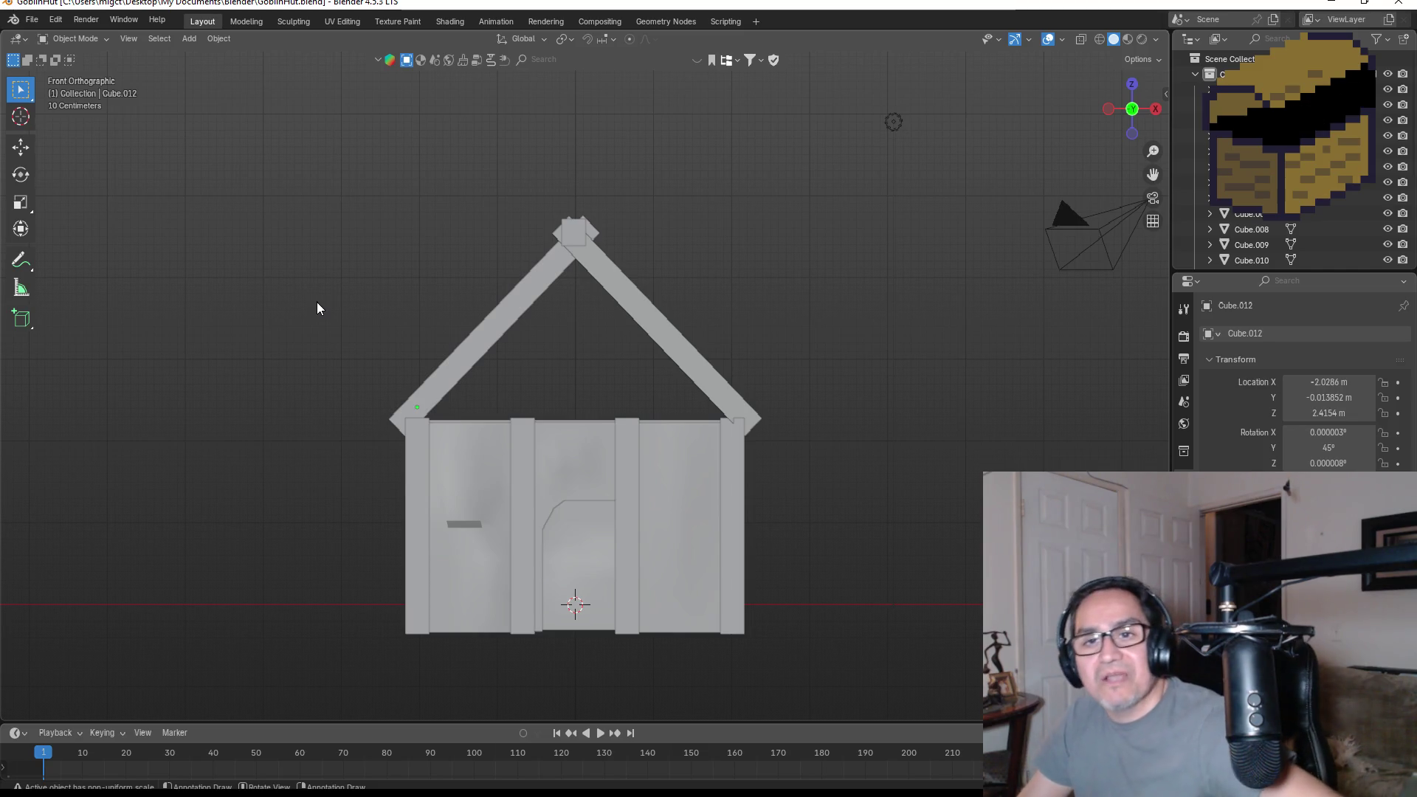
- Orbit around the hut, settle on the right-side view, and bring up the Add menu
mouse_move(878, 355)
middle_mouse_down()
mouse_move(815, 377)
mouse_move(733, 380)
mouse_move(577, 358)
mouse_move(750, 338)
middle_mouse_up()
middle_click_drag(604, 356, 576, 338)
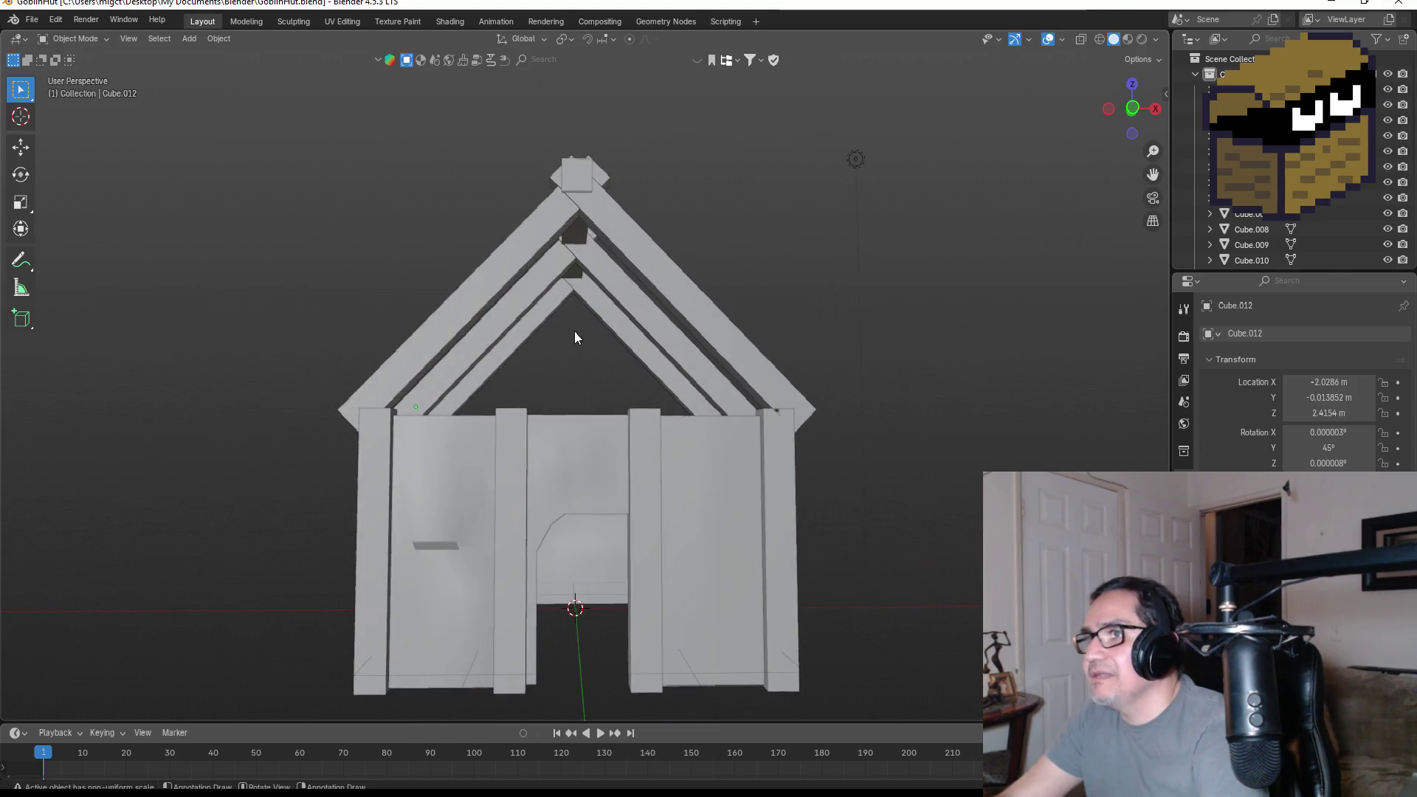
mouse_move(692, 360)
middle_mouse_down()
mouse_move(699, 406)
mouse_move(858, 403)
middle_mouse_up()
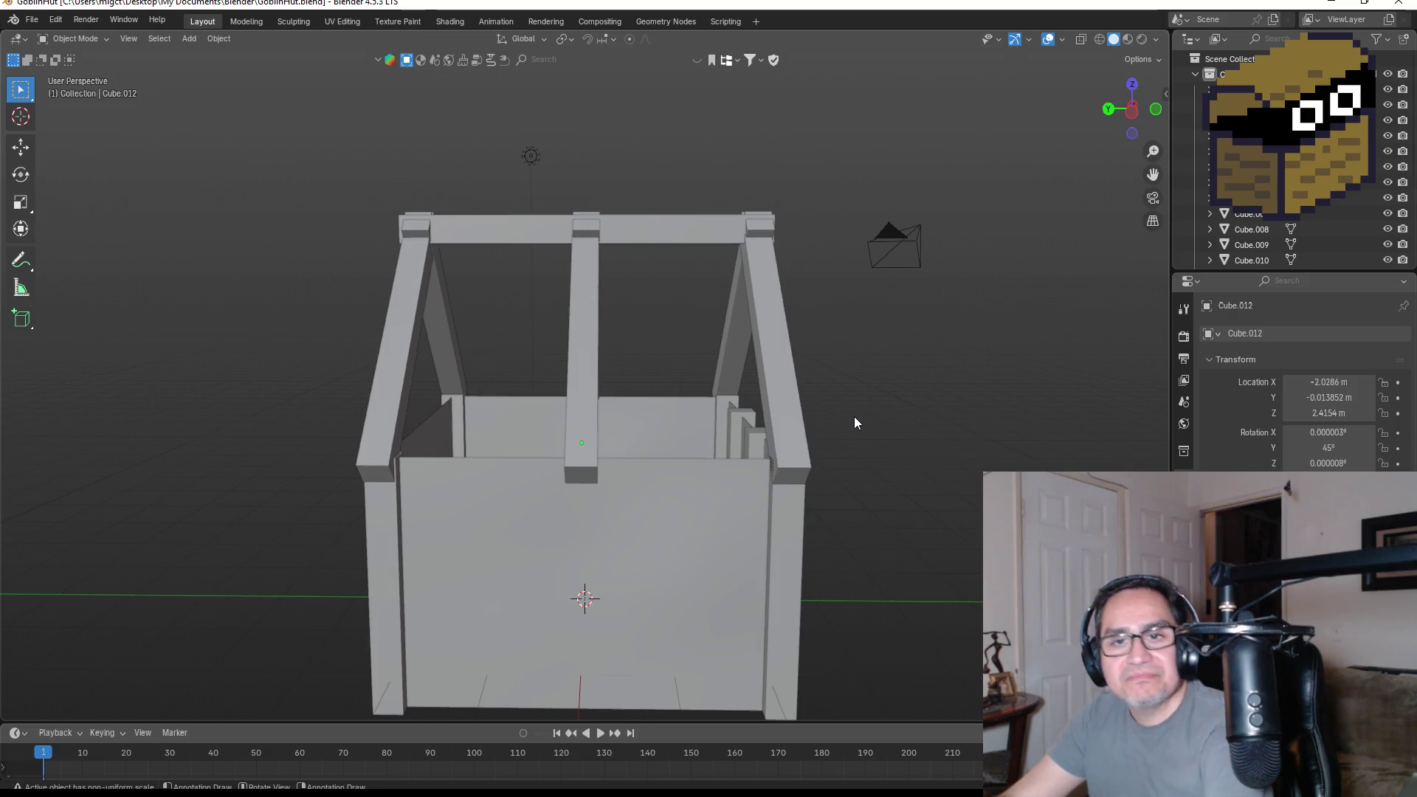
key("KP_1")
key("KP_3")
key("shift+a")
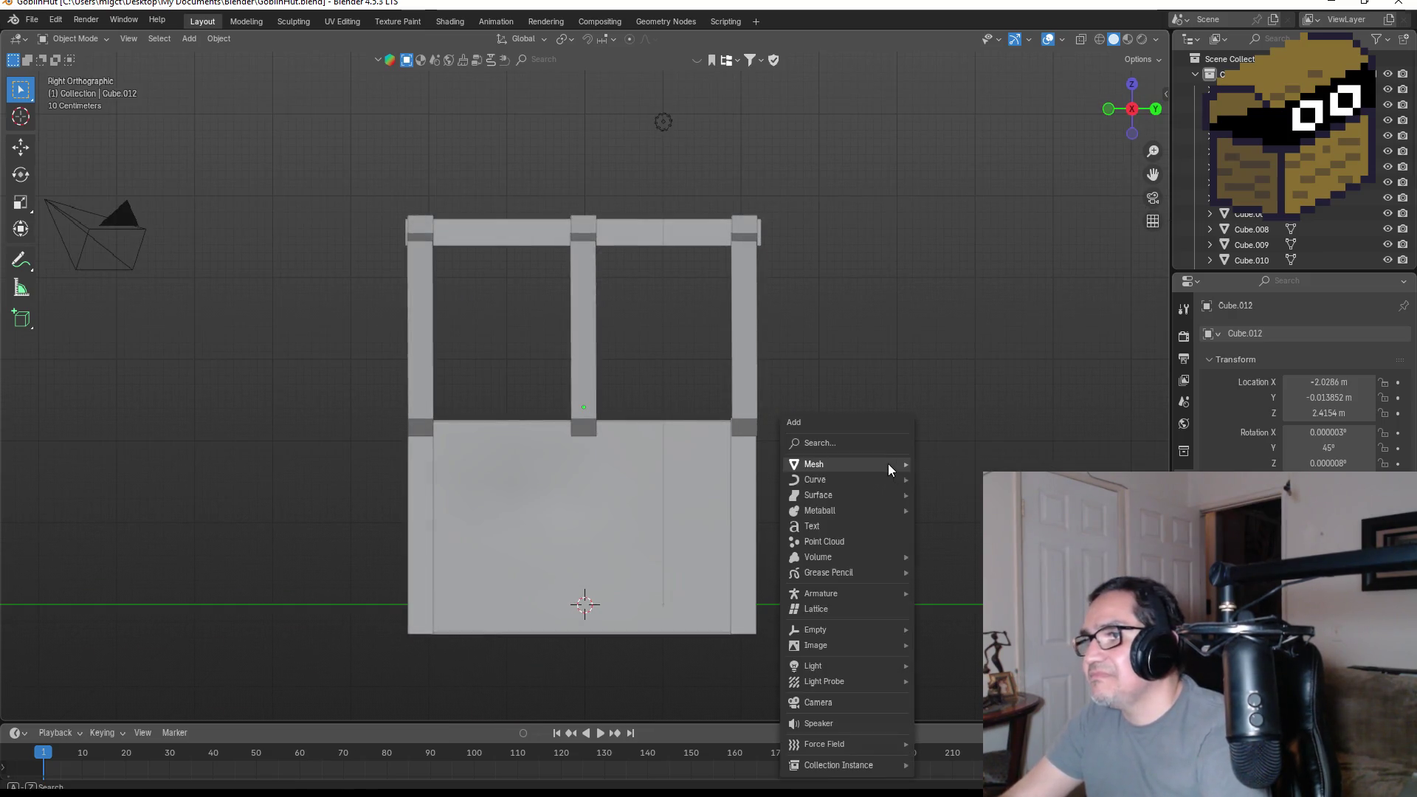
- Add a new mesh plane at the origin and select it
mouse_move(852, 465)
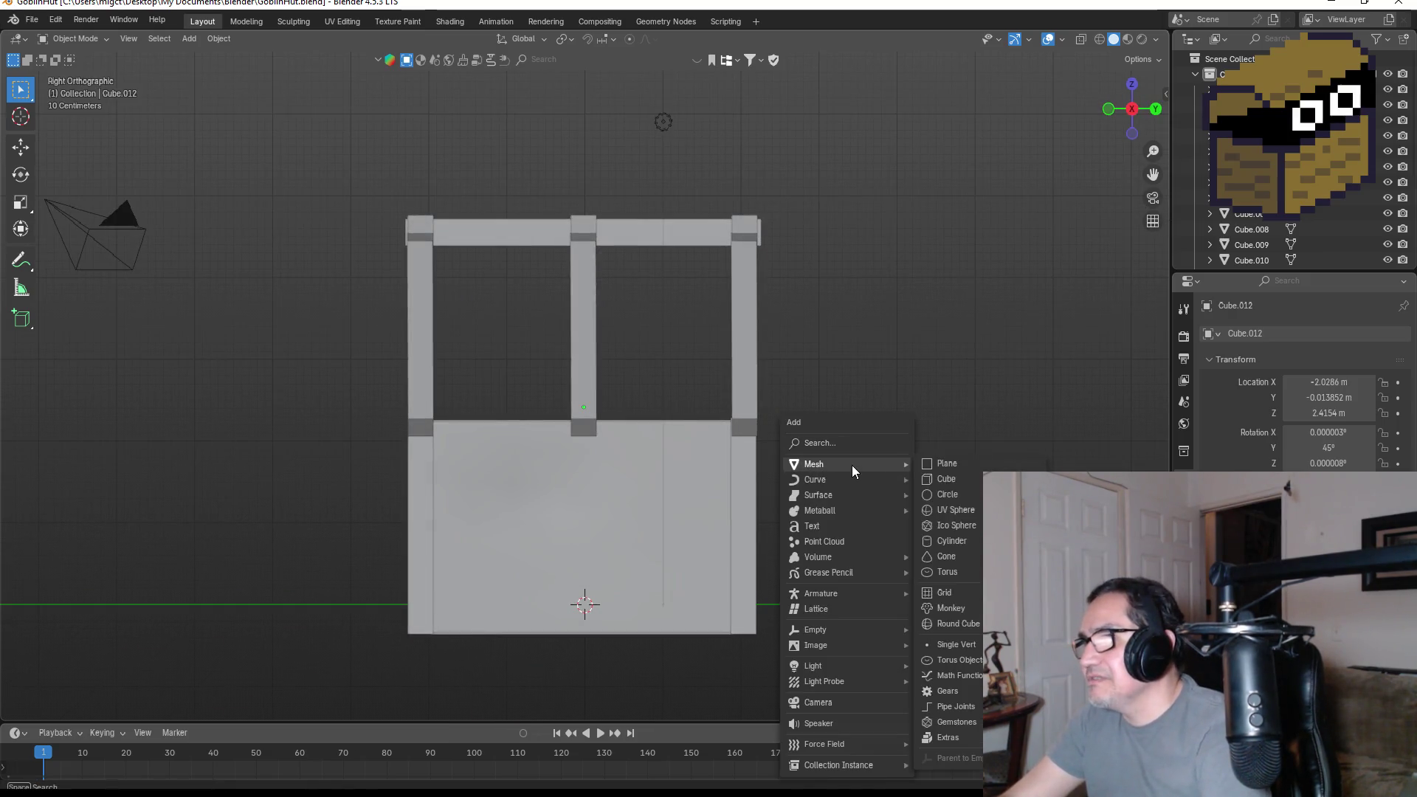
left_click(944, 462)
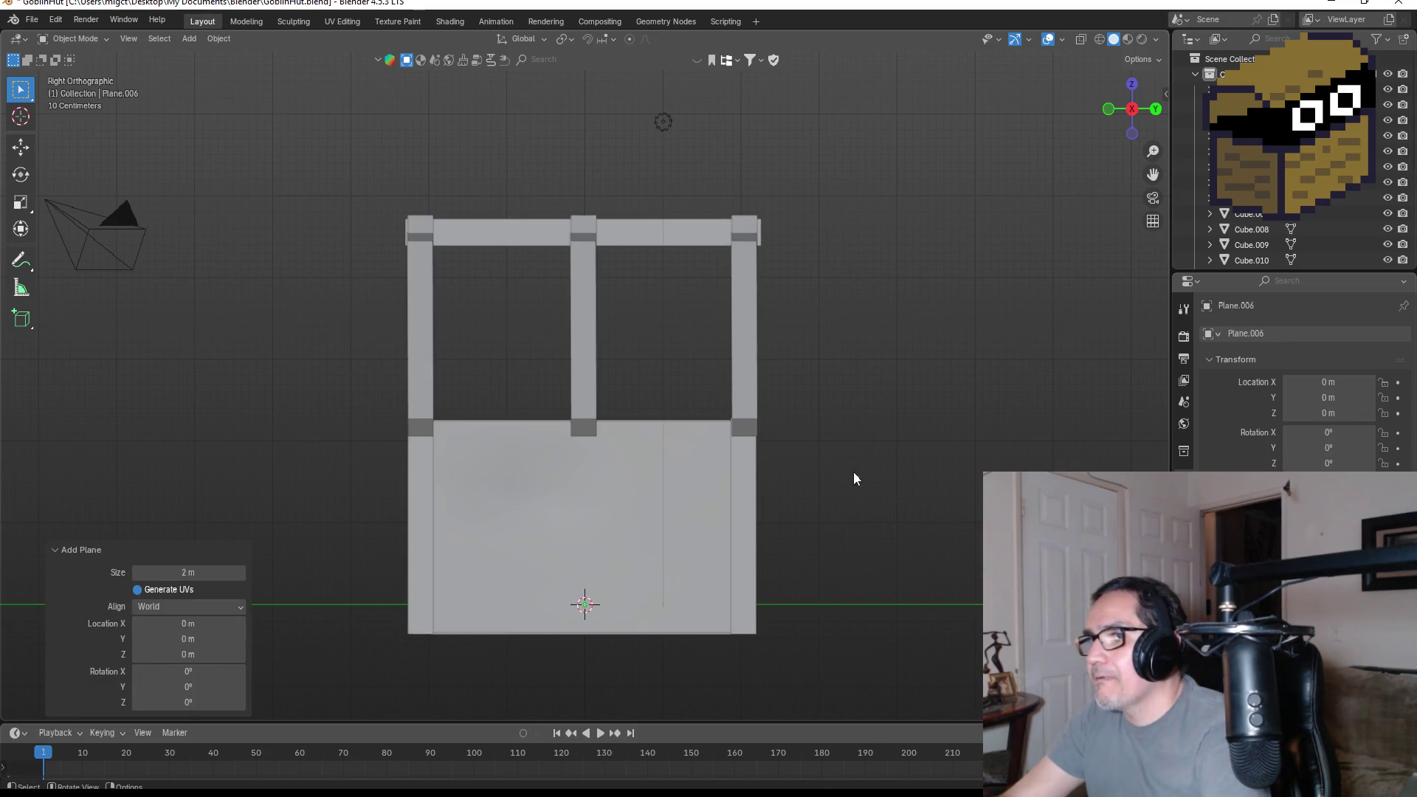
middle_click_drag(880, 466, 868, 547)
left_click(626, 503)
key("KP_3")
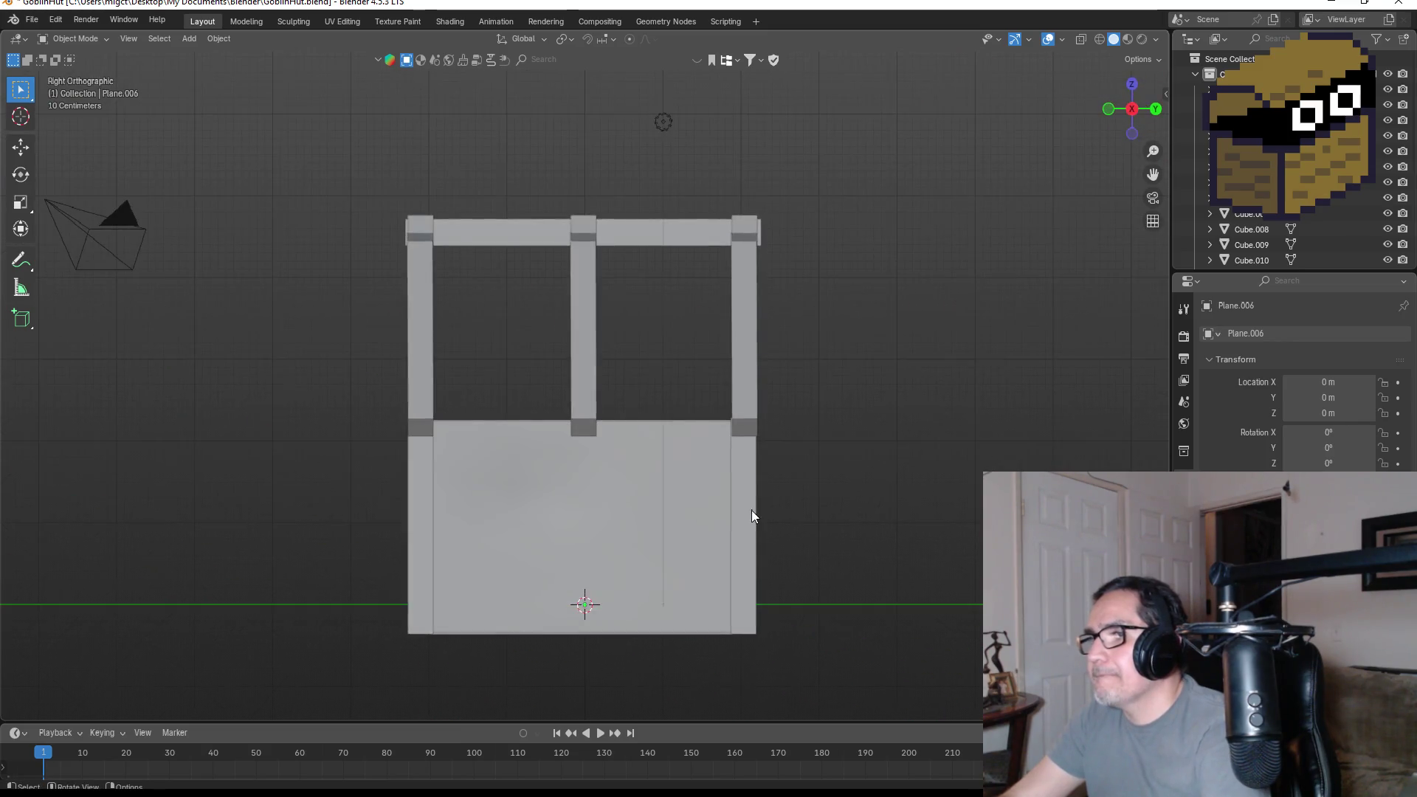
key("KP_1")
- Tilt the plane exactly 45° around the Y axis
key("r")
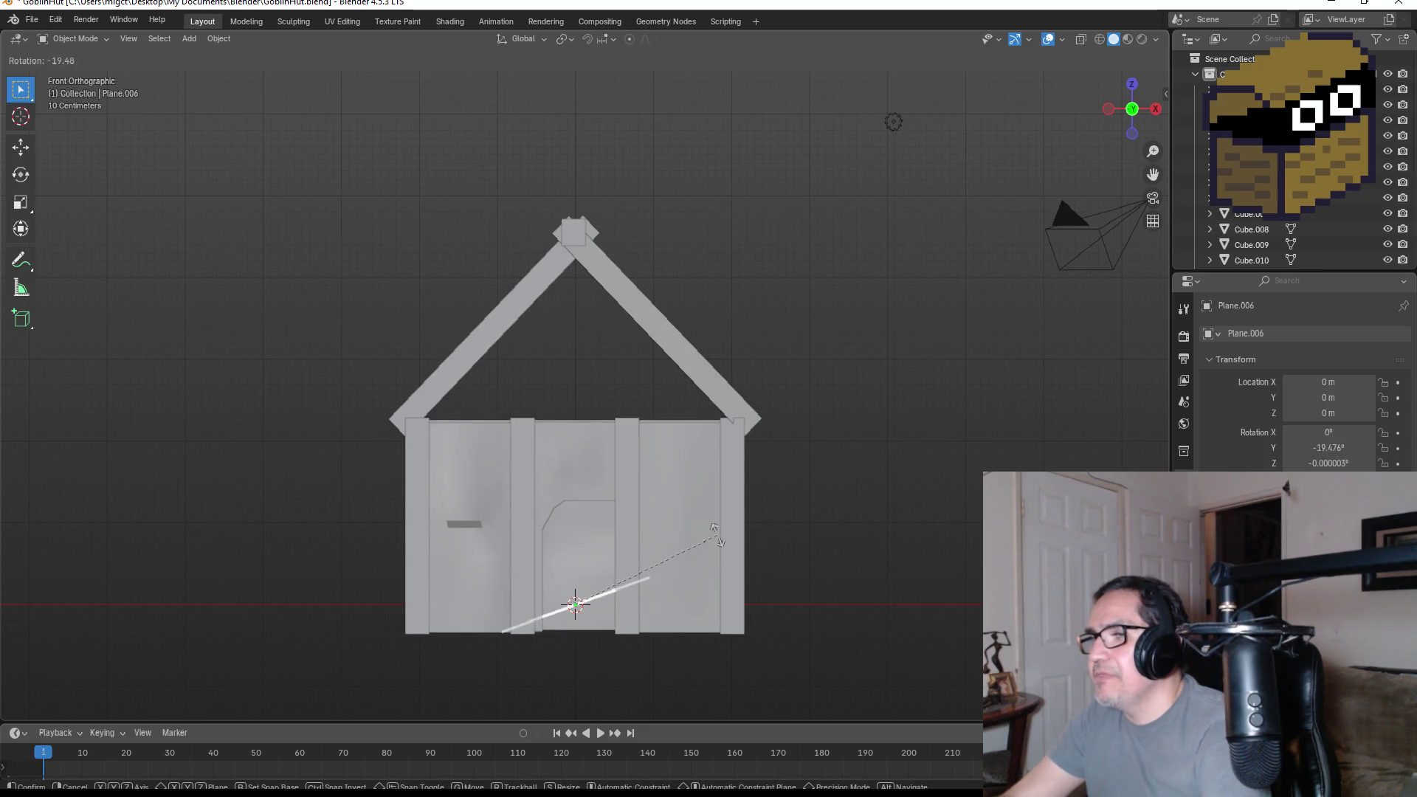
key("Escape")
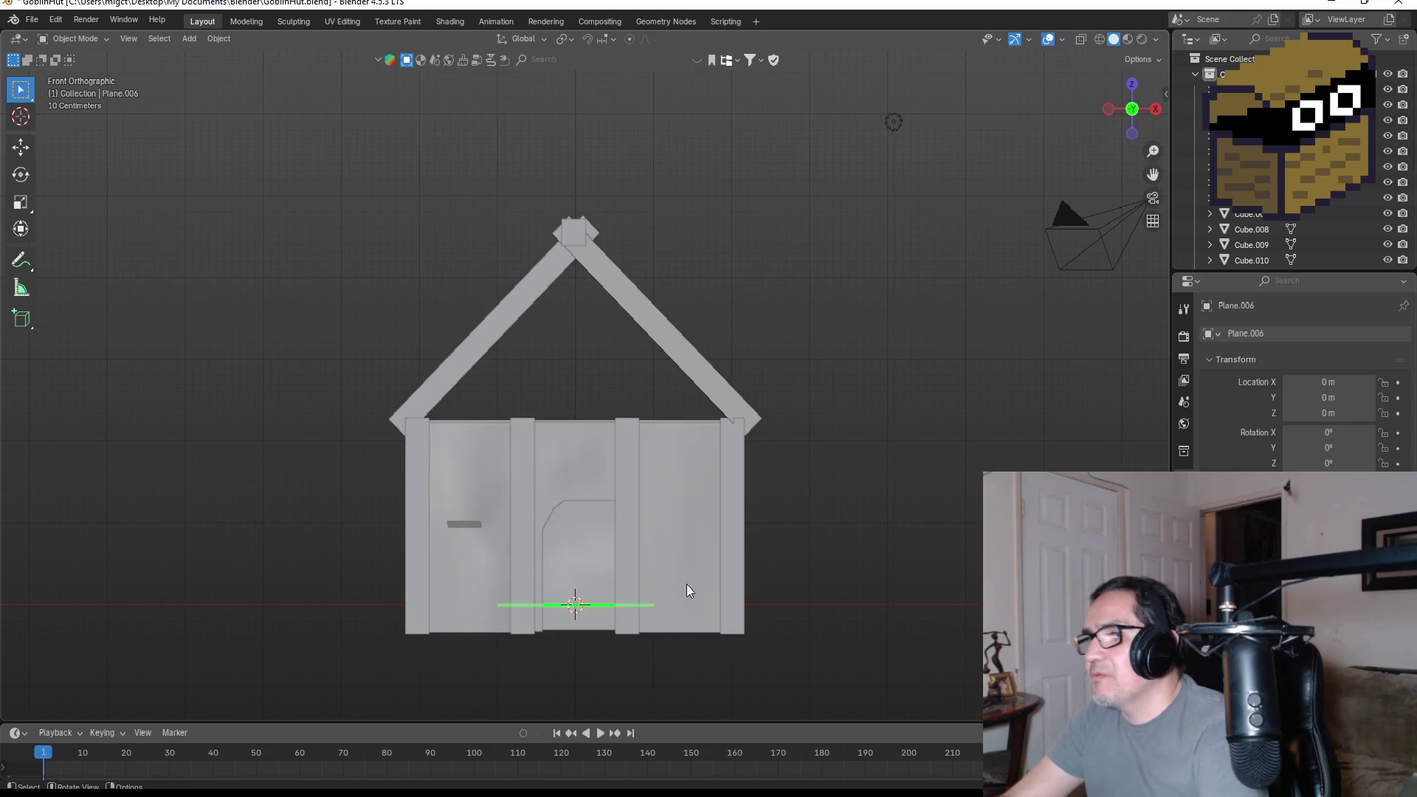
key("r")
left_click(647, 681)
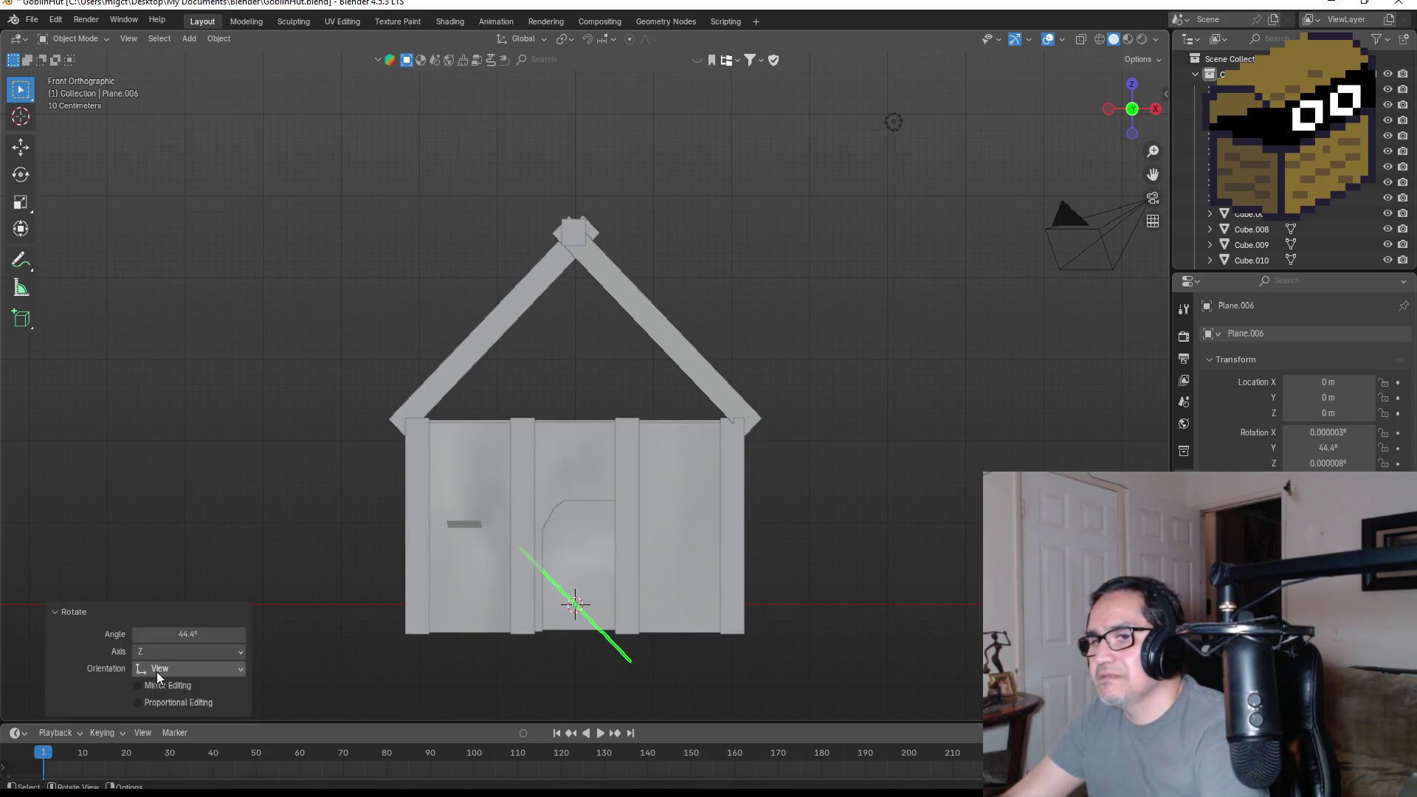
left_click(230, 637)
key("BackSpace")
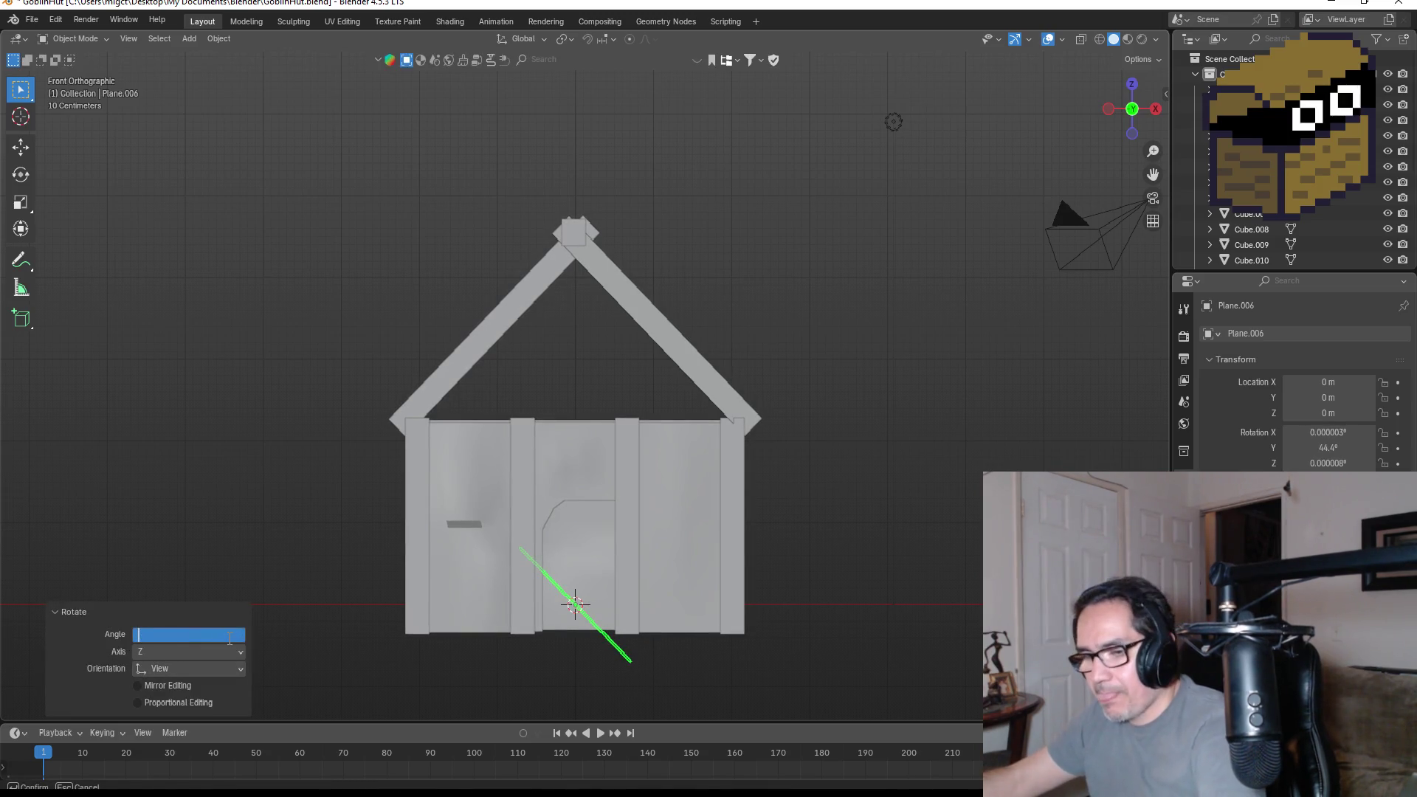
type("45")
key("Return")
- Lower the tilted plane in the front view and check its fit against the roof
key("g")
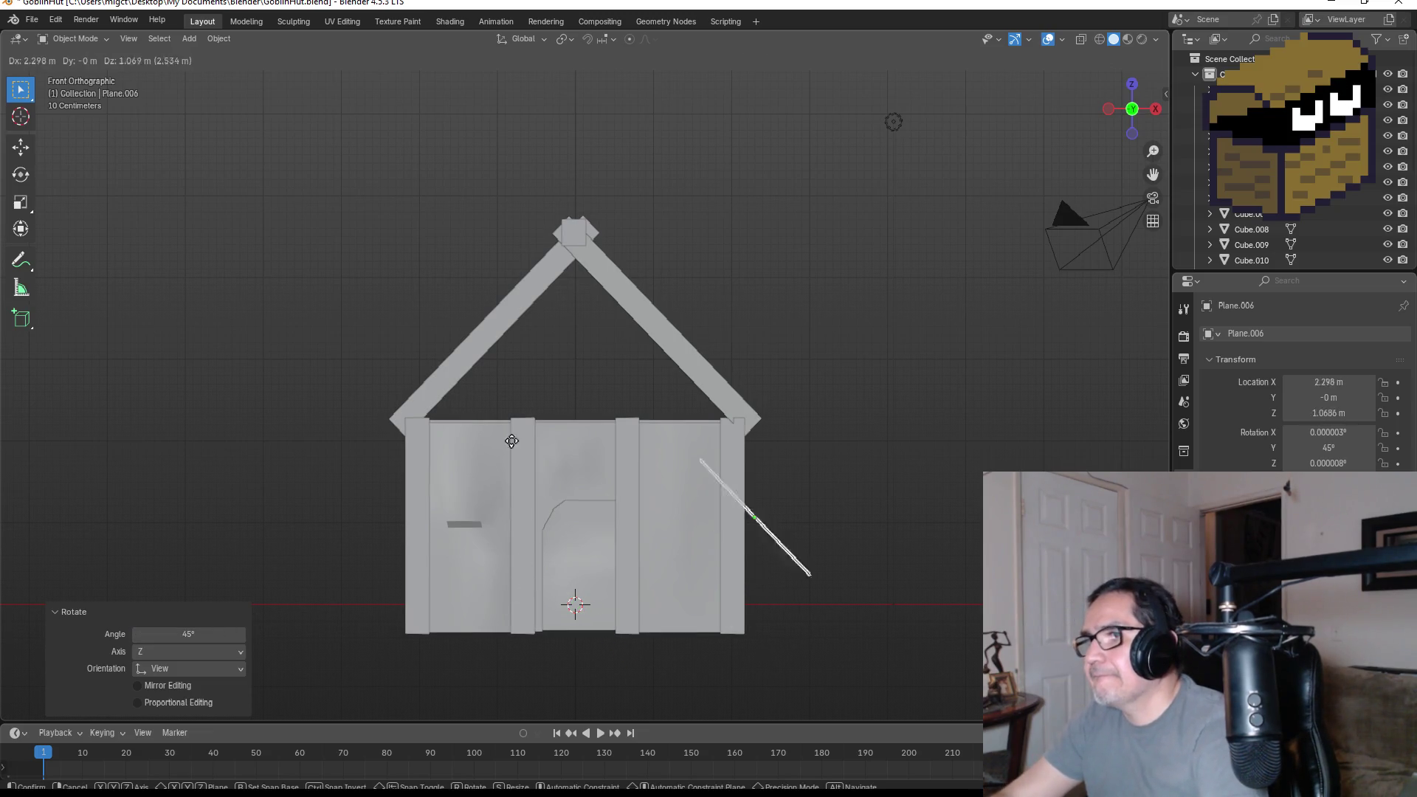
left_click(455, 356)
key("KP_3")
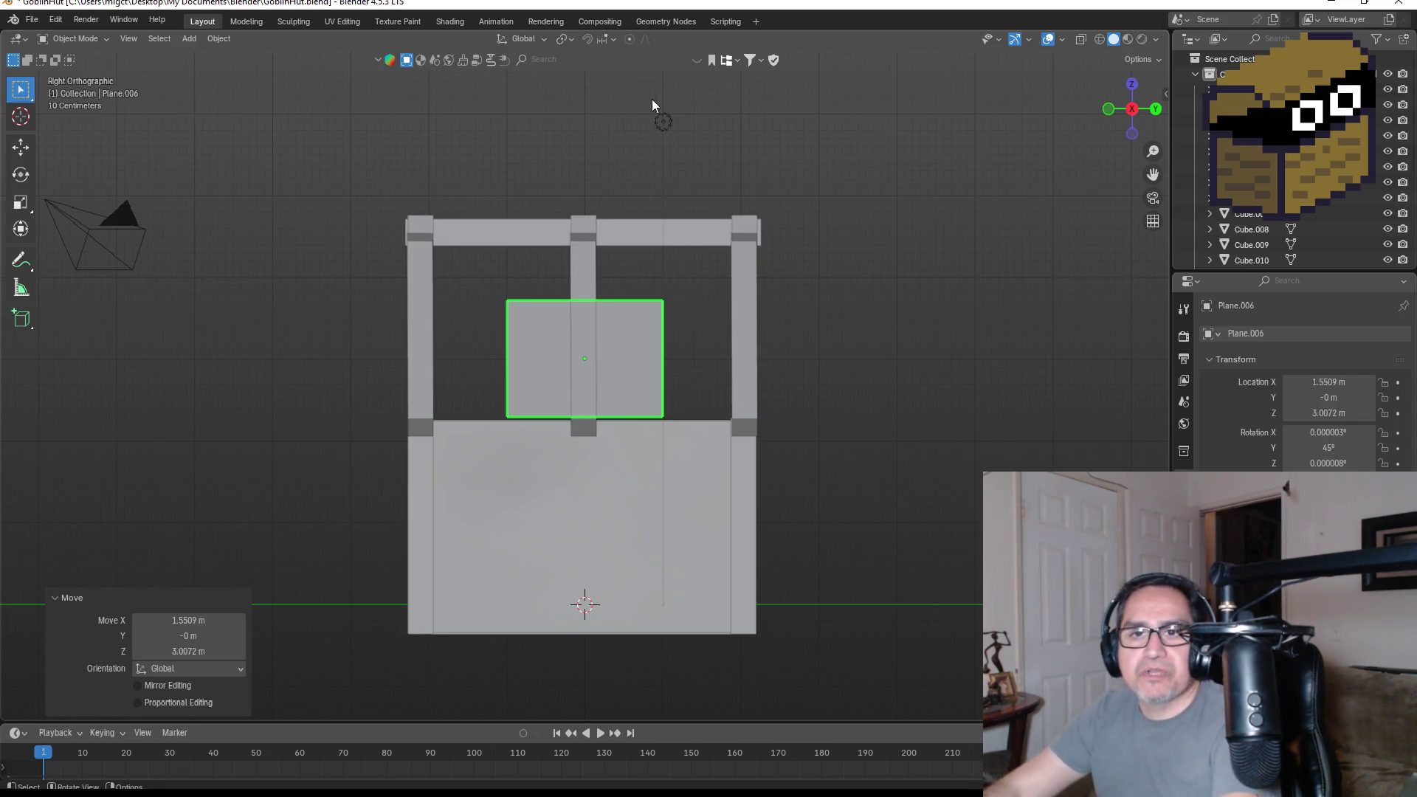
mouse_move(629, 366)
middle_mouse_down()
mouse_move(661, 355)
mouse_move(658, 391)
mouse_move(685, 405)
mouse_move(534, 375)
middle_mouse_up()
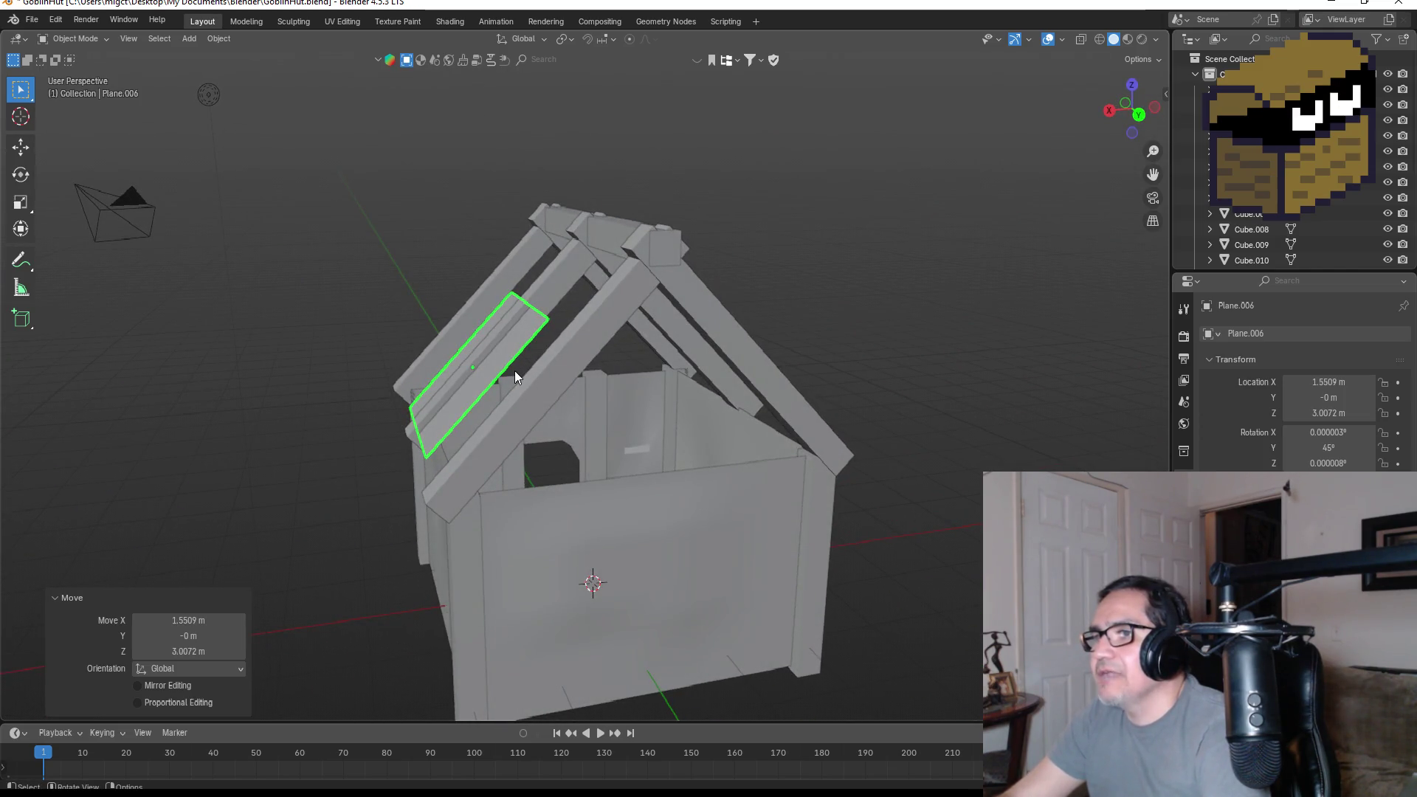
key("g")
right_click(507, 363)
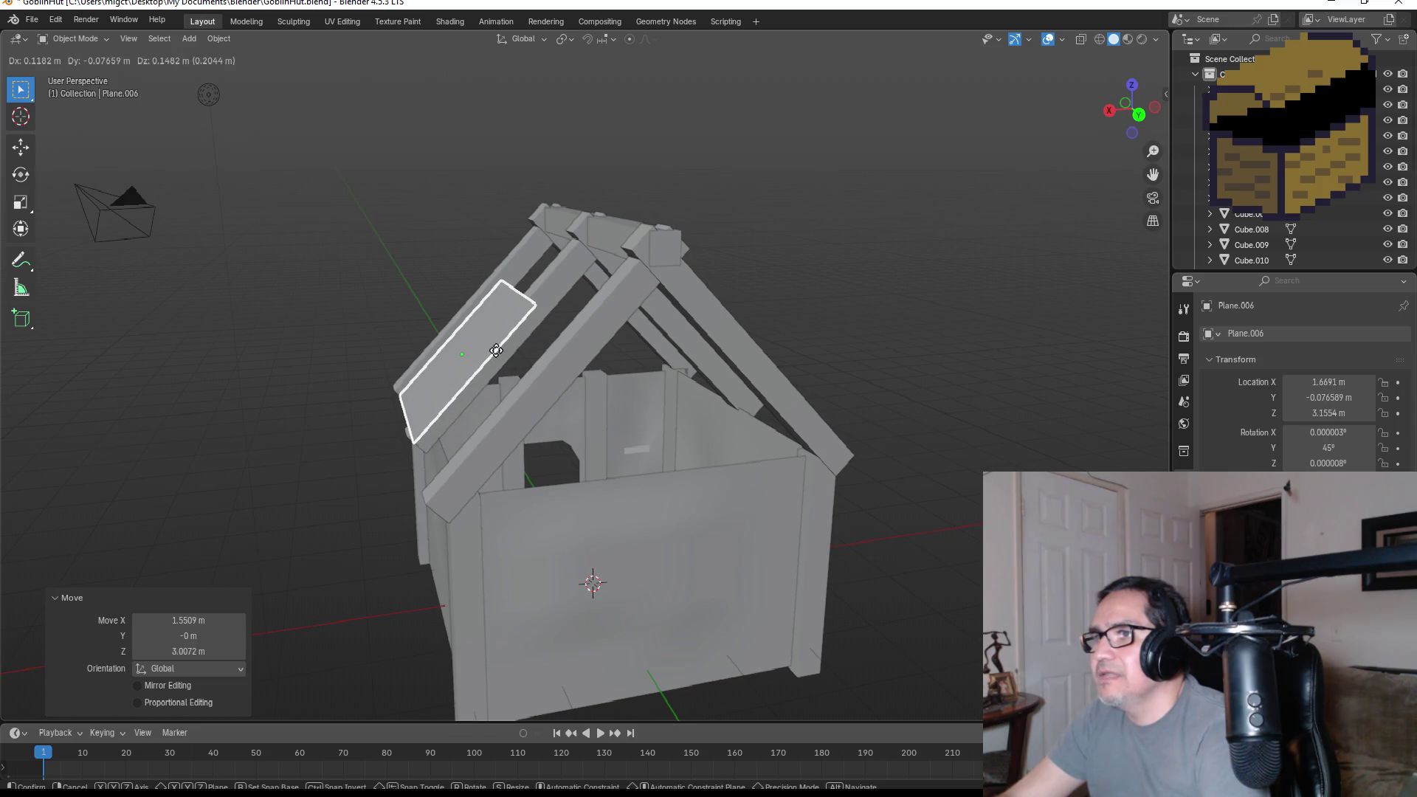
middle_click_drag(542, 351, 707, 371)
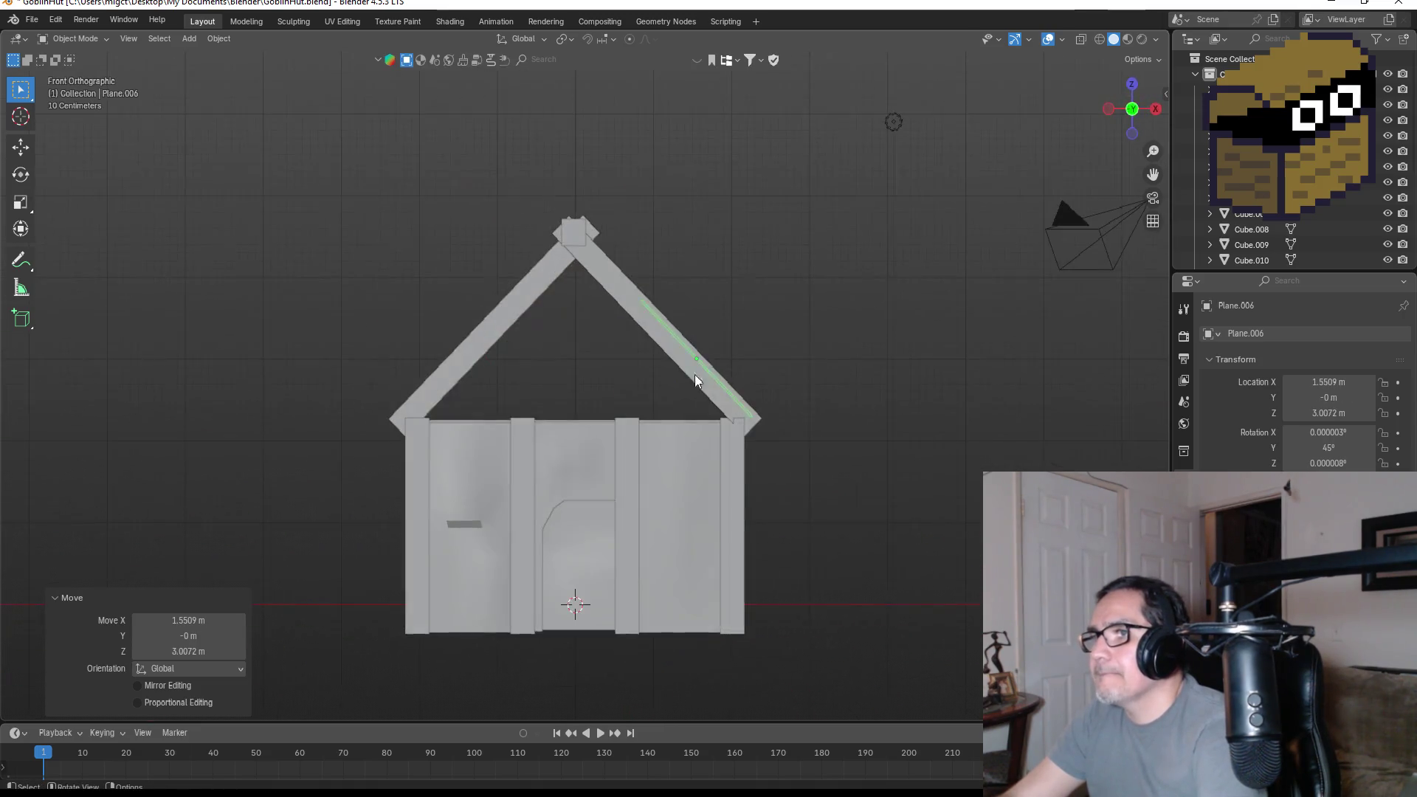
middle_click_drag(843, 344, 648, 390, "alt")
- Move the plane along Y to -1.0875 and nudge it slightly down under the rafters
key("g")
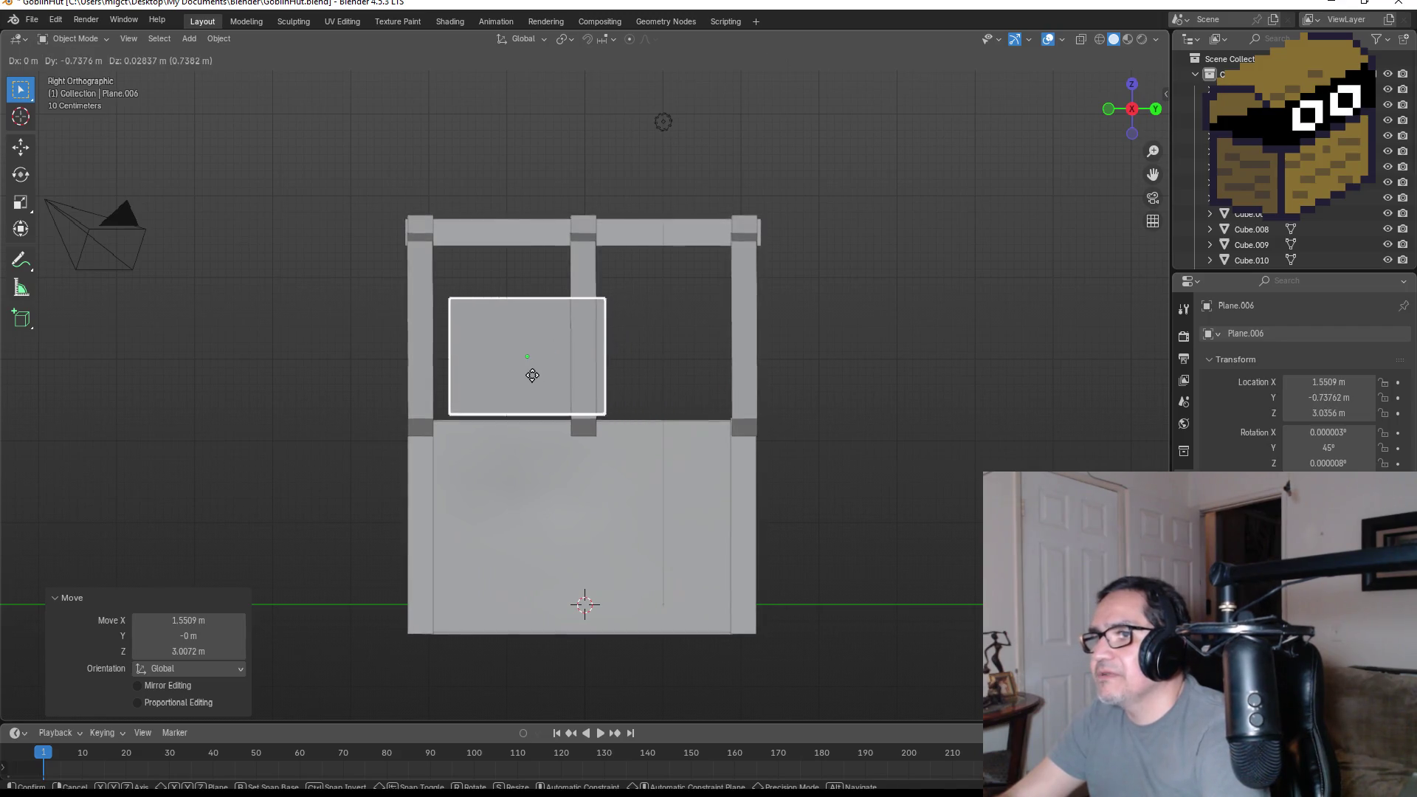
key("x")
key("y")
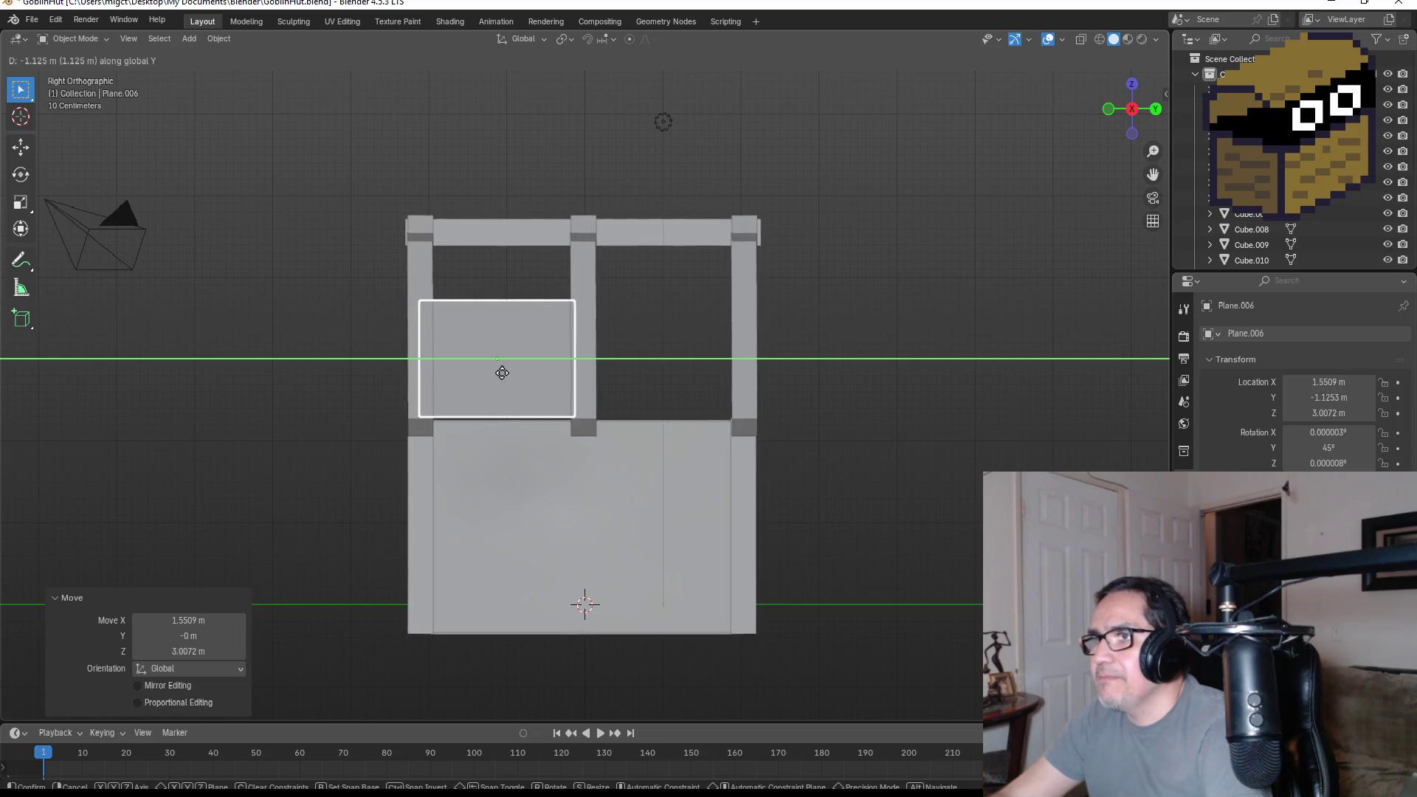
left_click(505, 370)
key("g")
key("z")
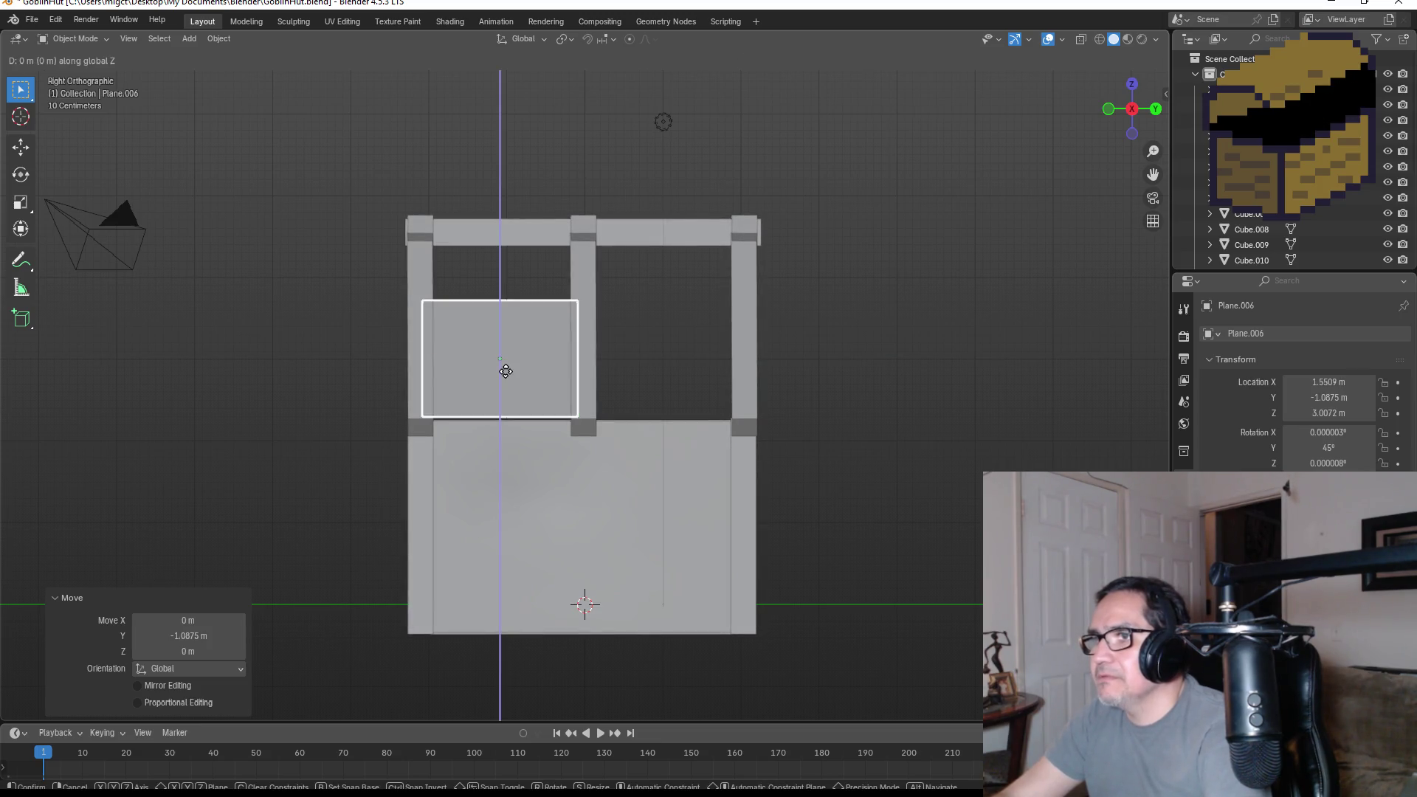
left_click(505, 374)
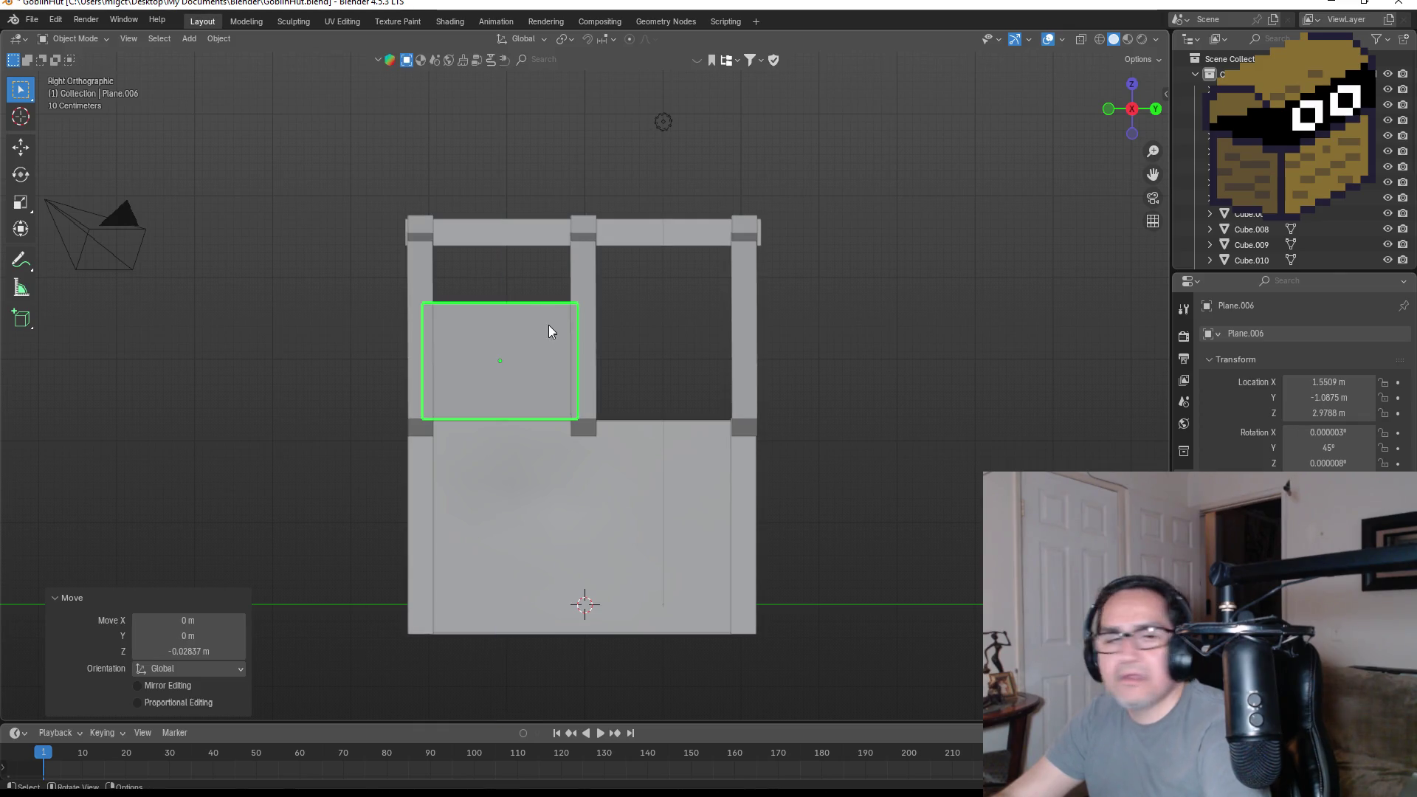
scroll(582, 316, "up", 3)
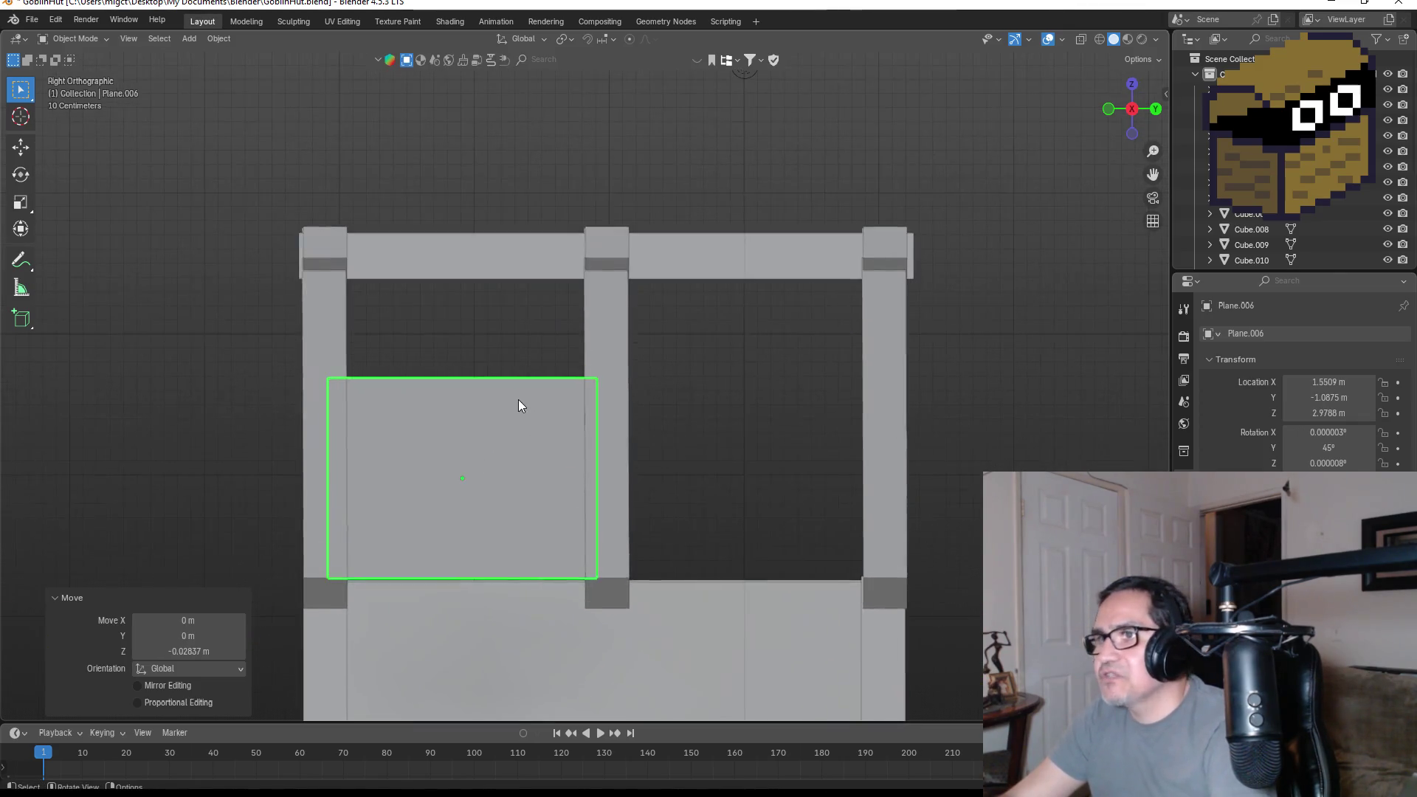
key("Tab")
- Box-select the roof plane's top edge, trial-raise it along Z, then undo and cancel
mouse_move(266, 327)
left_mouse_down()
mouse_move(586, 437)
mouse_move(623, 429)
left_mouse_up()
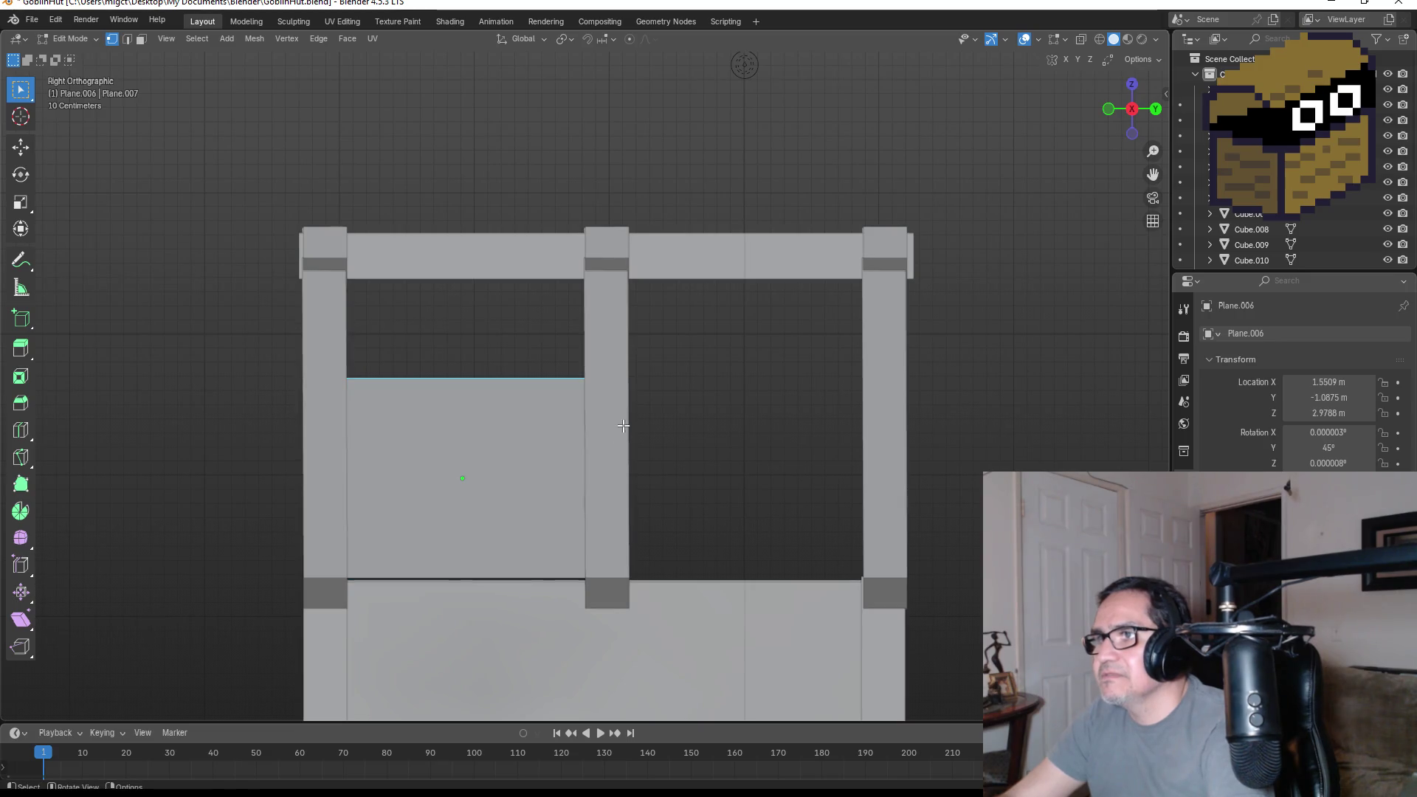
key("g")
key("z")
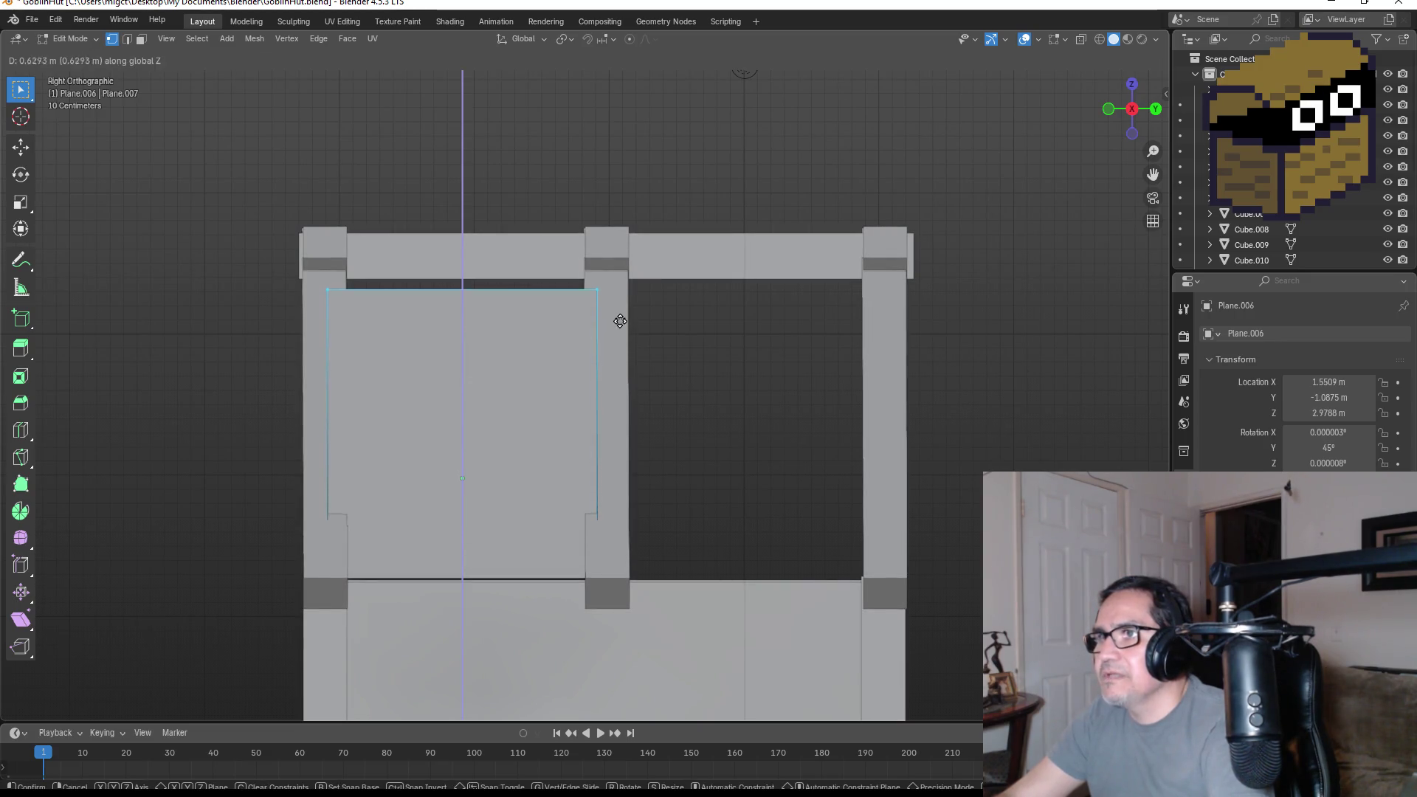
left_click(622, 285)
mouse_move(622, 285)
middle_mouse_down()
mouse_move(674, 285)
mouse_move(551, 357)
mouse_move(583, 325)
middle_mouse_up()
key("ctrl+z")
key("g")
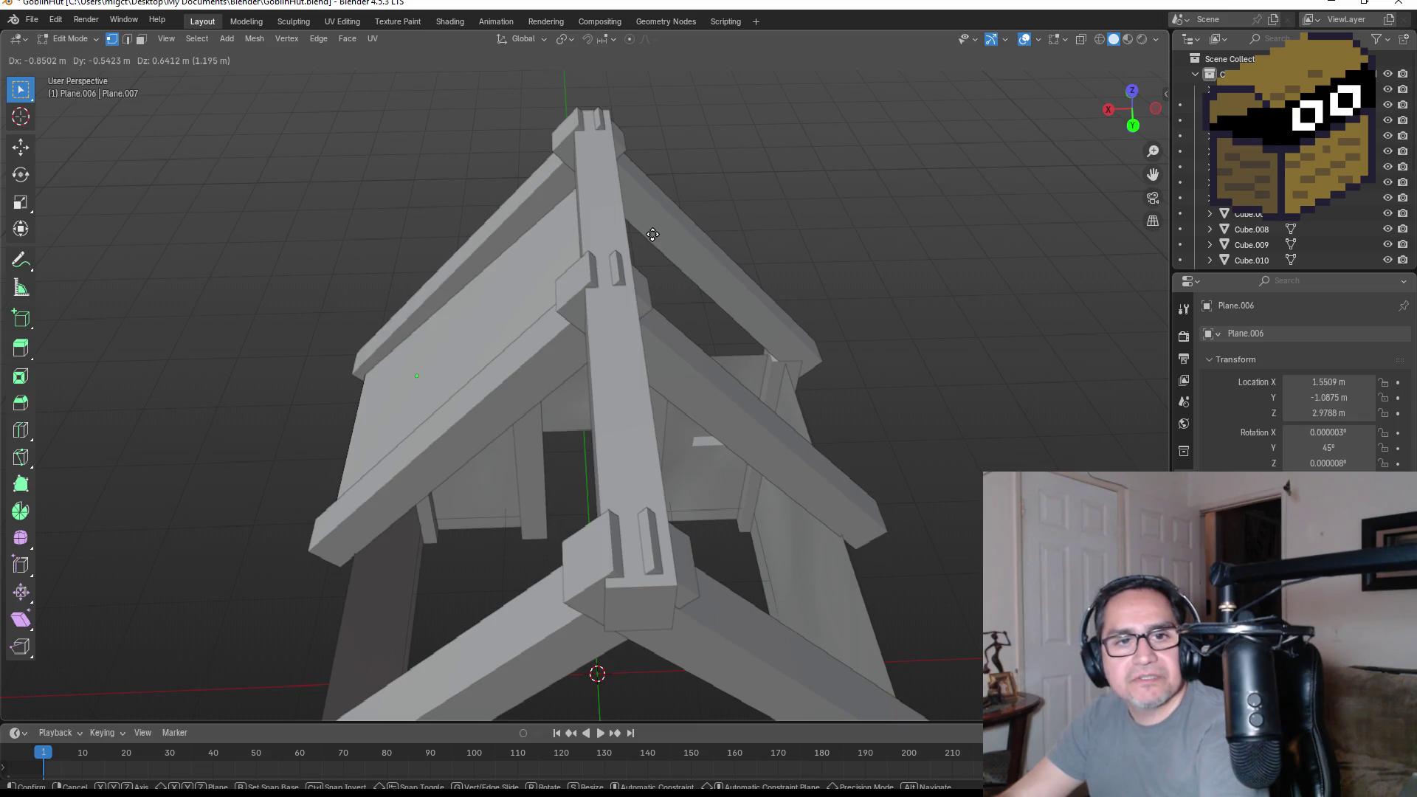
key("Escape")
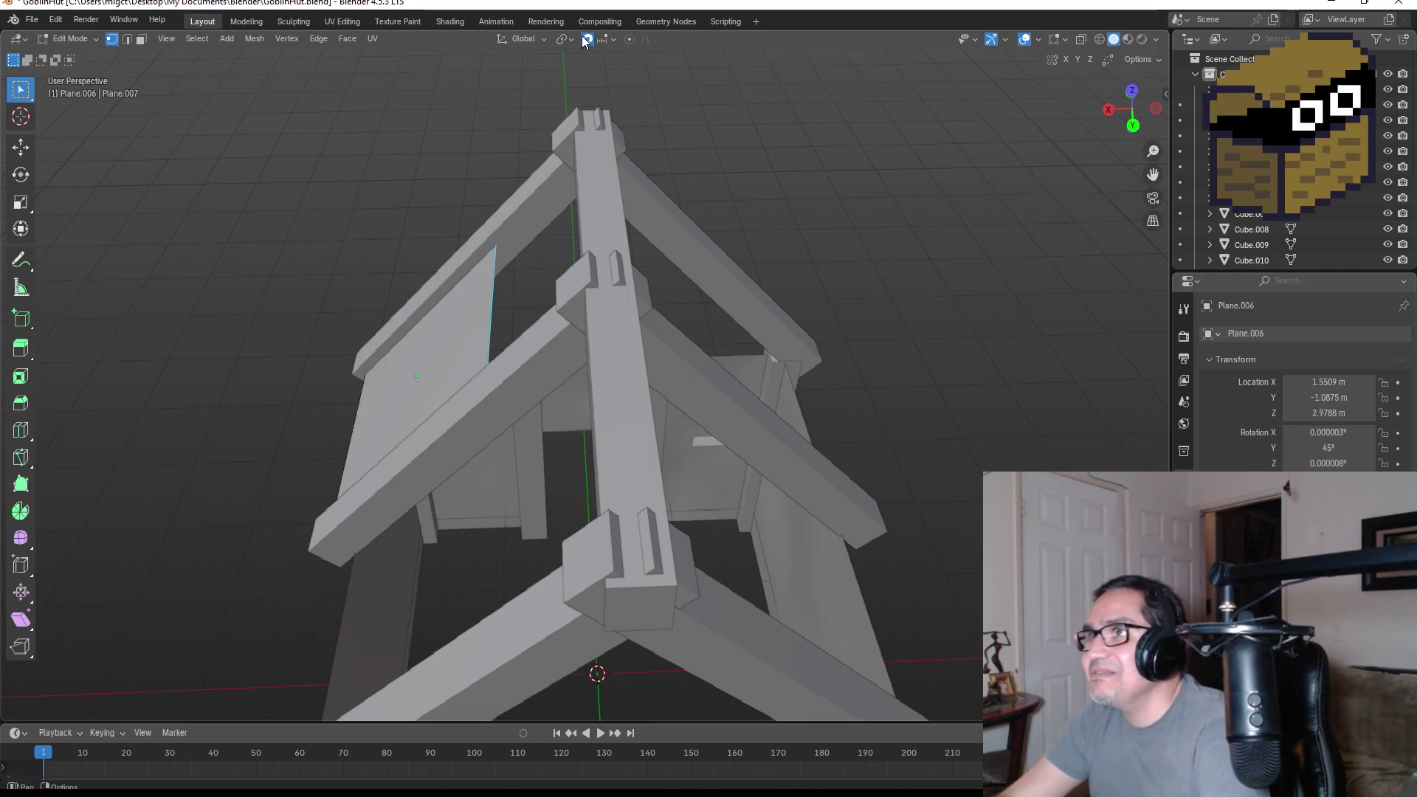
- Turn on edge snapping and snap the panel's edge against the rafter
left_click(608, 42)
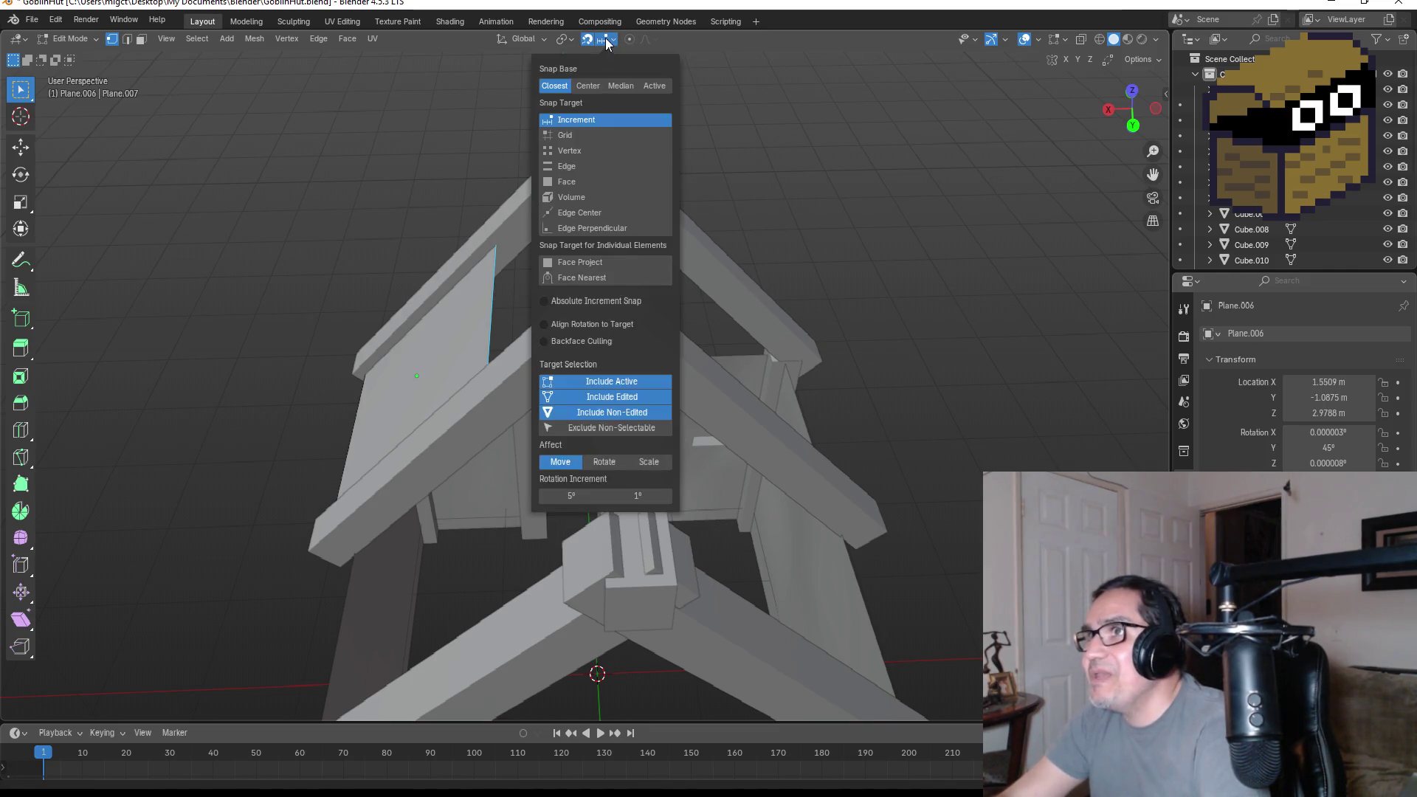
left_click(577, 167)
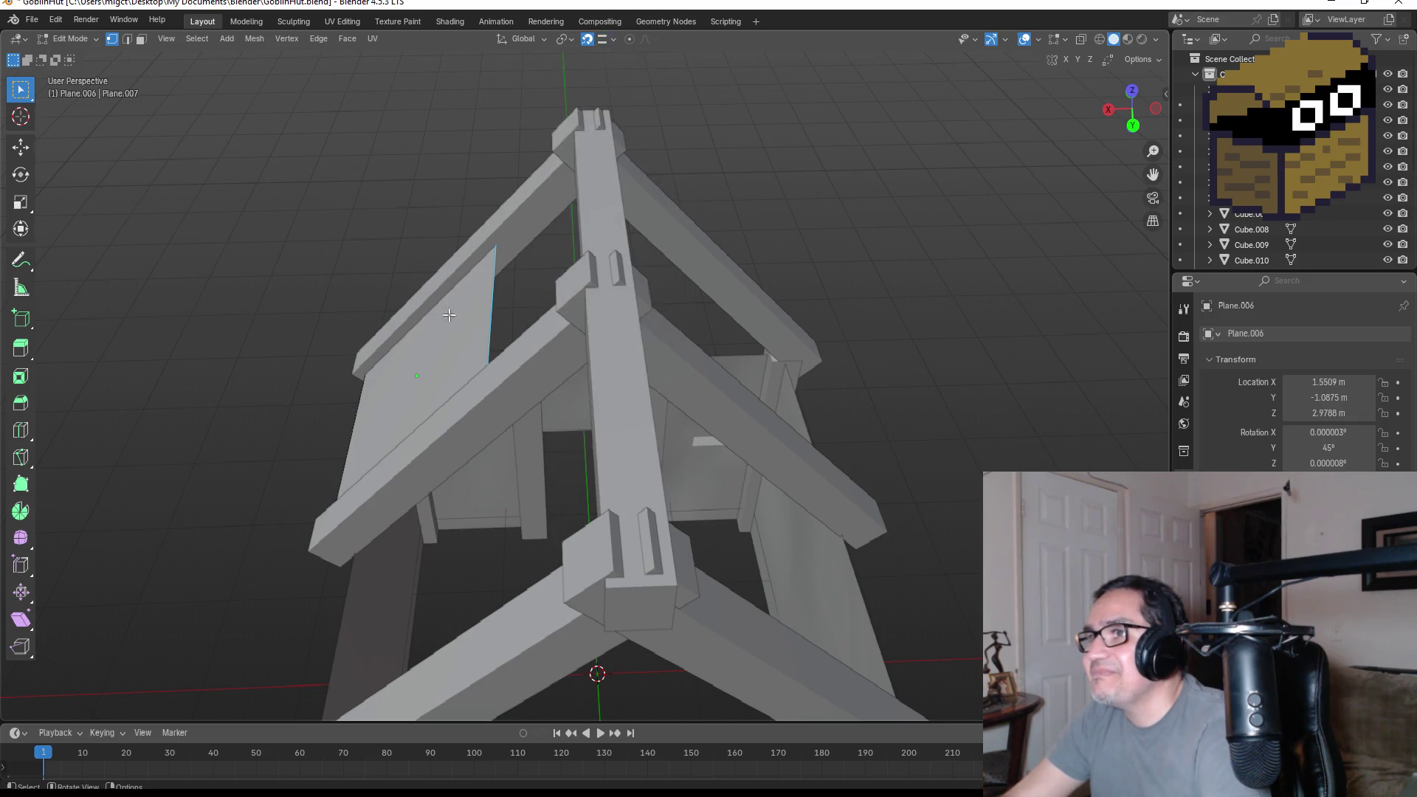
key("g")
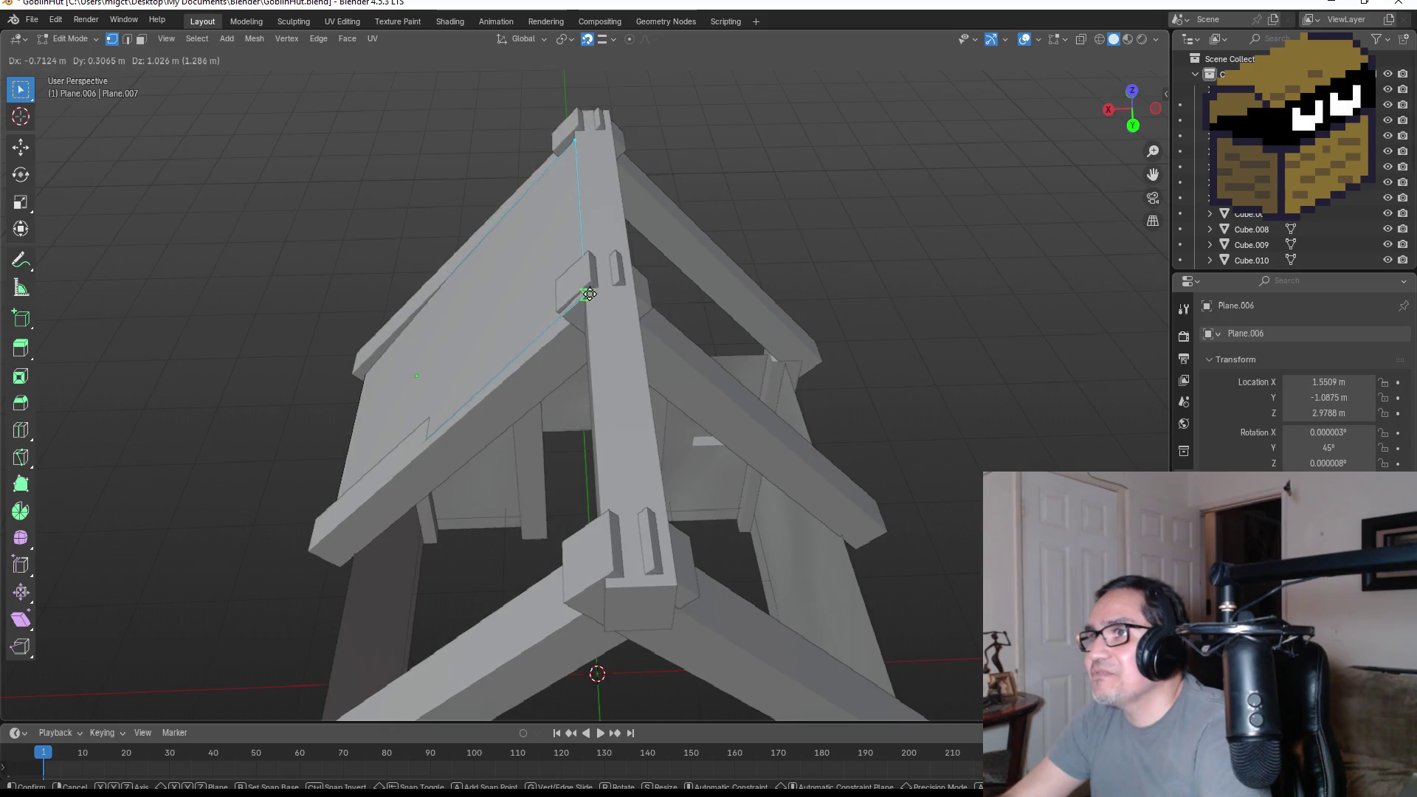
left_click(595, 291)
mouse_move(594, 291)
middle_mouse_down()
mouse_move(880, 227)
mouse_move(644, 338)
middle_mouse_up()
- Snap the edge to further points along the frame, fitting it against the post
key("g")
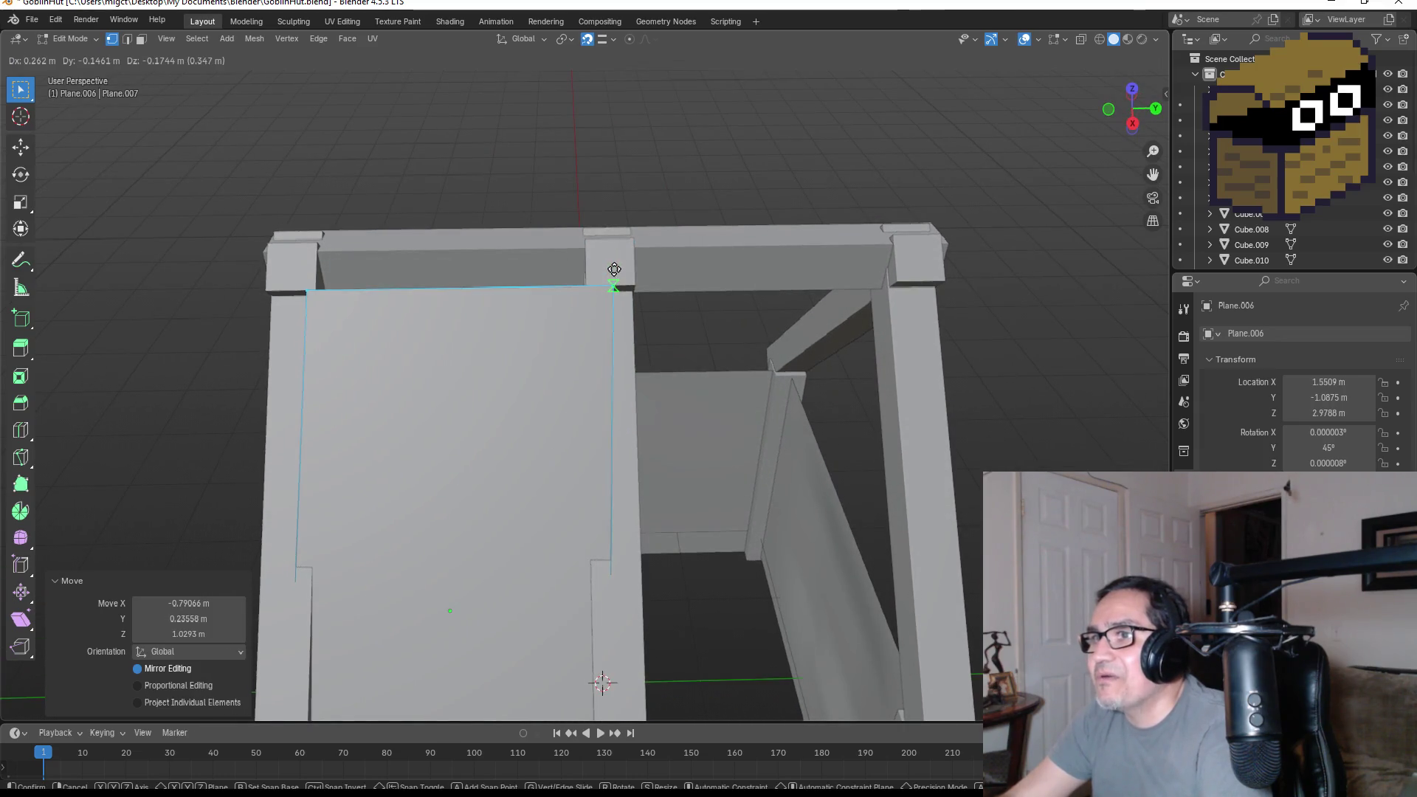
left_click(614, 269)
middle_click_drag(615, 269, 764, 308)
key("g")
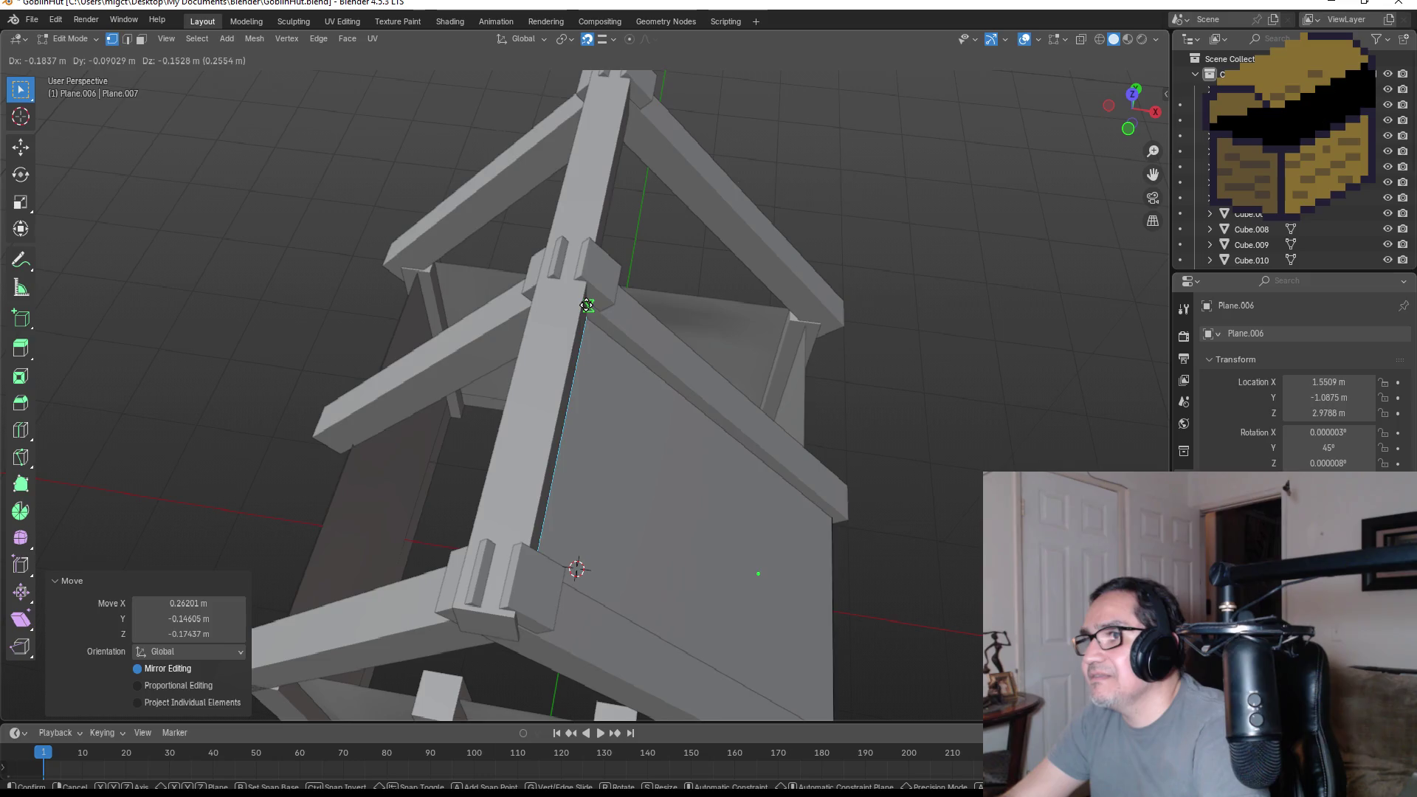
left_click(585, 299)
mouse_move(584, 299)
middle_mouse_down()
mouse_move(680, 237)
mouse_move(581, 223)
mouse_move(561, 236)
mouse_move(594, 336)
middle_mouse_up()
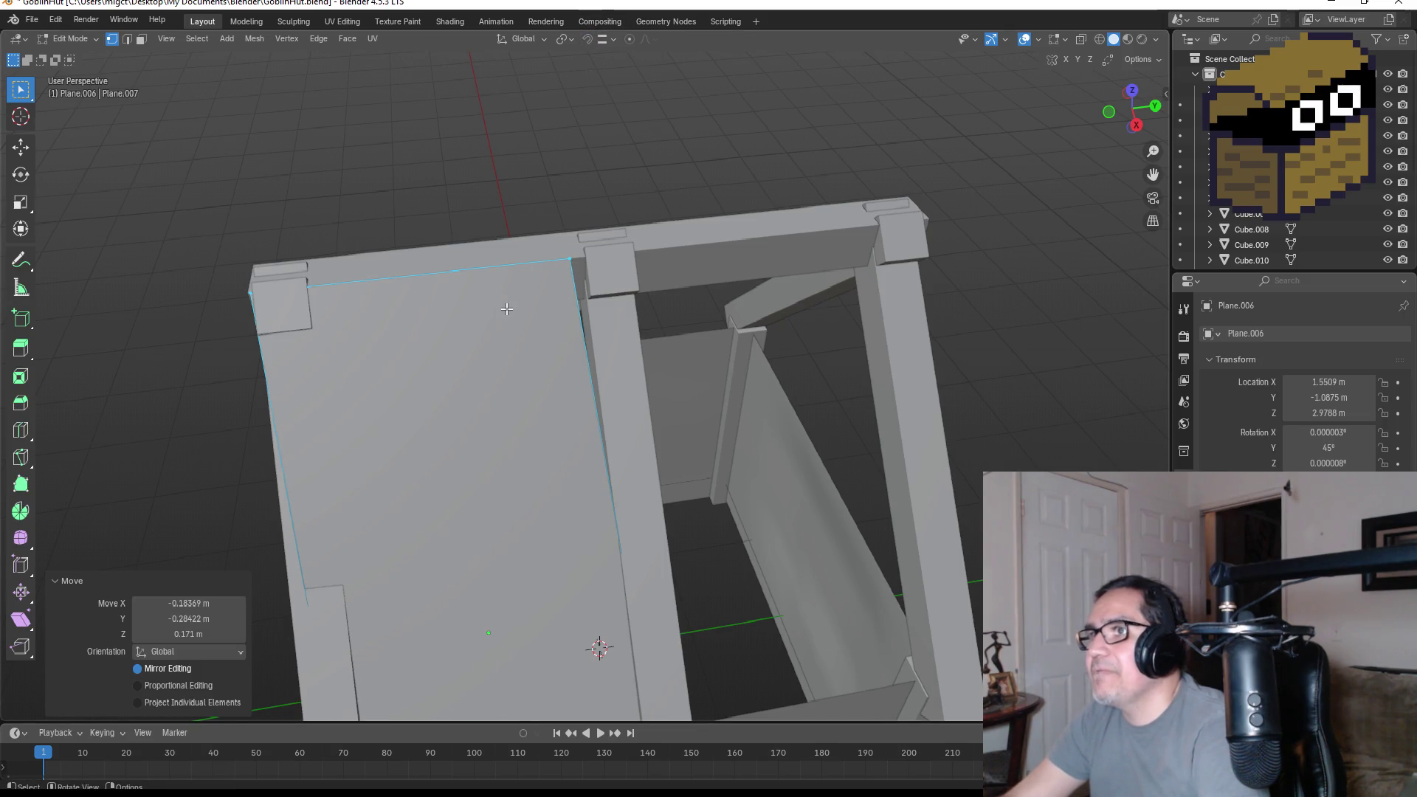
- Nudge the selected panel geometry into place on its slope between the rafters
key("g")
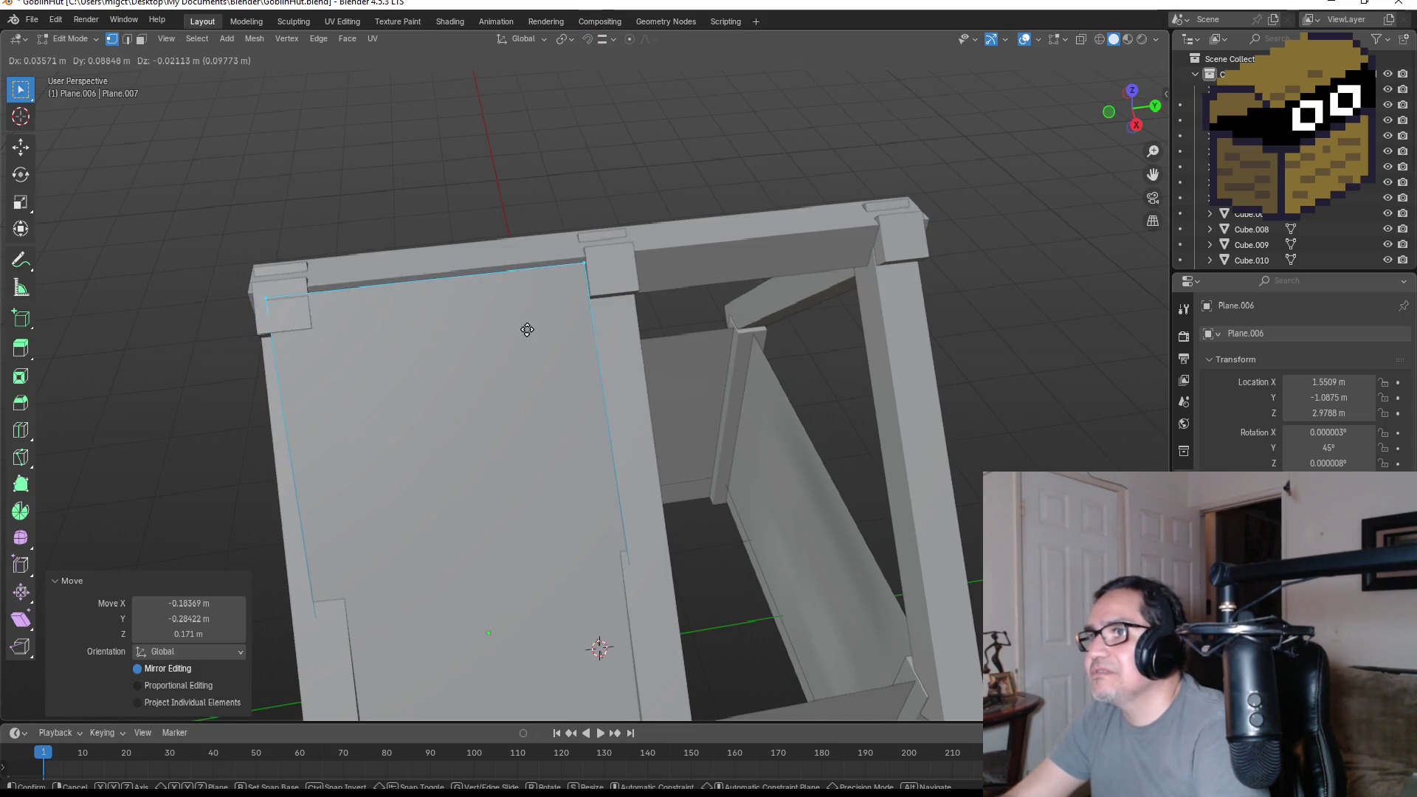
left_click(533, 329)
middle_click_drag(533, 329, 561, 277)
key("g")
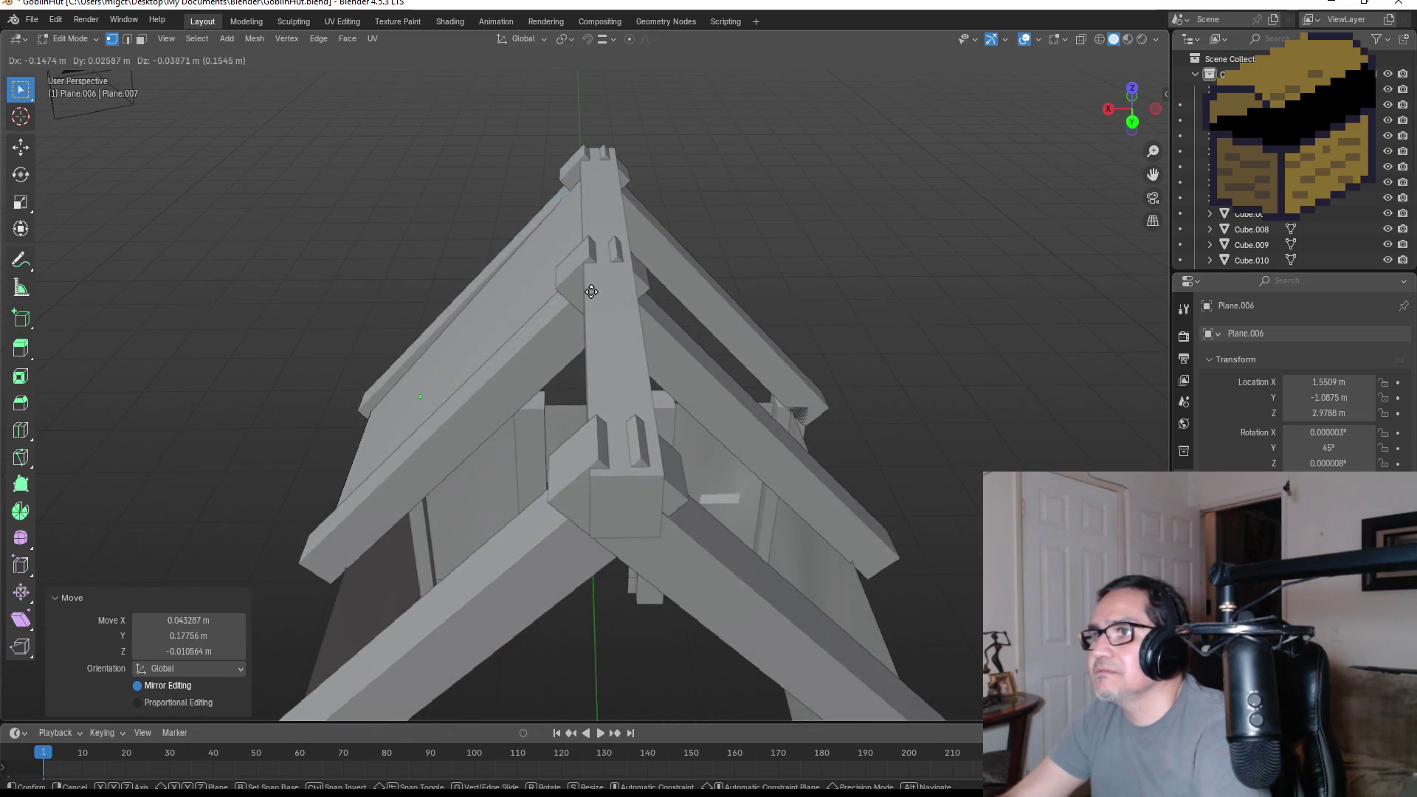
left_click(595, 292)
mouse_move(595, 292)
middle_mouse_down()
mouse_move(758, 350)
mouse_move(730, 369)
middle_mouse_up()
key("Tab")
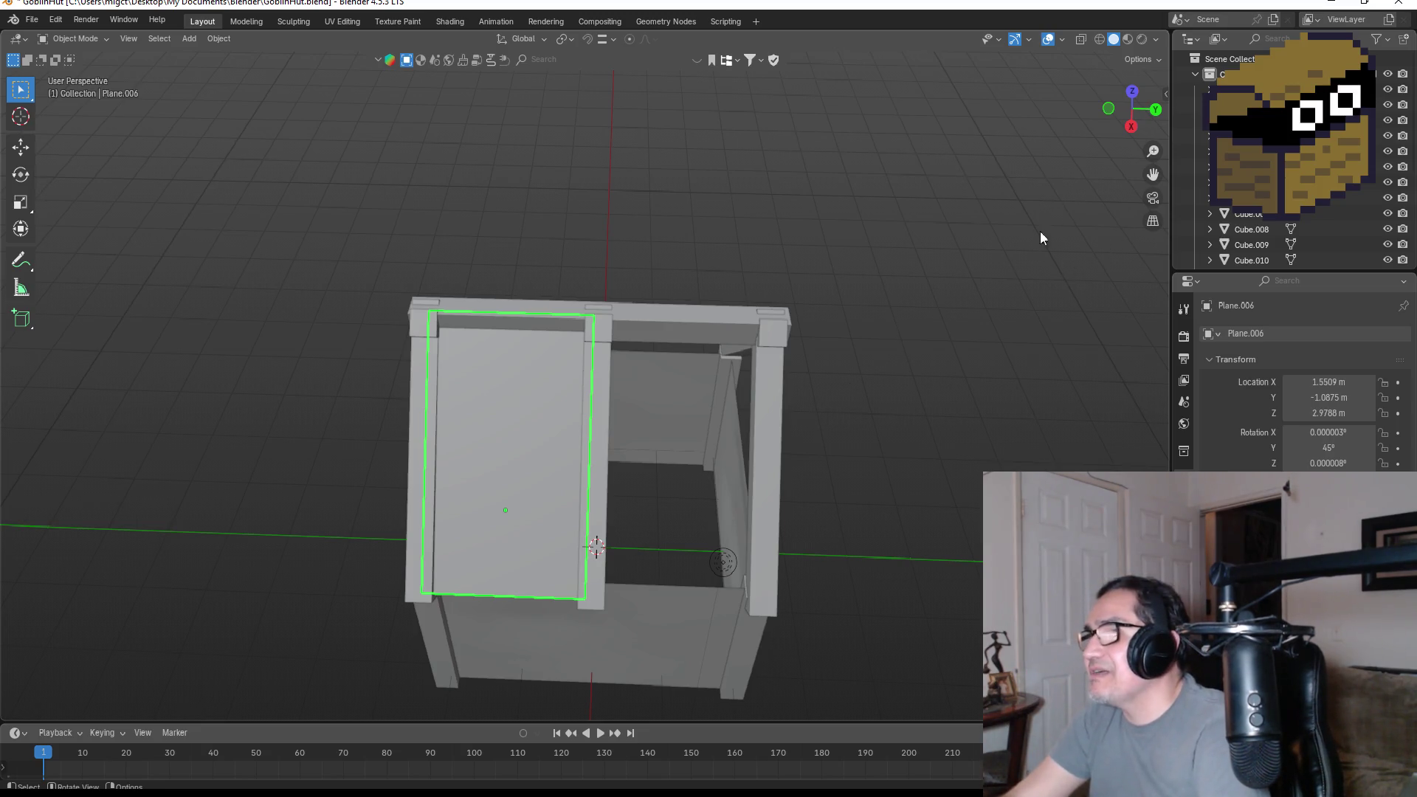
- Duplicate roof panel Plane.006 and shift the copy 2.1183 m along Y into the second bay
key("KP_3")
key("KP_1")
key("KP_3")
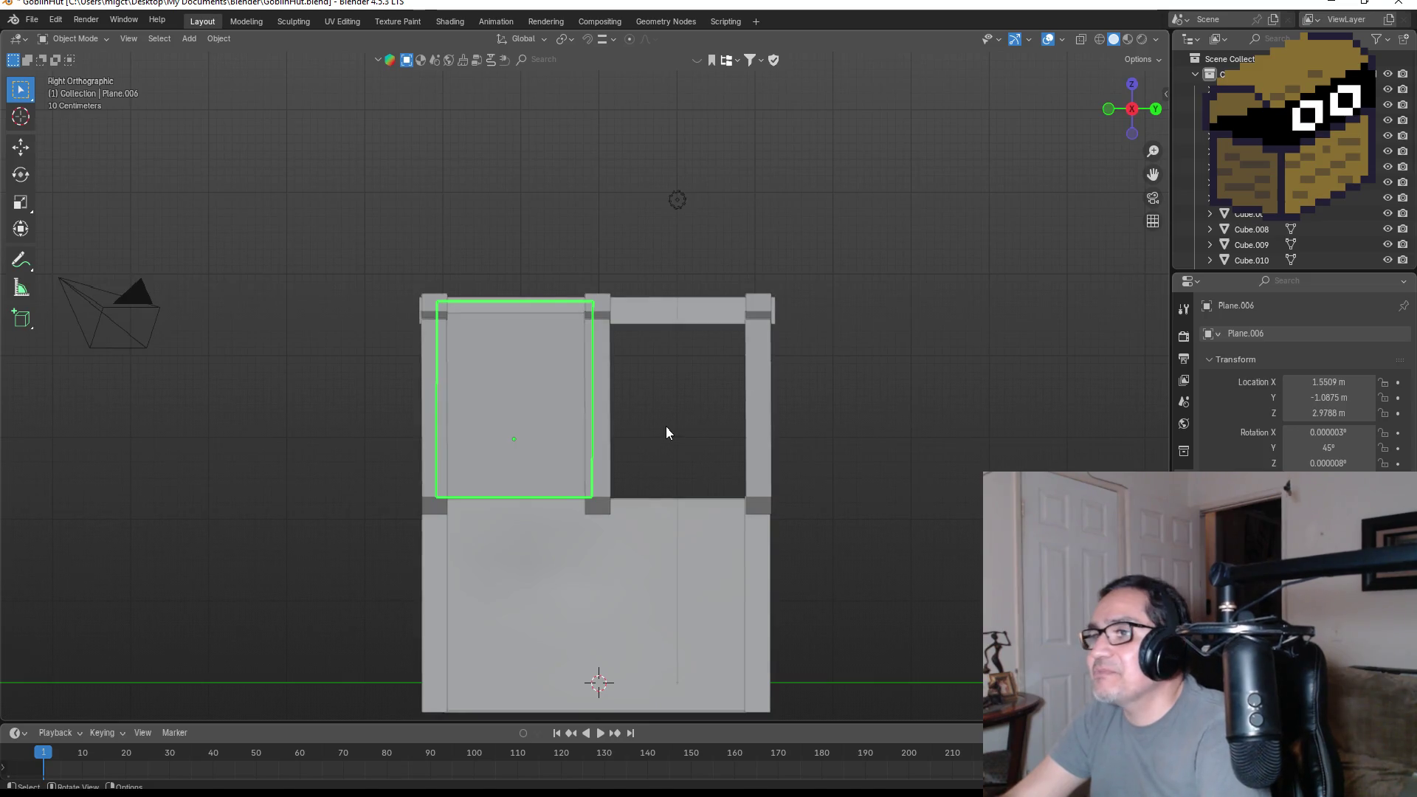
key("shift+d")
key("x")
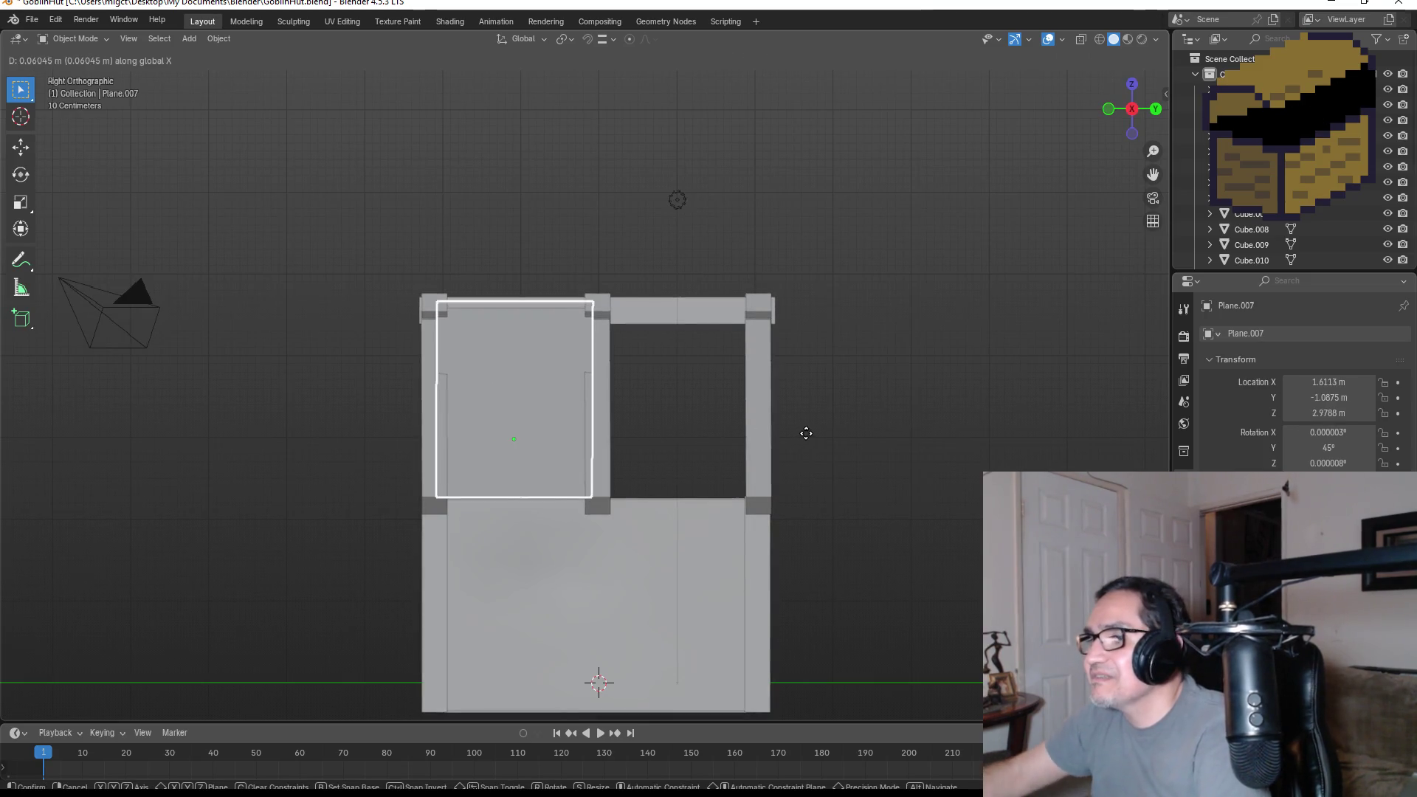
key("y")
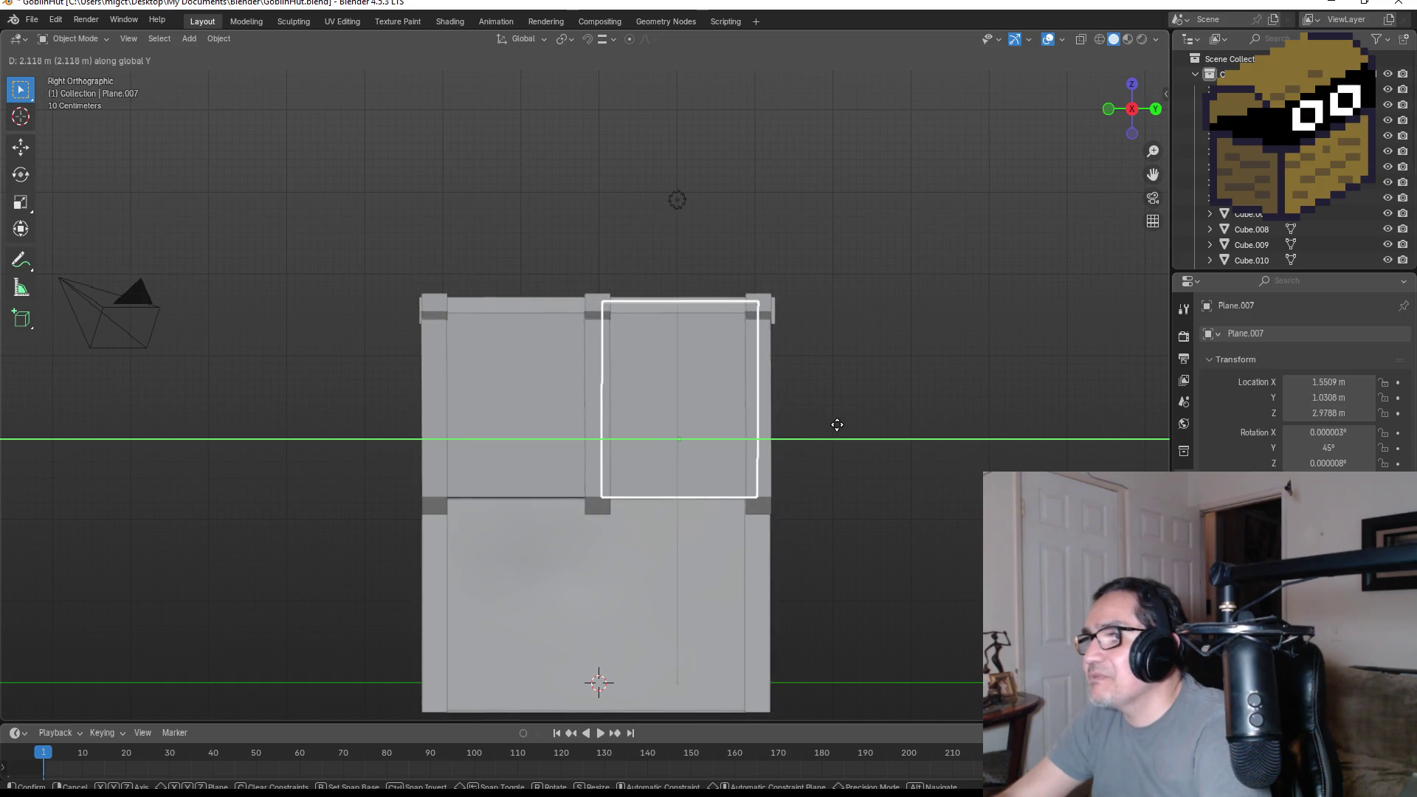
left_click(837, 425)
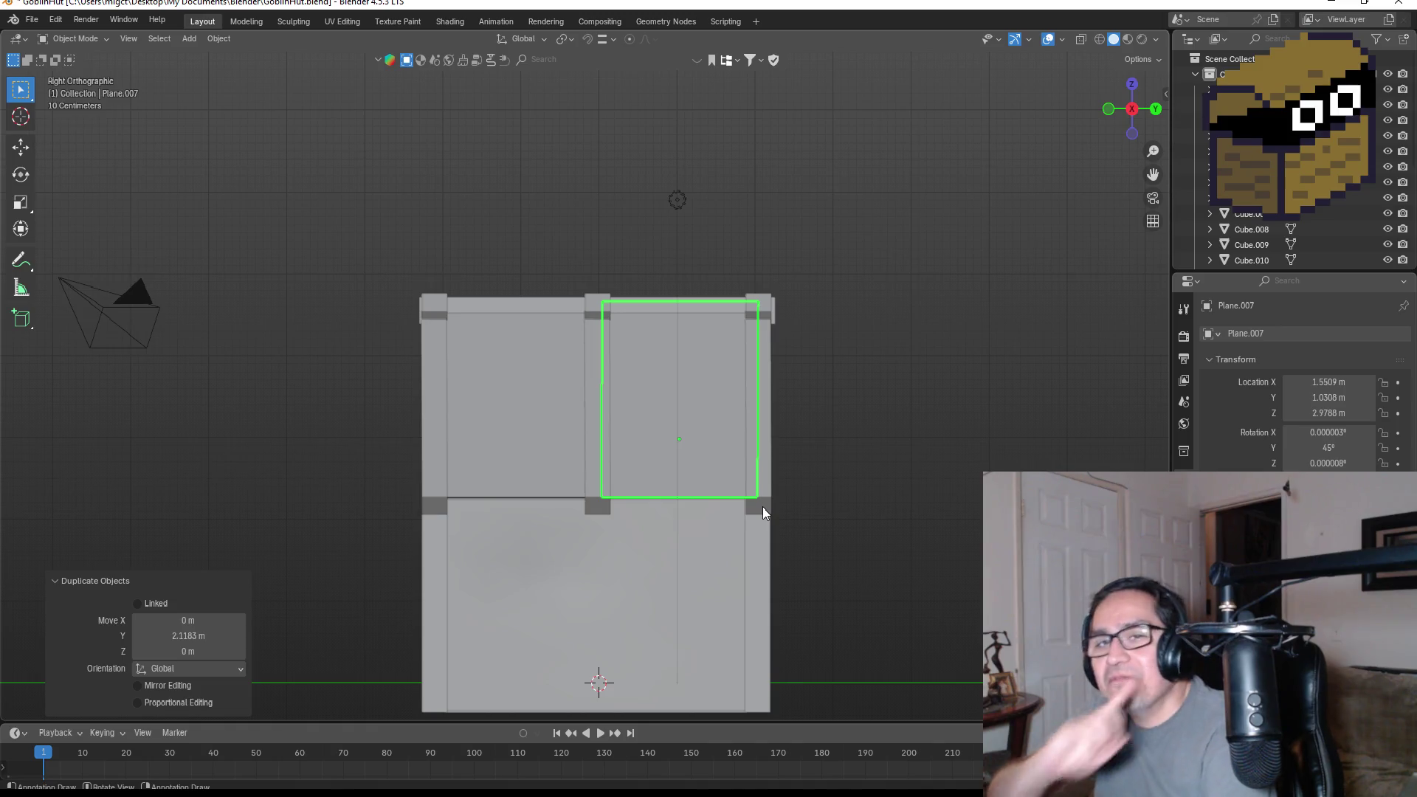
mouse_move(828, 499)
middle_mouse_down()
mouse_move(645, 506)
mouse_move(682, 525)
mouse_move(983, 538)
middle_mouse_up()
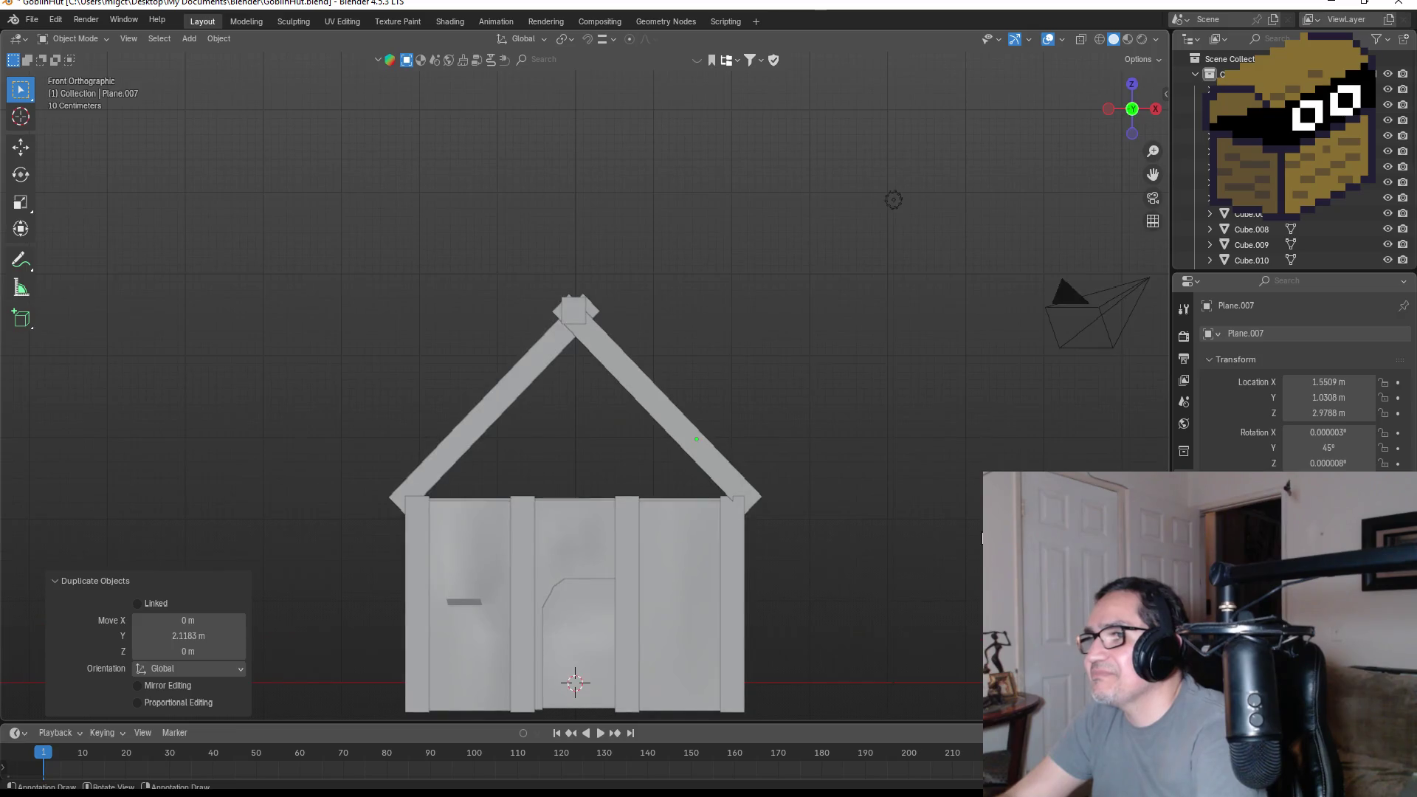
middle_click_drag(914, 367, 813, 440)
left_click(609, 429)
middle_click_drag(609, 428, 693, 425)
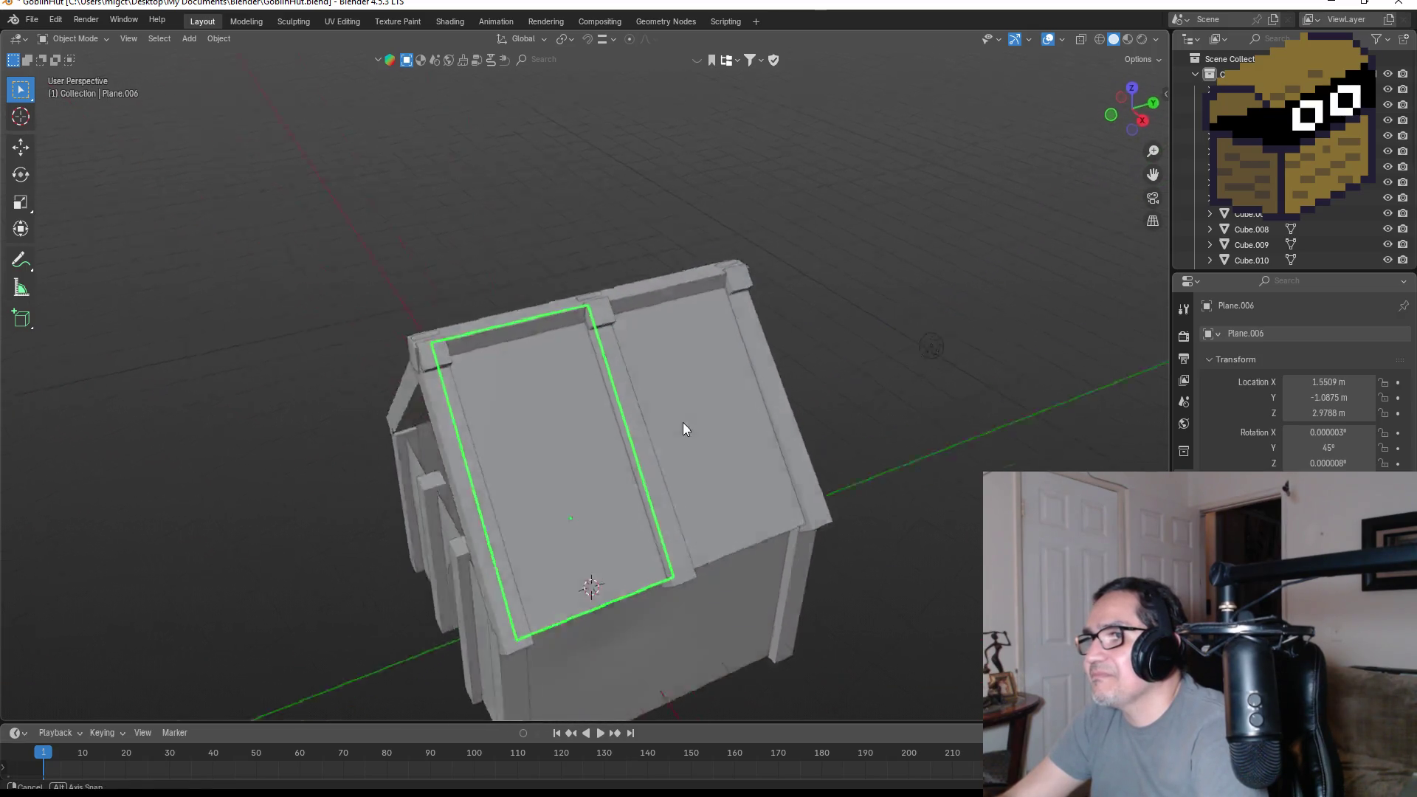
- Subdivide the first roof panel's face into a denser grid with 5 cuts
scroll(576, 425, "up", 3)
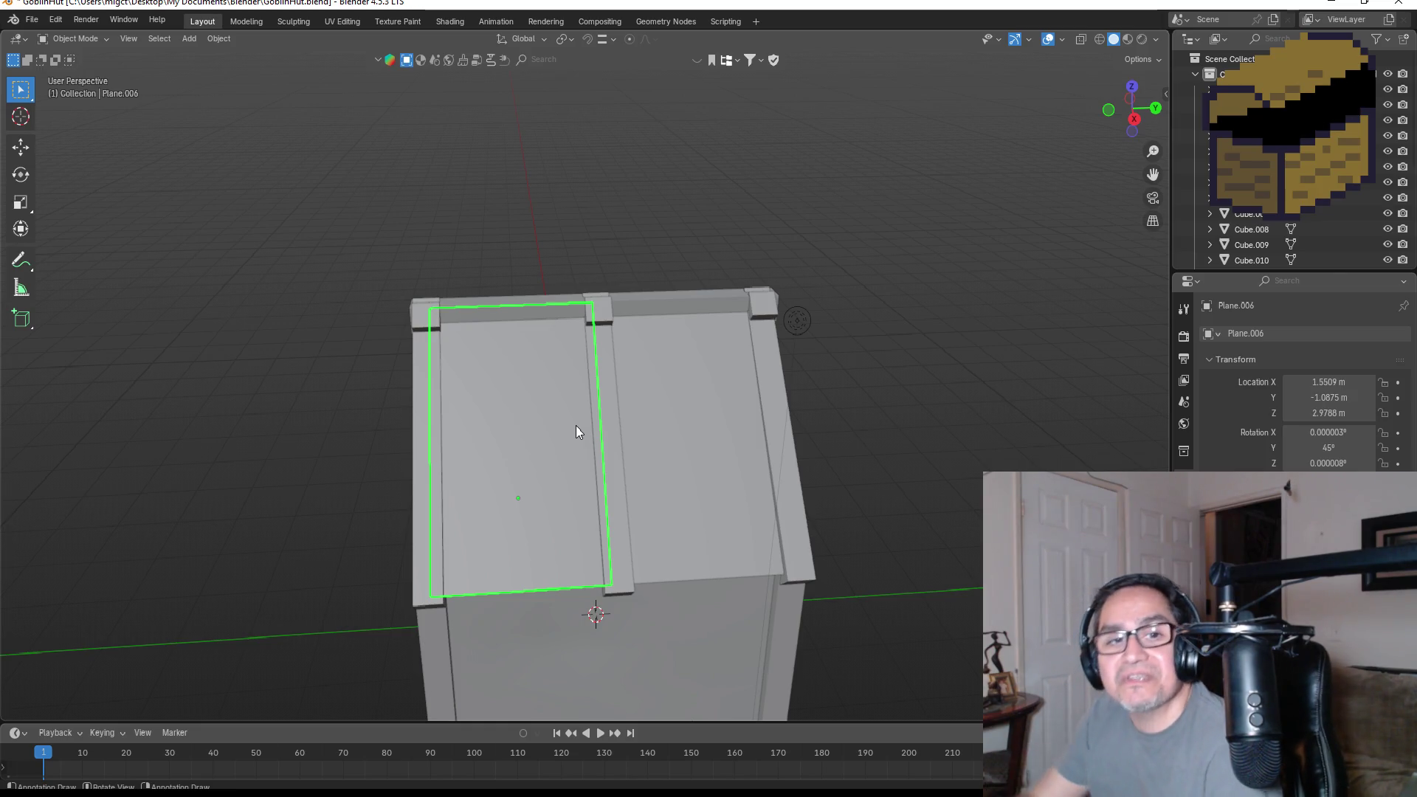
scroll(475, 440, "up", 4)
scroll(474, 441, "down", 4)
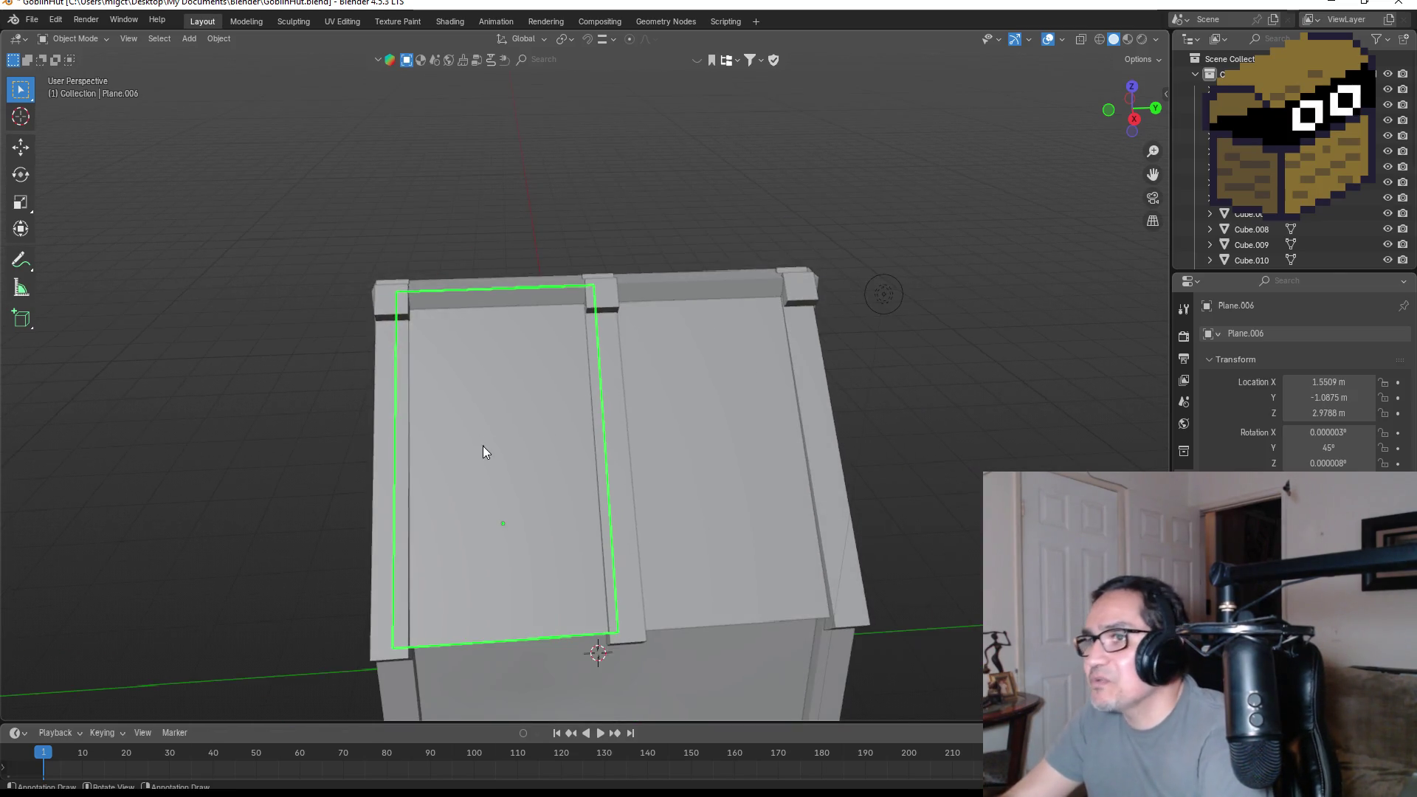
key("Tab")
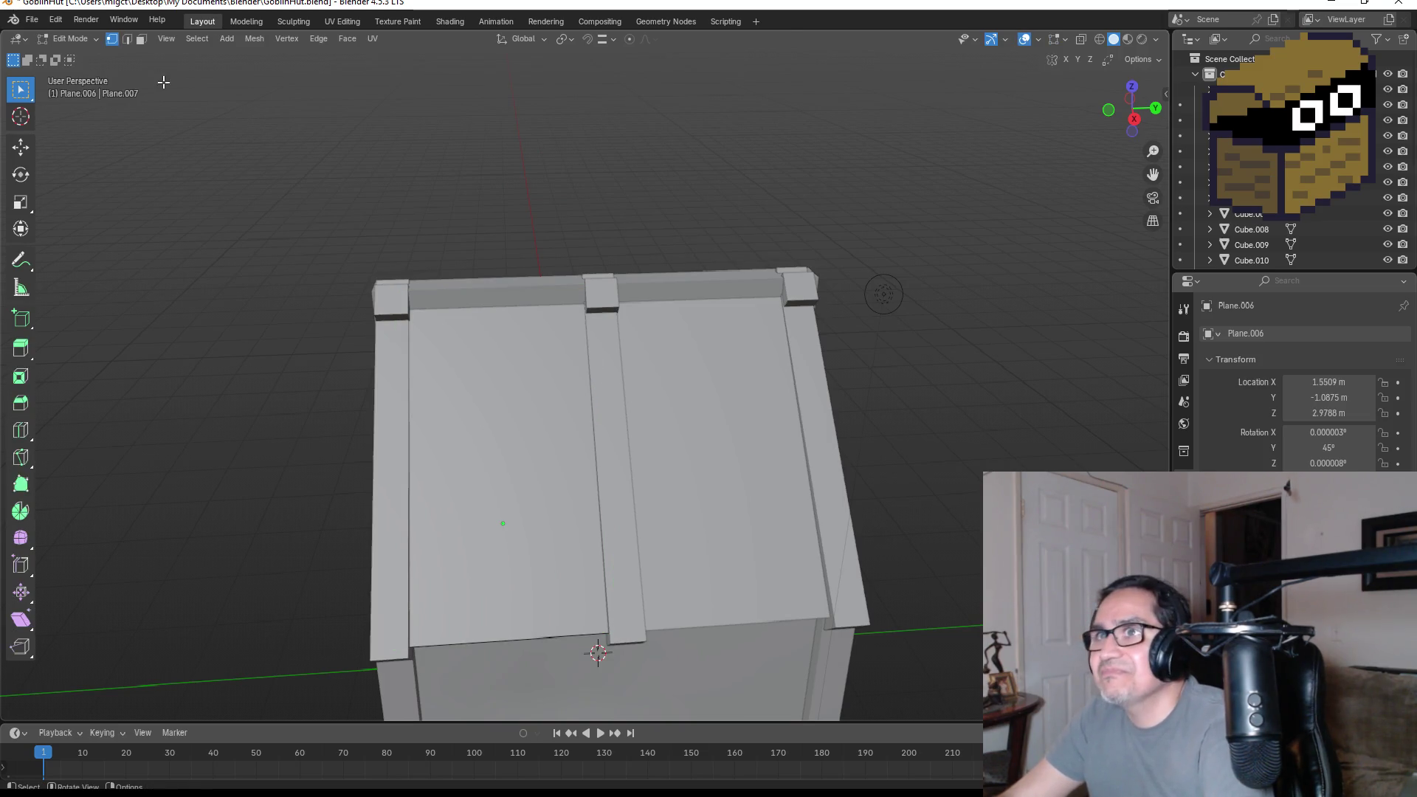
left_click(141, 39)
left_click(478, 395)
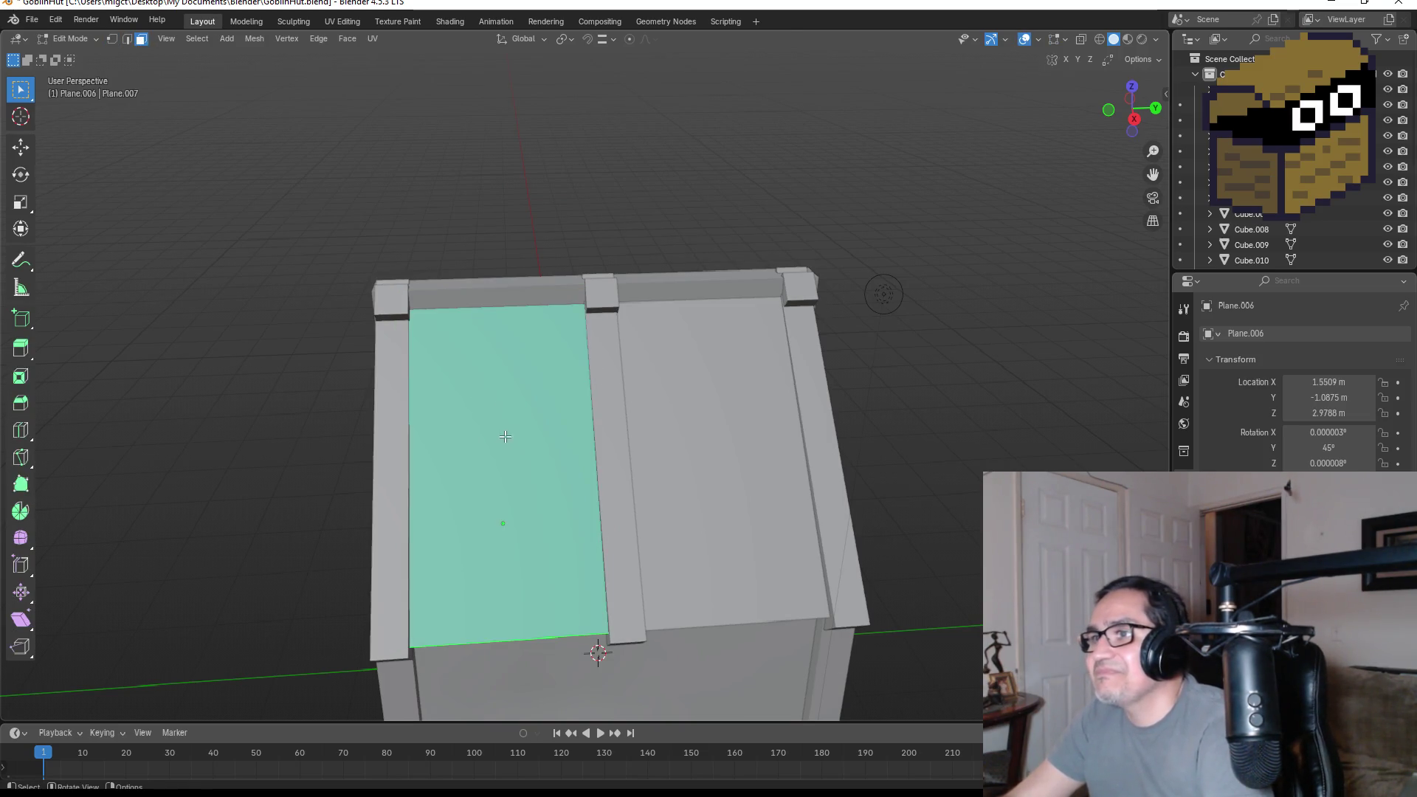
right_click(512, 414)
mouse_move(519, 393)
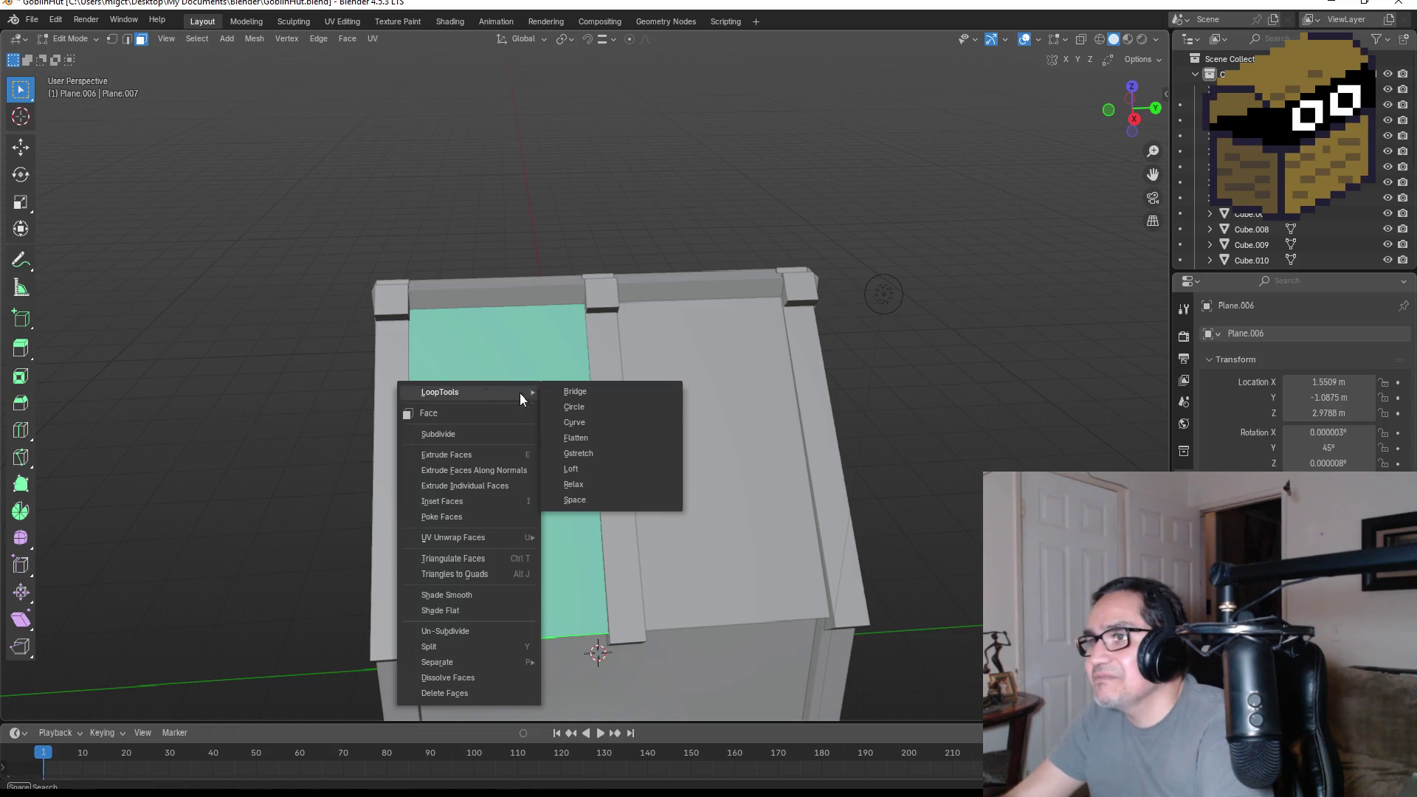
left_click(483, 435)
left_click_drag(202, 594, 266, 594)
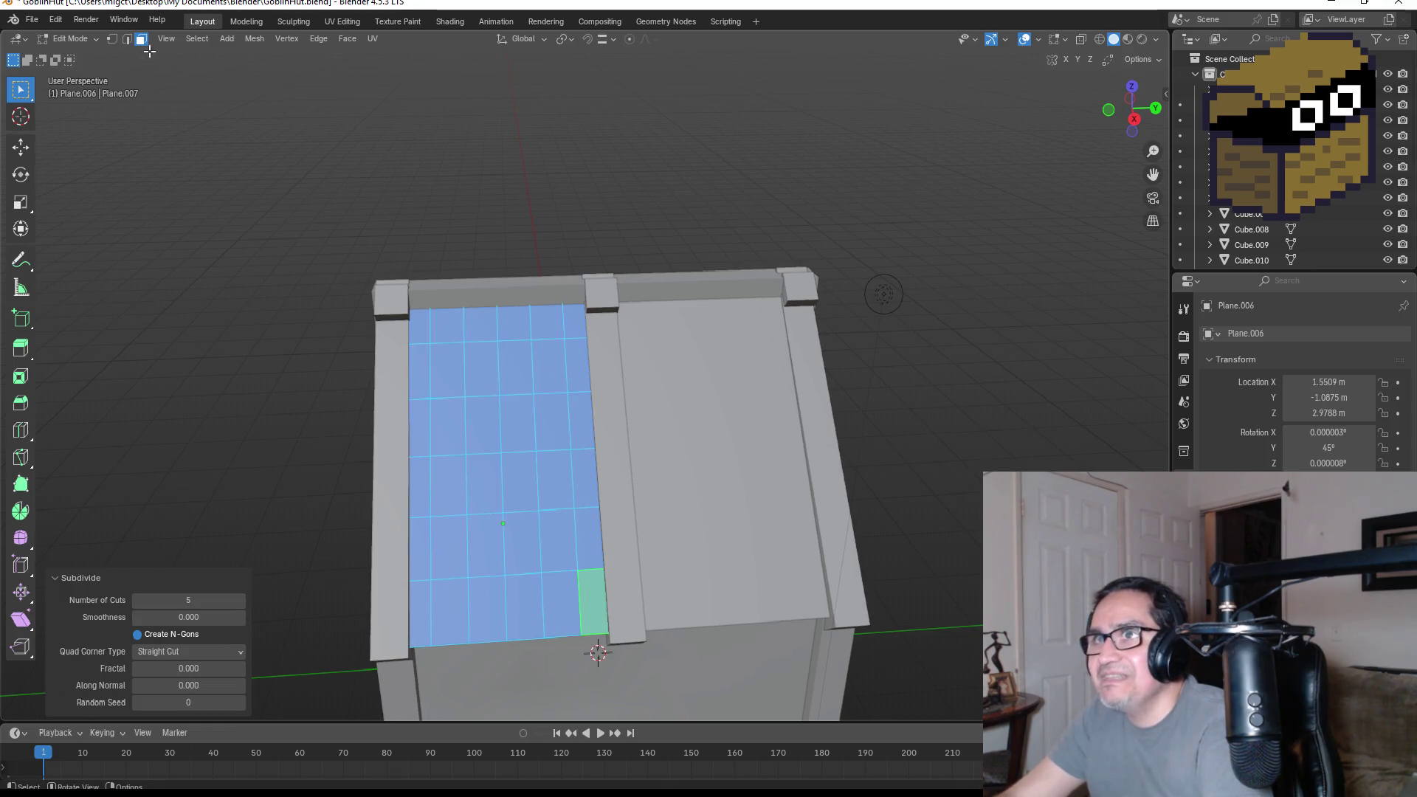
- Pull the middle and lower vertex rows down so the panel sags
key("1")
left_click_drag(451, 412, 557, 506)
key("g")
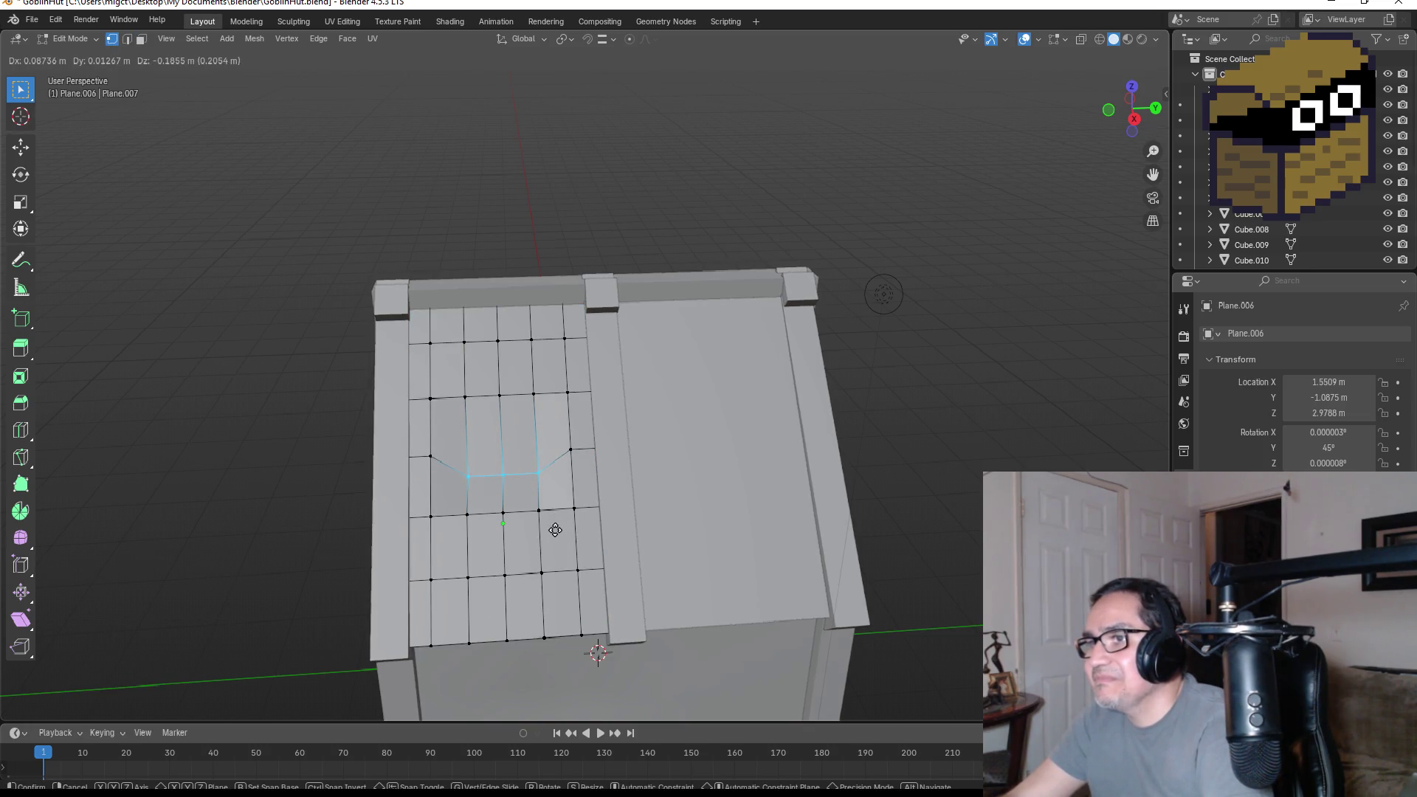
left_click(555, 530)
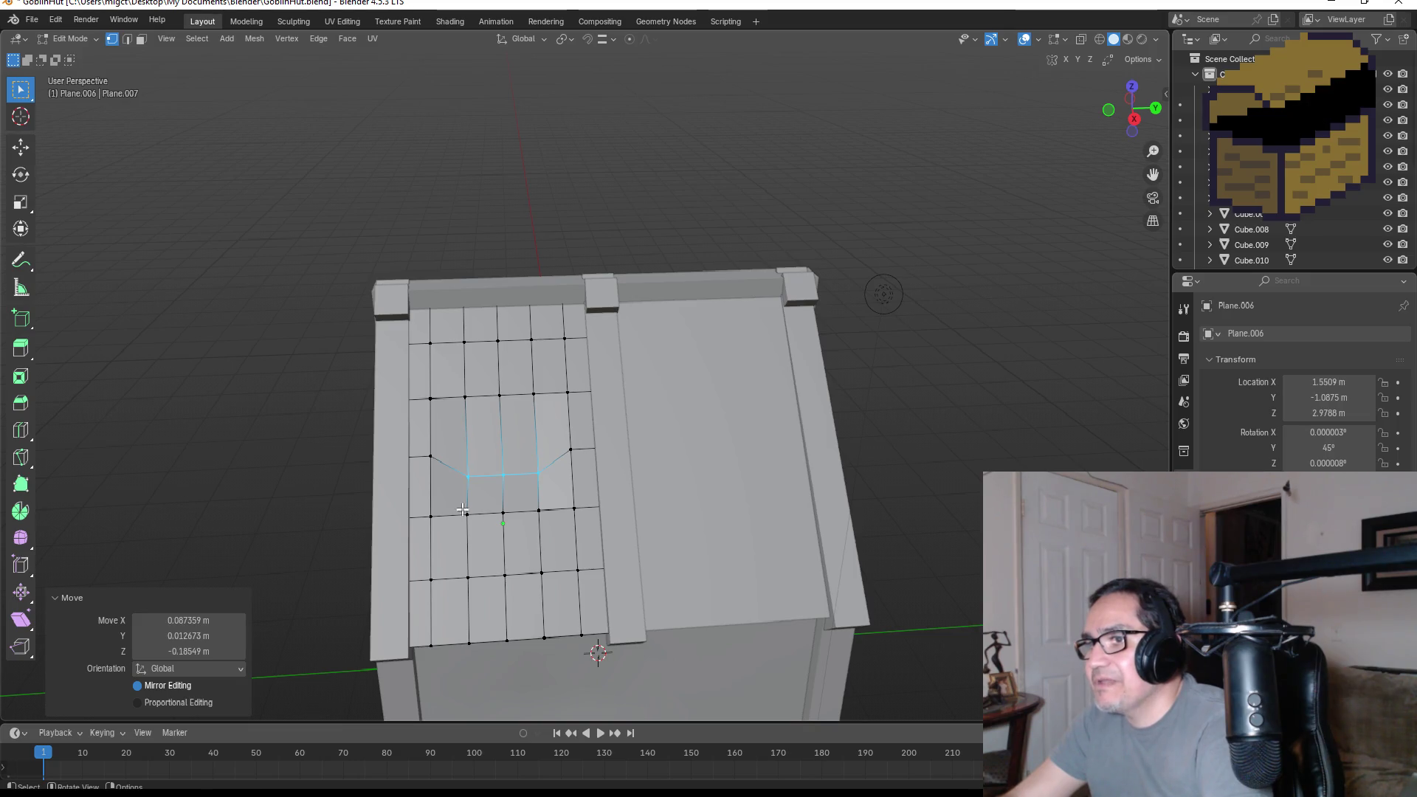
left_click_drag(547, 532, 548, 533)
key("g")
left_click(550, 559)
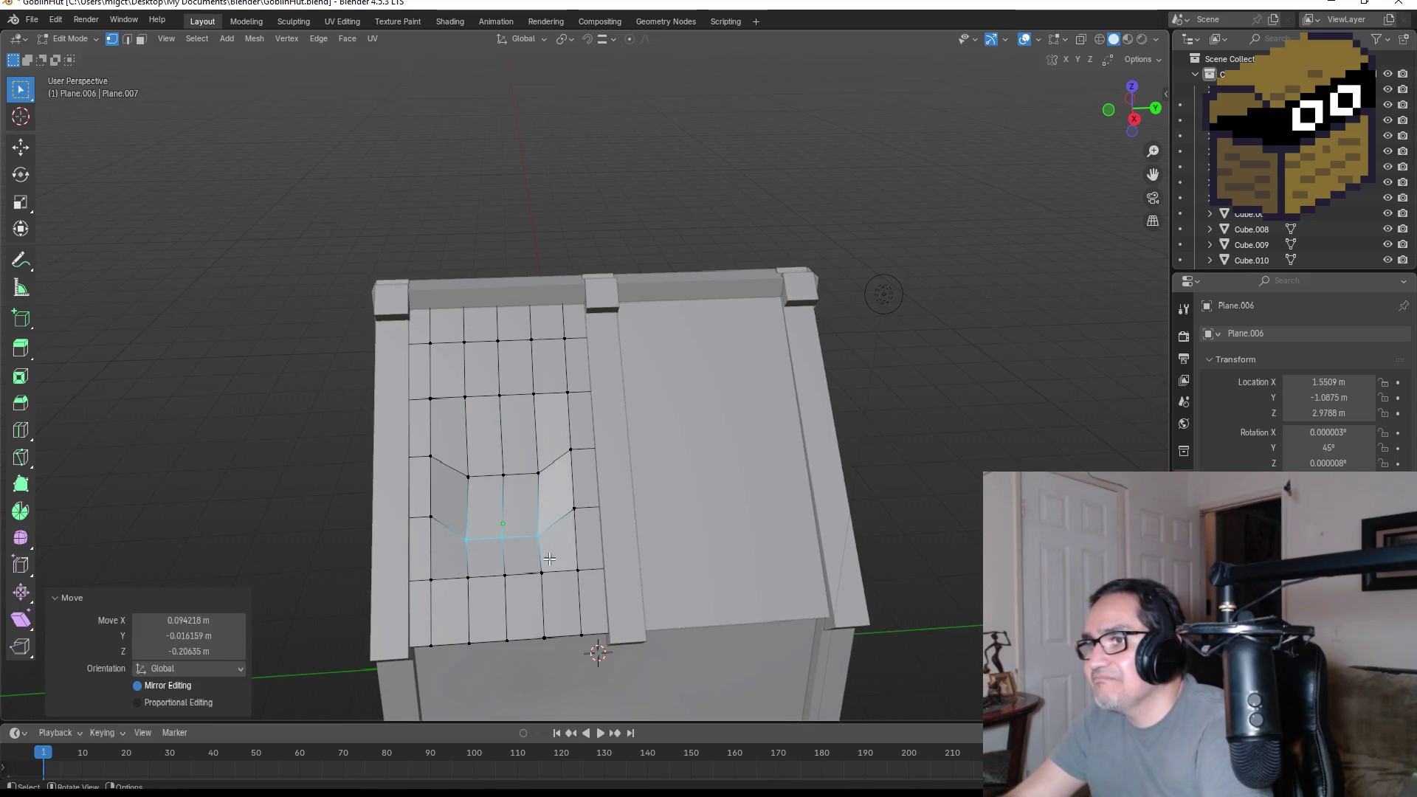
left_click_drag(462, 566, 567, 602)
key("g")
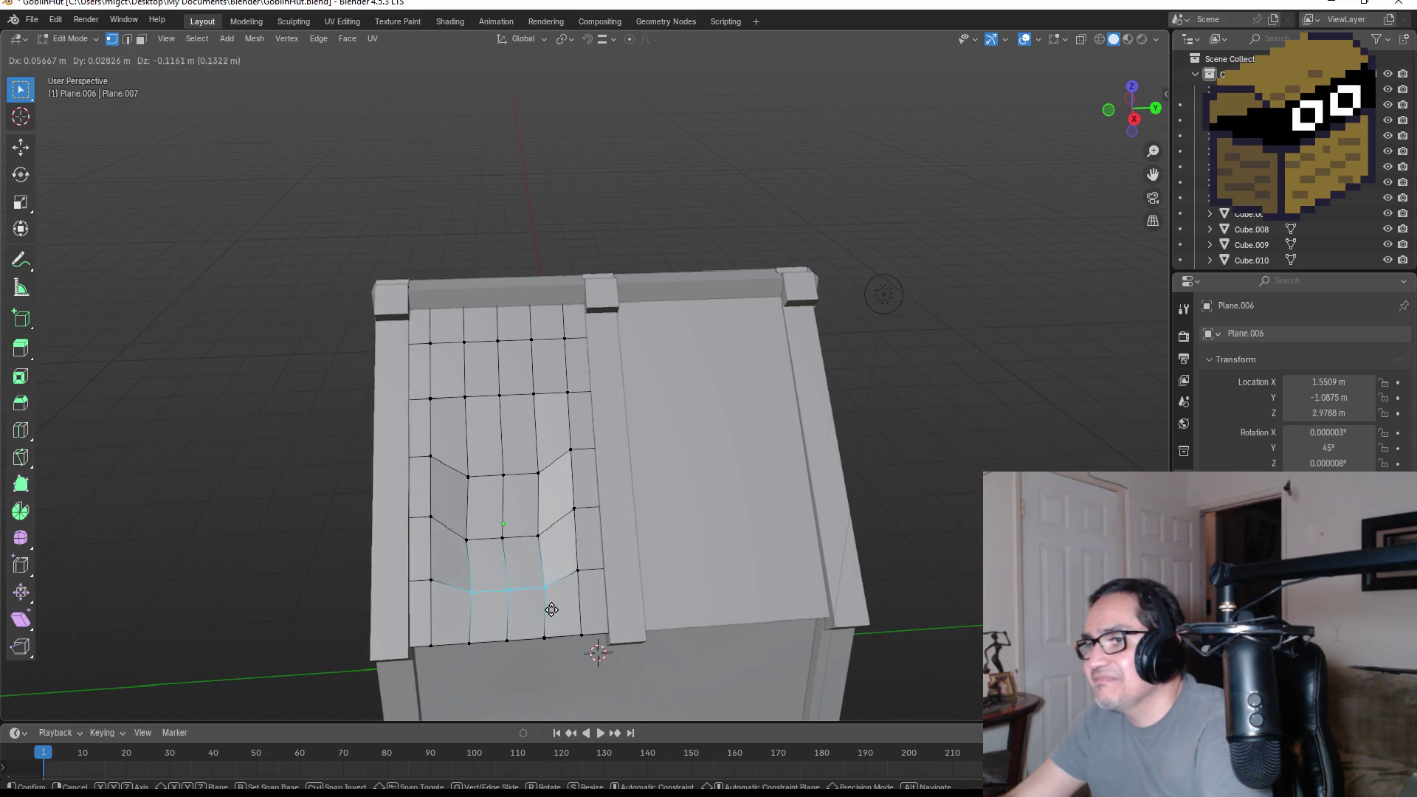
left_click(551, 615)
- Shift the upper and middle edge loops up the roof to shape the sag
mouse_move(558, 467)
middle_mouse_down()
mouse_move(648, 405)
mouse_move(637, 411)
middle_mouse_up()
key("g")
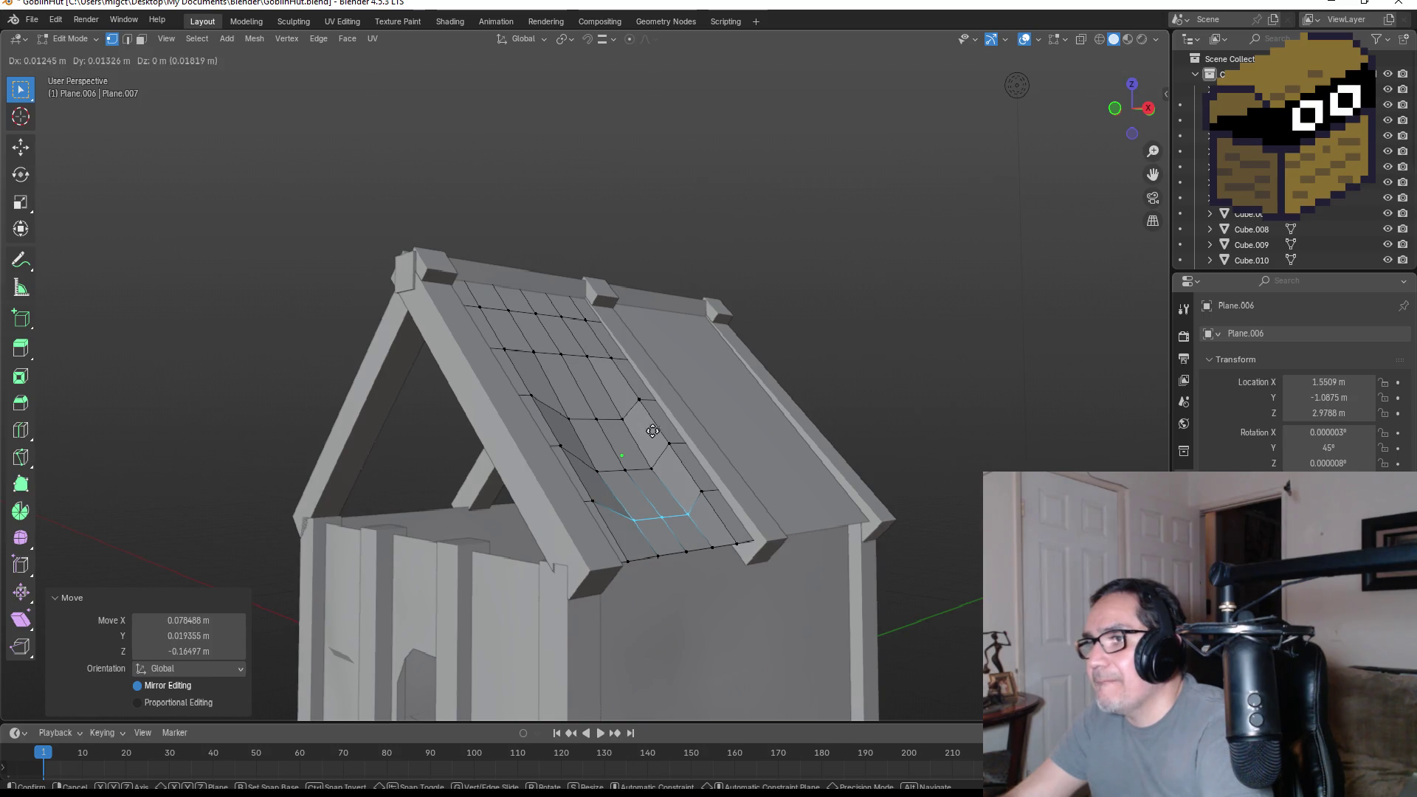
left_click(656, 423)
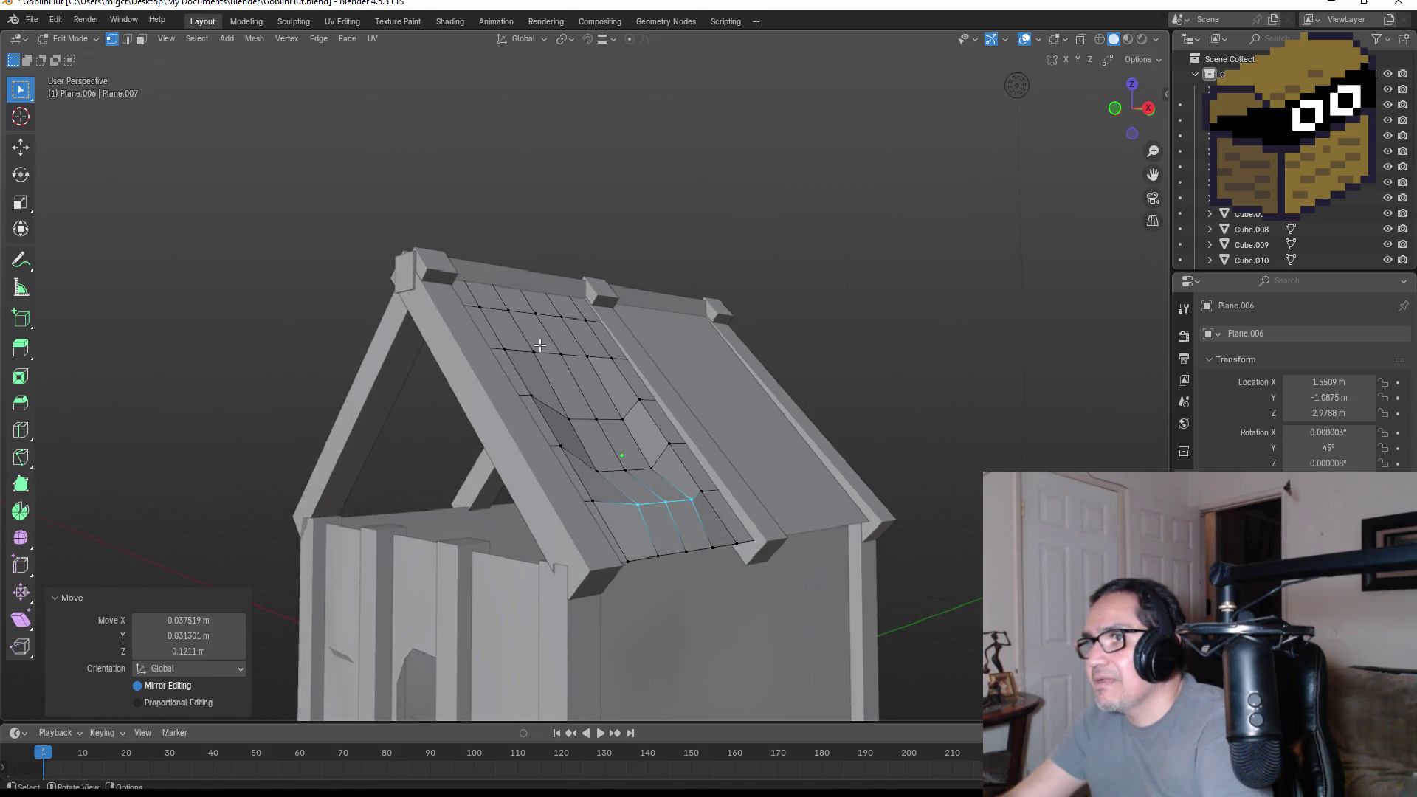
left_click(600, 357, "alt")
key("g")
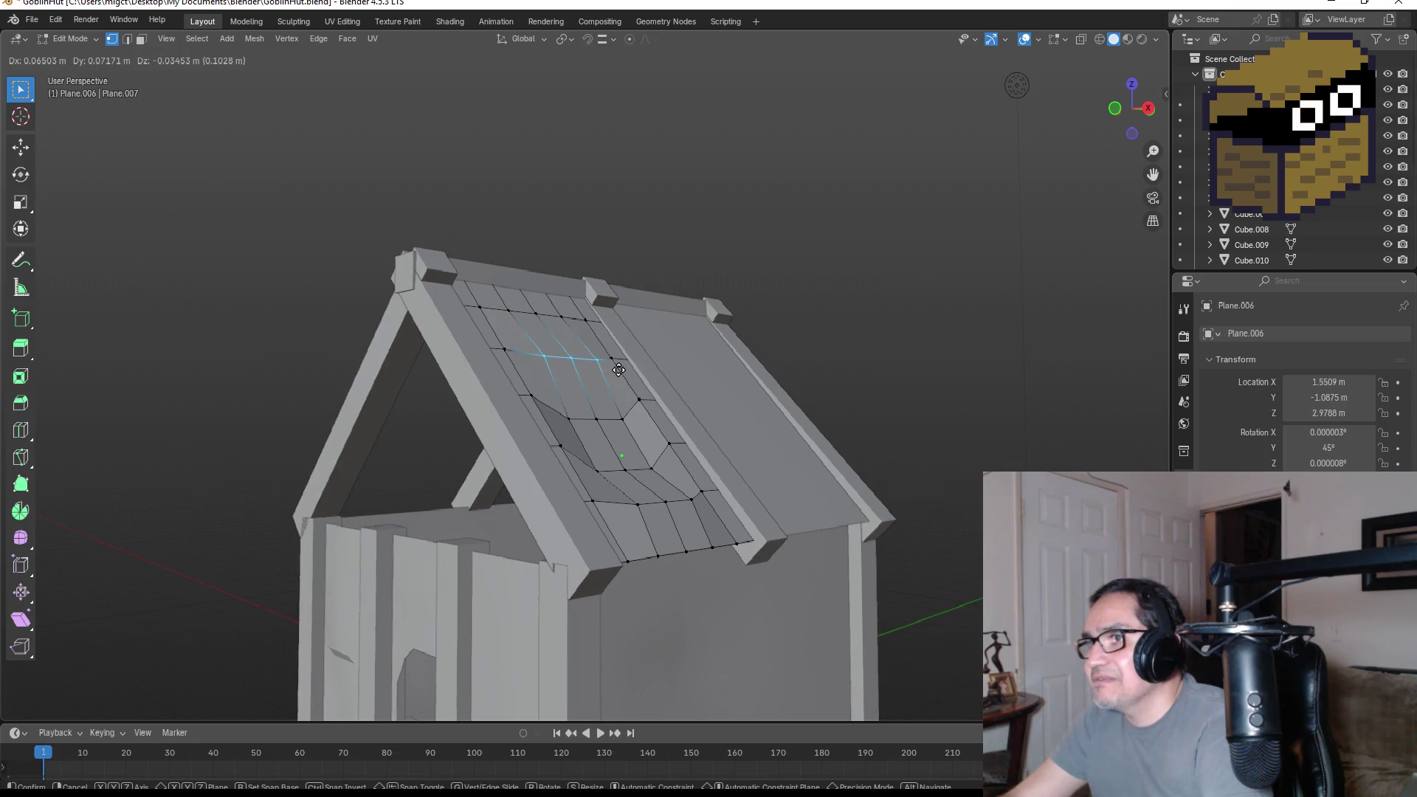
left_click(620, 379)
left_click_drag(620, 432, 620, 432)
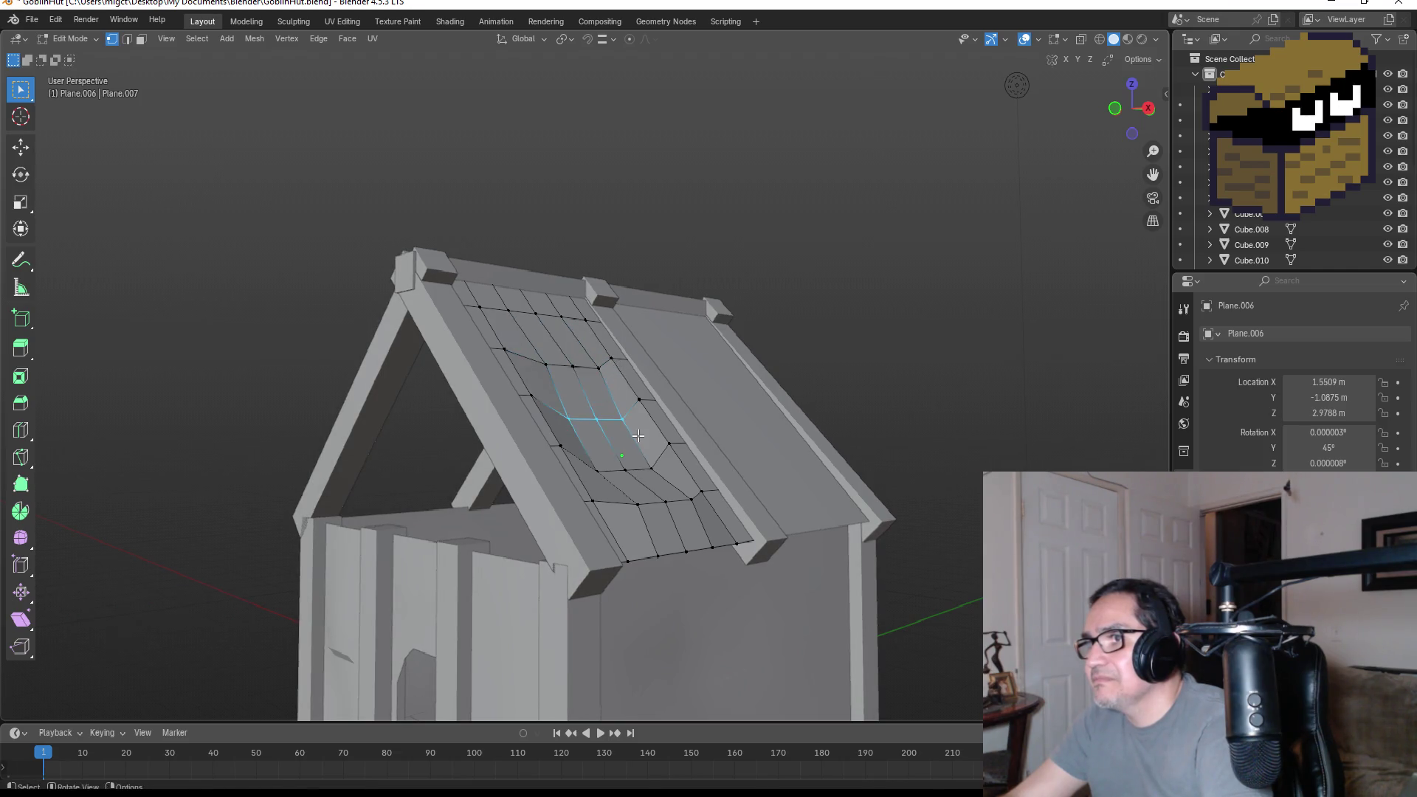
key("g")
left_click(656, 437)
middle_click_drag(645, 380, 678, 391)
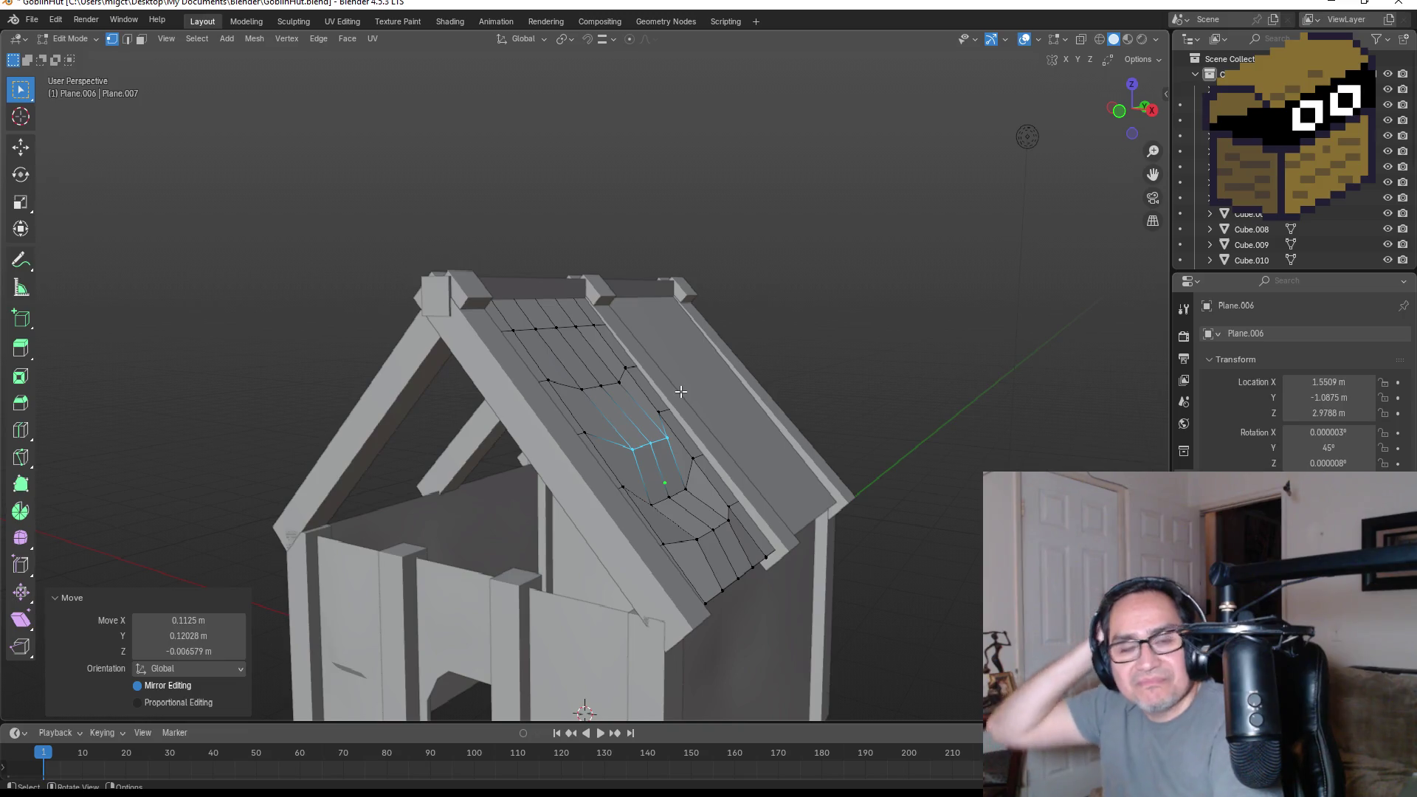
mouse_move(627, 341)
middle_mouse_down()
mouse_move(573, 332)
mouse_move(585, 344)
middle_mouse_up()
- Reposition the top row of roof-strip vertices to finish the sagging panel
left_click_drag(510, 329, 580, 346)
key("g")
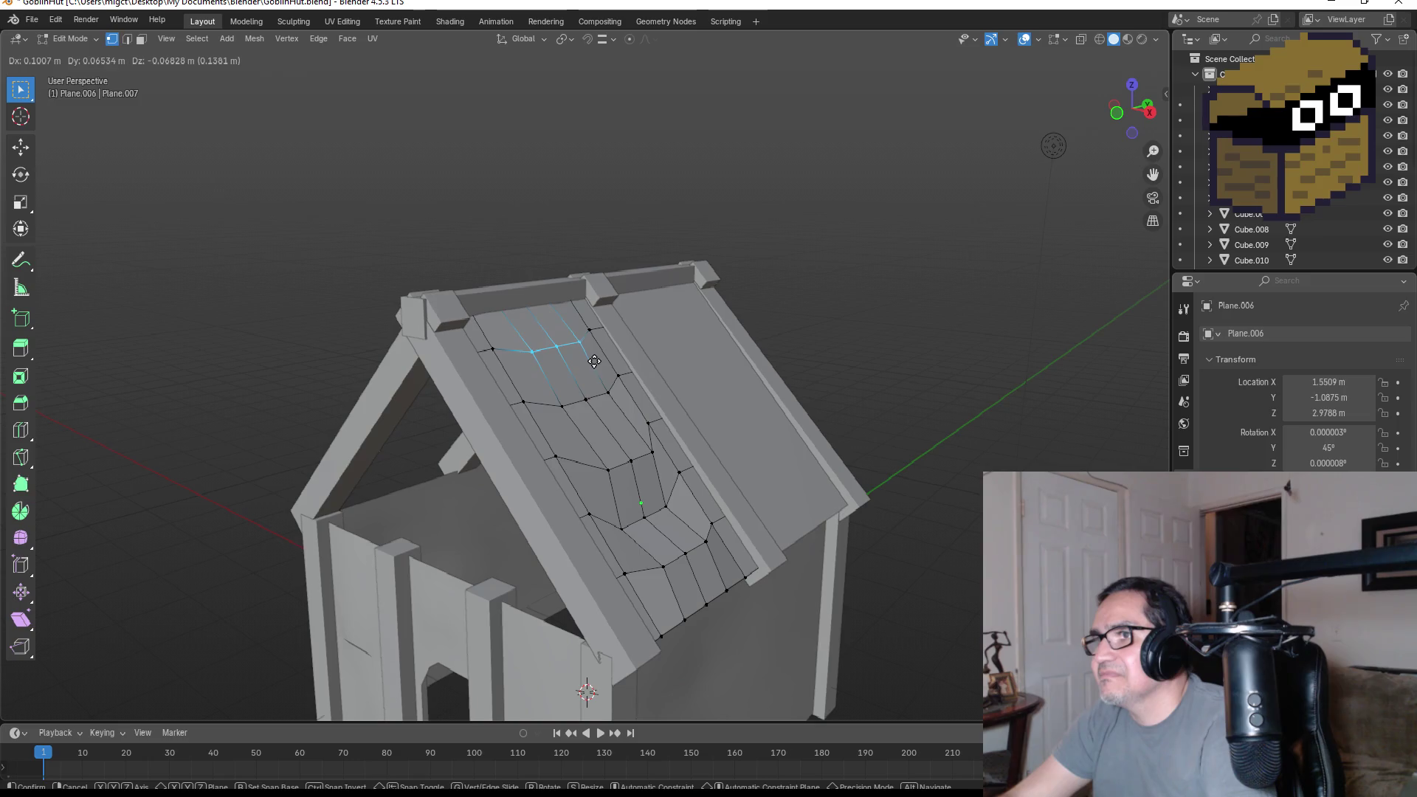
left_click(596, 363)
mouse_move(596, 363)
middle_mouse_down()
mouse_move(759, 412)
mouse_move(799, 406)
mouse_move(690, 409)
mouse_move(700, 419)
middle_mouse_up()
key("Tab")
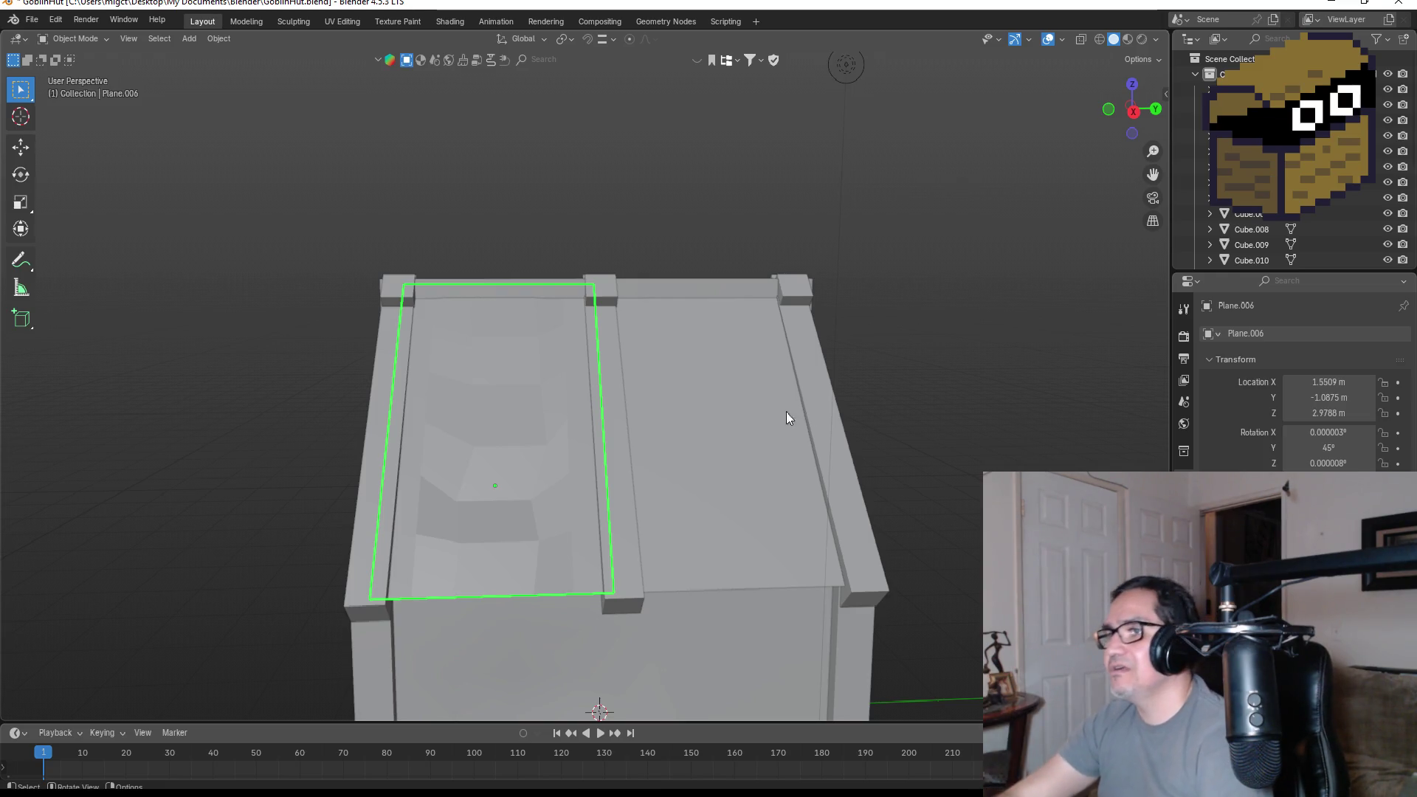
left_click(732, 417)
- Subdivide the right roof panel's face into a grid with 5 cuts
mouse_move(731, 417)
middle_mouse_down()
mouse_move(1004, 436)
mouse_move(777, 437)
middle_mouse_up()
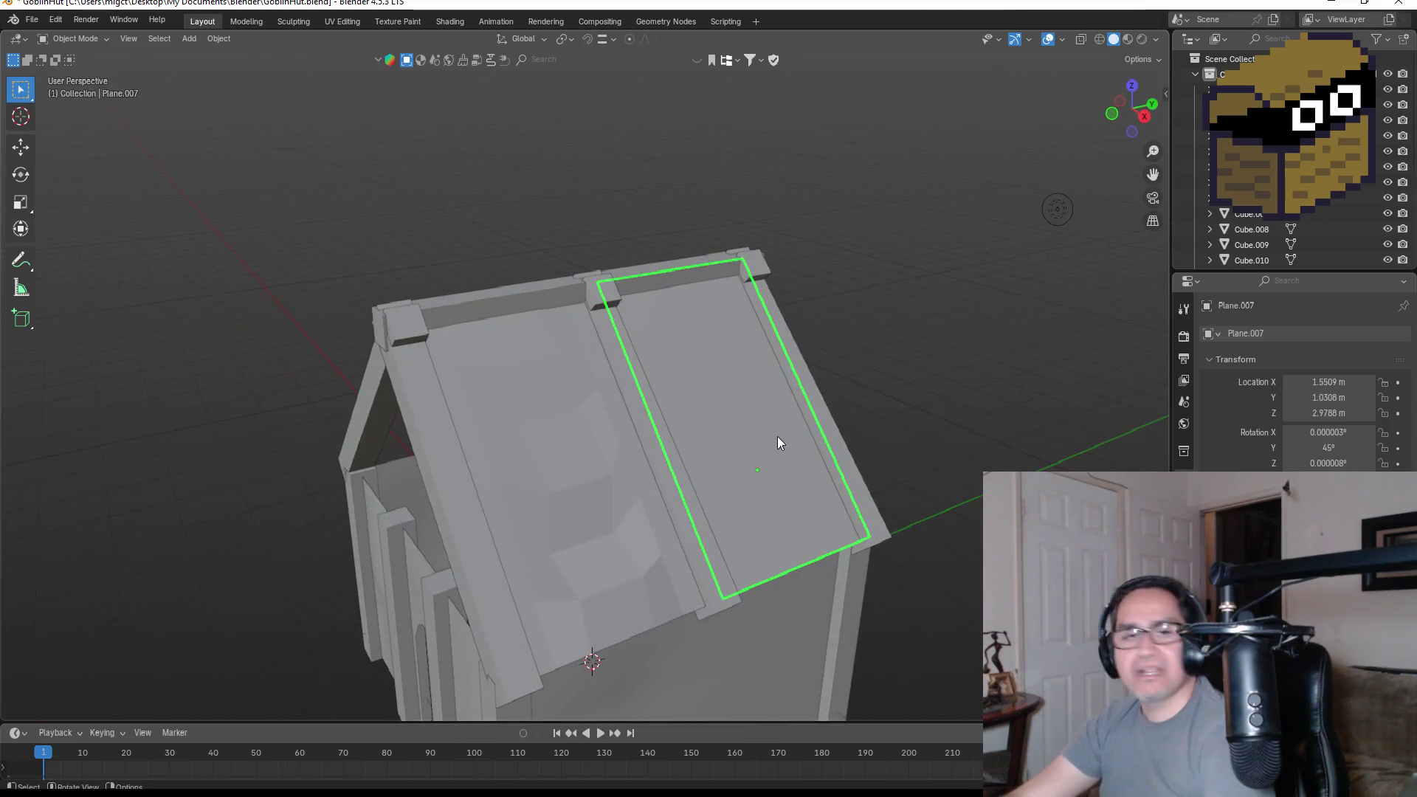
right_click(729, 371)
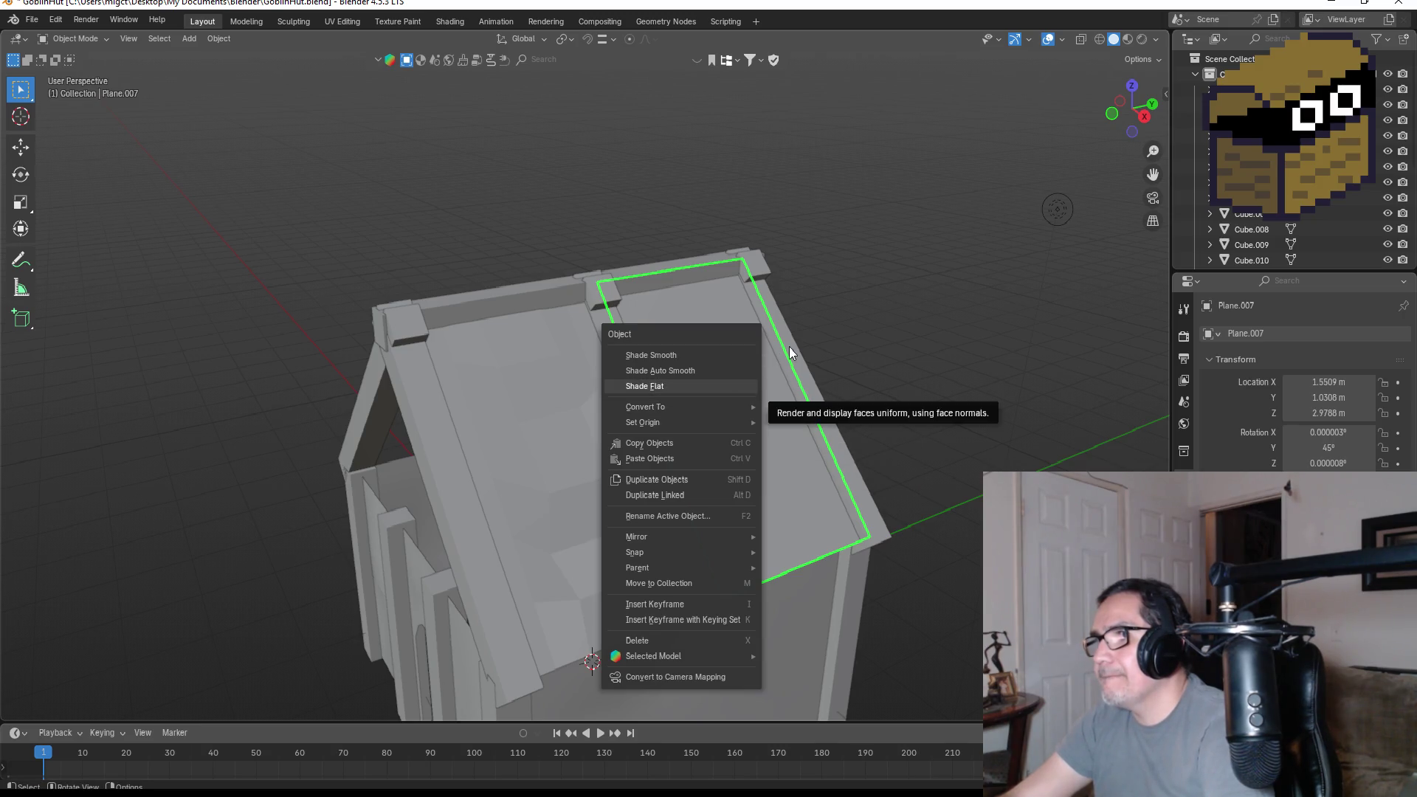
left_click(769, 396)
key("Tab")
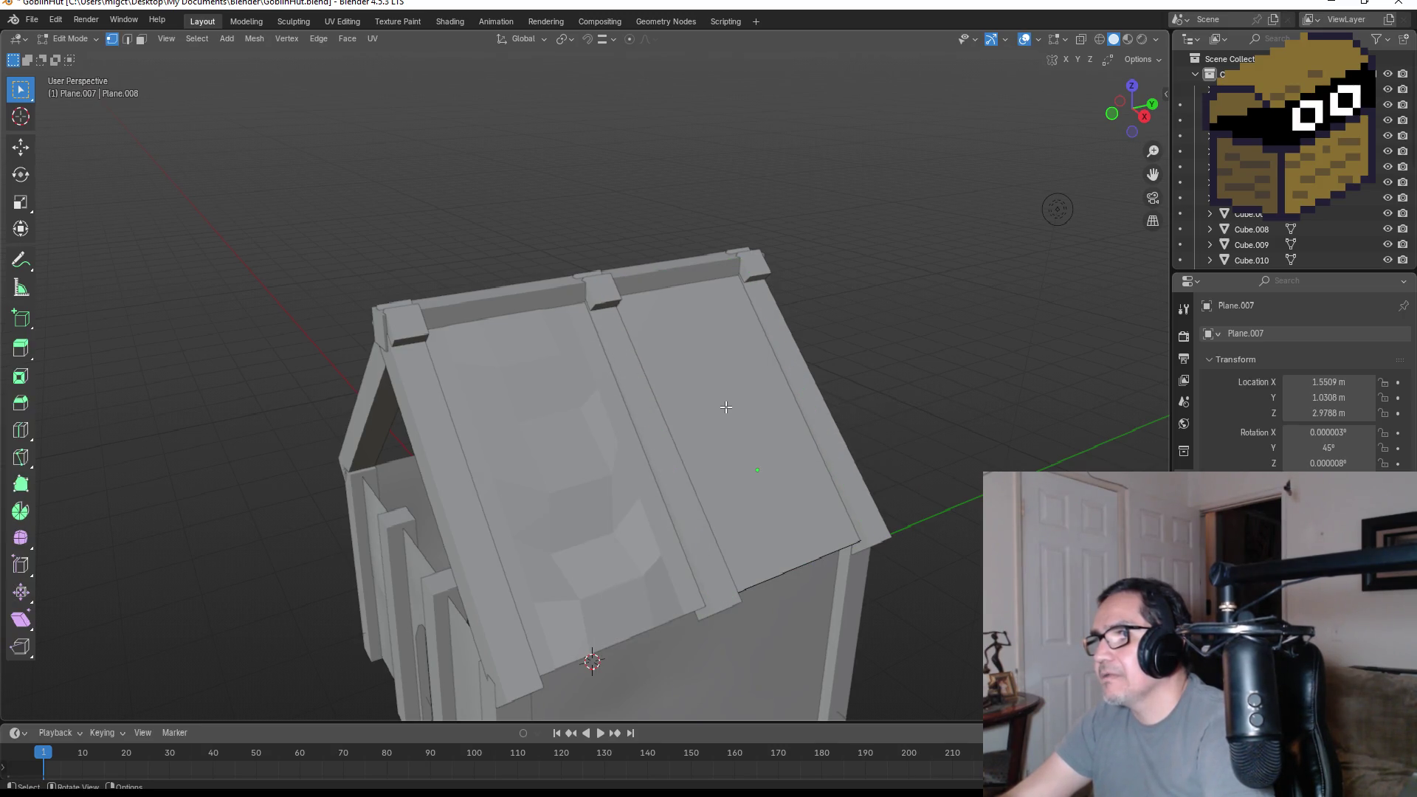
left_click(141, 40)
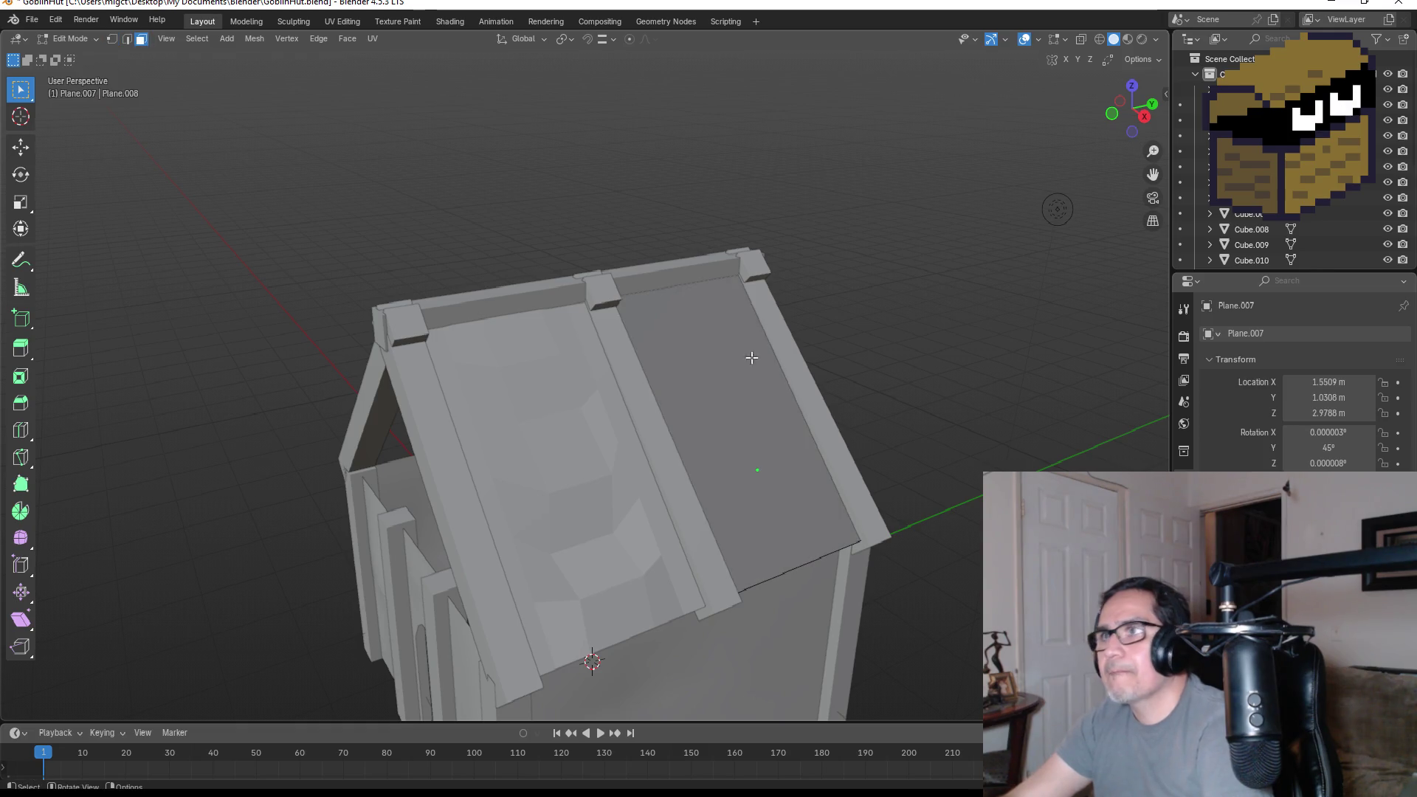
left_click(735, 375)
right_click(736, 380)
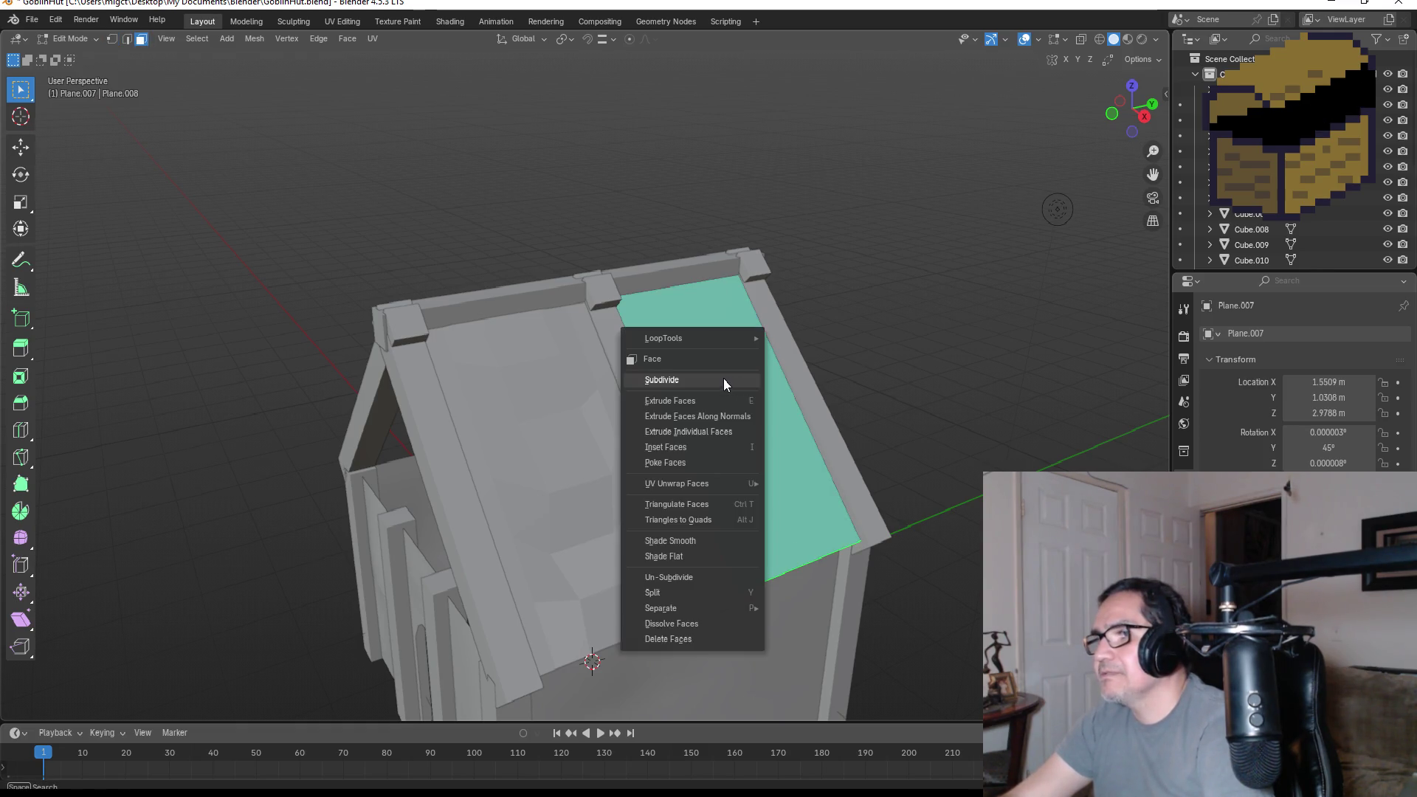
left_click(723, 378)
left_click_drag(201, 605, 225, 605)
- Pull several roof grid vertices down so the panel sags, then return to Object Mode
middle_click_drag(778, 427, 747, 426)
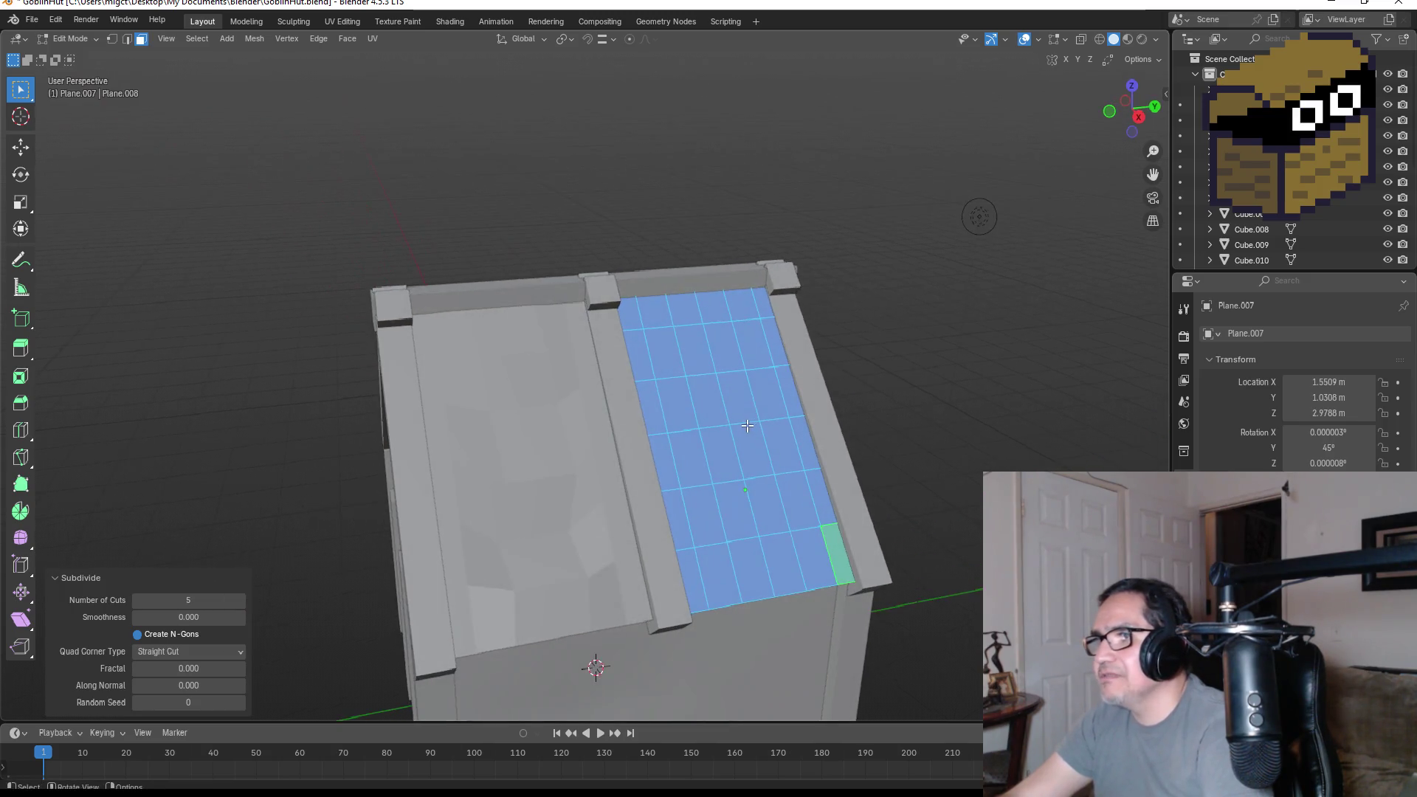
key("1")
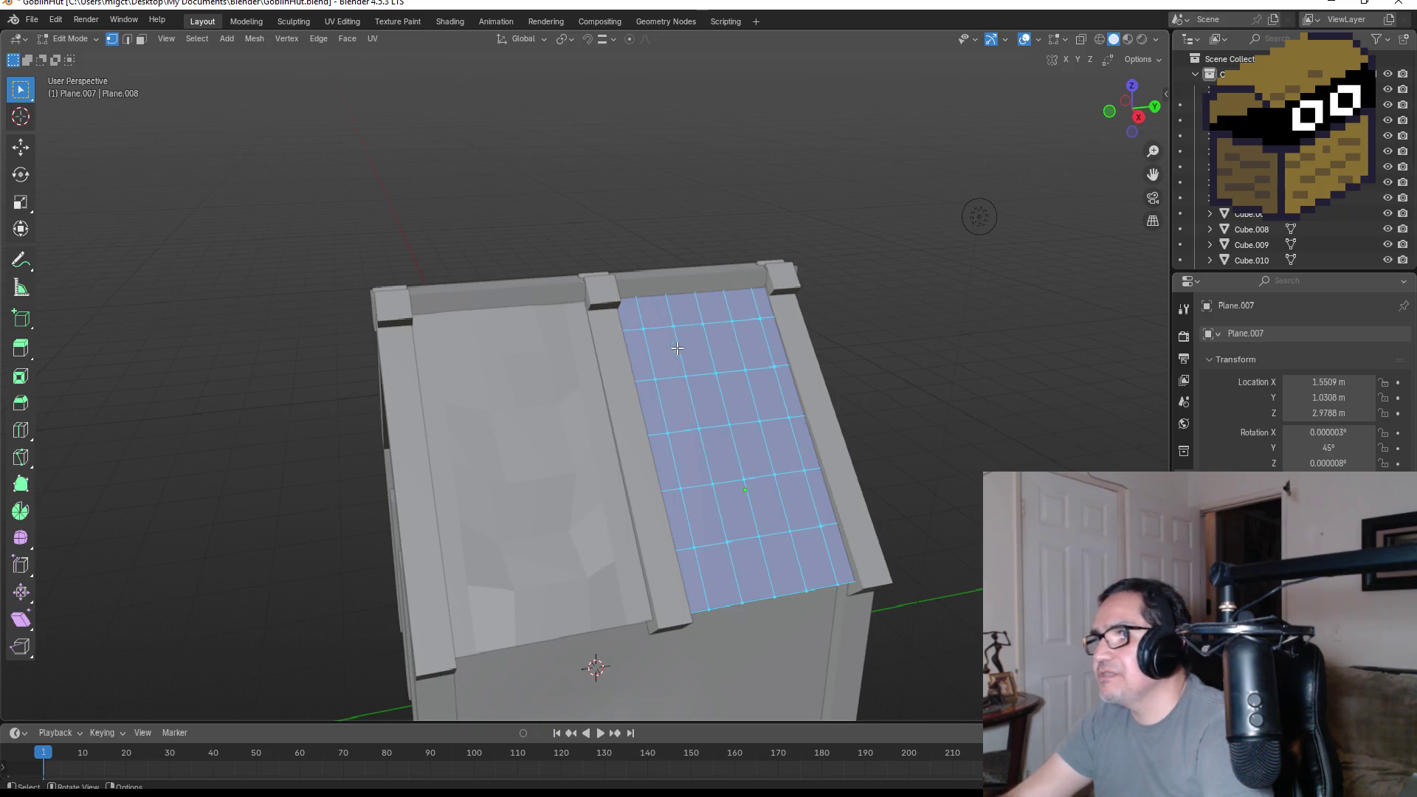
left_click_drag(752, 387, 753, 387)
middle_click_drag(752, 387, 831, 415)
key("g")
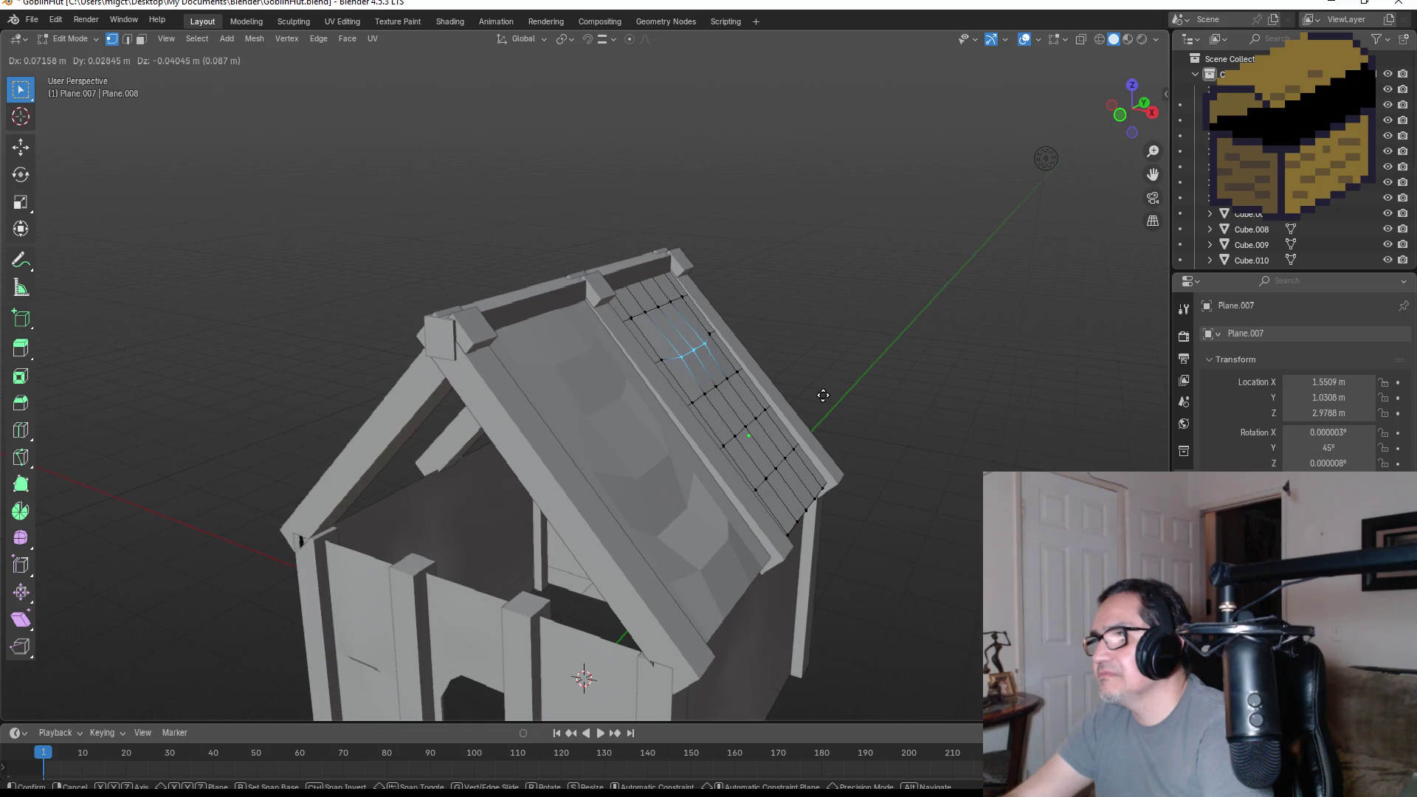
left_click(824, 400)
key("g")
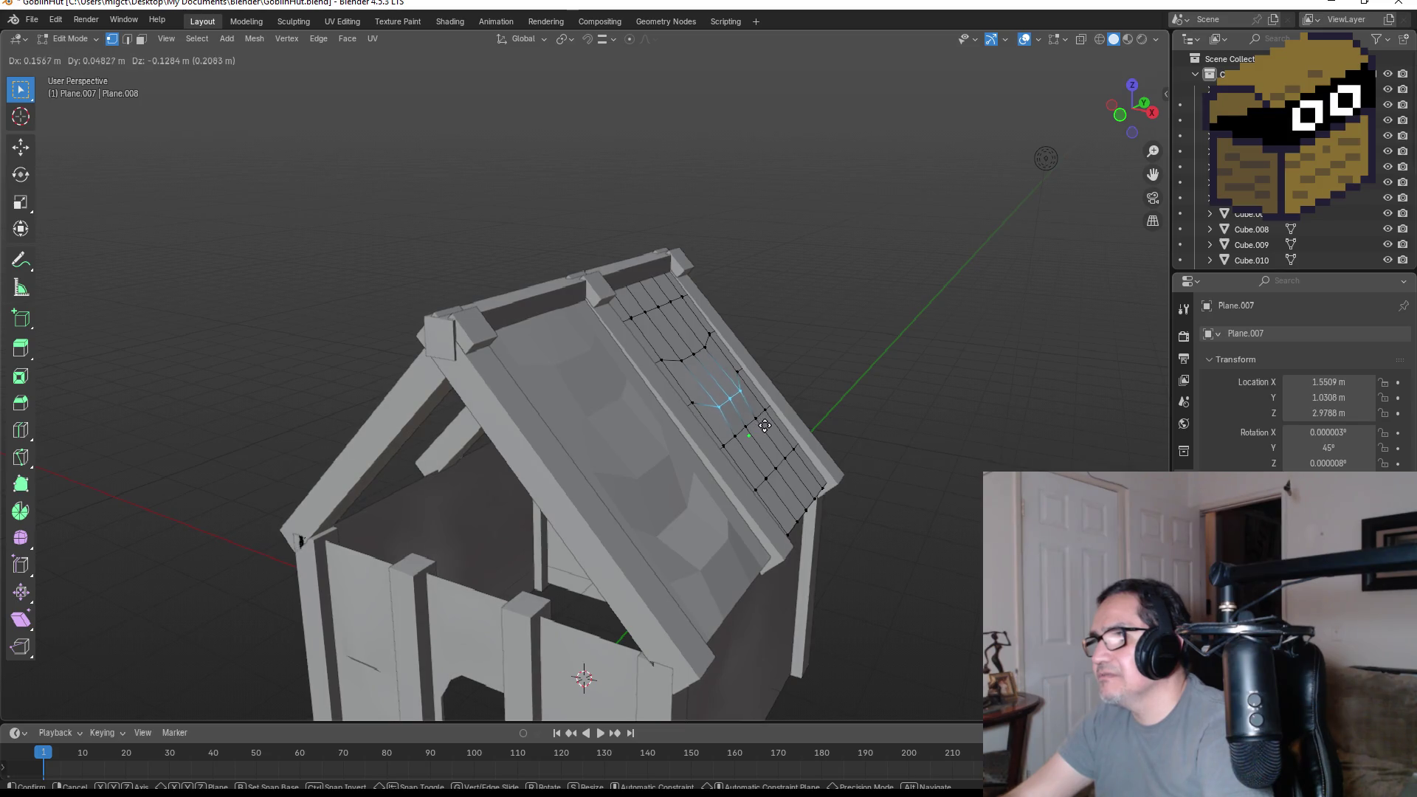
left_click(765, 426)
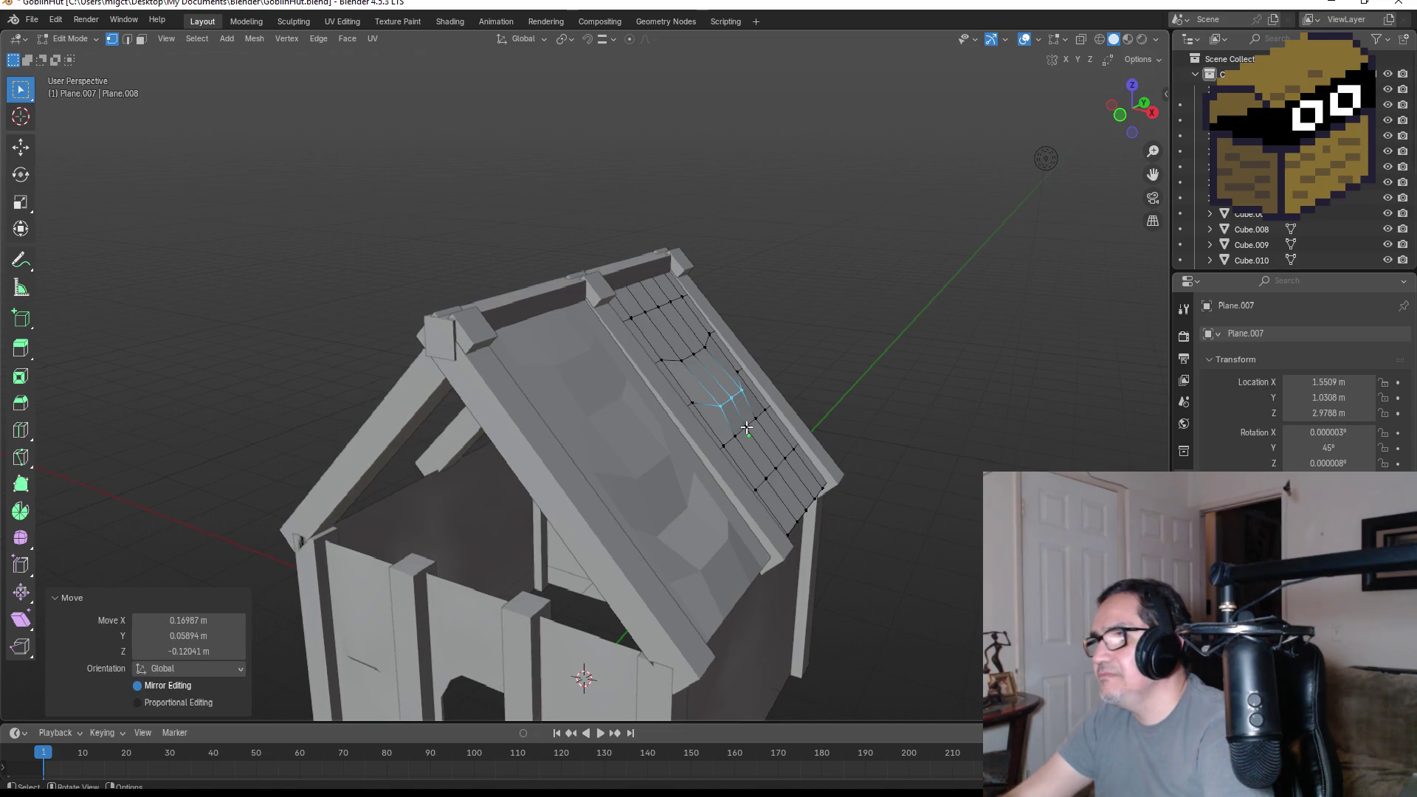
left_click(784, 460)
key("g")
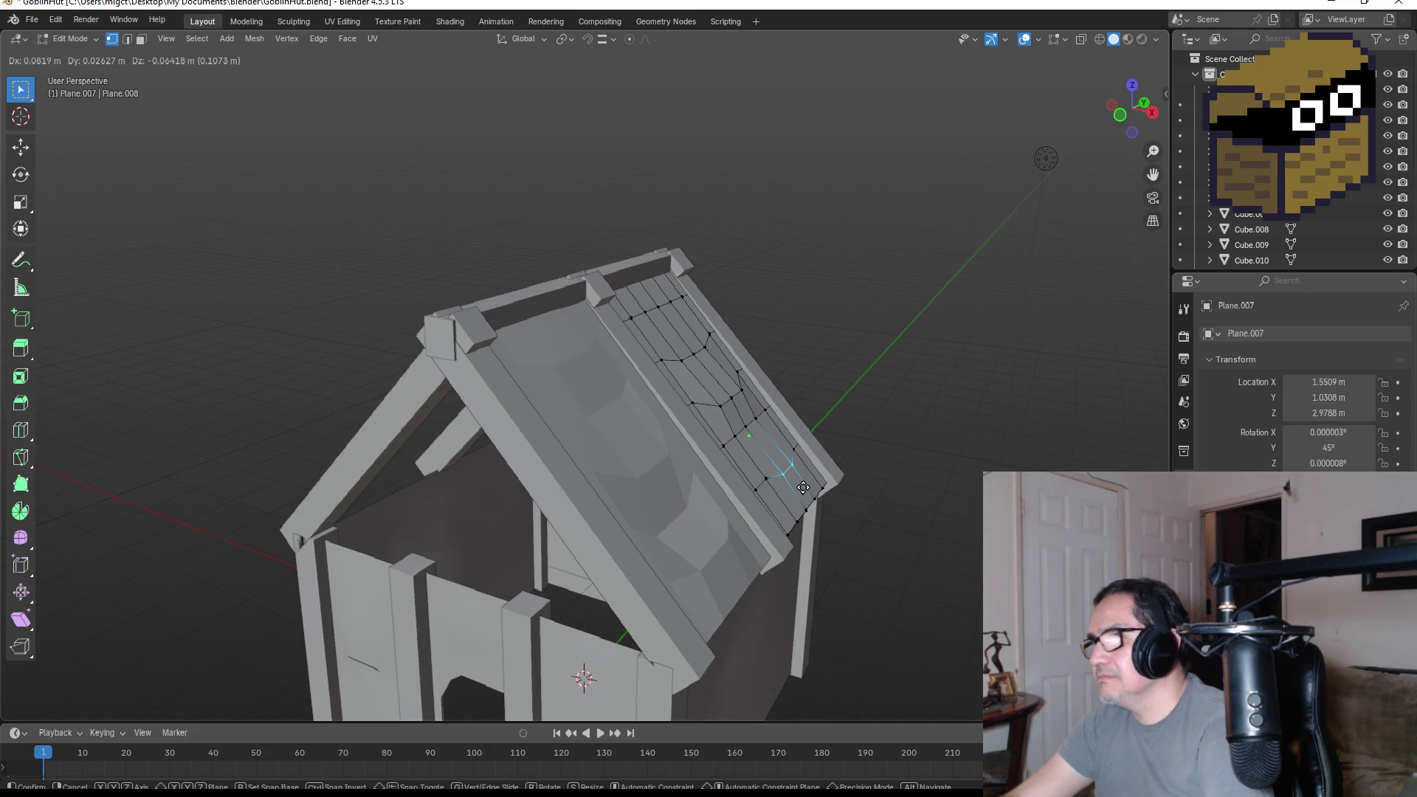
left_click(808, 489)
mouse_move(869, 475)
middle_mouse_down()
mouse_move(864, 458)
mouse_move(942, 441)
middle_mouse_up()
key("Tab")
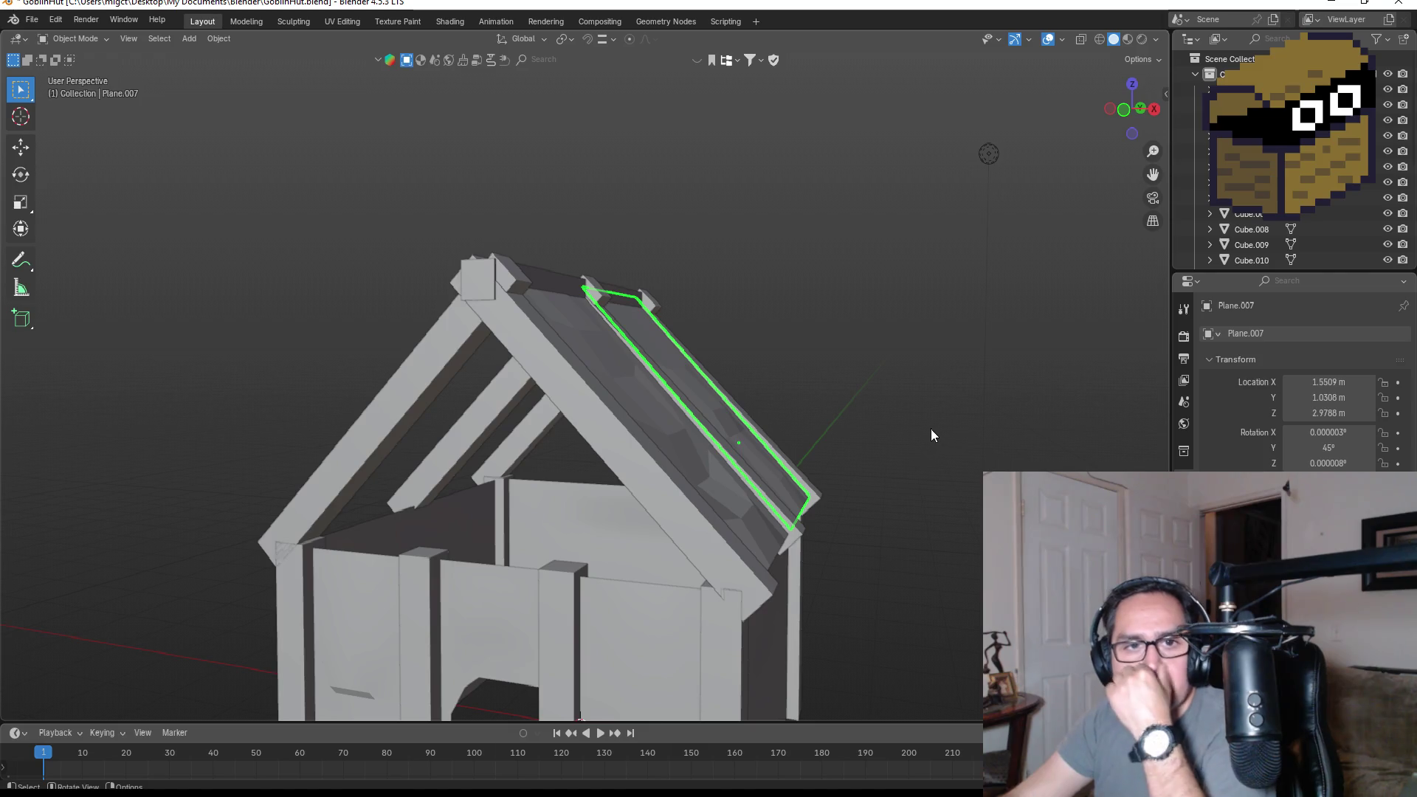
mouse_move(930, 428)
middle_mouse_down()
mouse_move(859, 487)
mouse_move(1033, 493)
mouse_move(29, 499)
mouse_move(1093, 491)
mouse_move(809, 486)
mouse_move(826, 489)
mouse_move(740, 541)
middle_mouse_up()
mouse_move(585, 418)
middle_mouse_down()
mouse_move(653, 463)
mouse_move(669, 531)
mouse_move(609, 494)
mouse_move(617, 475)
mouse_move(644, 508)
middle_mouse_up()
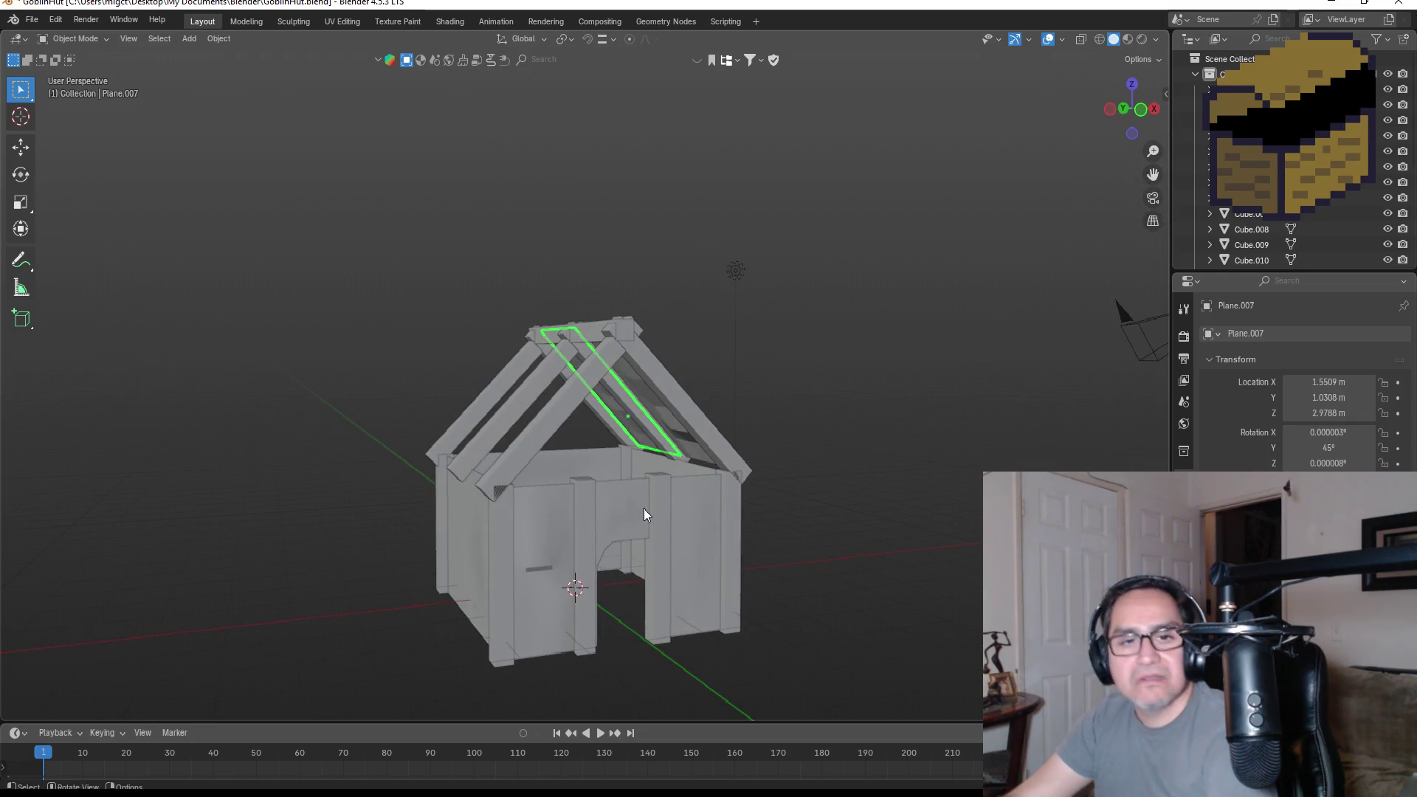
mouse_move(661, 459)
middle_mouse_down()
mouse_move(607, 477)
mouse_move(631, 401)
middle_mouse_up()
mouse_move(708, 434)
middle_mouse_down()
mouse_move(649, 455)
mouse_move(742, 446)
middle_mouse_up()
key("KP_1")
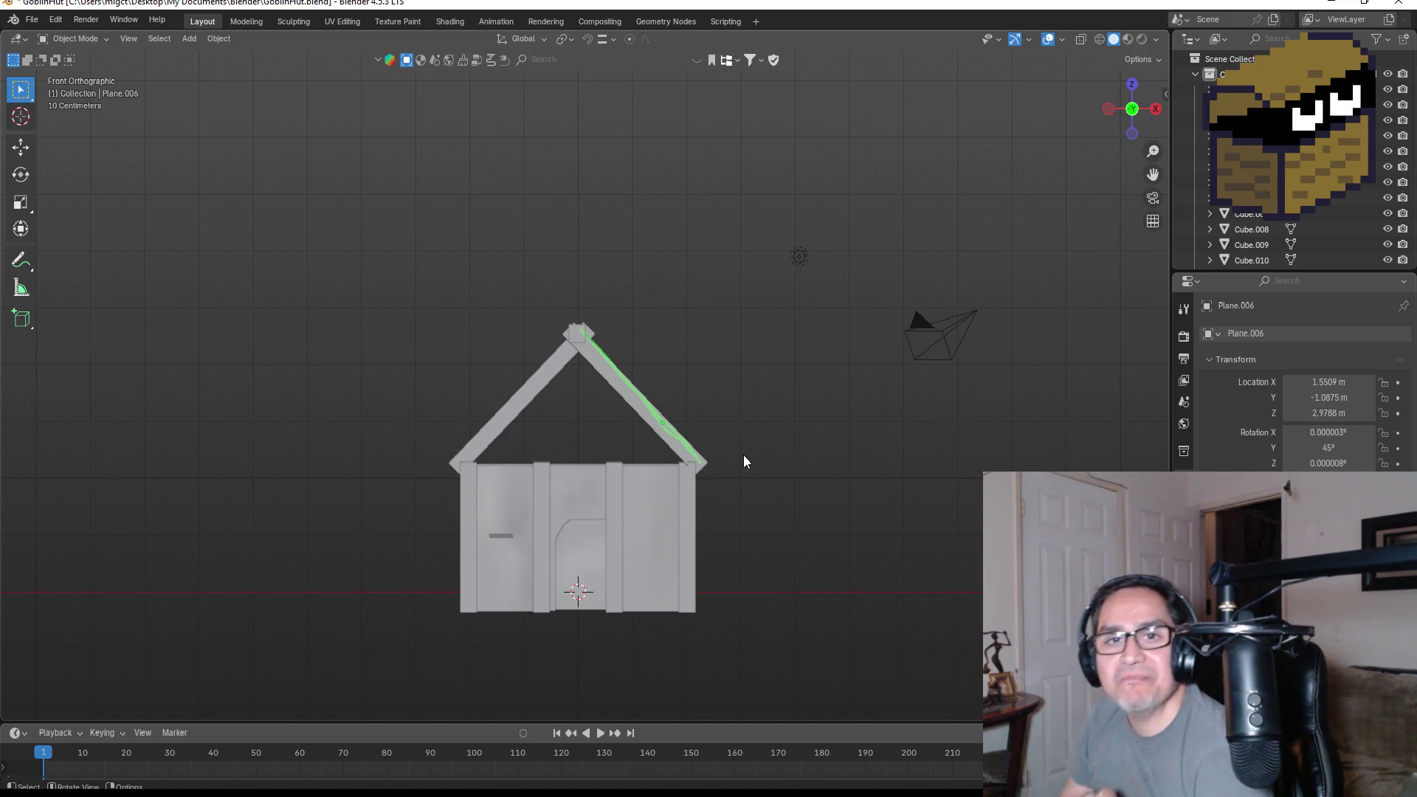
scroll(613, 405, "up", 4)
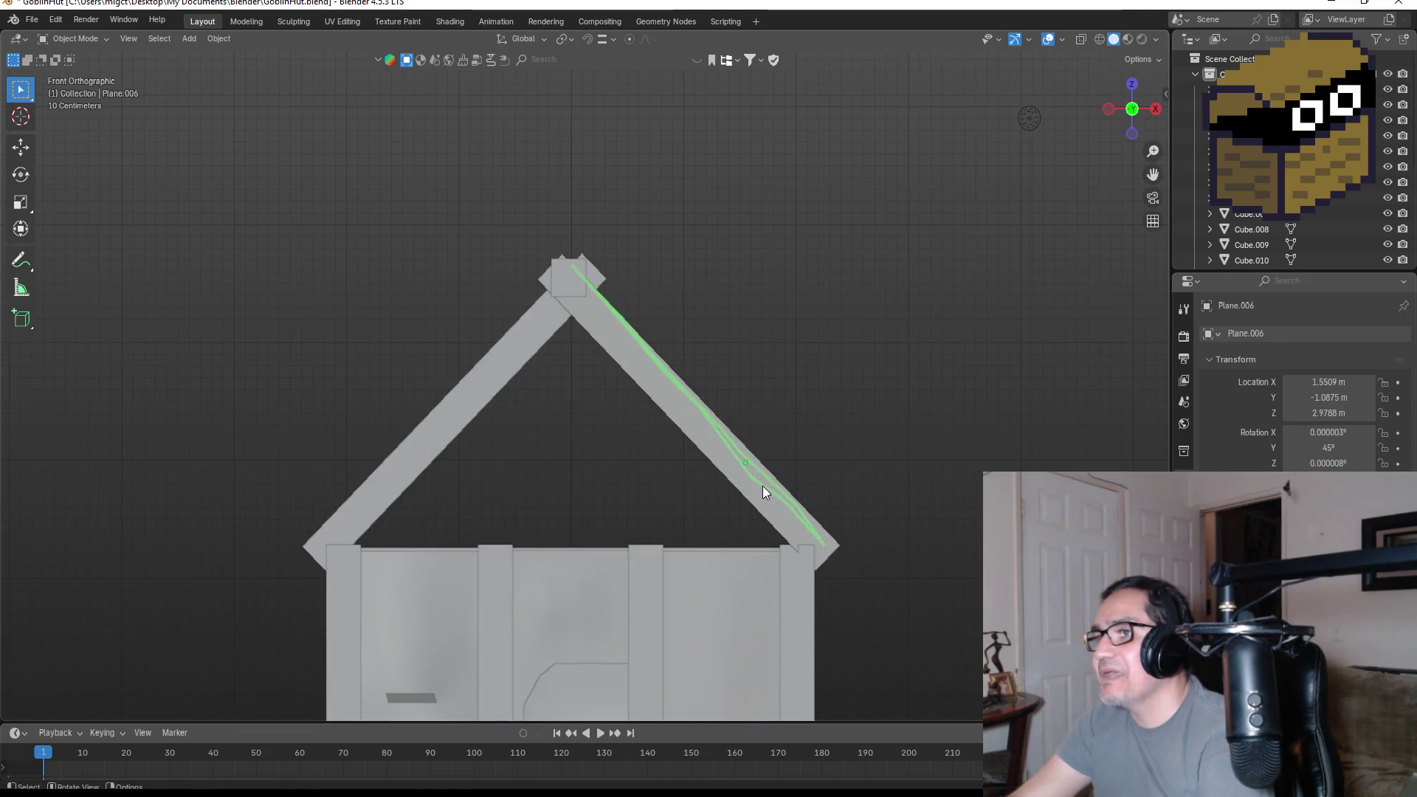
- Duplicate the sagging roof panel, shift it left along X, and rotate it 180°
key("shift+d")
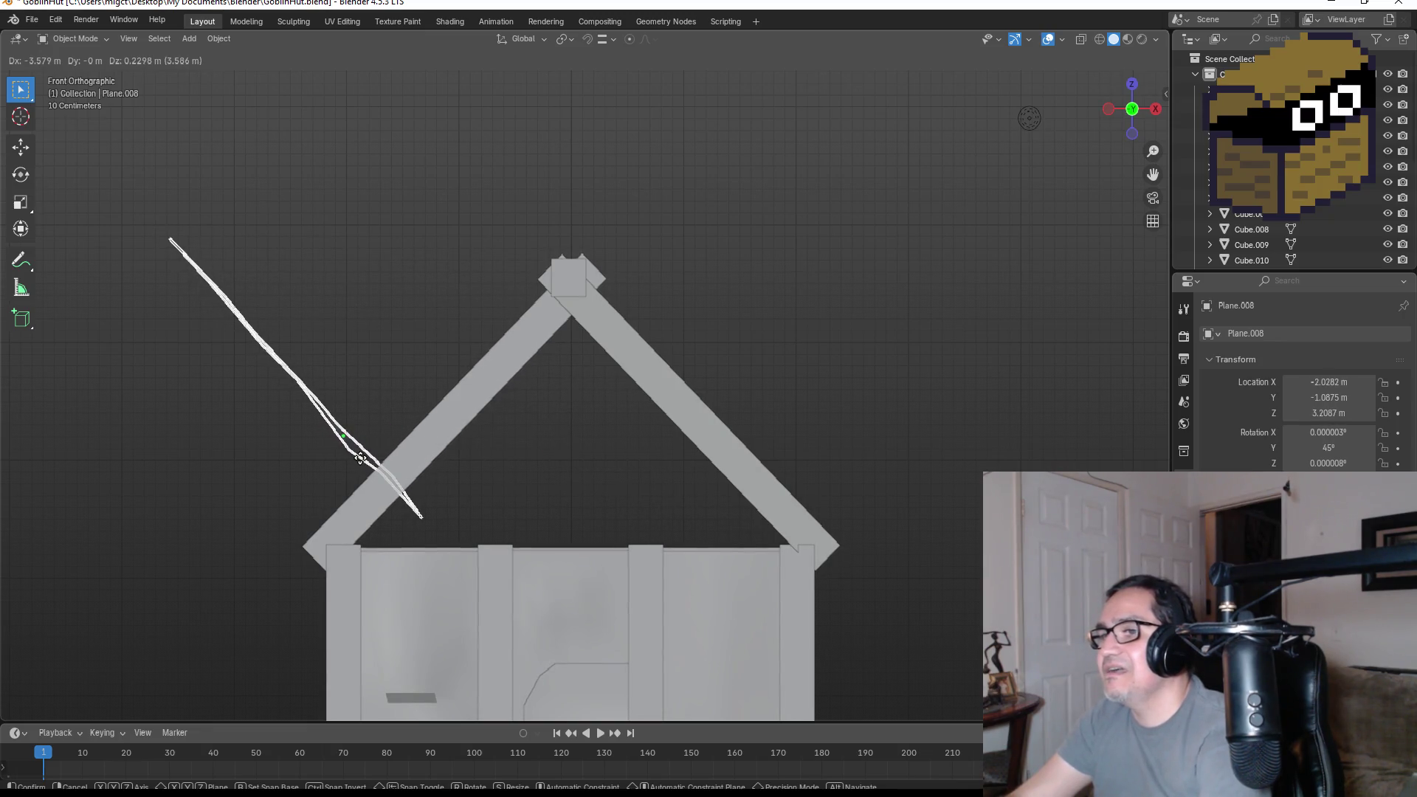
key("y")
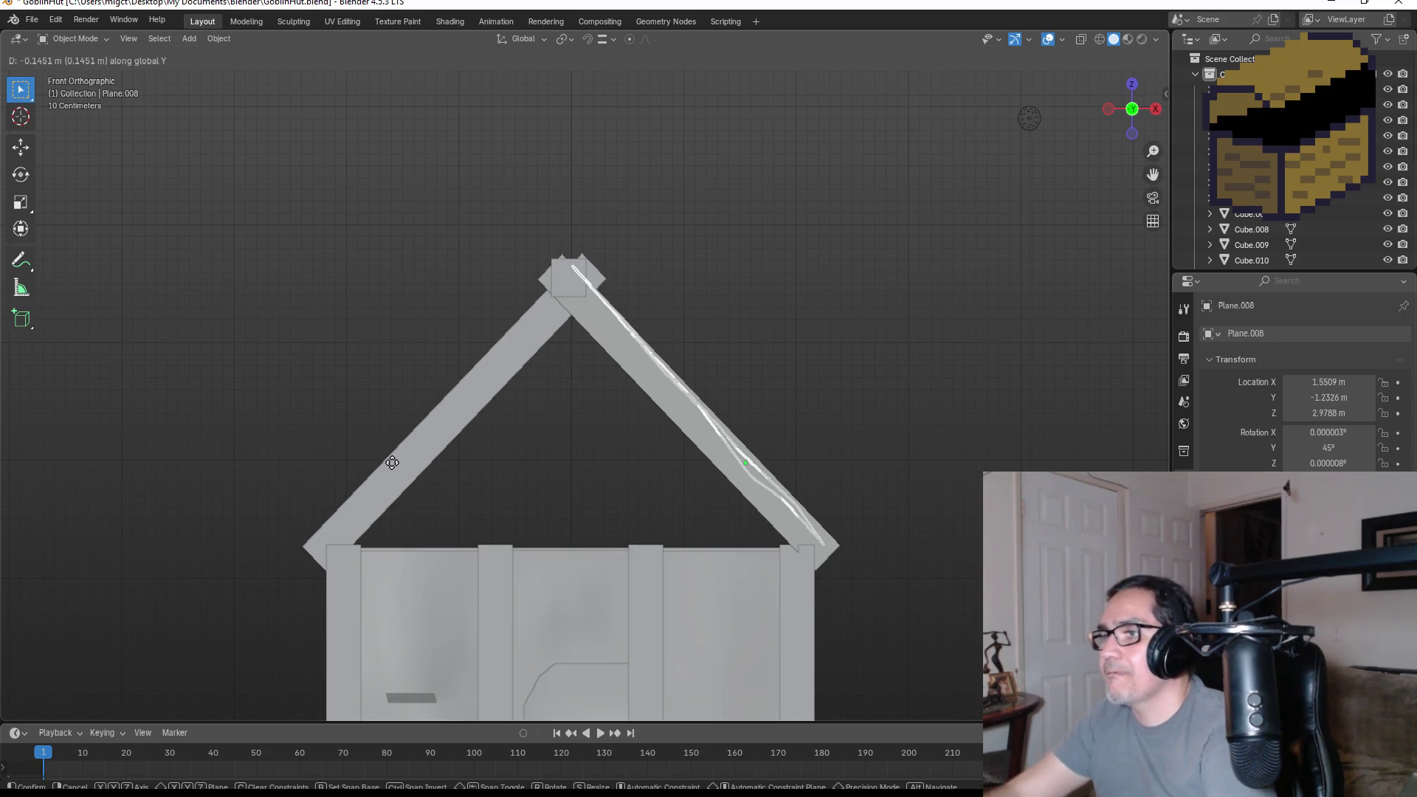
key("x")
left_click(909, 477)
middle_click_drag(875, 481, 1125, 101)
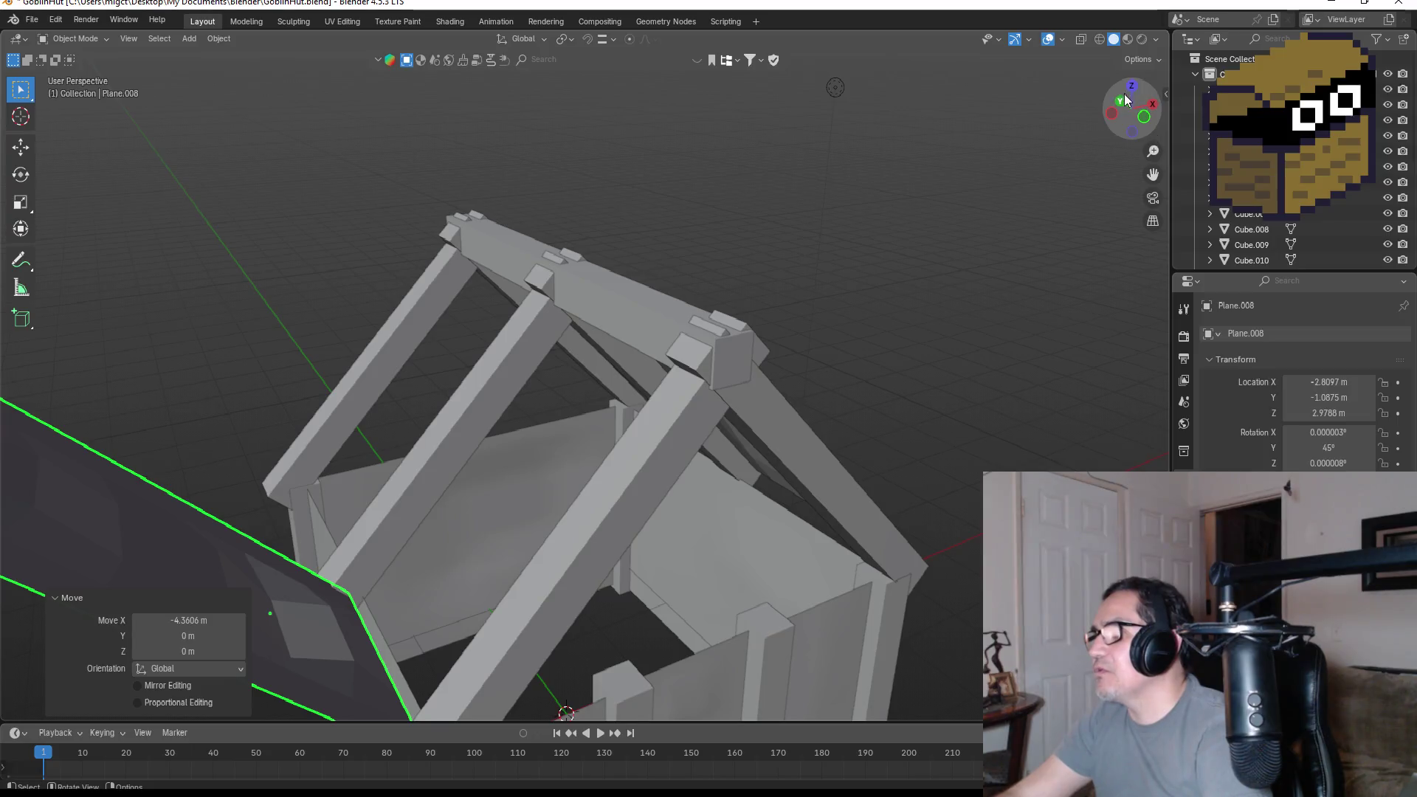
left_click(1131, 85)
key("r")
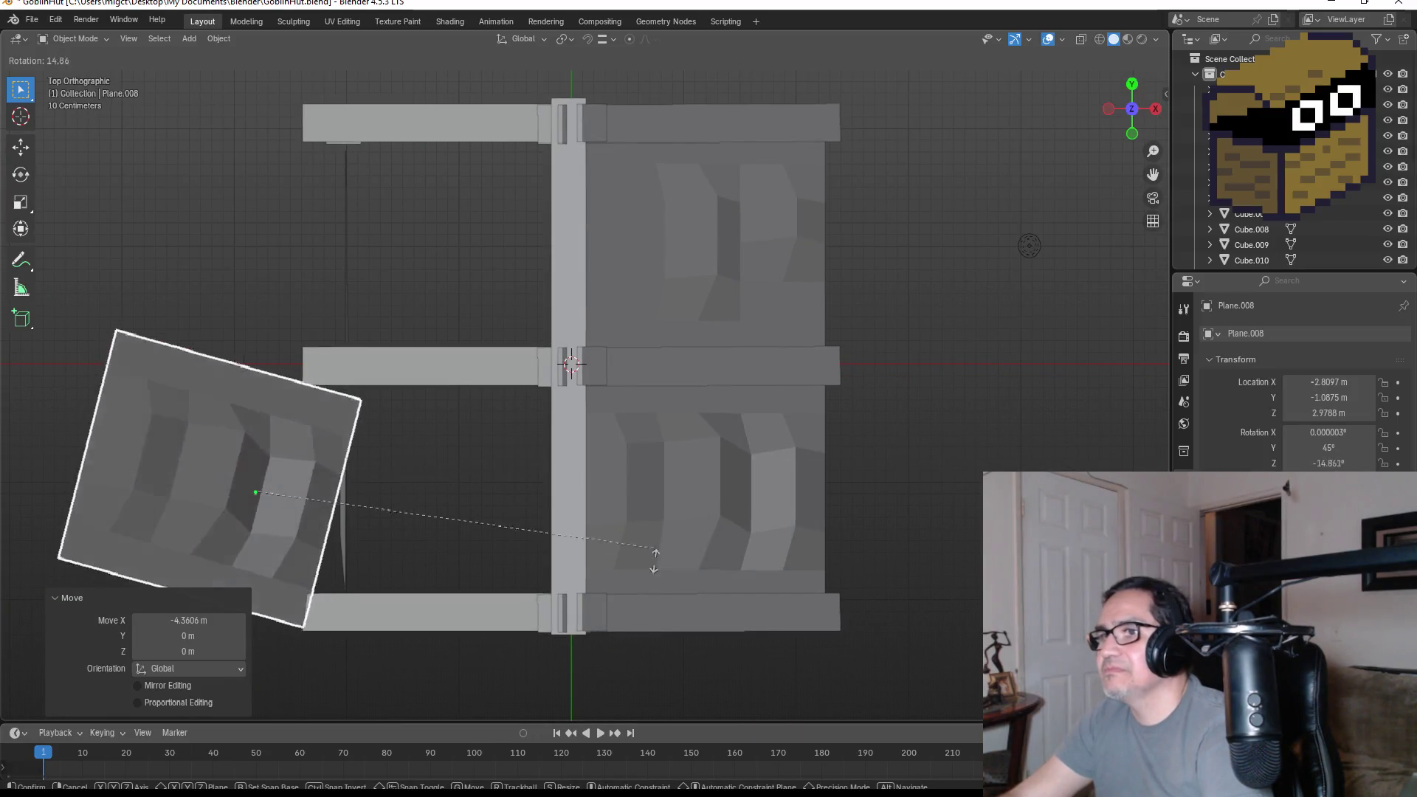
left_click(513, 677)
left_click(245, 635)
type("180")
key("Return")
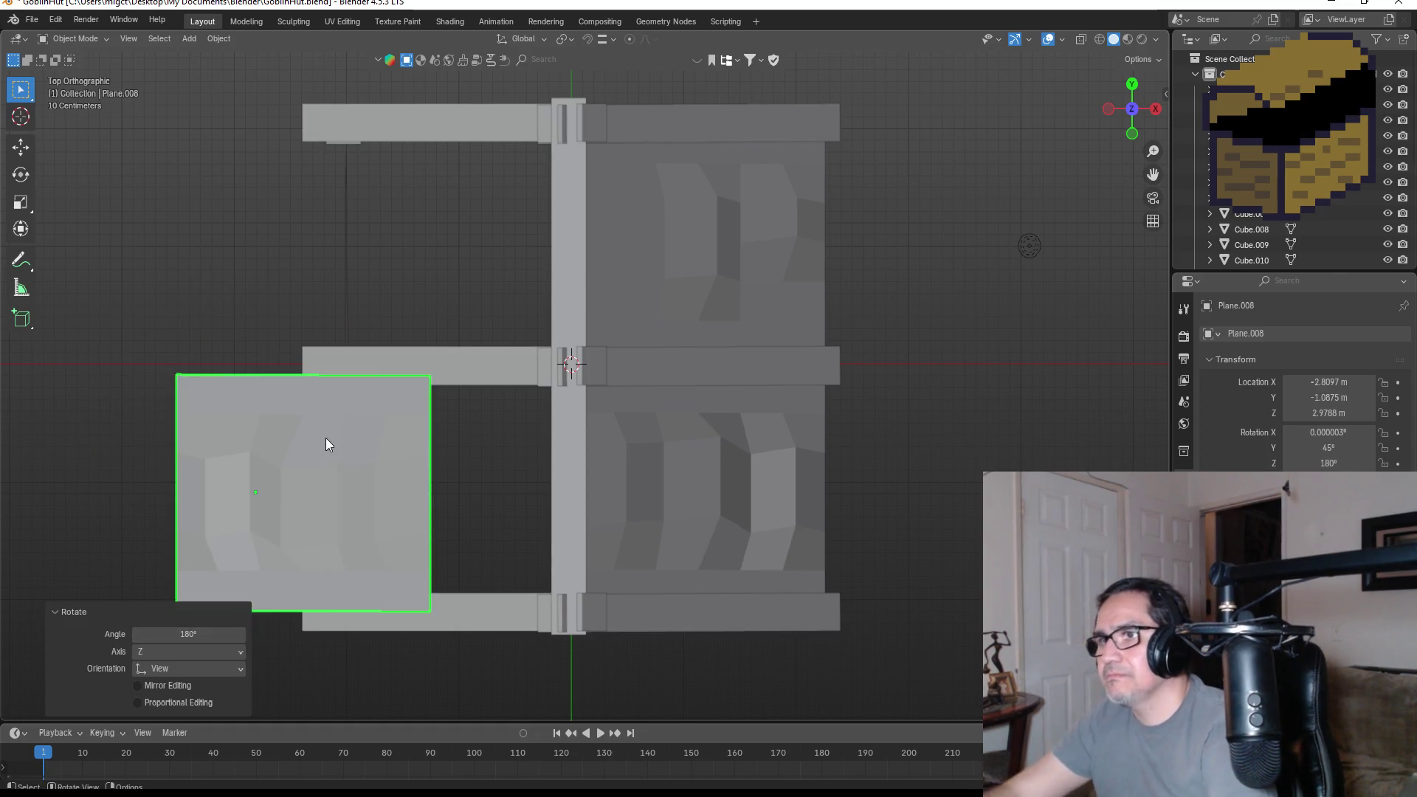
- Slide the flipped panel along X onto the left roof slope
key("KP_1")
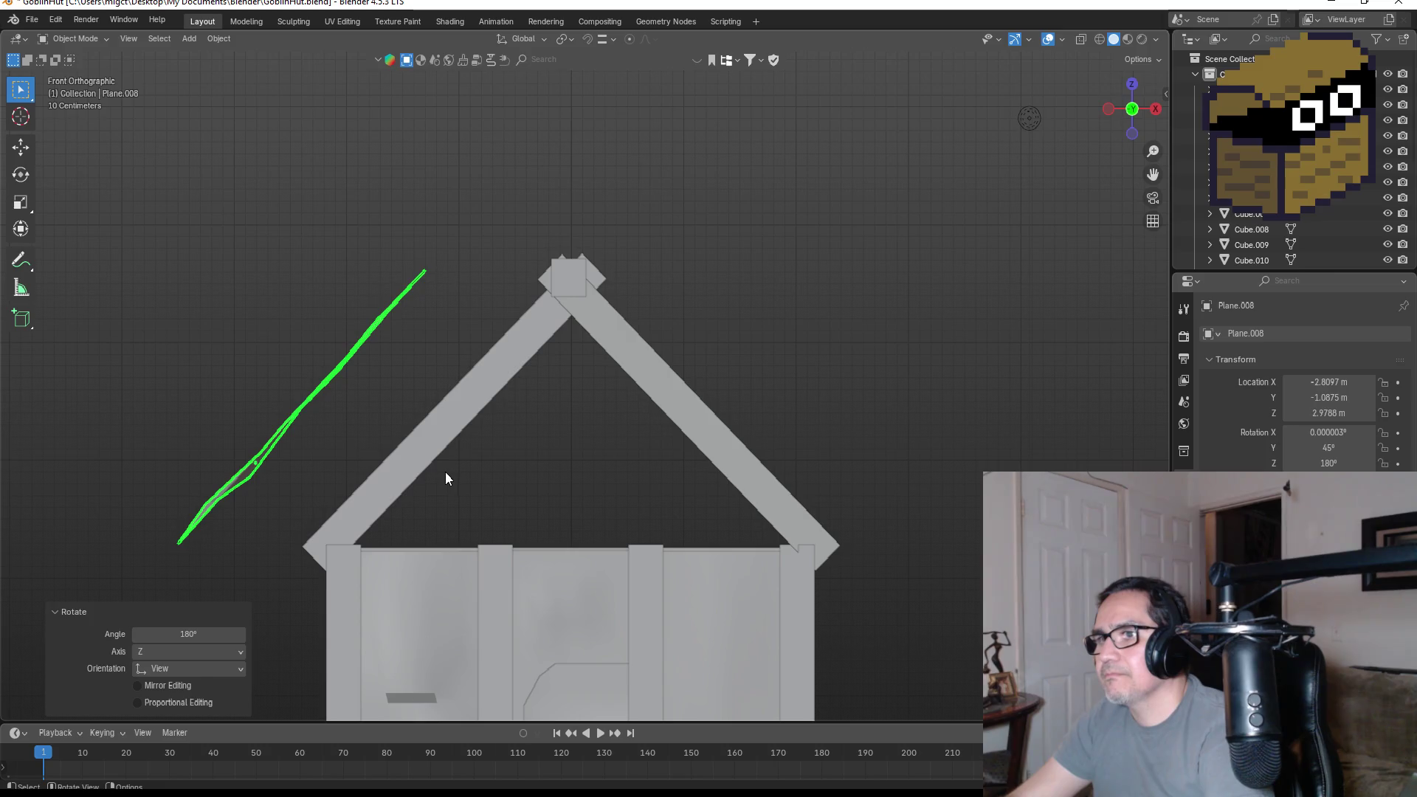
key("g")
key("x")
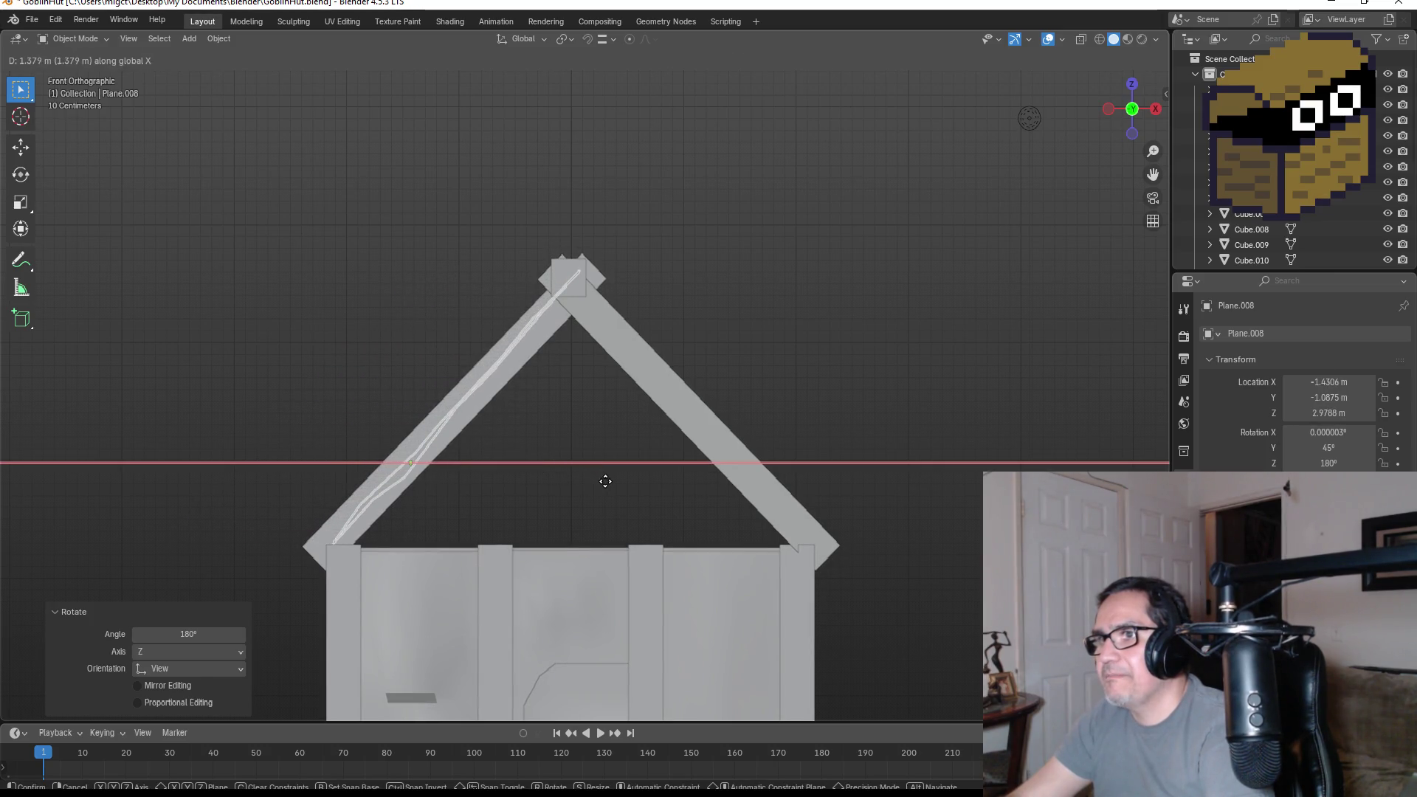
left_click(605, 481)
mouse_move(605, 482)
middle_mouse_down()
mouse_move(678, 428)
mouse_move(852, 461)
mouse_move(940, 448)
mouse_move(829, 408)
mouse_move(816, 370)
mouse_move(621, 427)
mouse_move(725, 419)
mouse_move(506, 450)
mouse_move(618, 443)
middle_mouse_up()
scroll(915, 448, "down", 6)
scroll(619, 443, "up", 4)
left_click(620, 443)
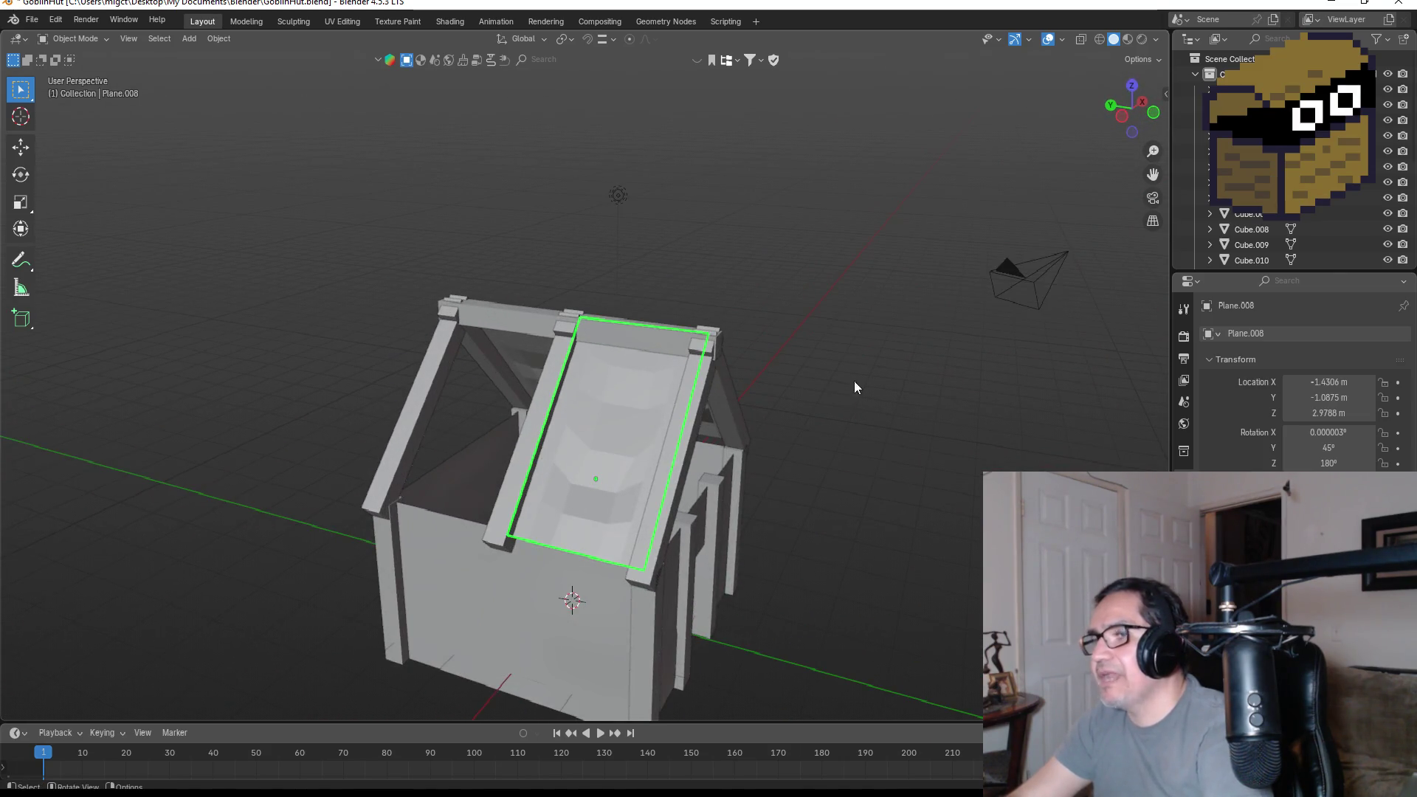
- Place a second copy beside it along Y to cover the rest of the left slope
left_click(1131, 86)
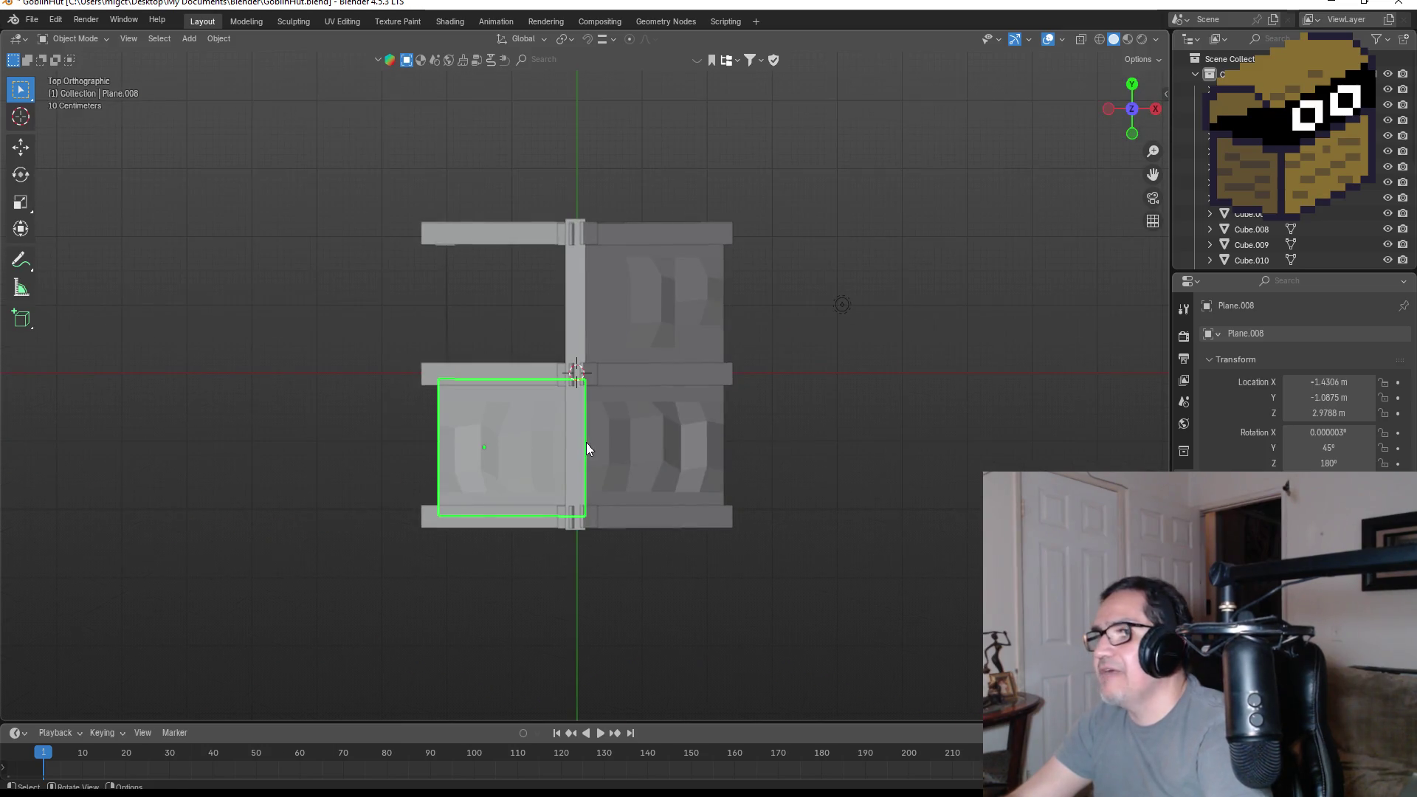
key("shift+d")
key("z")
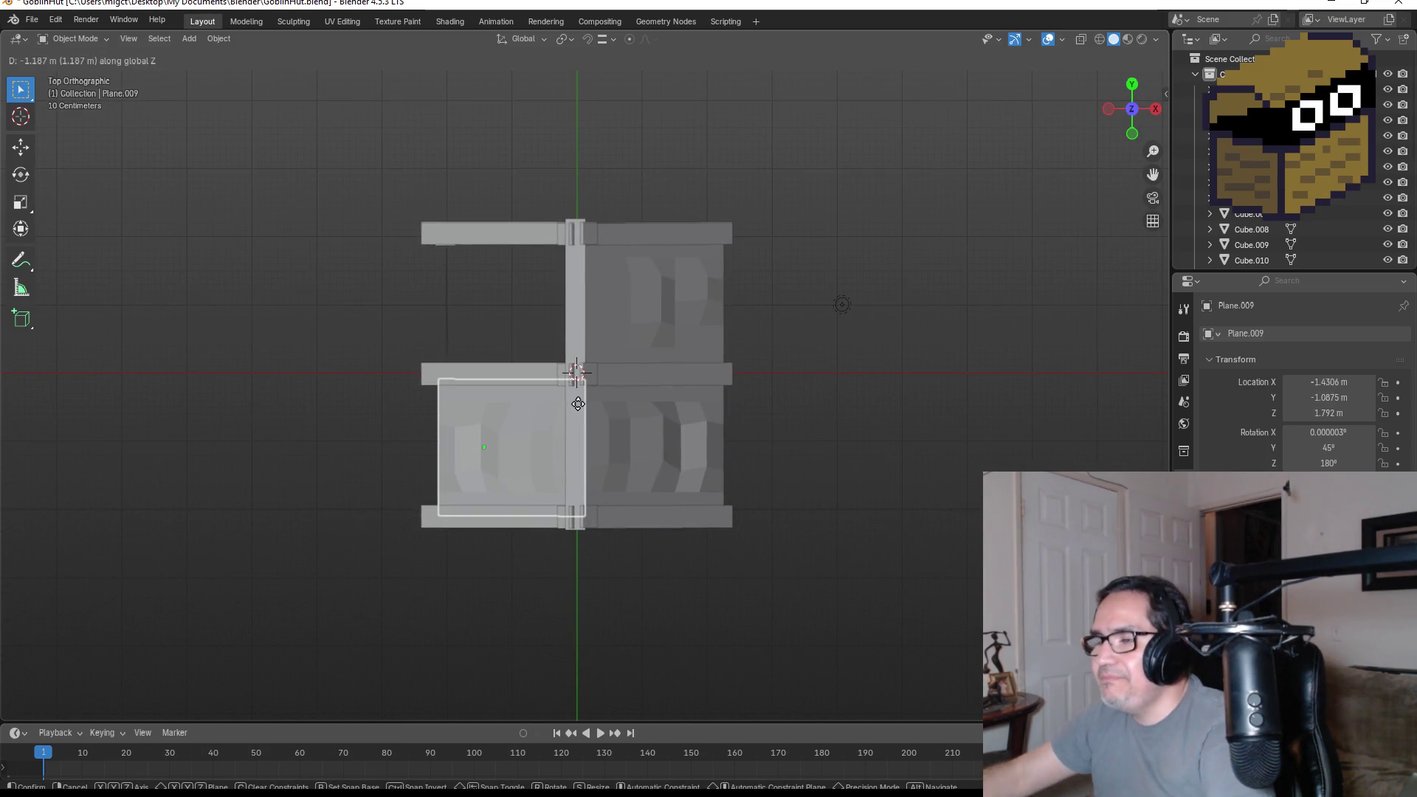
key("y")
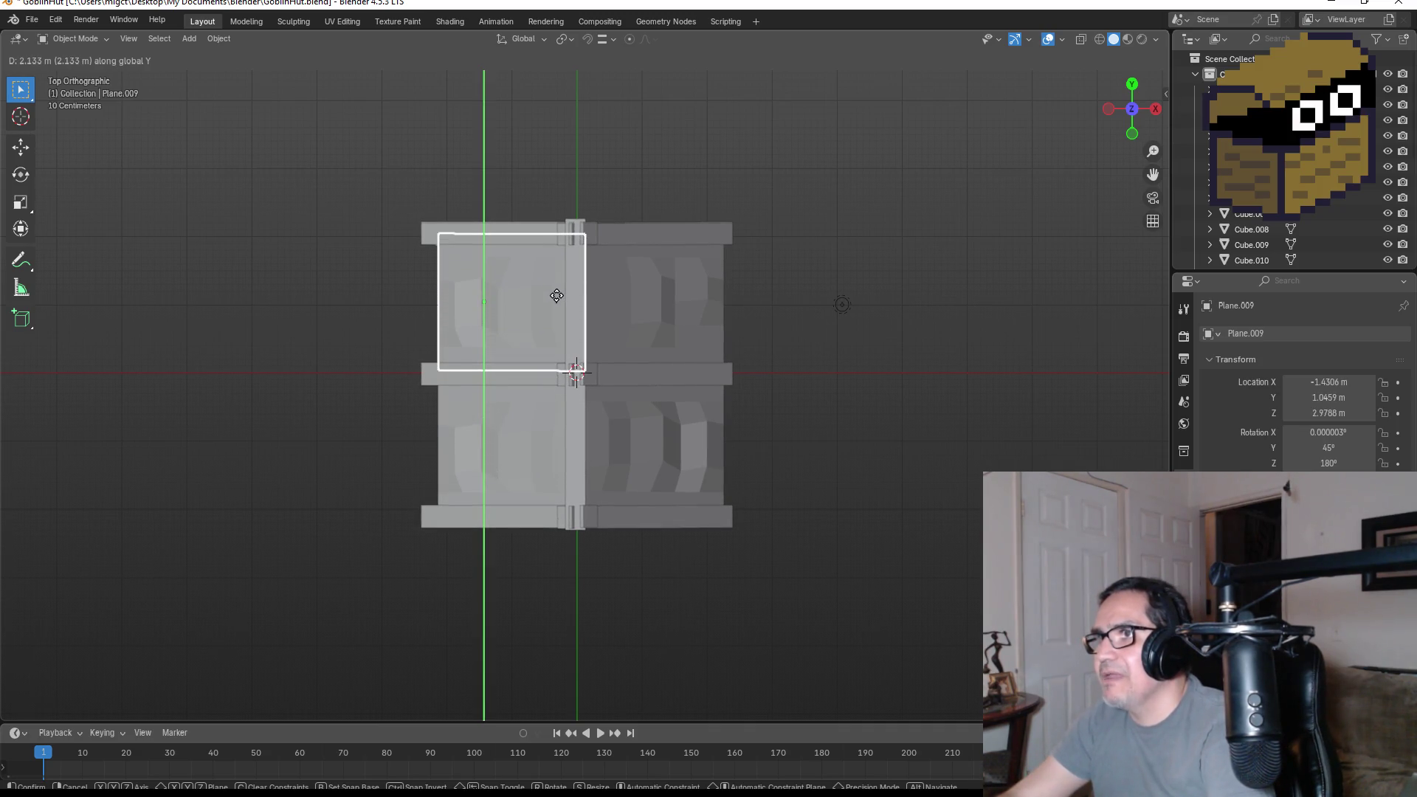
left_click(557, 295)
- Review the completed roof from low front angles, selecting the right front wall panel
mouse_move(614, 297)
middle_mouse_down()
mouse_move(795, 246)
mouse_move(826, 254)
middle_mouse_up()
mouse_move(813, 322)
middle_mouse_down()
mouse_move(772, 291)
mouse_move(949, 376)
mouse_move(902, 330)
mouse_move(795, 464)
mouse_move(821, 411)
mouse_move(474, 402)
middle_mouse_up()
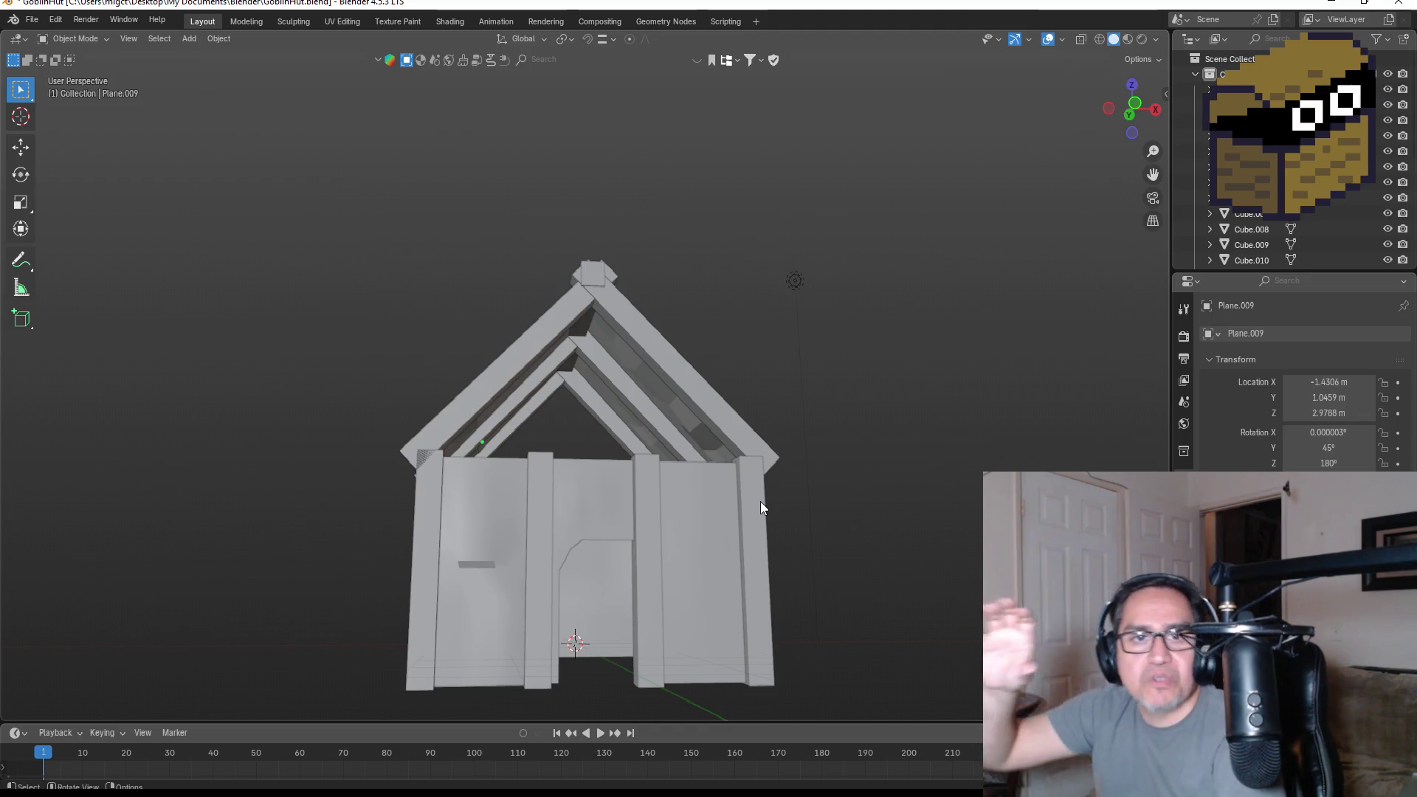
left_click(698, 533)
mouse_move(698, 533)
middle_mouse_down()
mouse_move(738, 433)
mouse_move(722, 464)
middle_mouse_up()
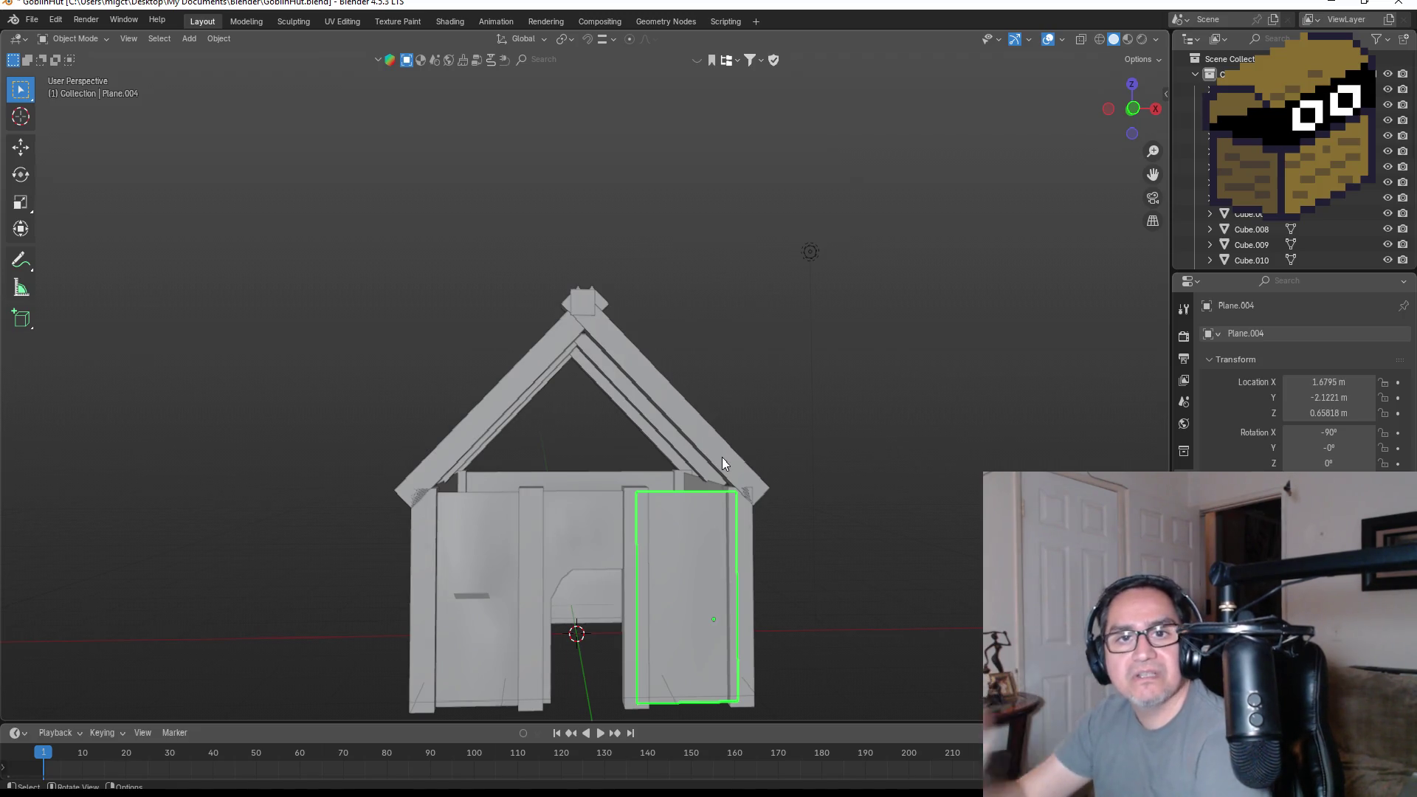
mouse_move(723, 460)
middle_mouse_down()
mouse_move(933, 490)
mouse_move(724, 480)
middle_mouse_up()
scroll(568, 410, "up", 2)
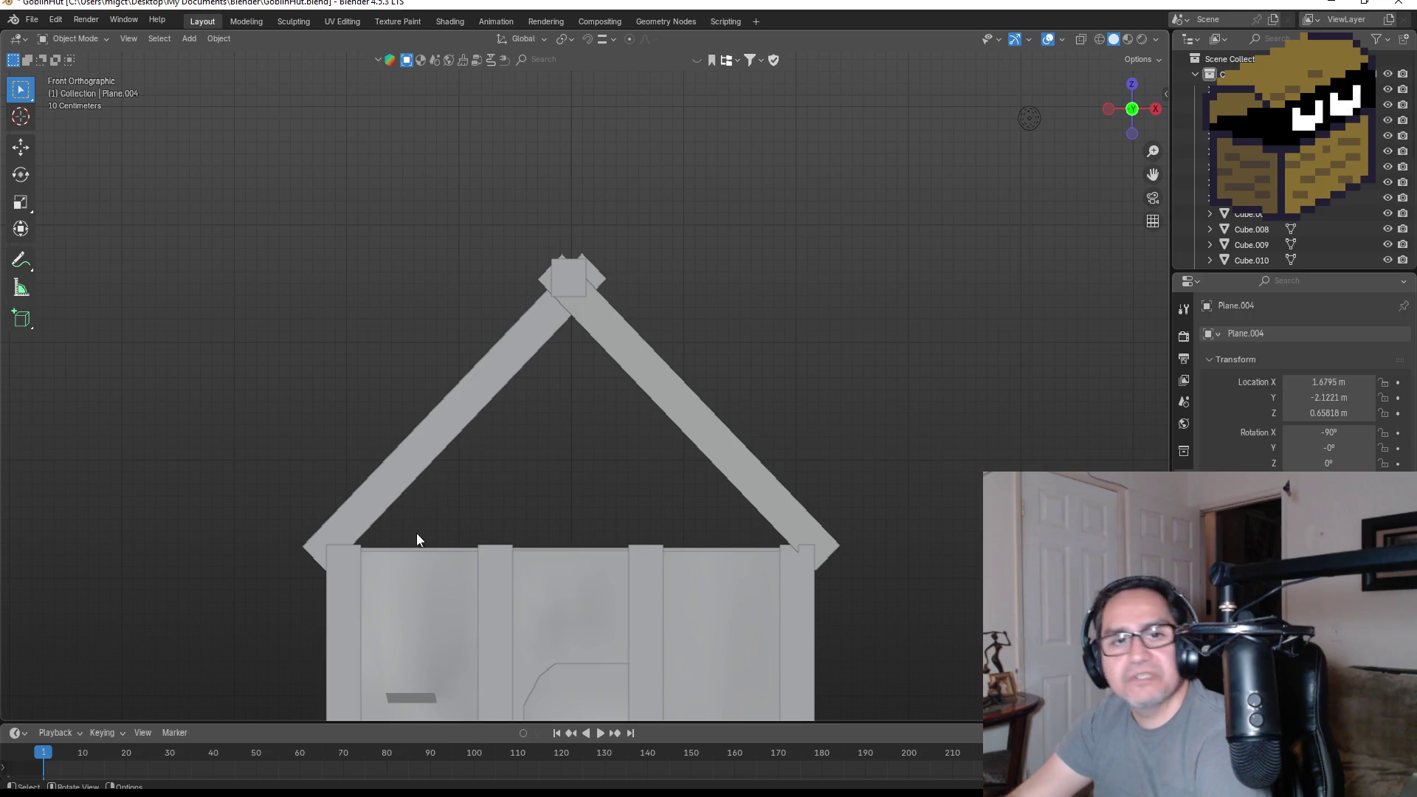
scroll(743, 558, "down", 5)
key("shift+a")
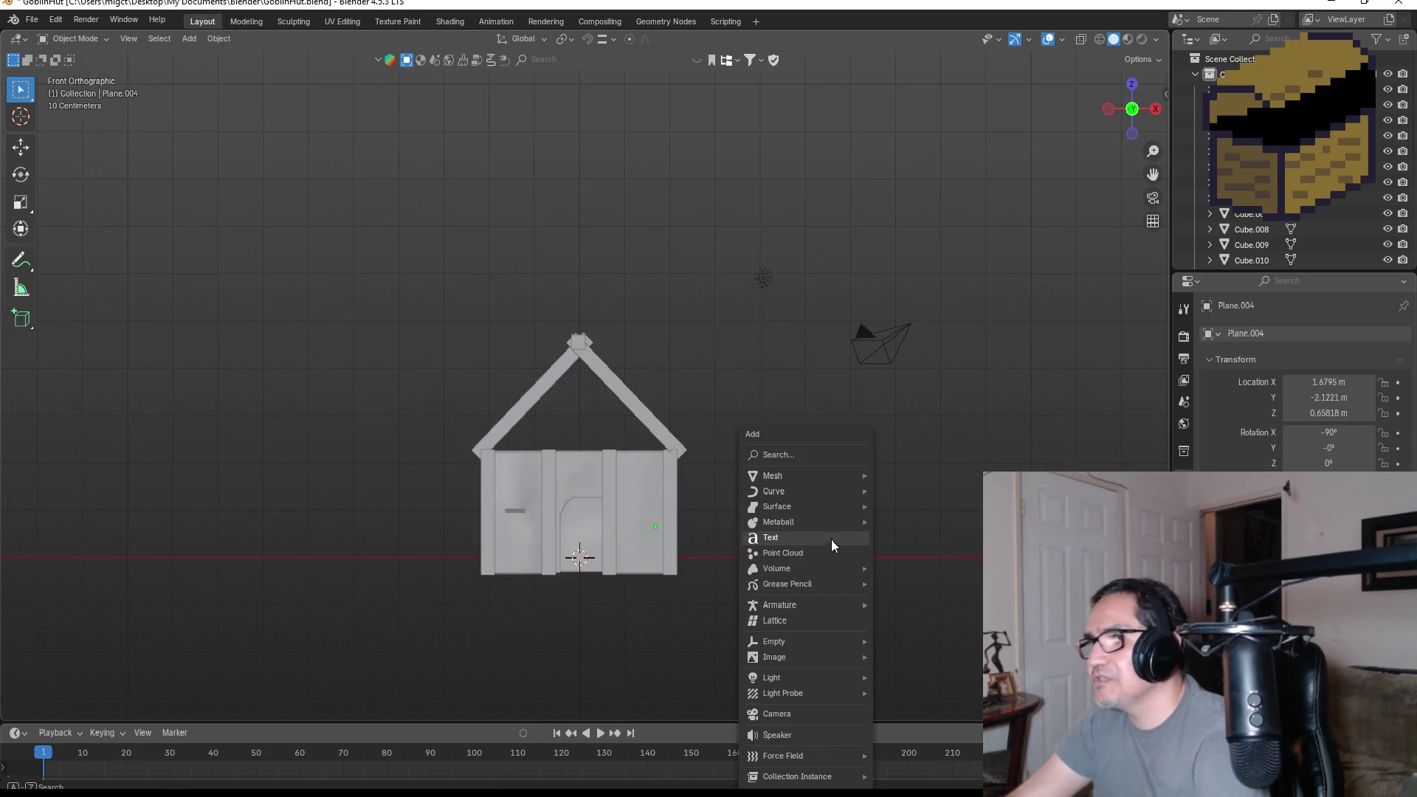
- Add a plane and rotate it 90° in right side view so it stands upright
mouse_move(814, 475)
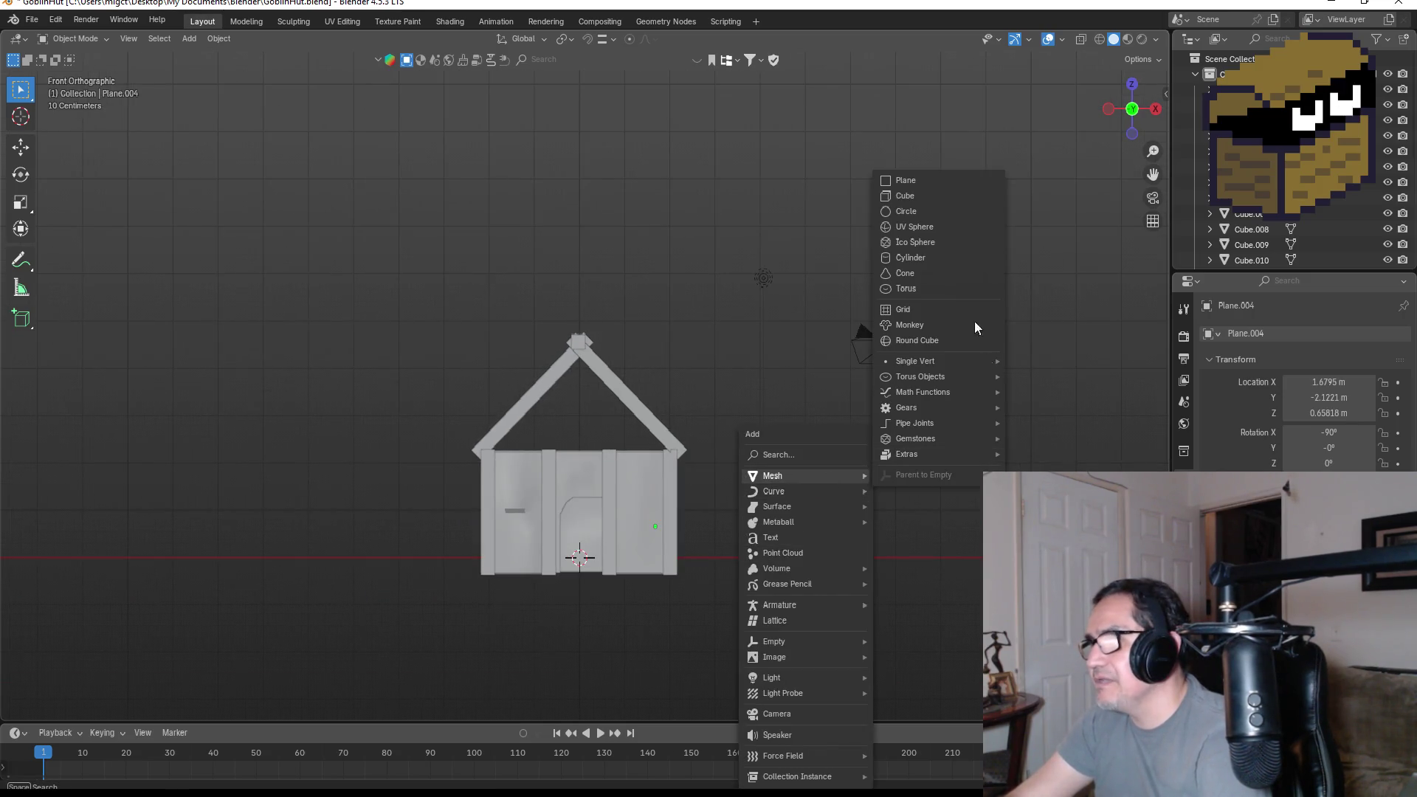
left_click(904, 180)
key("KP_3")
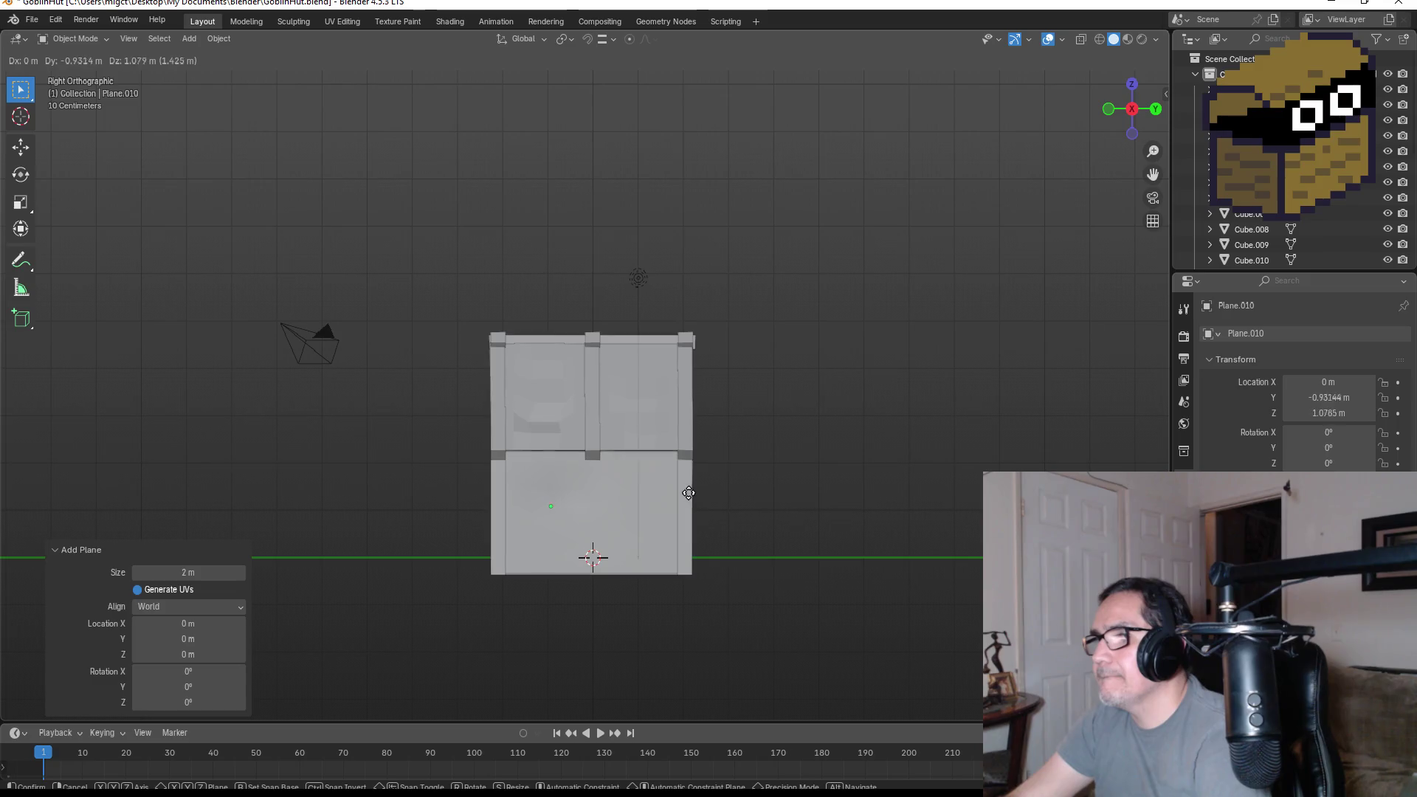
middle_click_drag(733, 557, 892, 559)
key("KP_3")
key("r")
left_click(657, 480)
left_click(189, 635)
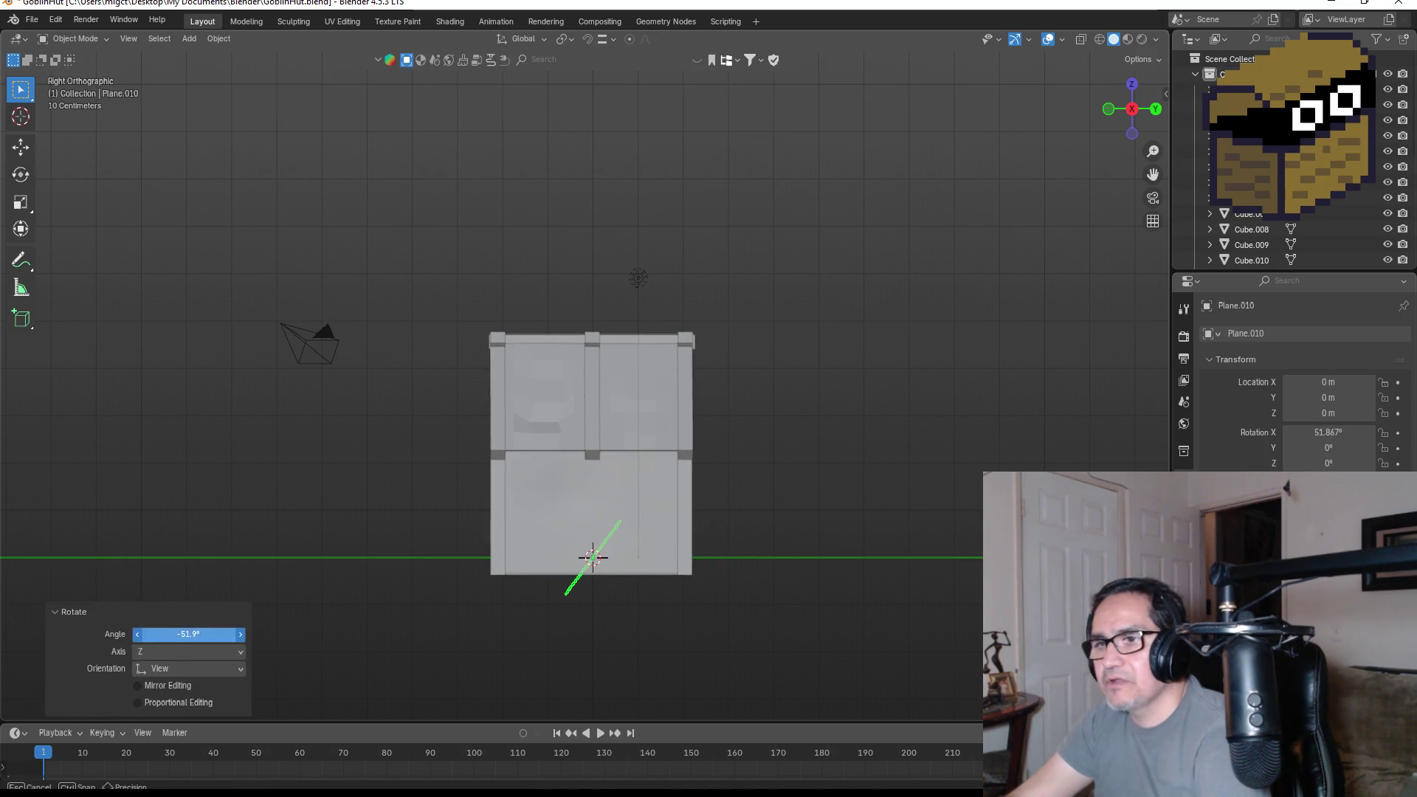
key("BackSpace")
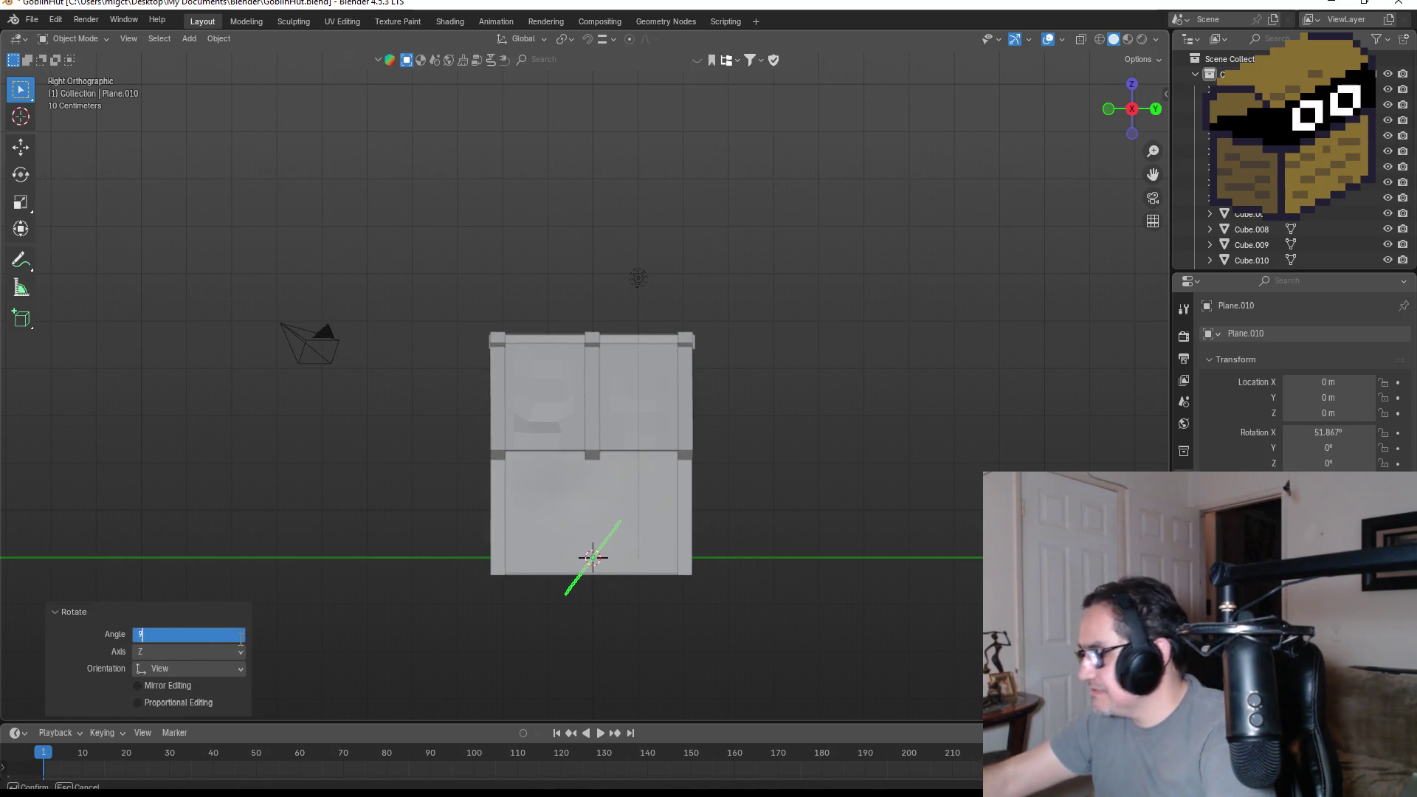
type("0")
key("Return")
- Move the plane up and back into the front gable, at Y −2.1976 m, Z 2.9741 m
key("g")
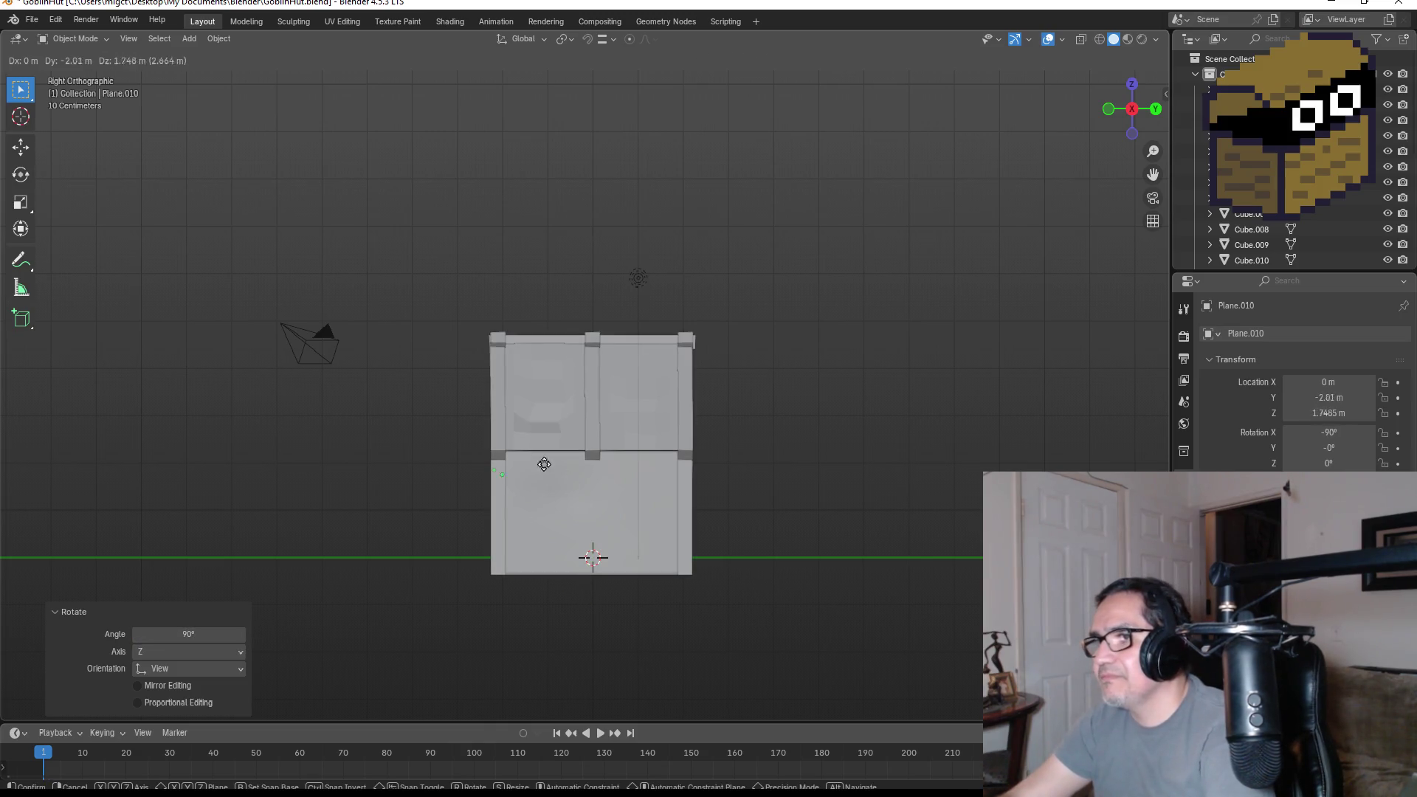
left_click(545, 418)
mouse_move(545, 418)
middle_mouse_down()
mouse_move(721, 431)
mouse_move(752, 440)
mouse_move(725, 448)
mouse_move(759, 459)
middle_mouse_up()
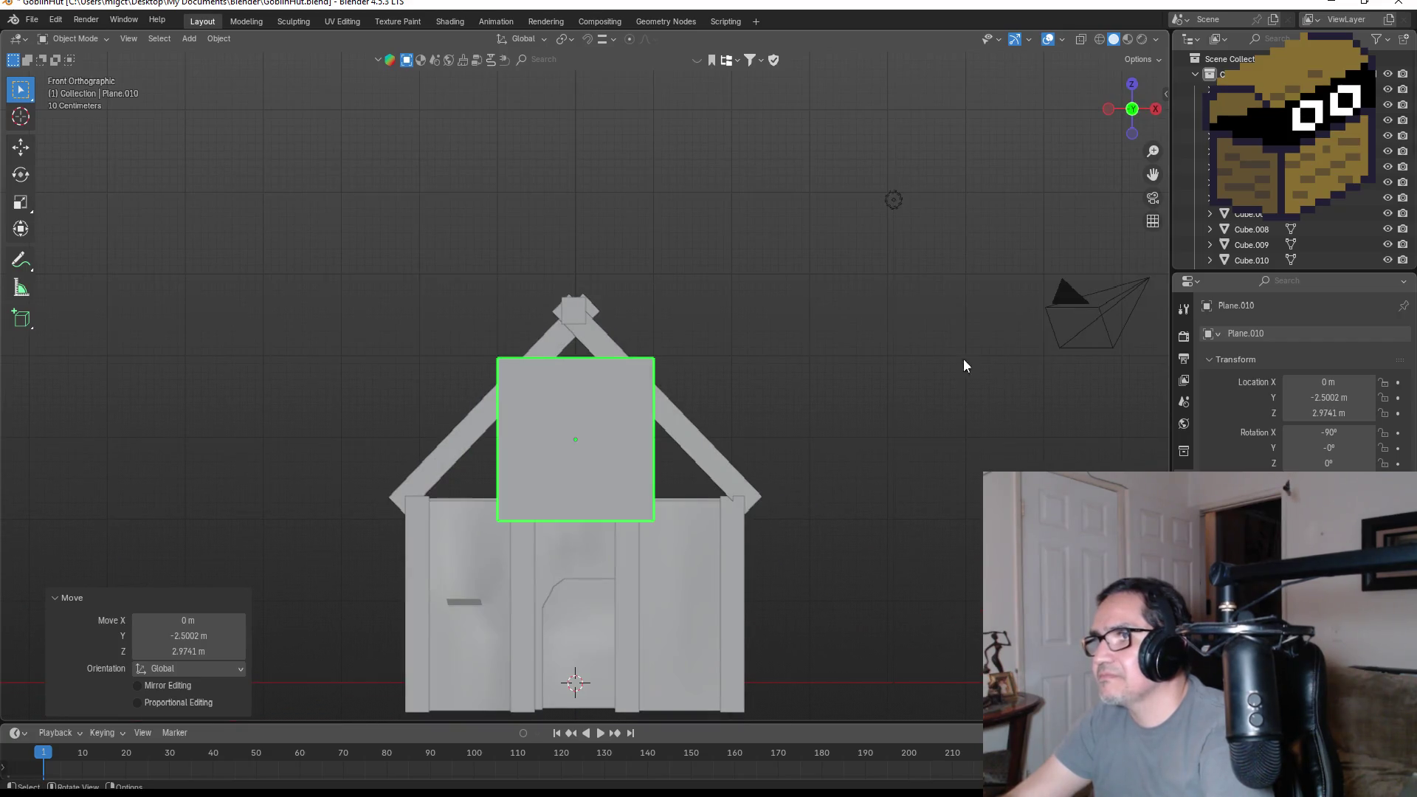
left_click(1132, 84)
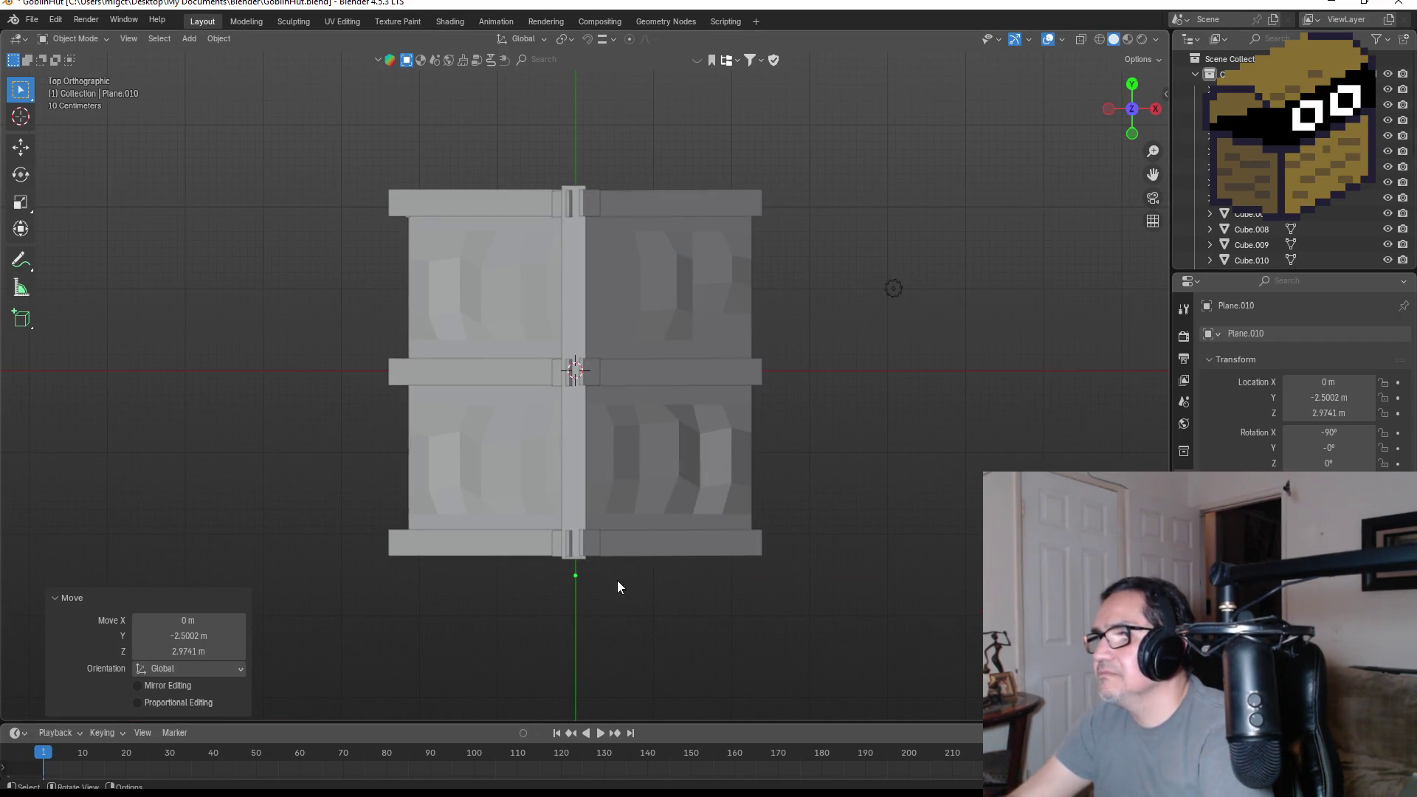
key("g")
key("z")
key("y")
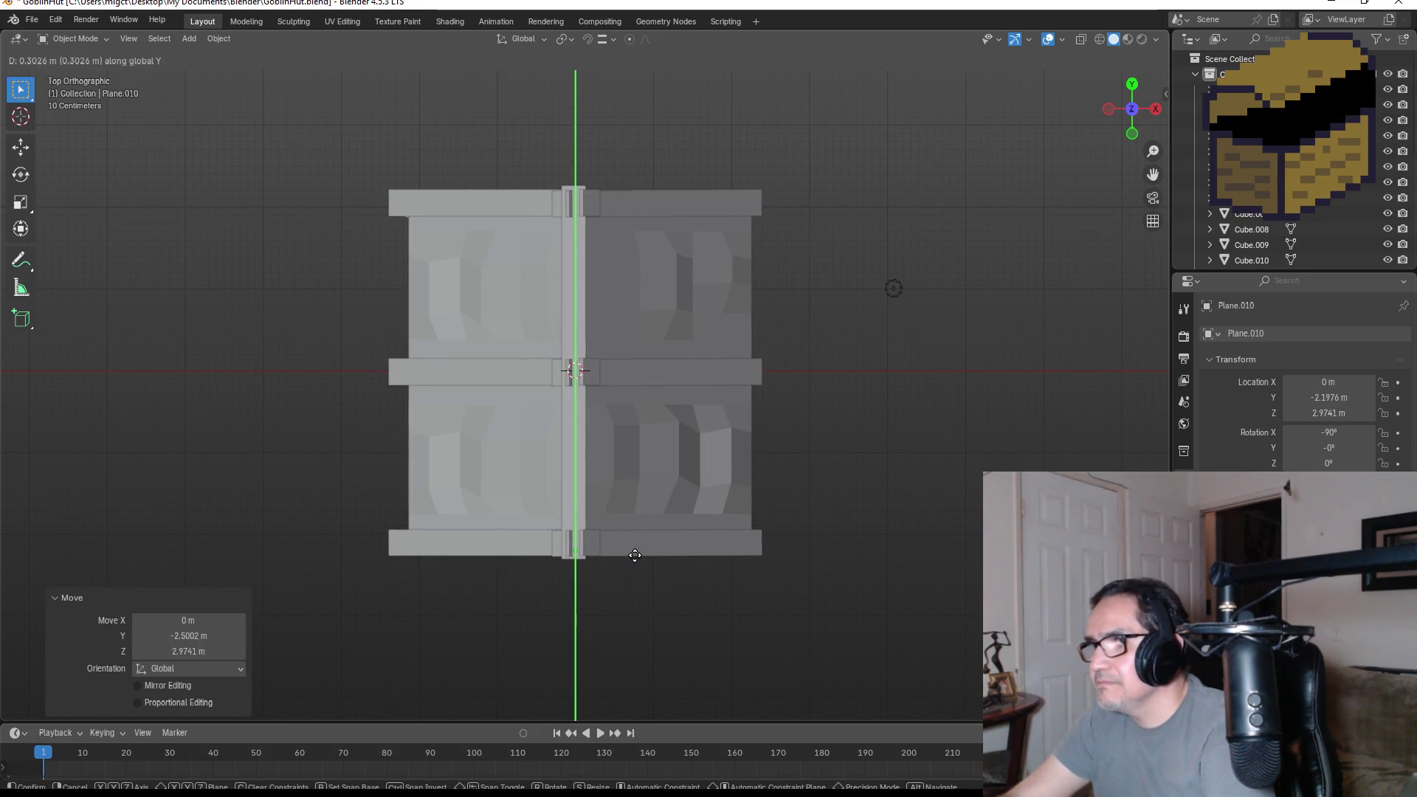
left_click(635, 555)
key("KP_1")
scroll(640, 428, "up", 5)
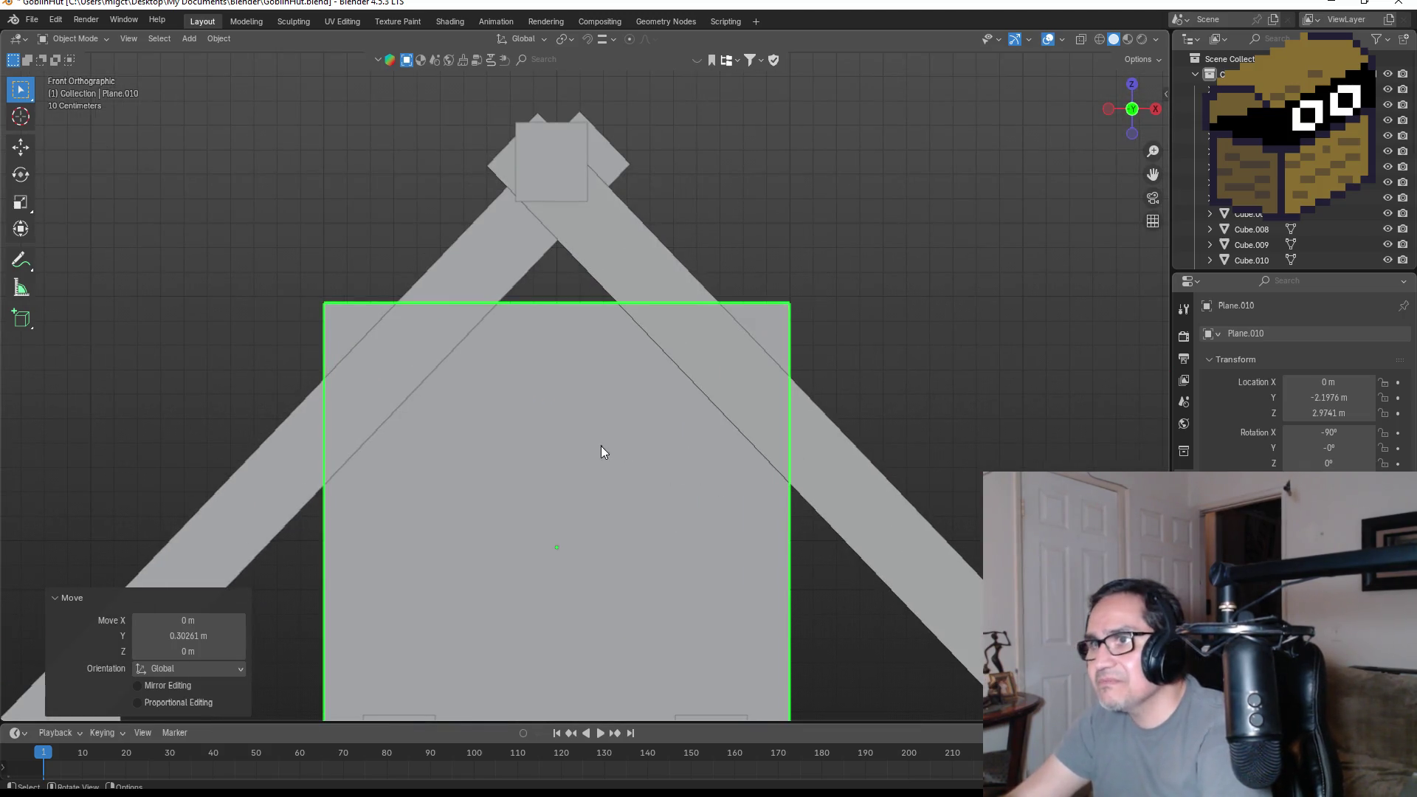
key("Tab")
- Add a centred loop cut and raise the plane's top edge up to the roof peak
scroll(430, 338, "down", 3)
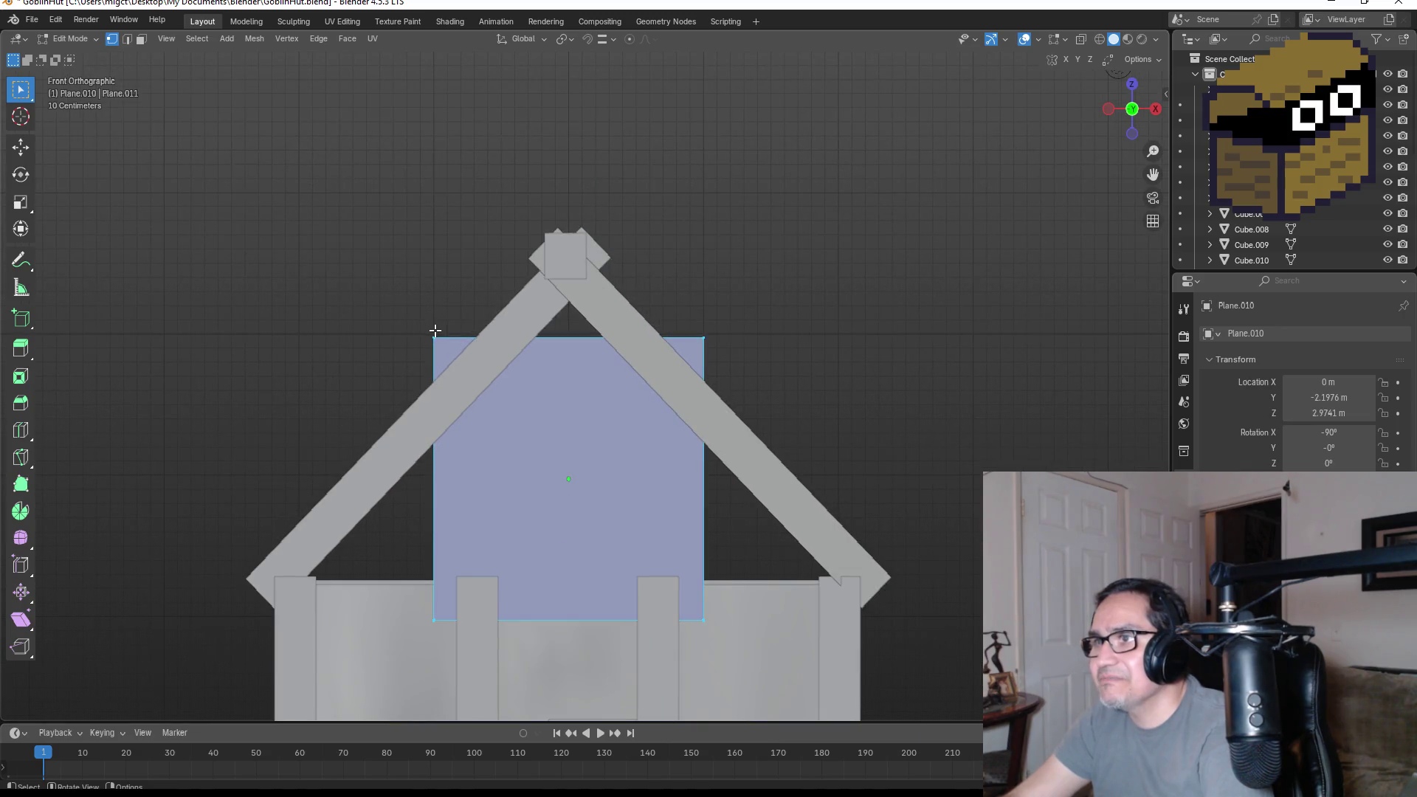
key("ctrl+r")
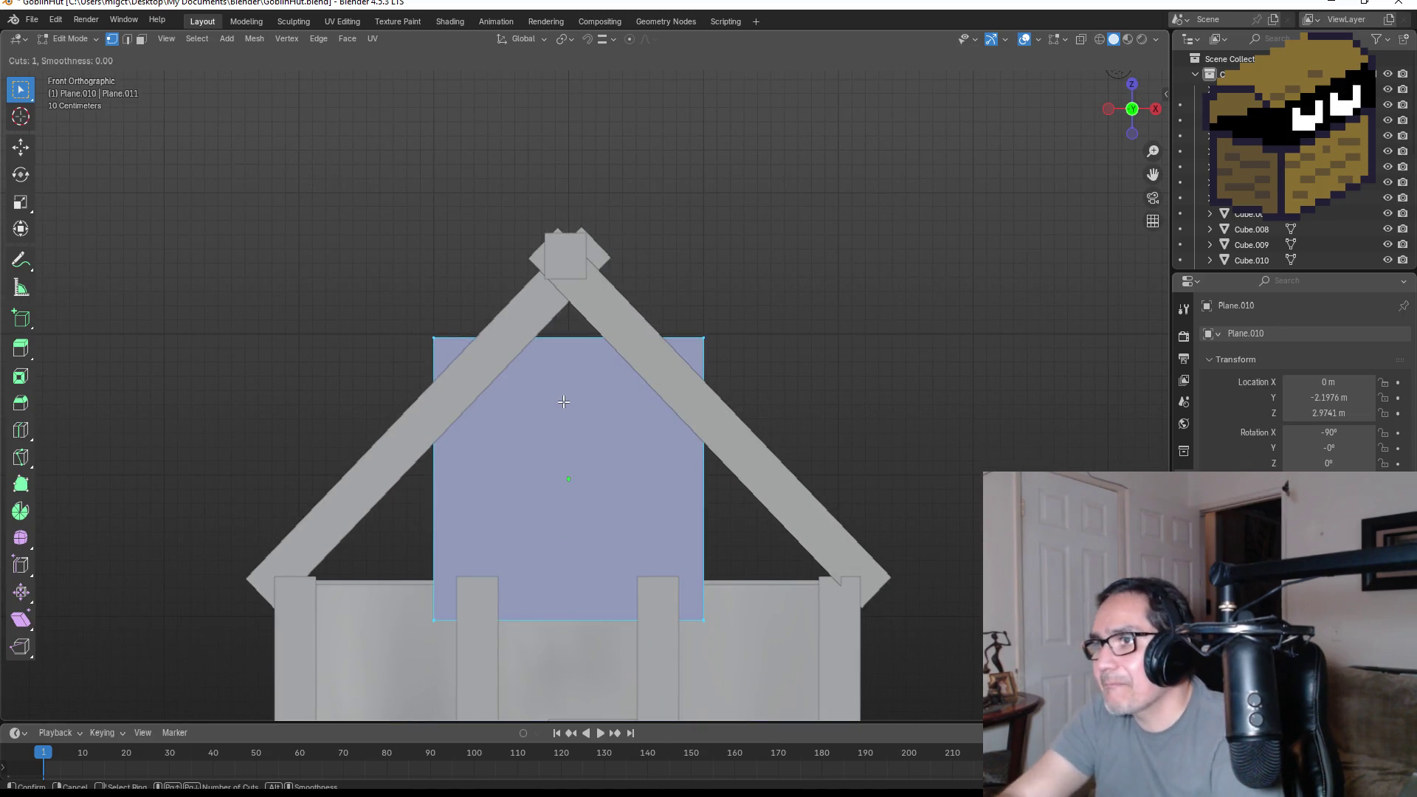
left_click(582, 350)
right_click(583, 350)
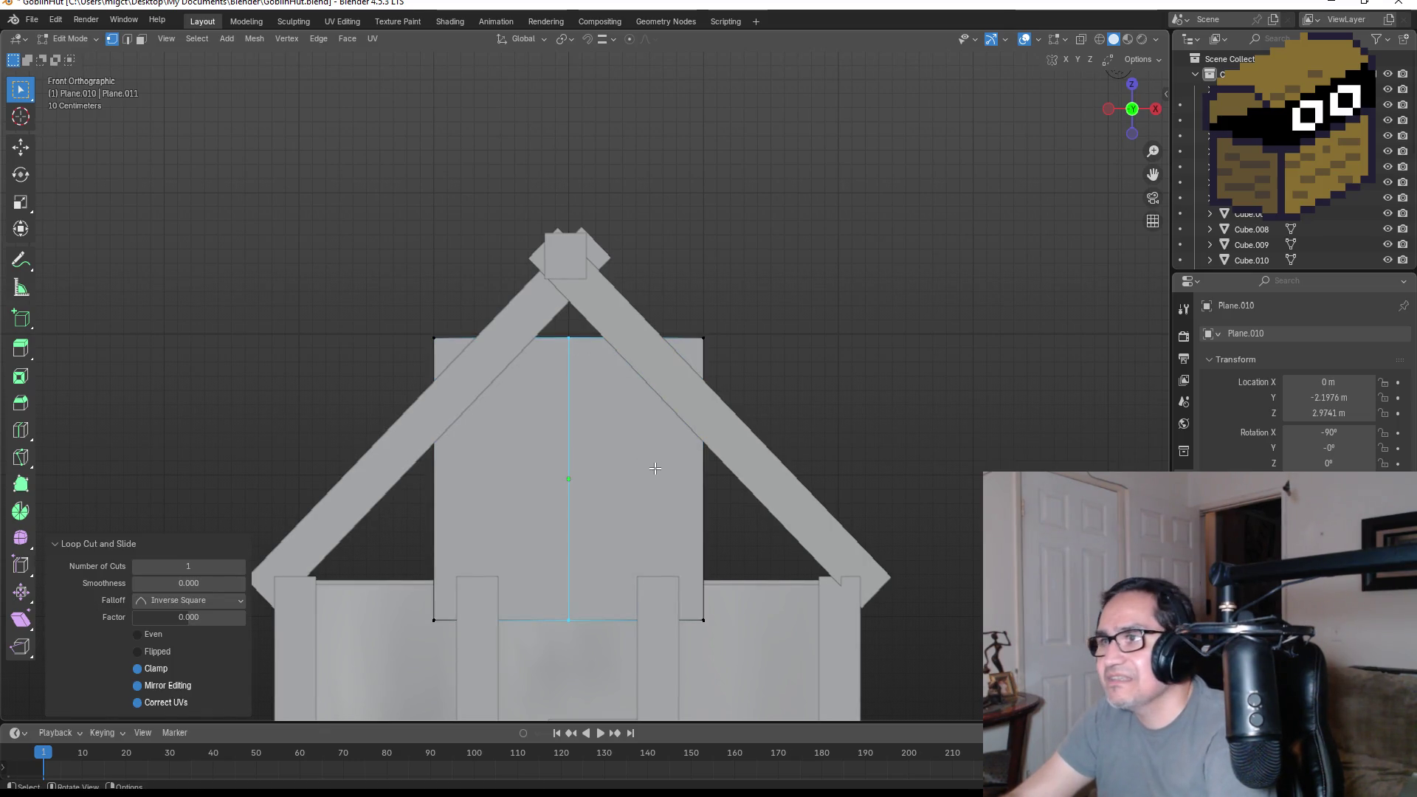
left_click(435, 337)
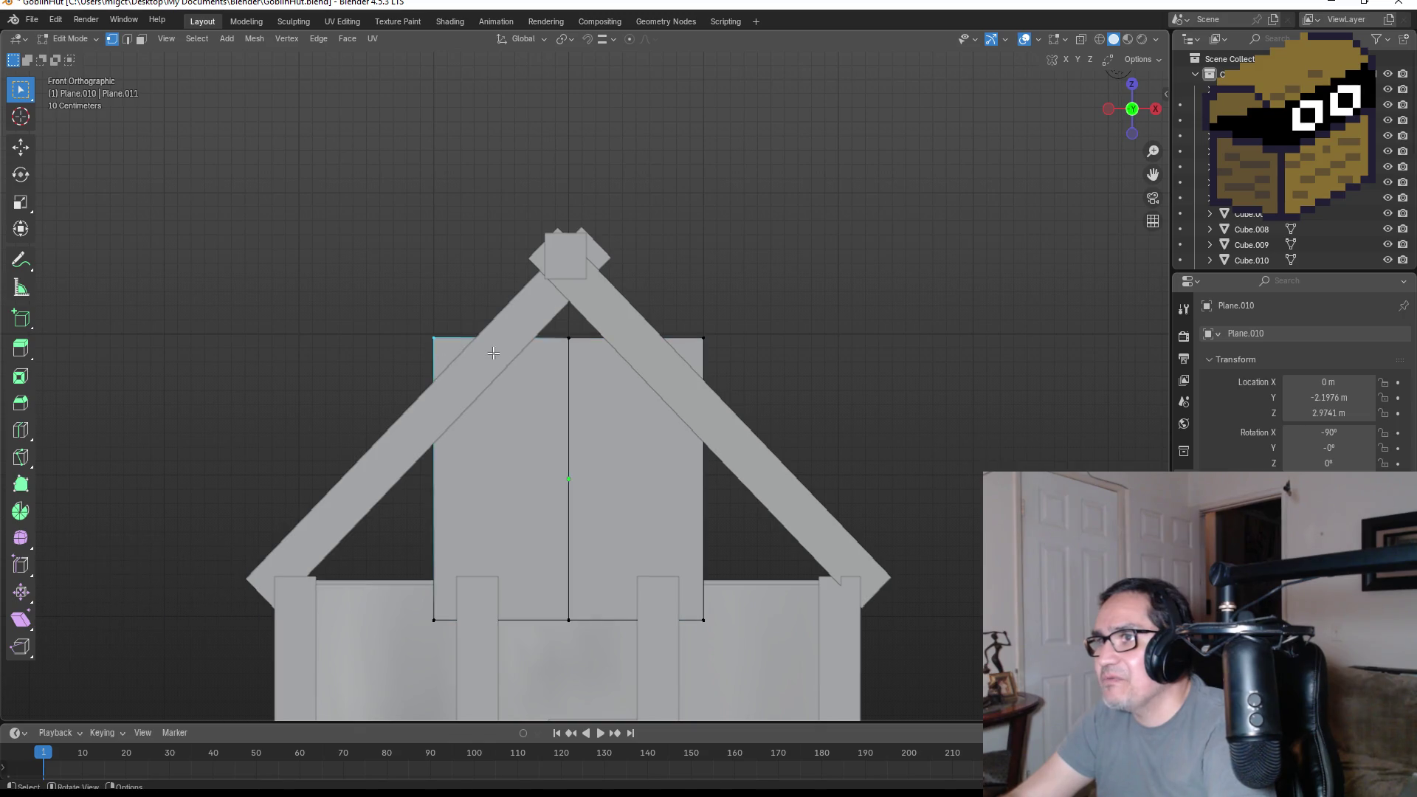
key("g")
right_click(373, 297)
left_click_drag(374, 297, 753, 377)
key("g")
key("z")
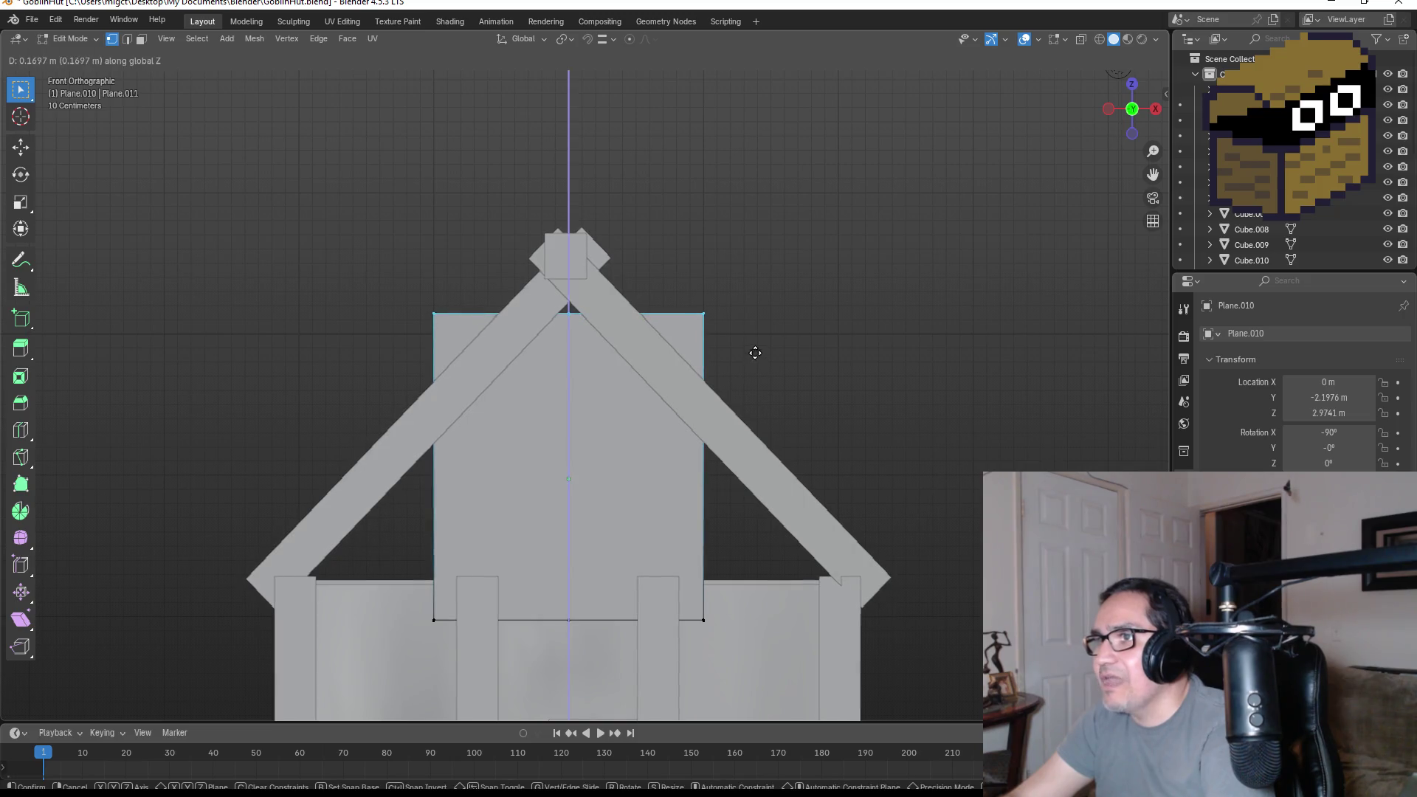
left_click(757, 337)
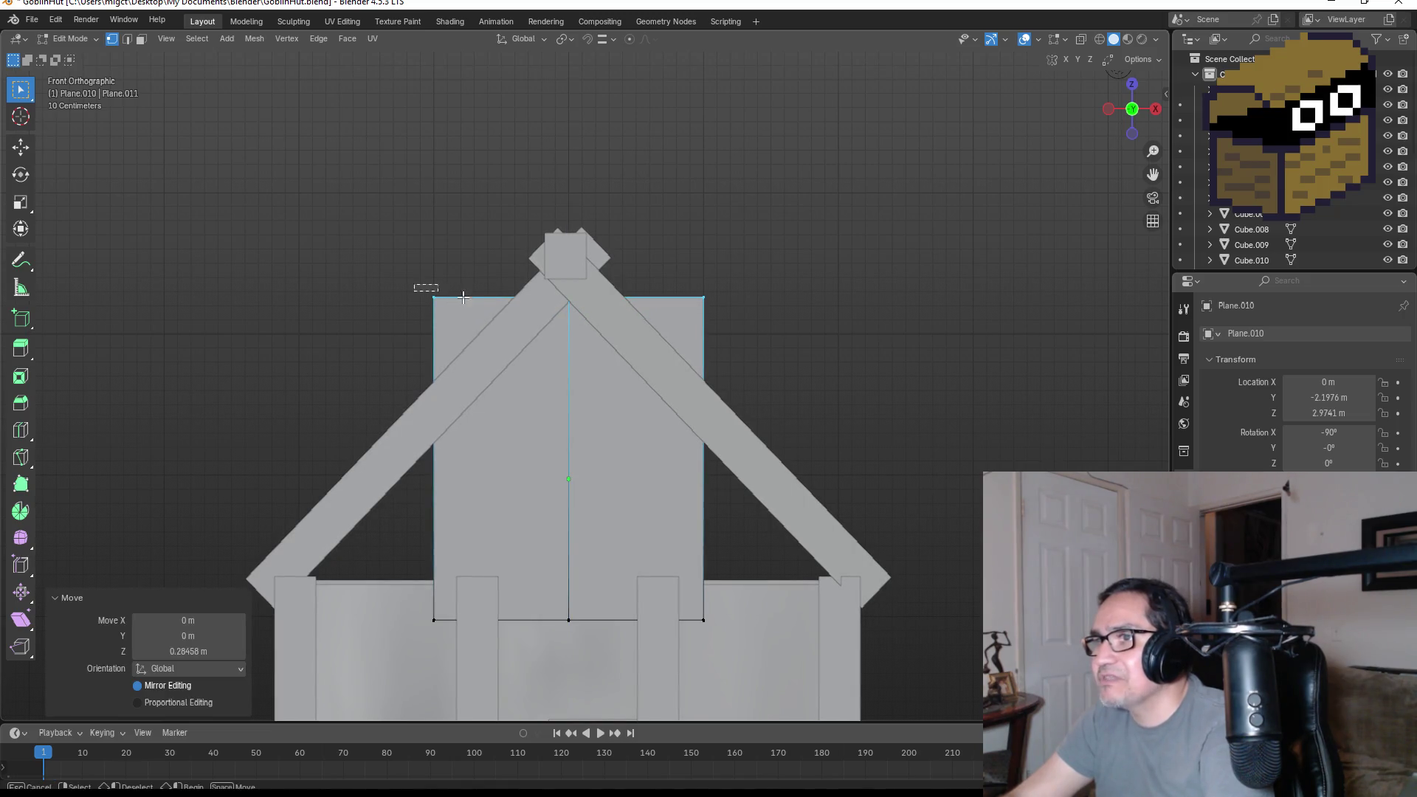
- Pull the top-left corner down to the left eave and lift the lower-left bottom vertex
left_click_drag(463, 297, 466, 299)
key("g")
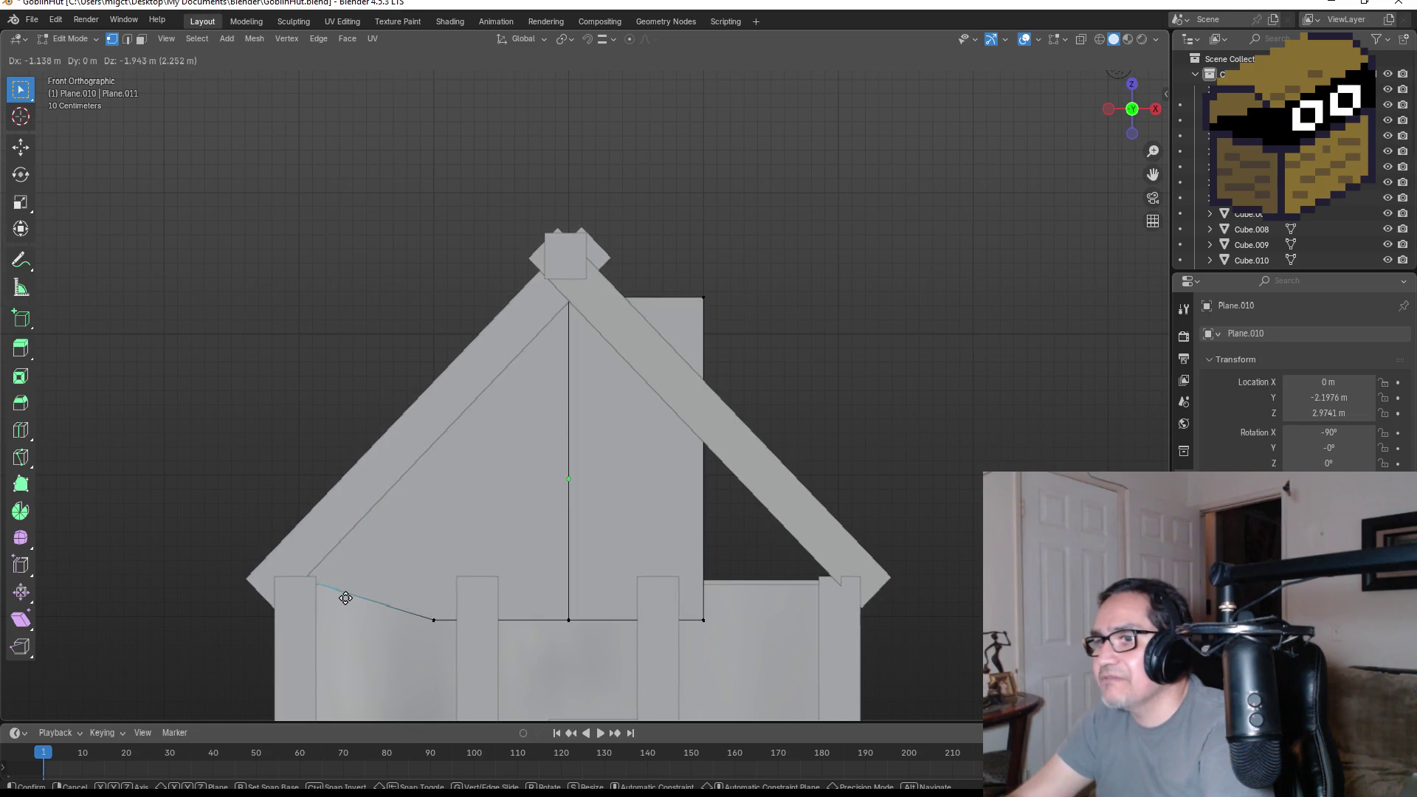
left_click(346, 598)
left_click_drag(452, 639, 452, 639)
key("g")
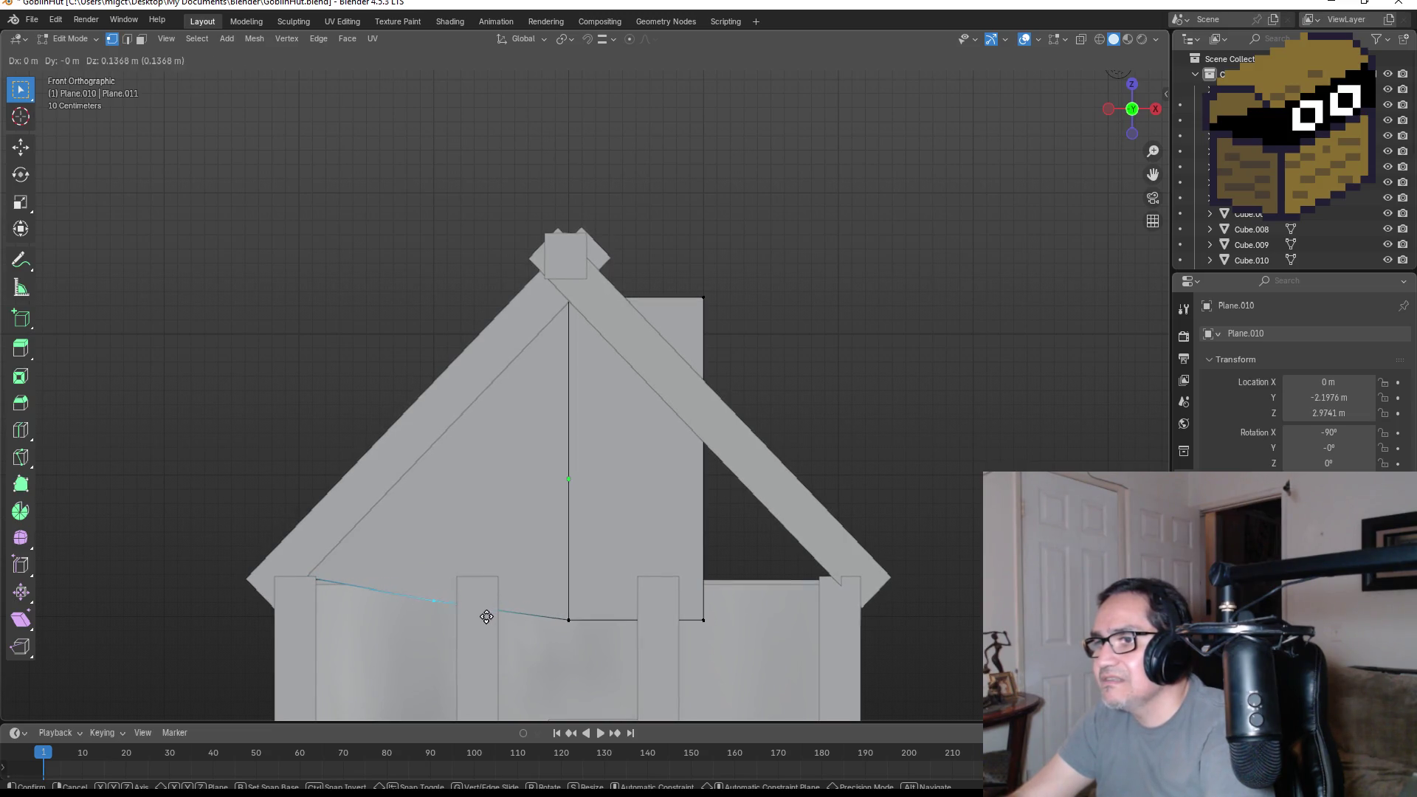
left_click(469, 623)
left_click(576, 639)
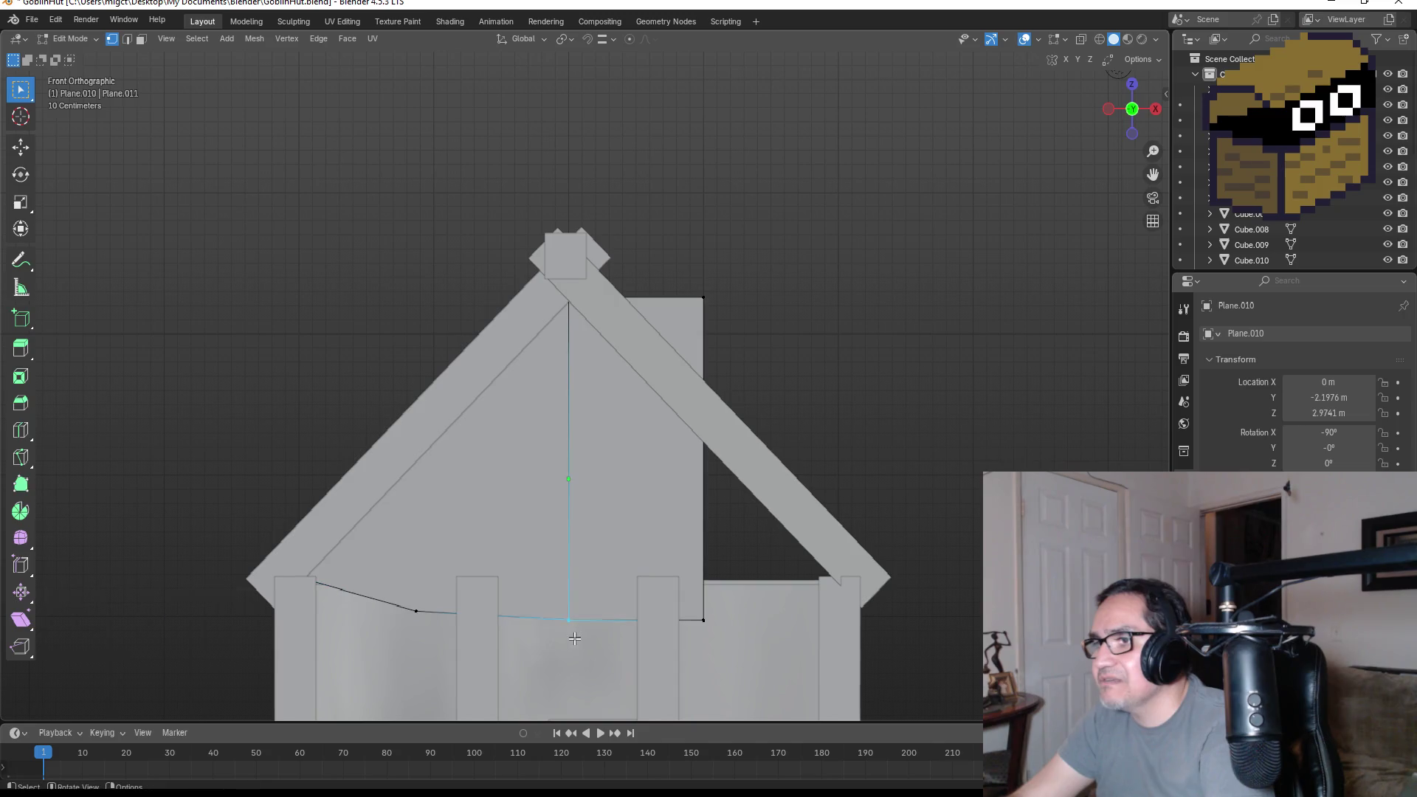
- Pull the top-right corner to the right eave and raise the lower-right and centre bottom vertices
left_click_drag(687, 258, 731, 334)
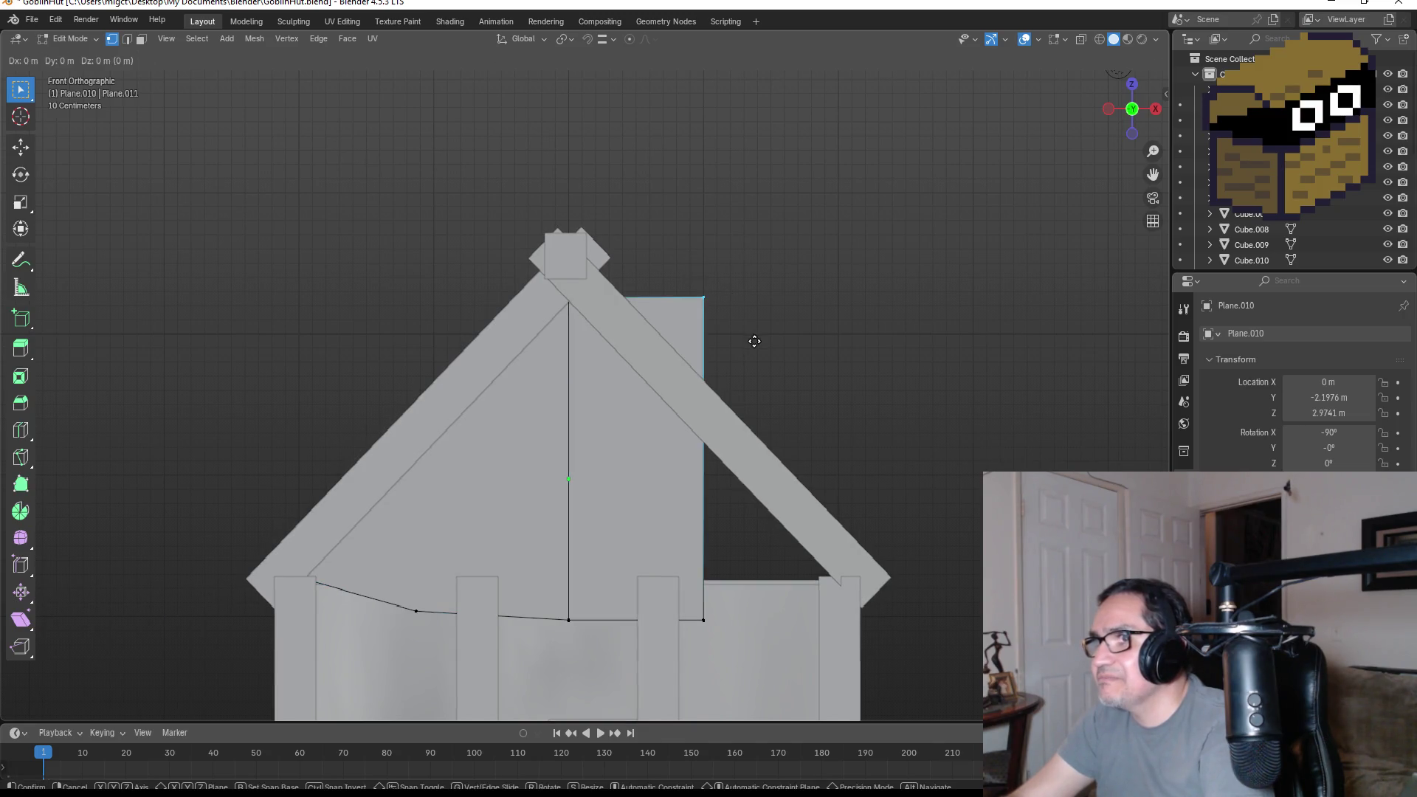
key("g")
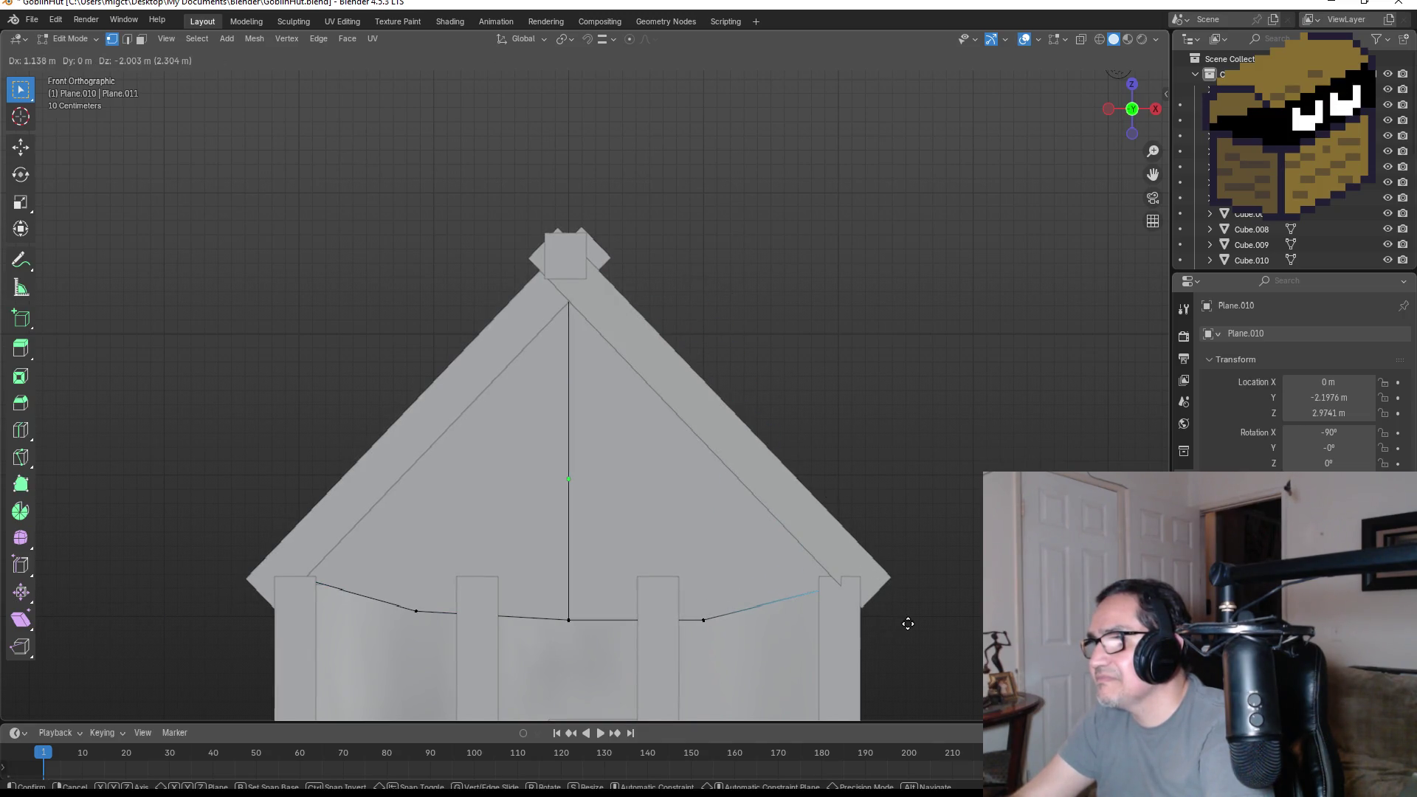
left_click(910, 623)
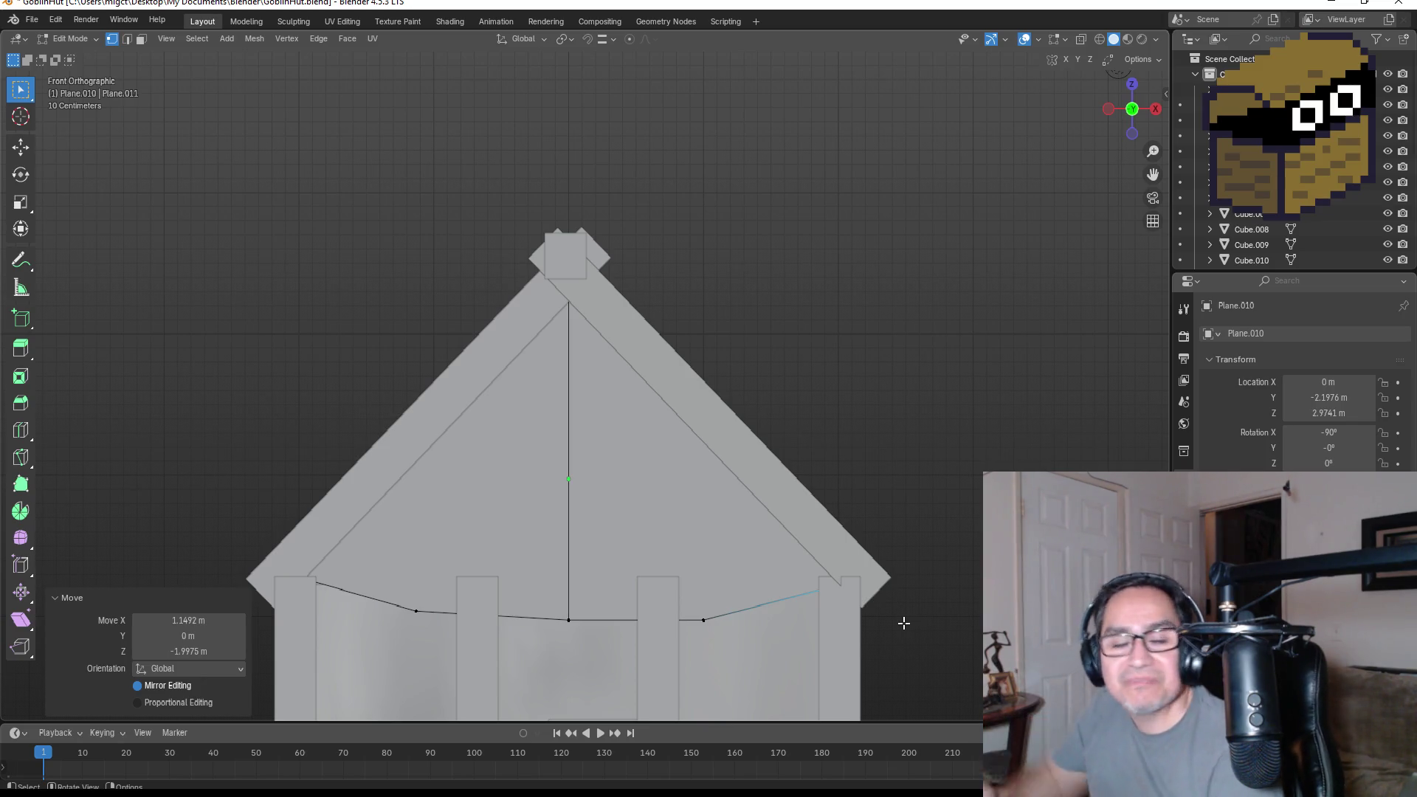
left_click(705, 610)
key("g")
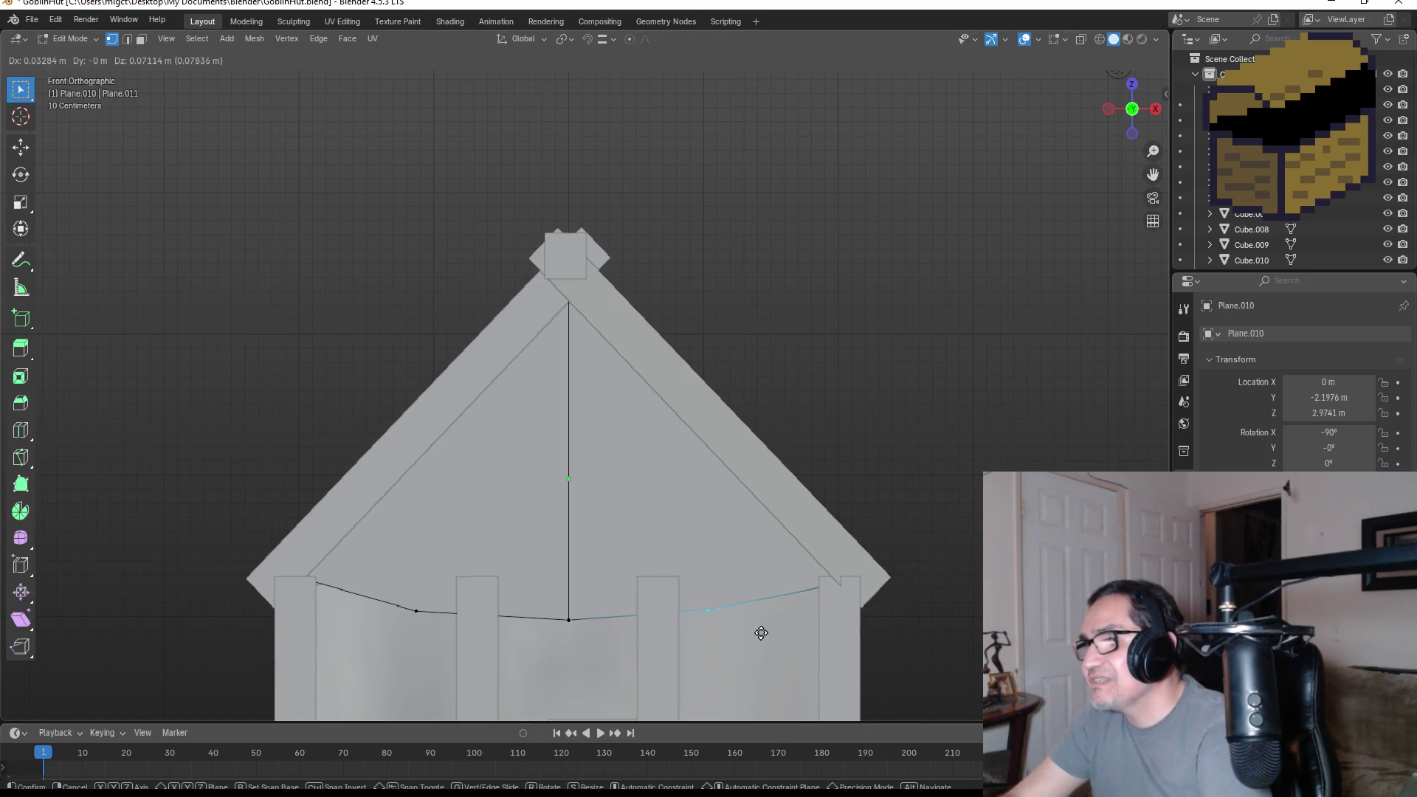
left_click(795, 615)
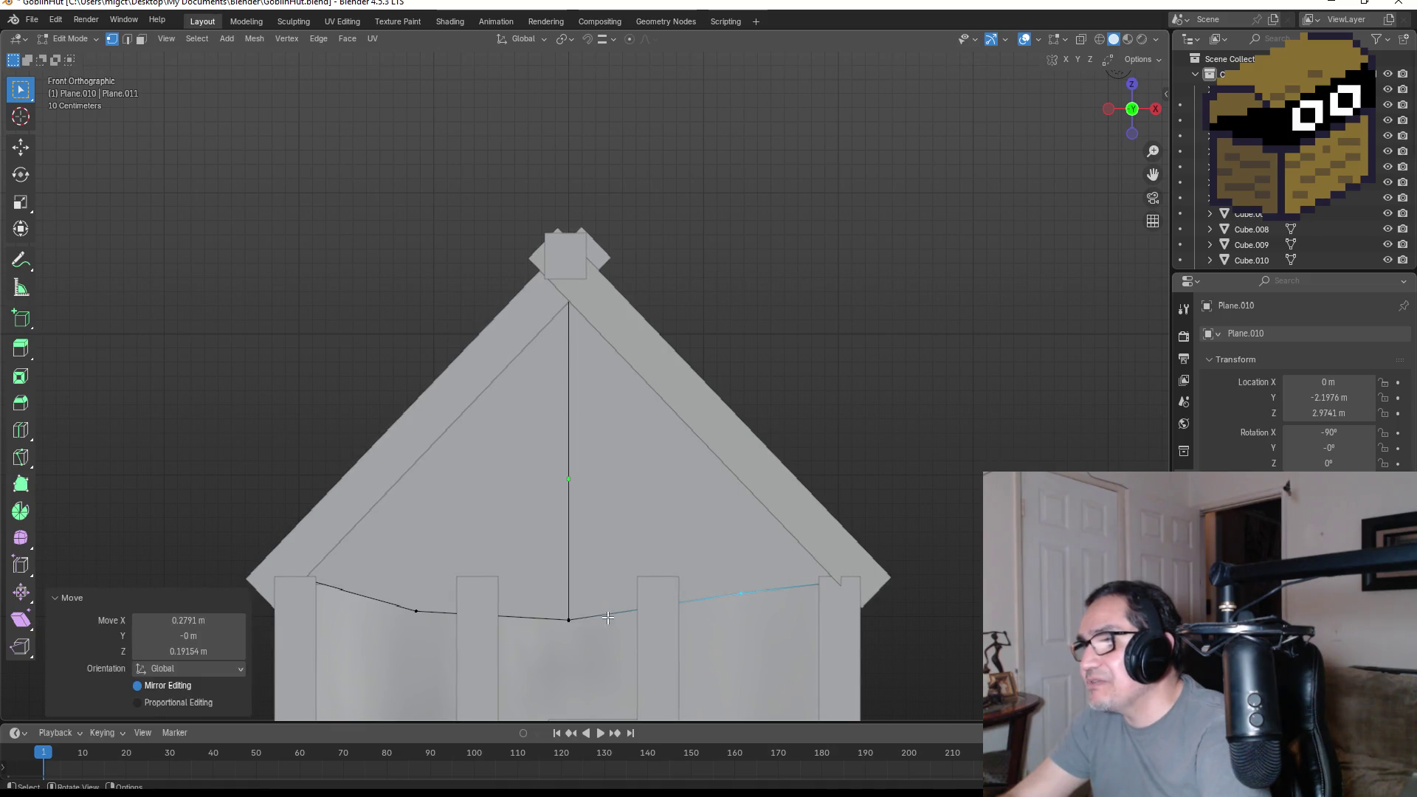
left_click_drag(586, 633, 585, 633)
key("g")
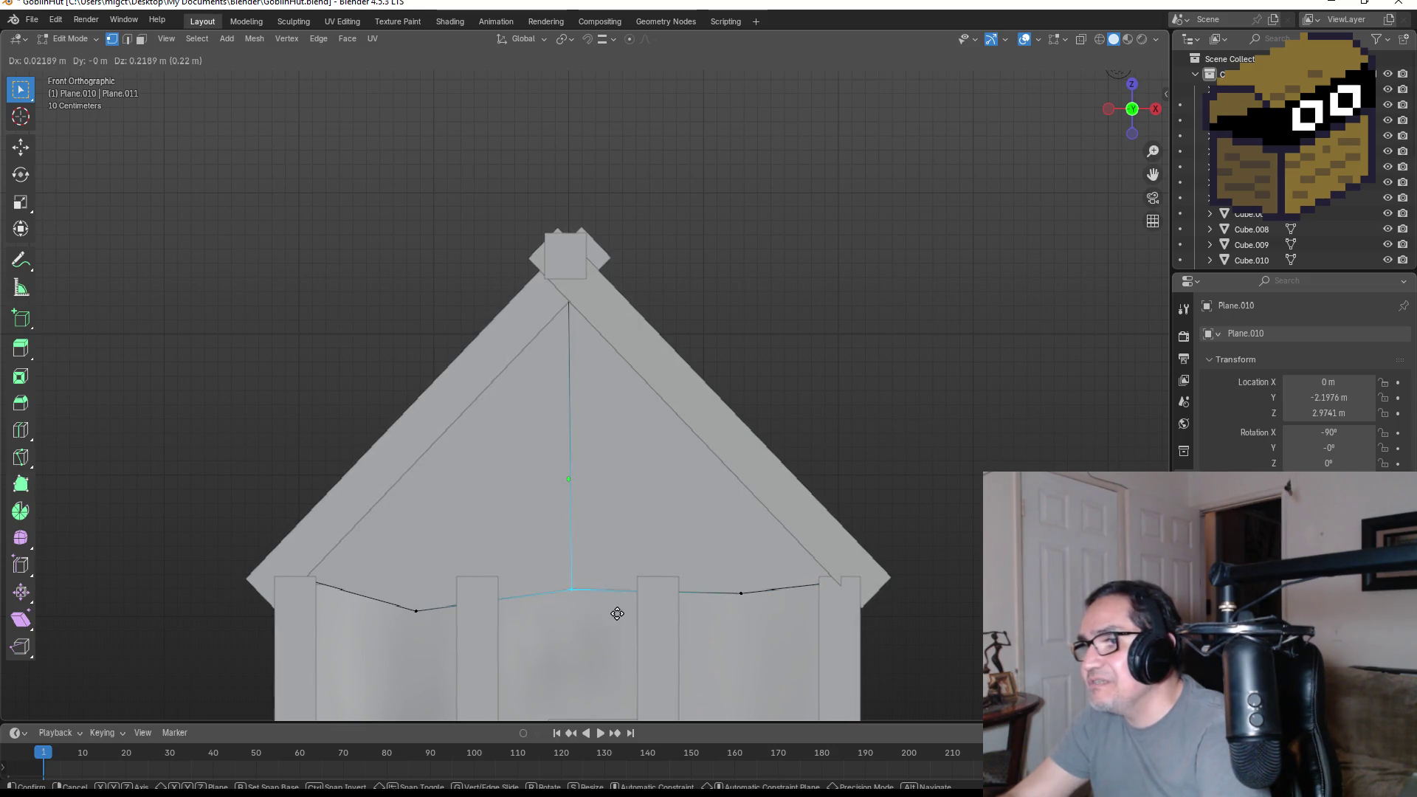
left_click(618, 620)
- Check the triangular gable panel from the front in Object Mode, then re-enter Edit Mode
mouse_move(618, 619)
middle_mouse_down()
mouse_move(933, 506)
mouse_move(886, 523)
middle_mouse_up()
key("KP_1")
scroll(895, 541, "down", 3)
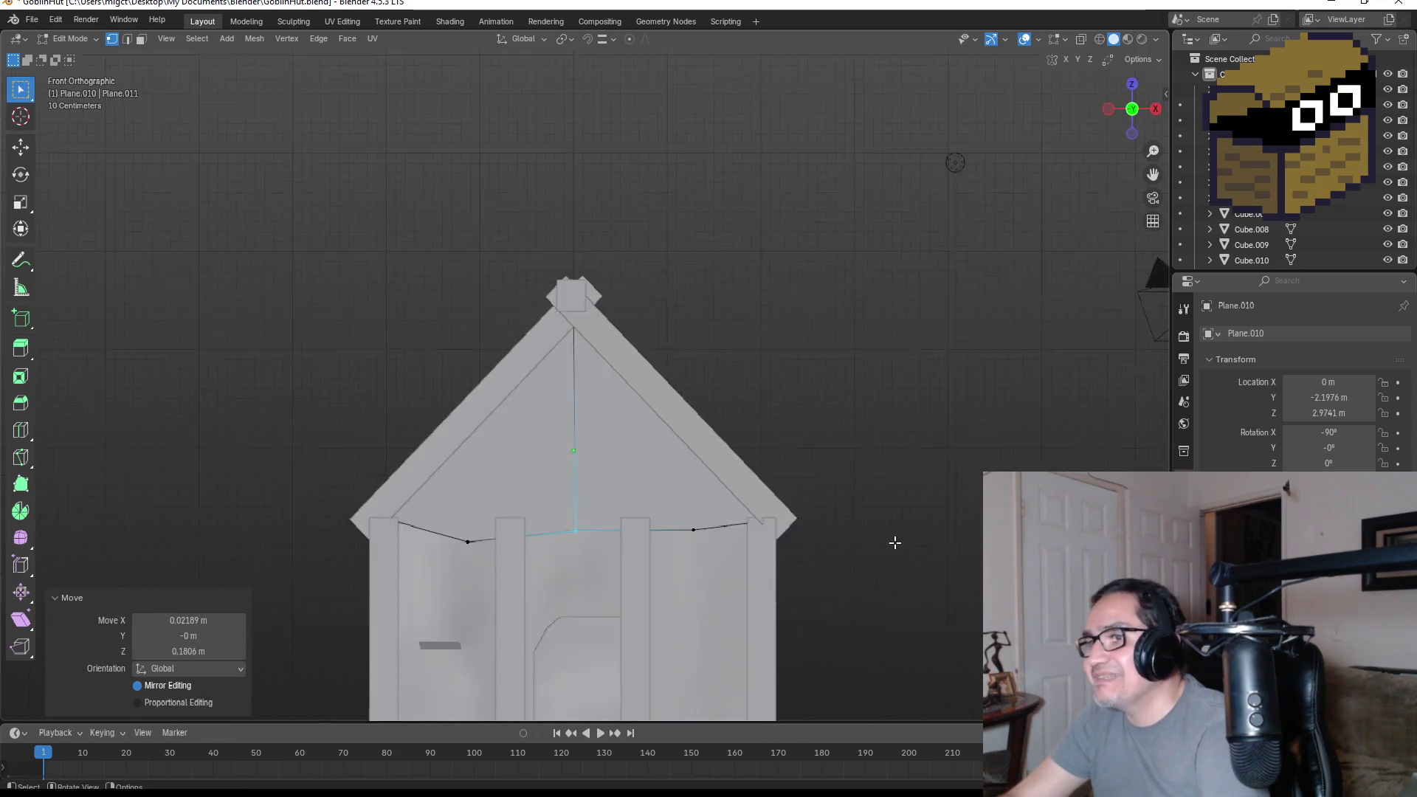
key("Tab")
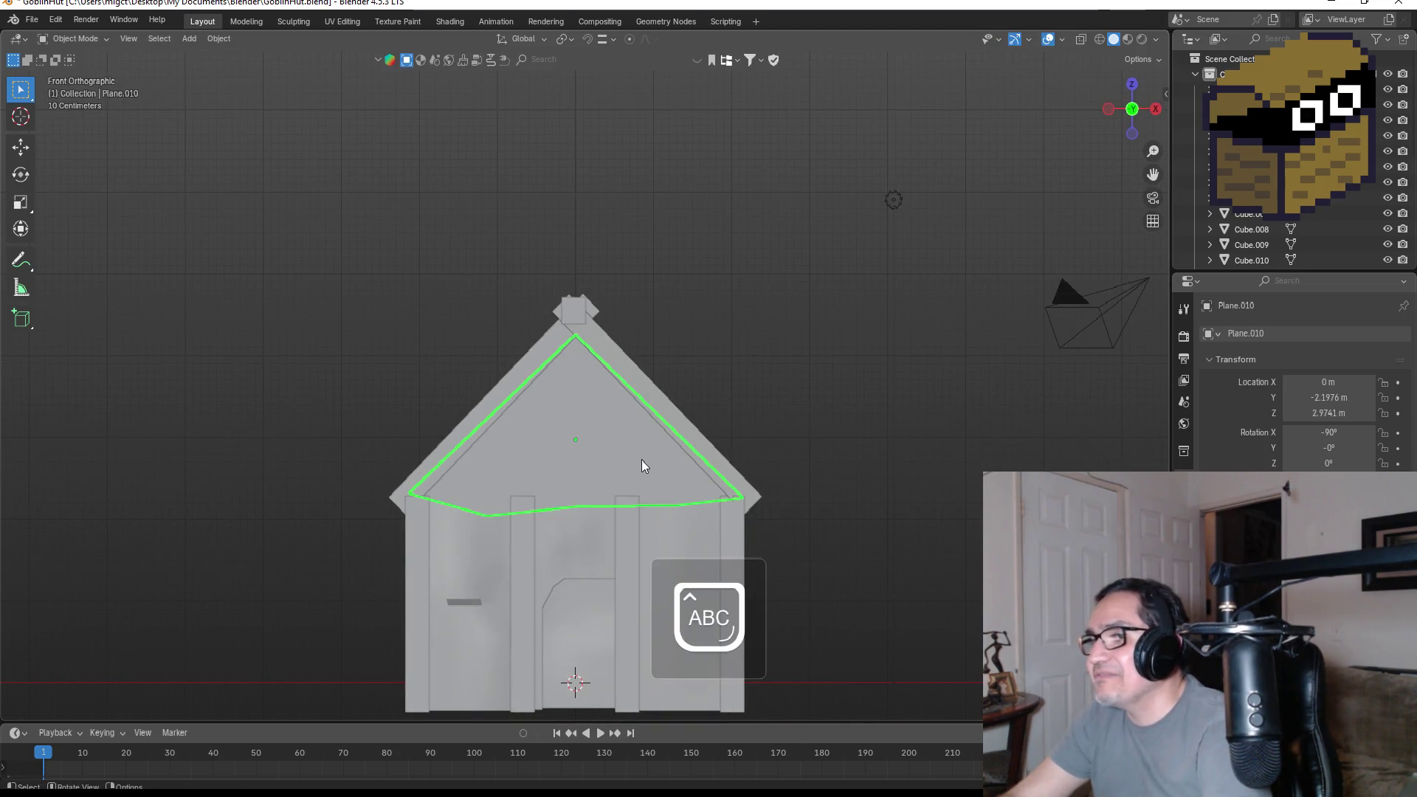
scroll(641, 459, "up", 2)
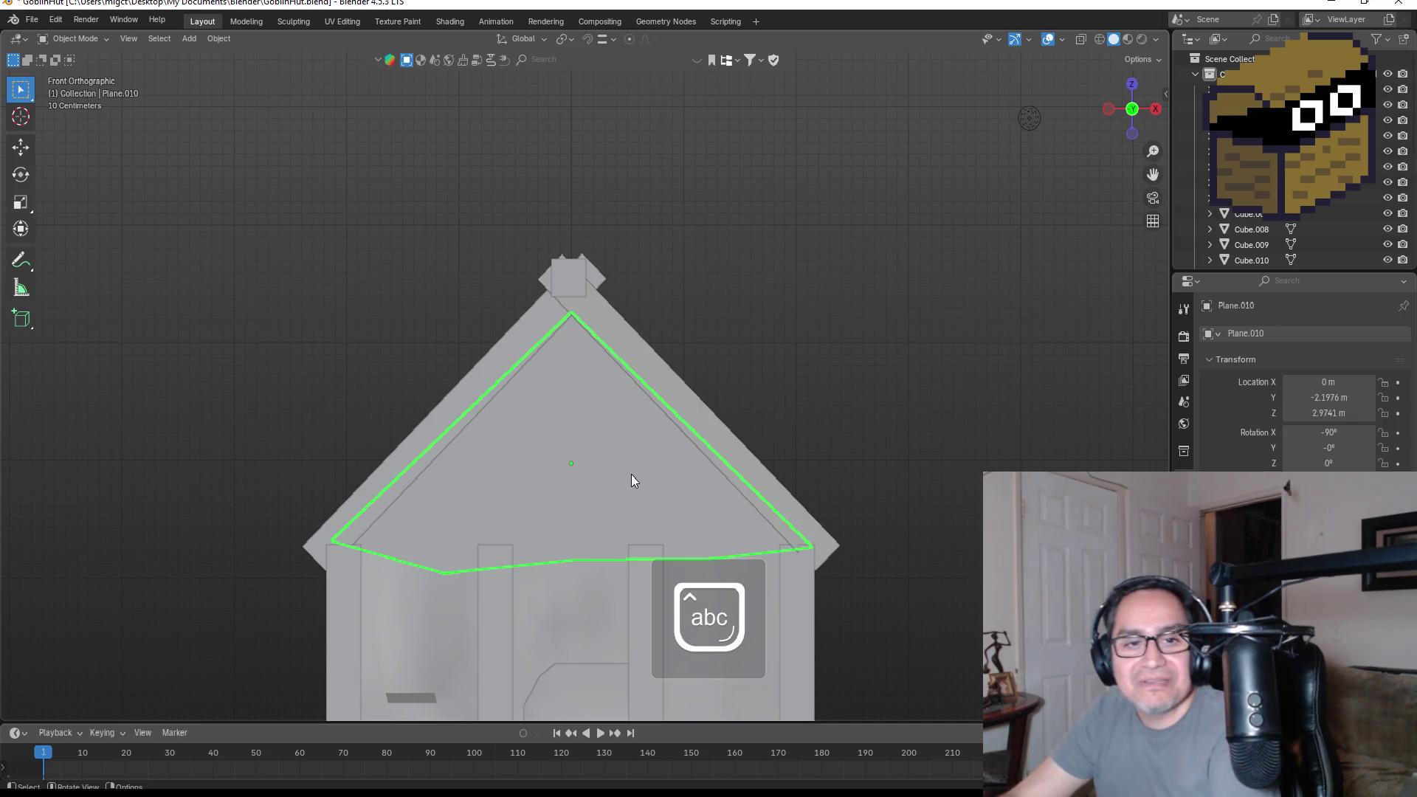
key("Tab")
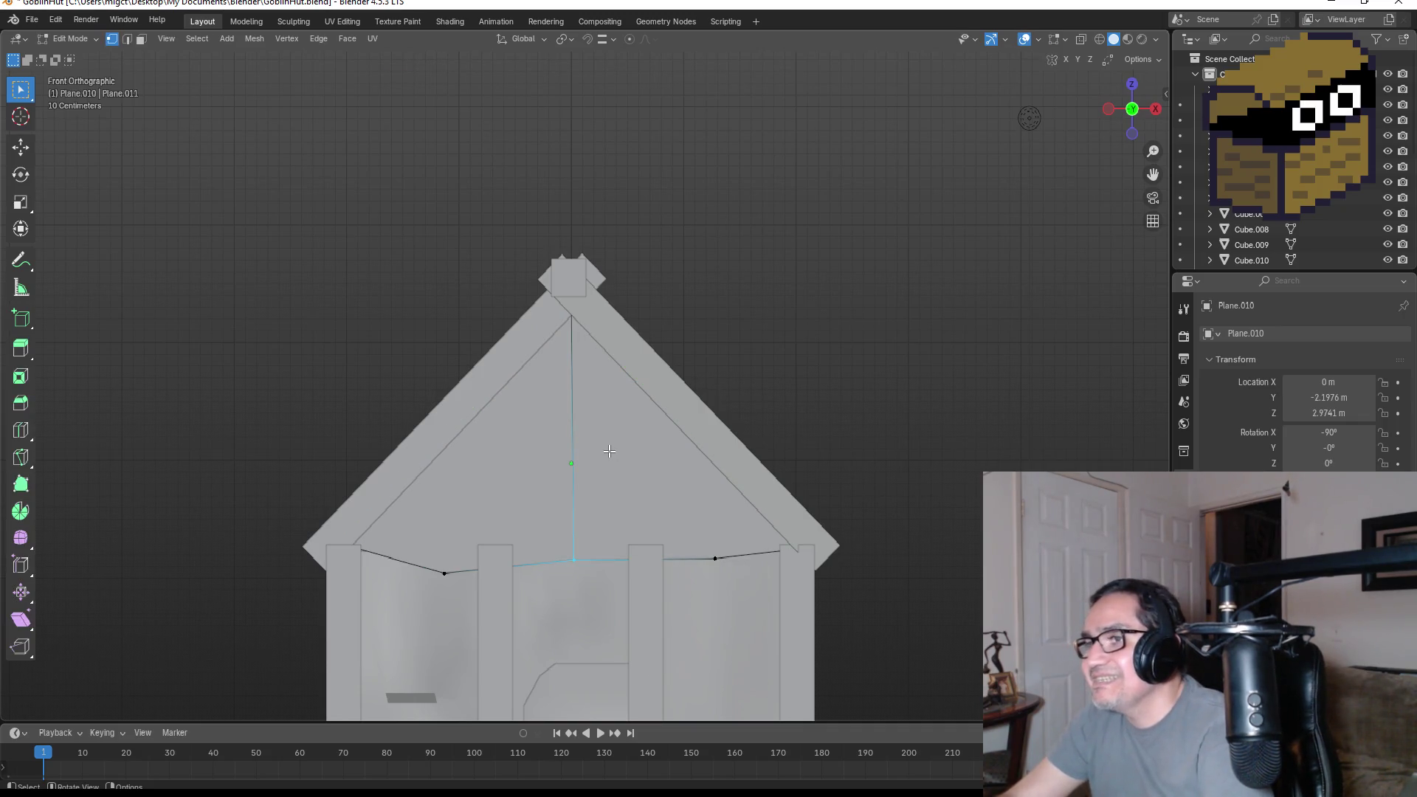
- Subdivide both gable faces into a denser grid
left_click(141, 39)
left_click(650, 446)
left_click(539, 466, "shift")
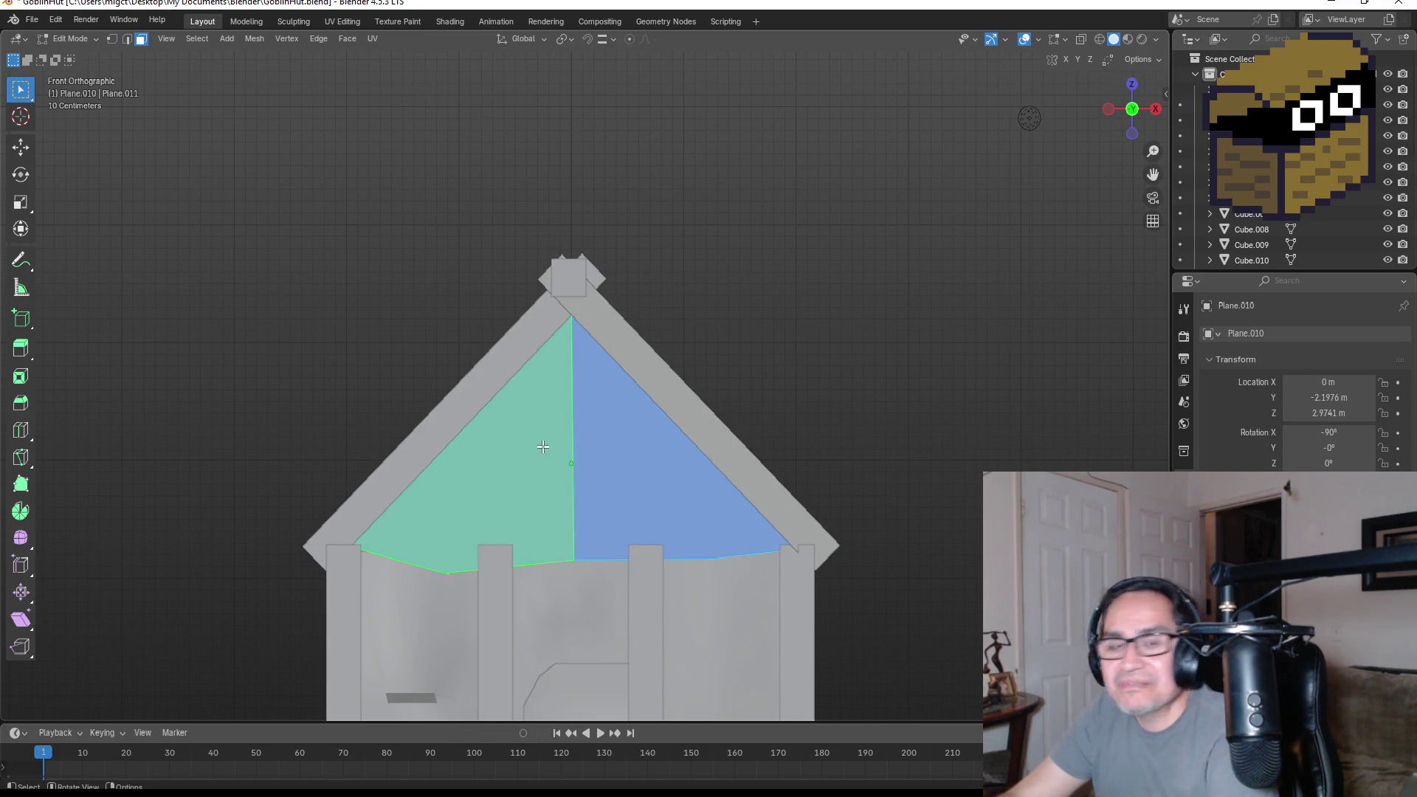
right_click(542, 447)
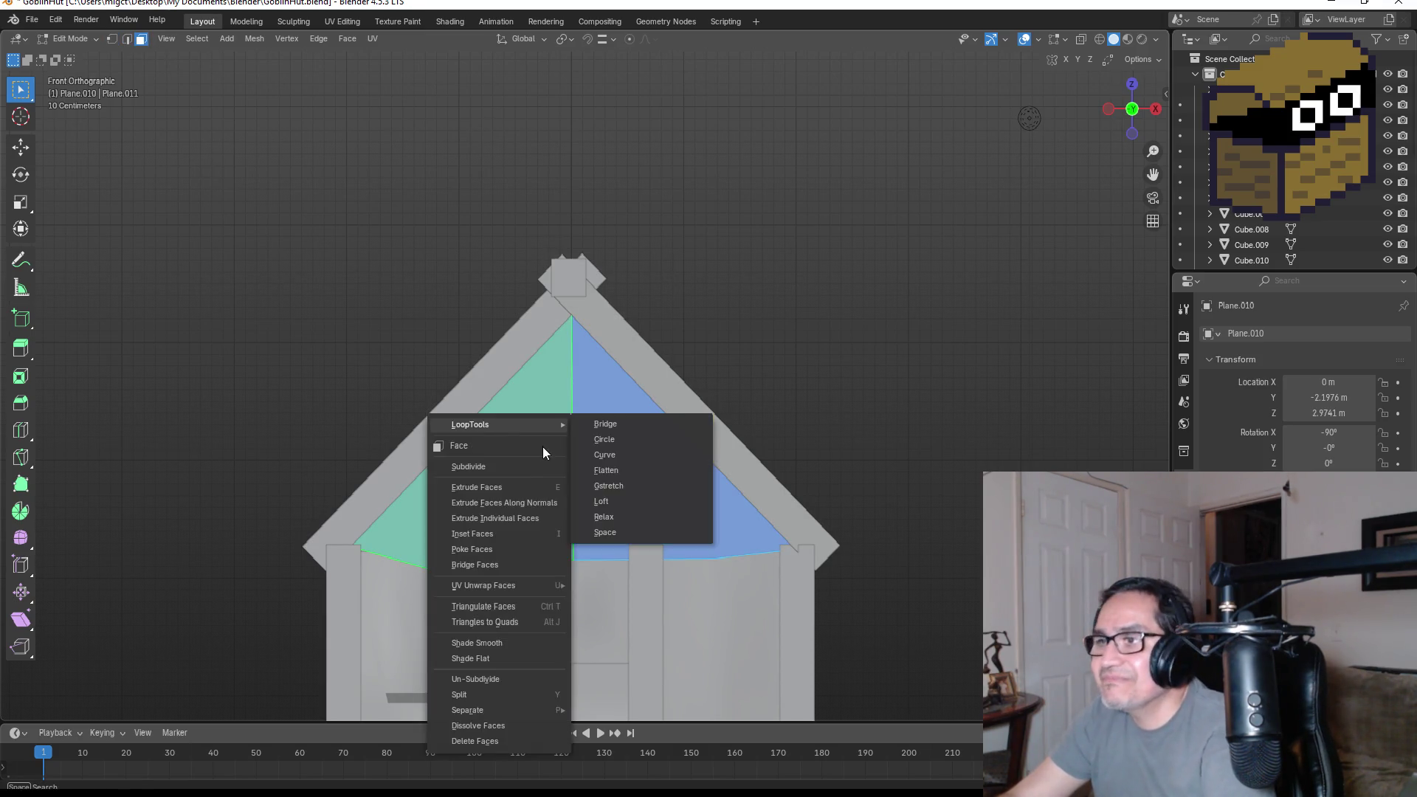
left_click(499, 471)
left_click_drag(224, 599, 235, 599)
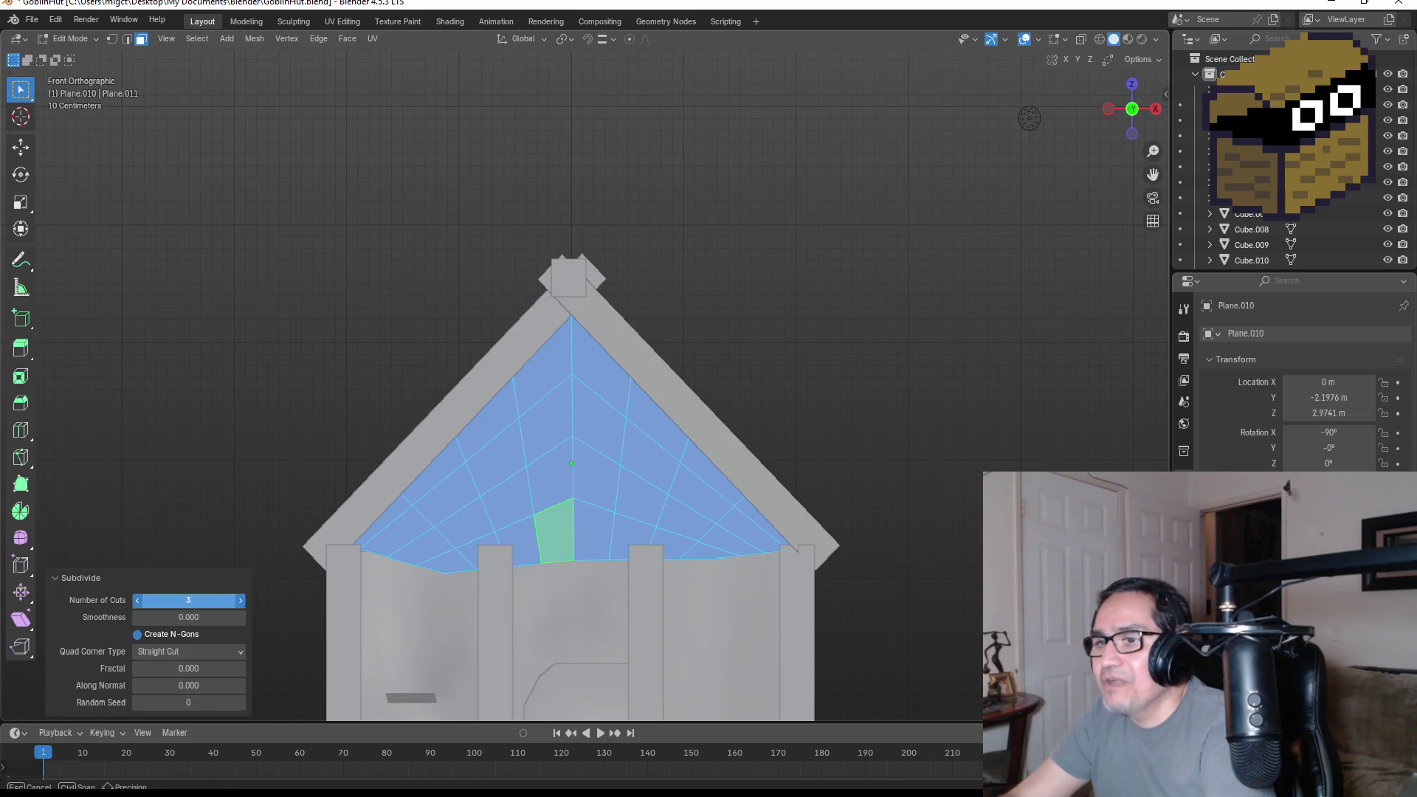
left_click_drag(235, 599, 202, 601)
key("Tab")
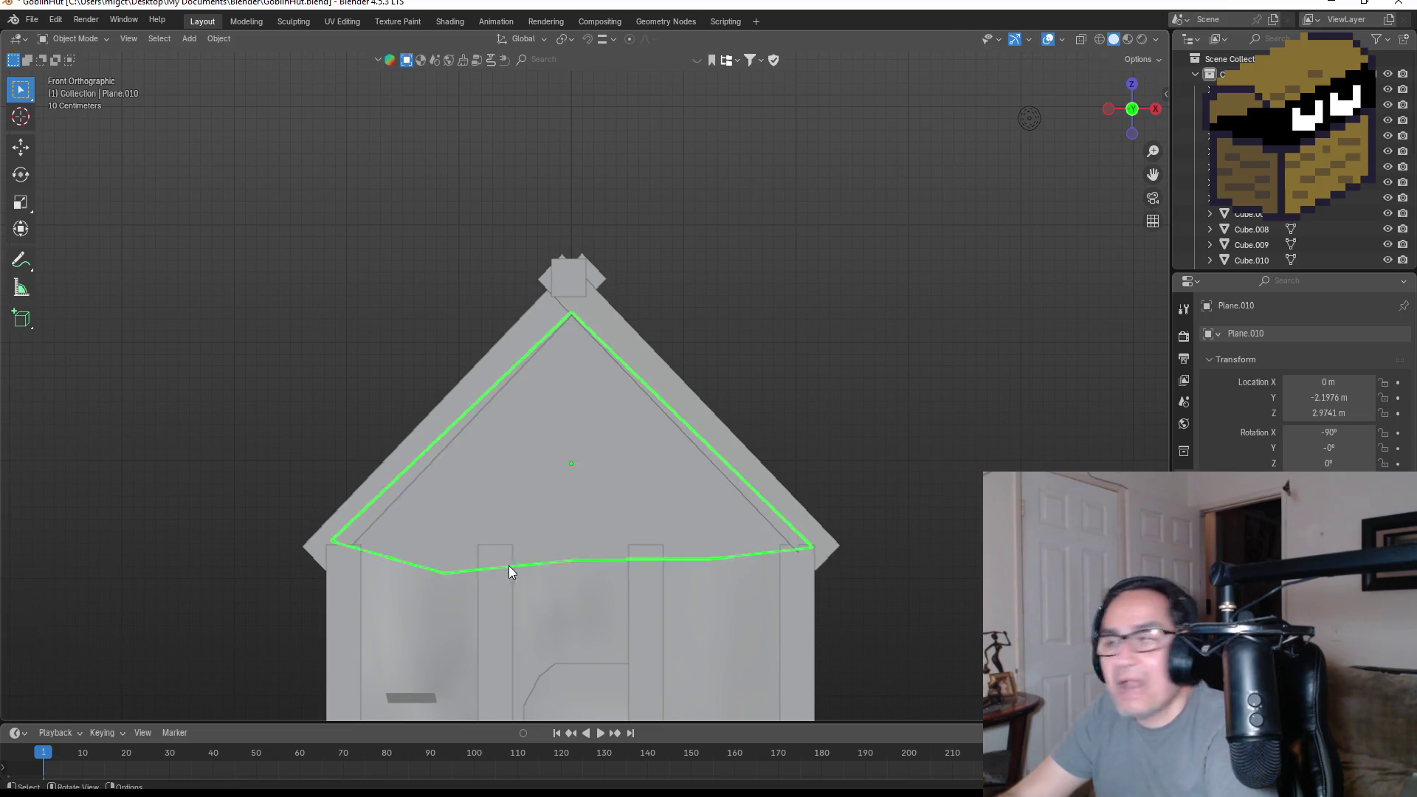
key("Tab")
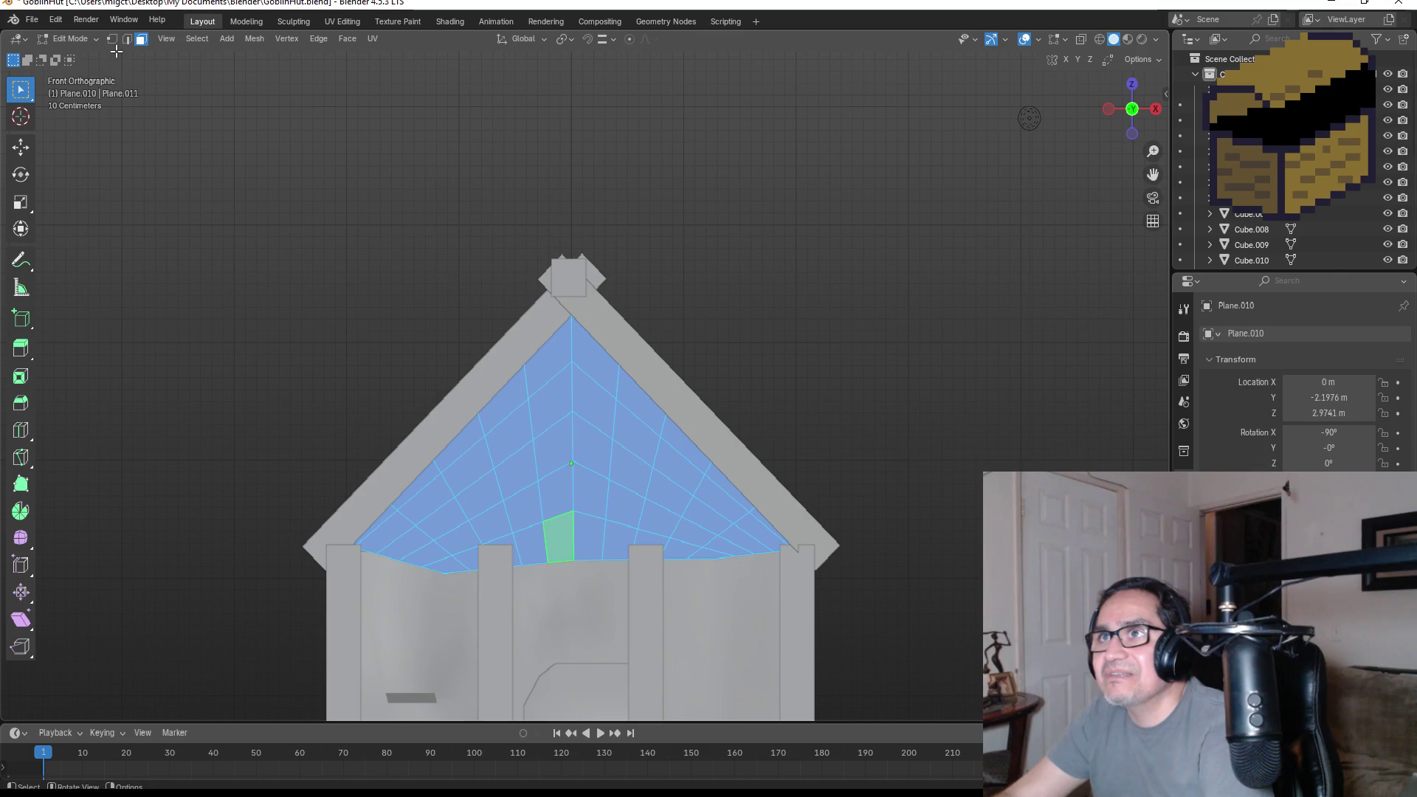
- Nudge one quad on the left and one on the right of the gable panel
left_click(117, 41)
middle_click_drag(443, 384, 480, 402)
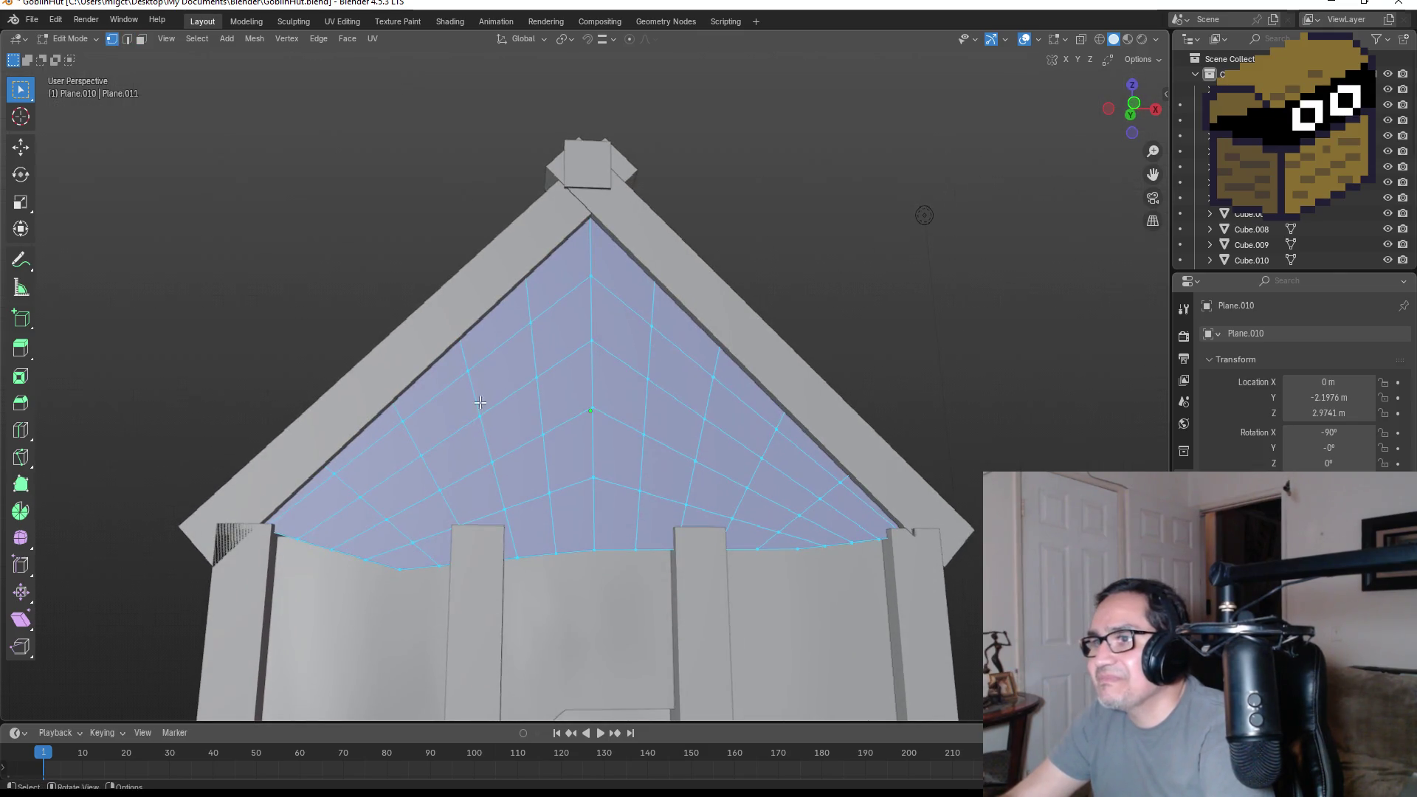
left_click_drag(550, 470, 550, 470)
key("g")
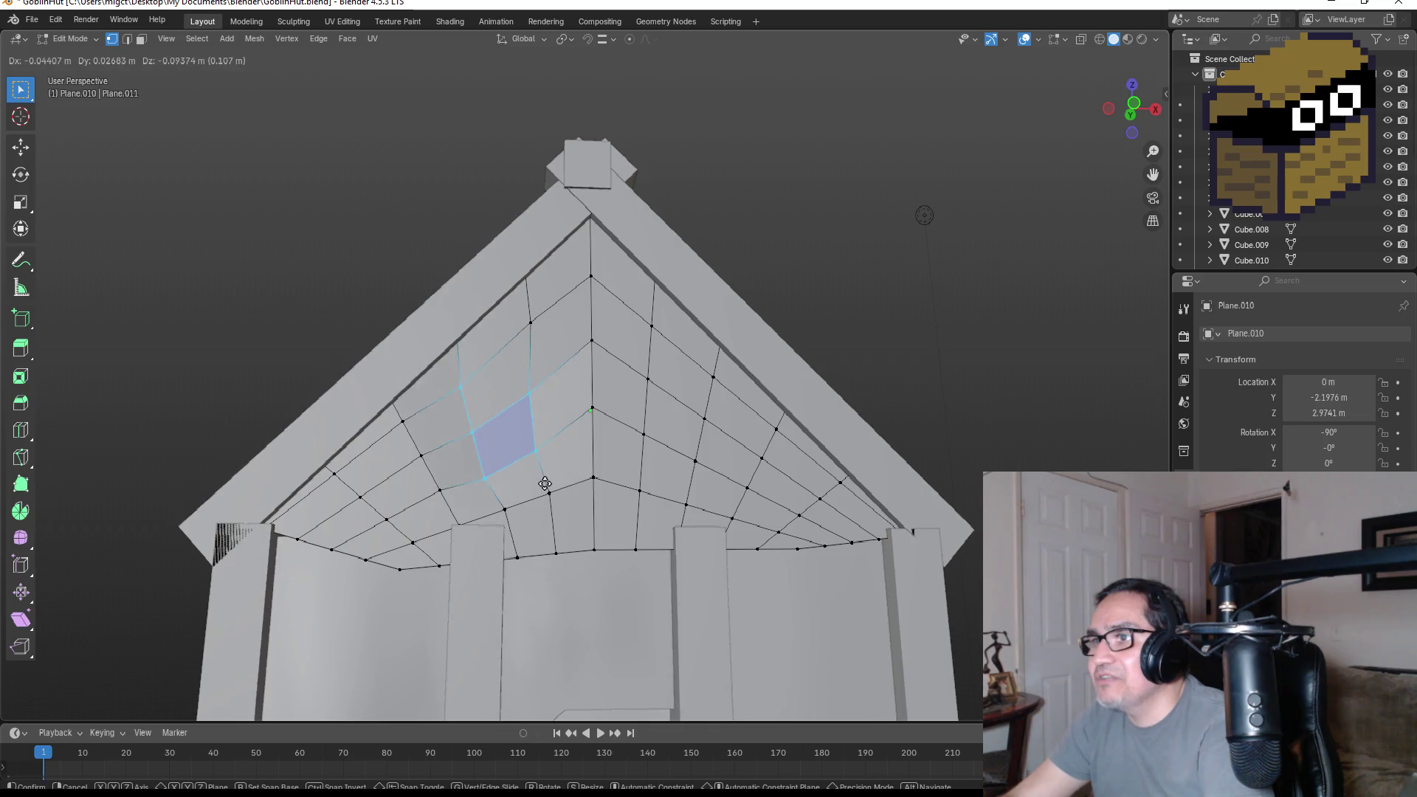
left_click(545, 482)
middle_click_drag(545, 482, 646, 434)
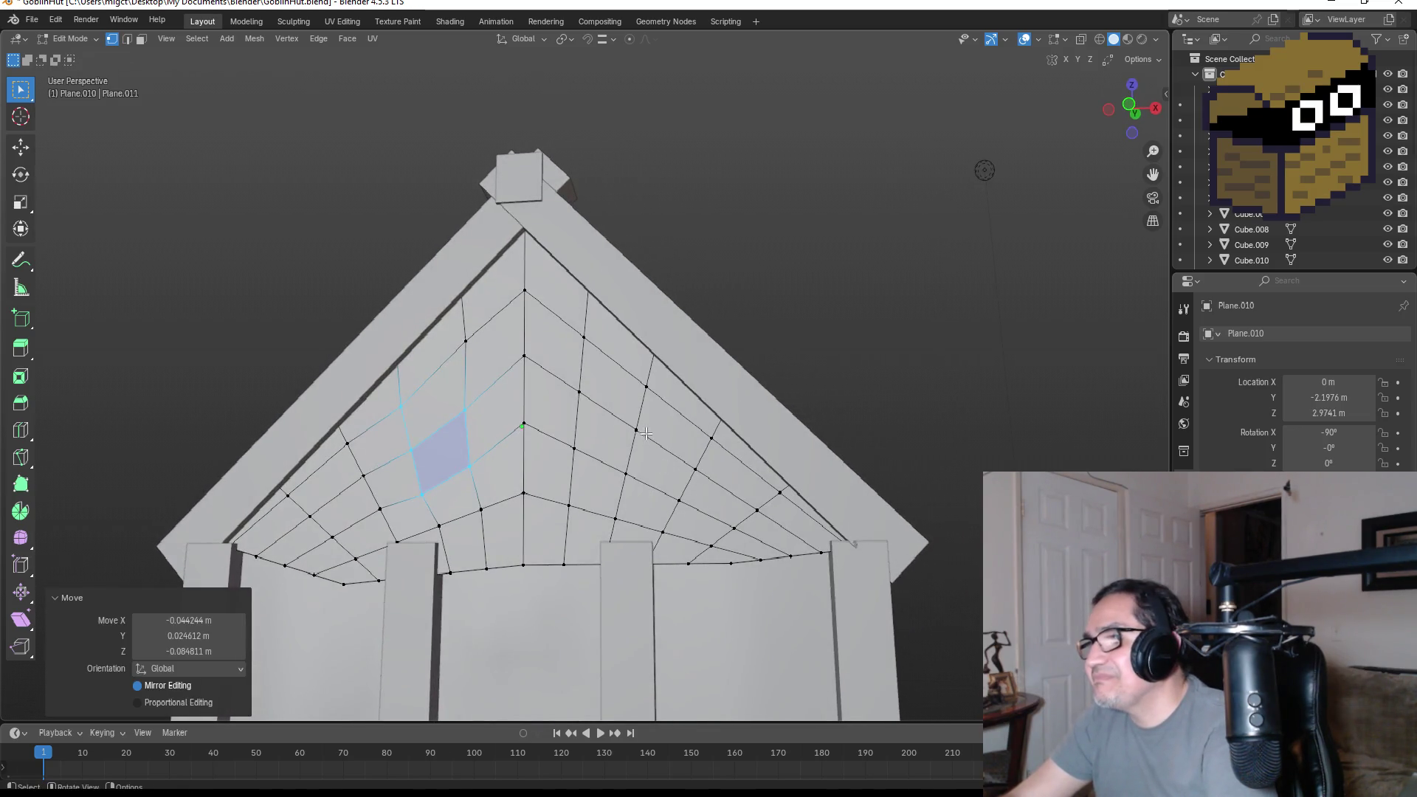
left_click_drag(711, 517, 712, 517)
key("g")
left_click(715, 523)
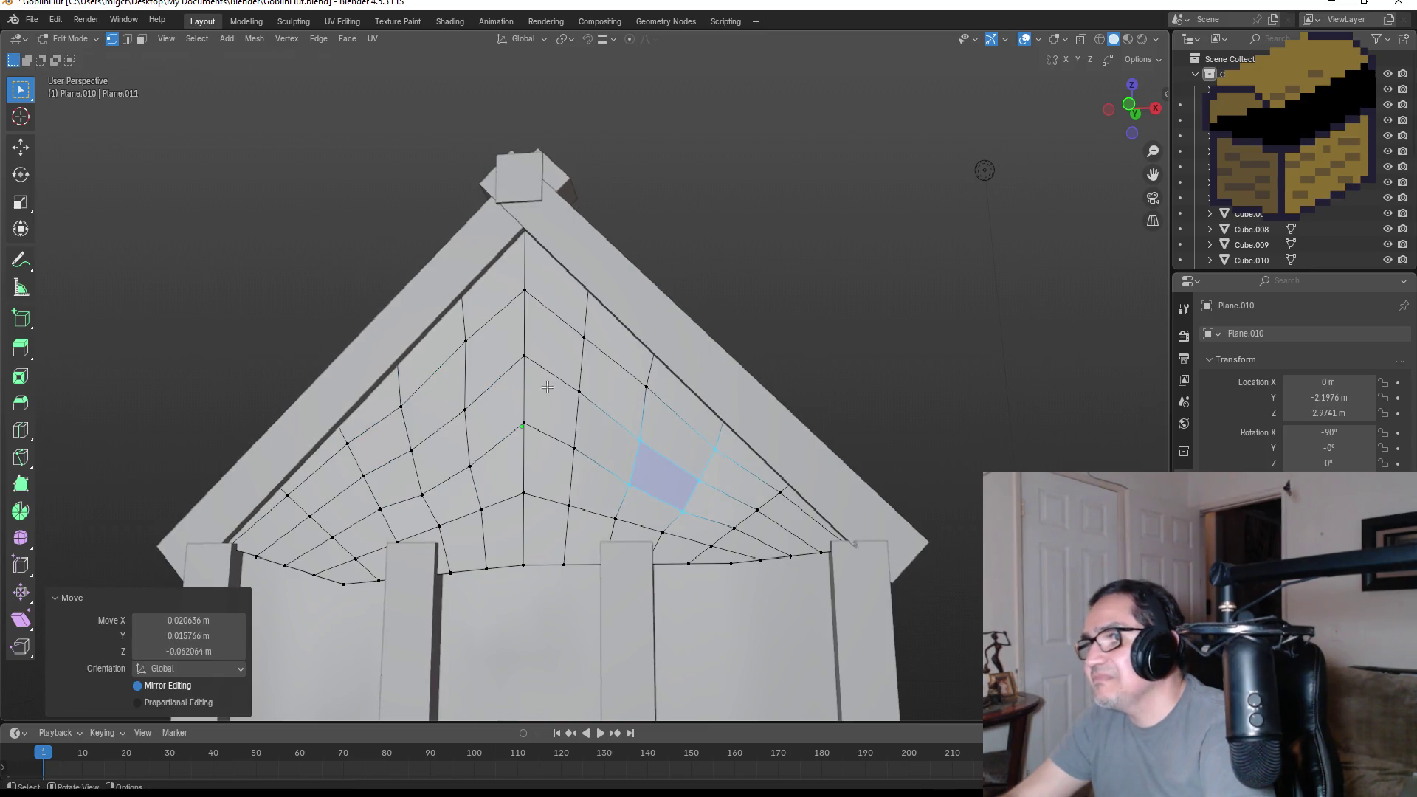
- Shift vertex pairs near the centre and lower gable, then return to Object Mode
left_click_drag(594, 404, 594, 404)
key("g")
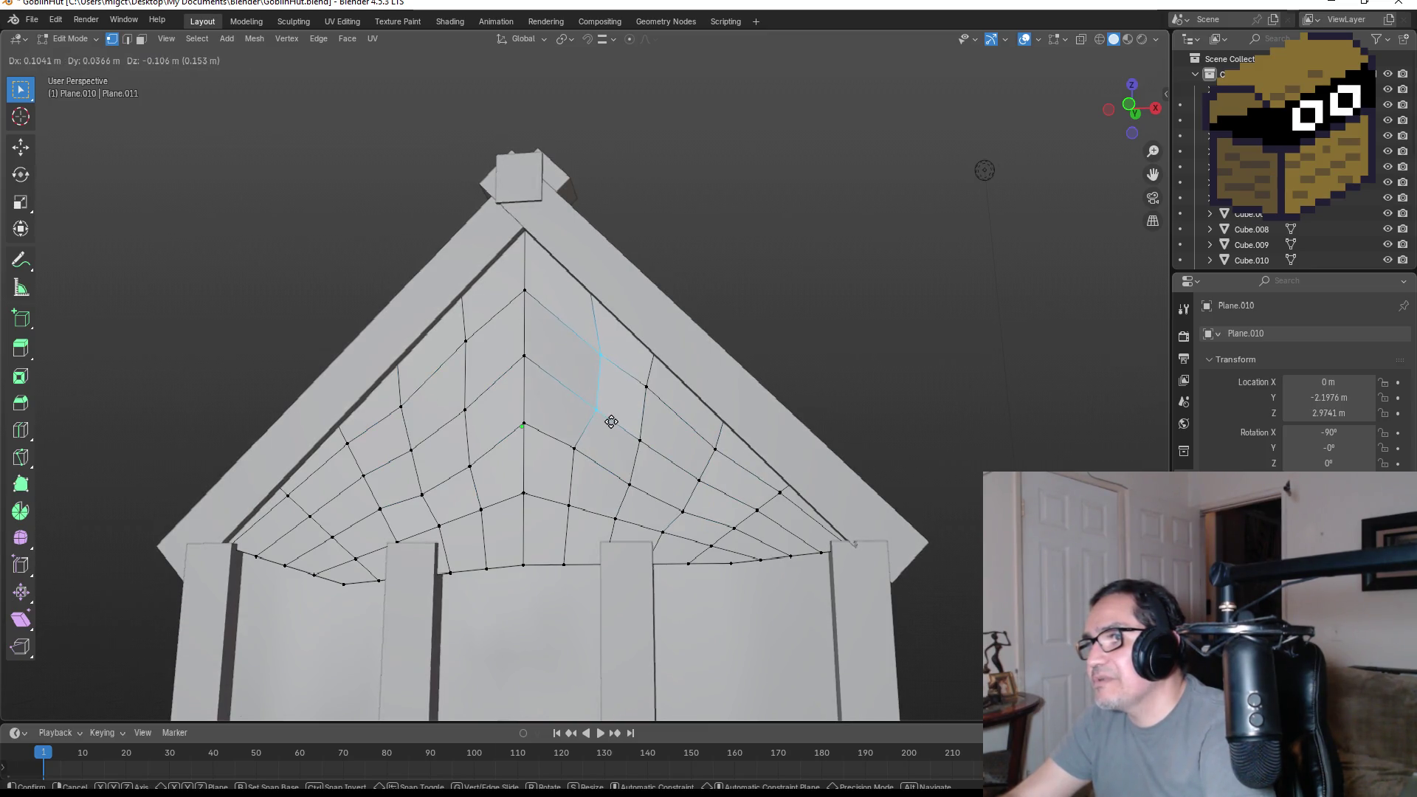
left_click(606, 437)
left_click_drag(589, 527, 589, 526)
key("g")
left_click(588, 542)
key("Tab")
mouse_move(1021, 432)
middle_mouse_down()
mouse_move(847, 464)
mouse_move(870, 463)
middle_mouse_up()
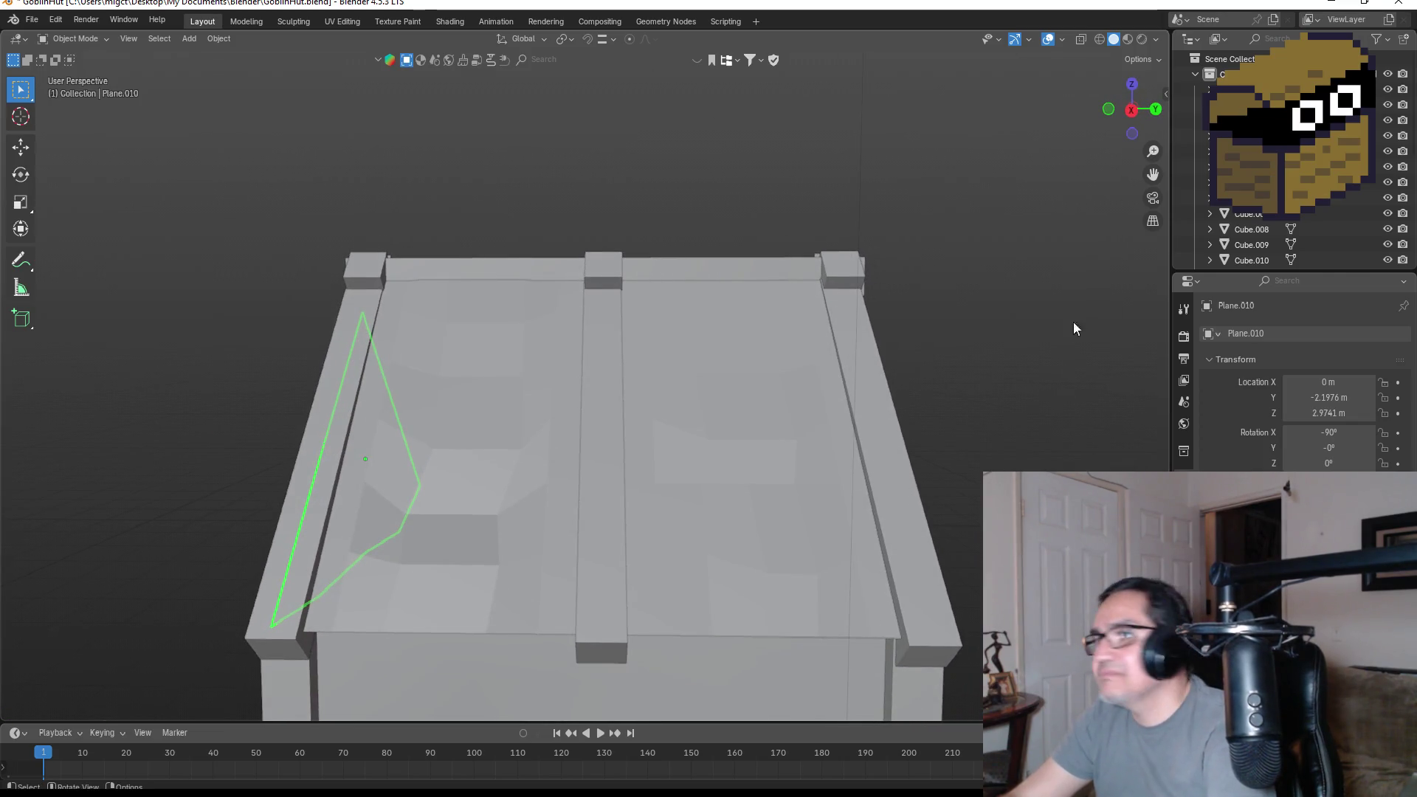
- Duplicate gable panel Plane.010 and move the copy 4.2686 m along Y to close the rear gable
left_click(1134, 88)
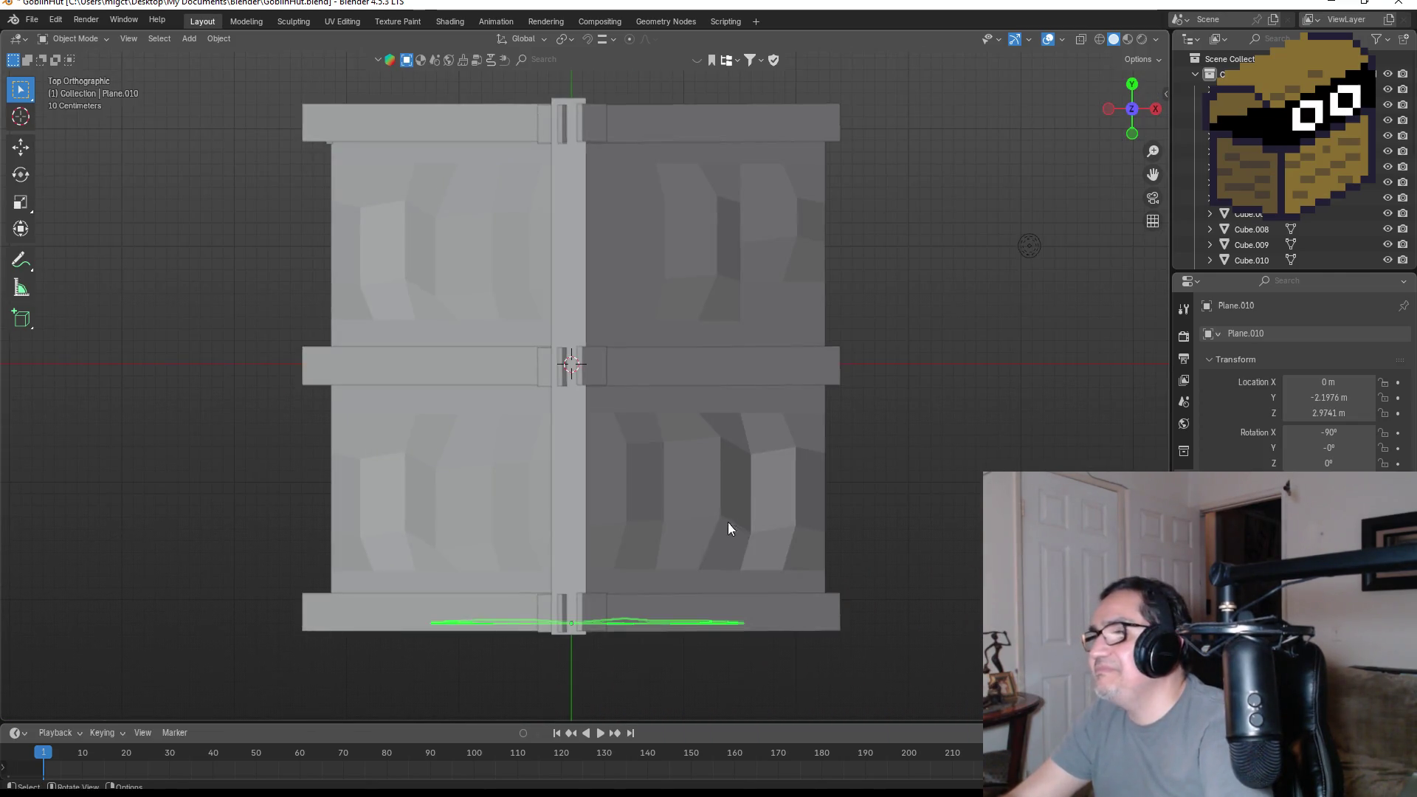
key("shift+d")
key("z")
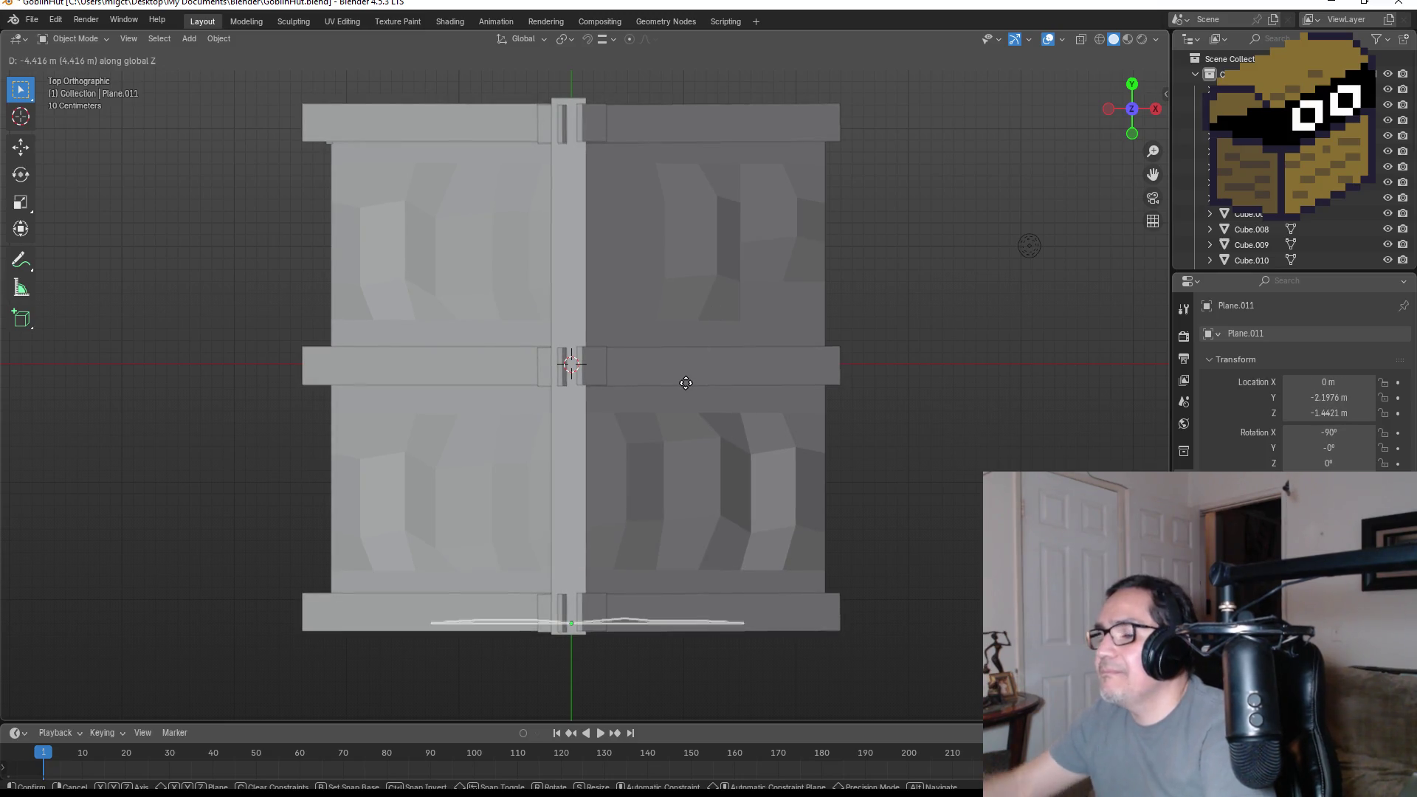
key("y")
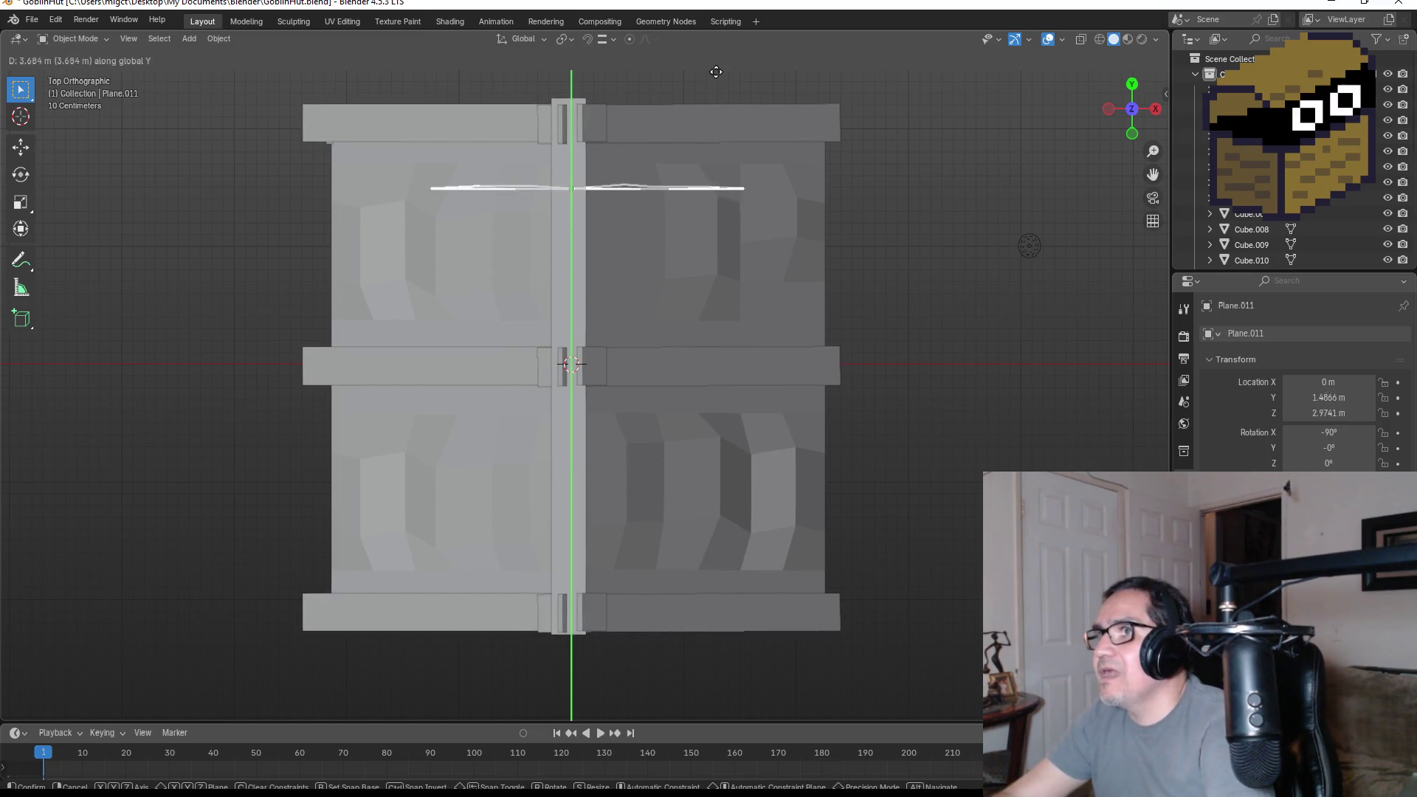
left_click(725, 675)
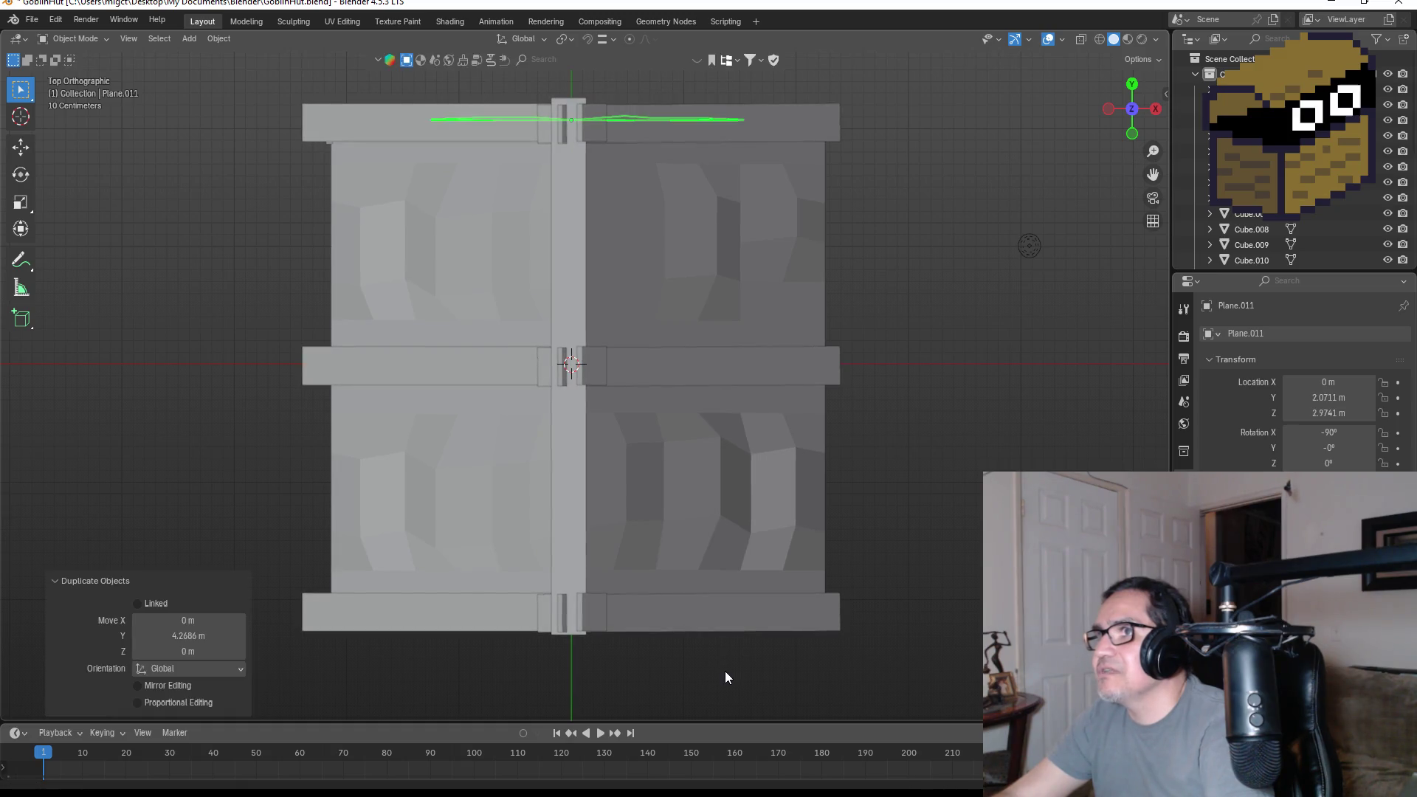
key("KP_1")
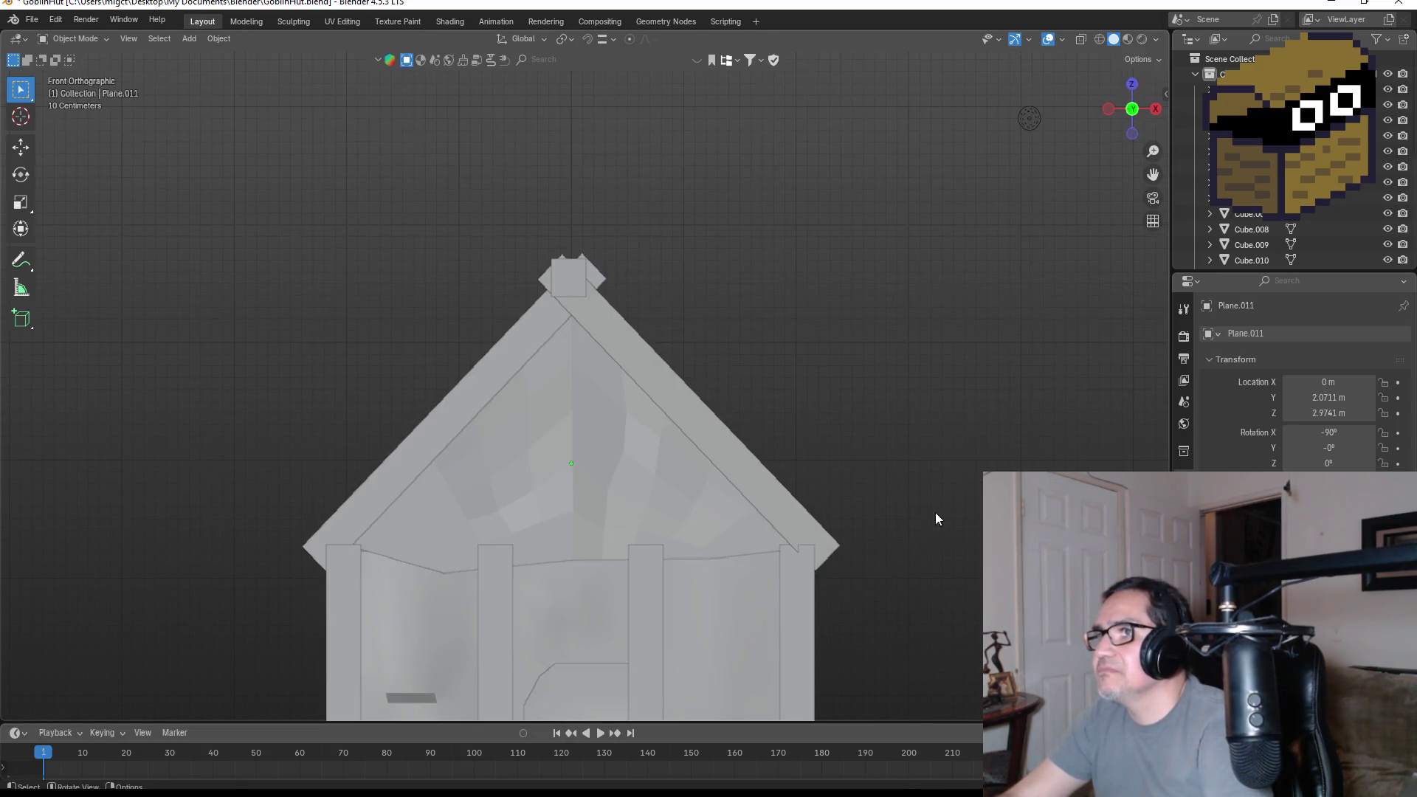
mouse_move(970, 485)
middle_mouse_down()
mouse_move(674, 496)
mouse_move(892, 497)
middle_mouse_up()
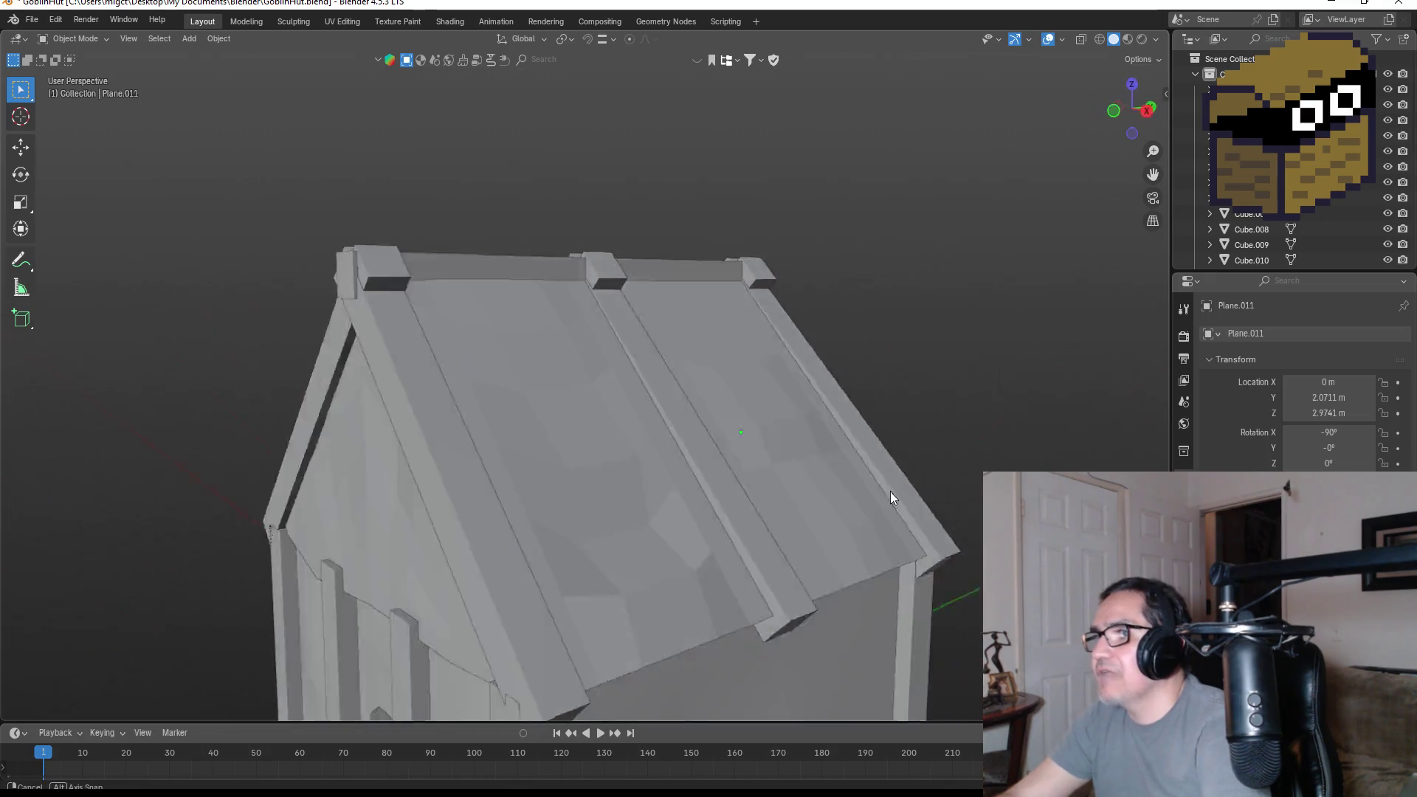
key("KP_1")
scroll(900, 527, "down", 2)
scroll(689, 545, "down", 2)
scroll(829, 544, "up", 2)
mouse_move(829, 544)
middle_mouse_down()
mouse_move(794, 557)
mouse_move(952, 569)
mouse_move(879, 592)
middle_mouse_up()
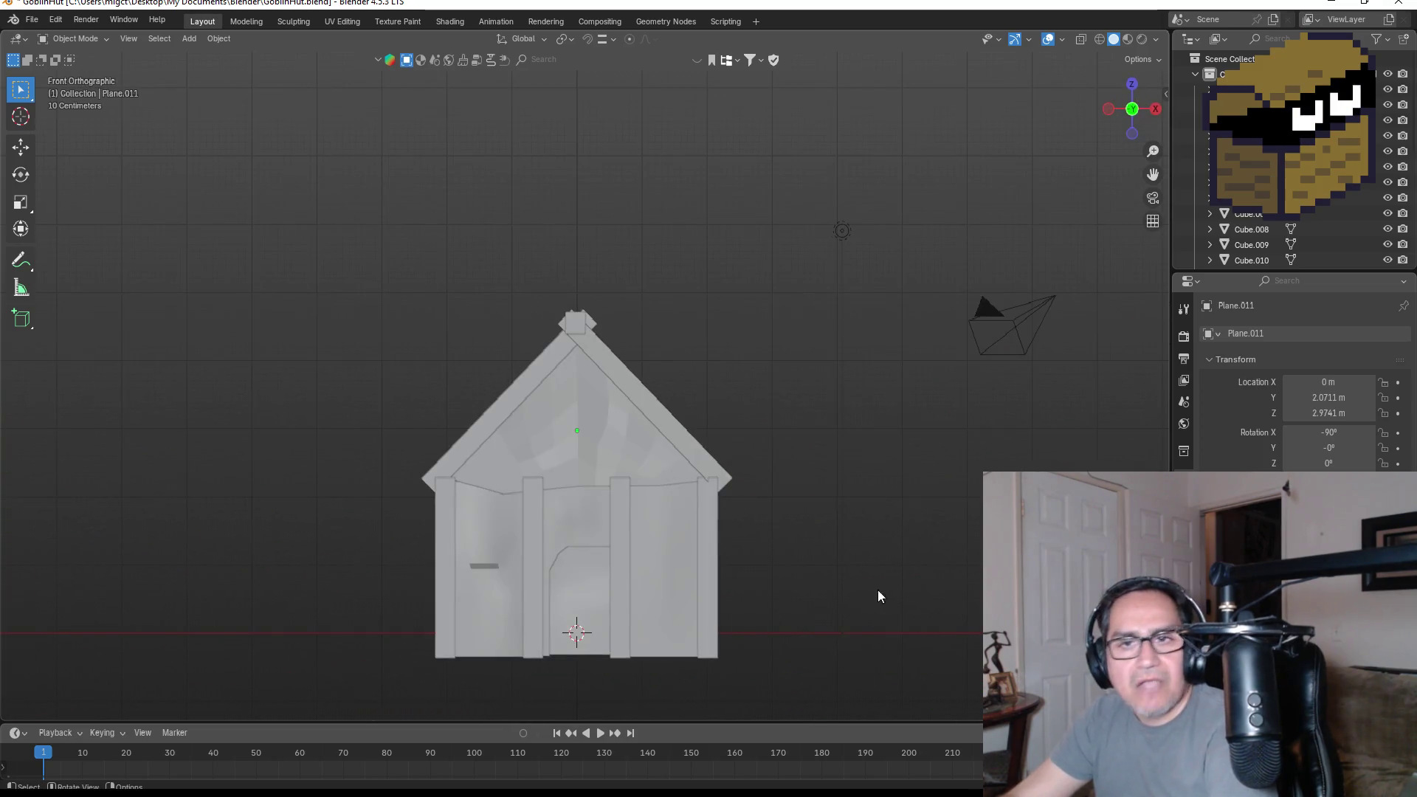
- Switch the viewport shading to Material Preview
key("z")
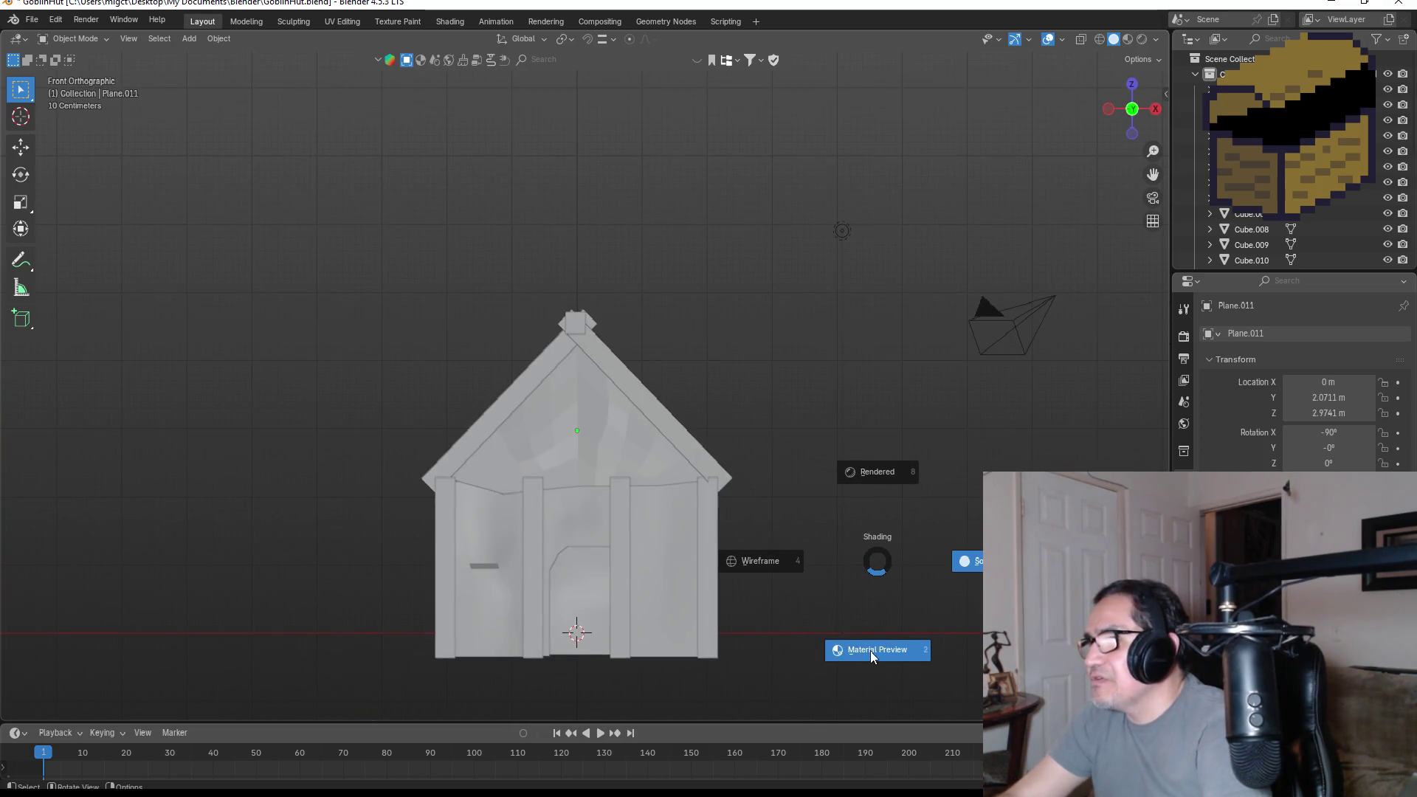
left_click(875, 650)
mouse_move(841, 479)
middle_mouse_down()
mouse_move(957, 465)
mouse_move(725, 478)
mouse_move(835, 512)
mouse_move(610, 491)
mouse_move(635, 473)
mouse_move(592, 437)
mouse_move(610, 464)
middle_mouse_up()
- Apply Shade Auto Smooth to the front gable panel and the front-side roof panels
left_click(484, 433)
left_click(599, 448)
left_click(609, 463)
right_click(598, 457)
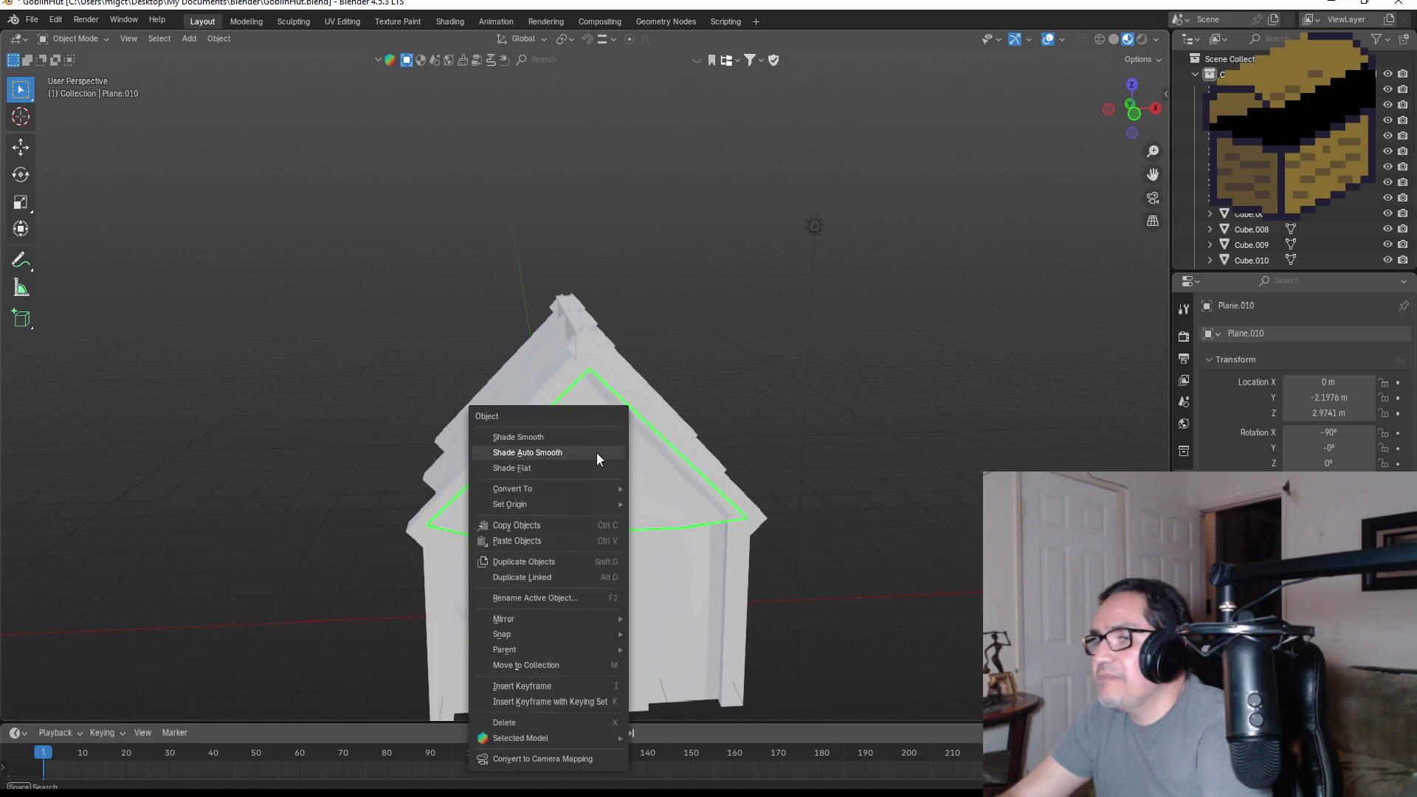
left_click(561, 453)
middle_click_drag(703, 459, 574, 447)
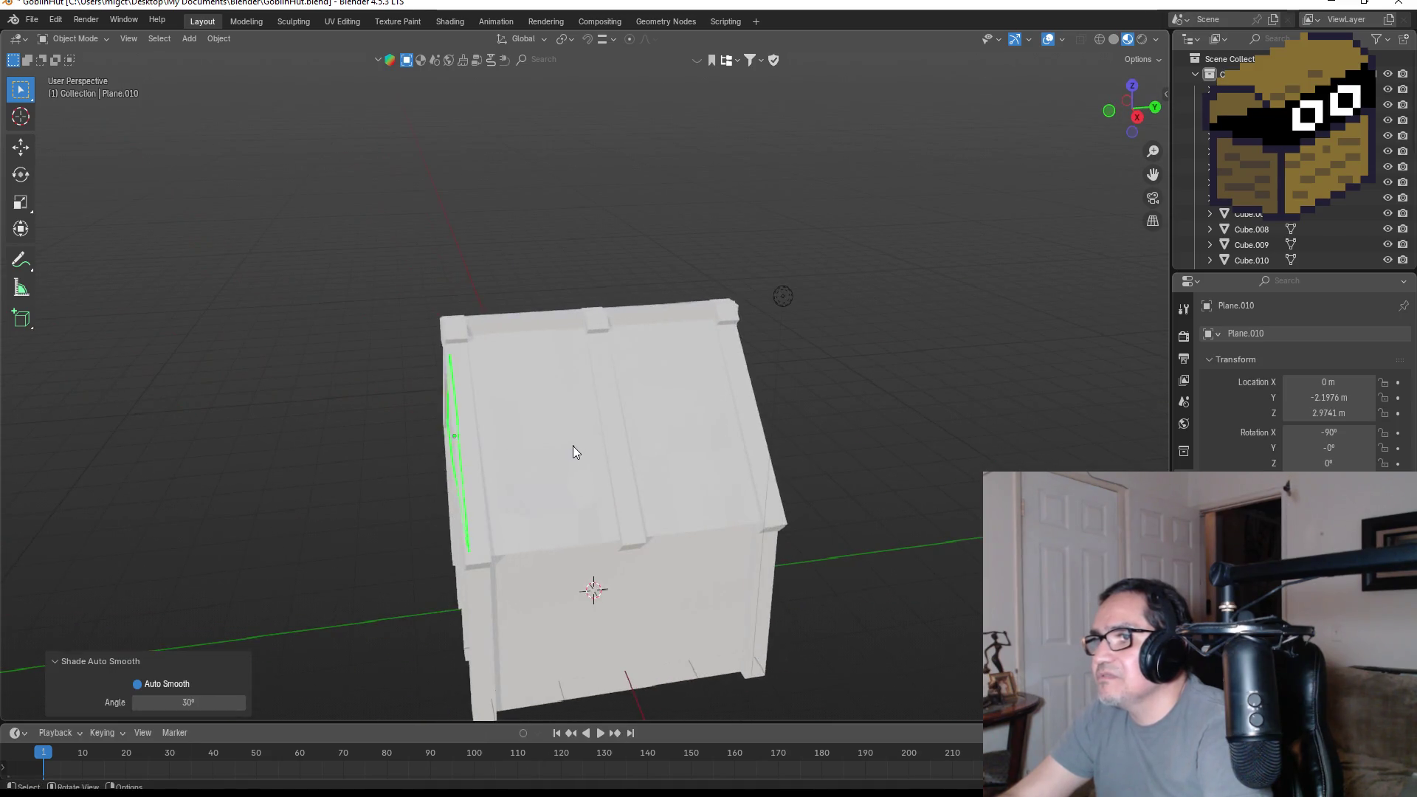
left_click(573, 448)
right_click(573, 448)
left_click(540, 447)
left_click(684, 418)
right_click(684, 418)
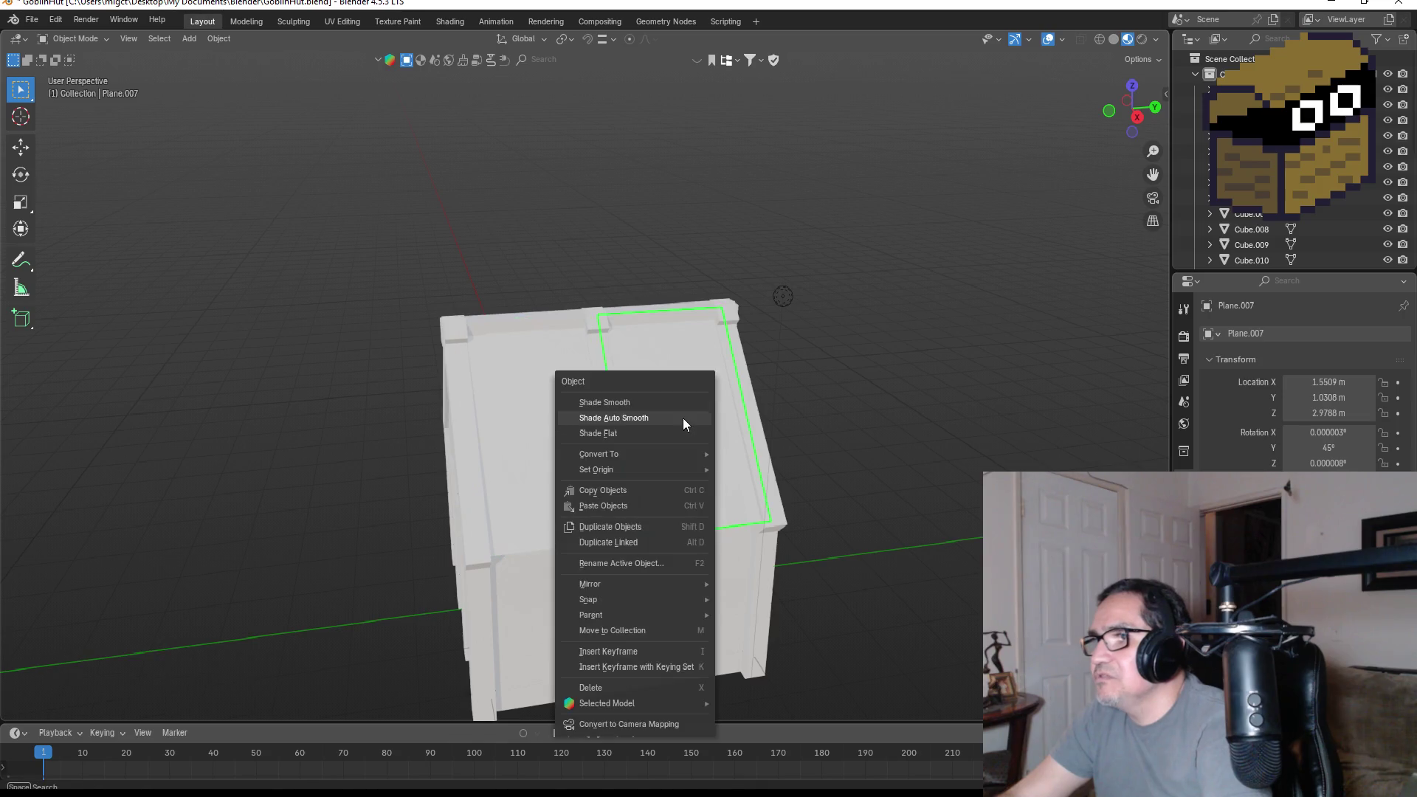
left_click(655, 424)
- Apply Shade Auto Smooth to the back gable panel and the remaining roof panels
mouse_move(835, 413)
middle_mouse_down()
mouse_move(662, 419)
mouse_move(617, 484)
mouse_move(784, 445)
mouse_move(566, 465)
middle_mouse_up()
left_click(617, 484)
right_click(622, 482)
left_click(586, 468)
left_click(565, 465)
right_click(566, 466)
left_click(549, 464)
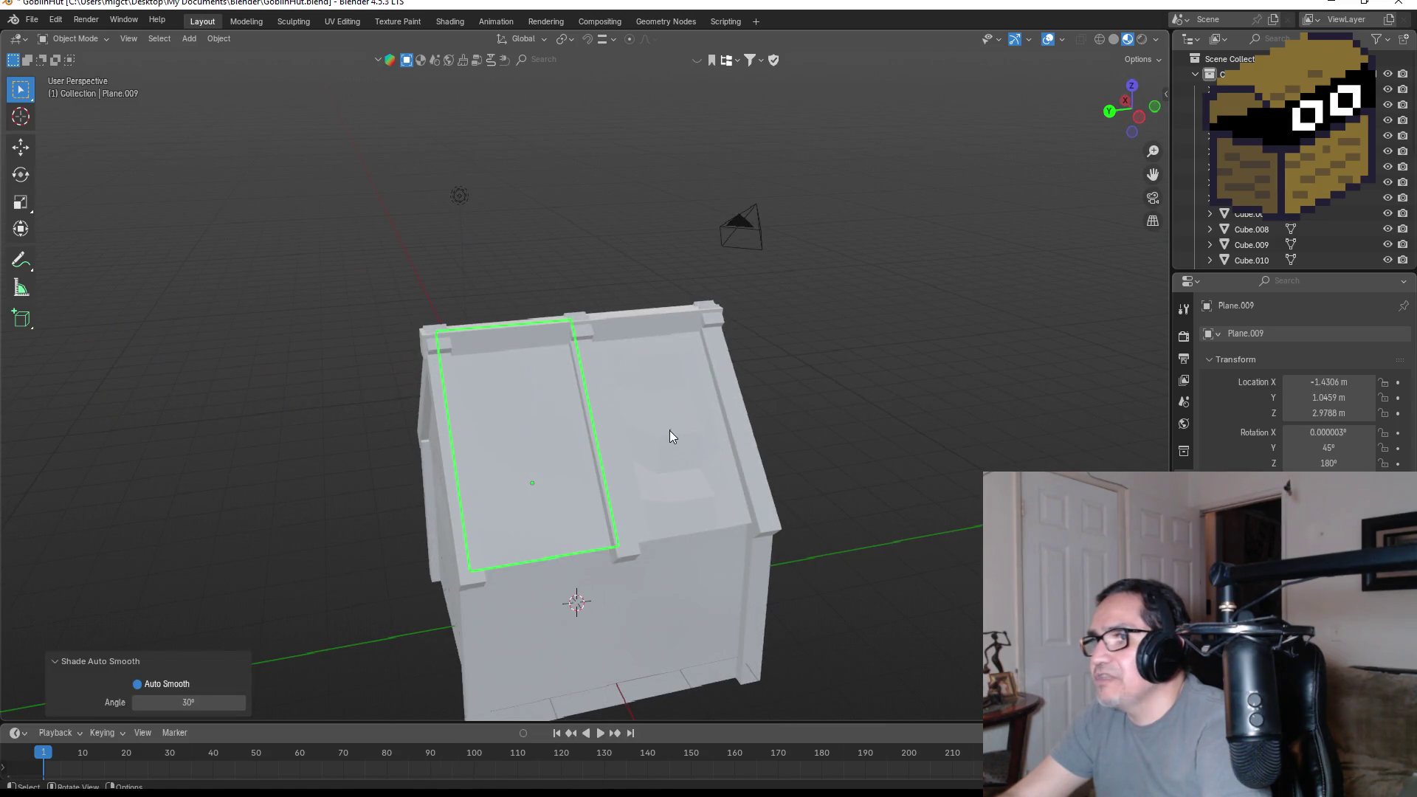
left_click(671, 431)
right_click(671, 428)
left_click(637, 431)
mouse_move(912, 433)
middle_mouse_down()
mouse_move(762, 437)
mouse_move(710, 419)
mouse_move(1105, 449)
mouse_move(803, 438)
mouse_move(844, 468)
mouse_move(820, 465)
mouse_move(832, 497)
middle_mouse_up()
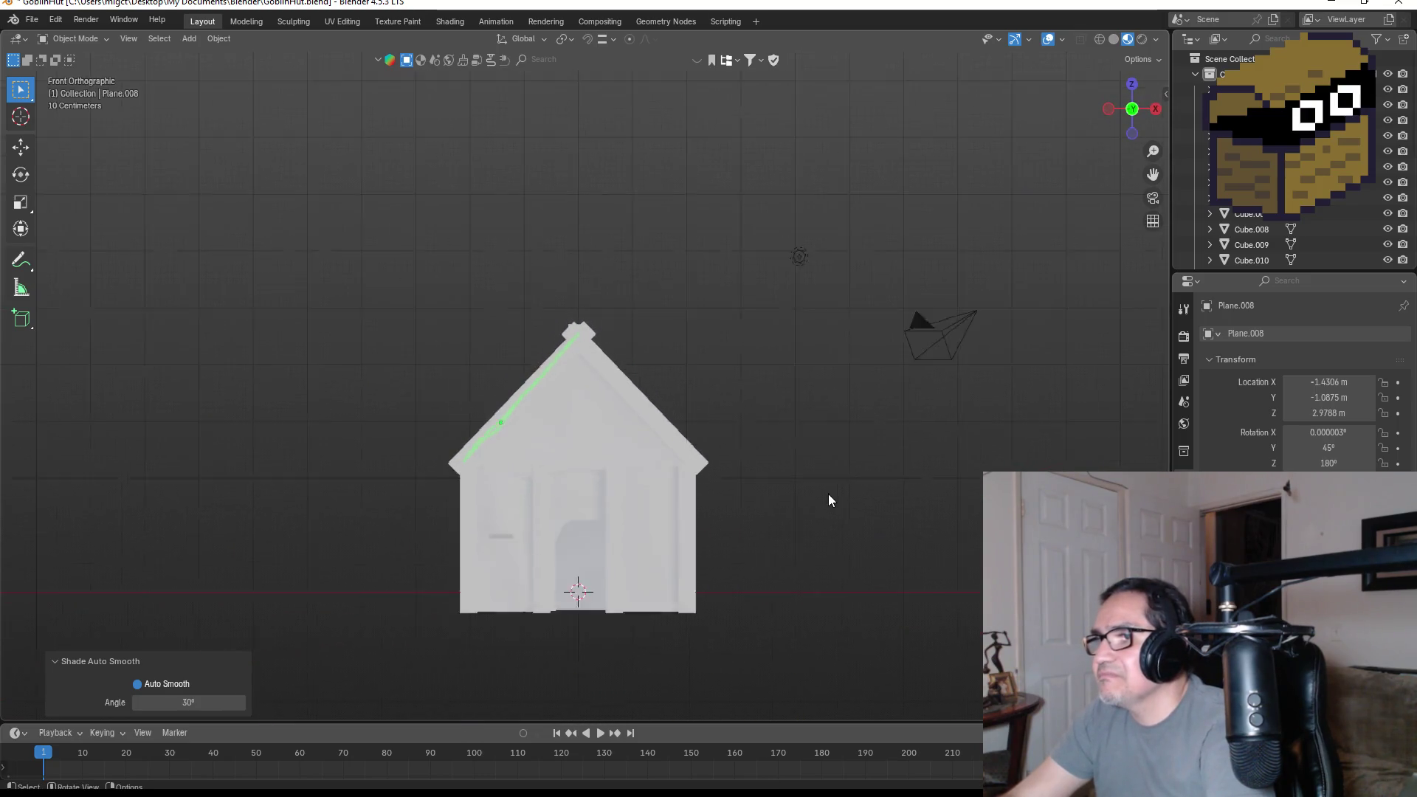
- Select the right roof board Cube.007 and look over the house from several angles
scroll(778, 474, "up", 3)
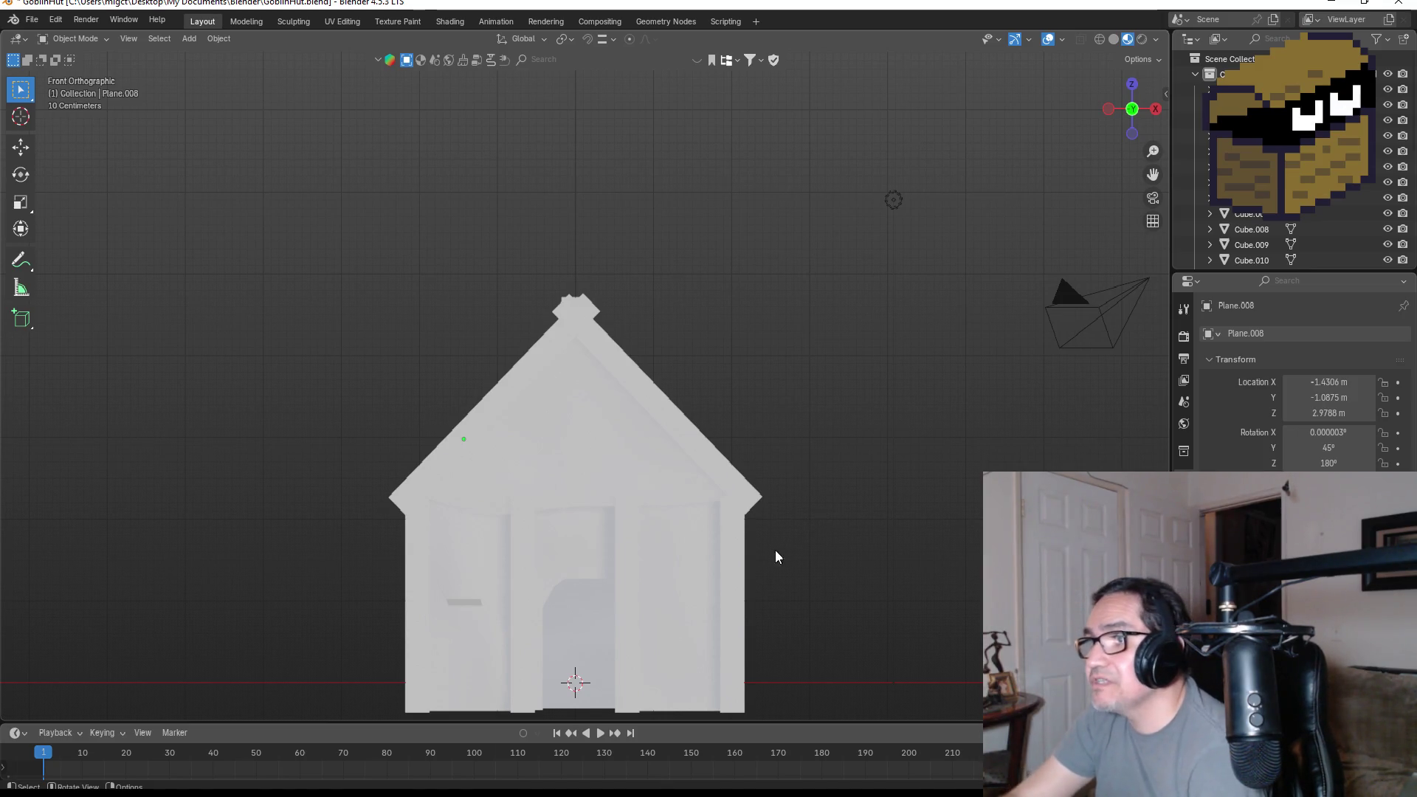
left_click(719, 467)
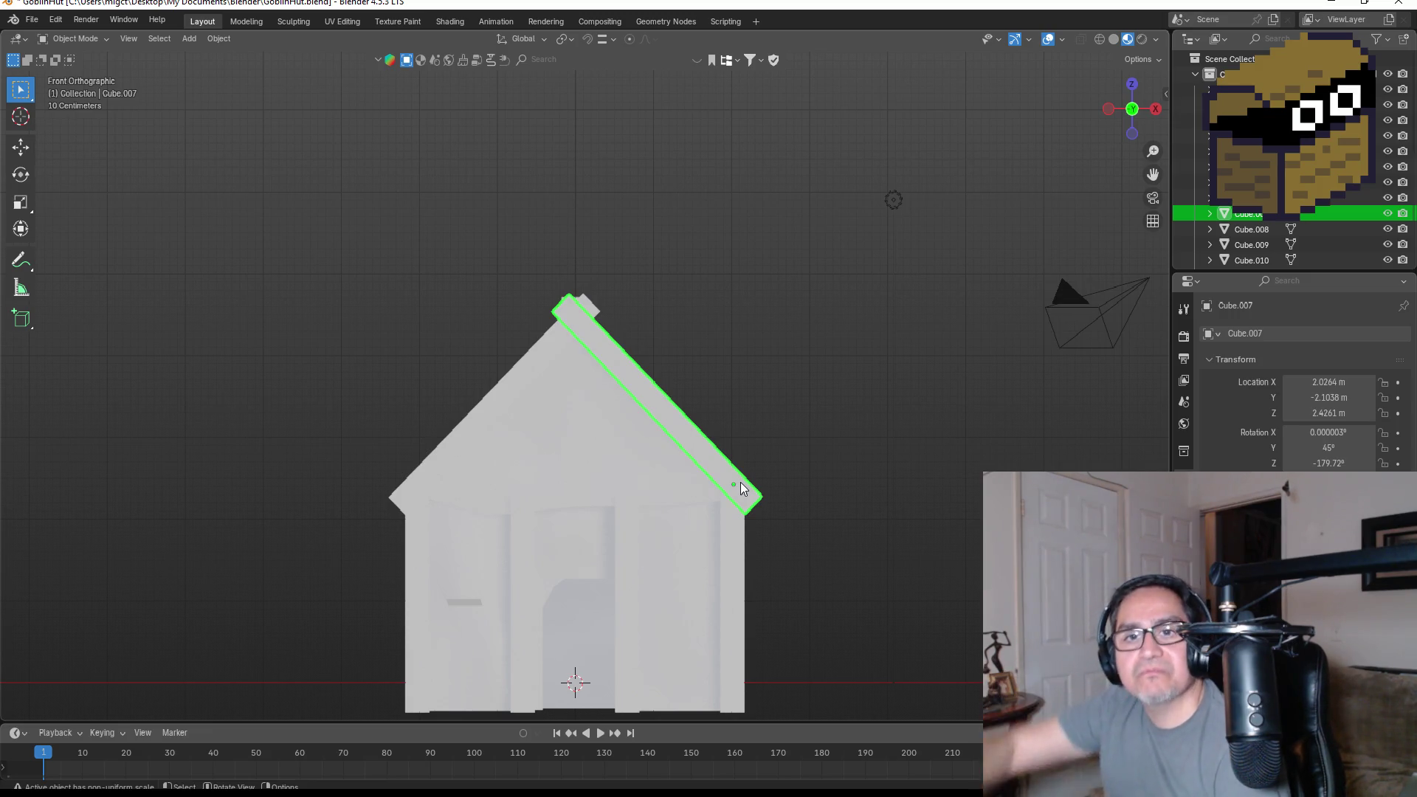
mouse_move(913, 443)
middle_mouse_down()
mouse_move(860, 418)
mouse_move(811, 440)
mouse_move(953, 423)
middle_mouse_up()
key("KP_1")
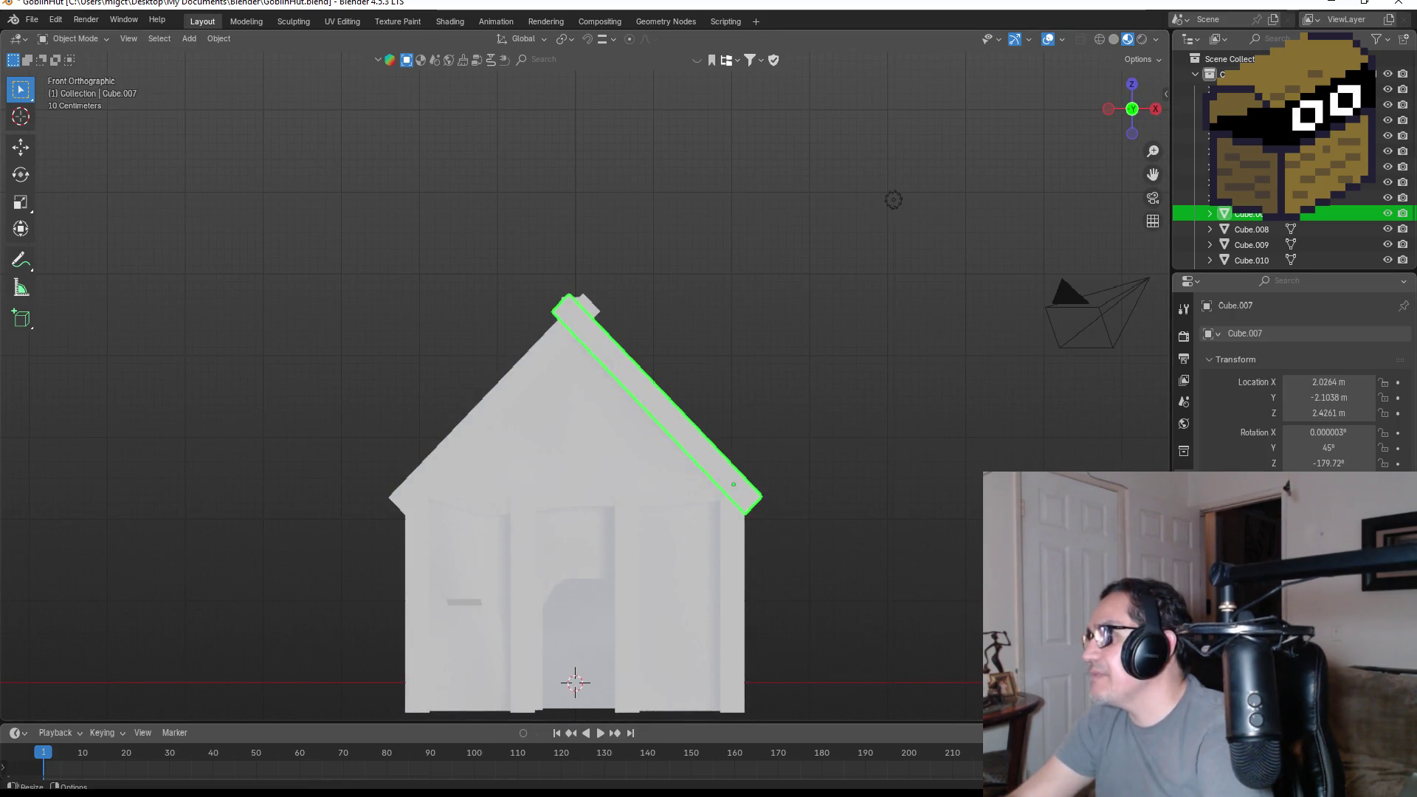
mouse_move(887, 318)
middle_mouse_down()
mouse_move(848, 407)
mouse_move(762, 423)
mouse_move(857, 422)
middle_mouse_up()
scroll(1285, 148, "down", 5)
scroll(1285, 148, "up", 5)
scroll(1253, 248, "down", 5)
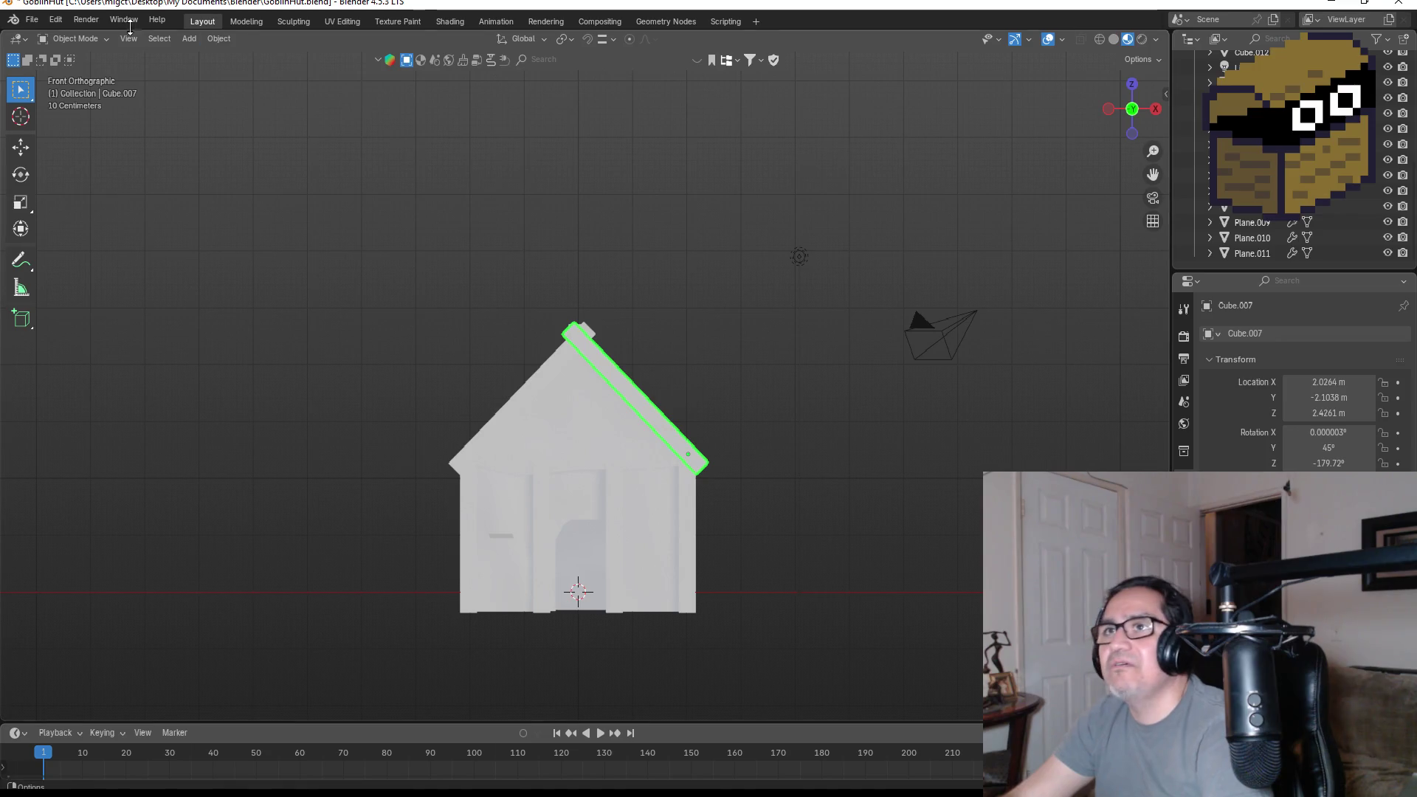
- Save the hut project as GoblinHut.blend
left_click(32, 19)
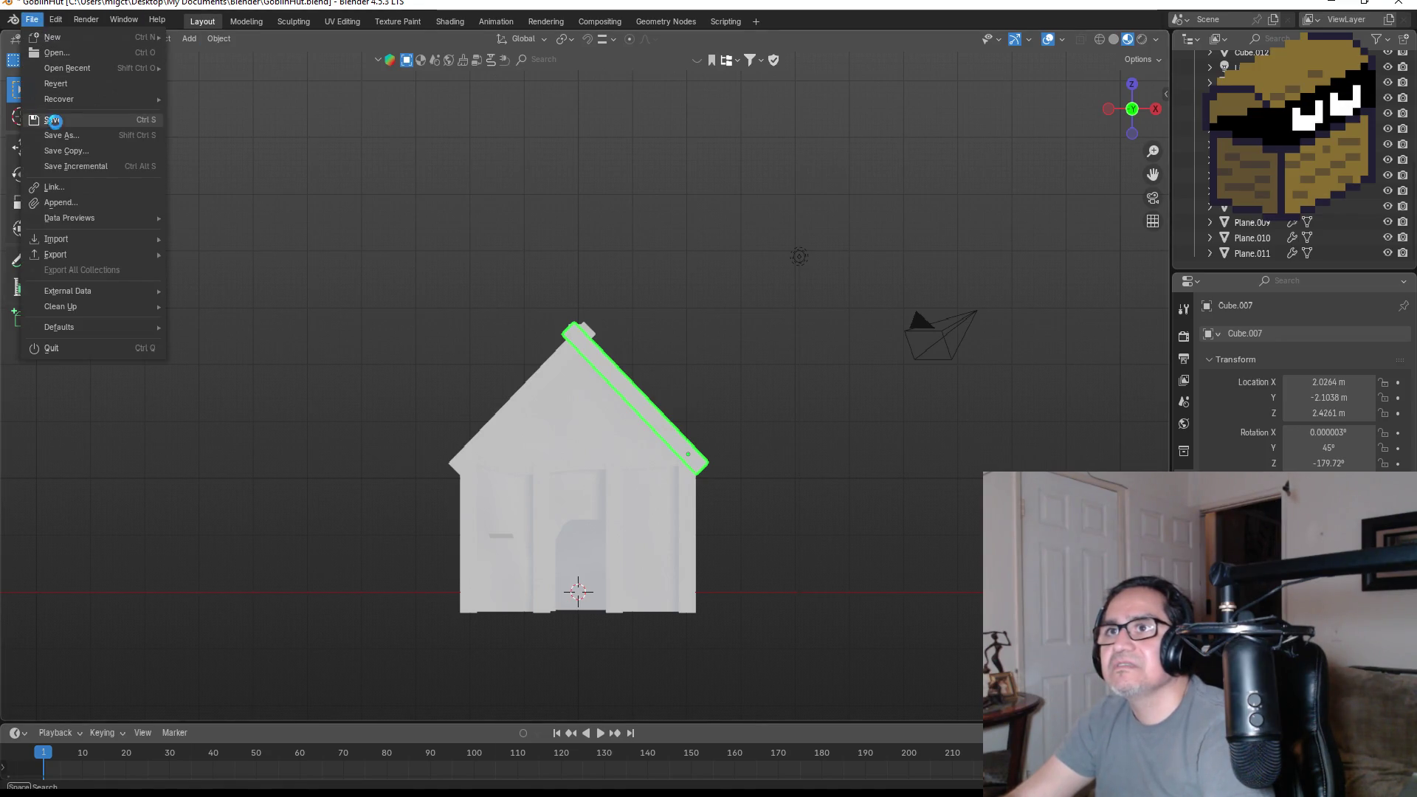
left_click(54, 121)
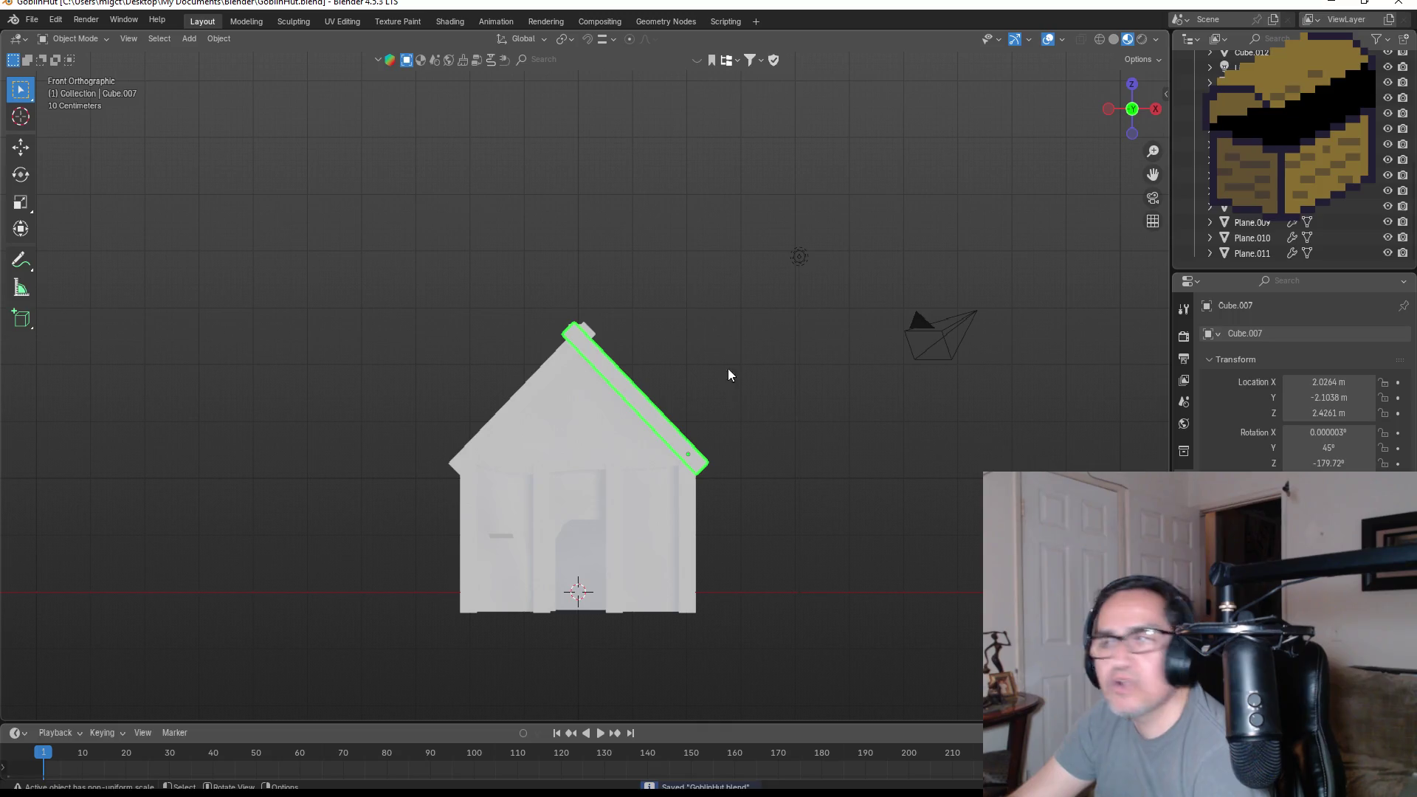
mouse_move(787, 418)
middle_mouse_down()
mouse_move(631, 404)
mouse_move(804, 416)
mouse_move(839, 401)
mouse_move(783, 408)
middle_mouse_up()
- Join the Plane and the other wall panels into a single object
left_click(1255, 82)
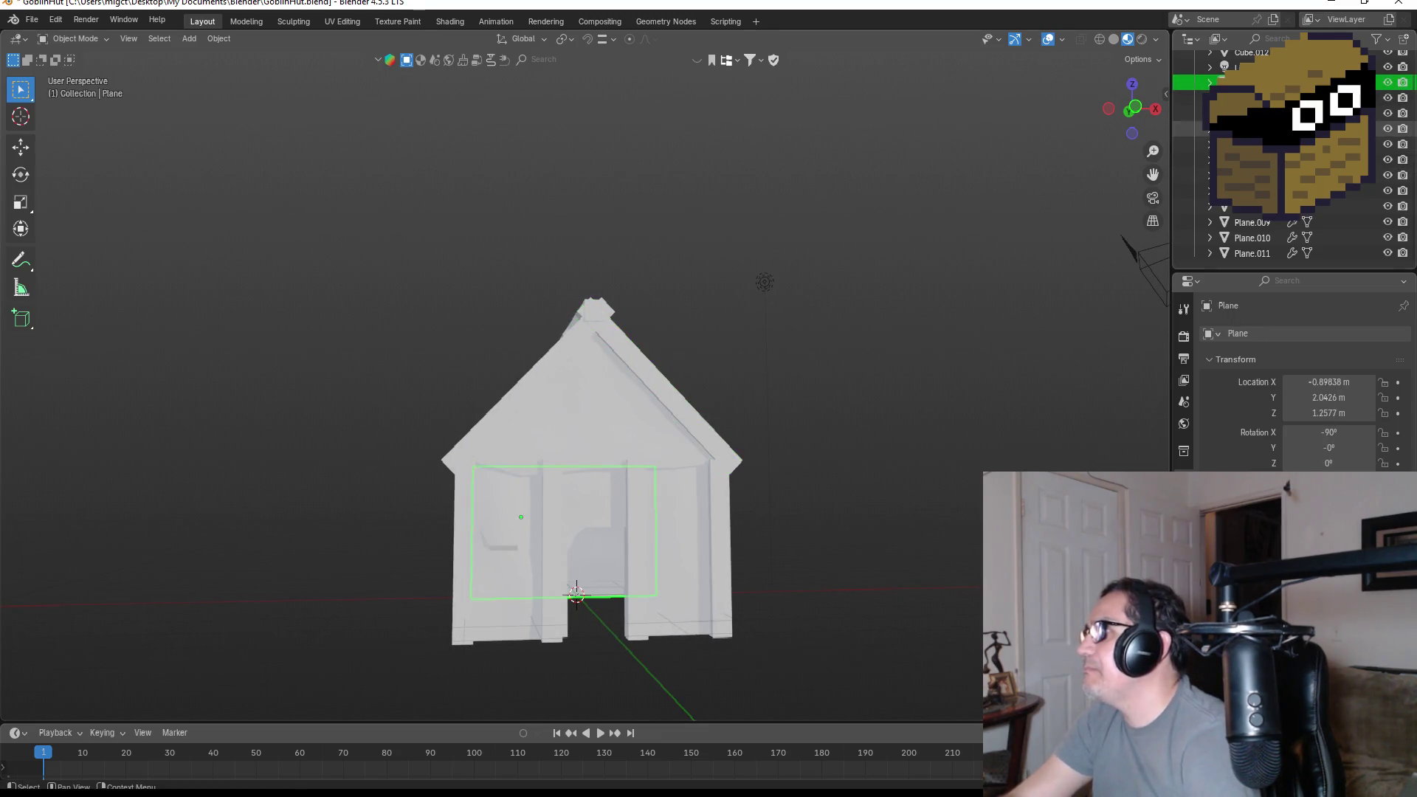
left_click(1260, 253, "shift")
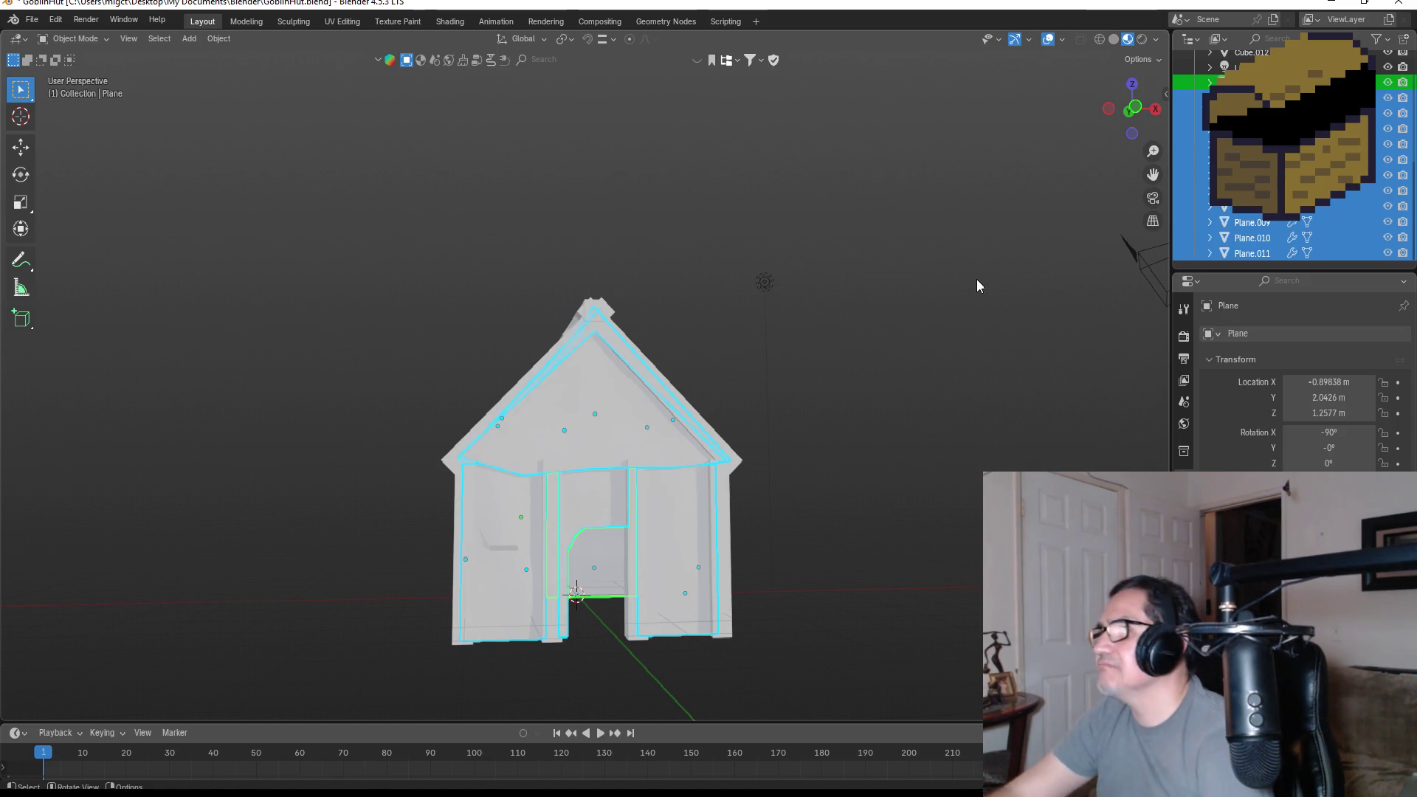
key("Tab")
key("Tab")
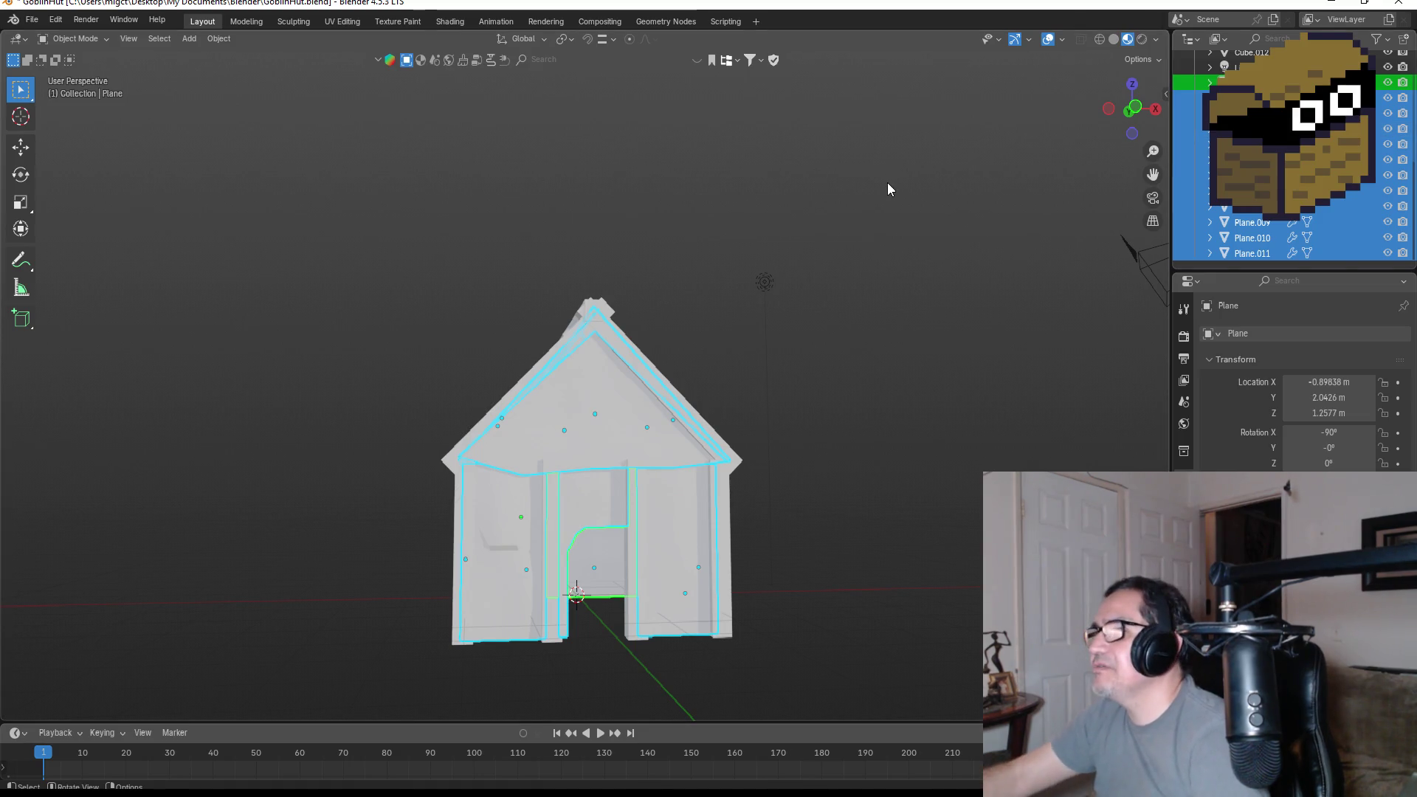
key("ctrl+j")
scroll(1292, 162, "up", 5)
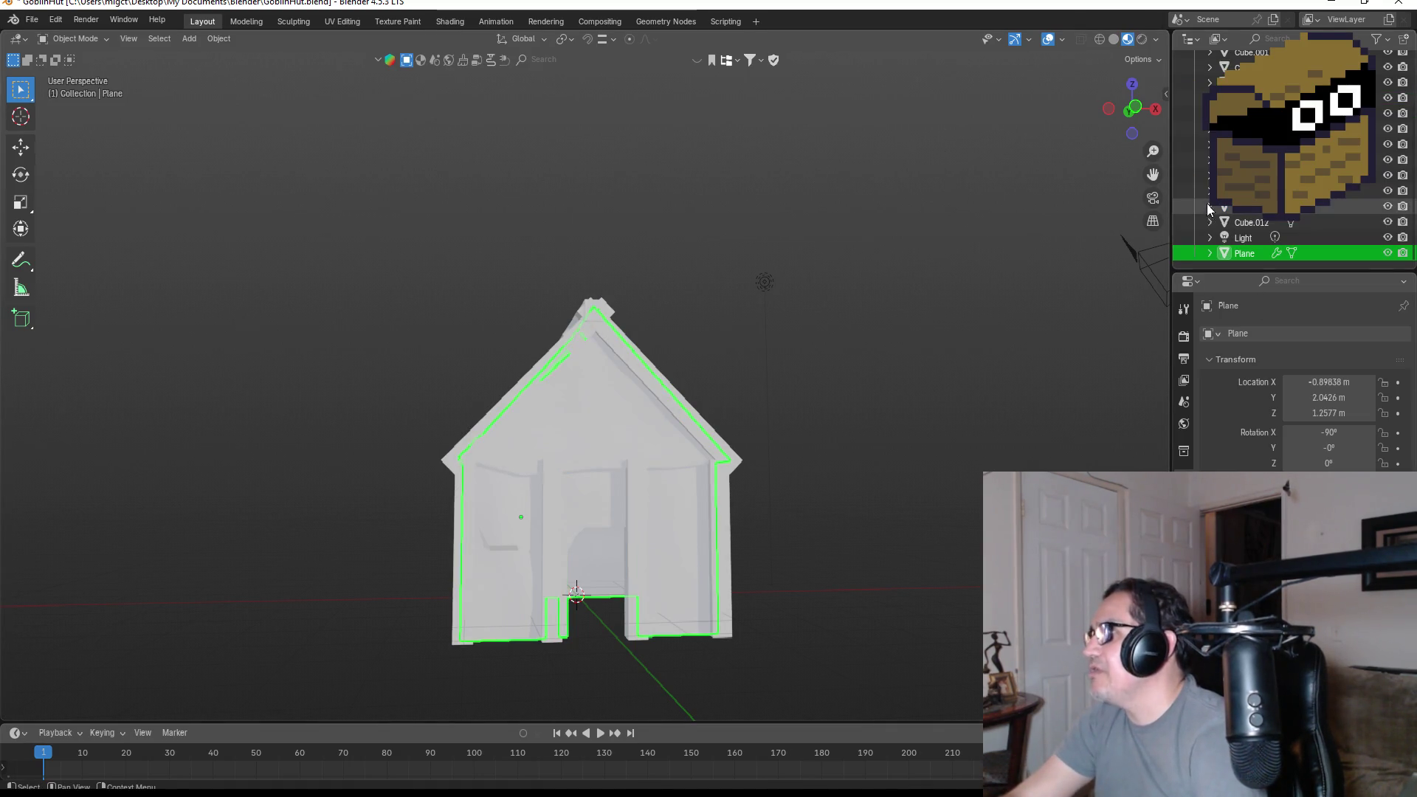
scroll(1074, 207, "up", 4)
scroll(936, 241, "down", 3)
mouse_move(909, 286)
middle_mouse_down()
mouse_move(842, 336)
mouse_move(965, 348)
middle_mouse_up()
- Select the pillars and roof beams, Cube through Cube.012, and join them with Ctrl+J
left_click(1248, 104)
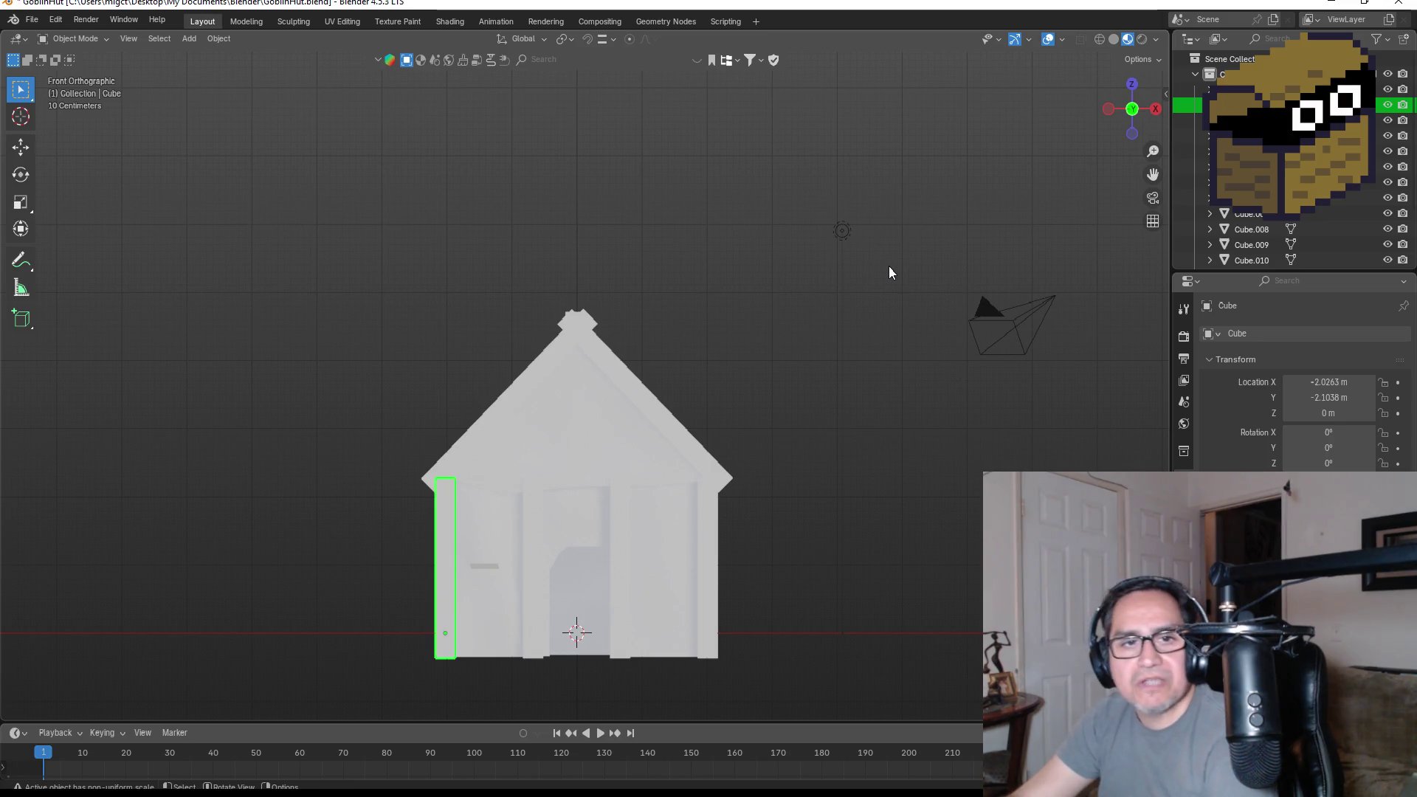
scroll(1257, 184, "down", 4)
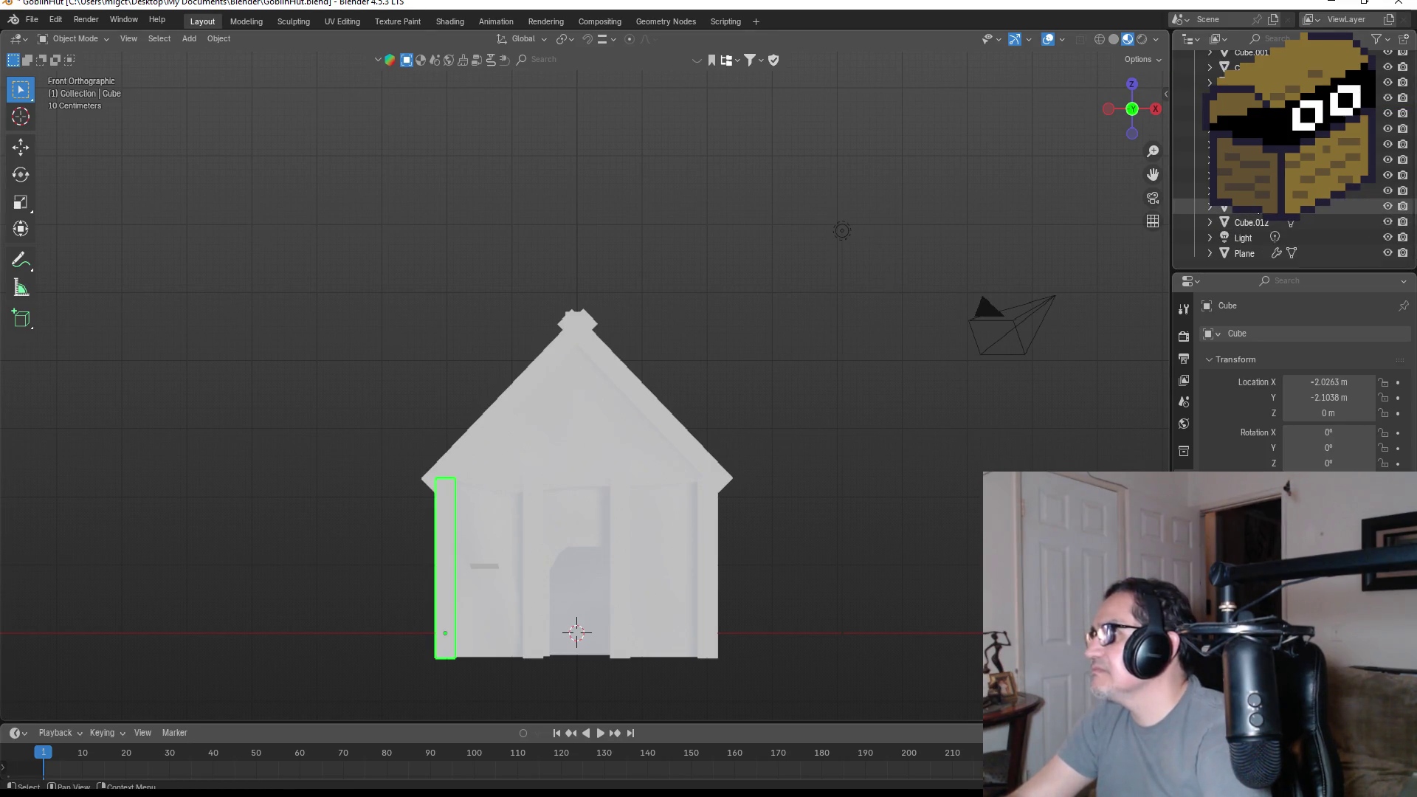
left_click(1257, 206)
left_click(1255, 222)
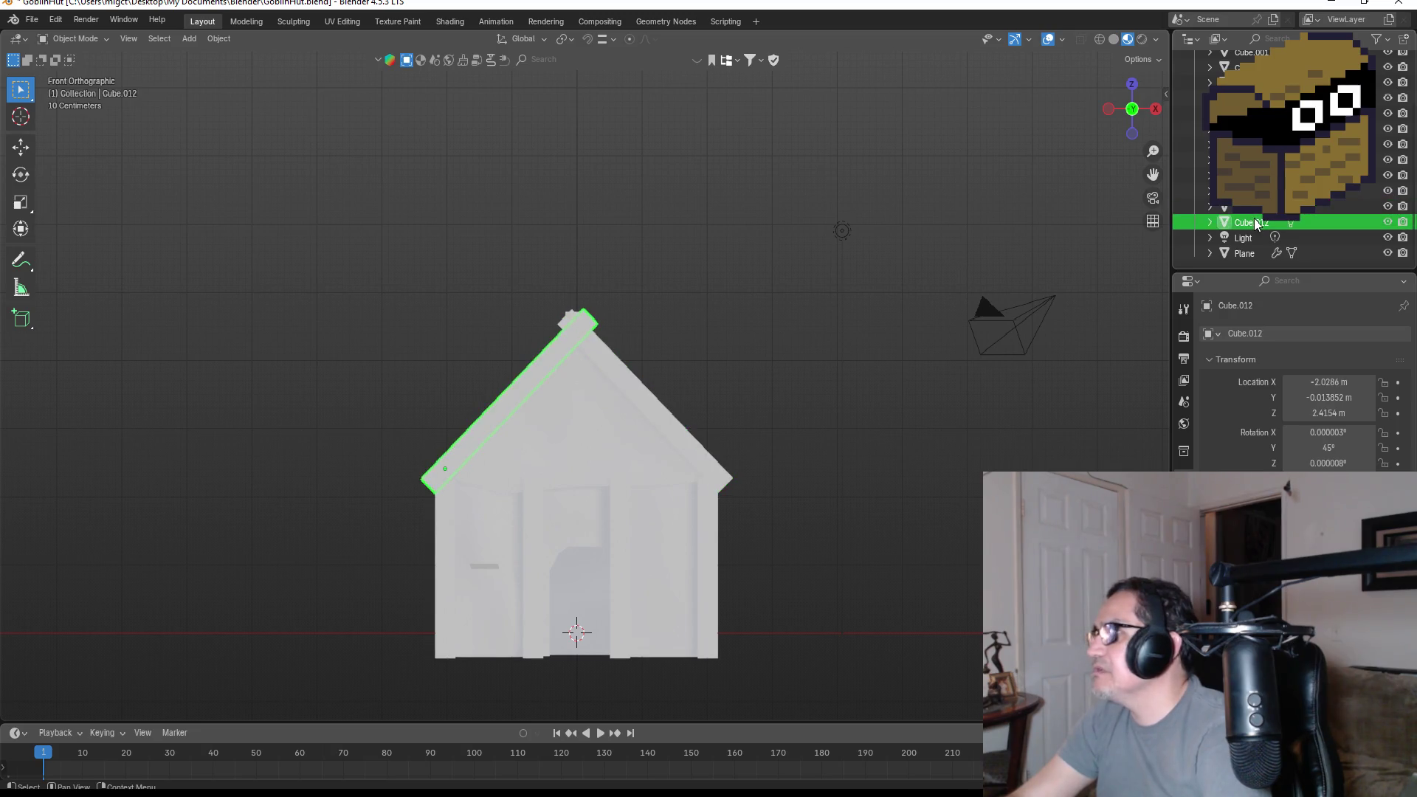
scroll(1255, 219, "up", 3)
key("a")
left_click(1247, 105)
scroll(1255, 155, "down", 4)
left_click(1251, 220, "shift")
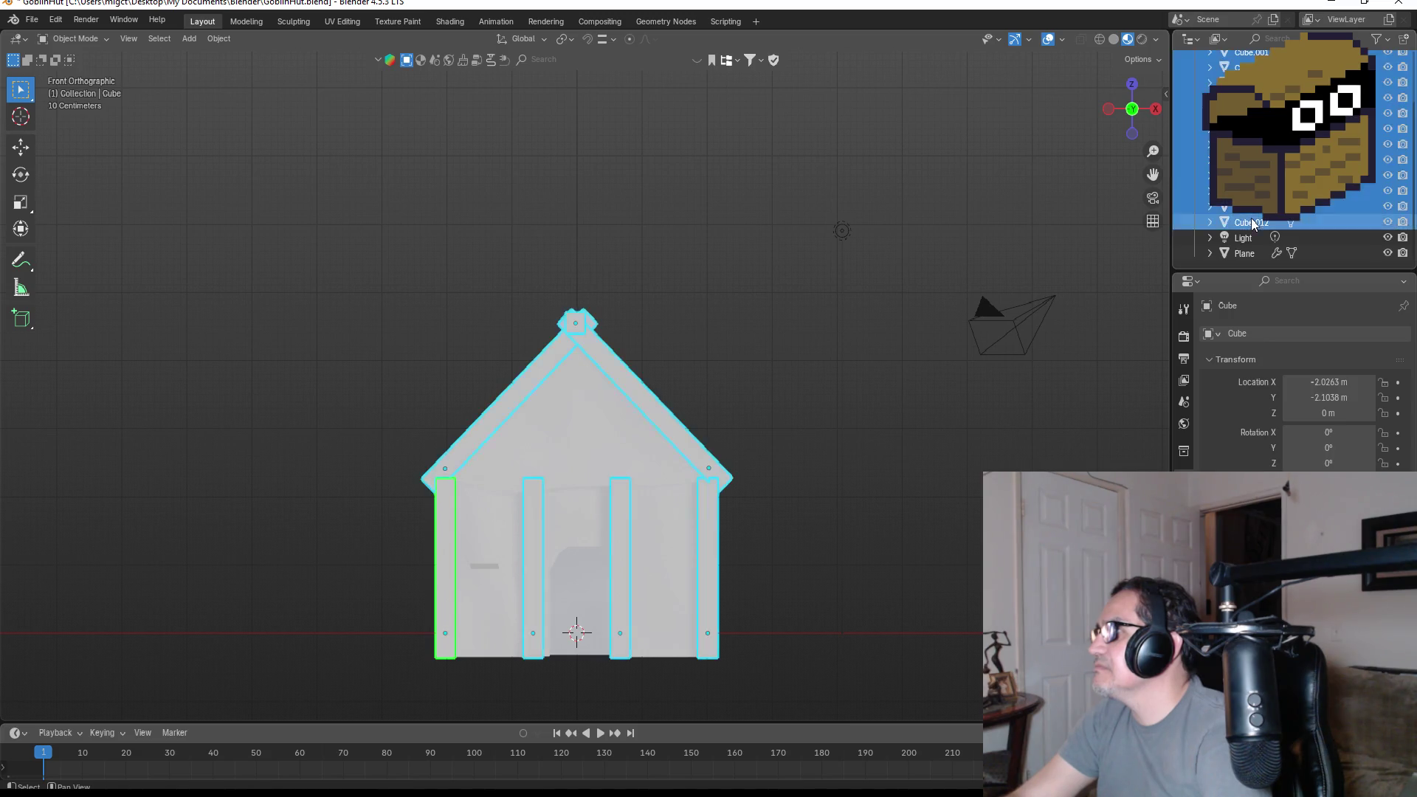
scroll(1255, 185, "up", 4)
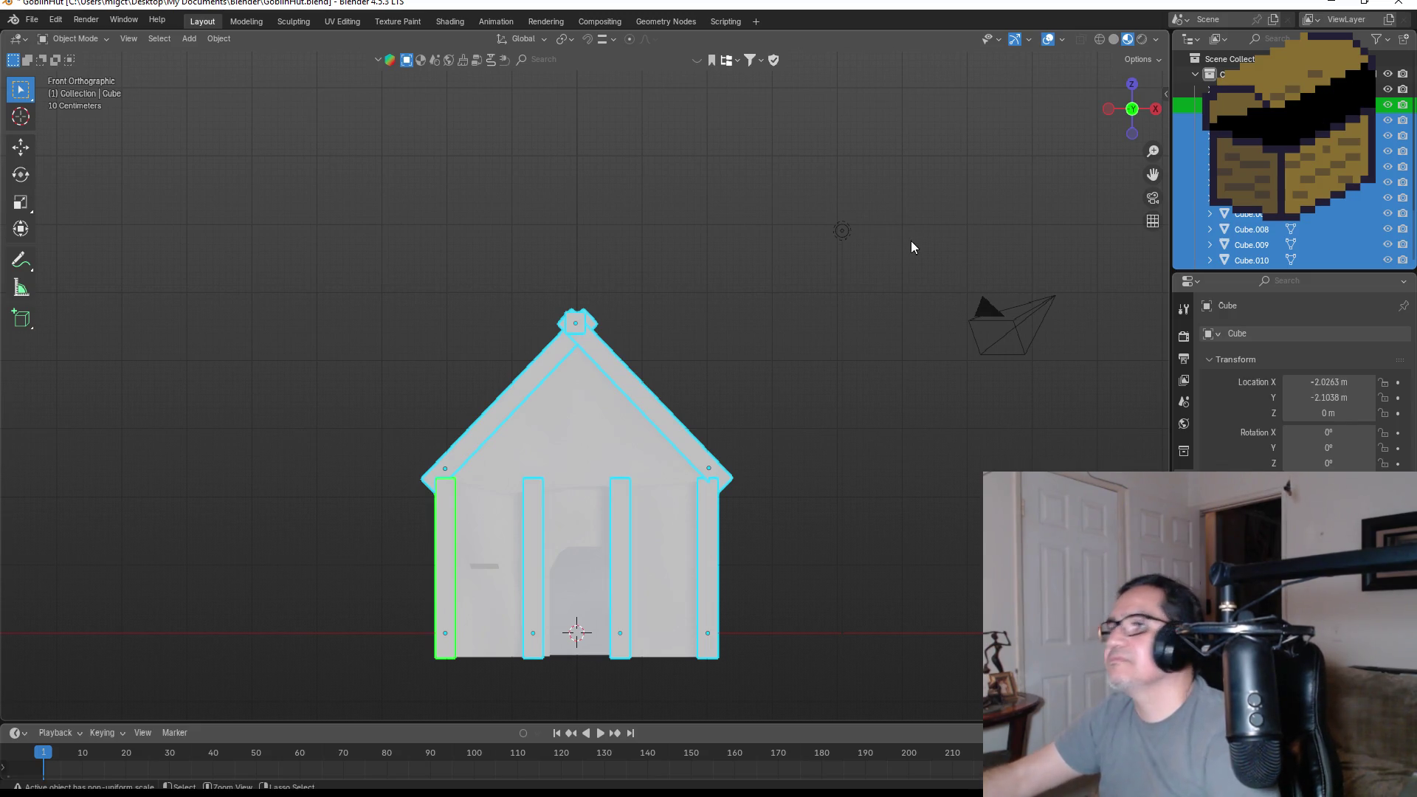
key("ctrl+j")
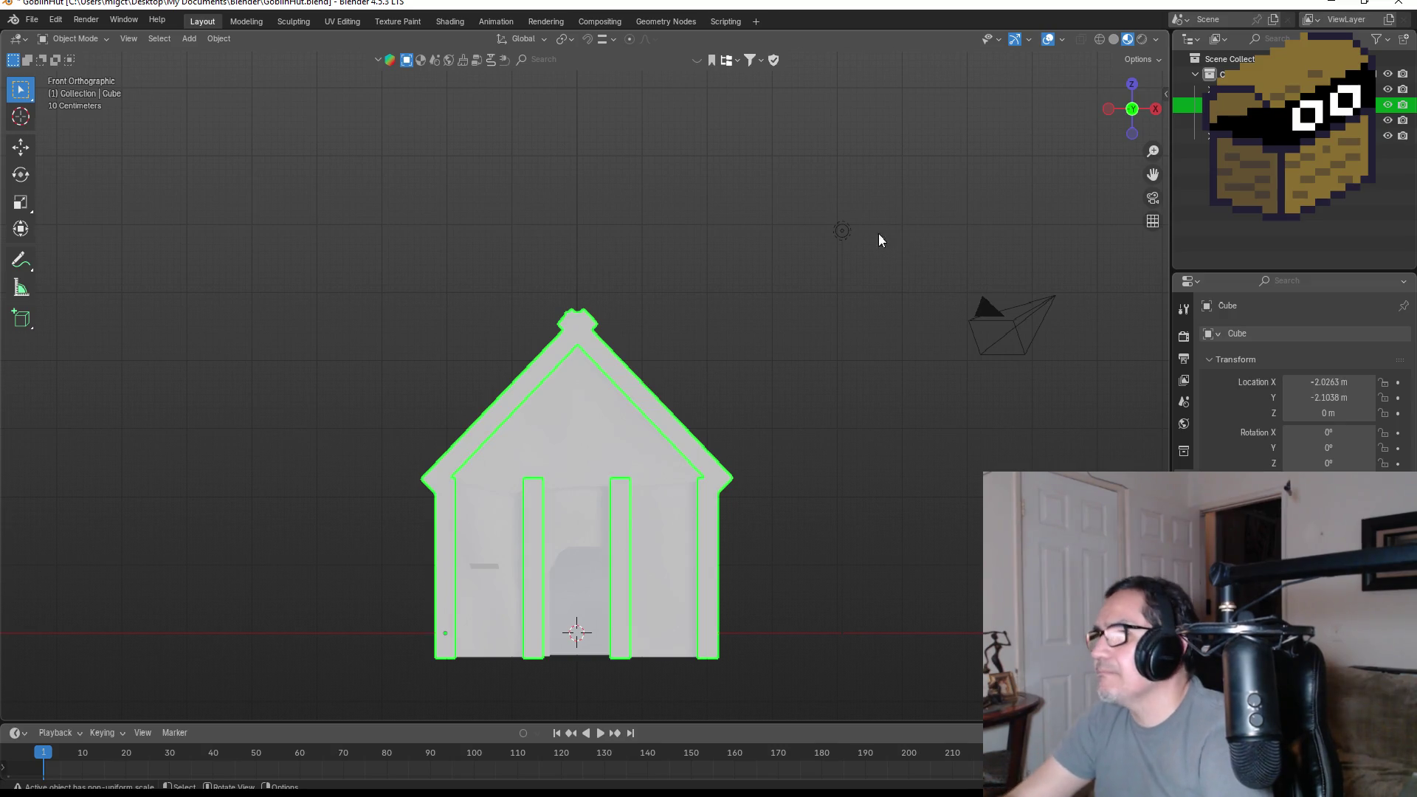
- Rename the joined beam object WoodBeams
left_click(831, 352)
left_click(617, 374)
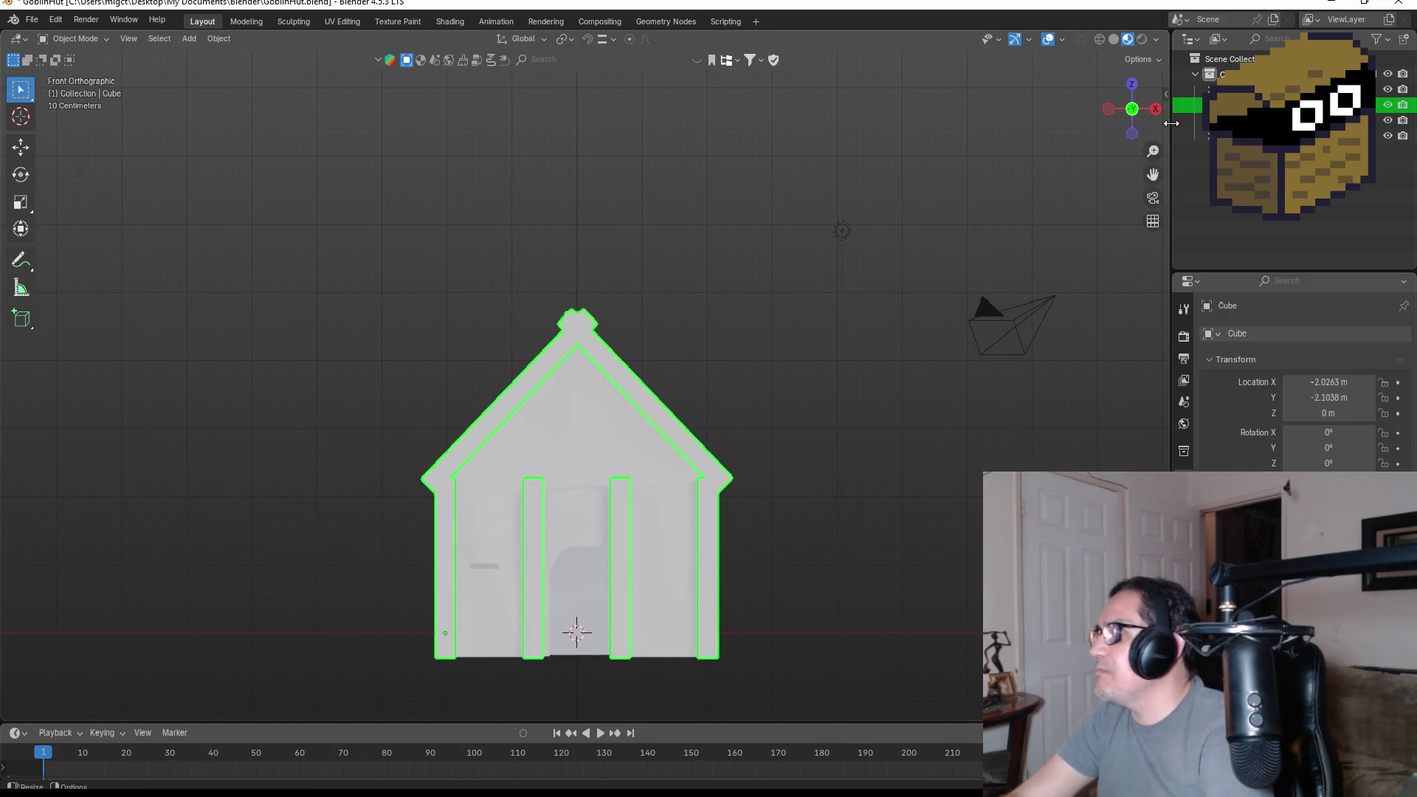
key("F2")
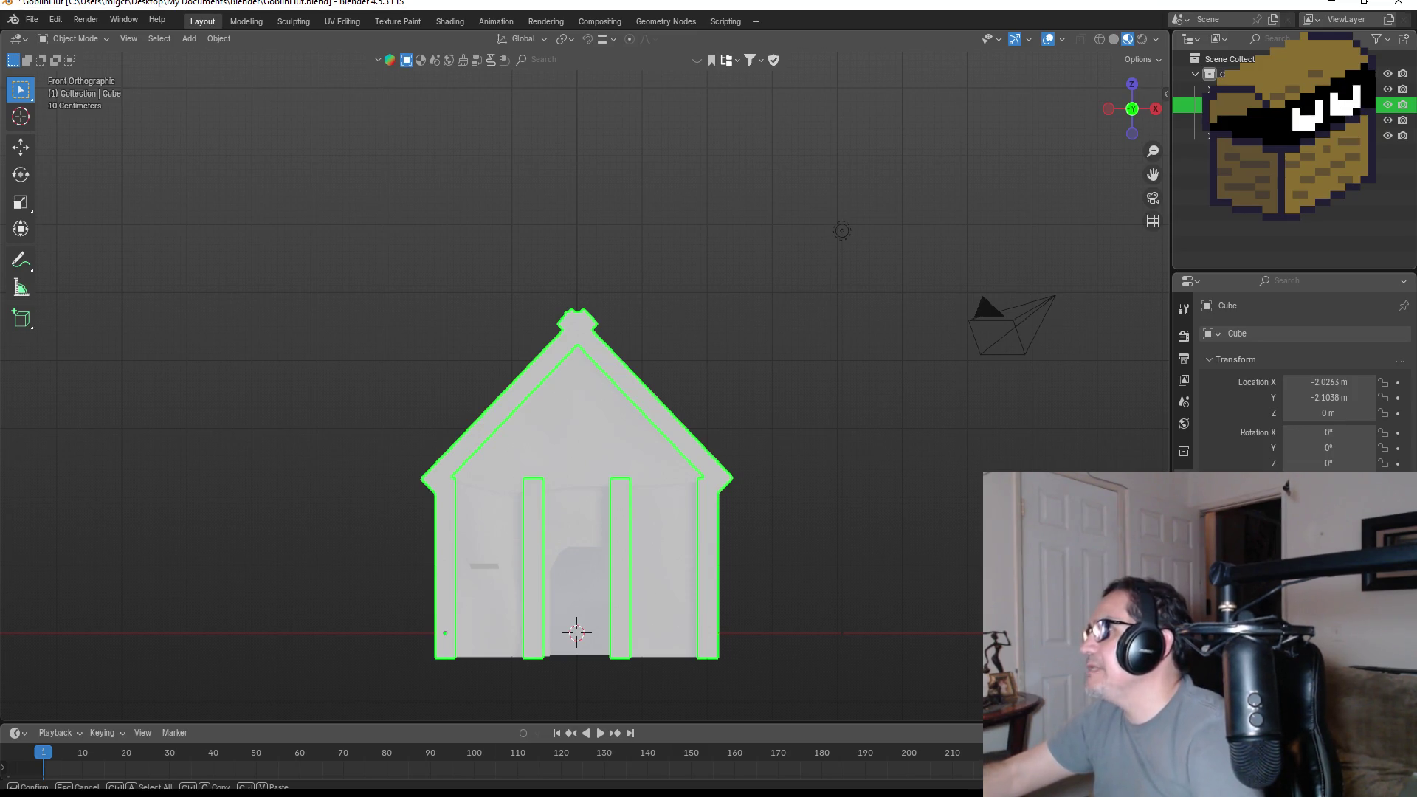
left_click(1304, 306)
type("WoodBeams")
left_click(1255, 119)
key("F2")
key("Return")
left_click(1255, 135)
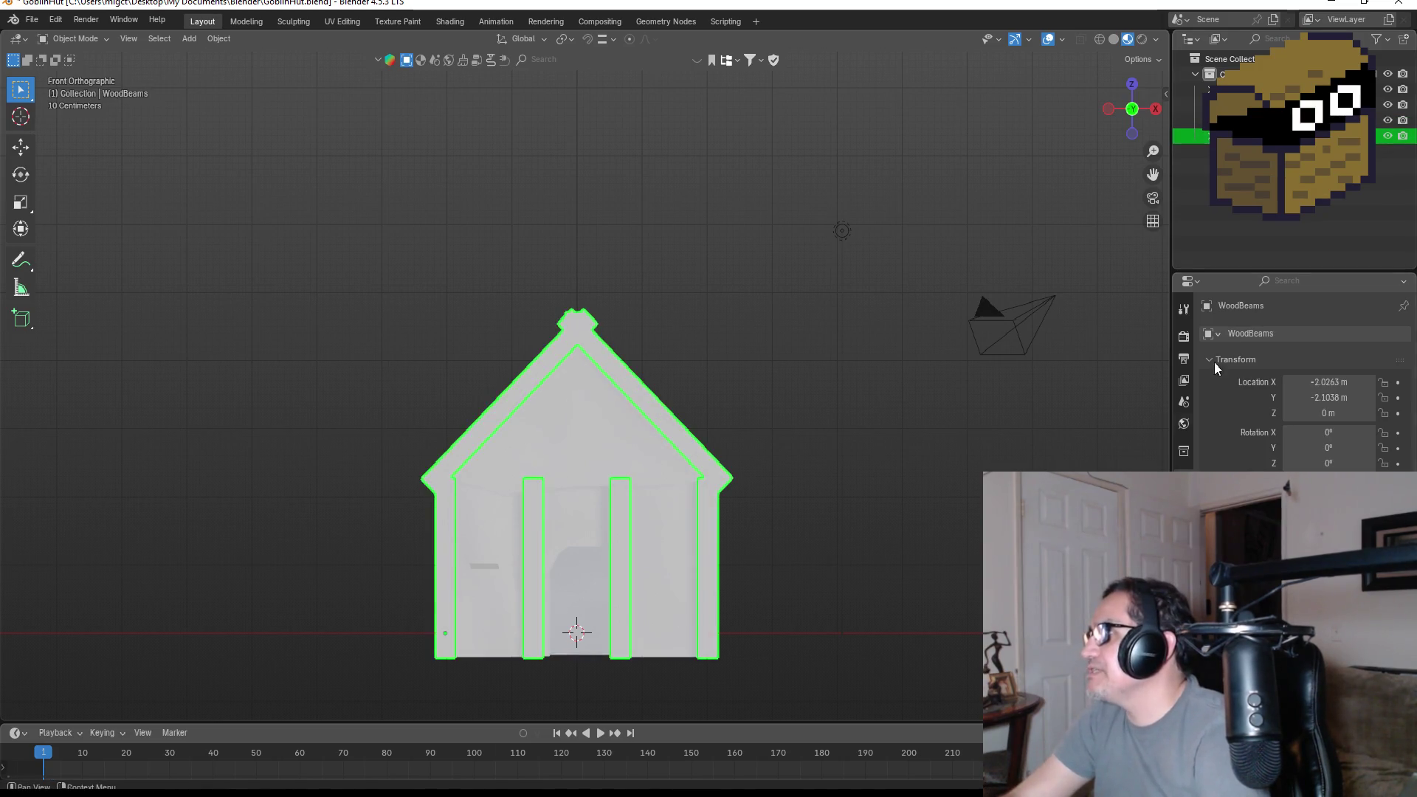
- Rename the WoodBeams material to Wood
left_click(1184, 605)
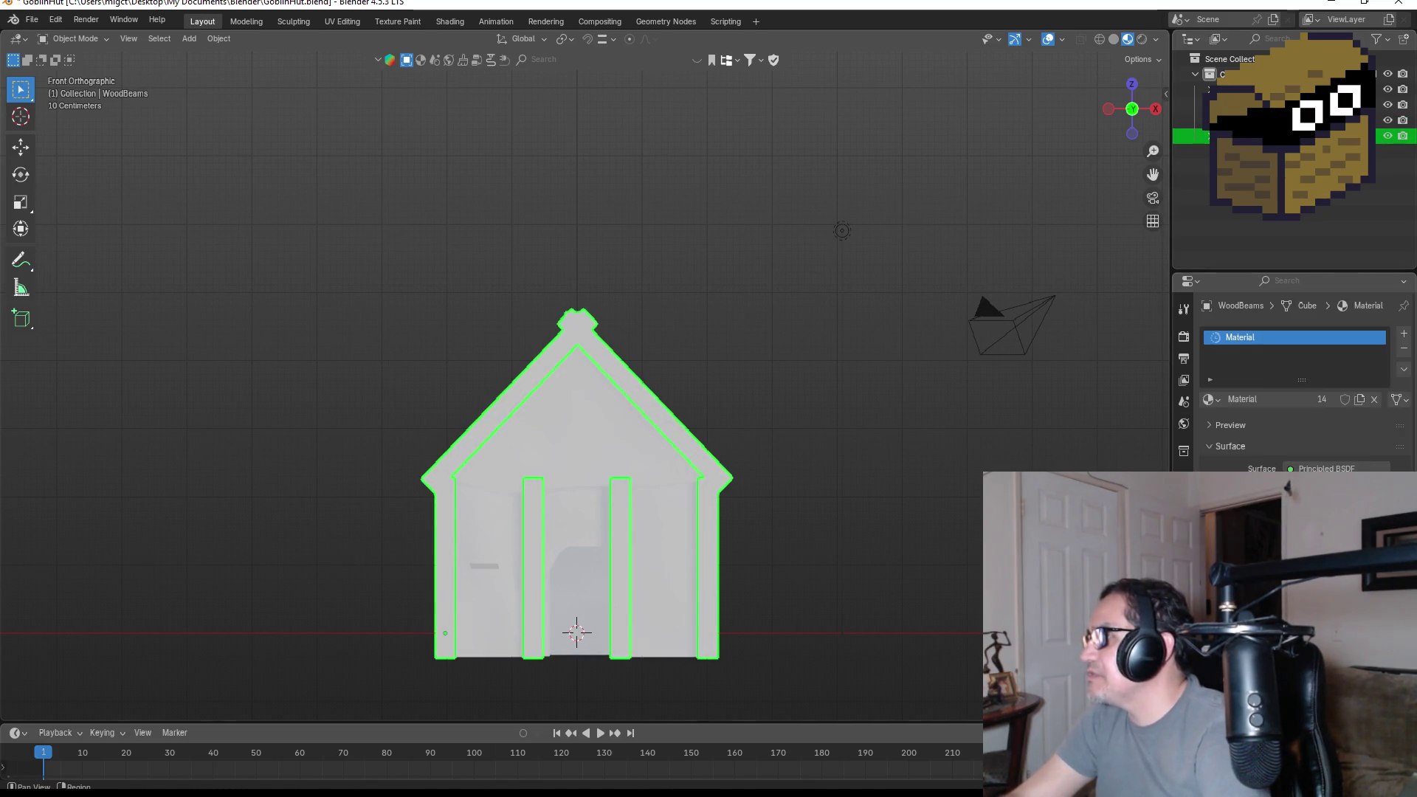
double_click(1305, 336)
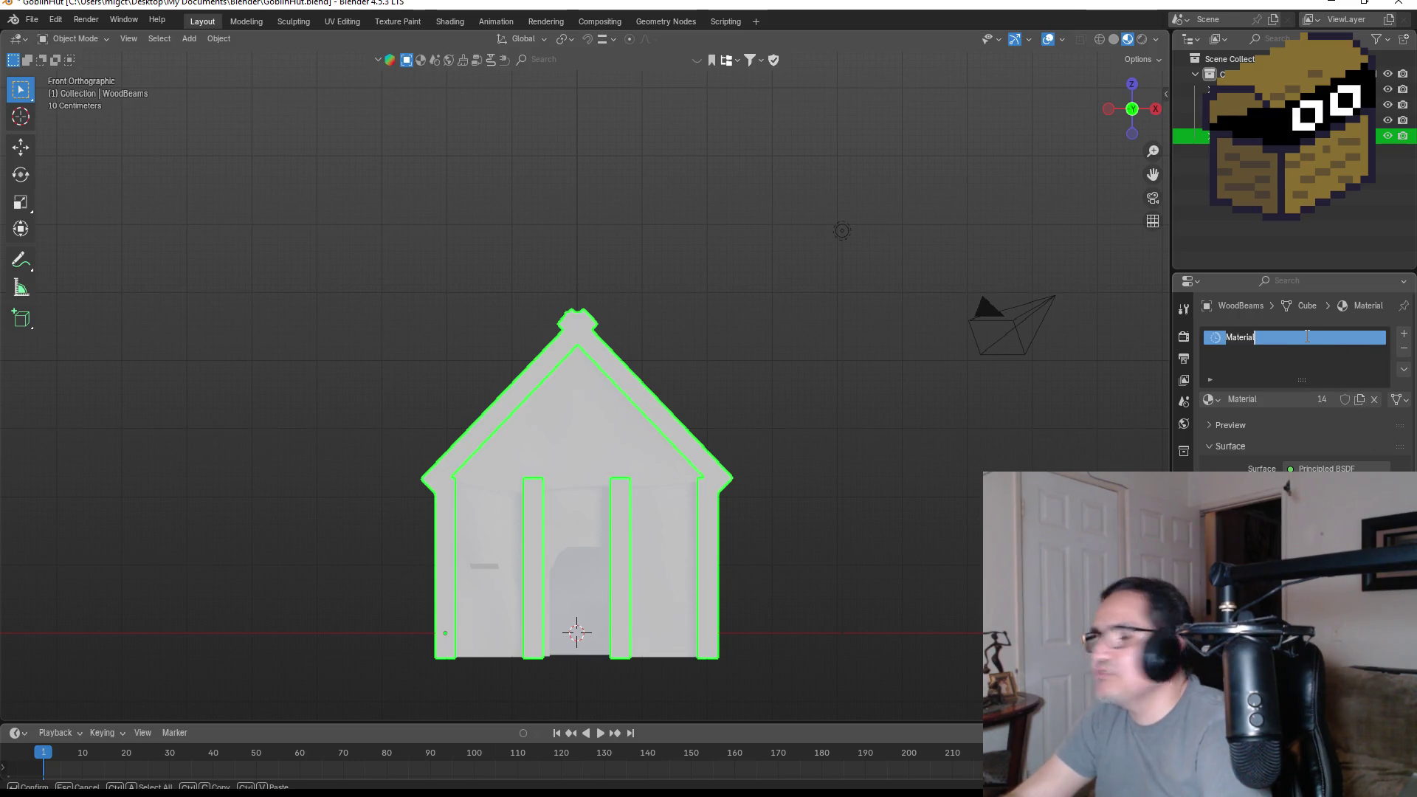
type("Wood")
key("Return")
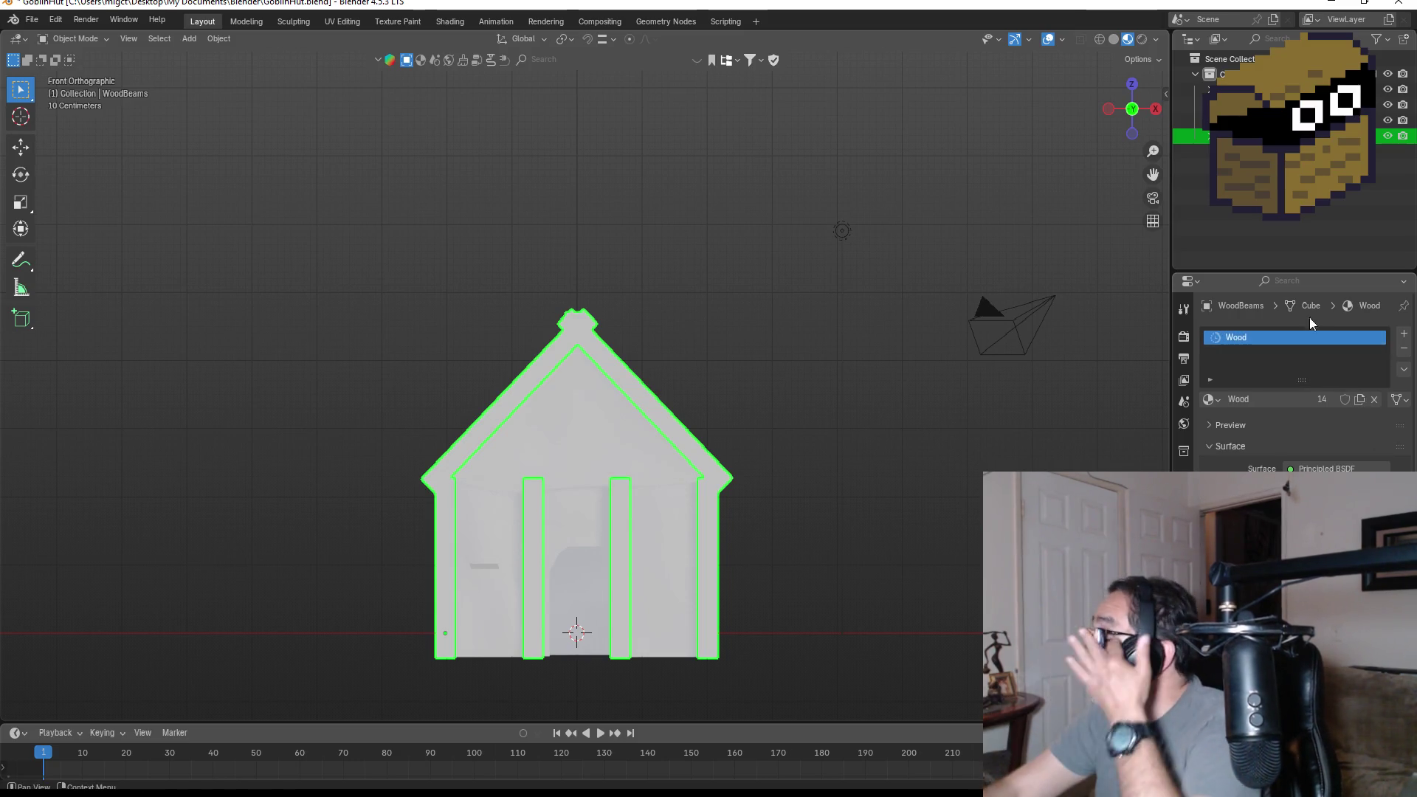
- Set the Wood material's Base Color to a dark orange-brown
left_click(1328, 489)
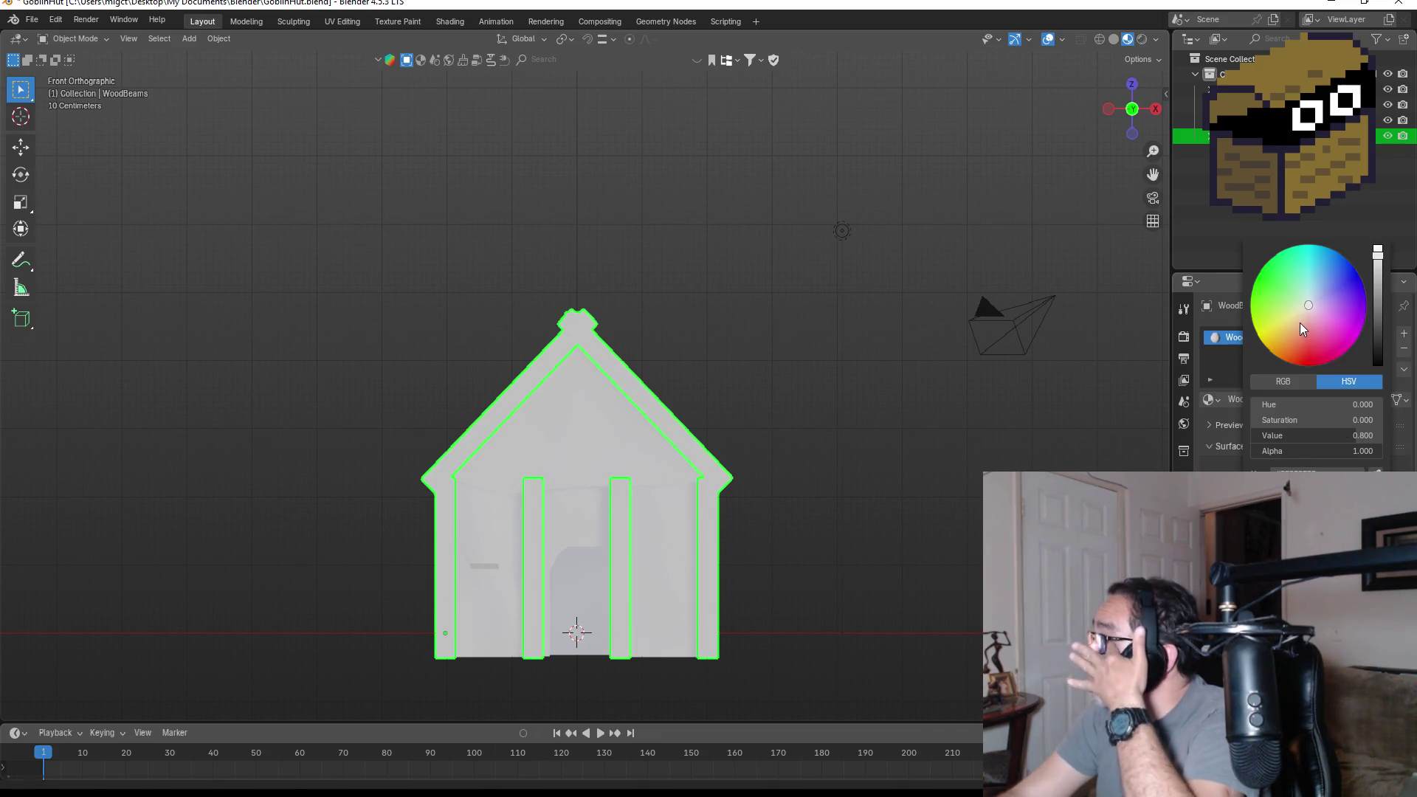
left_click_drag(1300, 323, 1295, 346)
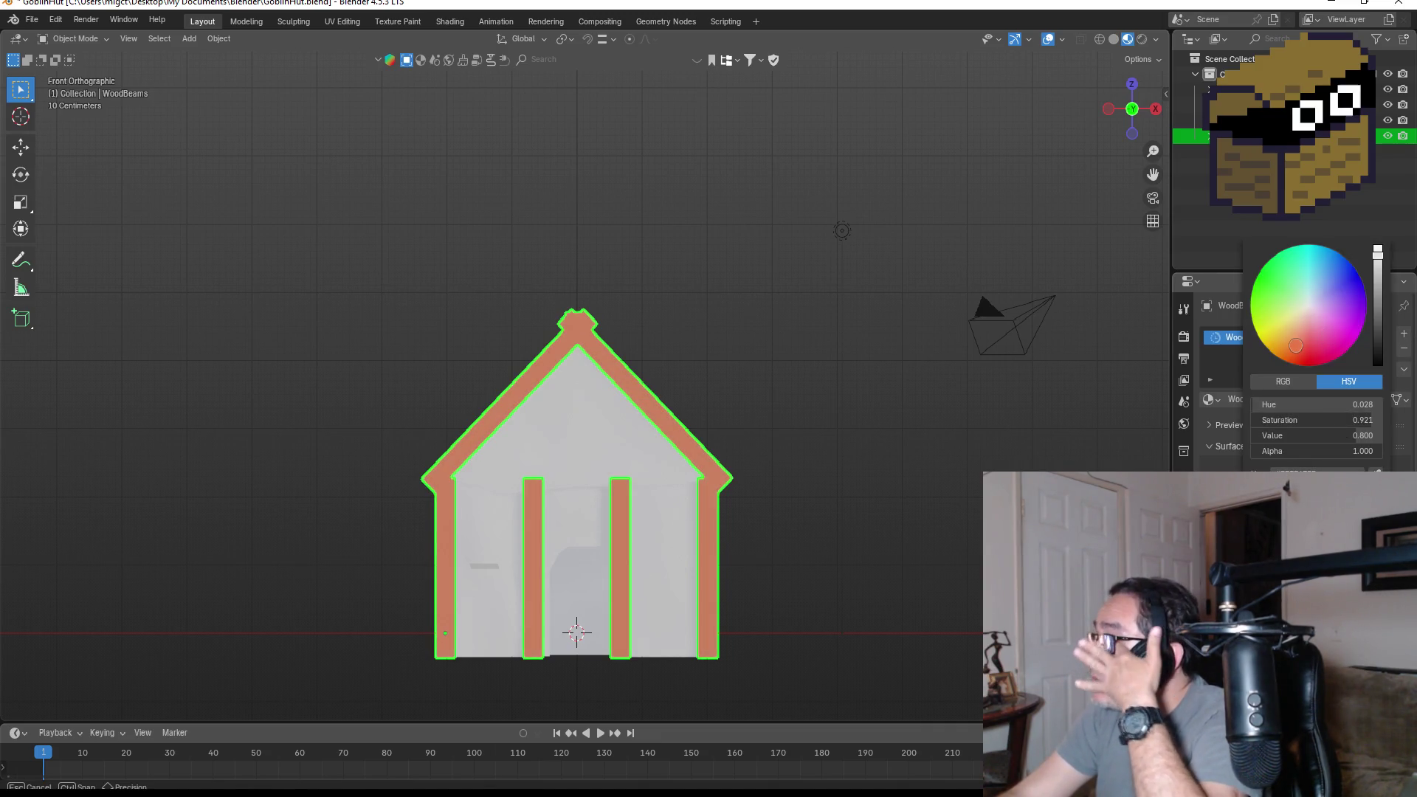
left_click_drag(1296, 341, 1296, 341)
left_click_drag(1379, 288, 1377, 288)
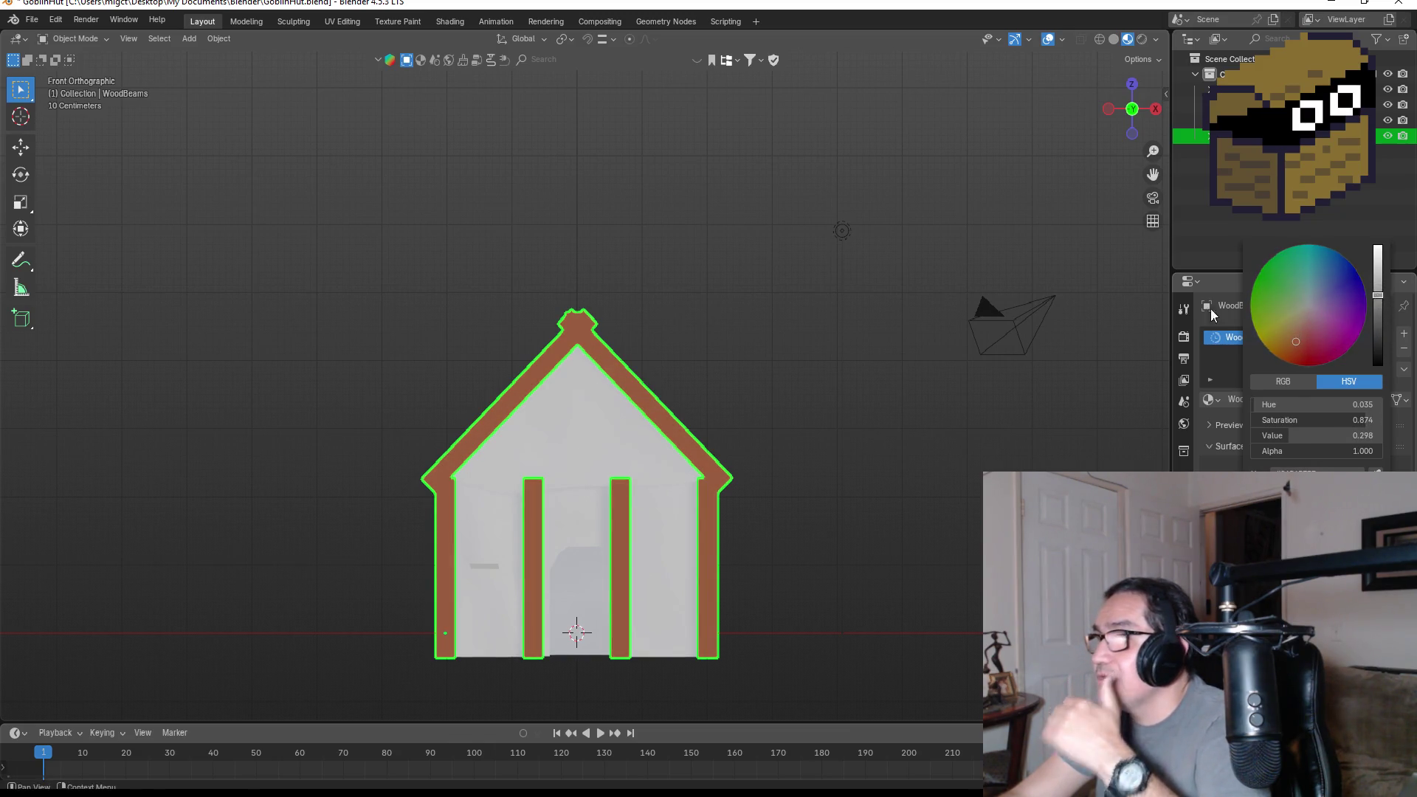
left_click(879, 376)
mouse_move(896, 375)
middle_mouse_down()
mouse_move(817, 383)
mouse_move(893, 388)
middle_mouse_up()
- Add a new material to the Tarp and name it Leather
left_click(635, 401)
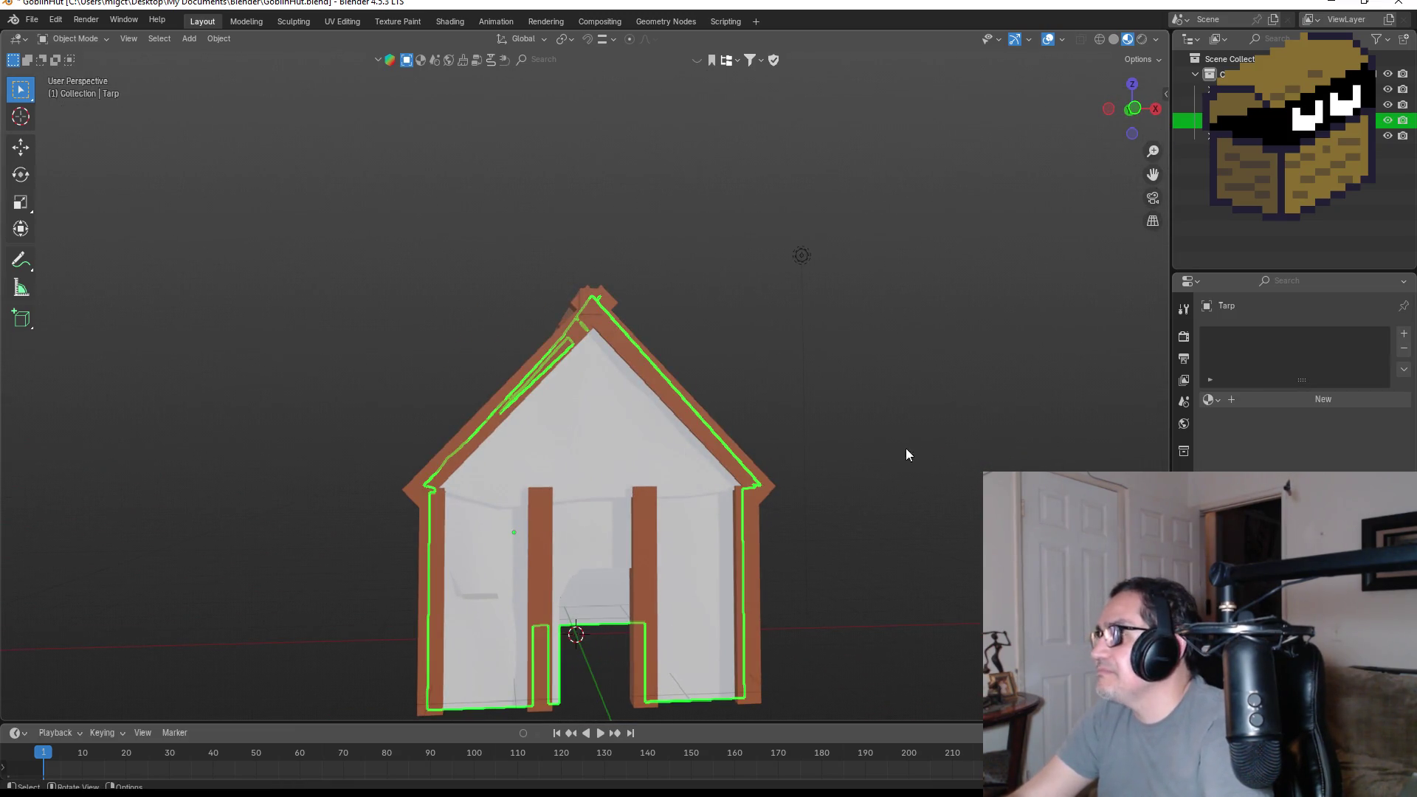
left_click(1271, 402)
double_click(1317, 337)
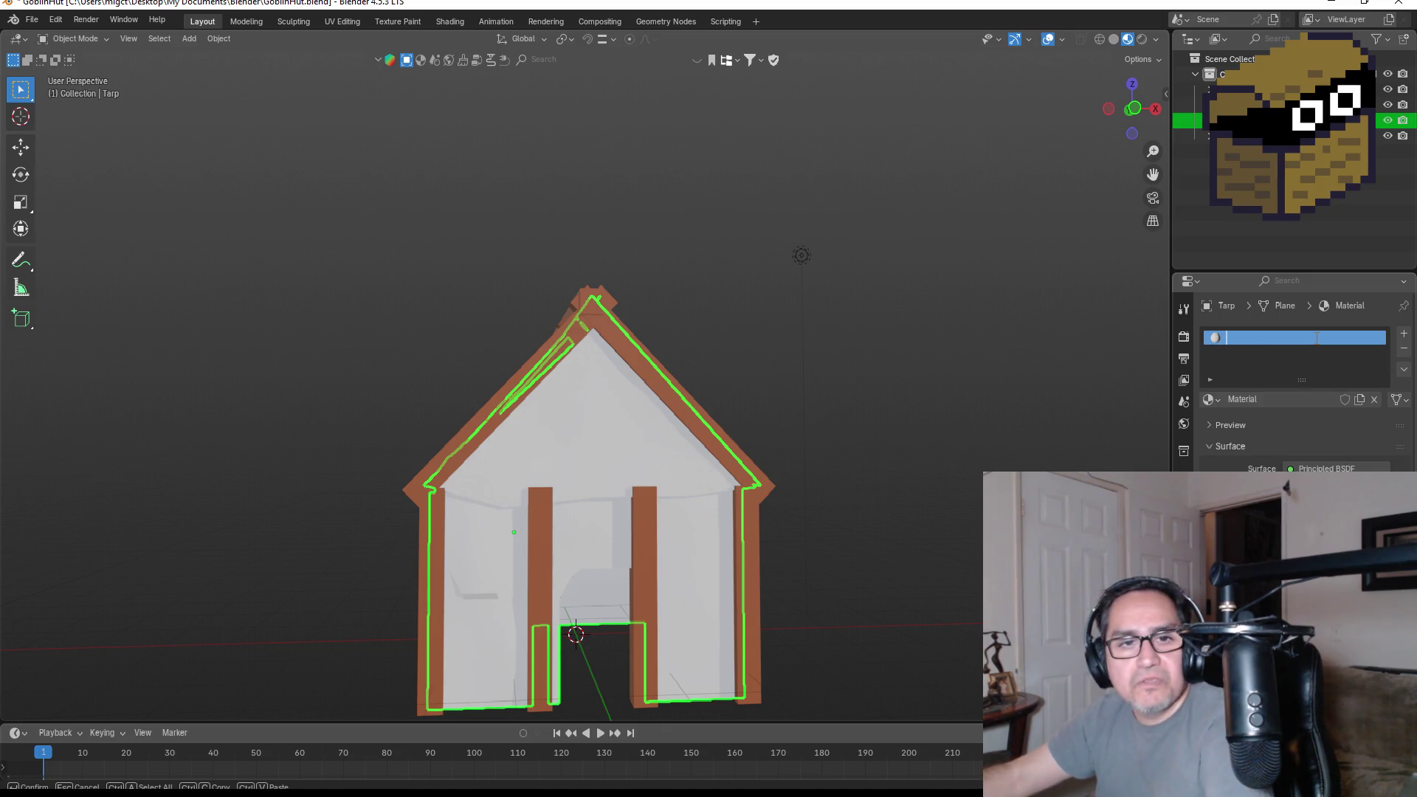
type("Ta")
key("BackSpace")
key("BackSpace")
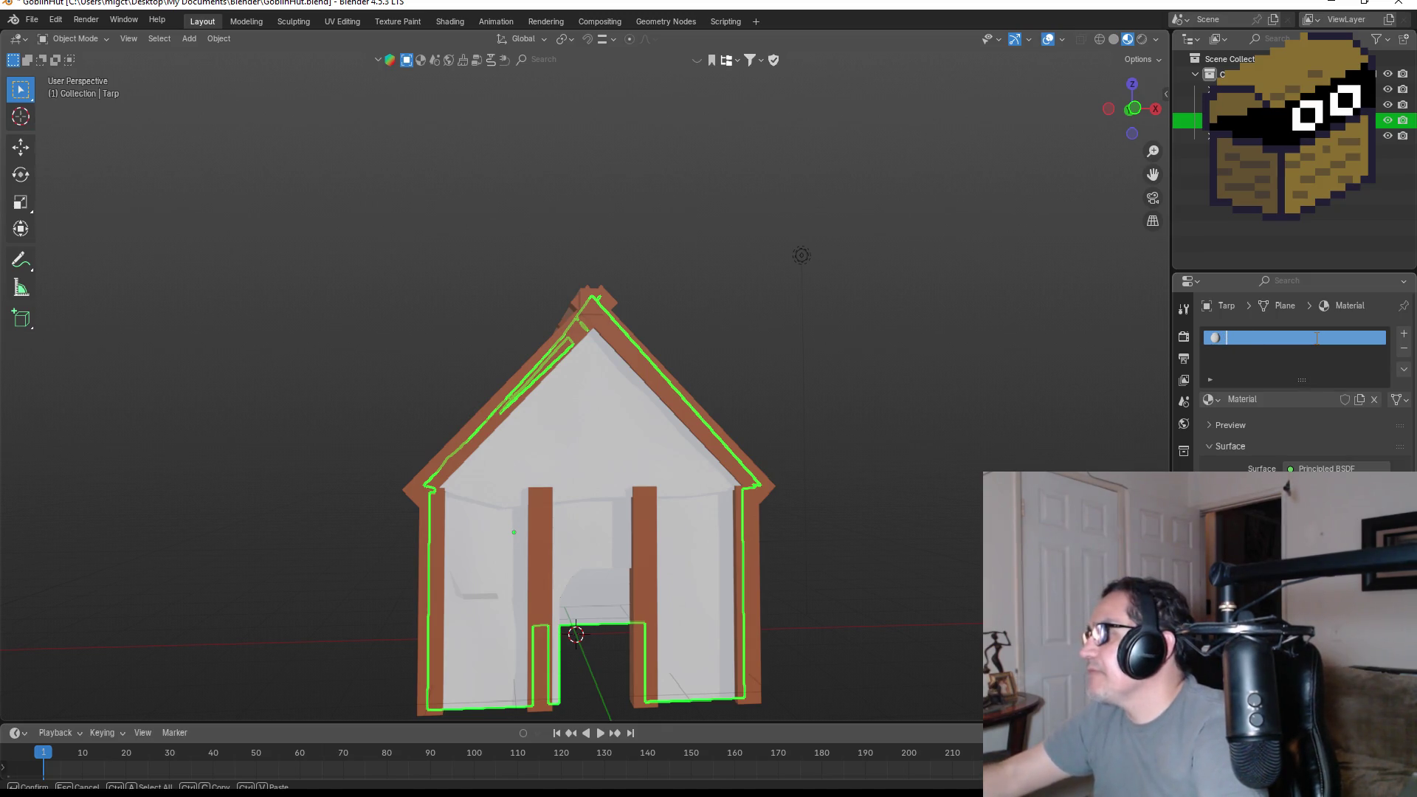
type("Re")
key("BackSpace")
key("BackSpace")
type("Leathe")
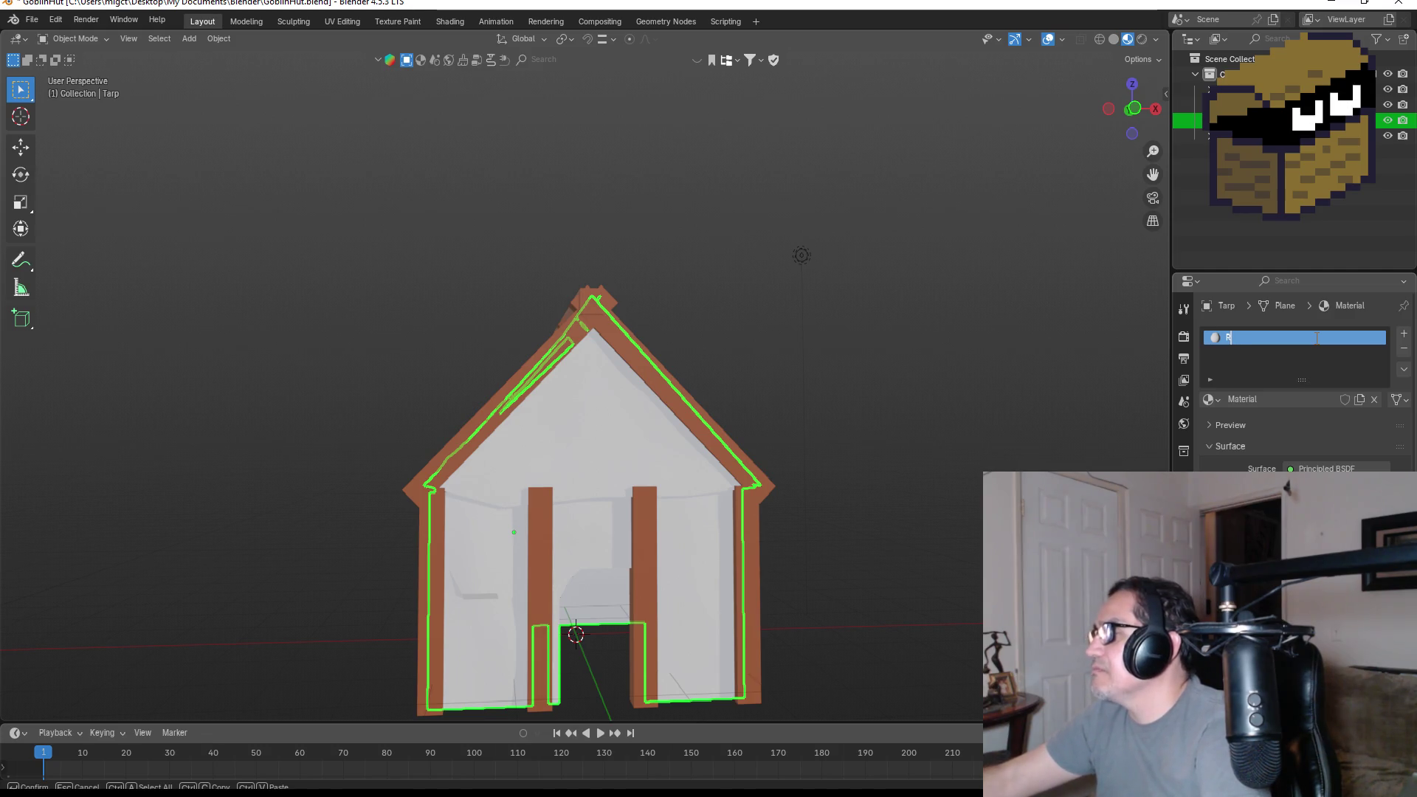
type("r")
key("Return")
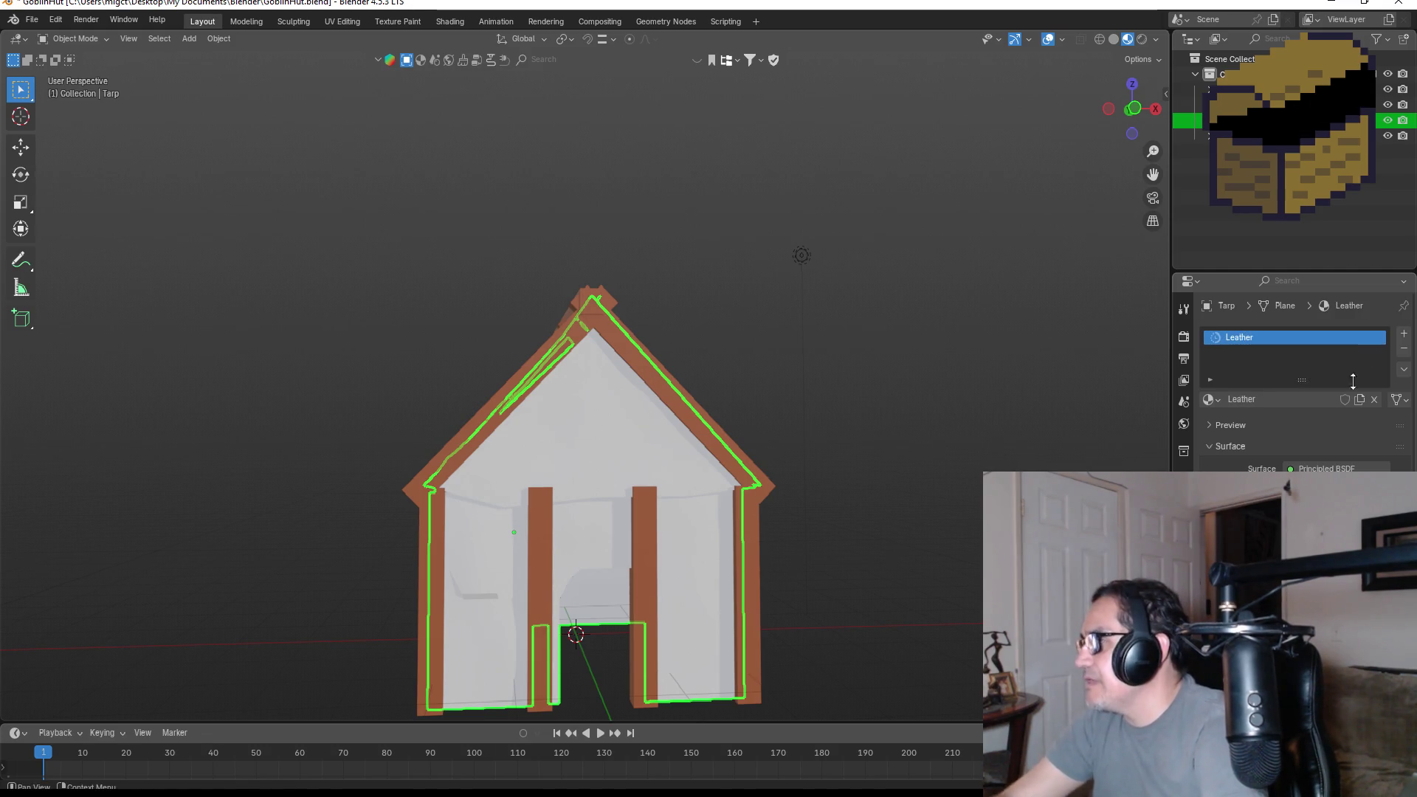
- Set the Leather material's Base Color to yellow-orange
left_click(1329, 484)
mouse_move(1306, 329)
left_mouse_down()
mouse_move(1278, 357)
mouse_move(1274, 340)
left_mouse_up()
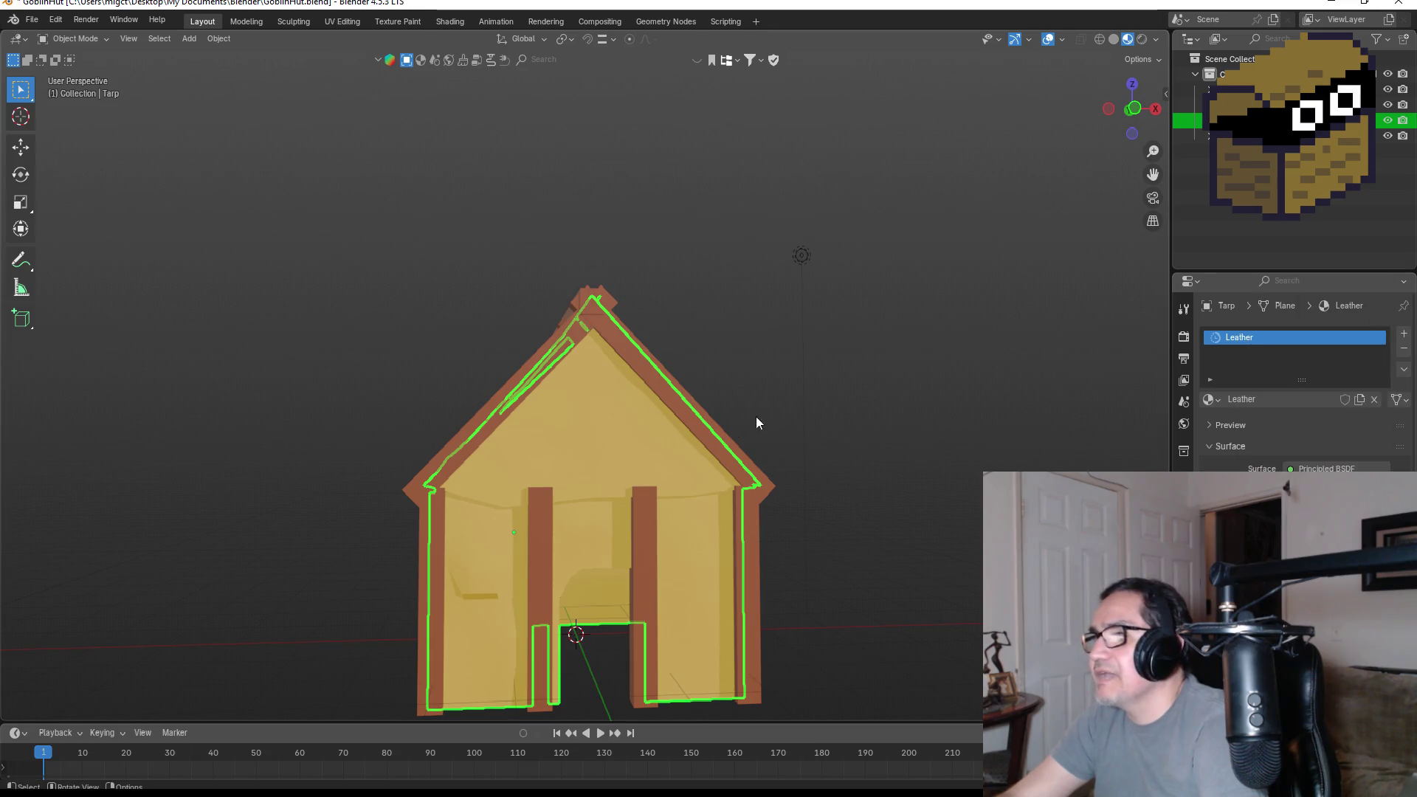
mouse_move(898, 417)
middle_mouse_down()
mouse_move(853, 414)
mouse_move(1094, 431)
mouse_move(759, 440)
mouse_move(992, 440)
mouse_move(880, 472)
mouse_move(879, 423)
mouse_move(941, 412)
mouse_move(854, 403)
mouse_move(889, 400)
mouse_move(856, 437)
mouse_move(1079, 440)
mouse_move(595, 485)
middle_mouse_up()
left_click(920, 431)
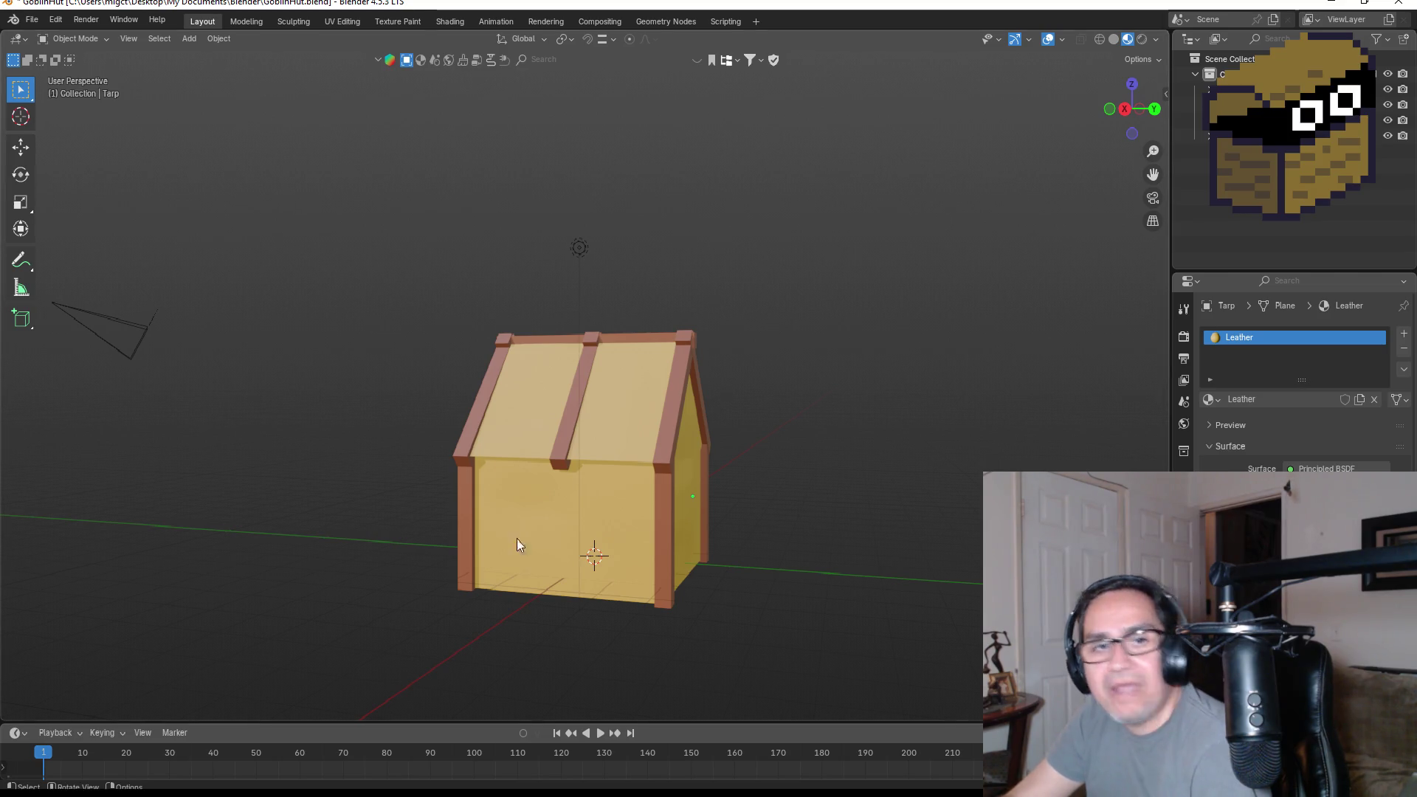
- Turn the view to face the hut's front and bring up the File menu
middle_click_drag(828, 469, 754, 467, "alt")
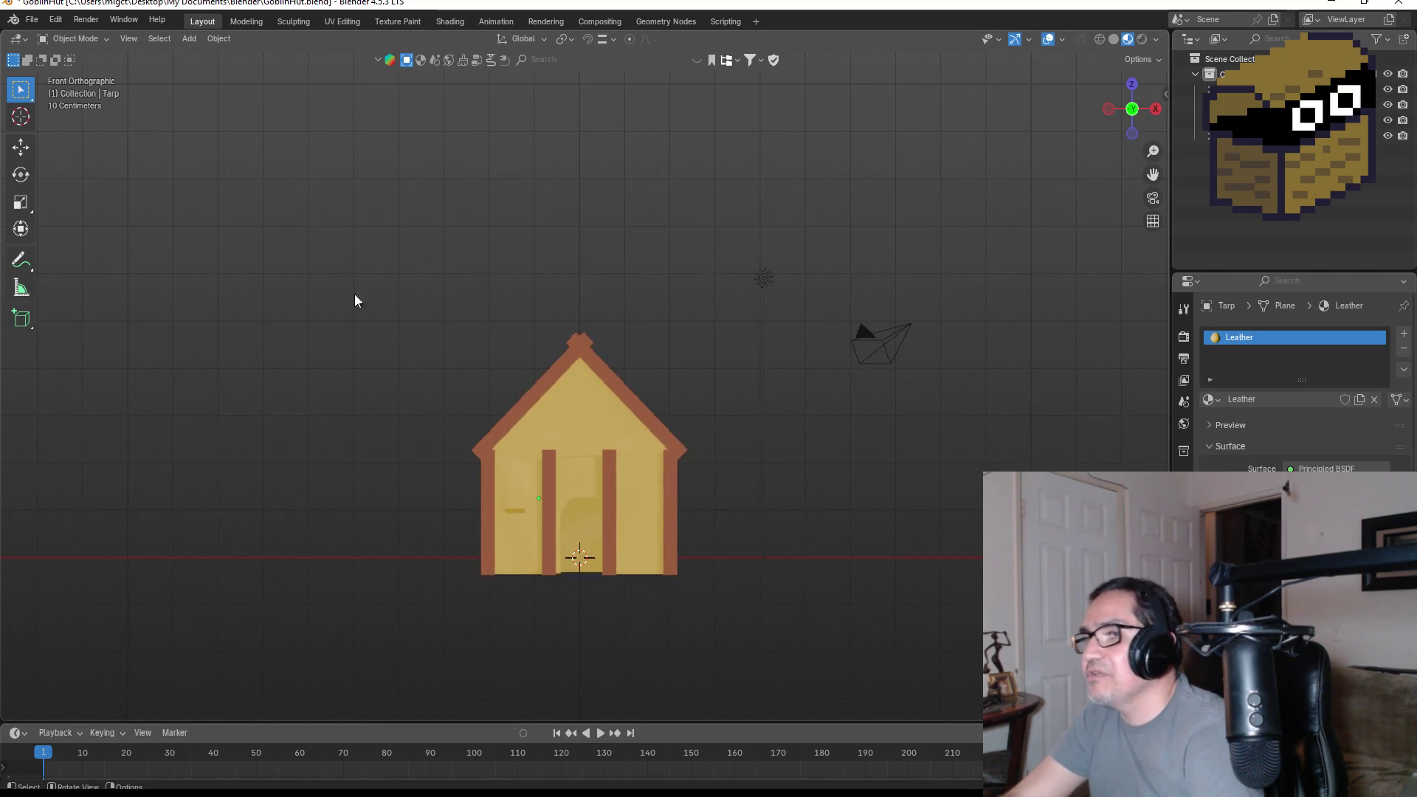
left_click(32, 20)
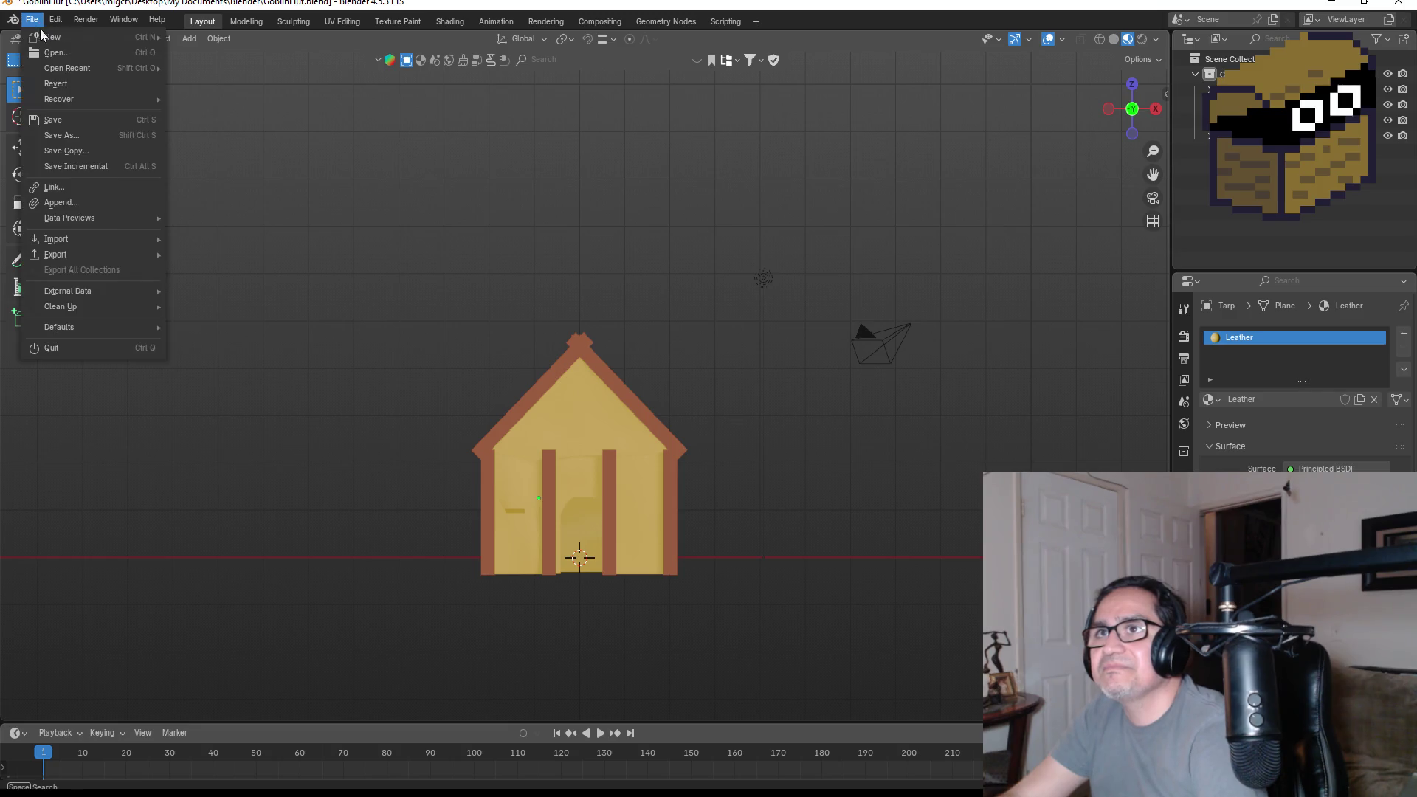
- Resave GoblinHut.blend and target an FBX export at the Dwarf Miner project's Assets/3d Art folder
left_click(53, 119)
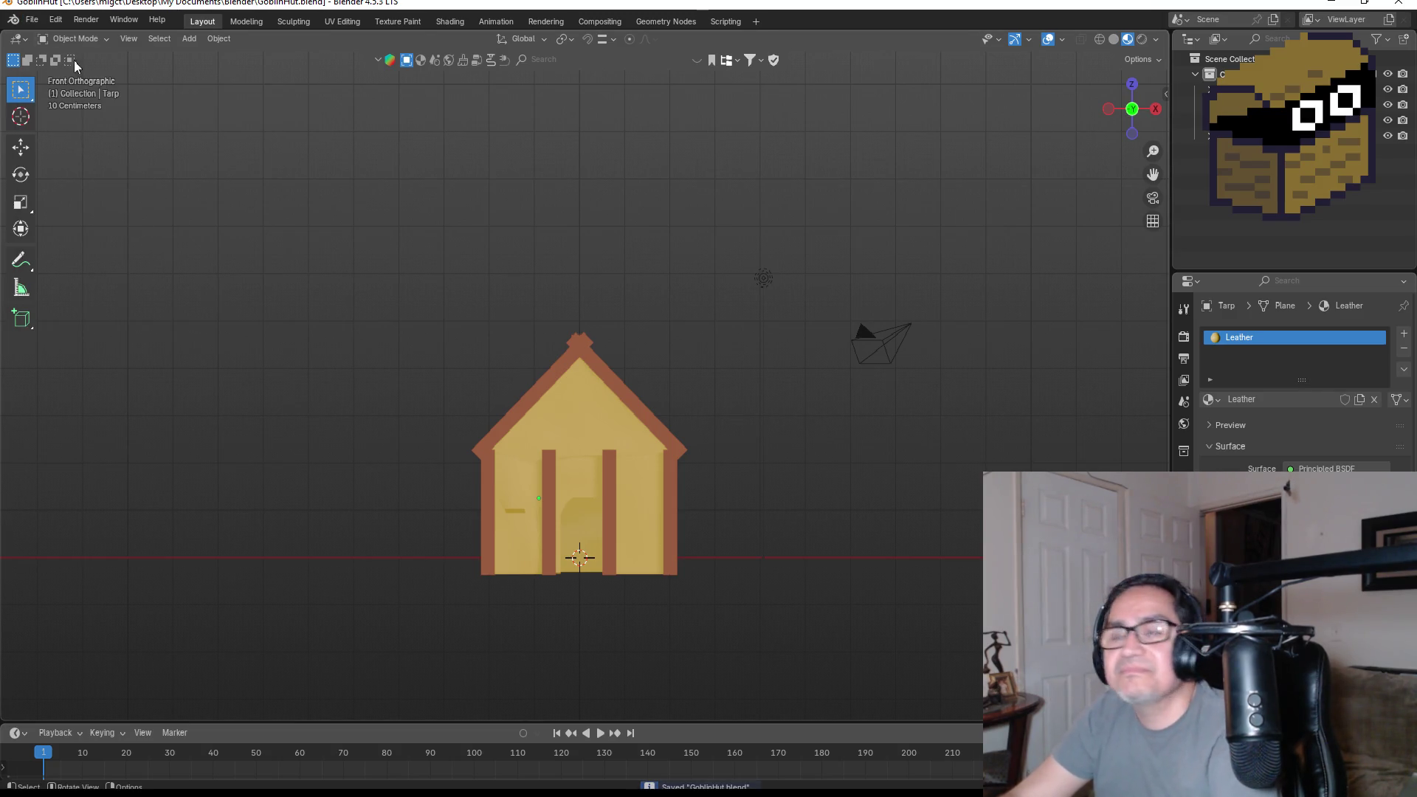
left_click(31, 20)
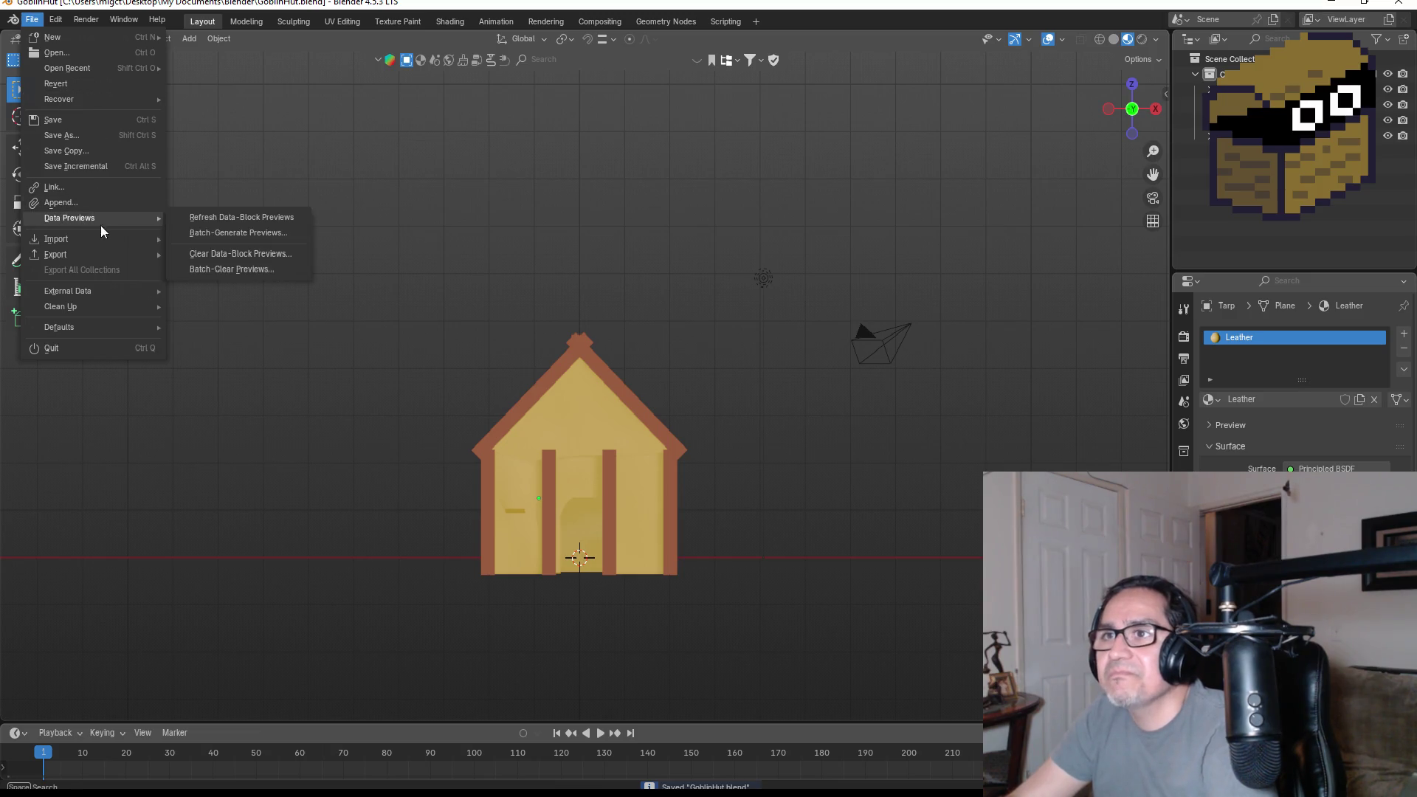
mouse_move(96, 254)
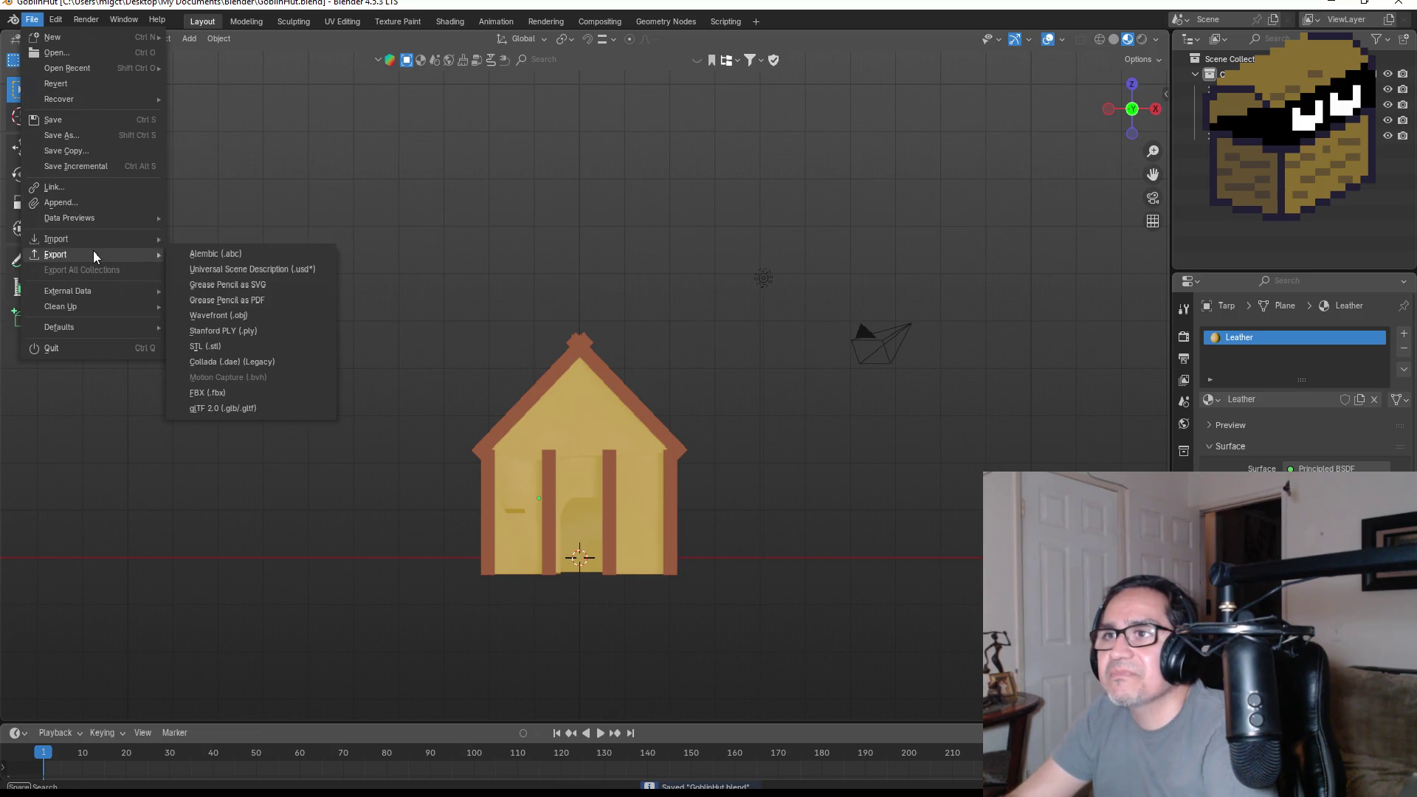
left_click(240, 393)
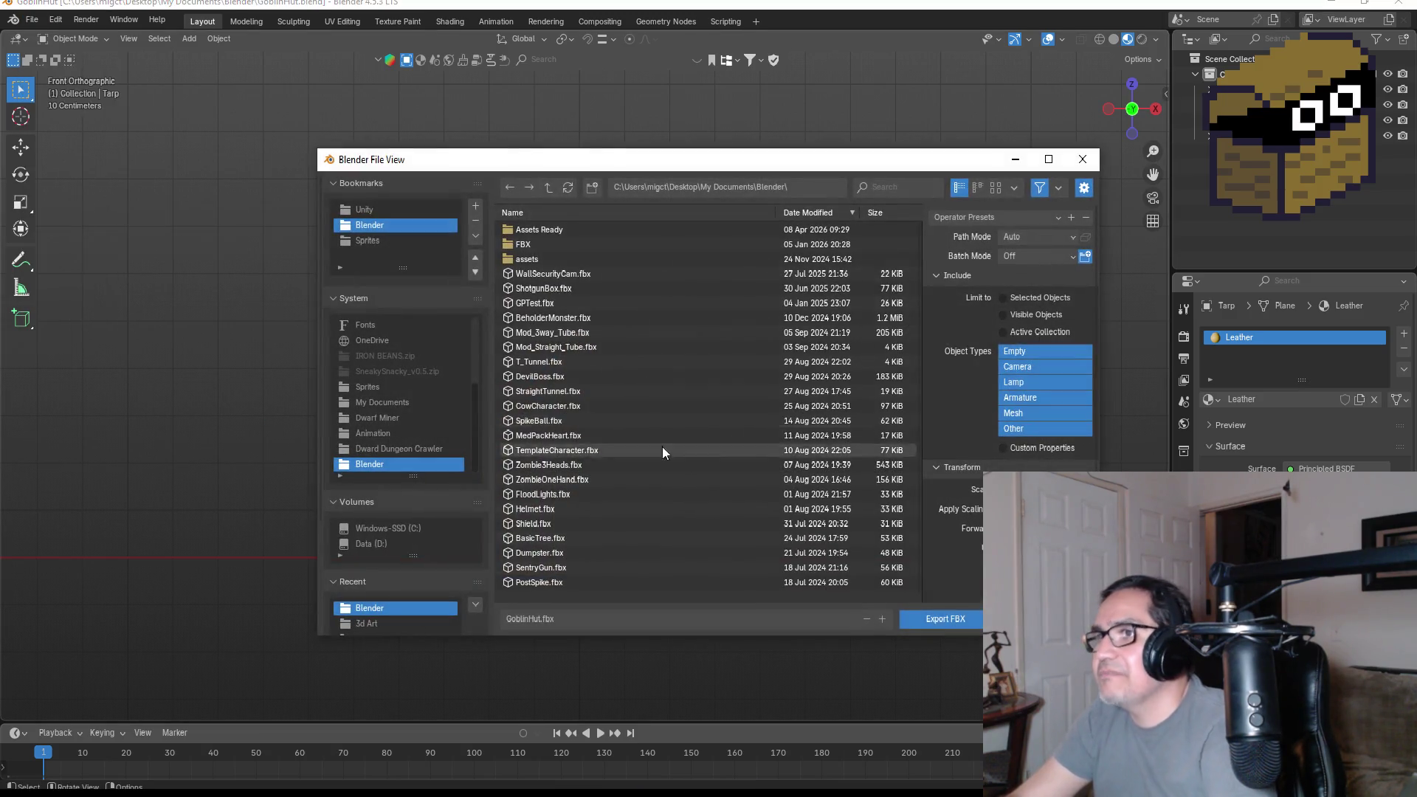
left_click(374, 213)
left_click(554, 232)
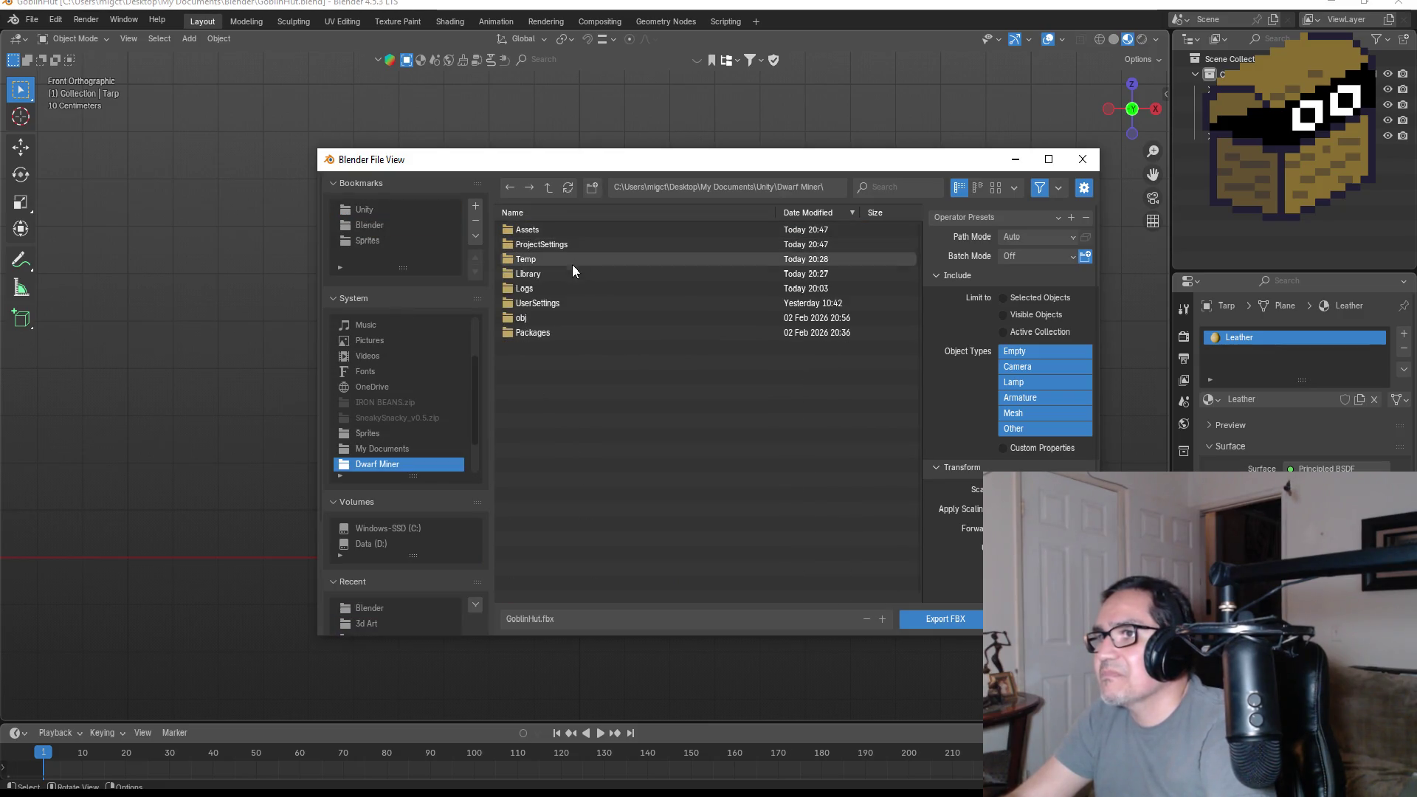
left_click(544, 227)
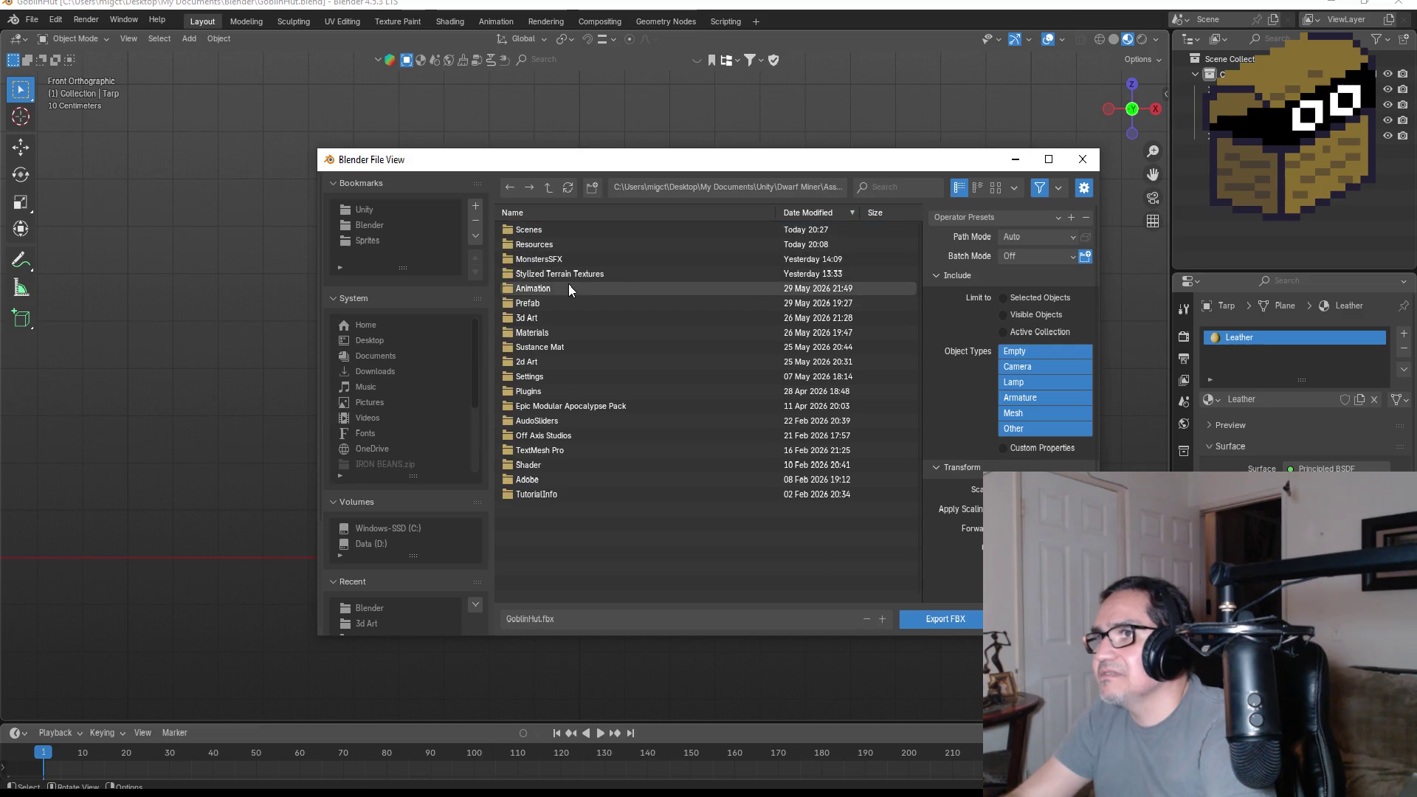
left_click(555, 318)
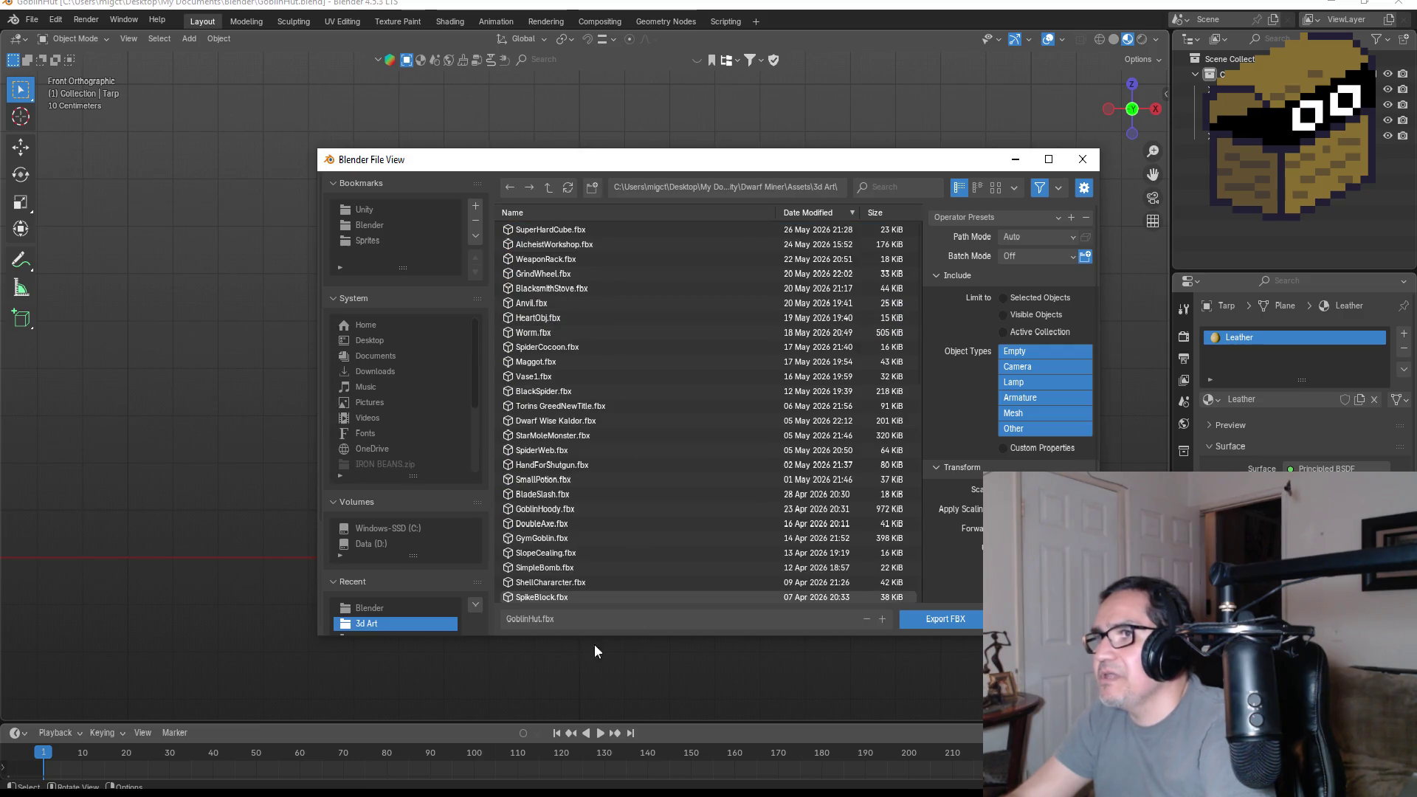
- Export GoblinHut.fbx using the Export Unity preset
left_click(610, 617)
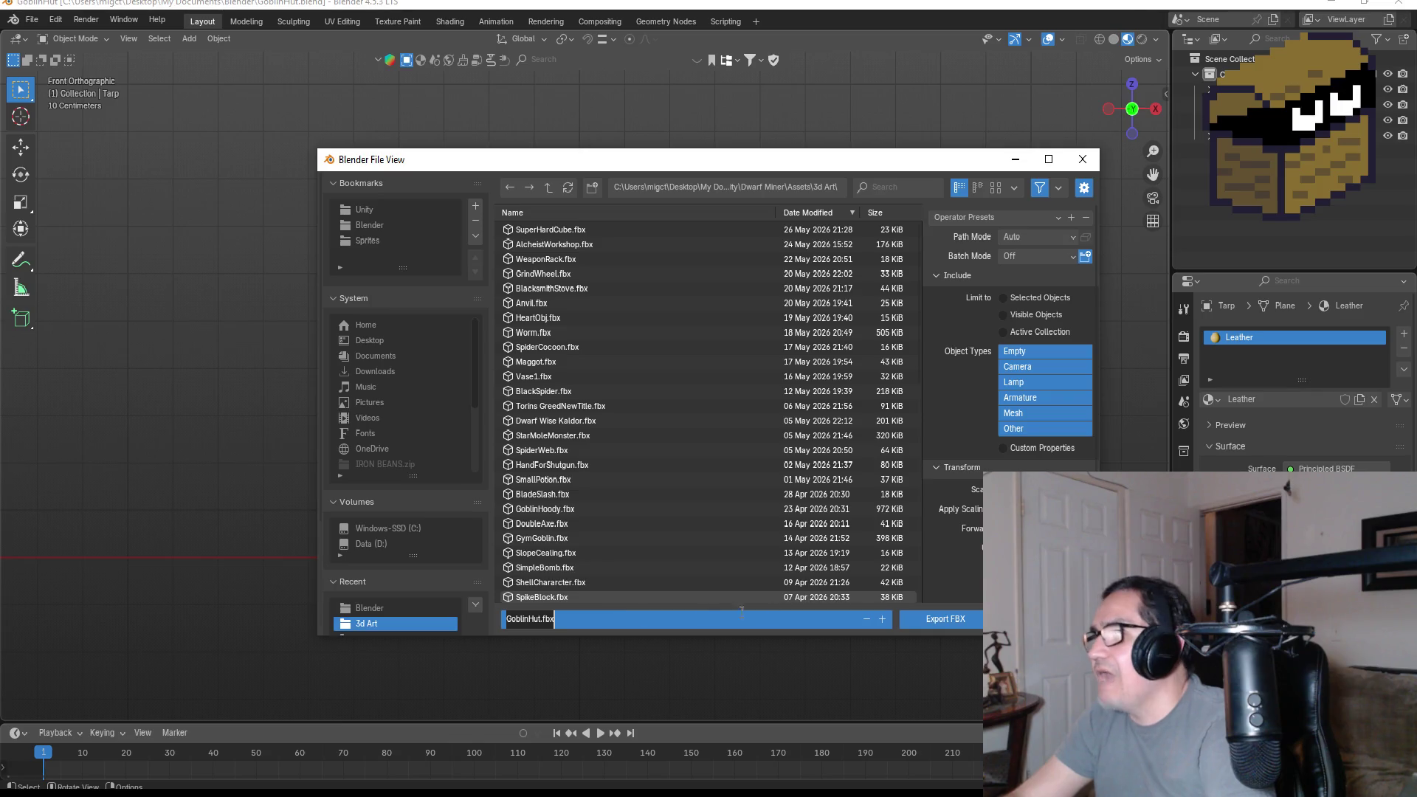
left_click(971, 219)
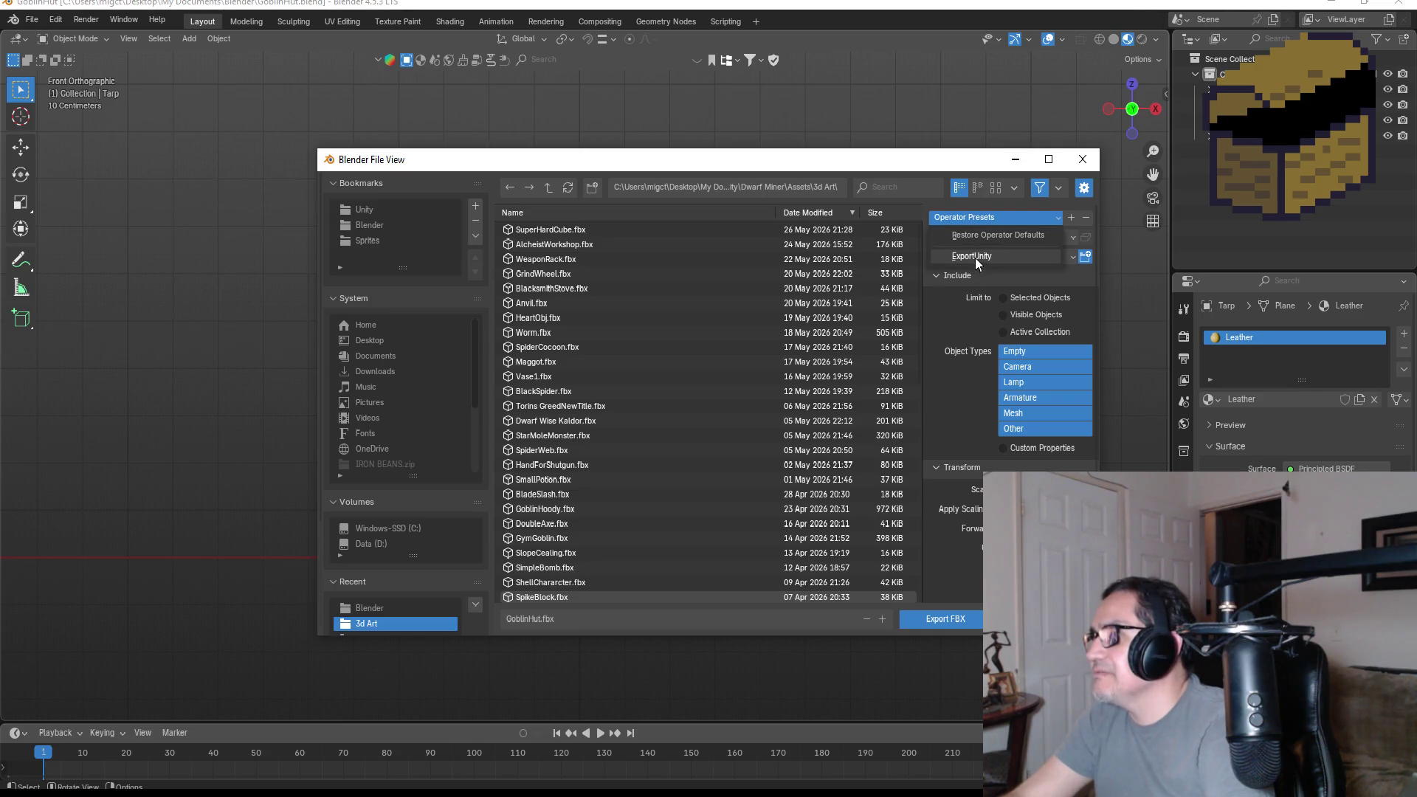
left_click(975, 258)
left_click(957, 625)
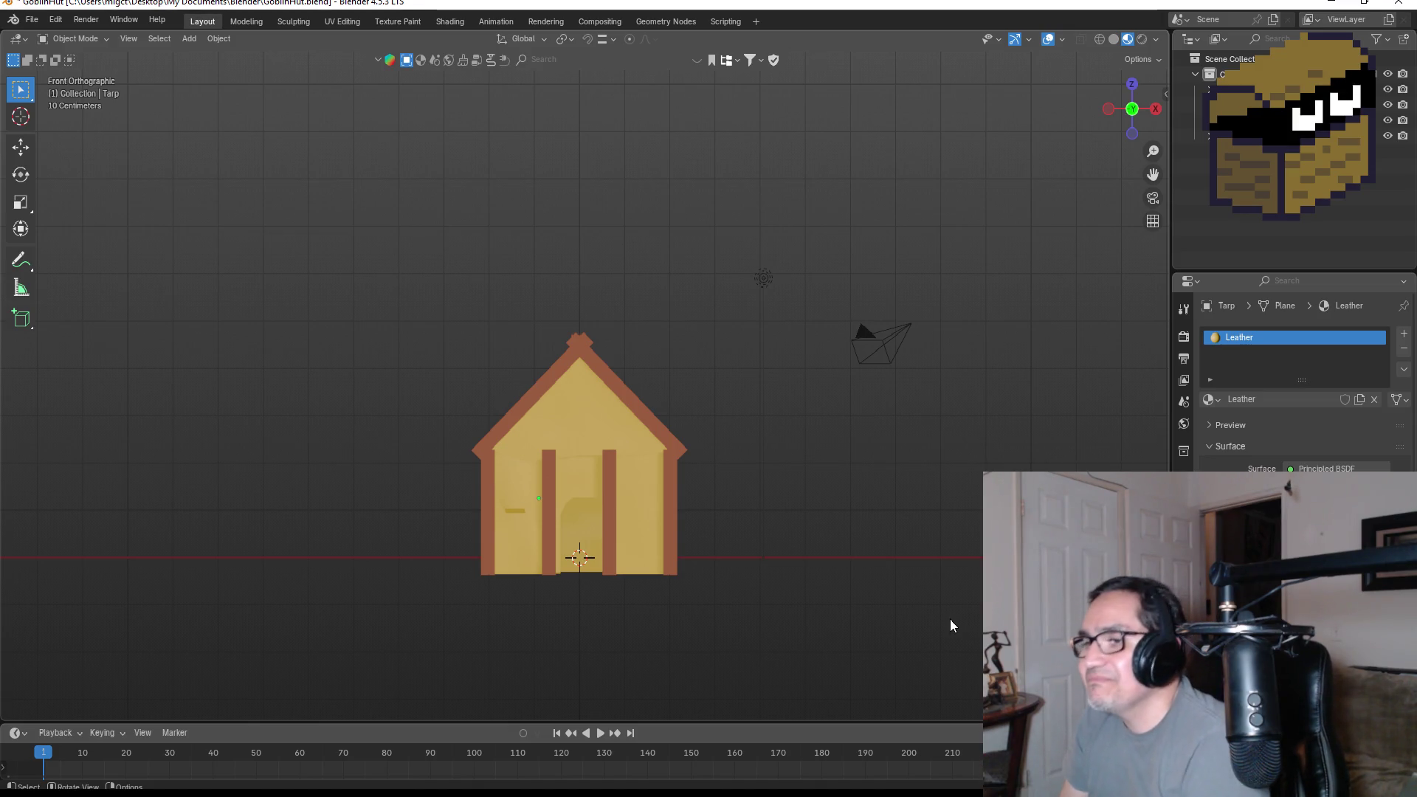
- Look over the hut from angled and front views, then switch to the Unity editor
mouse_move(730, 405)
middle_mouse_down()
mouse_move(813, 370)
mouse_move(743, 389)
middle_mouse_up()
key("KP_1")
scroll(795, 428, "up", 4)
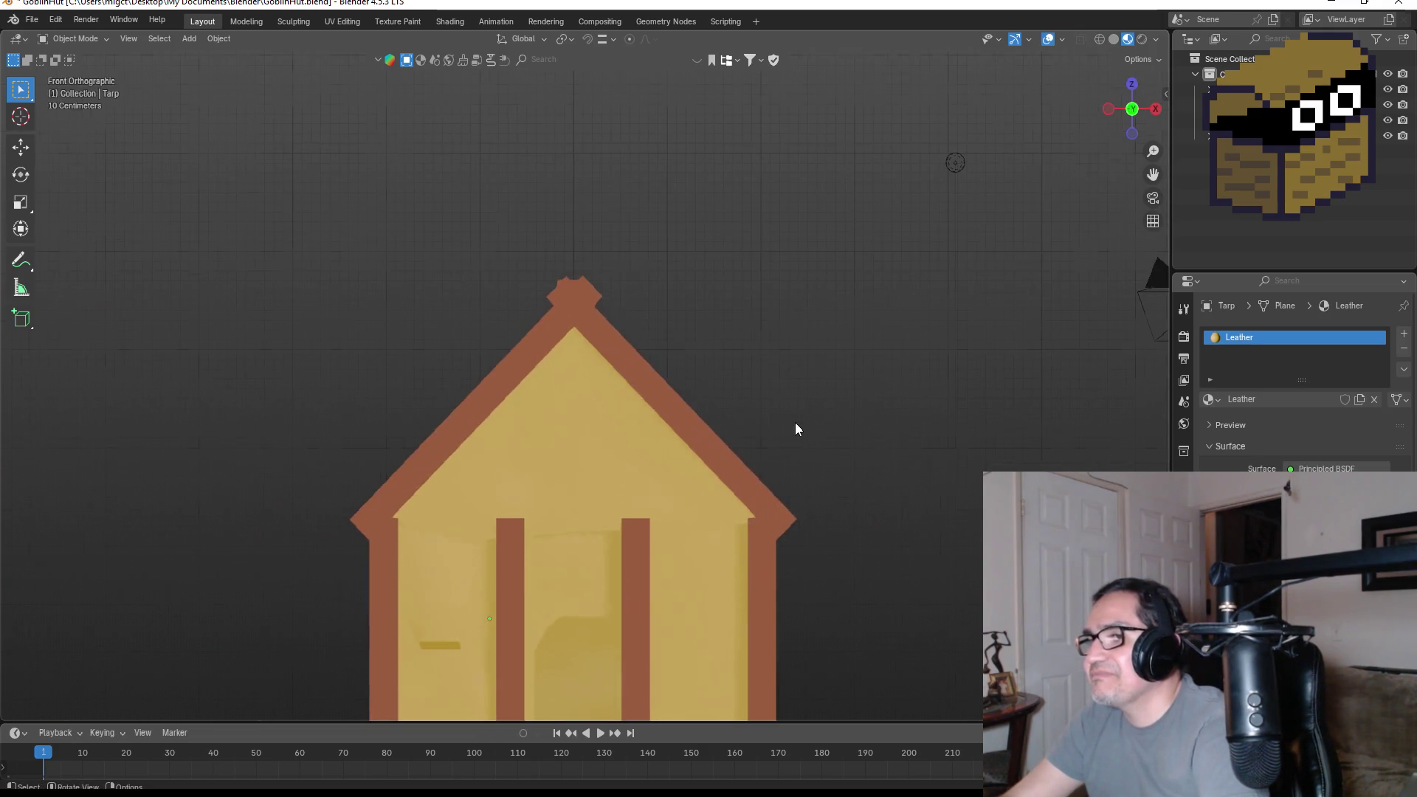
mouse_move(920, 380)
middle_mouse_down()
mouse_move(889, 317)
mouse_move(839, 357)
mouse_move(897, 390)
middle_mouse_up()
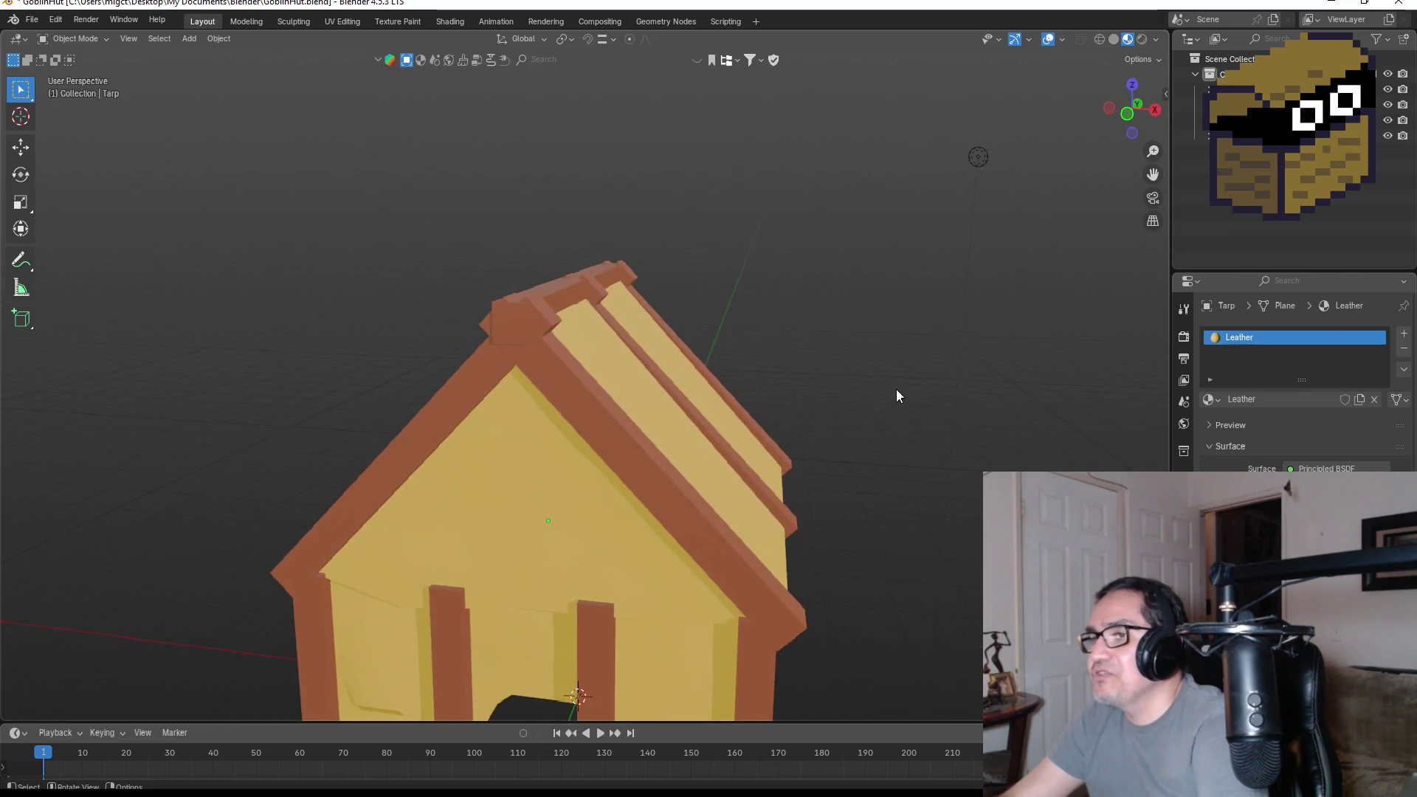
key("KP_1")
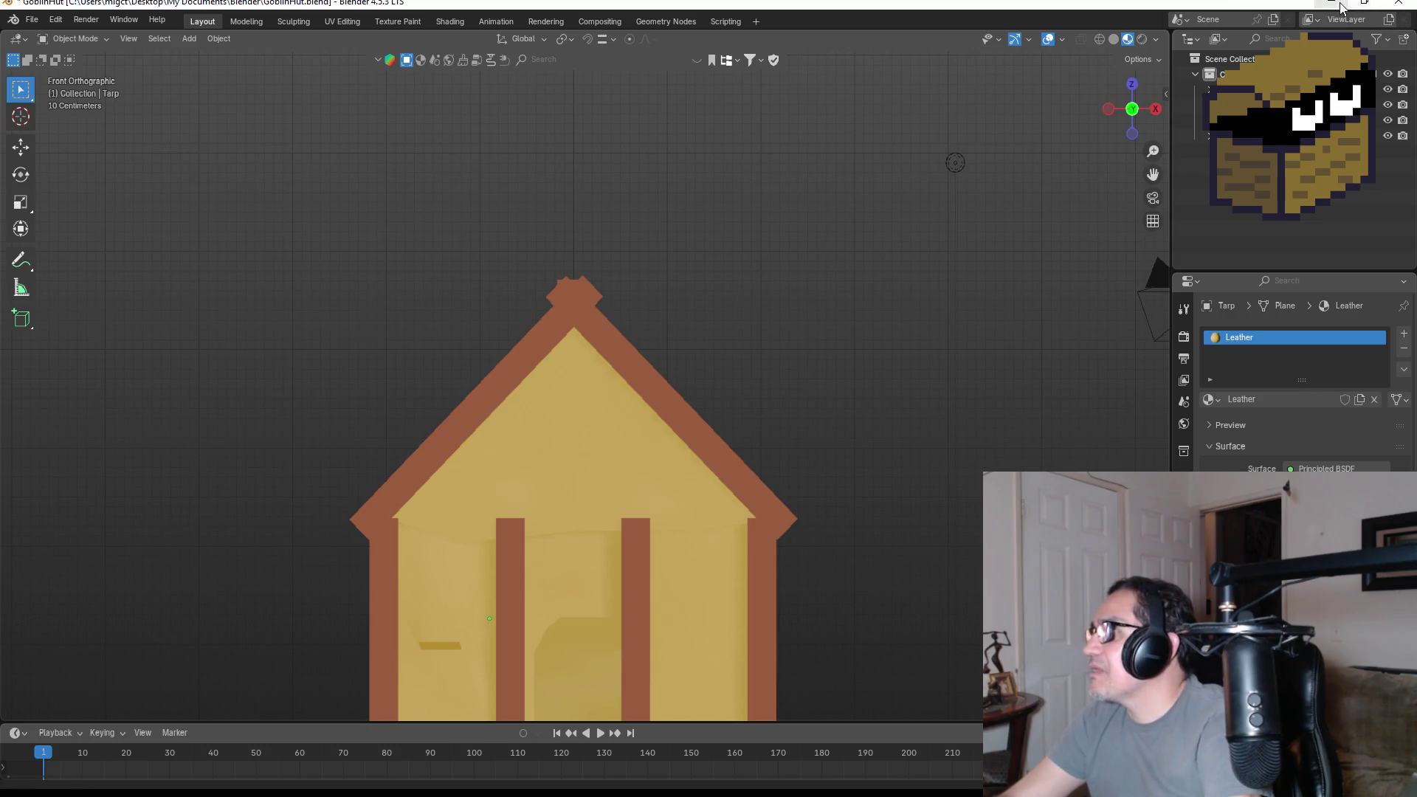
key("alt+Tab")
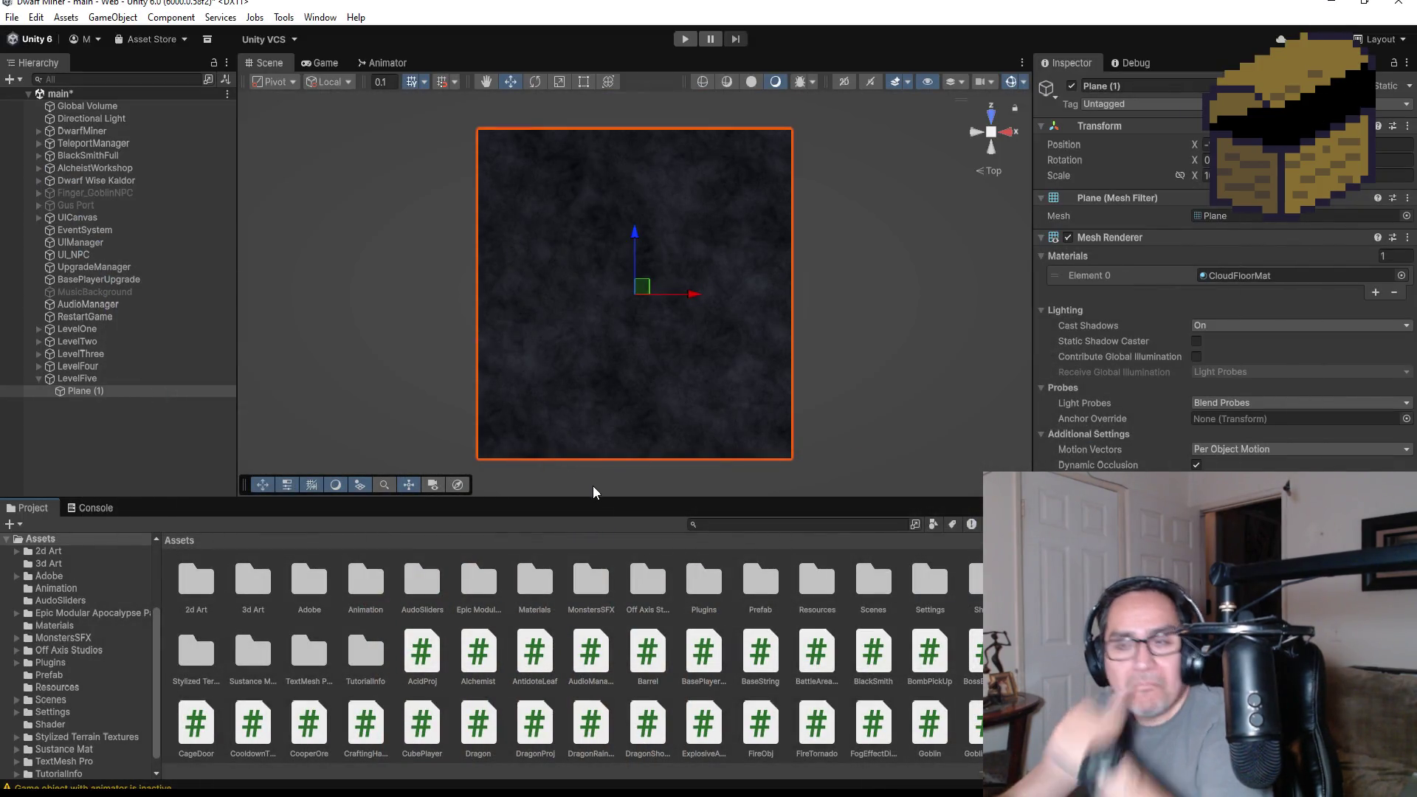
scroll(680, 435, "up", 2)
scroll(682, 433, "up", 1)
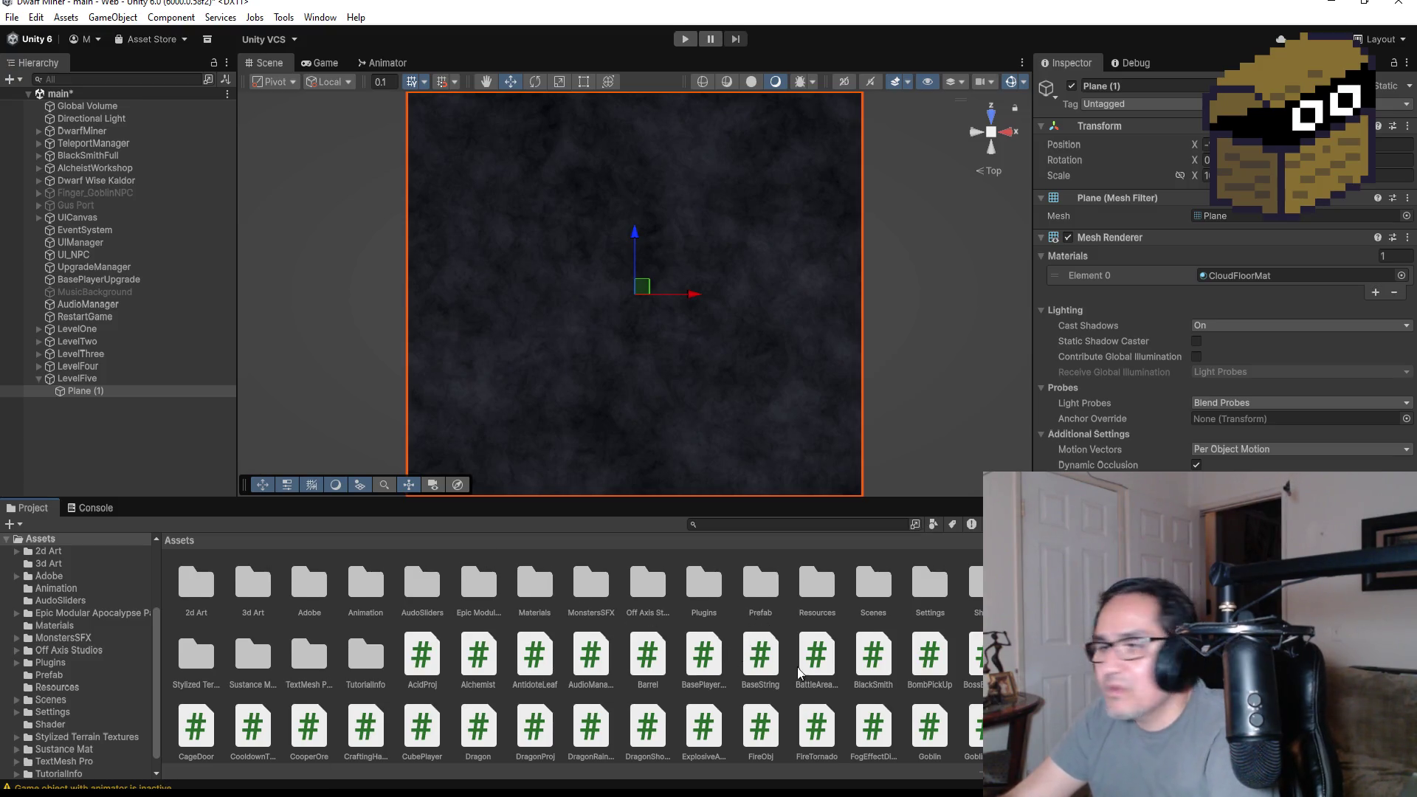
left_click(826, 615)
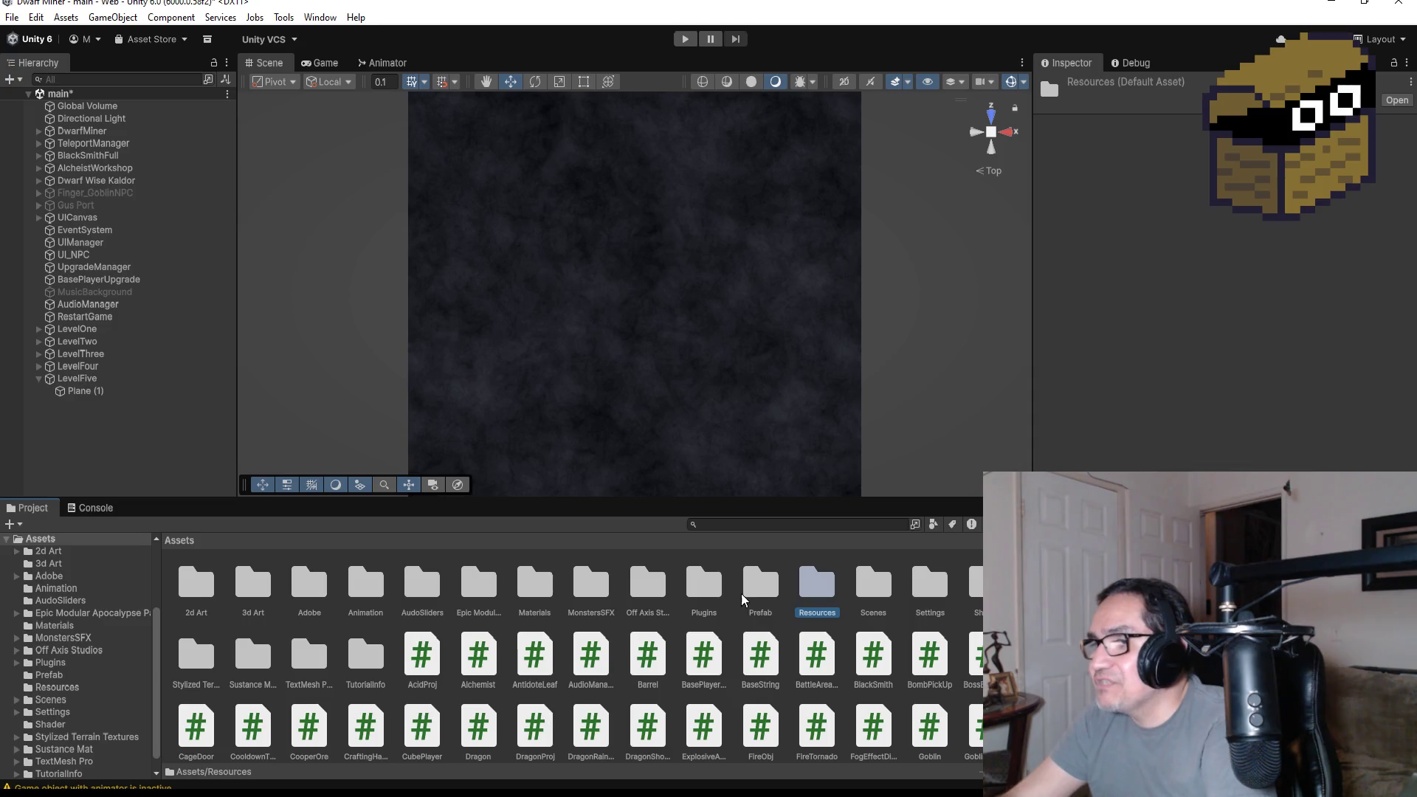
left_click(567, 591)
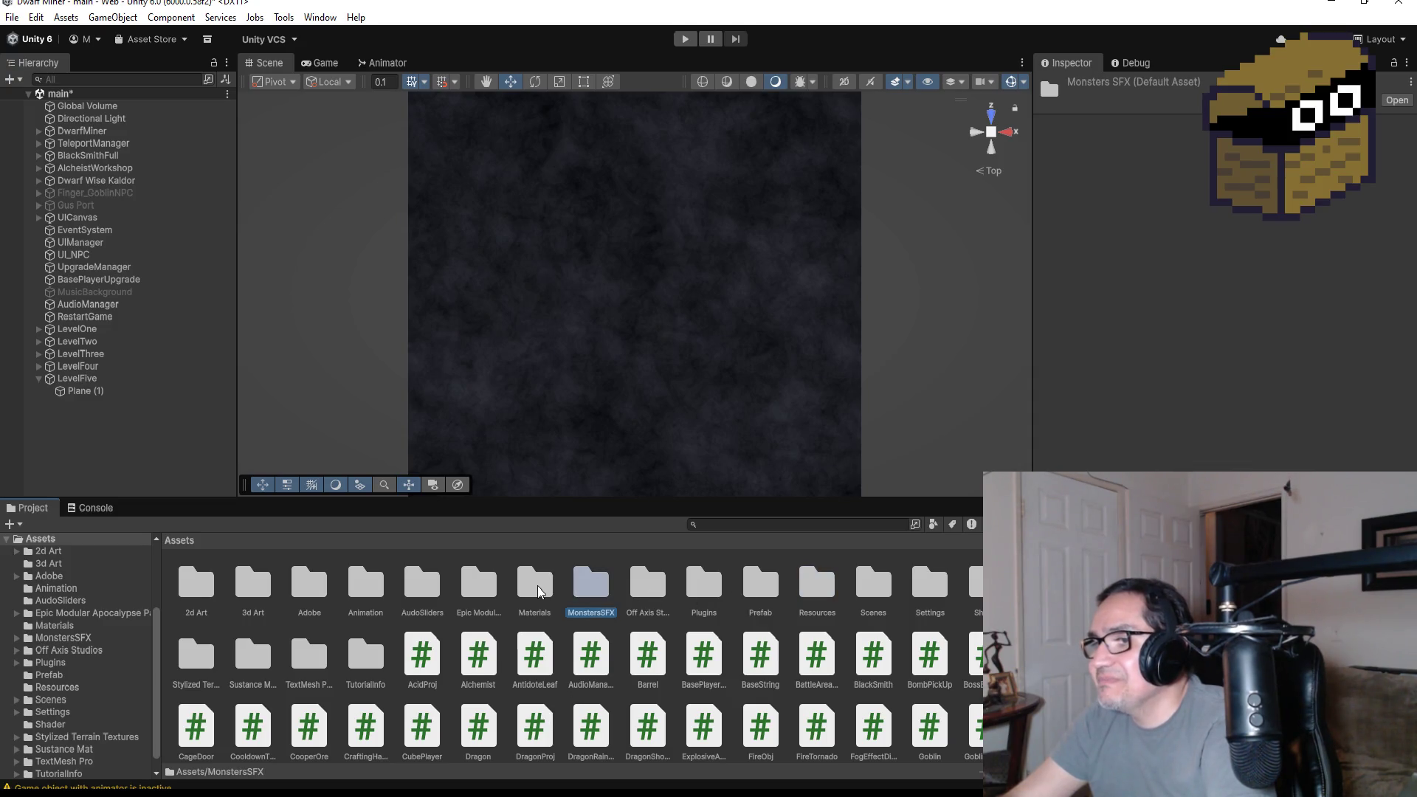
double_click(561, 590)
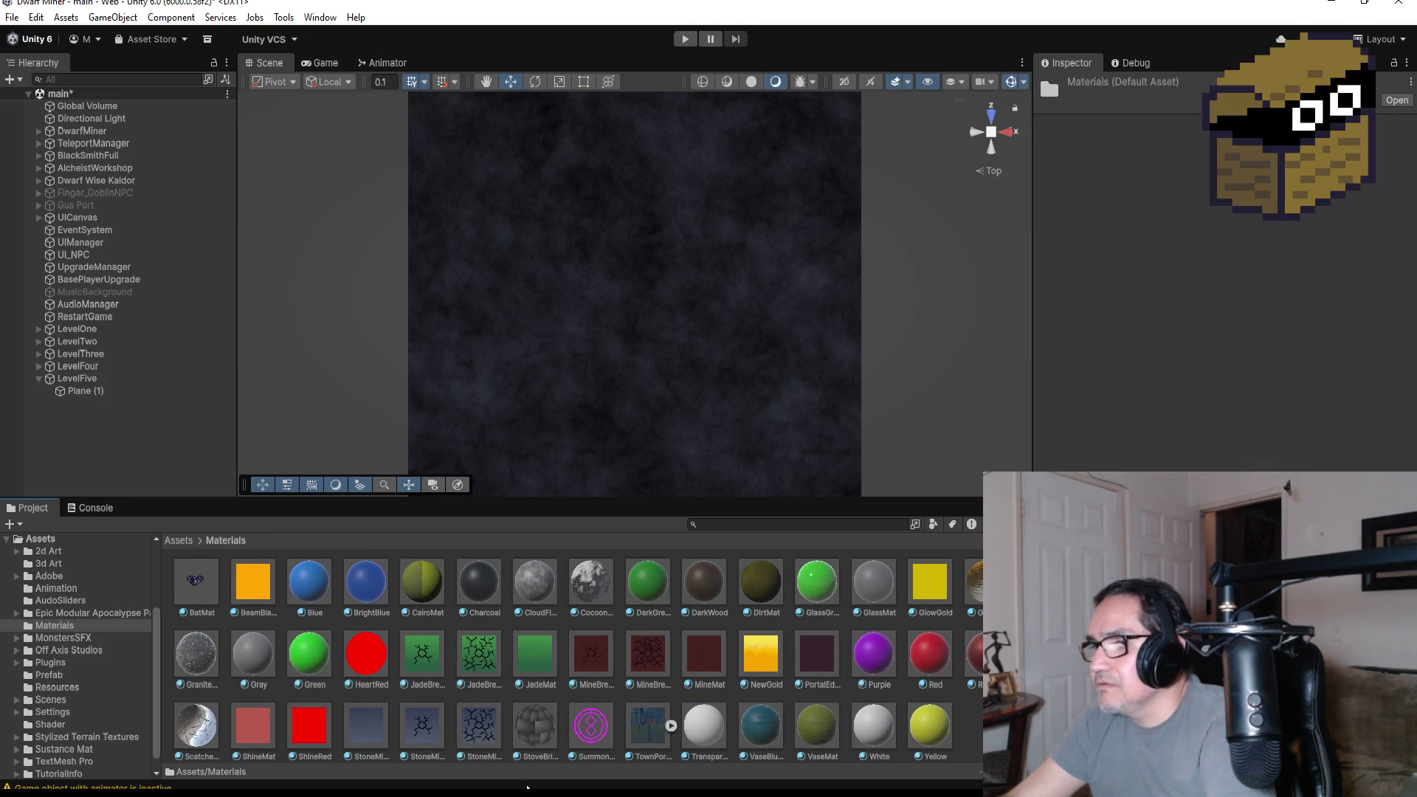
left_click(184, 541)
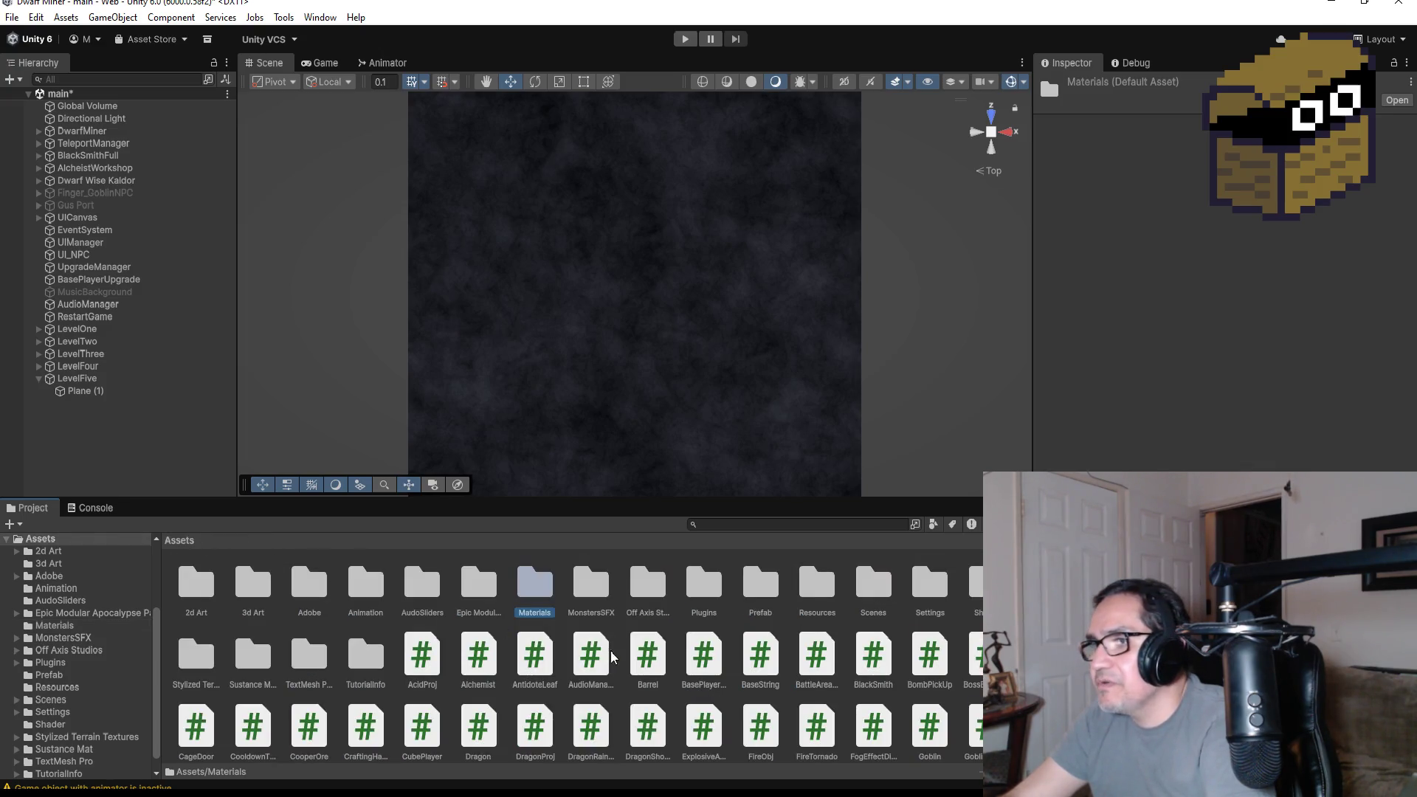
left_click(821, 587)
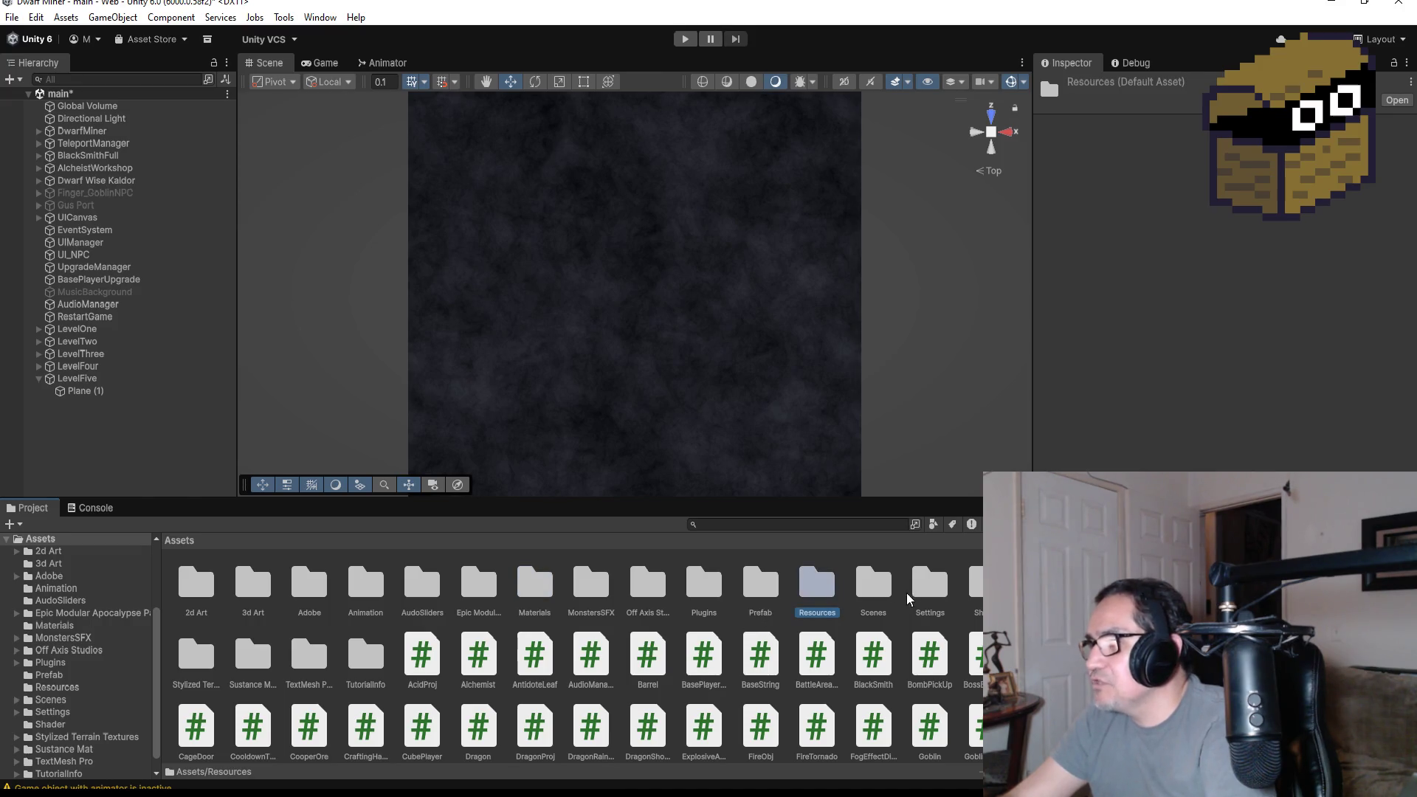
left_click(702, 228)
scroll(712, 307, "down", 5)
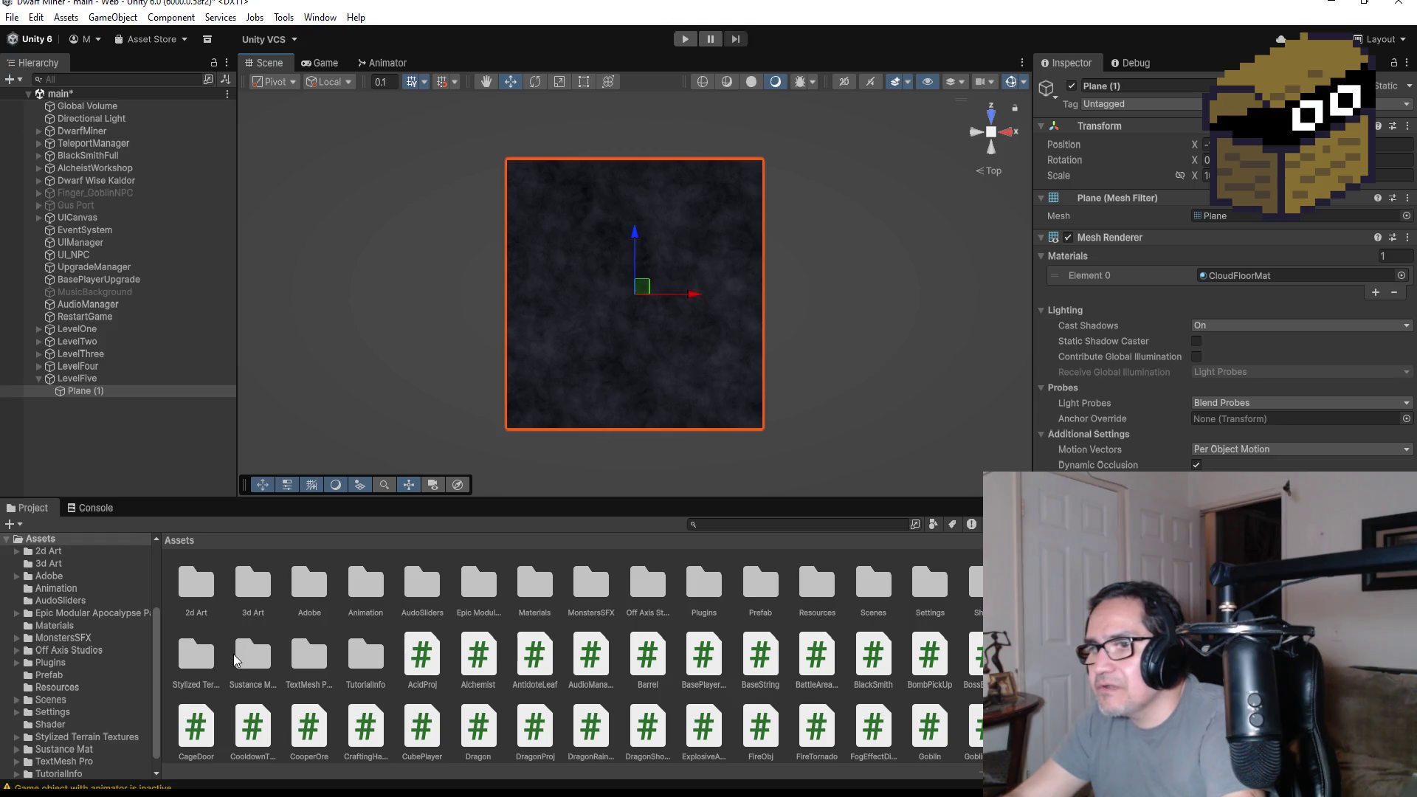
- Open Stylized Terrain Textures > Materials and drop Dark_mud_3 onto the floor plane
left_click(203, 659)
double_click(204, 660)
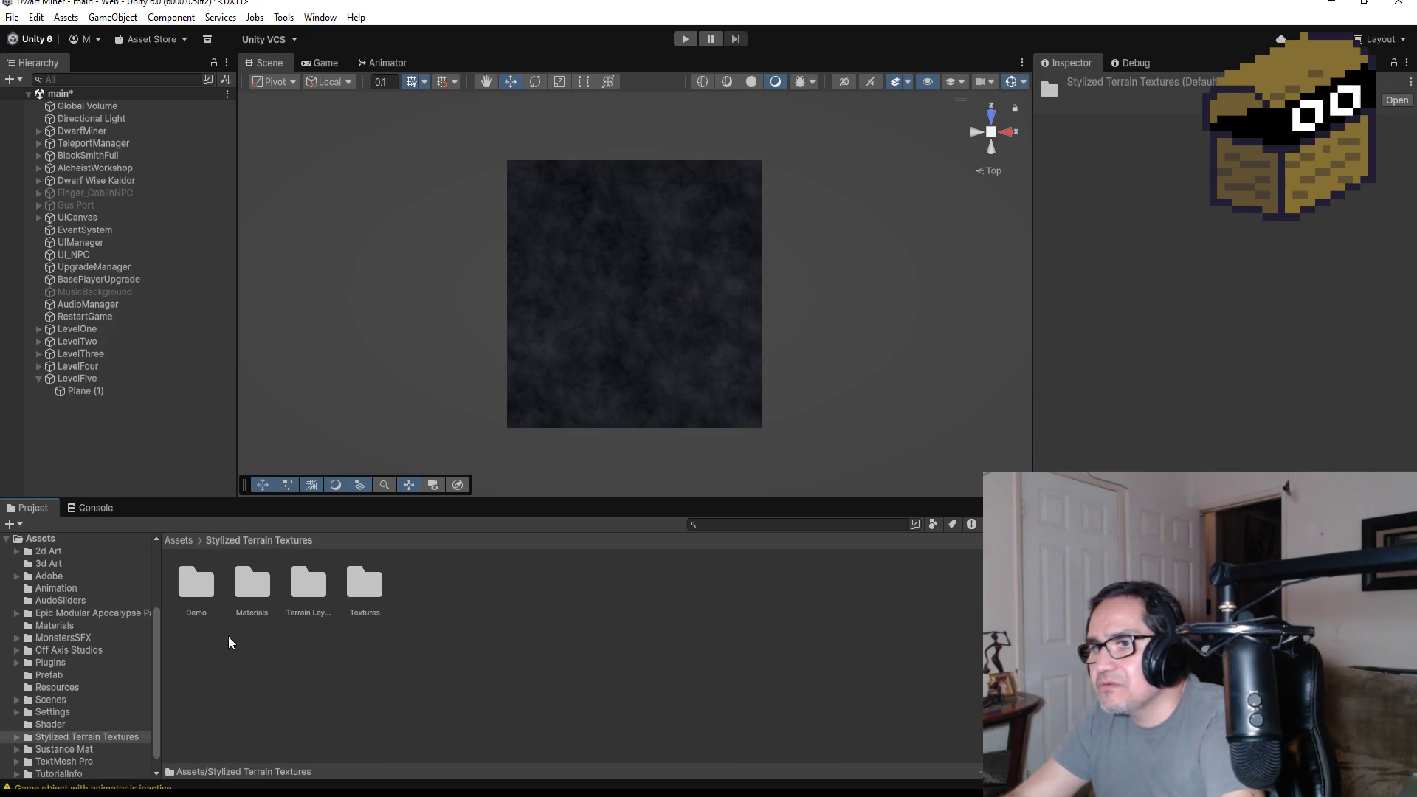
left_click(251, 587)
double_click(255, 594)
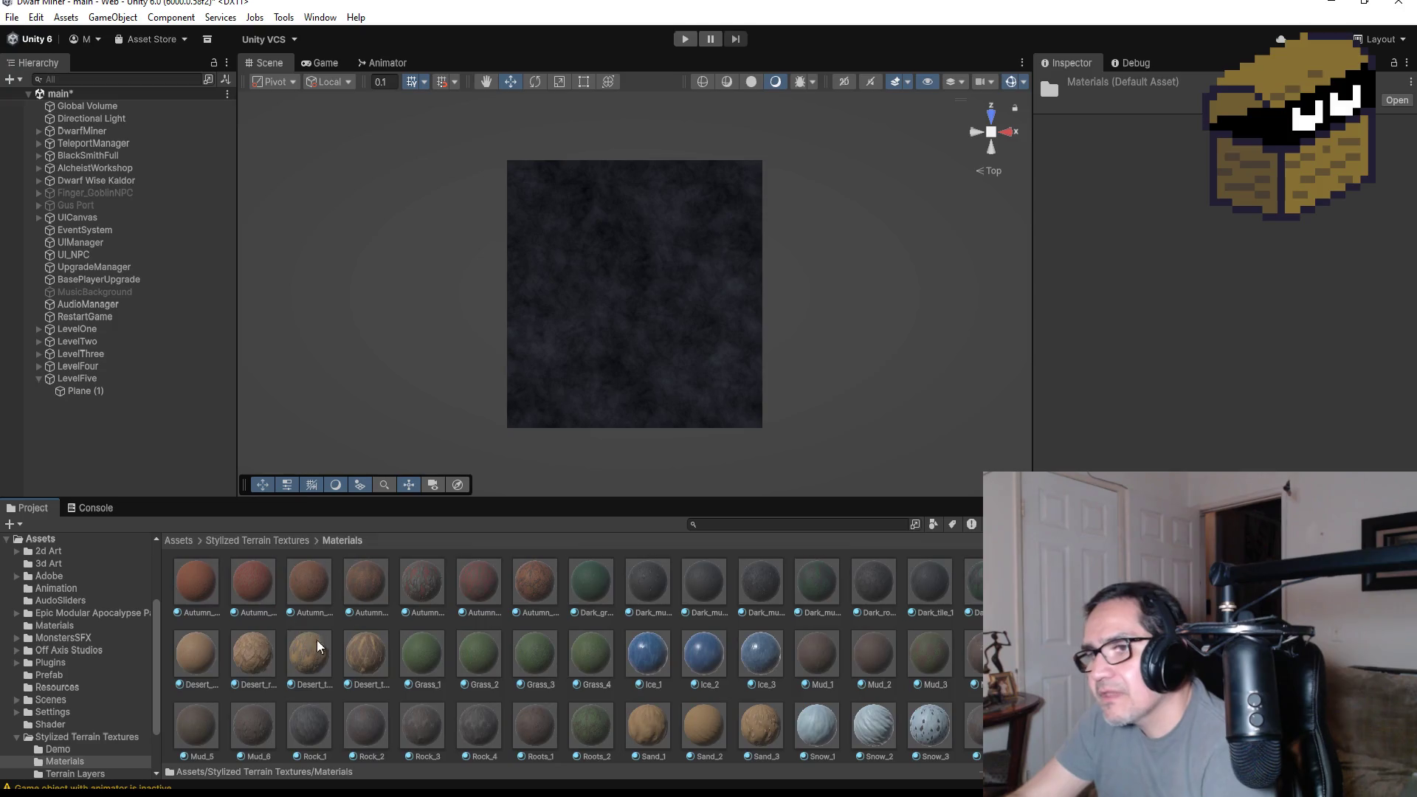
scroll(556, 688, "down", 2)
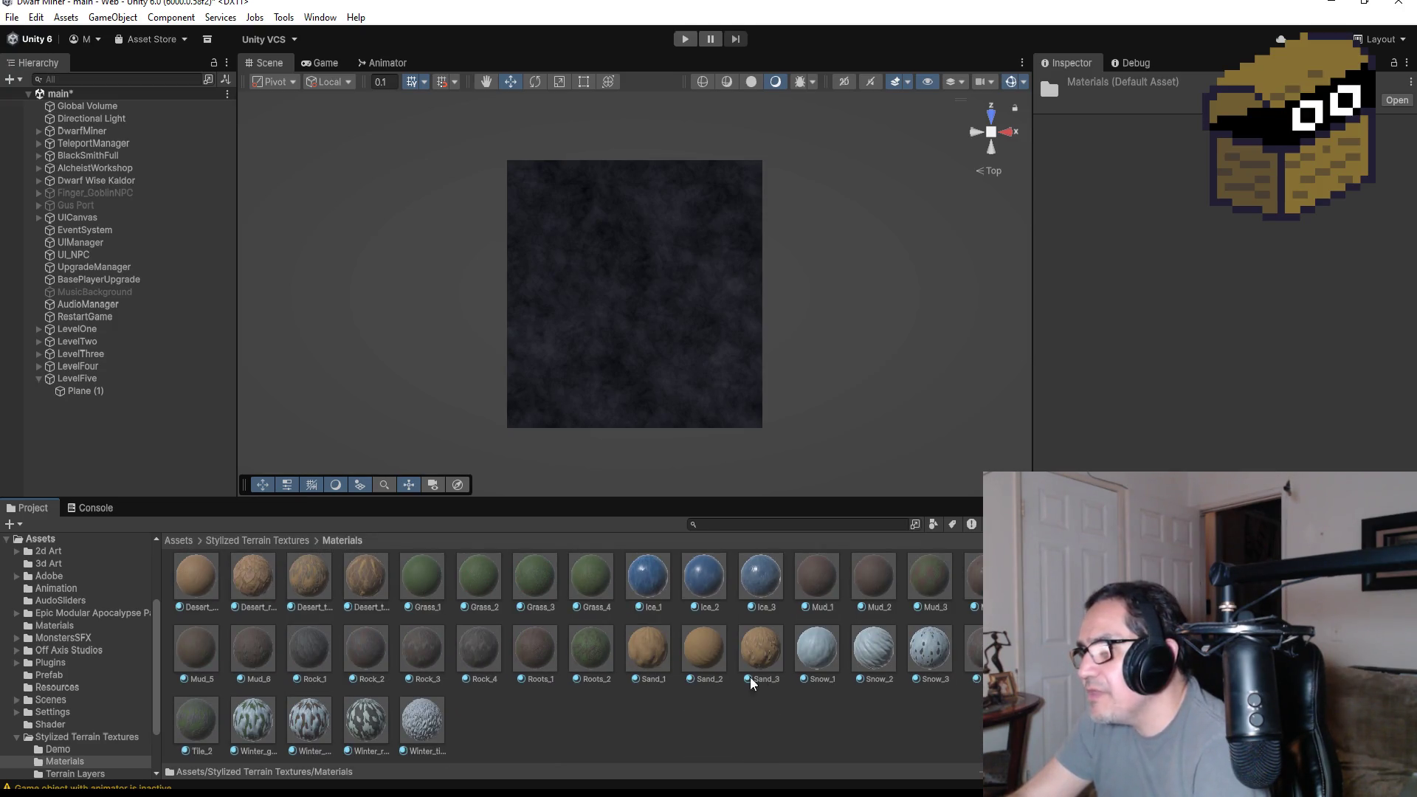
scroll(679, 629, "up", 2)
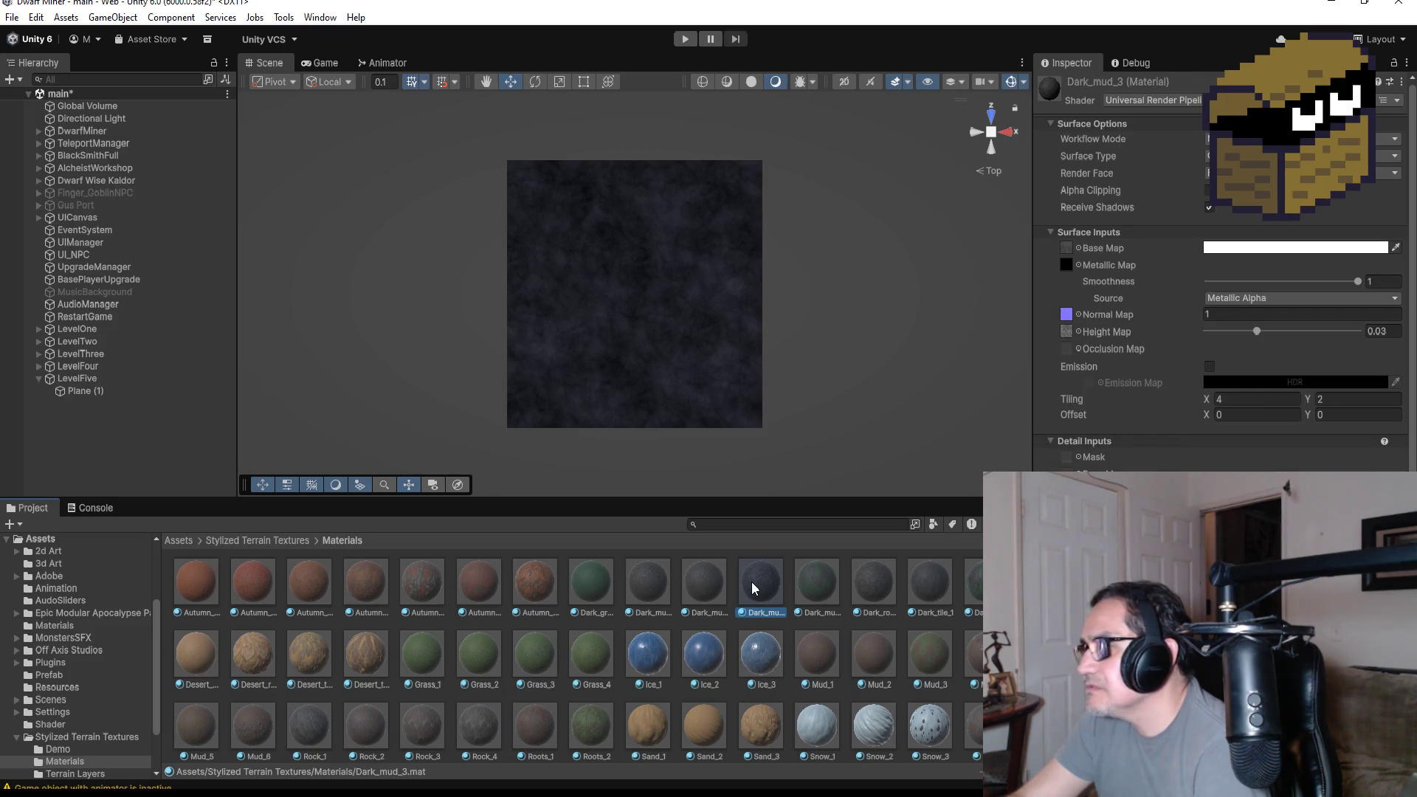
left_click_drag(751, 582, 653, 341)
- Replace the floor material with Dark_tile_1, then select Plane (1) with the Rect tool
scroll(672, 332, "up", 3)
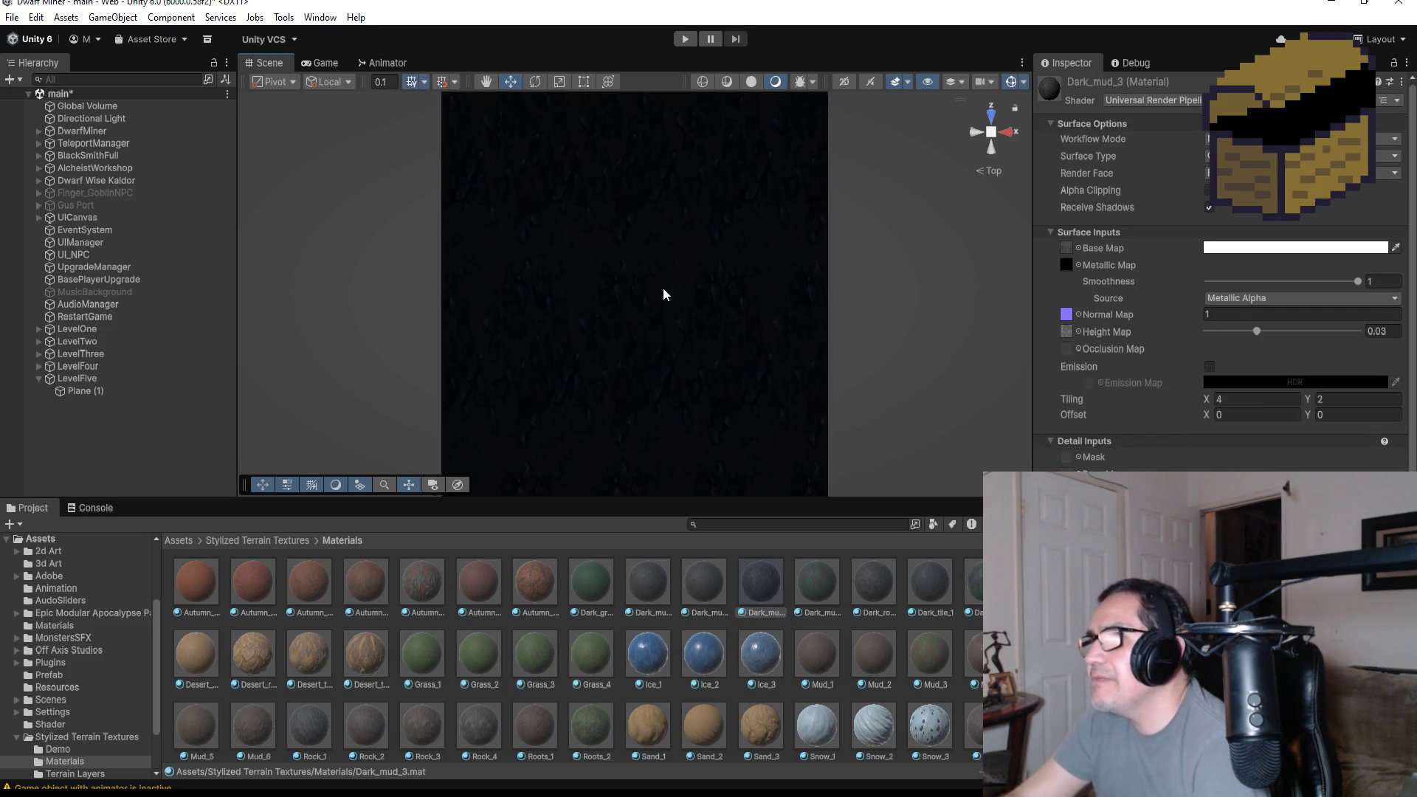
scroll(664, 295, "up", 2)
scroll(810, 390, "down", 1)
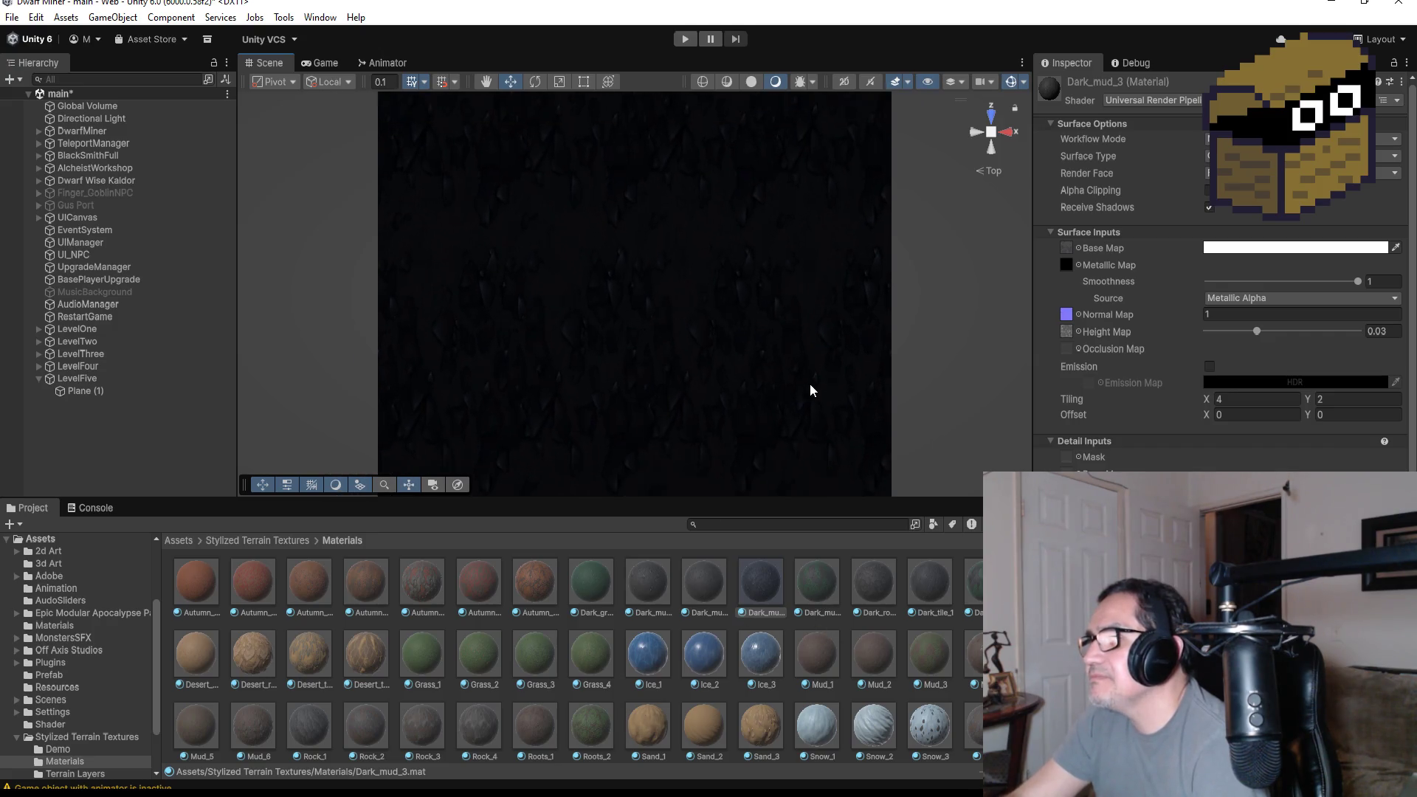
scroll(810, 390, "down", 2)
left_click(875, 583)
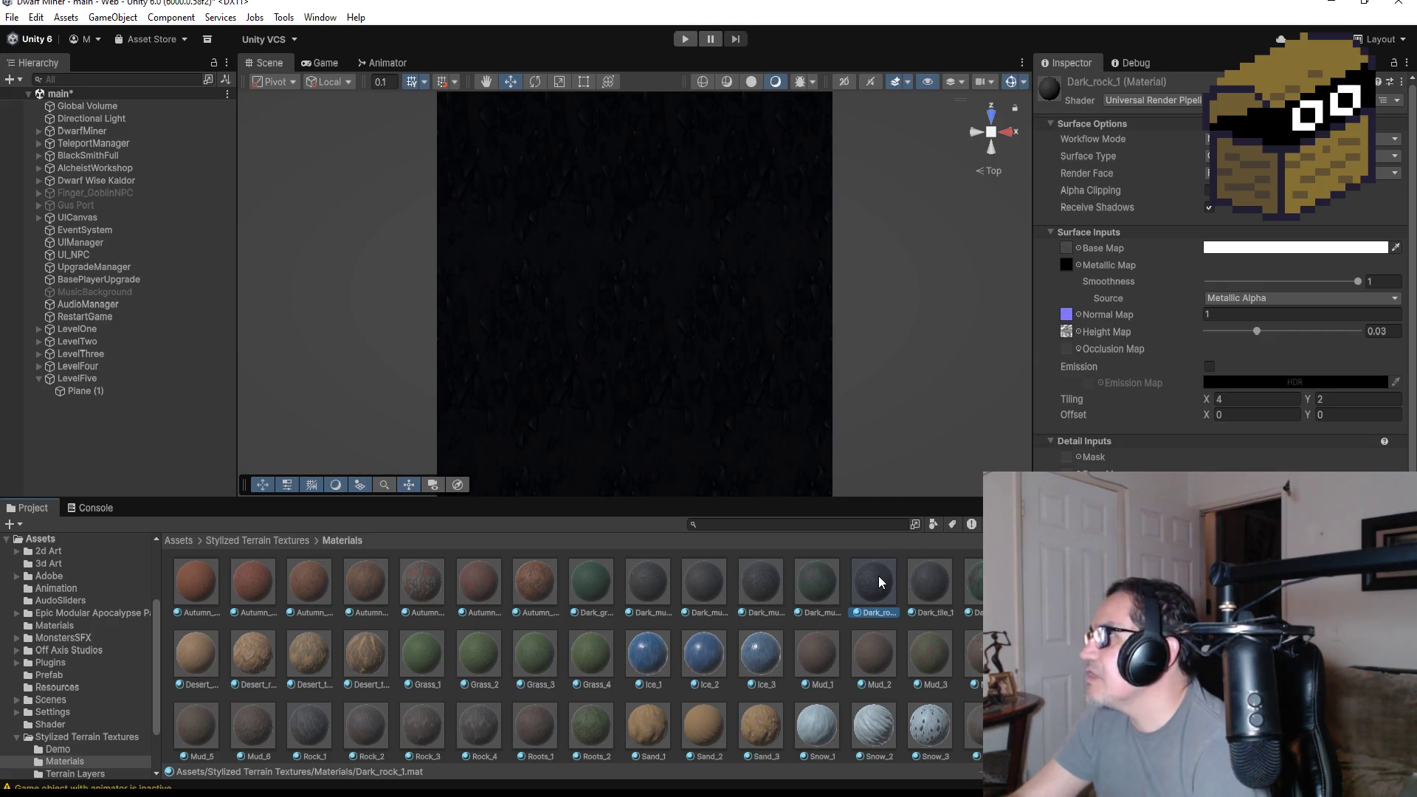
left_click(917, 582)
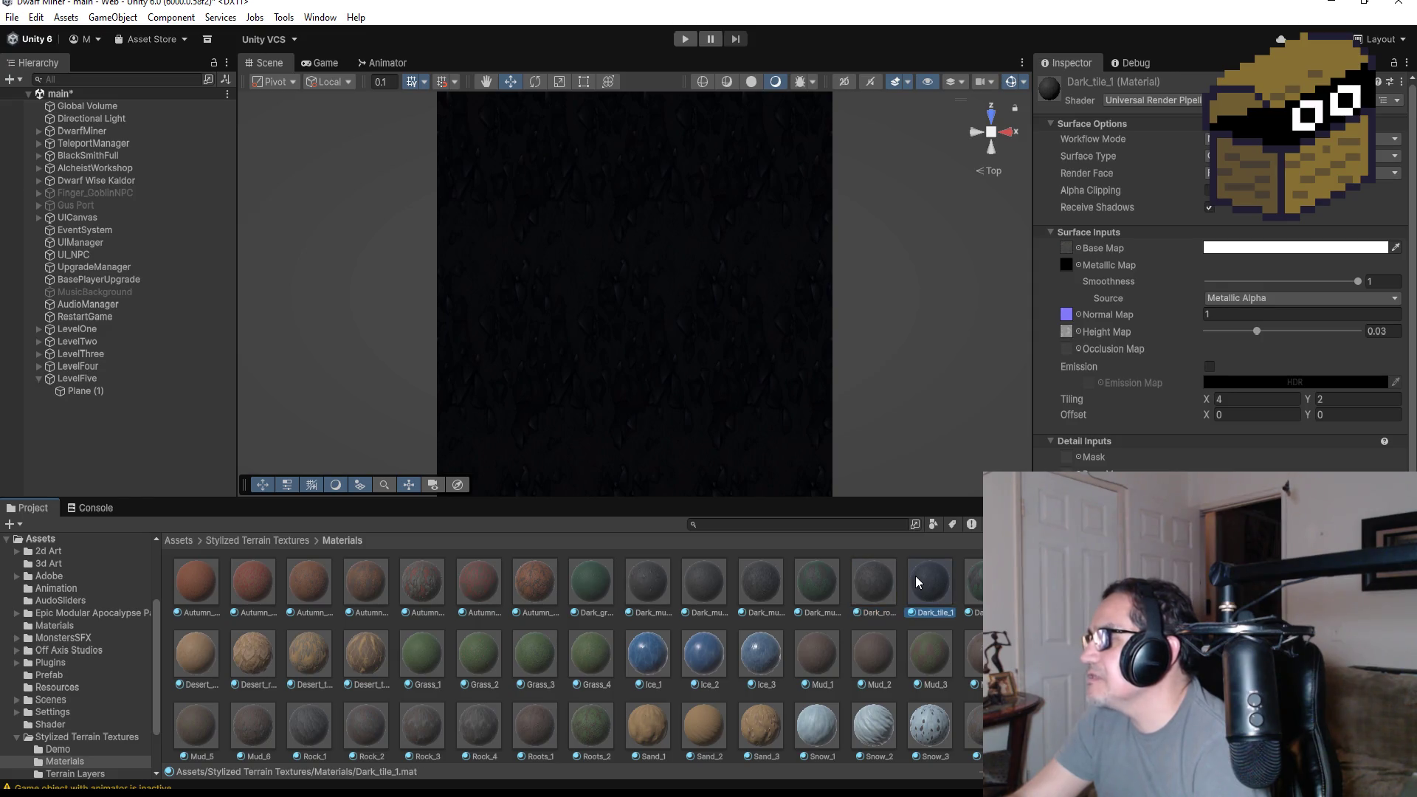
left_click_drag(918, 582, 698, 353)
scroll(715, 396, "down", 3)
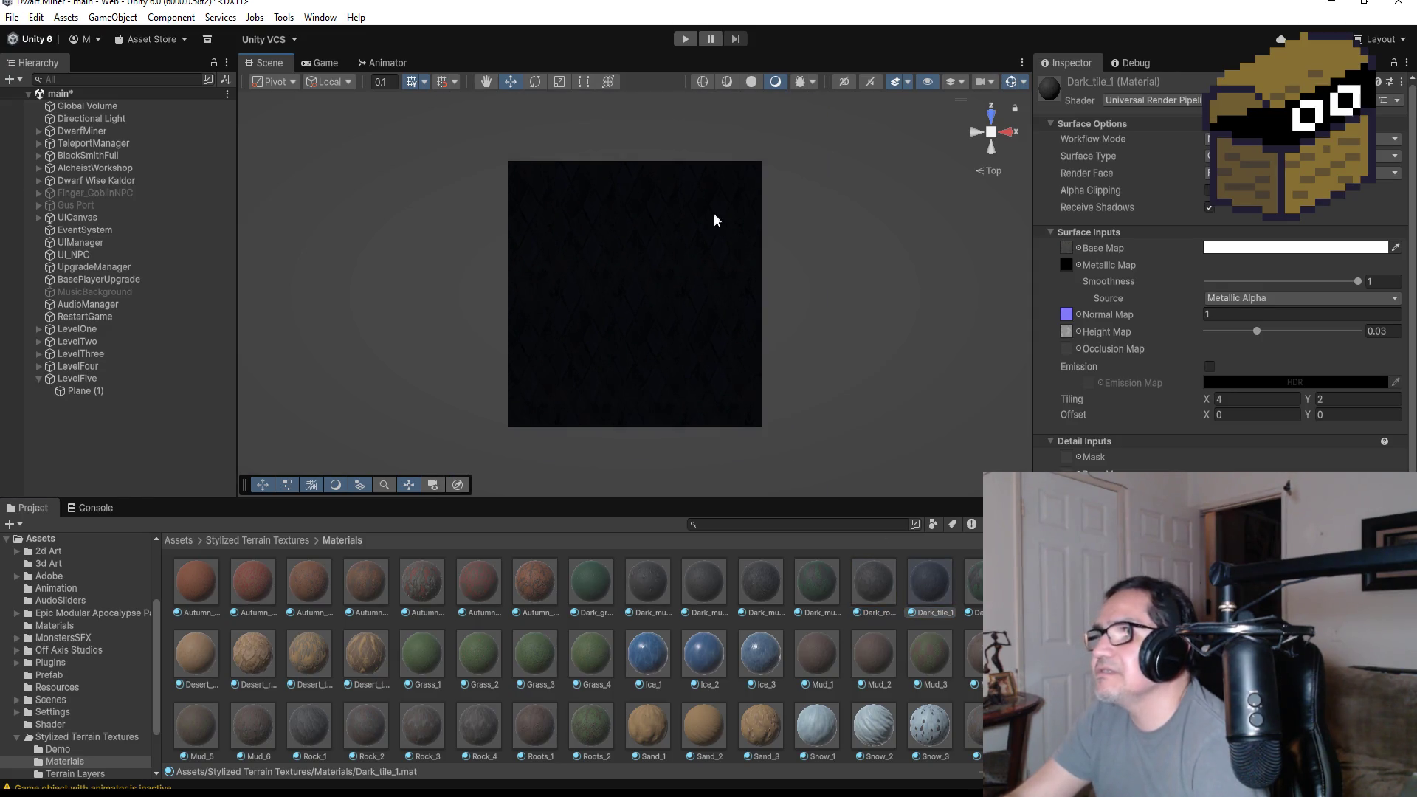
left_click(93, 391)
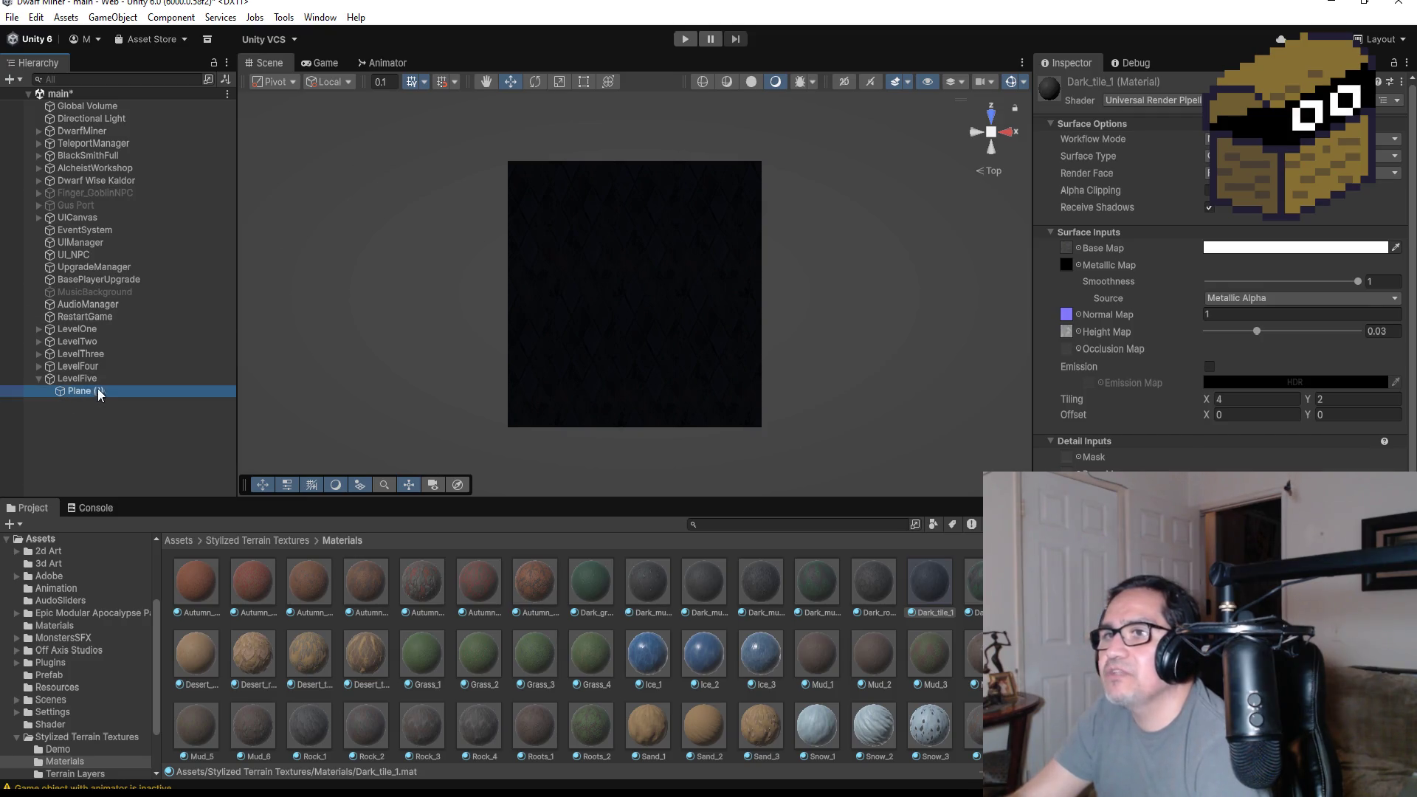
left_click(585, 81)
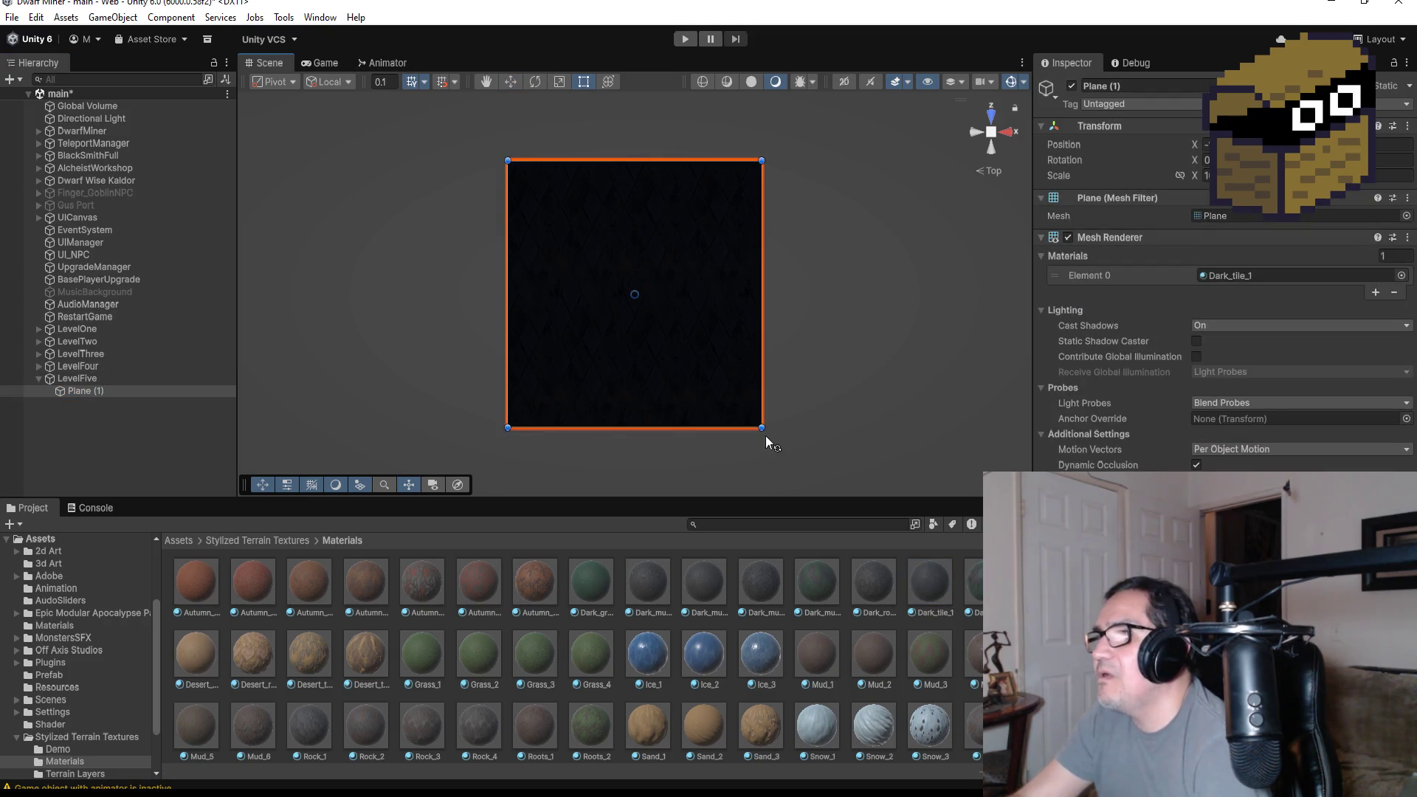
- Shrink the Dark_tile_1 floor plane, Plane (1), to a scale of 5 on X and Z
mouse_move(763, 428)
left_mouse_down()
mouse_move(648, 268)
mouse_move(615, 281)
left_mouse_up()
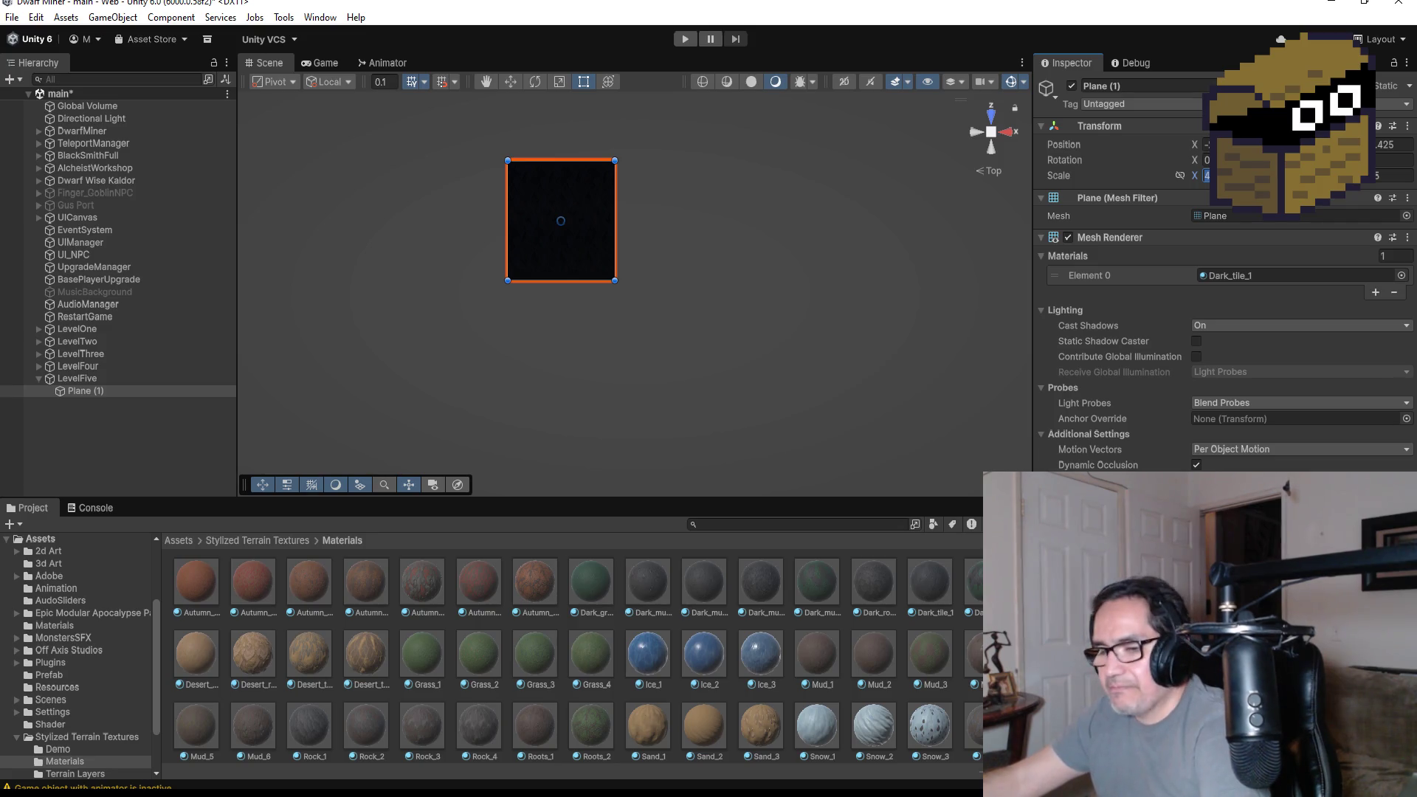
type("5")
key("Return")
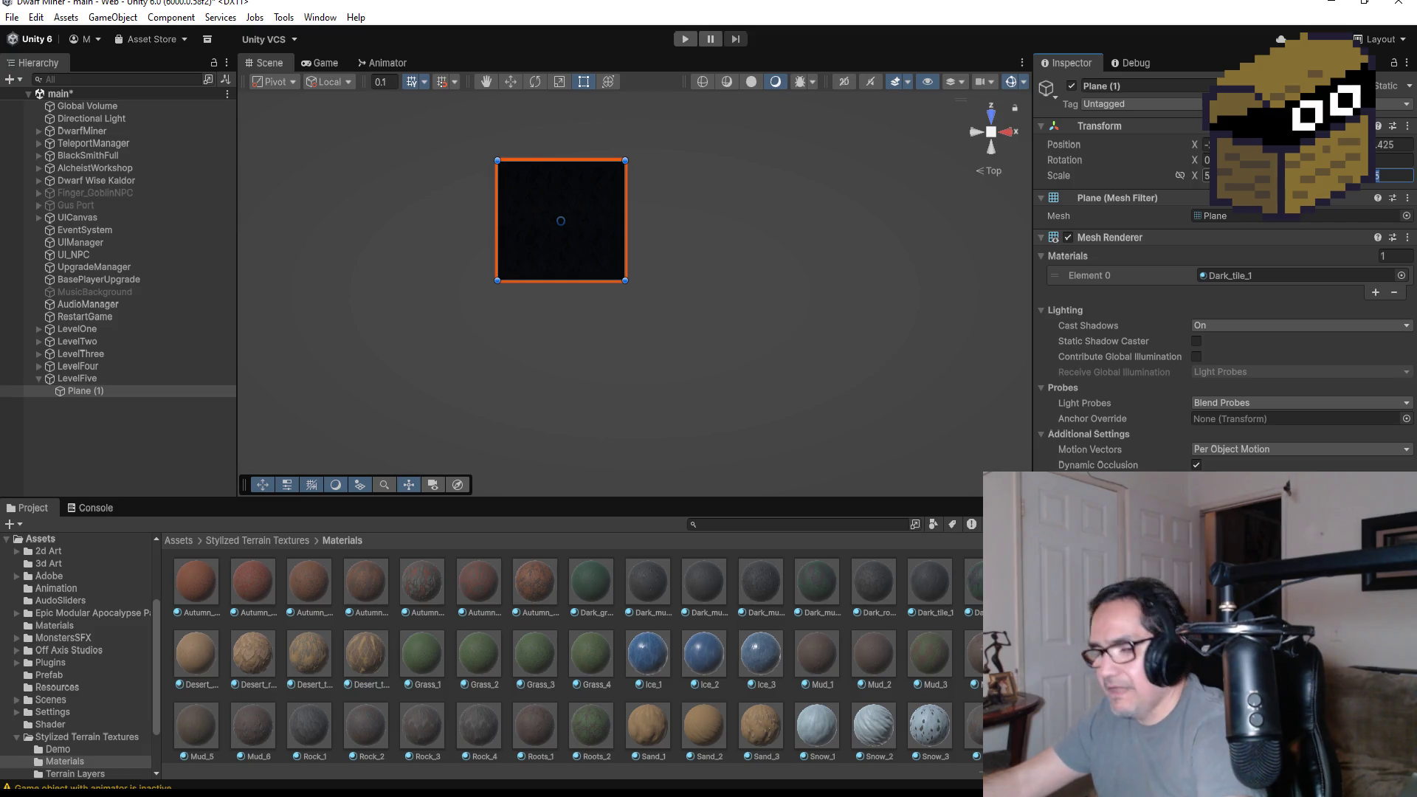
key("Return")
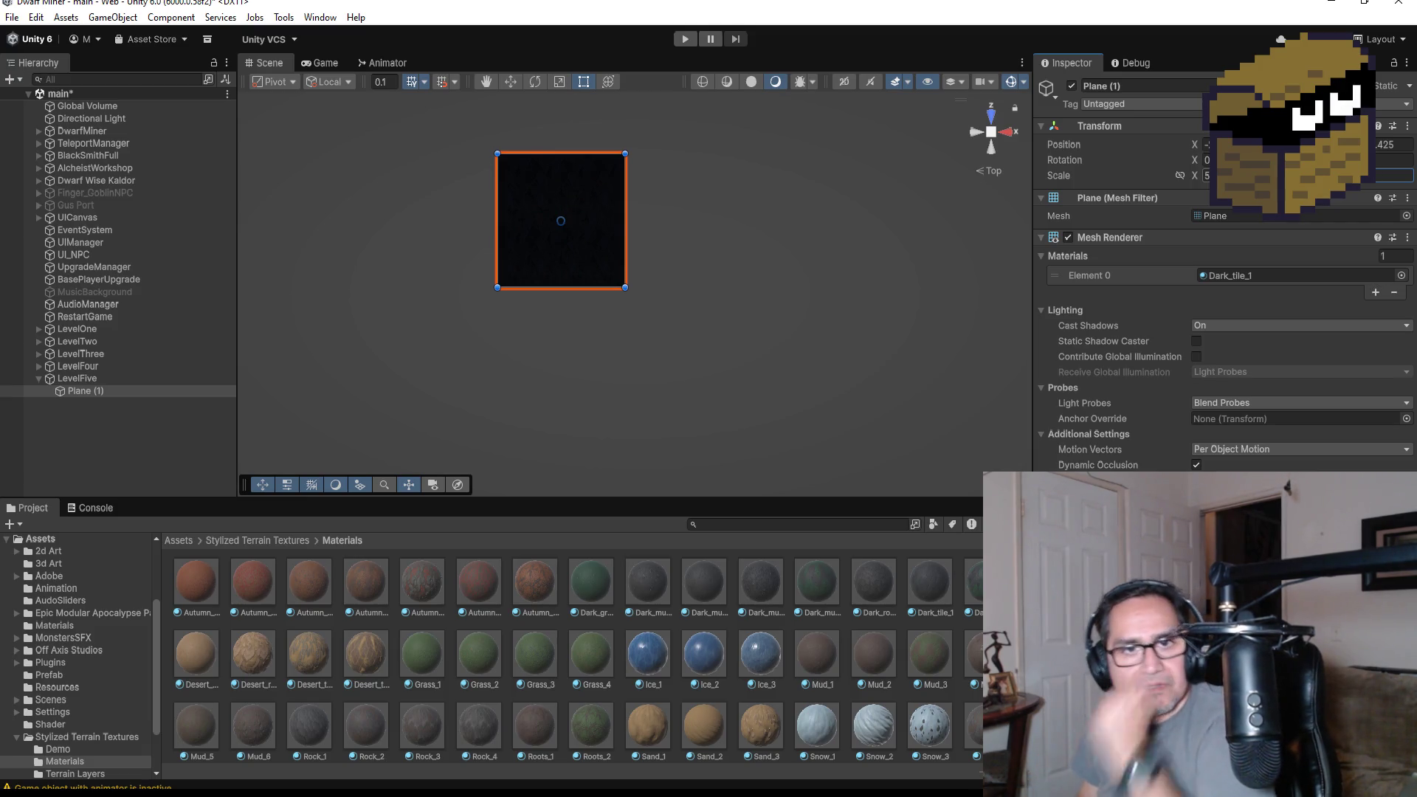
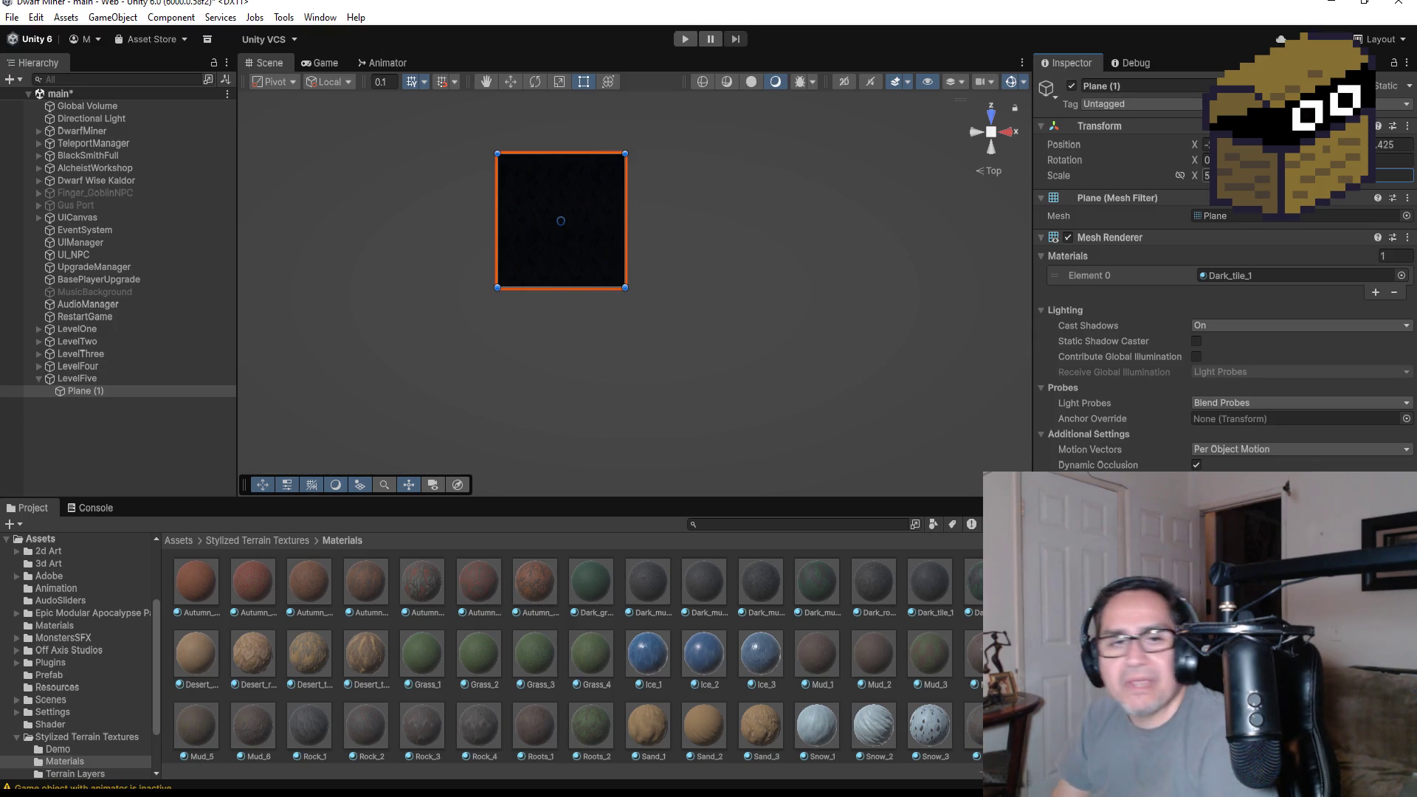
- Frame Plane (1), try X and Z scale 3, then restore both to 5
scroll(588, 230, "up", 3)
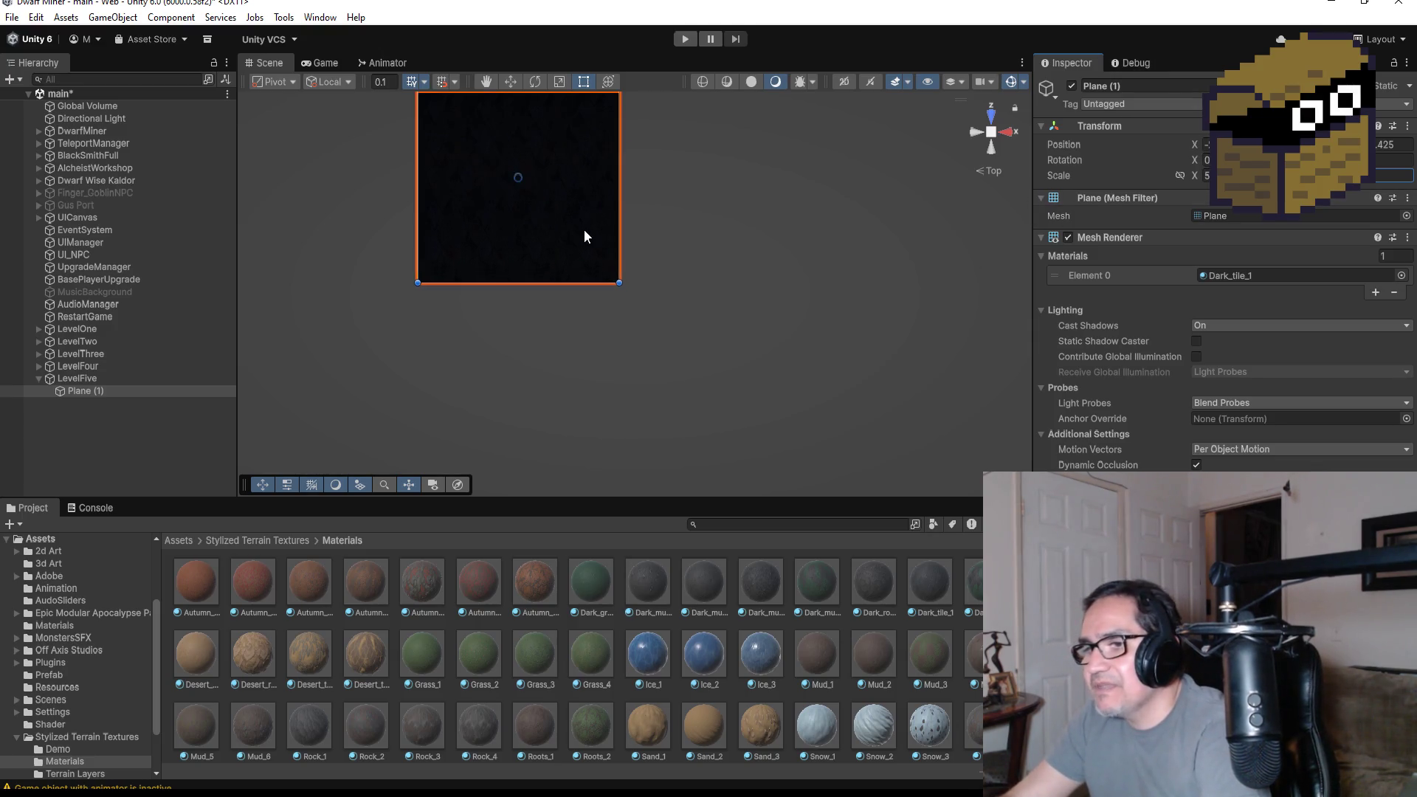
key("f")
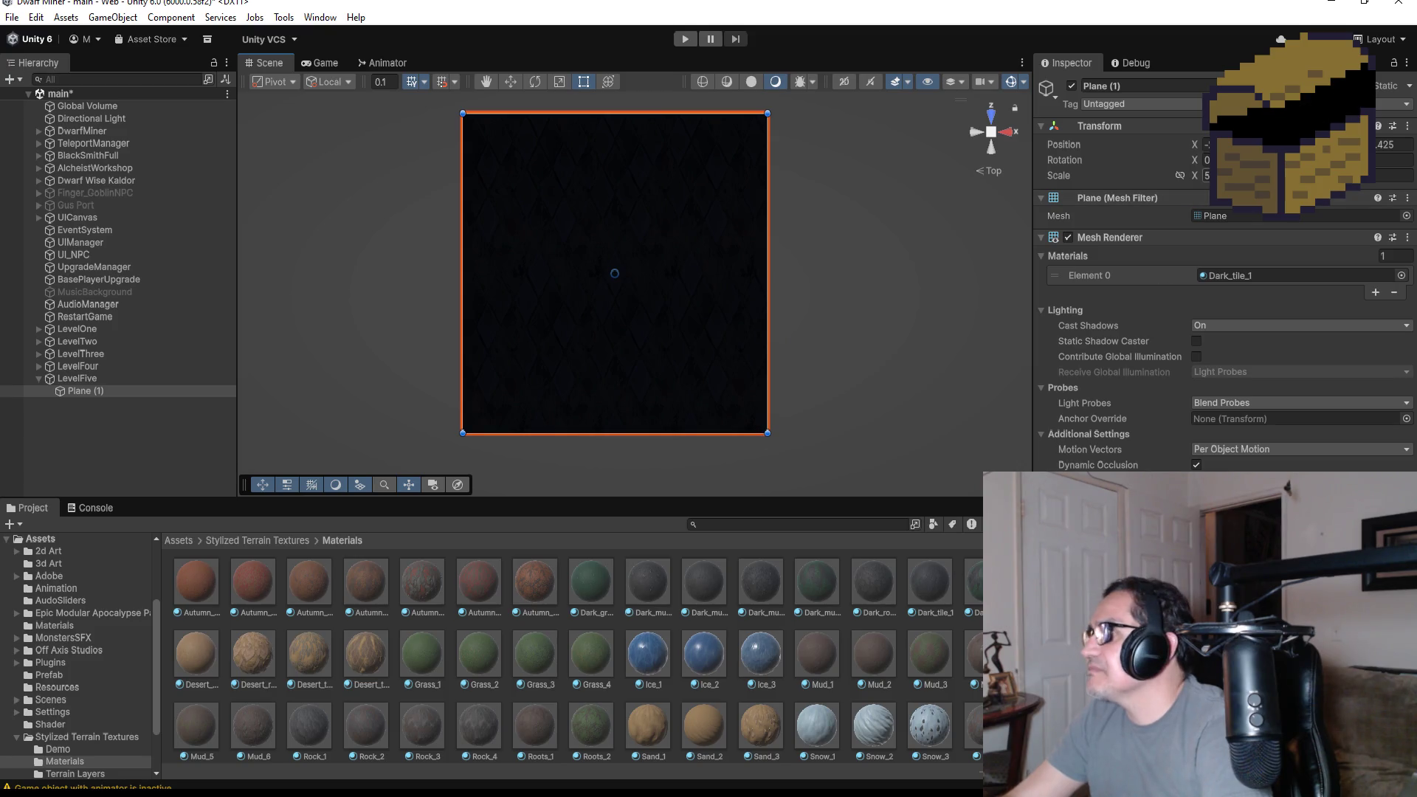
type("3")
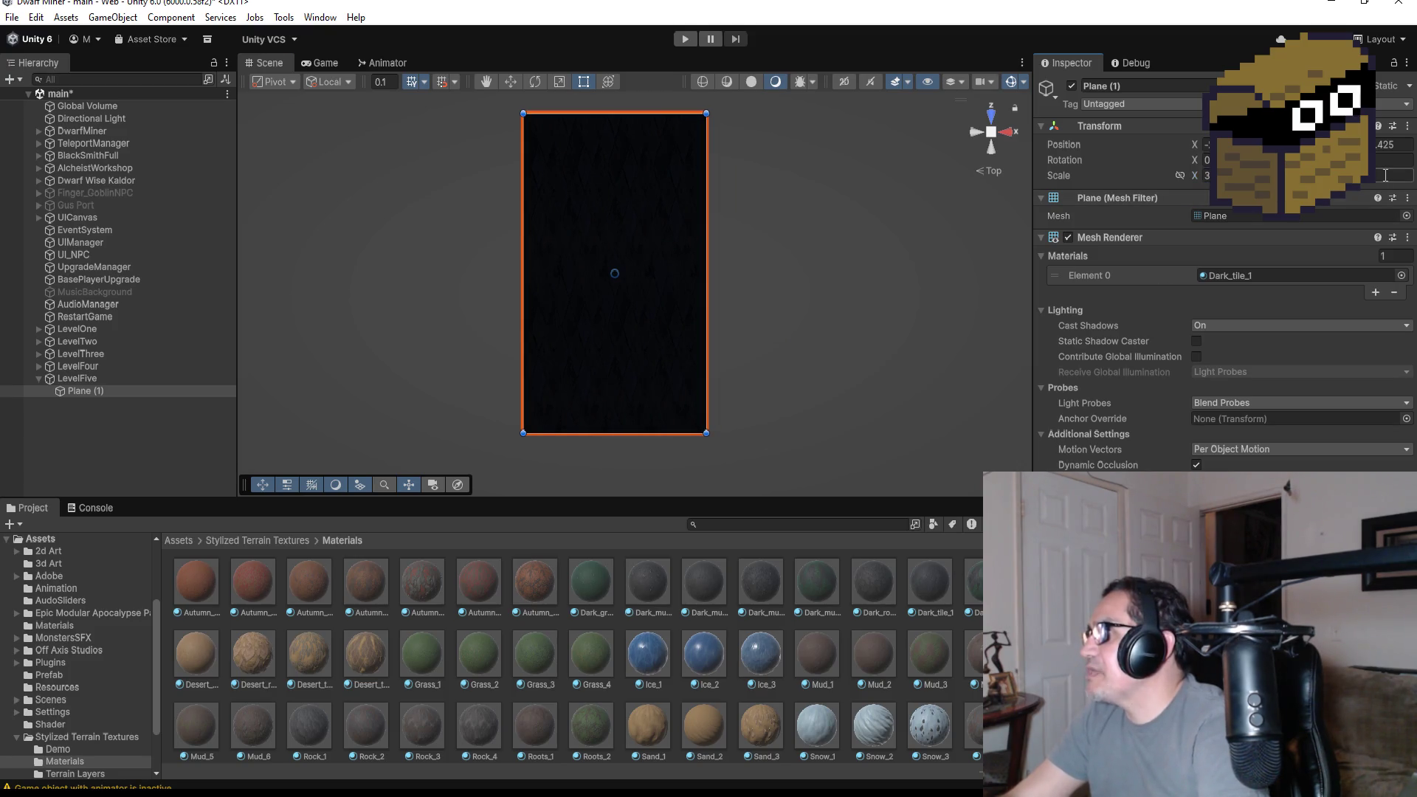
left_click(1385, 175)
type("3")
scroll(770, 271, "up", 3)
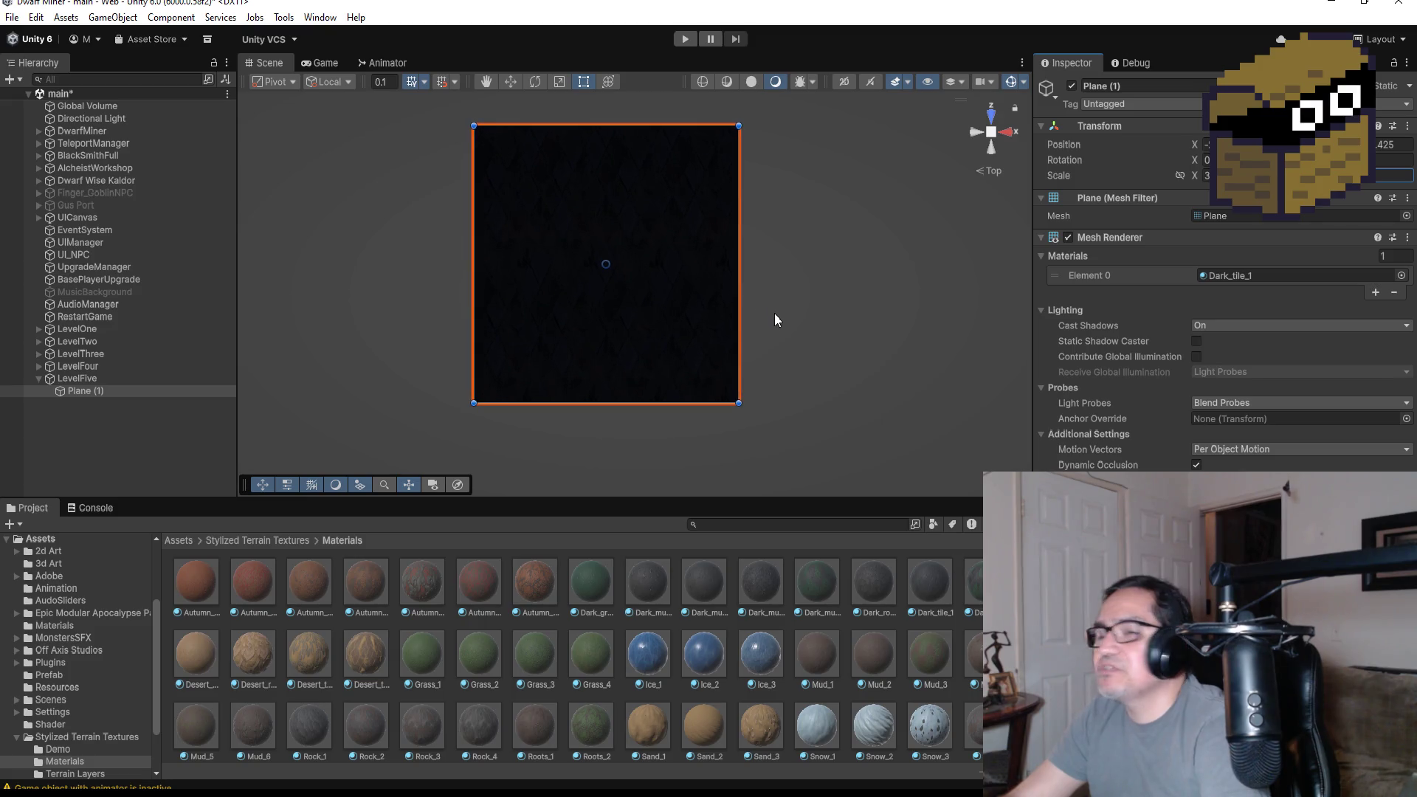
scroll(776, 314, "down", 3)
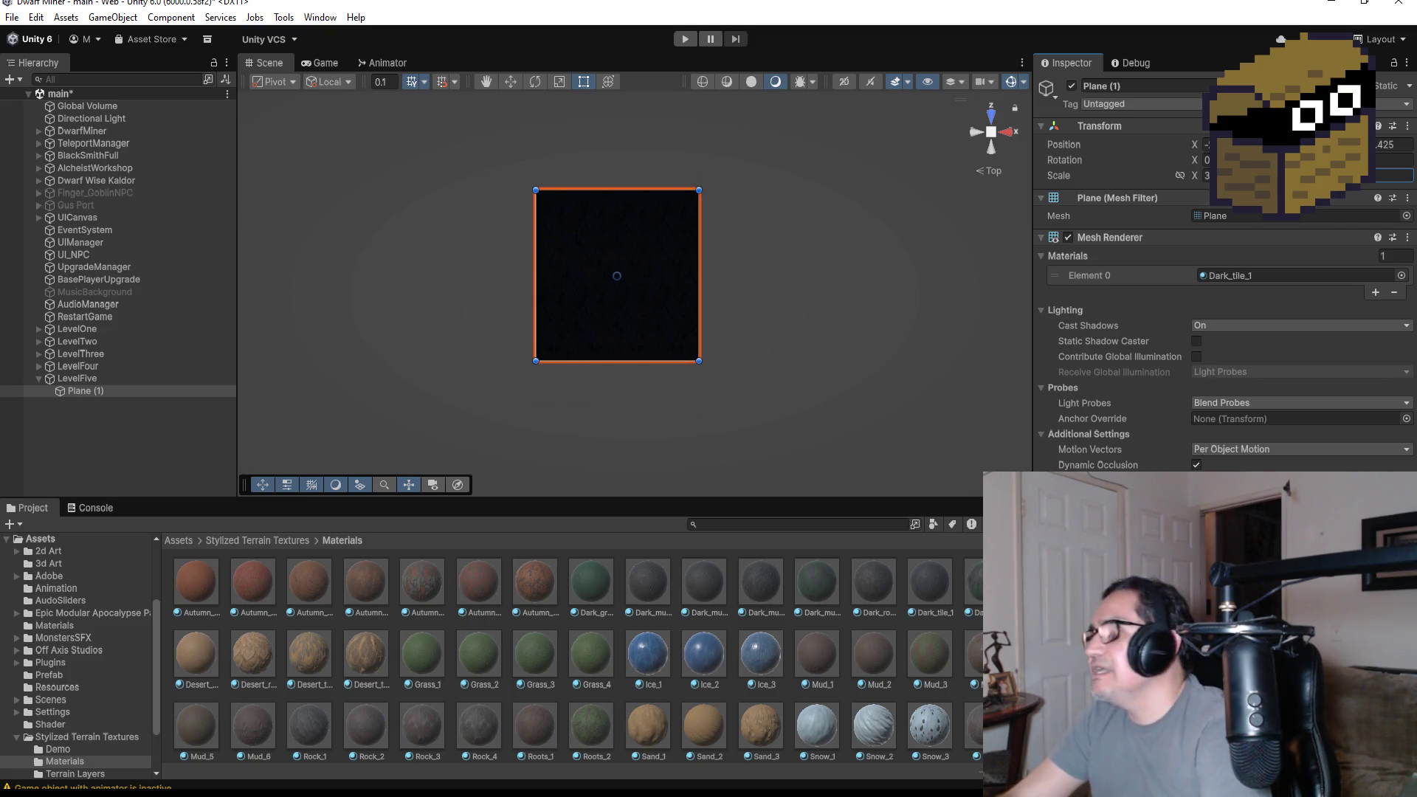
type("5")
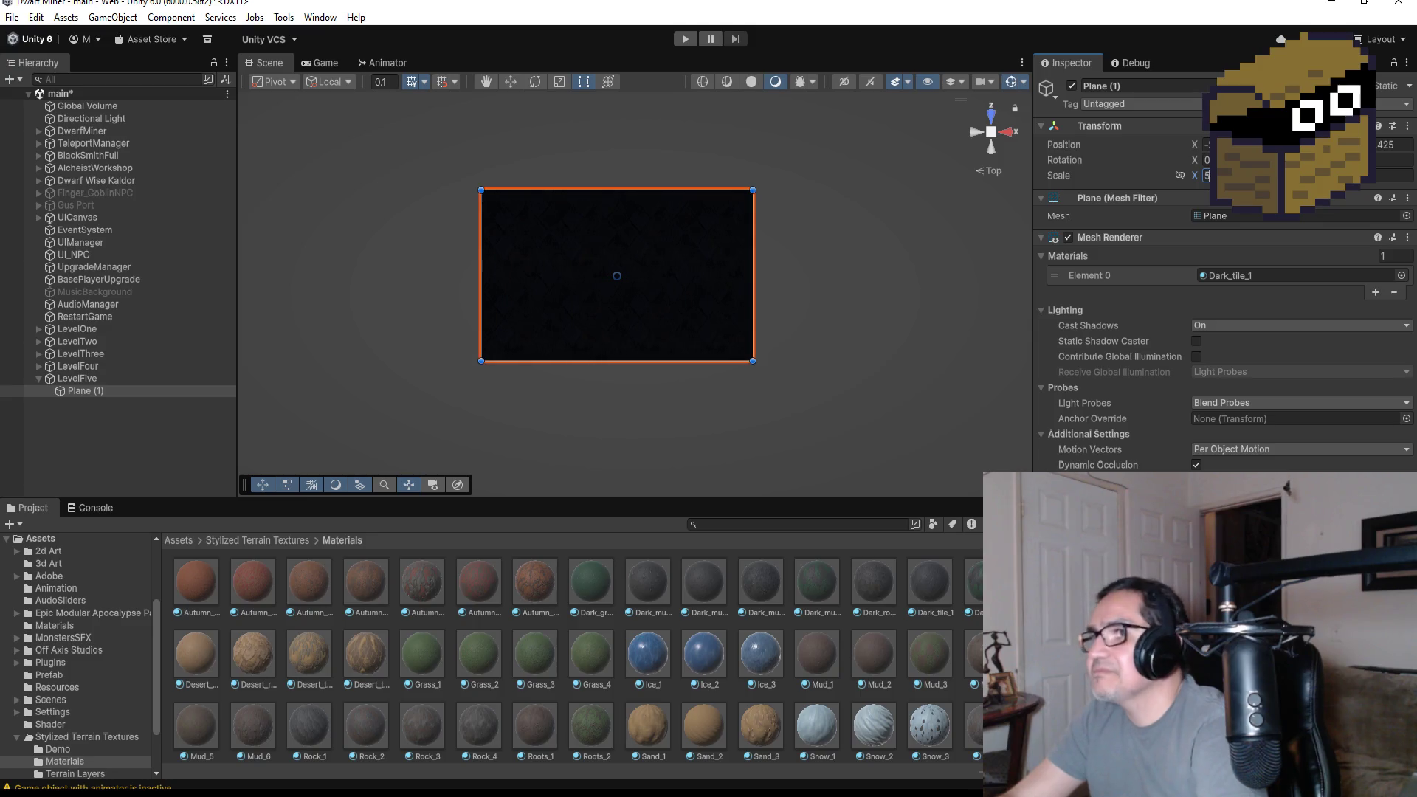
type("5")
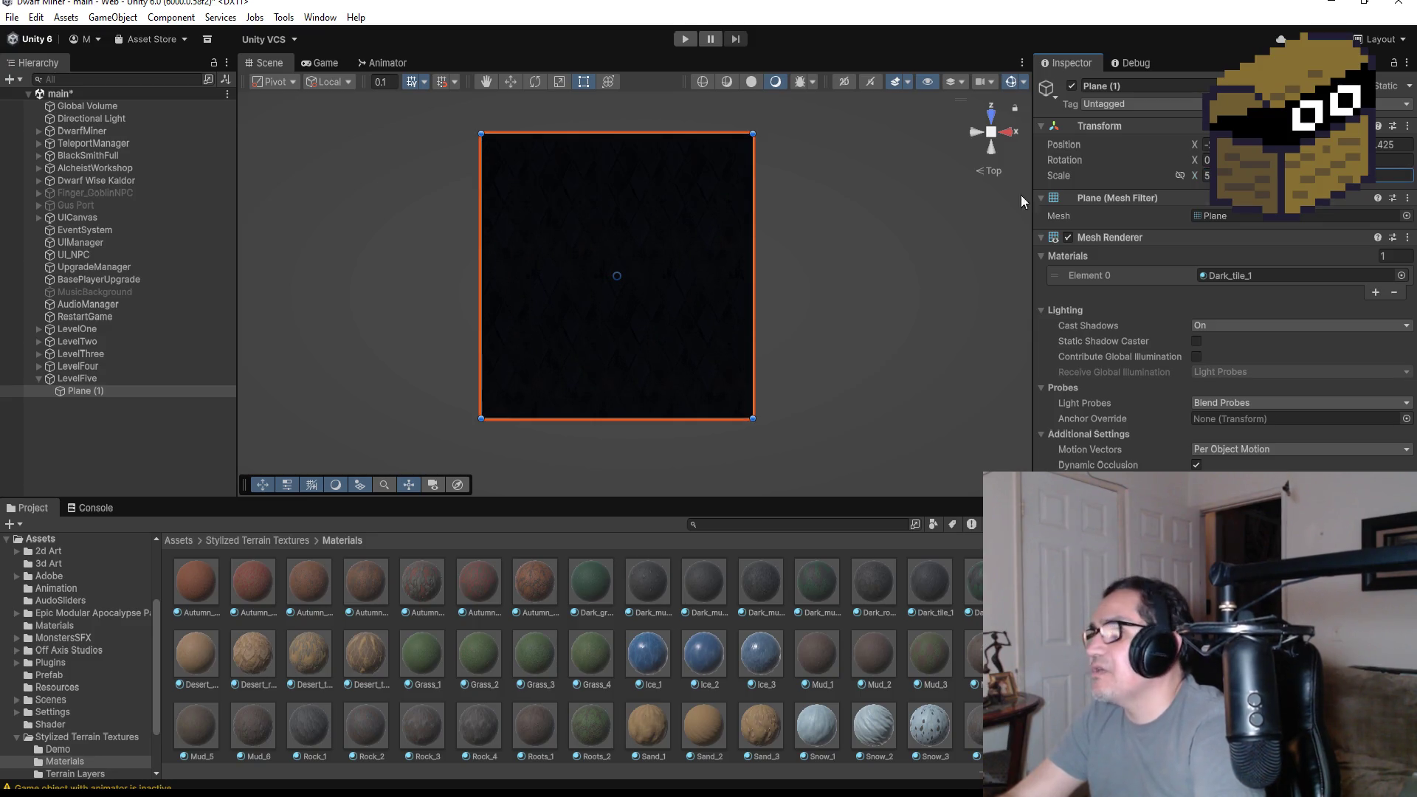
scroll(675, 282, "down", 3)
mouse_move(792, 334)
middle_mouse_down()
mouse_move(794, 265)
mouse_move(800, 329)
middle_mouse_up()
left_click(181, 540)
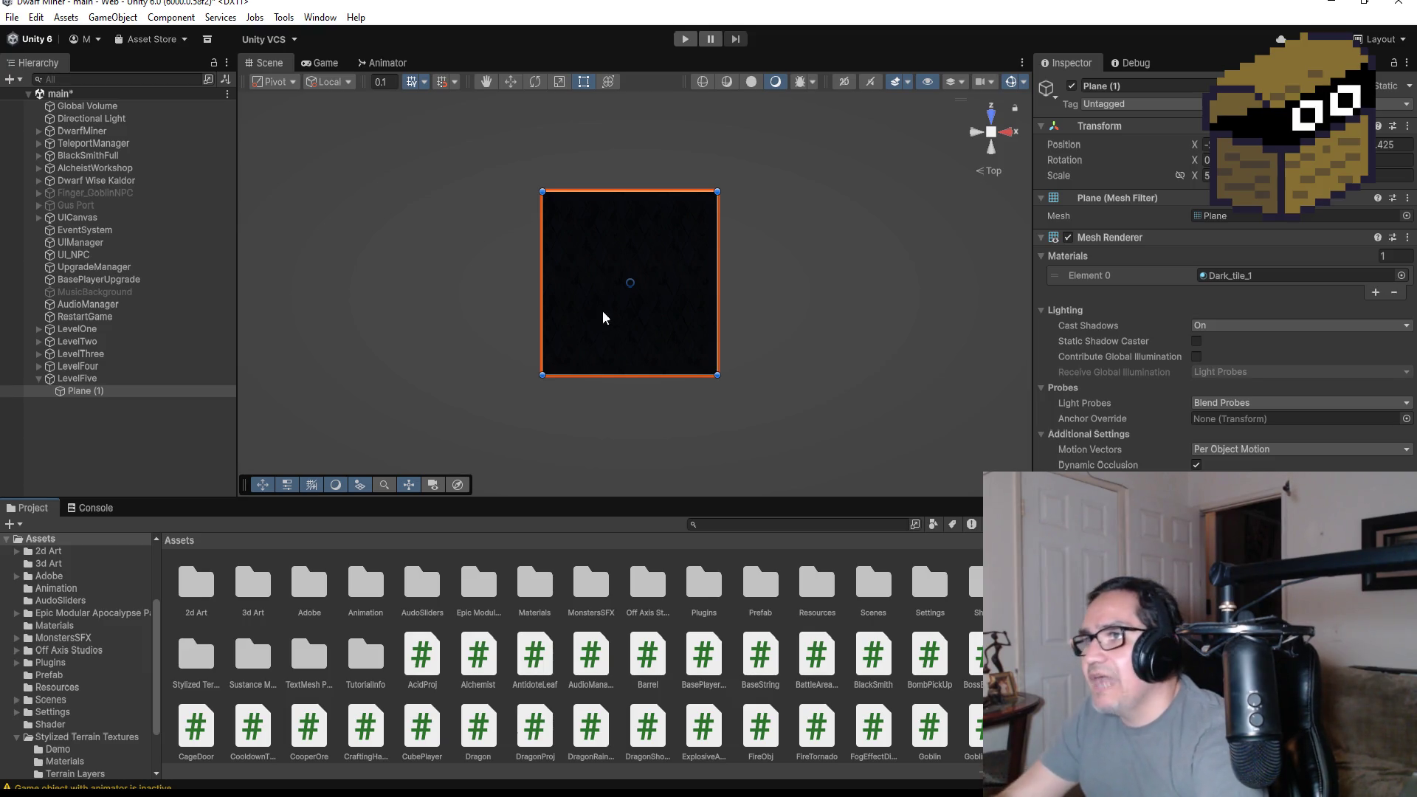
- Scroll the Hierarchy back up and collapse LevelFive's children
scroll(683, 316, "up", 5)
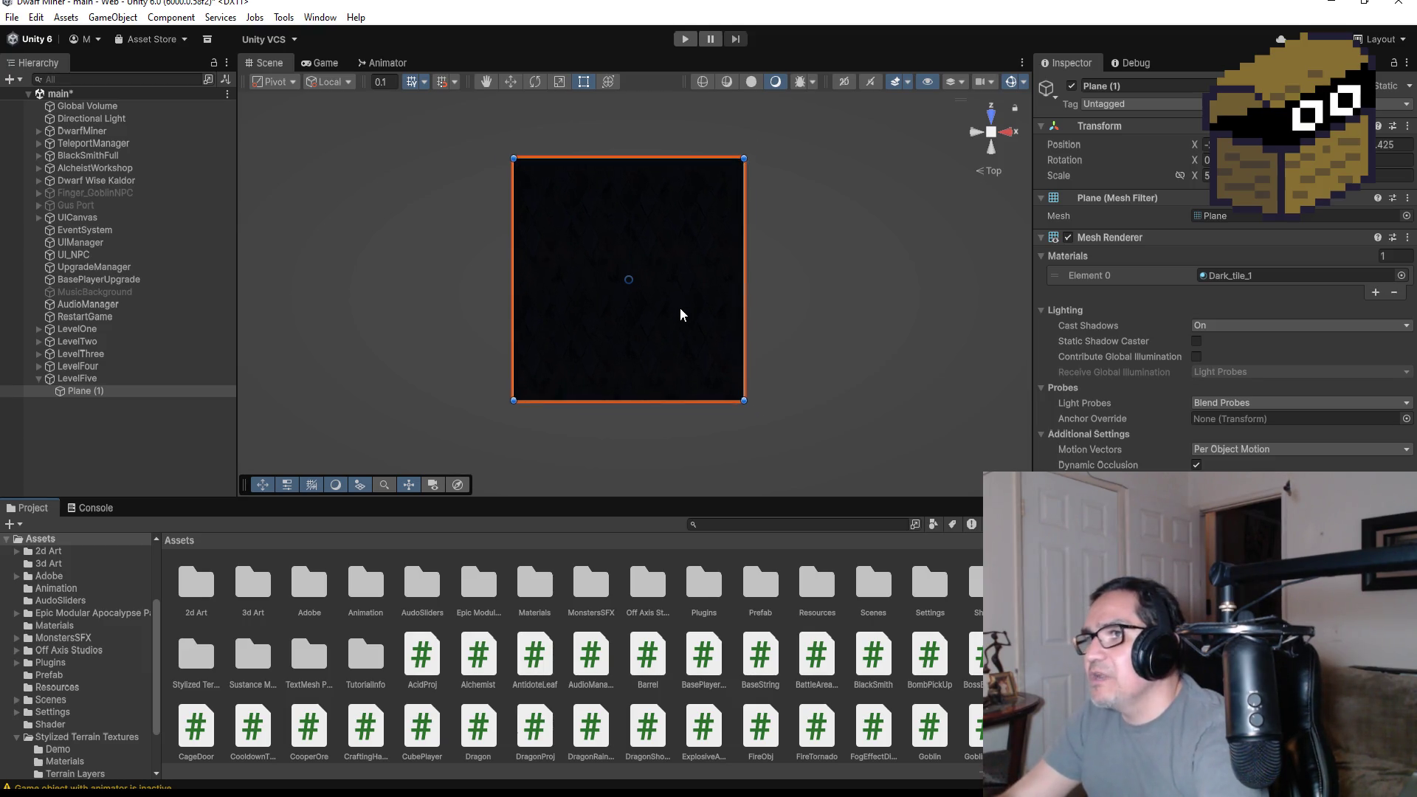
left_click(39, 379)
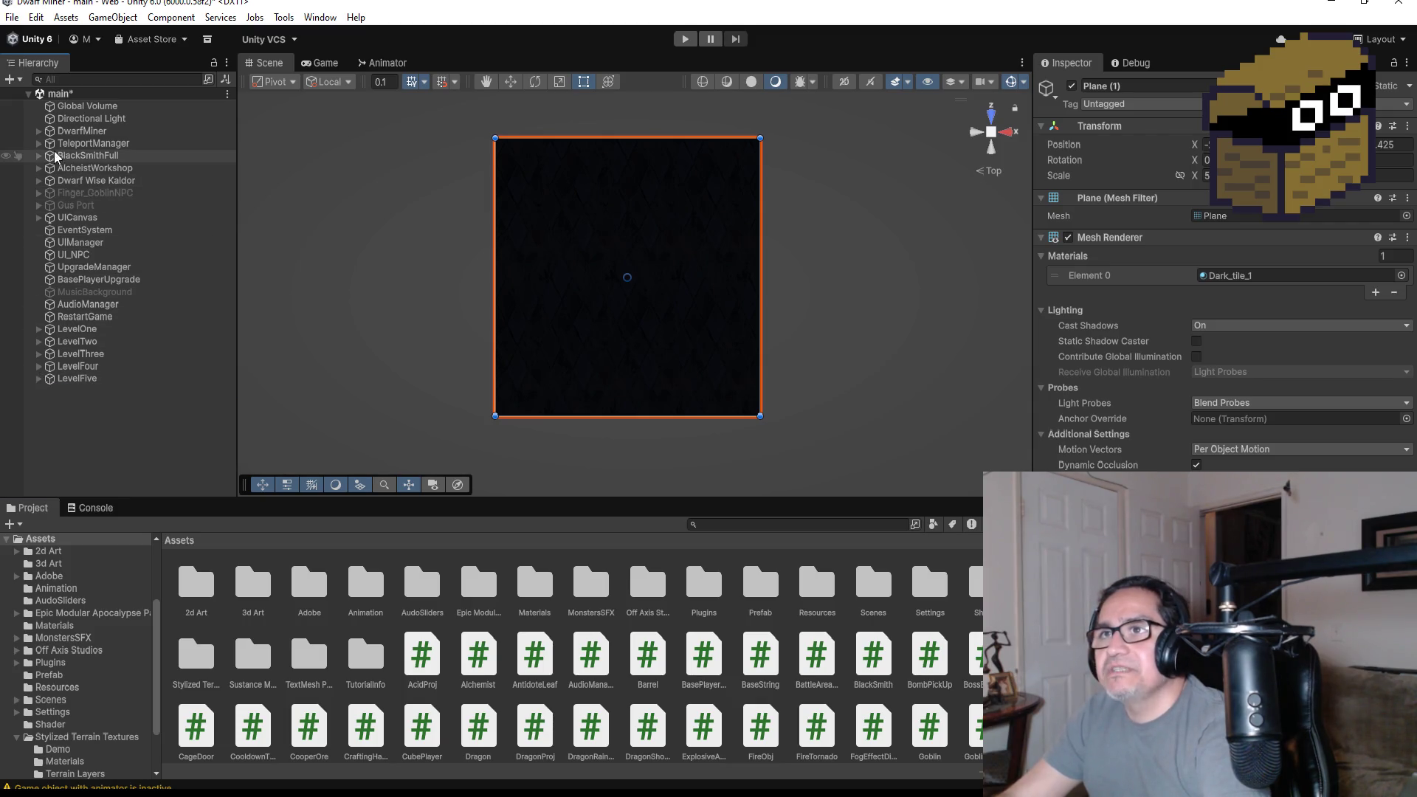
- Duplicate Zone4 under TeleportManager and rename the copy to Zone5
left_click(39, 143)
left_click(111, 193)
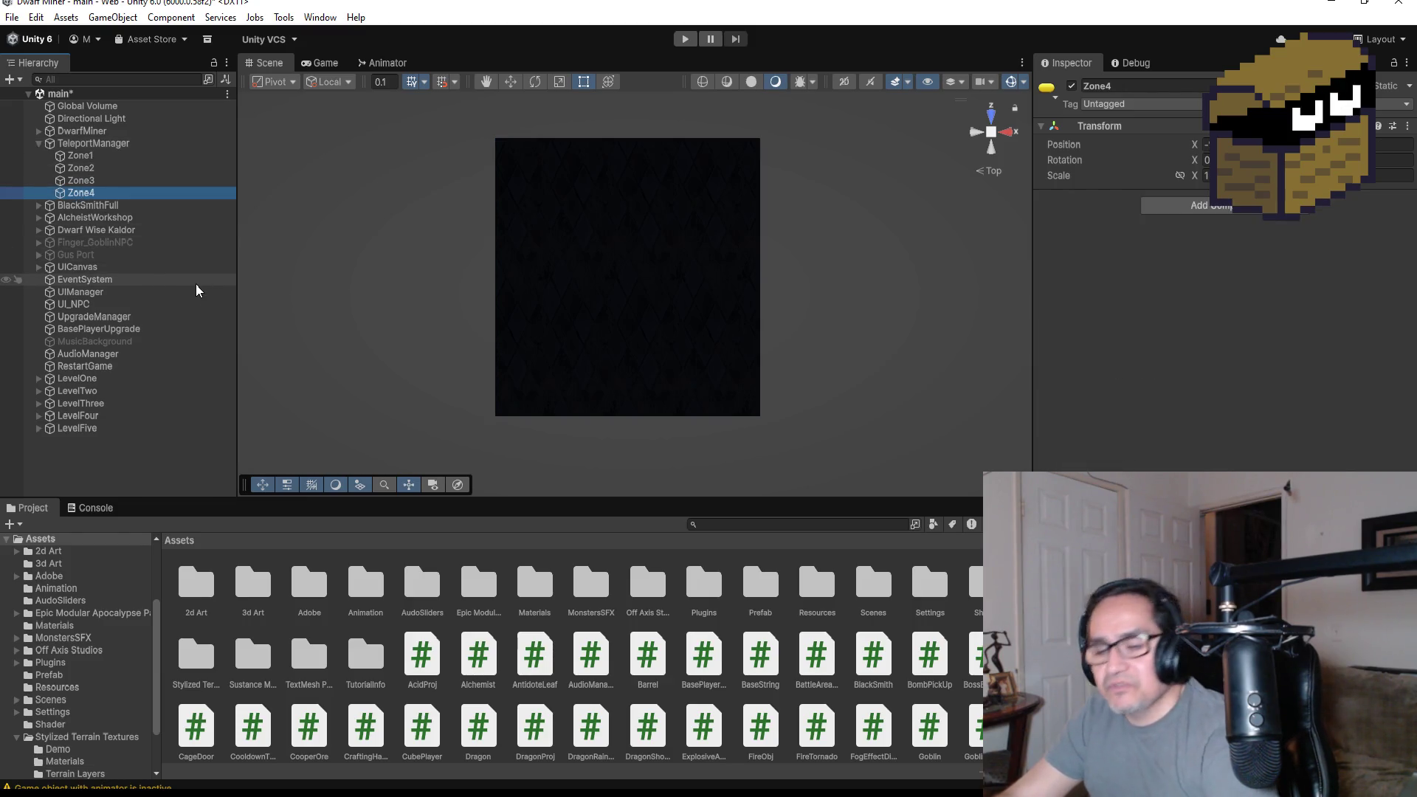
key("ctrl+d")
scroll(507, 263, "down", 3)
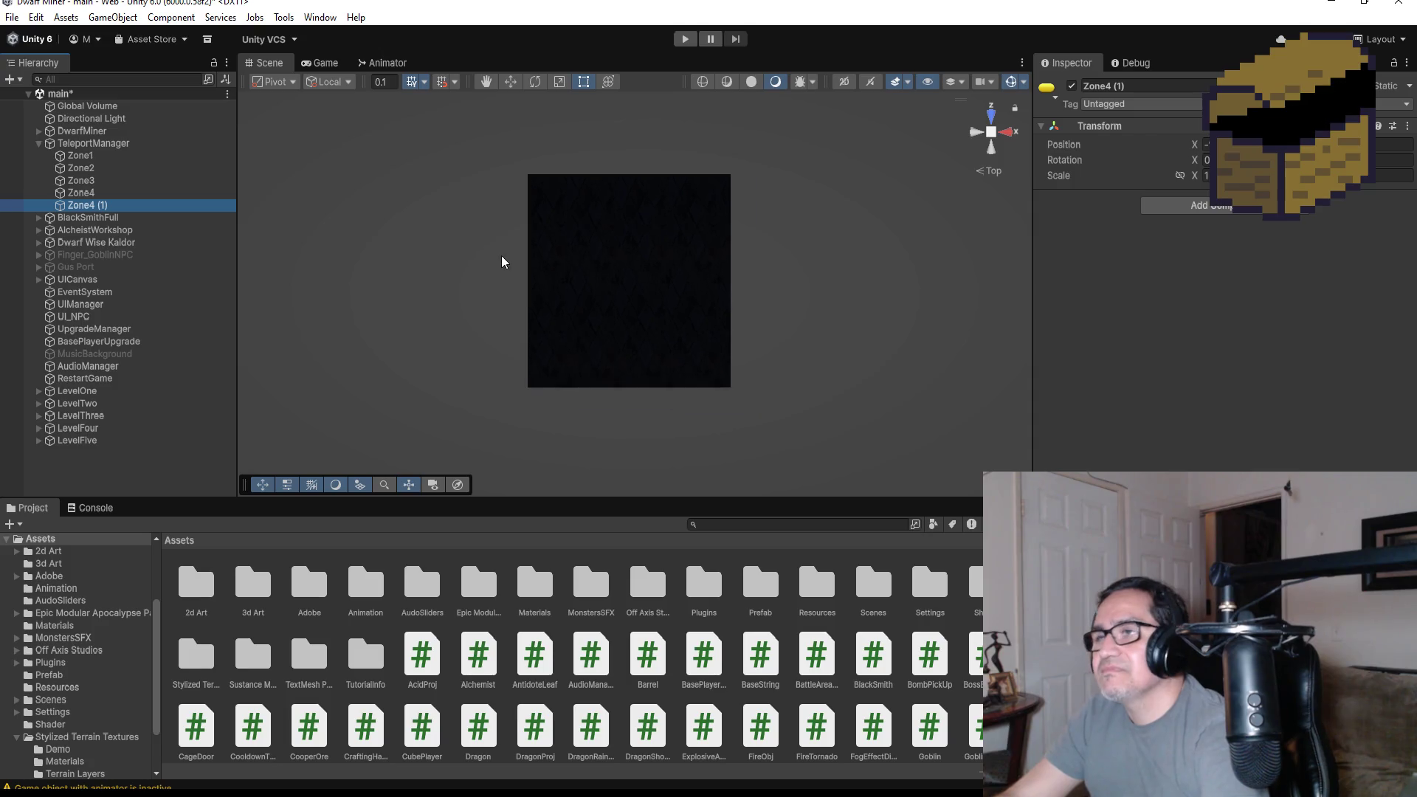
left_click(1181, 85)
type("Zone")
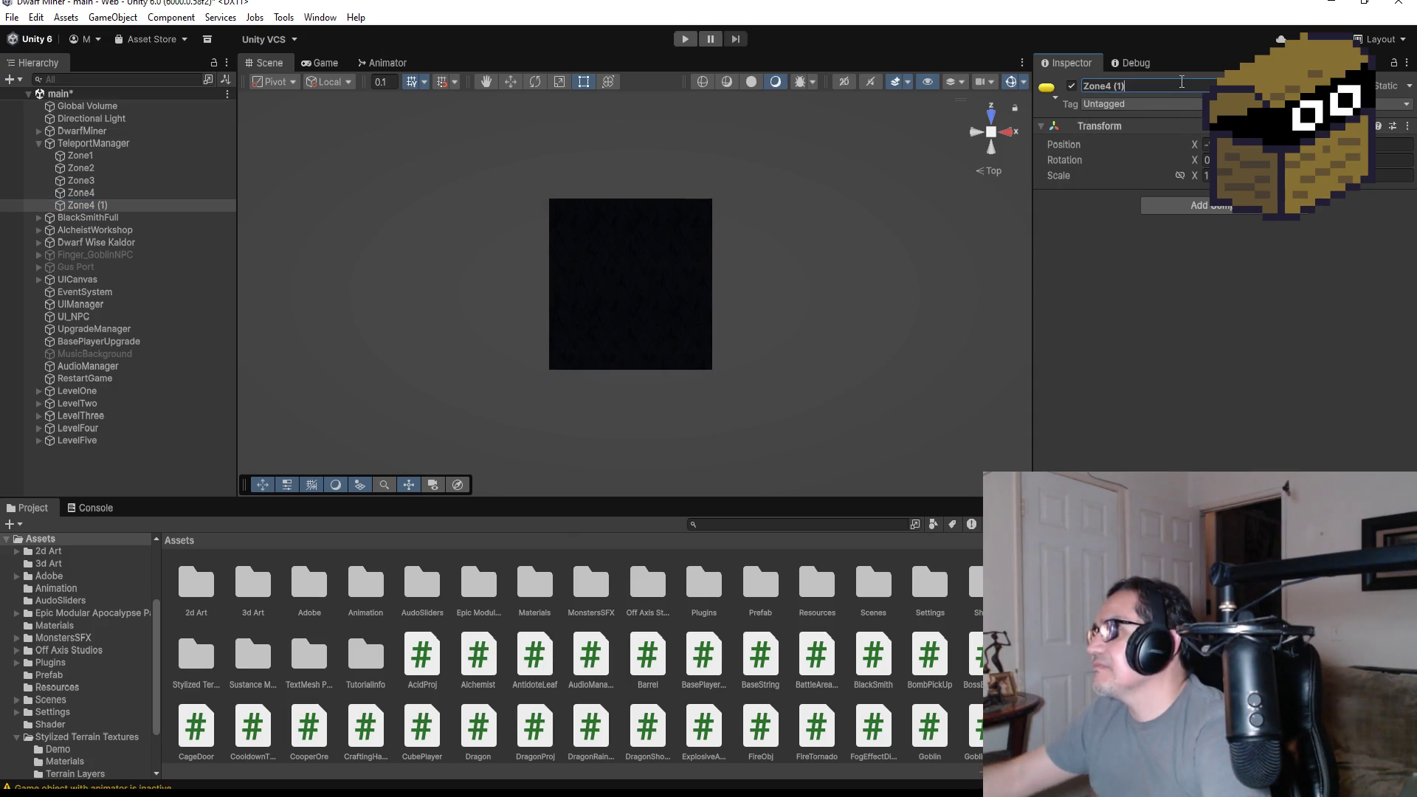
type("5")
key("Return")
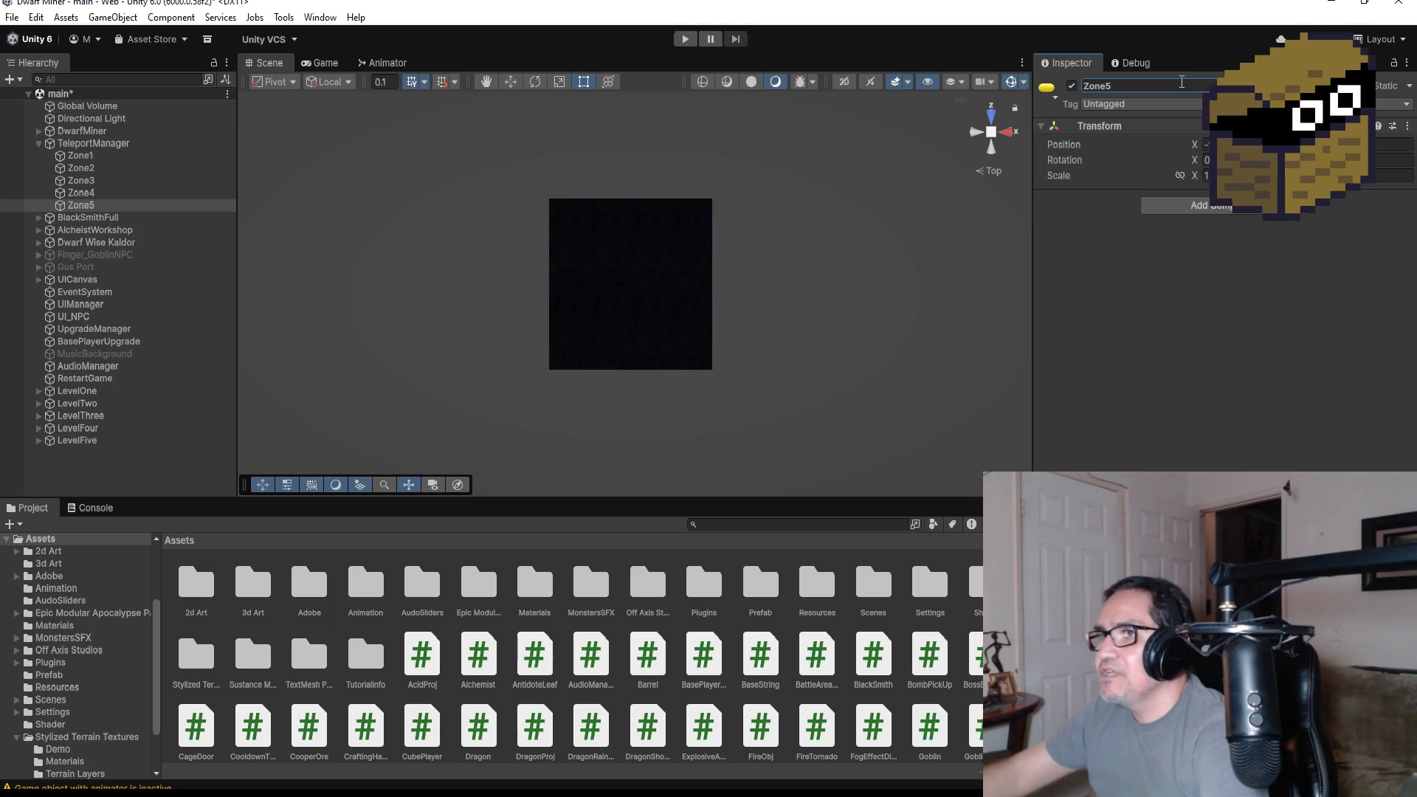
- Move Zone5 with the Move tool down and sideways onto the dark plane
scroll(686, 174, "down", 3)
scroll(690, 184, "down", 5)
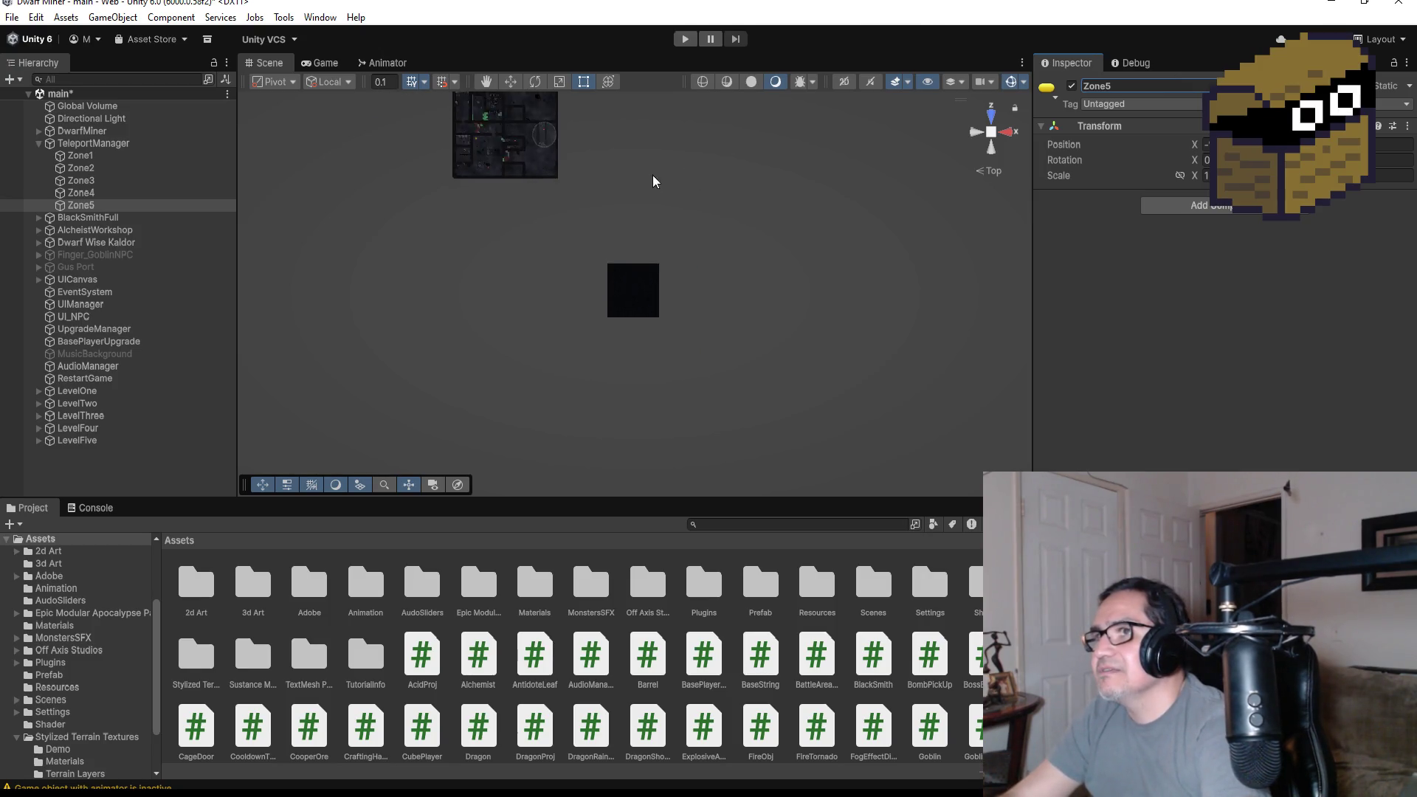
left_click(513, 82)
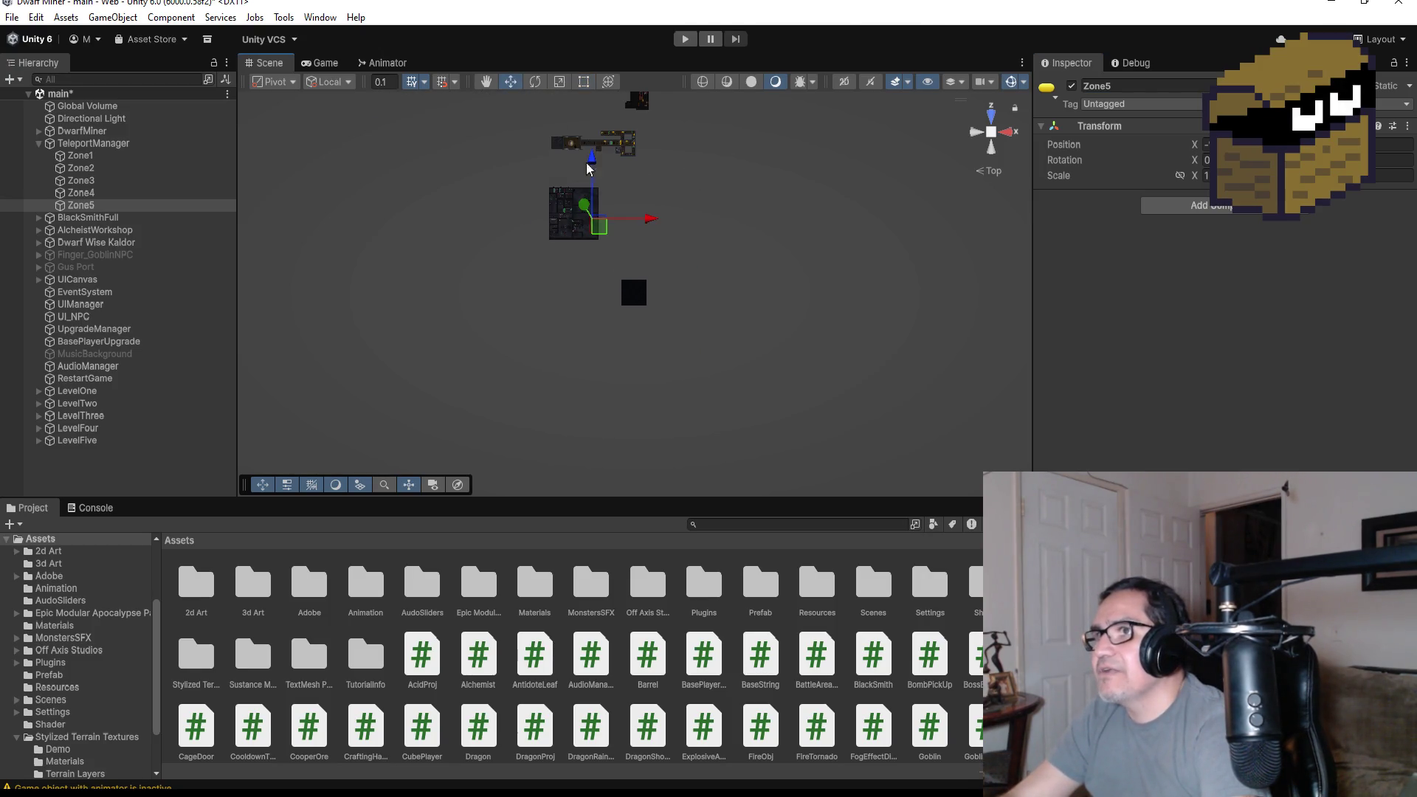
left_click_drag(591, 161, 610, 238)
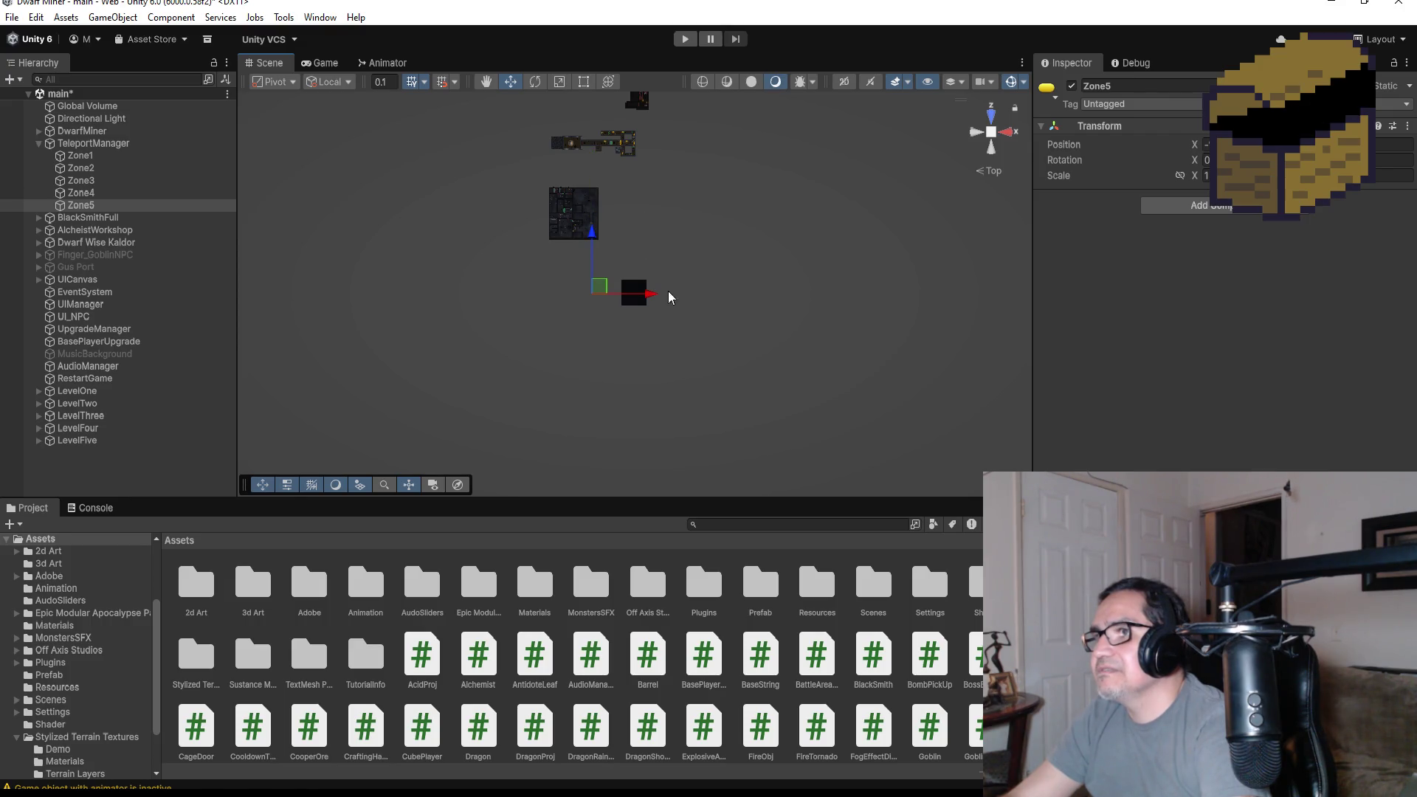
left_click_drag(672, 297, 694, 297)
left_click_drag(641, 238, 637, 231)
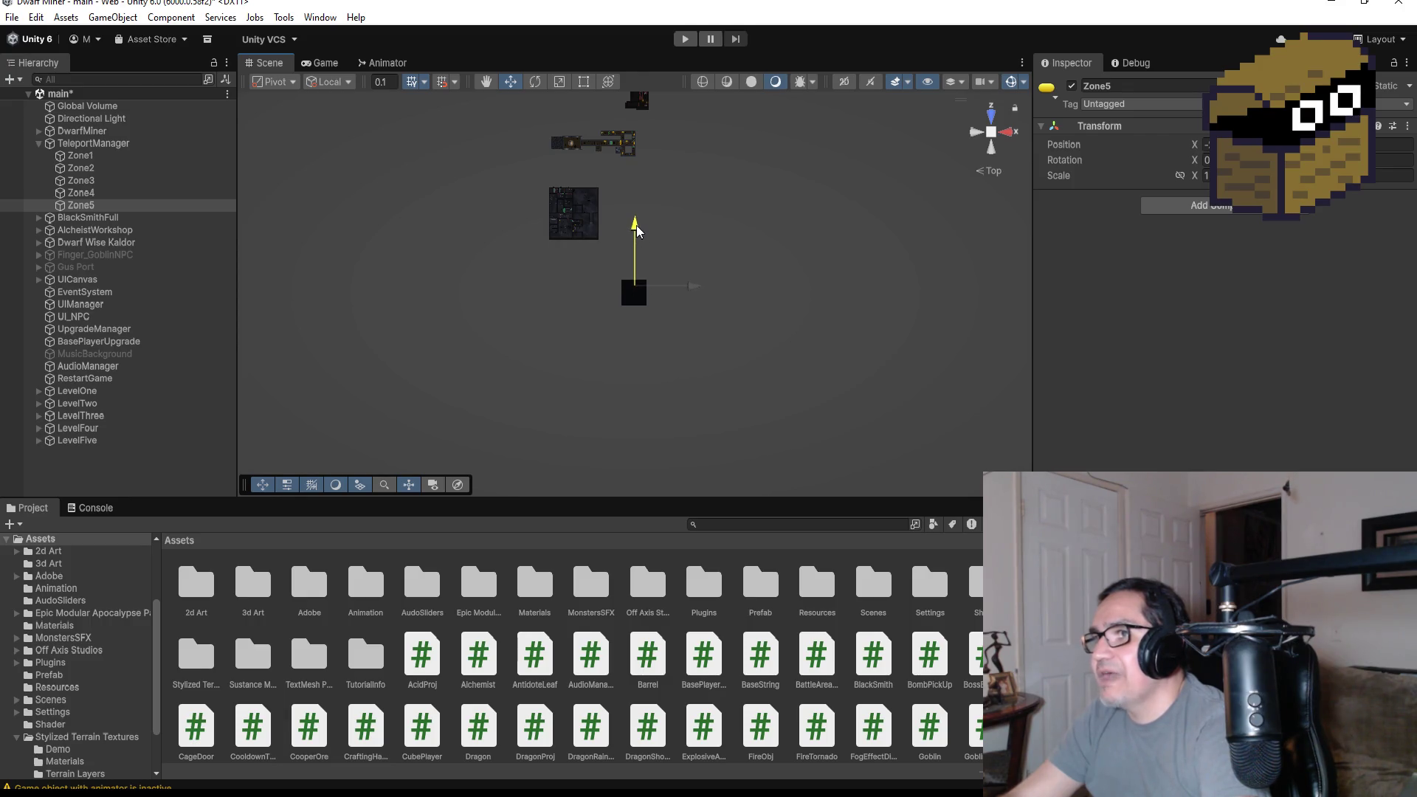
left_click_drag(690, 296, 694, 296)
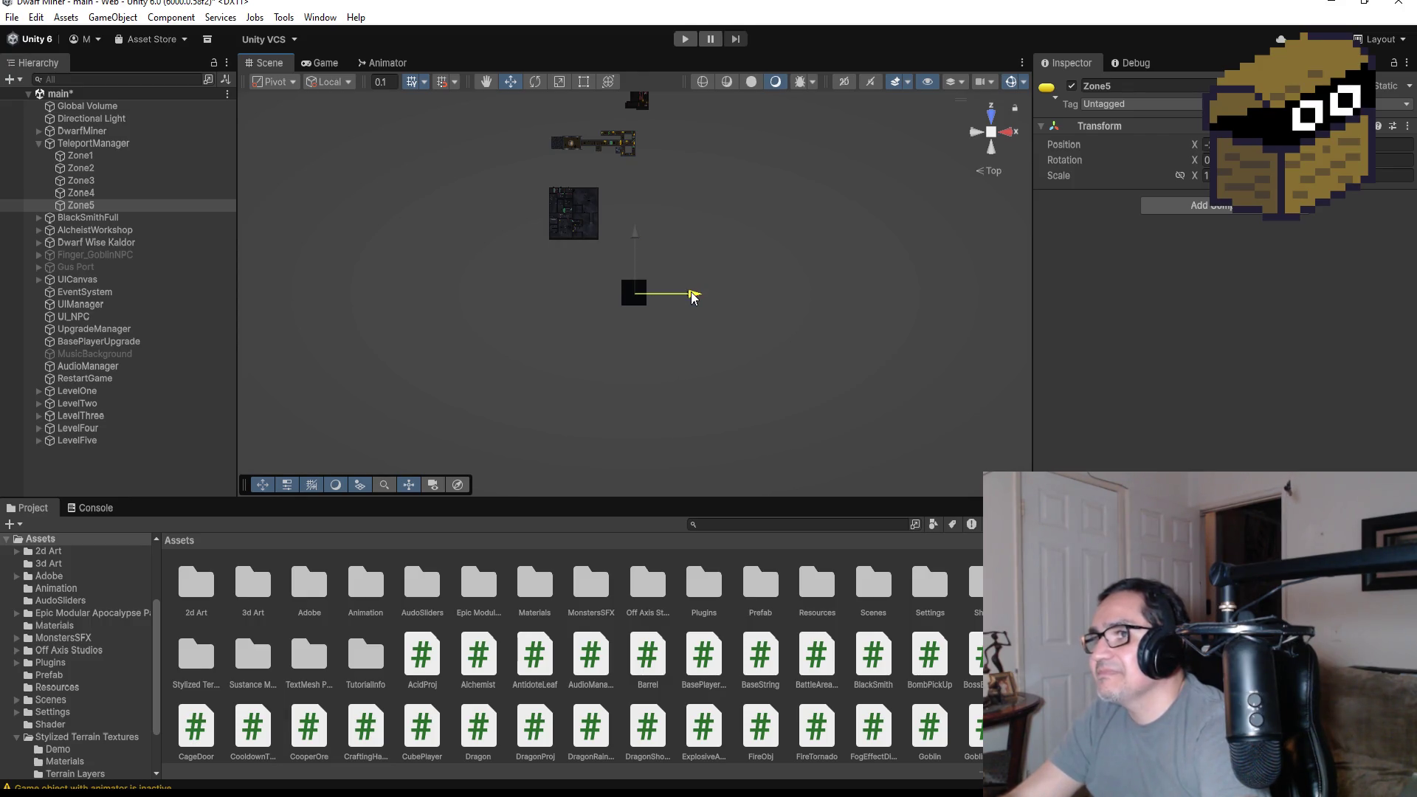
key("f")
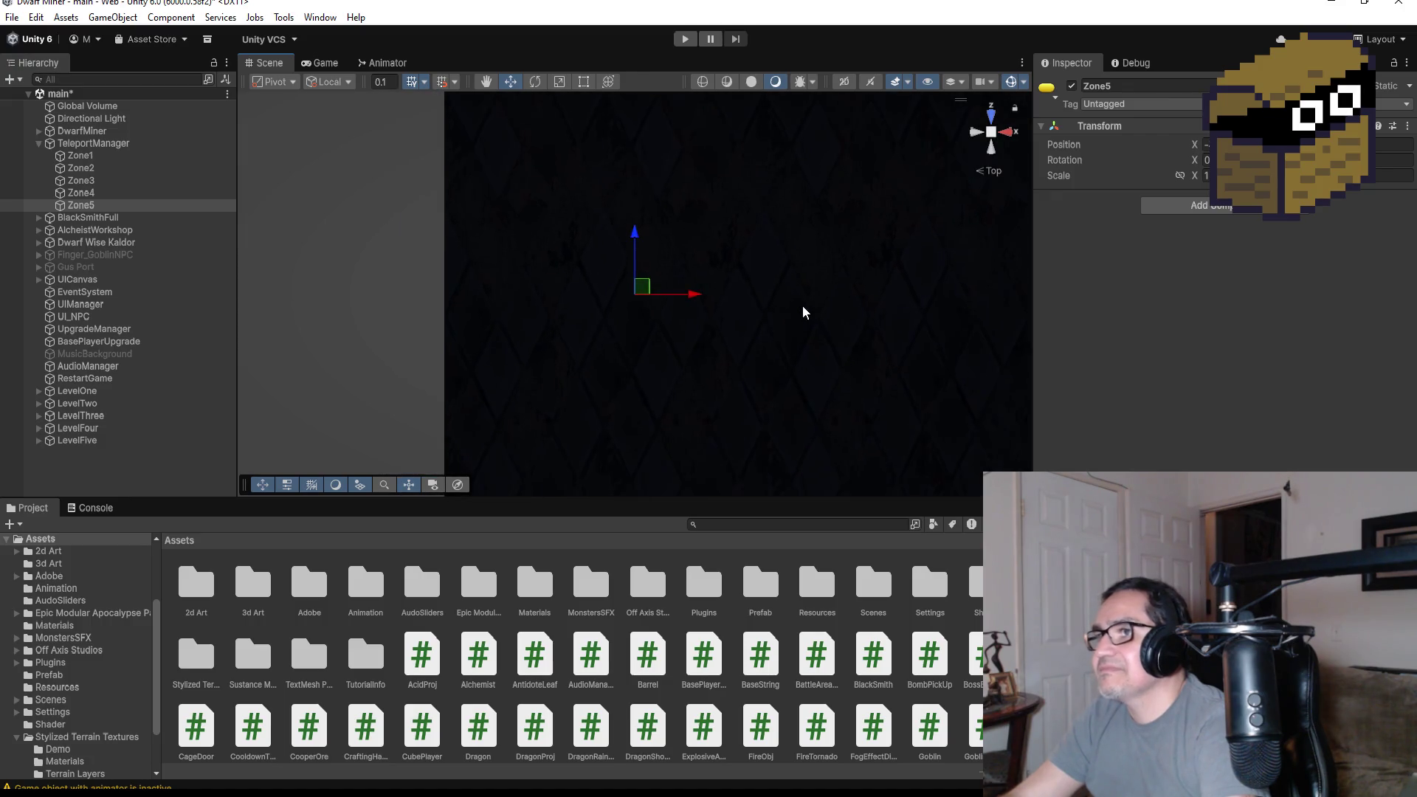
left_click_drag(670, 309, 668, 307)
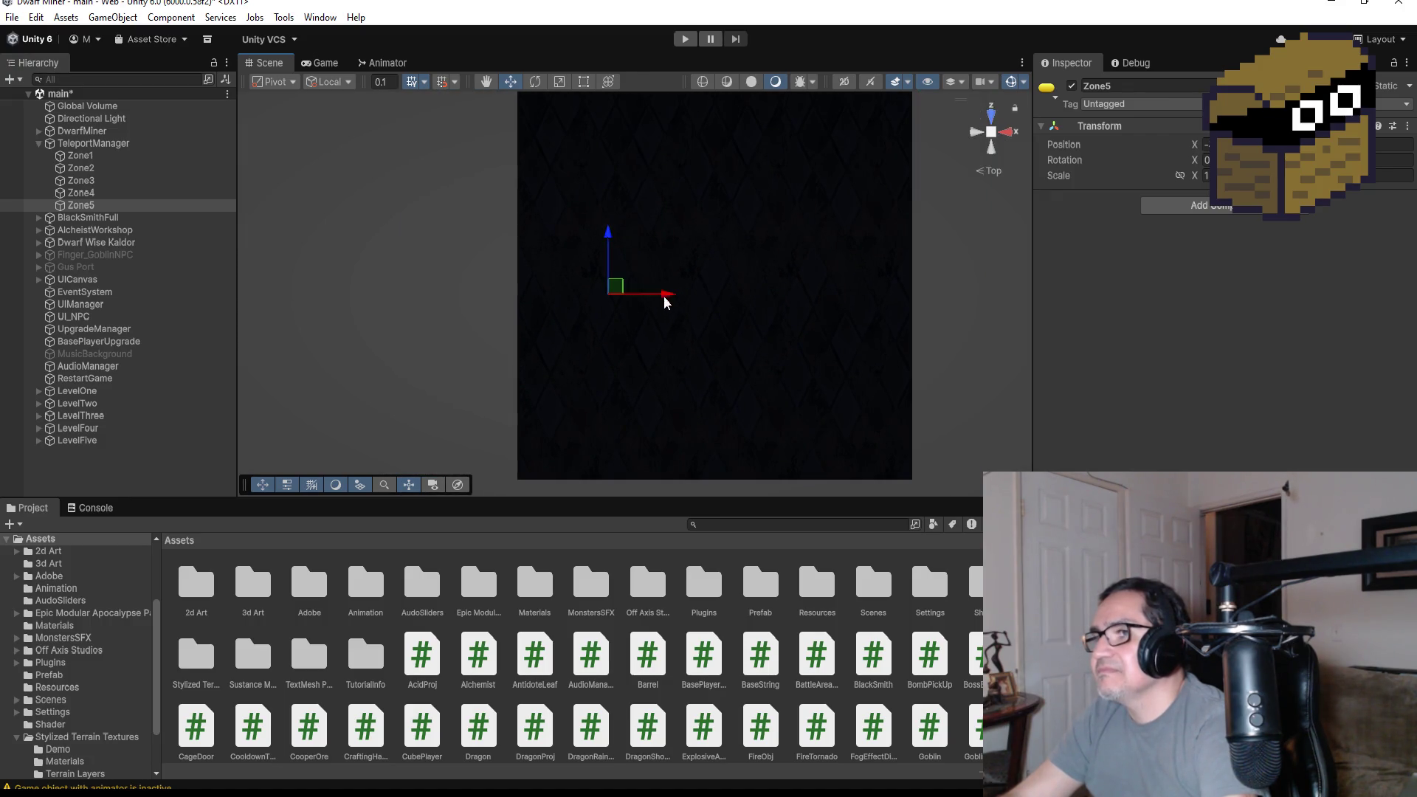
scroll(664, 273, "down", 3)
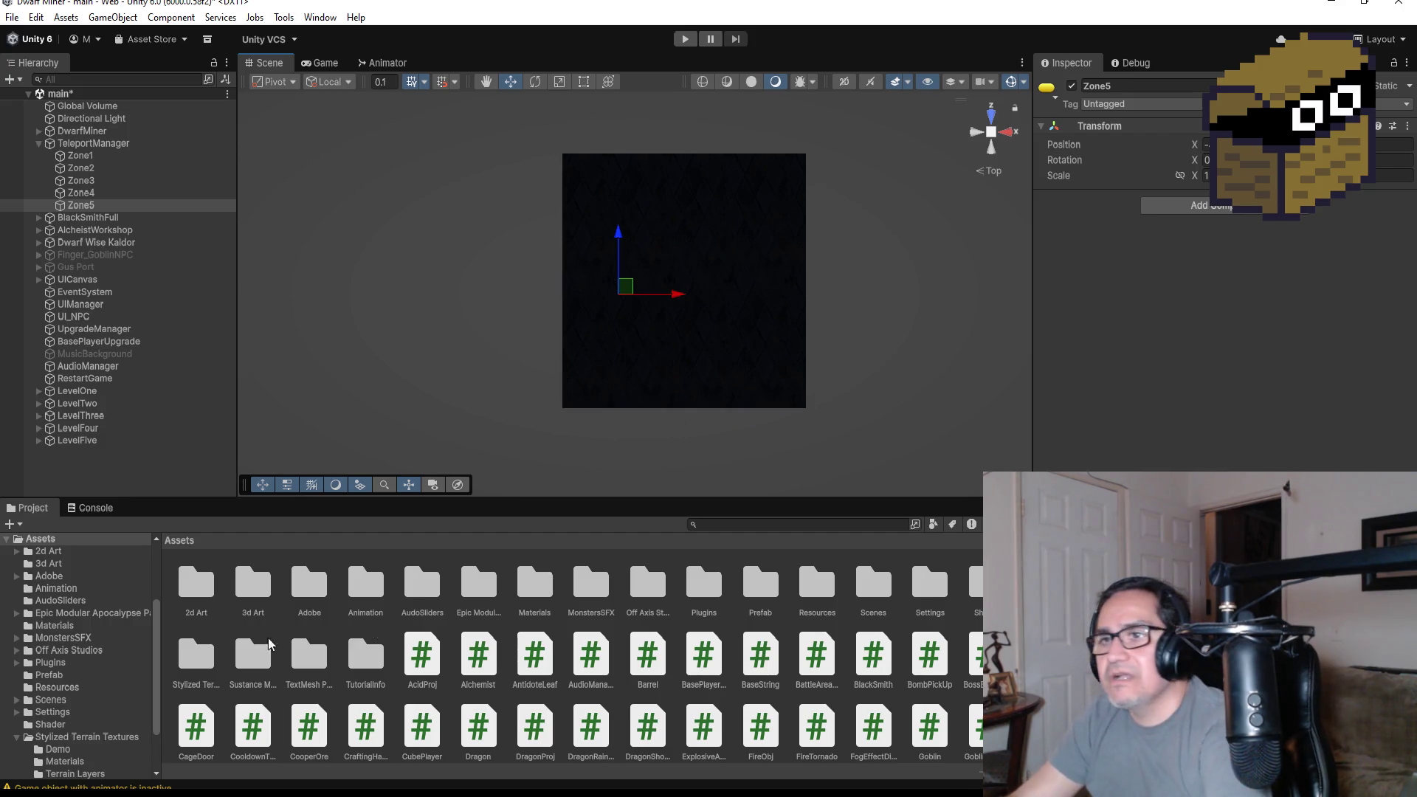
- Open the 3d Art folder, then switch to Blender and view the GoblinHut in perspective
double_click(260, 595)
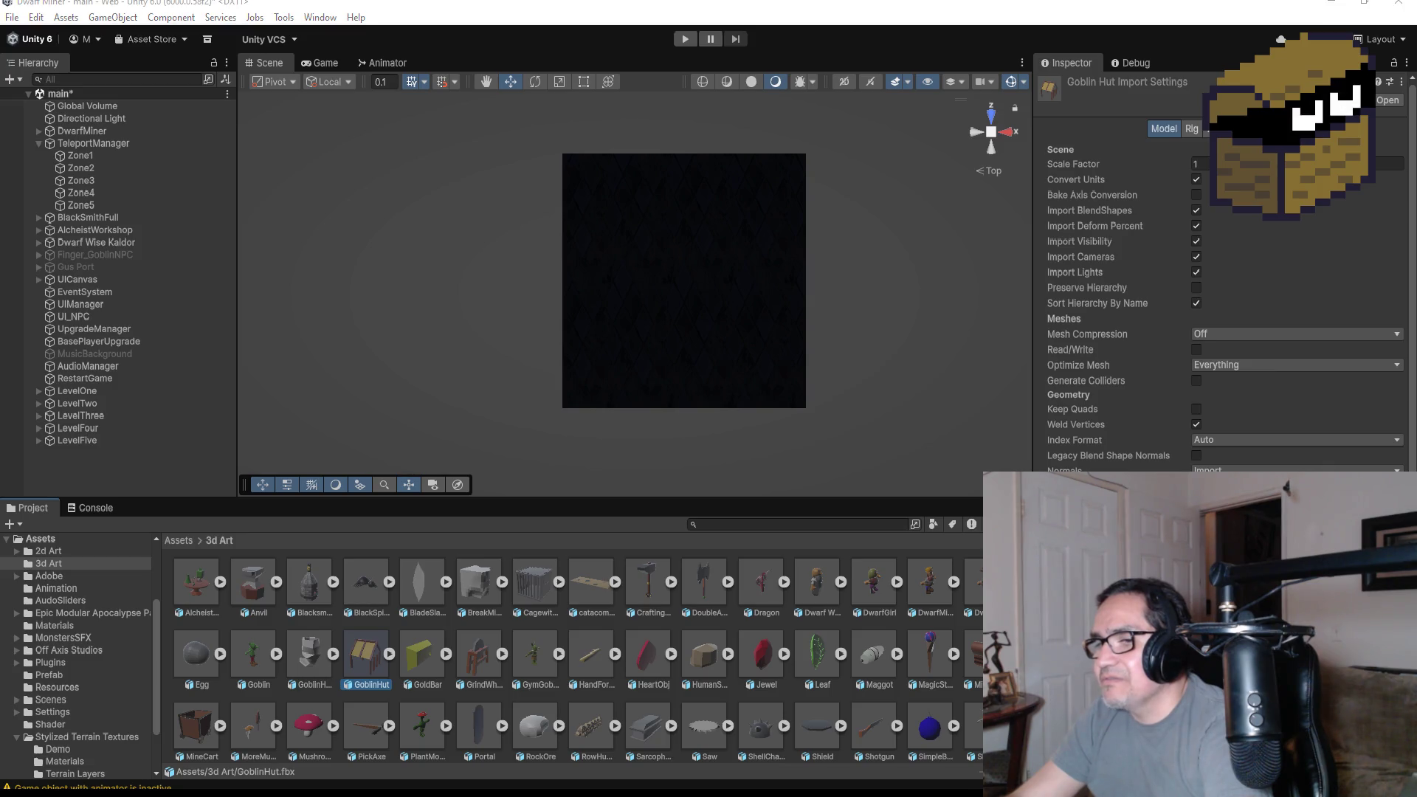
key("alt+Tab")
scroll(627, 471, "down", 4)
middle_click_drag(716, 480, 807, 473)
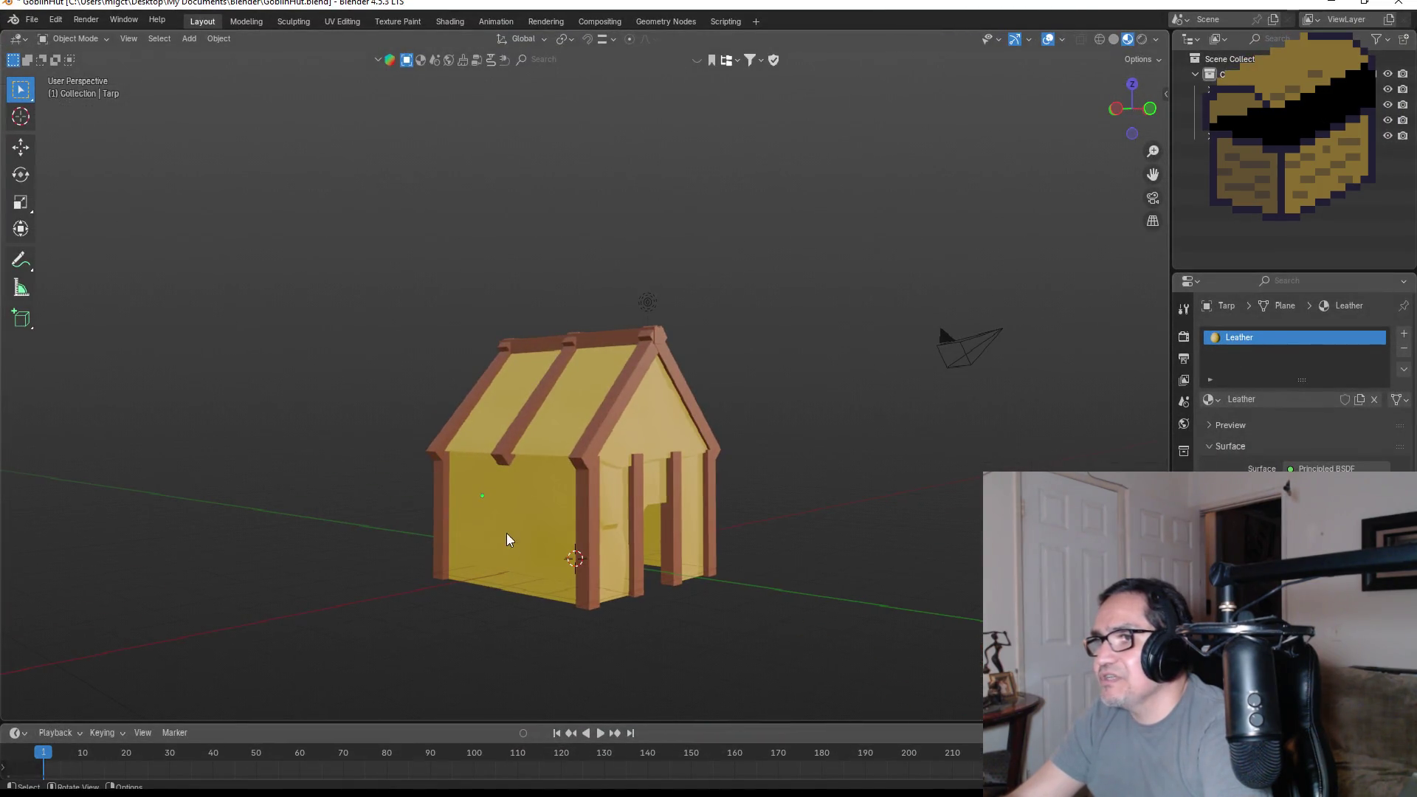
- Put the Tarp object in Edit Mode and enable the Face Orientation overlay
left_click(547, 532)
key("Tab")
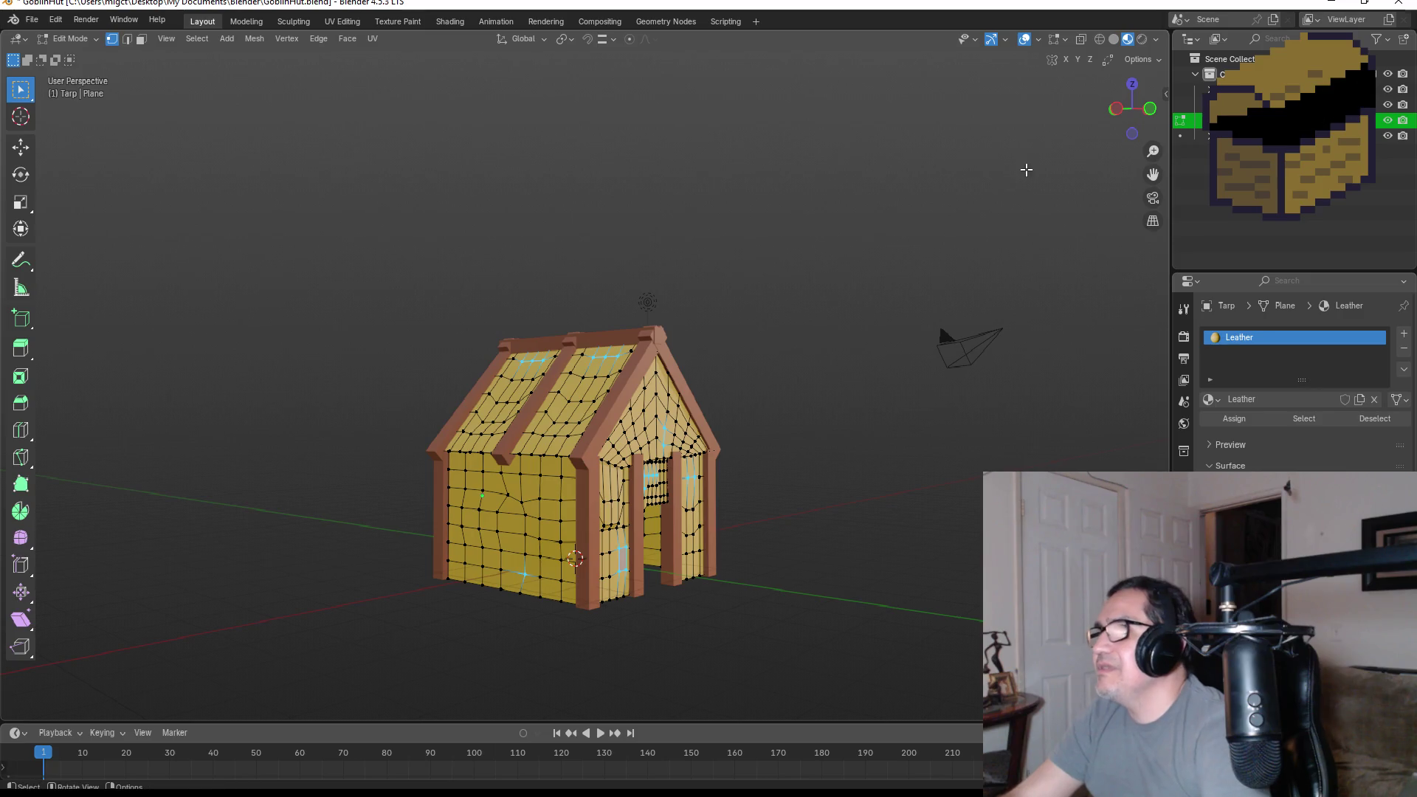
left_click(1065, 40)
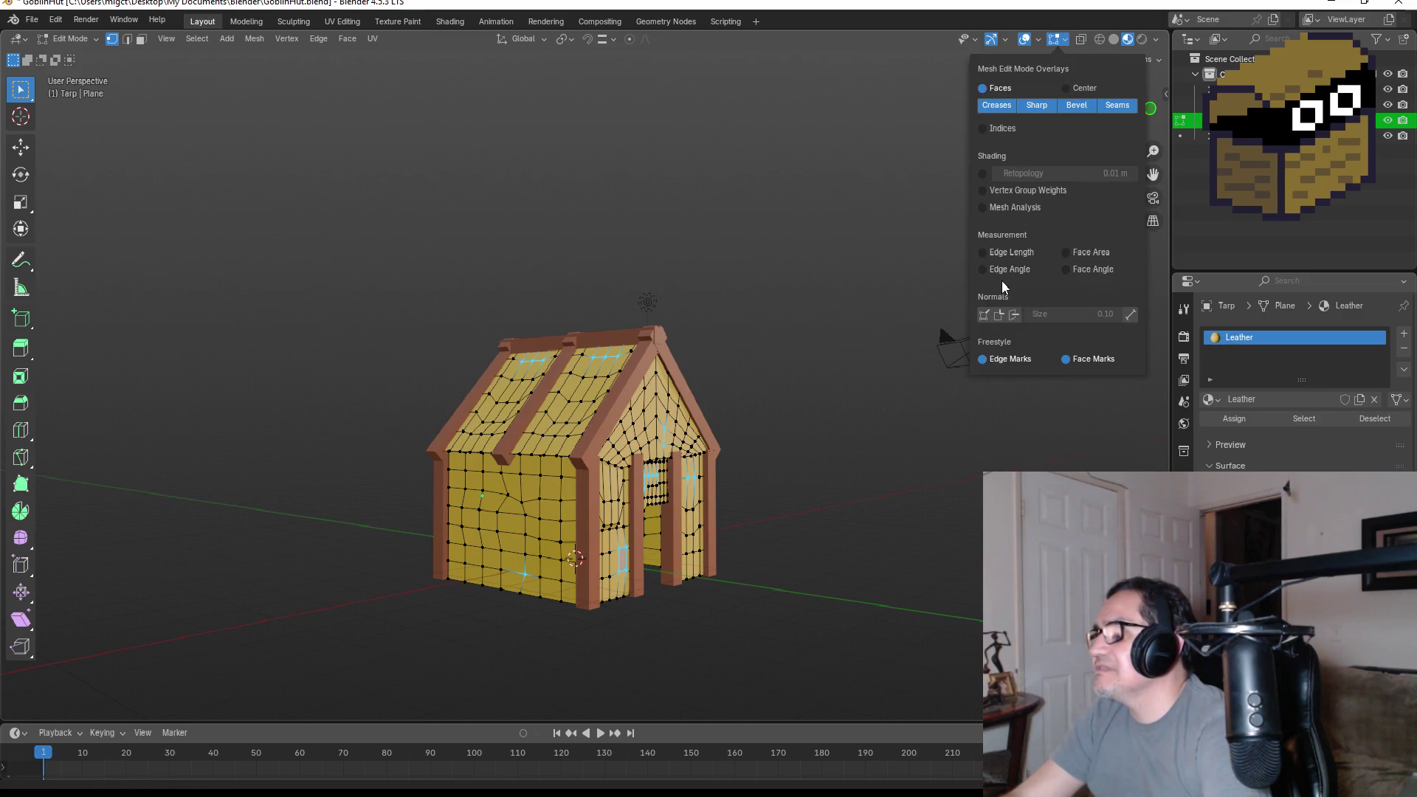
left_click(1038, 39)
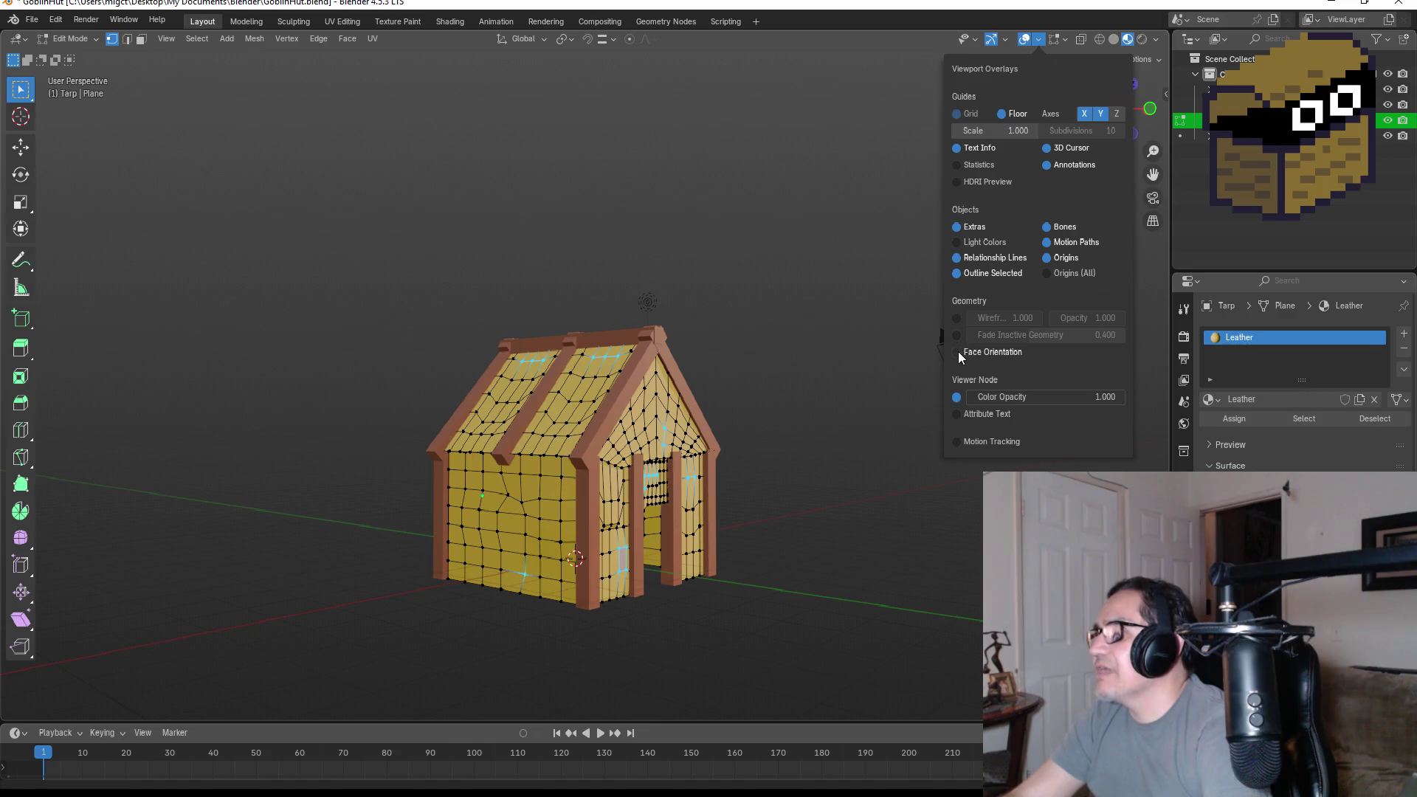
left_click(958, 351)
- In face select mode, box-select the hut's long side wall faces from front view
mouse_move(824, 454)
middle_mouse_down()
mouse_move(805, 513)
mouse_move(392, 468)
mouse_move(760, 443)
mouse_move(618, 479)
middle_mouse_up()
key("KP_1")
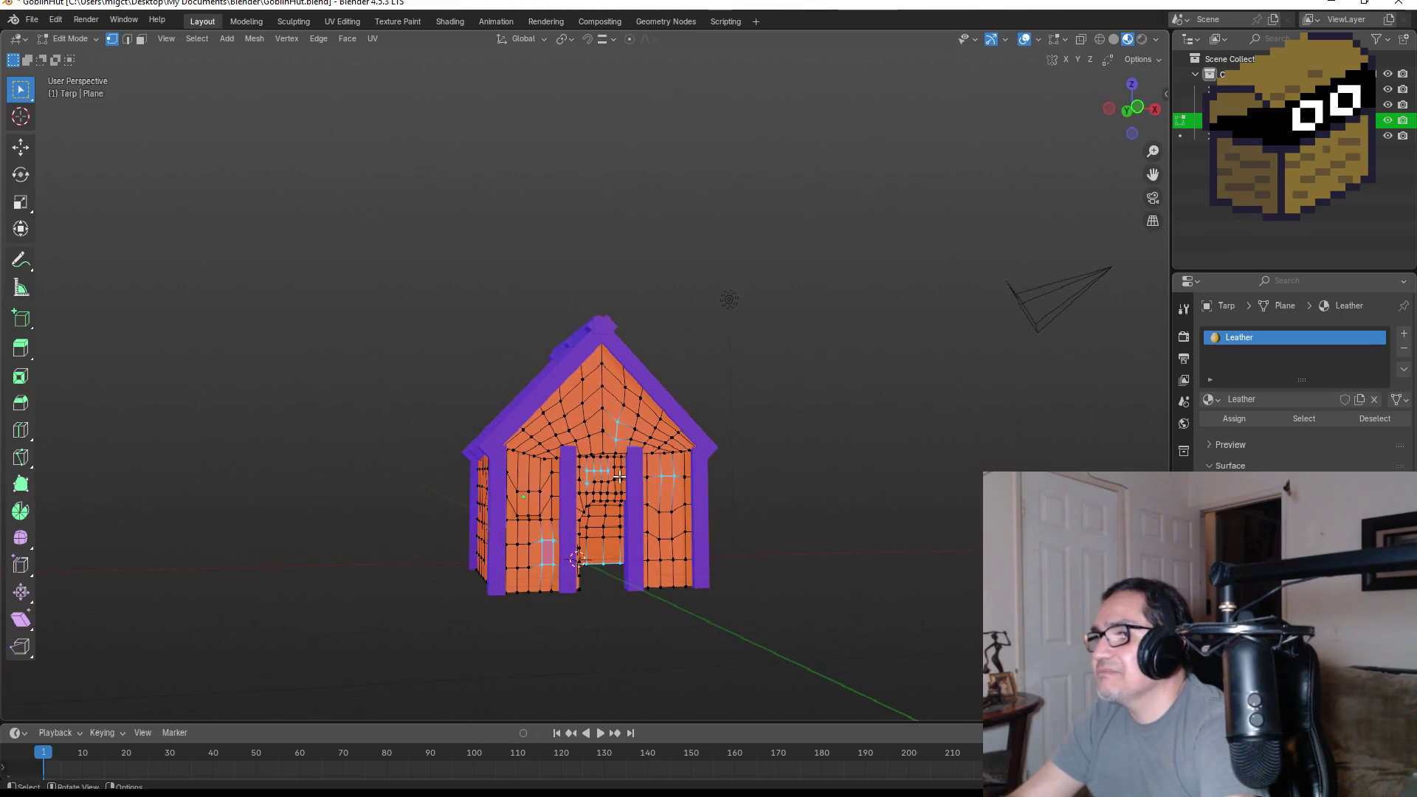
scroll(557, 438, "up", 4)
mouse_move(619, 435)
middle_mouse_down()
mouse_move(586, 490)
mouse_move(550, 493)
middle_mouse_up()
left_click(142, 42)
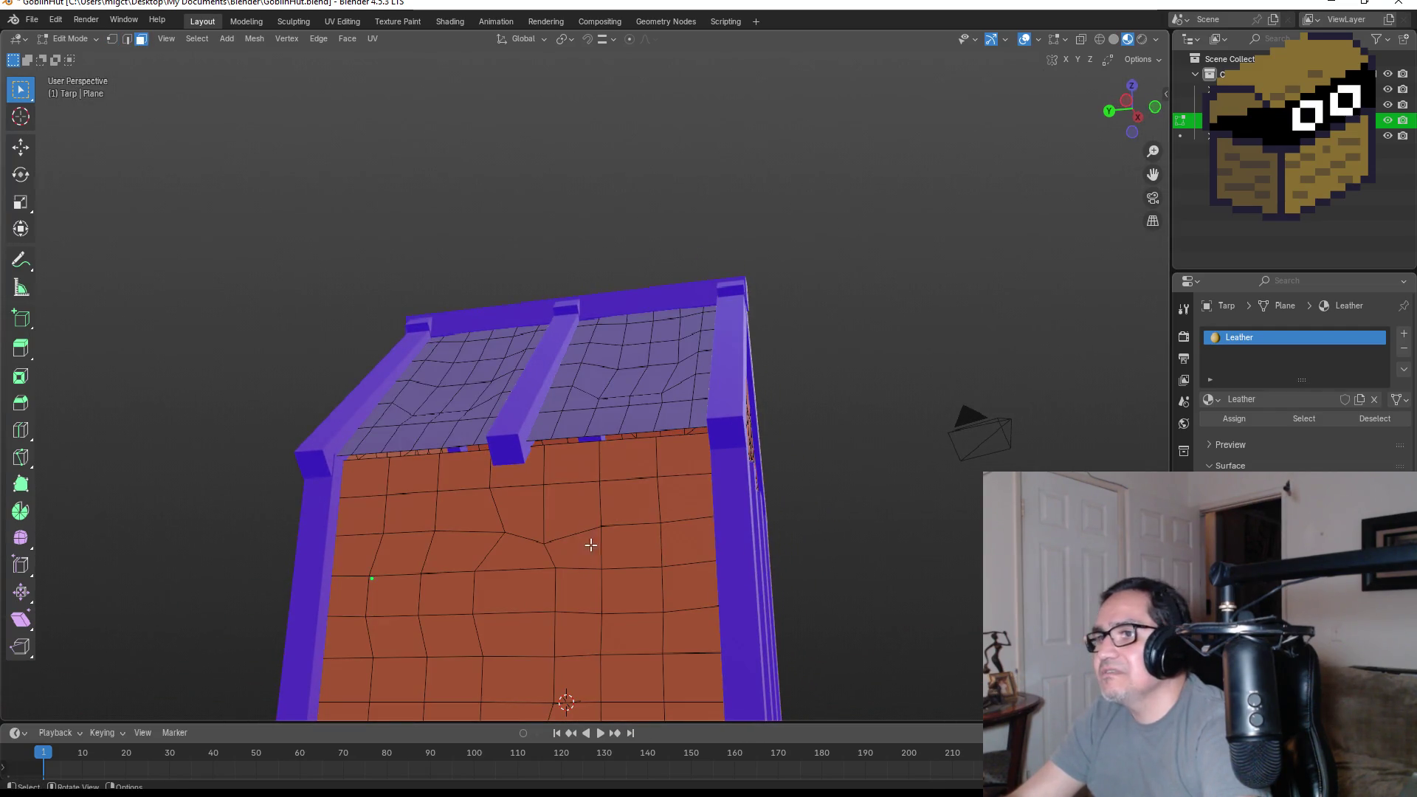
mouse_move(362, 478)
left_mouse_down()
mouse_move(664, 676)
mouse_move(701, 720)
left_mouse_up()
scroll(703, 695, "down", 3)
scroll(653, 451, "up", 2)
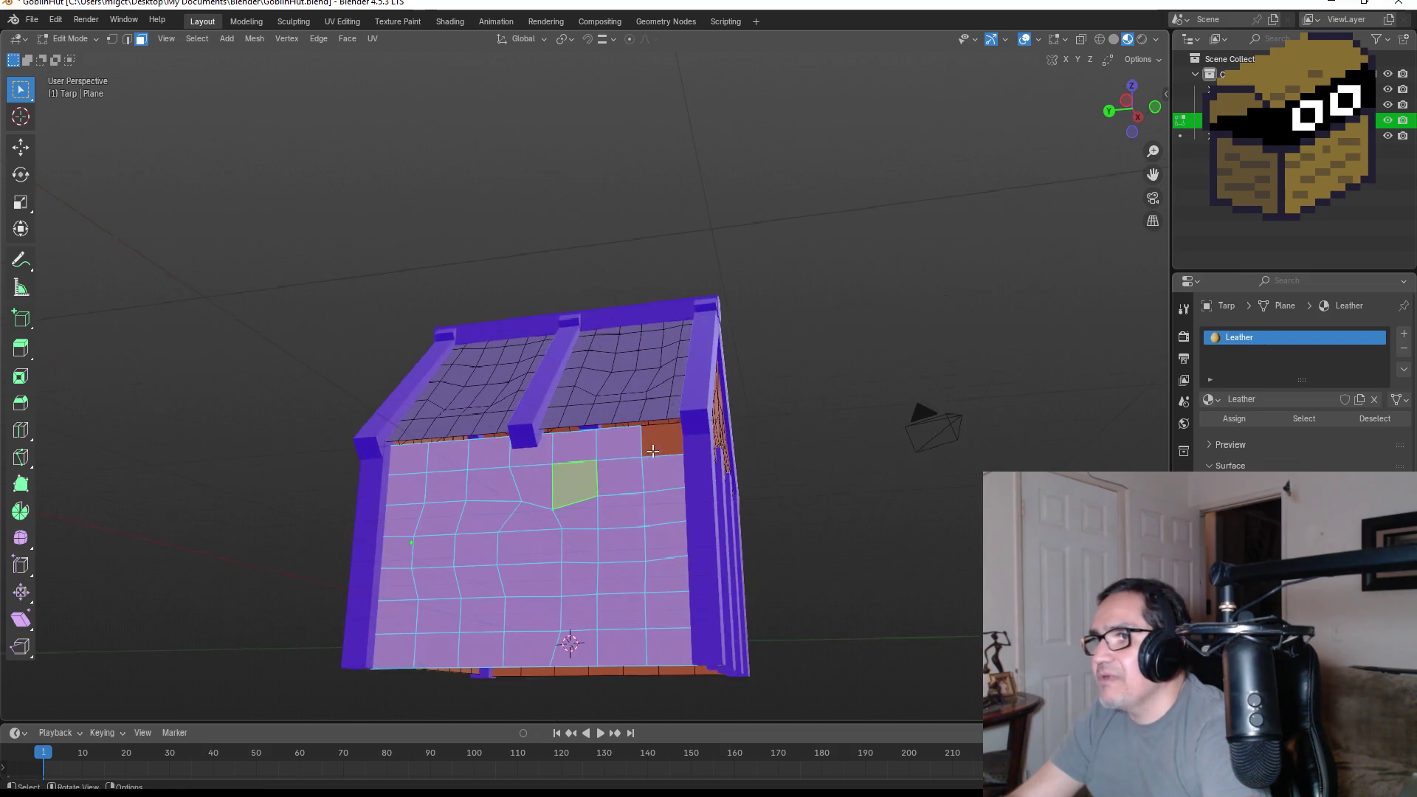
mouse_move(755, 478)
middle_mouse_down()
mouse_move(533, 504)
mouse_move(647, 469)
mouse_move(543, 437)
mouse_move(672, 501)
middle_mouse_up()
- Extrude the selected side wall faces along their normals
key("KP_3")
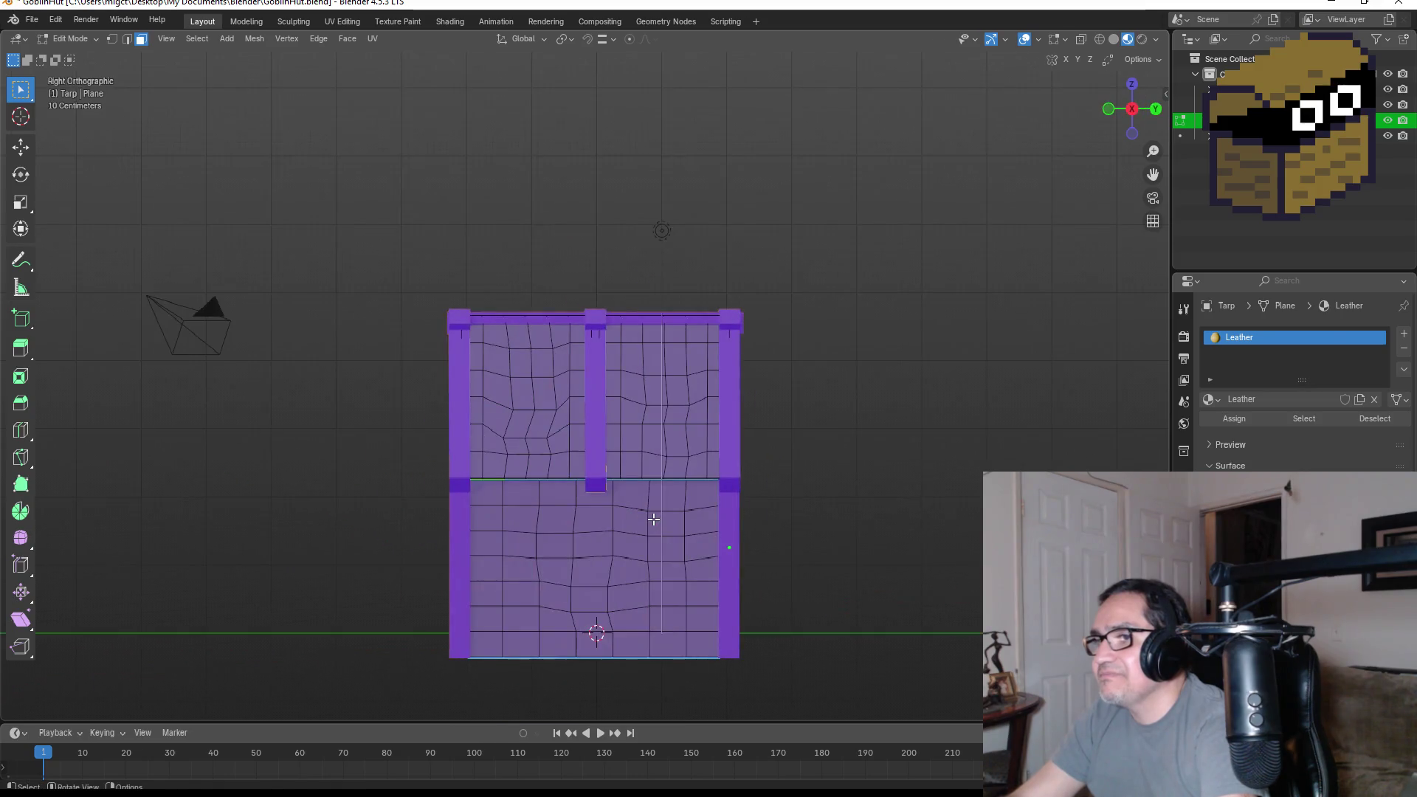
key("KP_1")
middle_click_drag(658, 535, 691, 541)
key("e")
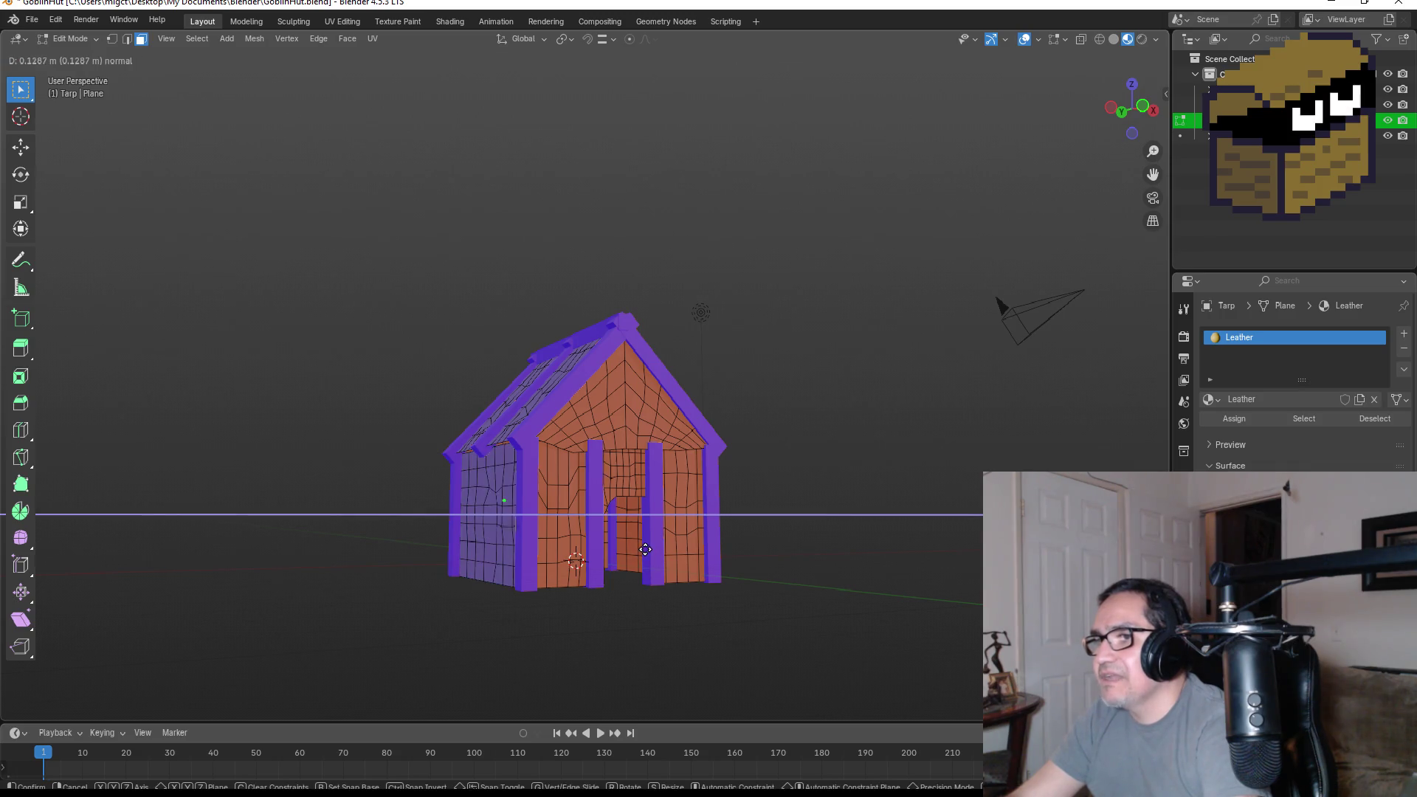
left_click(646, 549)
- Try selecting face loops above the doorway and gable, then deselect the roof and gable faces
mouse_move(646, 548)
middle_mouse_down()
mouse_move(746, 512)
mouse_move(845, 509)
mouse_move(842, 483)
mouse_move(801, 539)
mouse_move(781, 494)
mouse_move(820, 480)
mouse_move(870, 494)
middle_mouse_up()
left_click(574, 499)
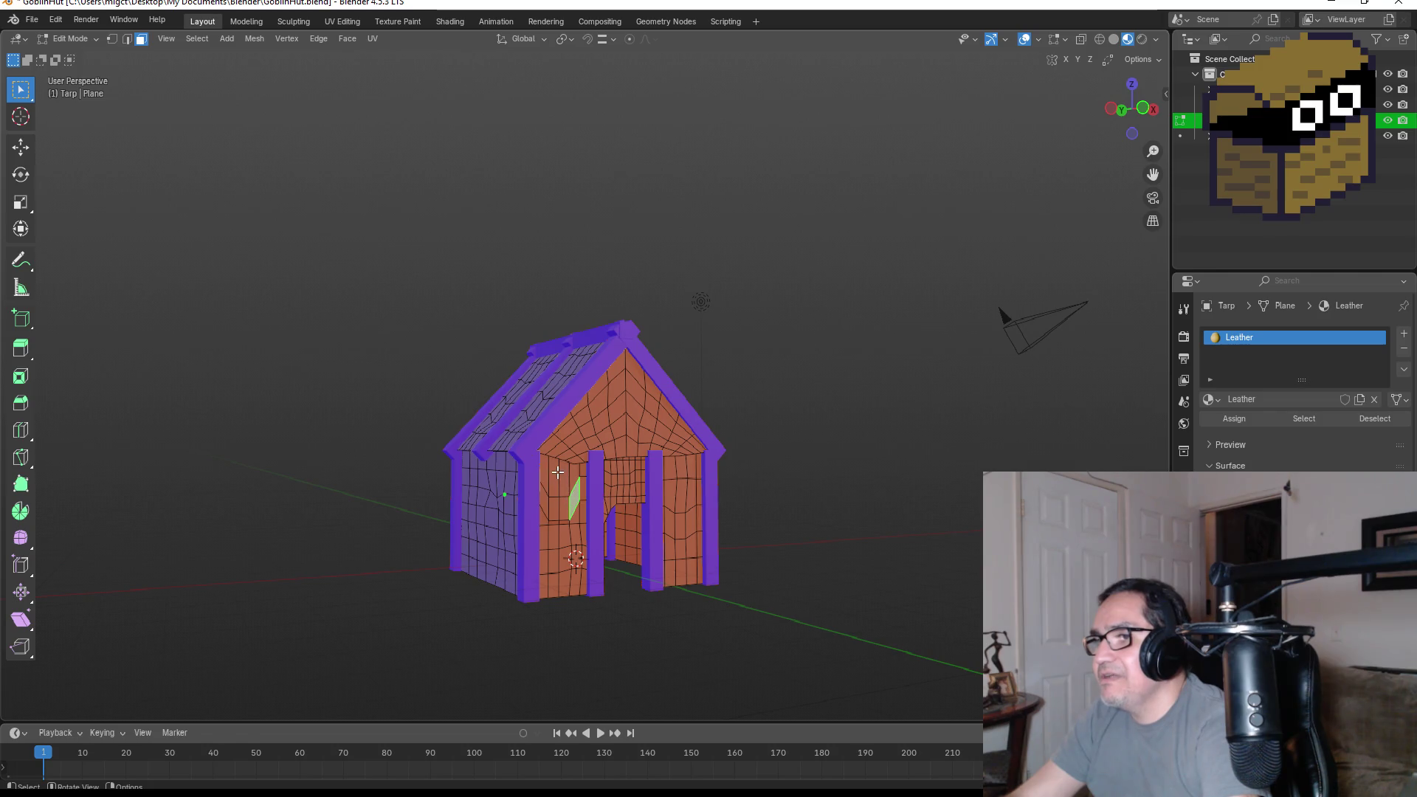
middle_click_drag(588, 433, 576, 429)
left_click(552, 493, "alt")
left_click(570, 456, "alt")
left_click(571, 456, "alt")
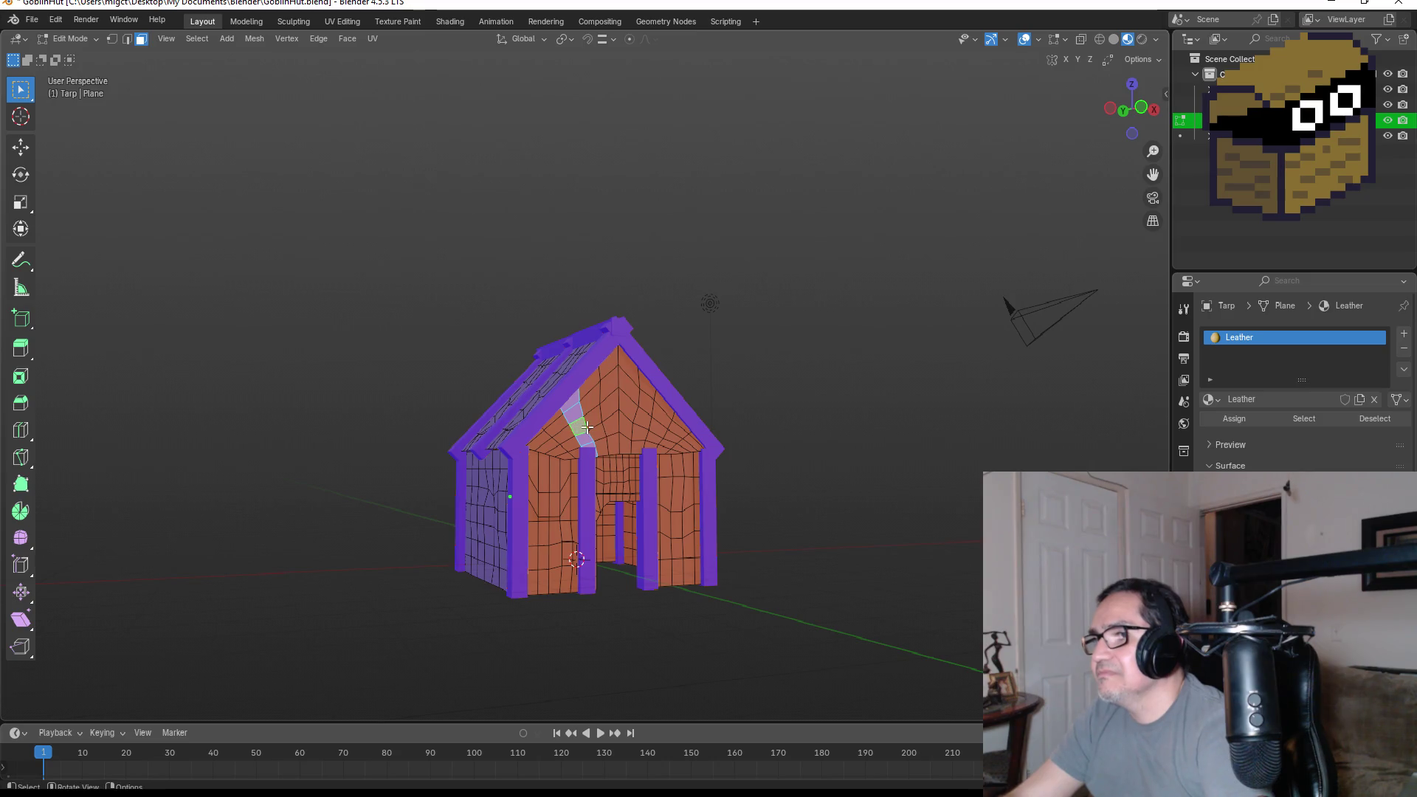
key("KP_1")
mouse_move(472, 341)
left_mouse_down()
mouse_move(664, 585)
mouse_move(701, 590)
left_mouse_up()
mouse_move(768, 541)
middle_mouse_down()
mouse_move(898, 529)
mouse_move(886, 531)
middle_mouse_up()
left_click(699, 396)
middle_click_drag(700, 395, 560, 424)
key("KP_1")
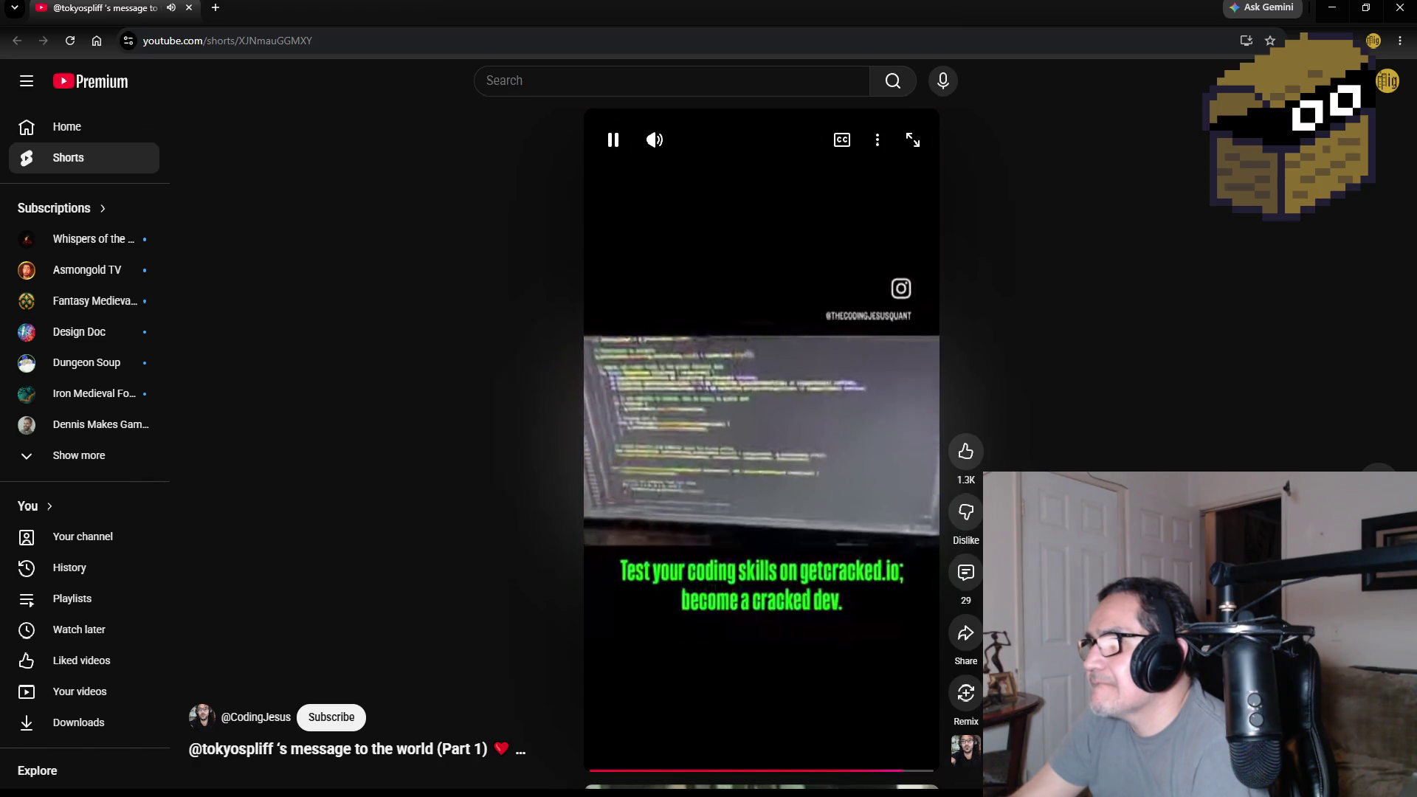
- Pause the coding Short and return to the Blender window
left_click(741, 517)
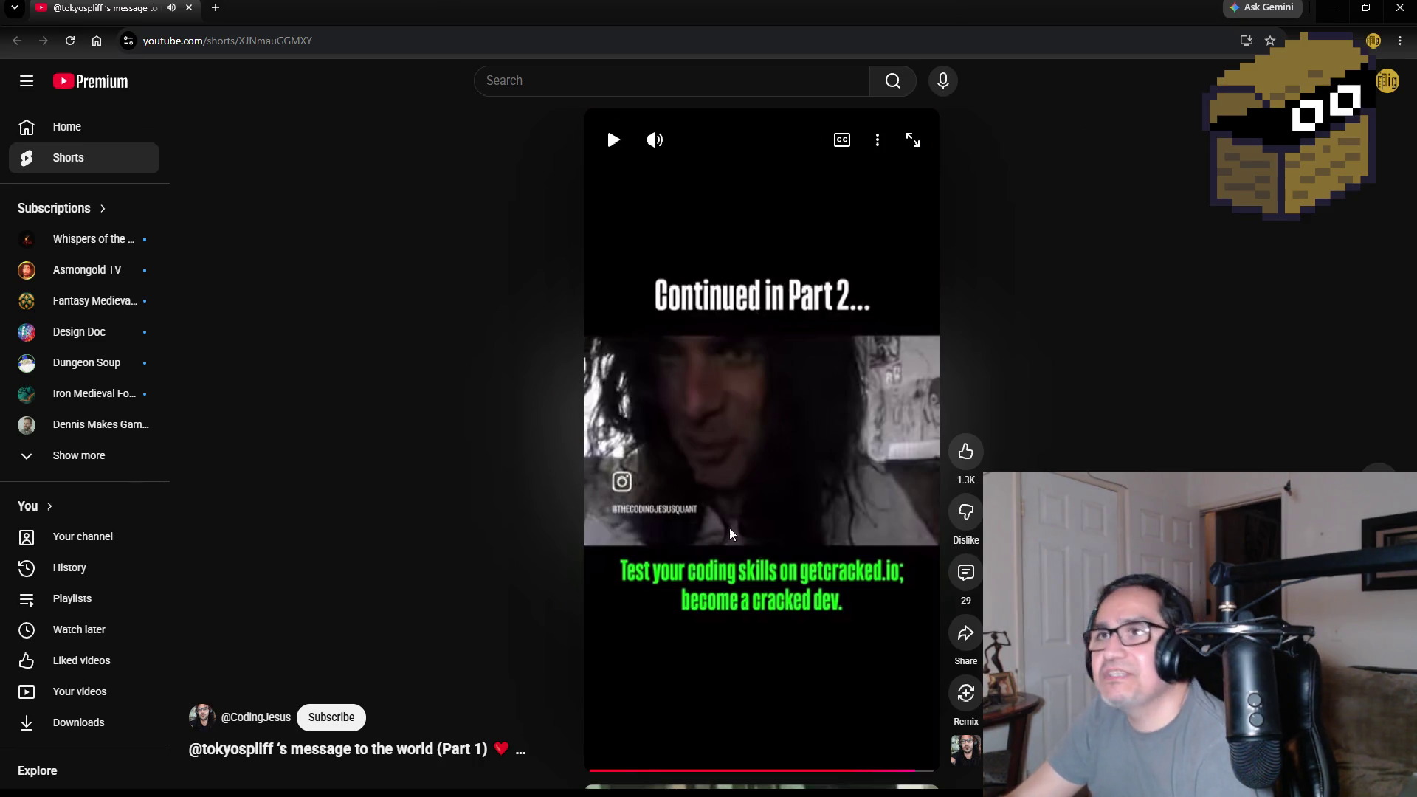
key("alt+Tab")
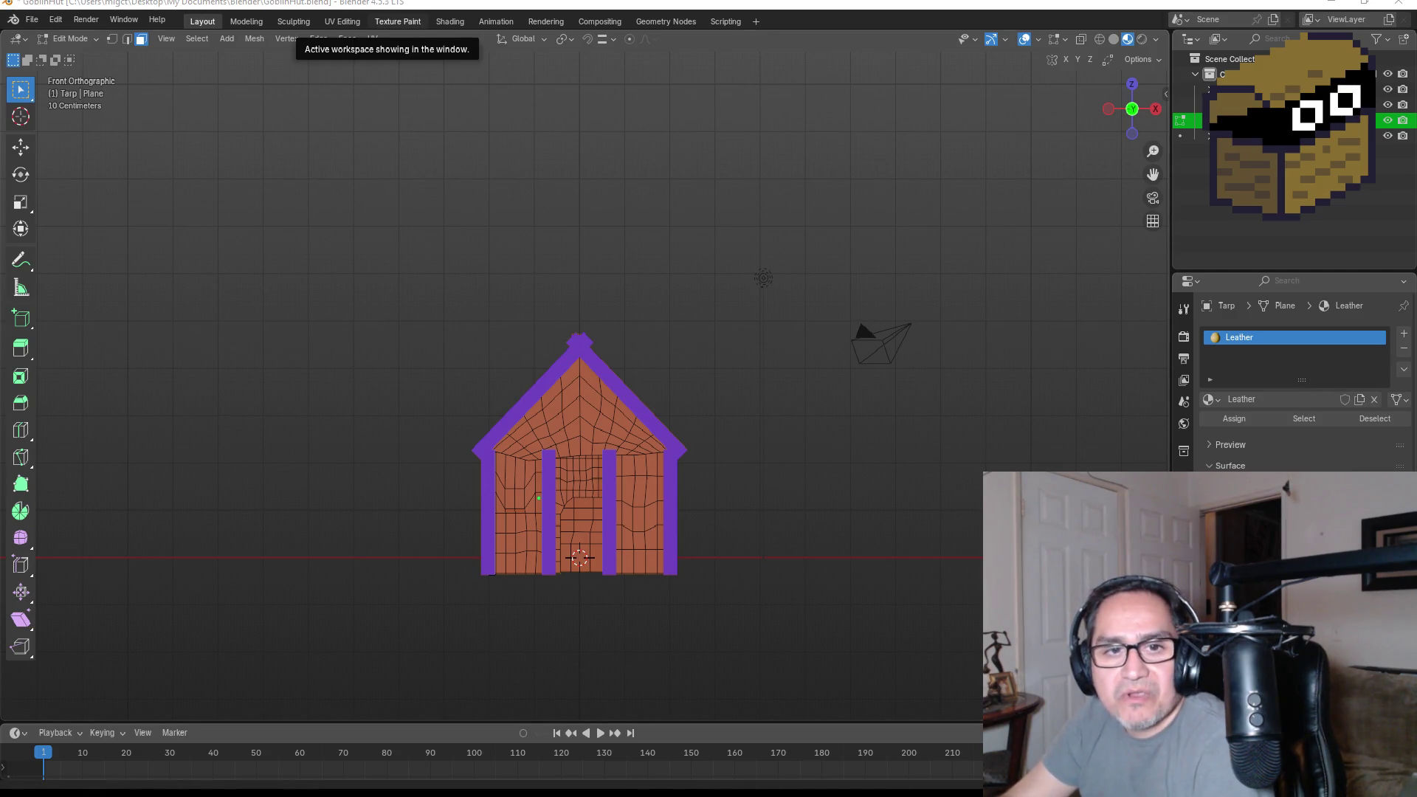
- Box-select the front gable wall faces and add the upper gable tarp faces
mouse_move(761, 539)
middle_mouse_down()
mouse_move(705, 415)
mouse_move(649, 443)
middle_mouse_up()
key("KP_1")
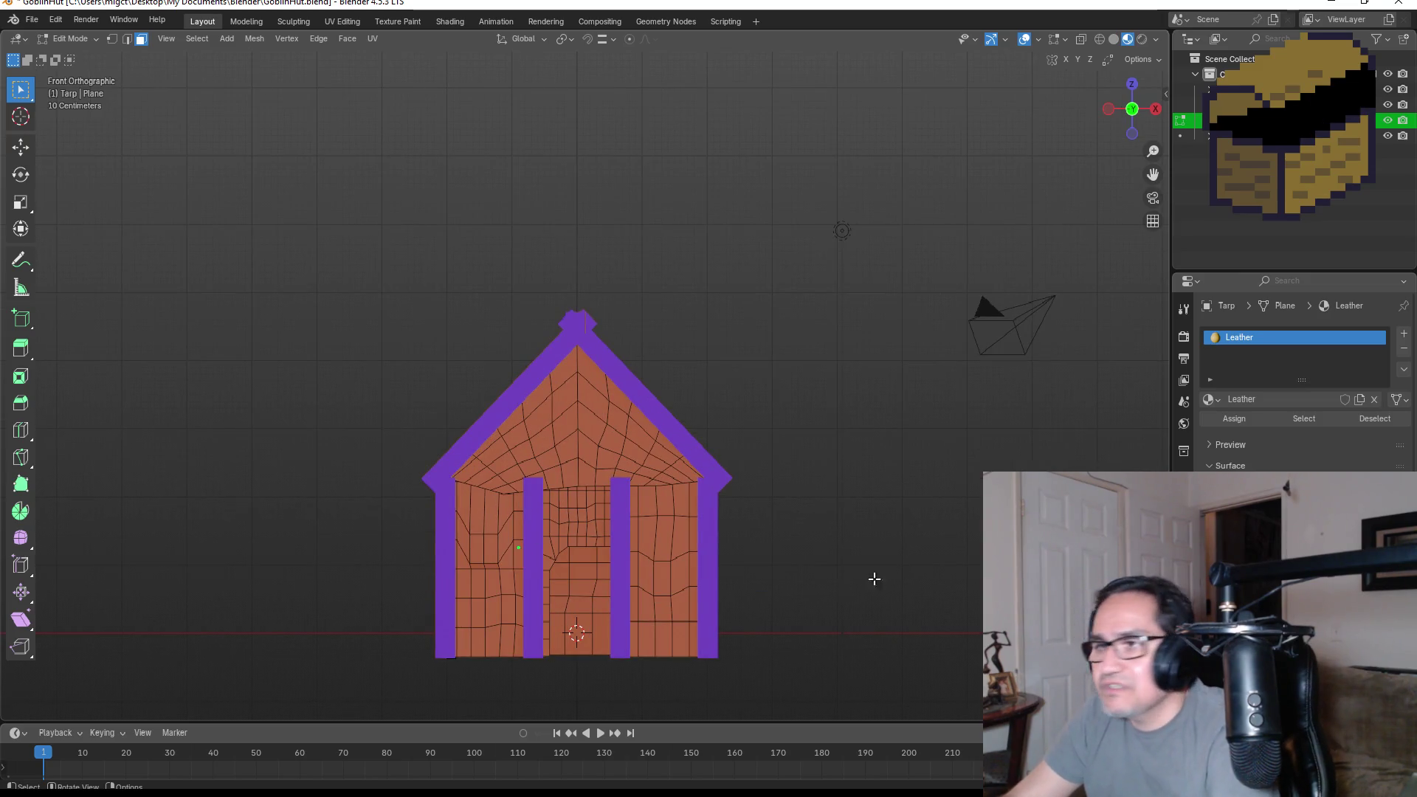
mouse_move(448, 482)
left_mouse_down()
mouse_move(469, 616)
mouse_move(528, 655)
mouse_move(700, 653)
left_mouse_up()
mouse_move(828, 556)
middle_mouse_down()
mouse_move(536, 512)
mouse_move(531, 500)
mouse_move(572, 475)
middle_mouse_up()
left_click_drag(525, 400, 745, 637)
mouse_move(797, 579)
middle_mouse_down()
mouse_move(816, 564)
mouse_move(927, 559)
mouse_move(608, 494)
middle_mouse_up()
scroll(577, 446, "up", 4)
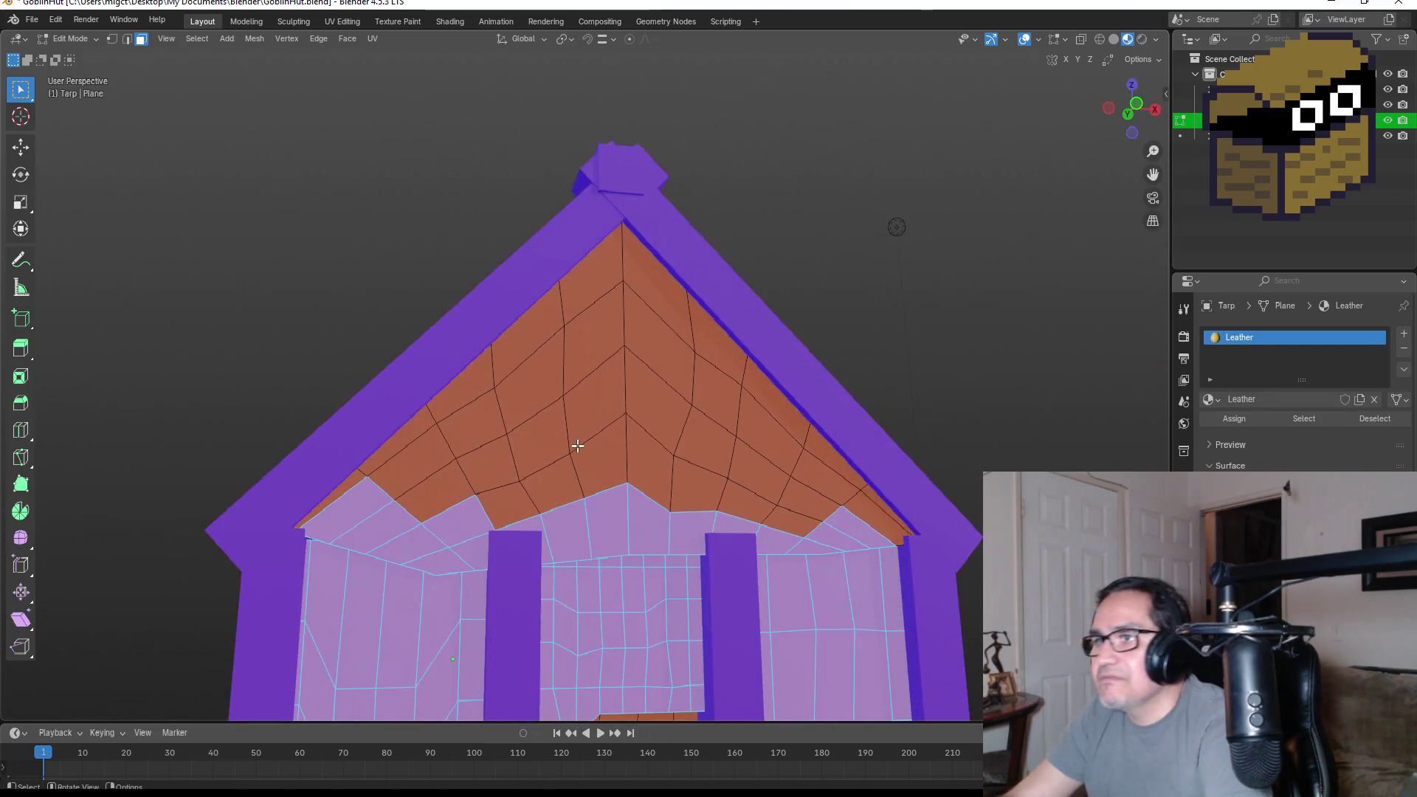
mouse_move(359, 478)
left_mouse_down()
mouse_move(505, 496)
mouse_move(526, 536)
mouse_move(542, 318)
mouse_move(493, 389)
mouse_move(544, 366)
mouse_move(556, 481)
mouse_move(591, 456)
mouse_move(592, 268)
mouse_move(648, 254)
mouse_move(672, 490)
mouse_move(694, 491)
mouse_move(718, 346)
mouse_move(797, 414)
mouse_move(810, 522)
mouse_move(902, 512)
left_mouse_up()
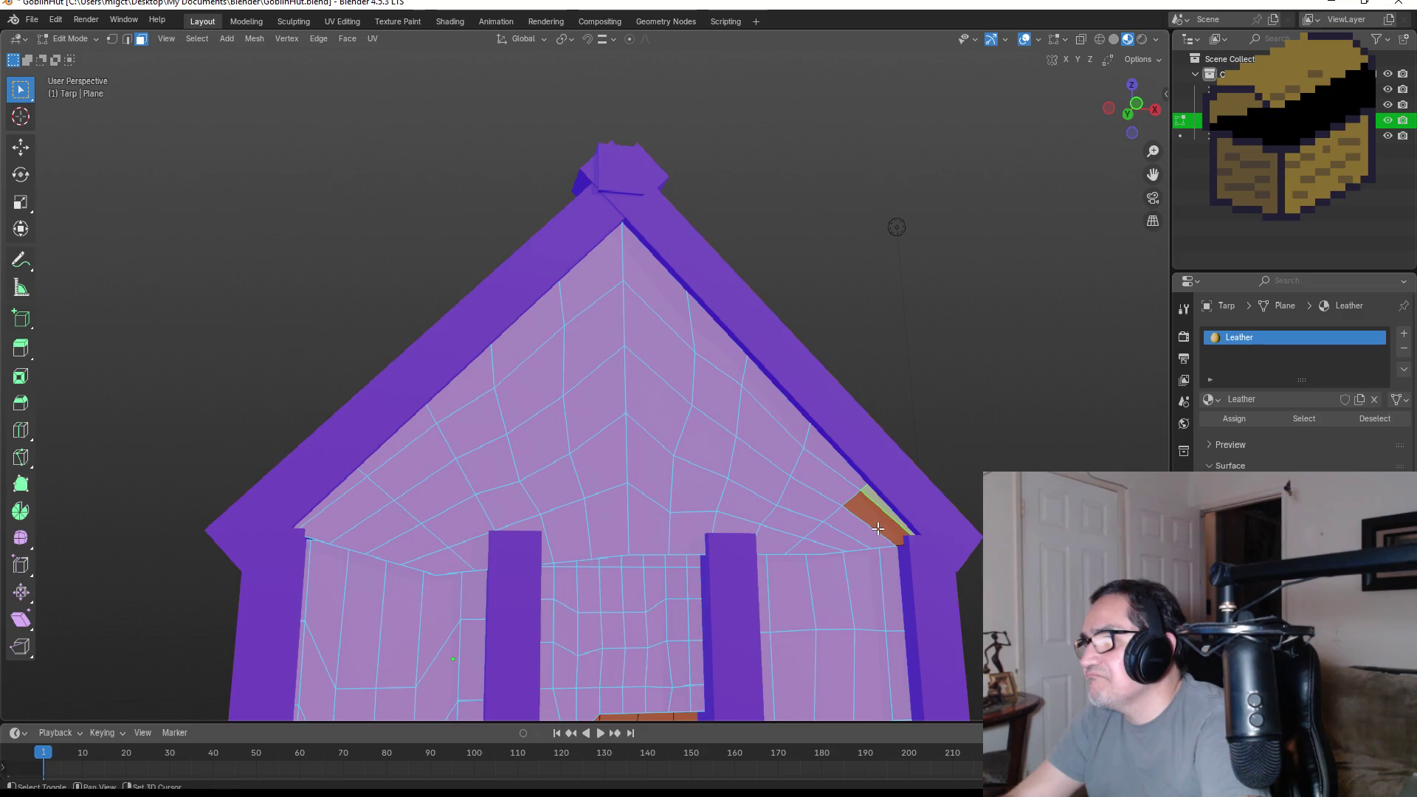
mouse_move(902, 517)
middle_mouse_down()
mouse_move(885, 538)
mouse_move(928, 579)
mouse_move(923, 523)
mouse_move(810, 522)
mouse_move(702, 544)
mouse_move(846, 586)
mouse_move(827, 592)
middle_mouse_up()
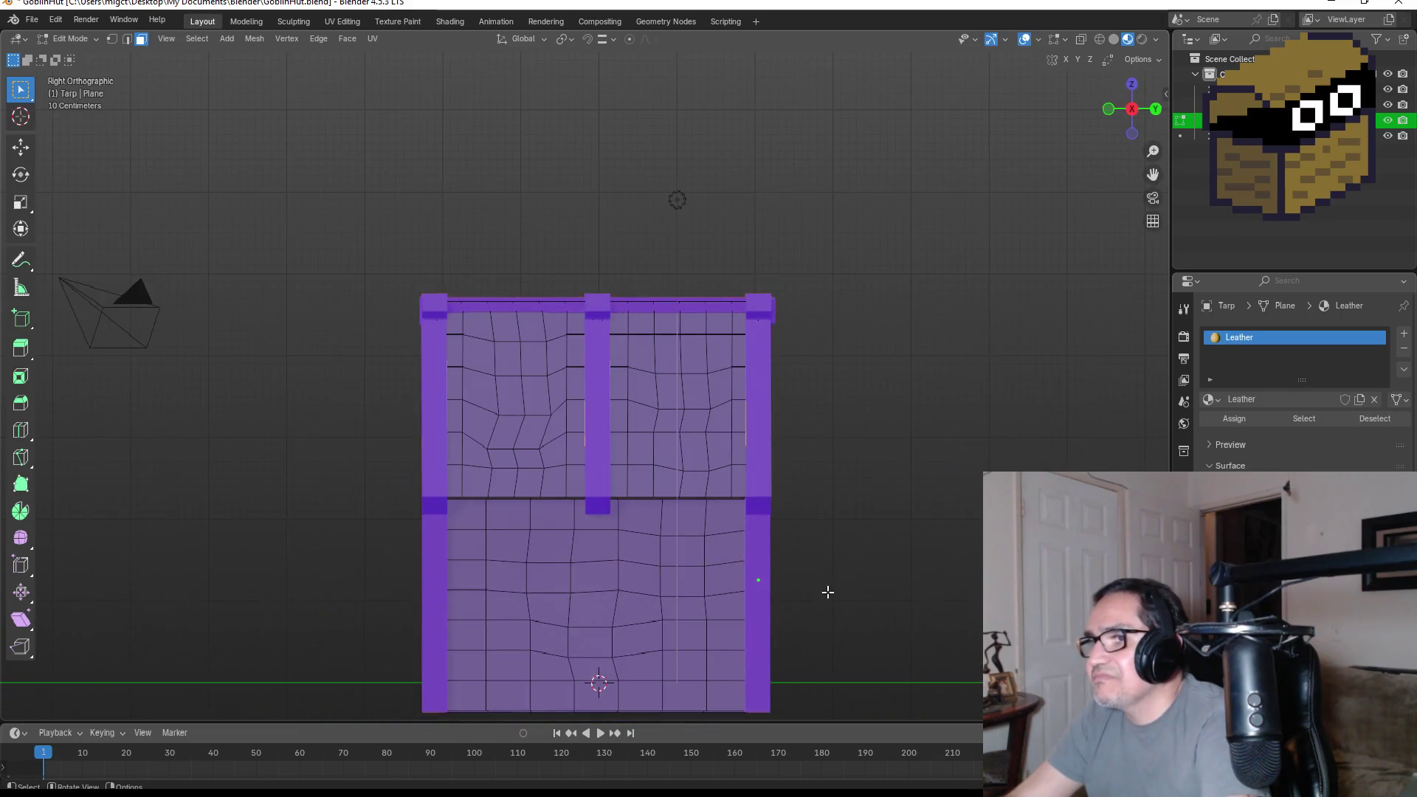
- Thicken the selected tarp faces by about 0.0896 m along Z
middle_click_drag(542, 497, 600, 499)
key("g")
key("z")
key("z")
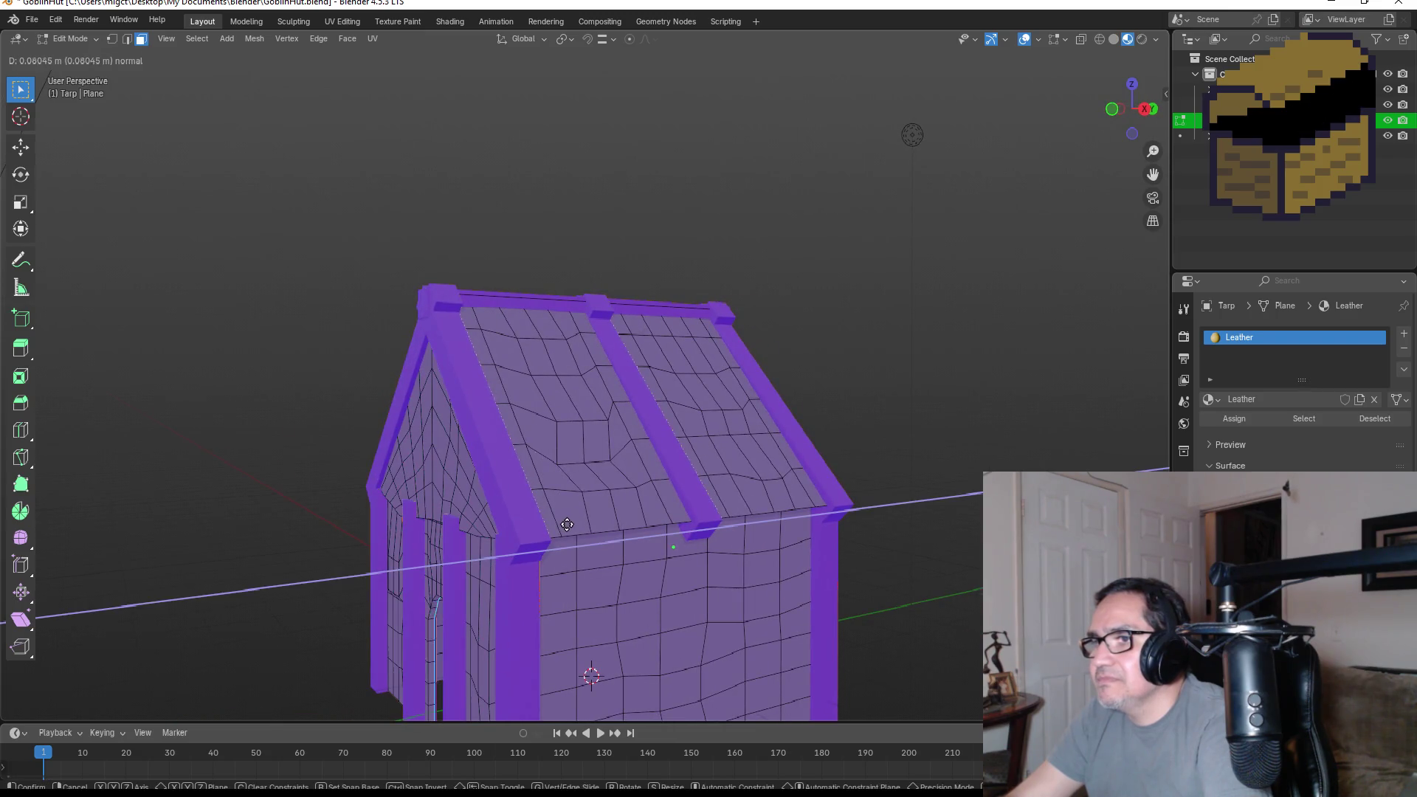
left_click(568, 525)
middle_click_drag(567, 525, 768, 517)
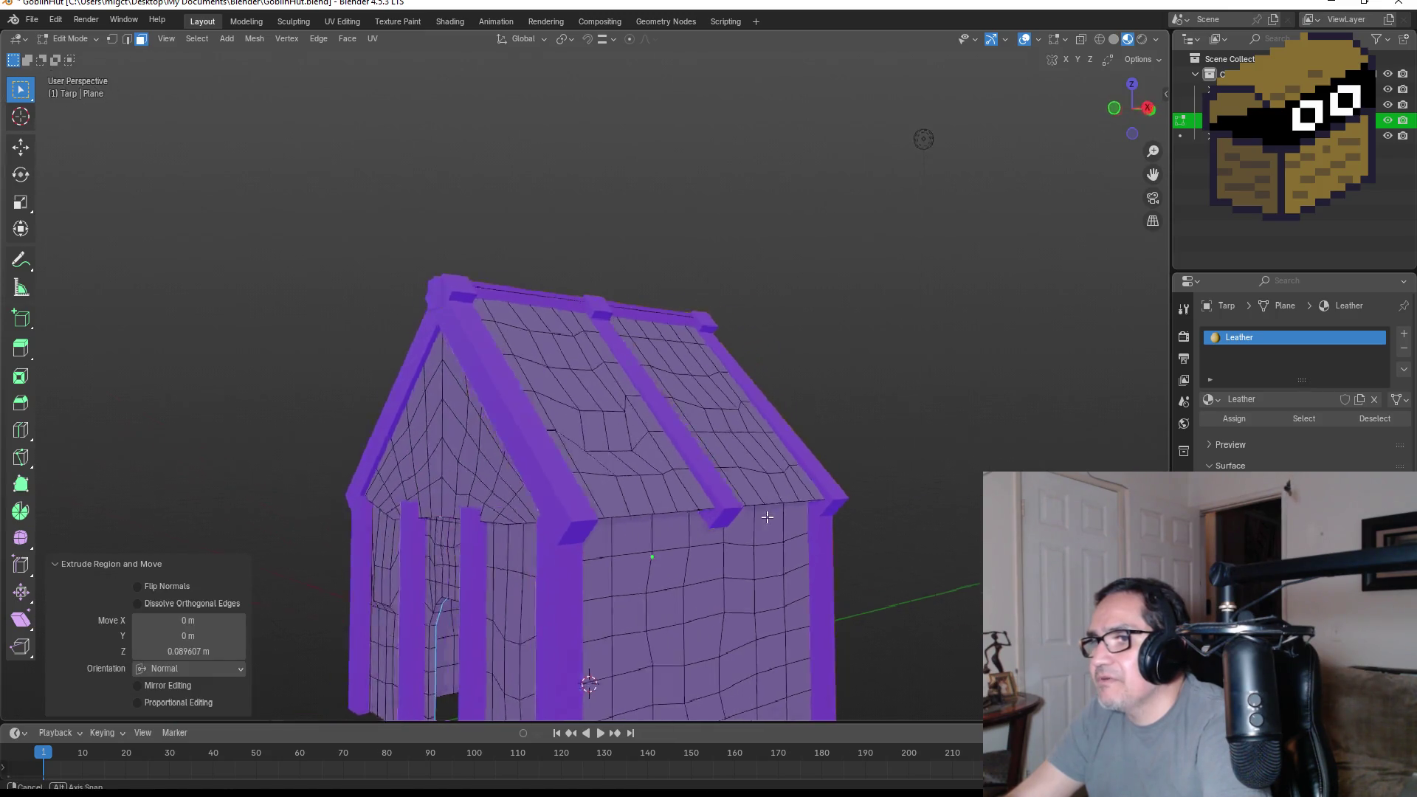
mouse_move(855, 492)
middle_mouse_down()
mouse_move(732, 515)
mouse_move(856, 583)
mouse_move(876, 480)
mouse_move(848, 585)
mouse_move(916, 546)
mouse_move(689, 504)
mouse_move(854, 396)
mouse_move(888, 398)
mouse_move(821, 538)
mouse_move(774, 516)
mouse_move(770, 540)
mouse_move(876, 538)
mouse_move(742, 611)
mouse_move(642, 641)
mouse_move(597, 636)
middle_mouse_up()
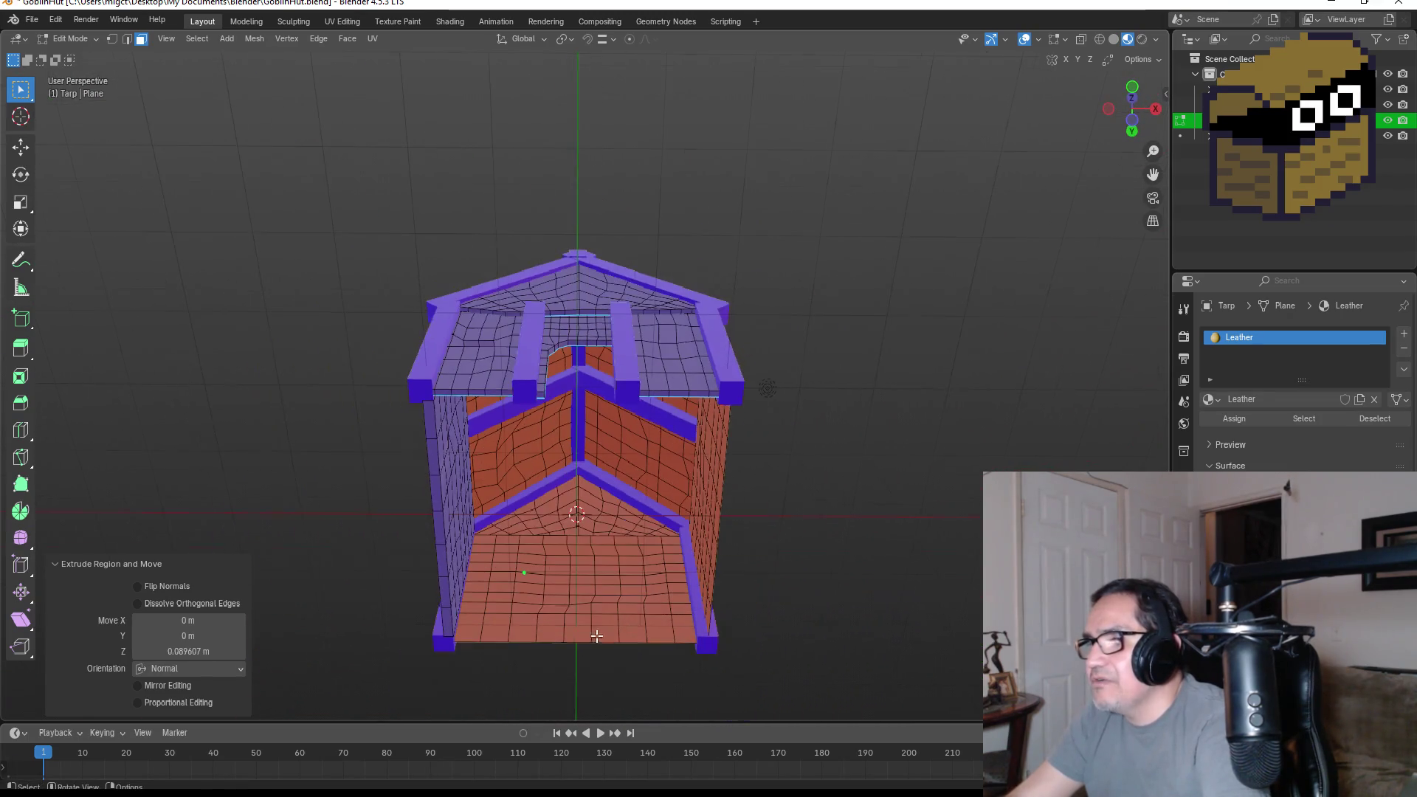
- Box-select the hut's floor faces, including the back-left floor corner
mouse_move(475, 540)
left_mouse_down()
mouse_move(561, 614)
mouse_move(674, 649)
mouse_move(692, 640)
left_mouse_up()
mouse_move(667, 594)
middle_mouse_down()
mouse_move(636, 600)
mouse_move(633, 563)
mouse_move(646, 588)
mouse_move(649, 563)
middle_mouse_up()
scroll(649, 615, "down", 3)
middle_click_drag(665, 613, 663, 637)
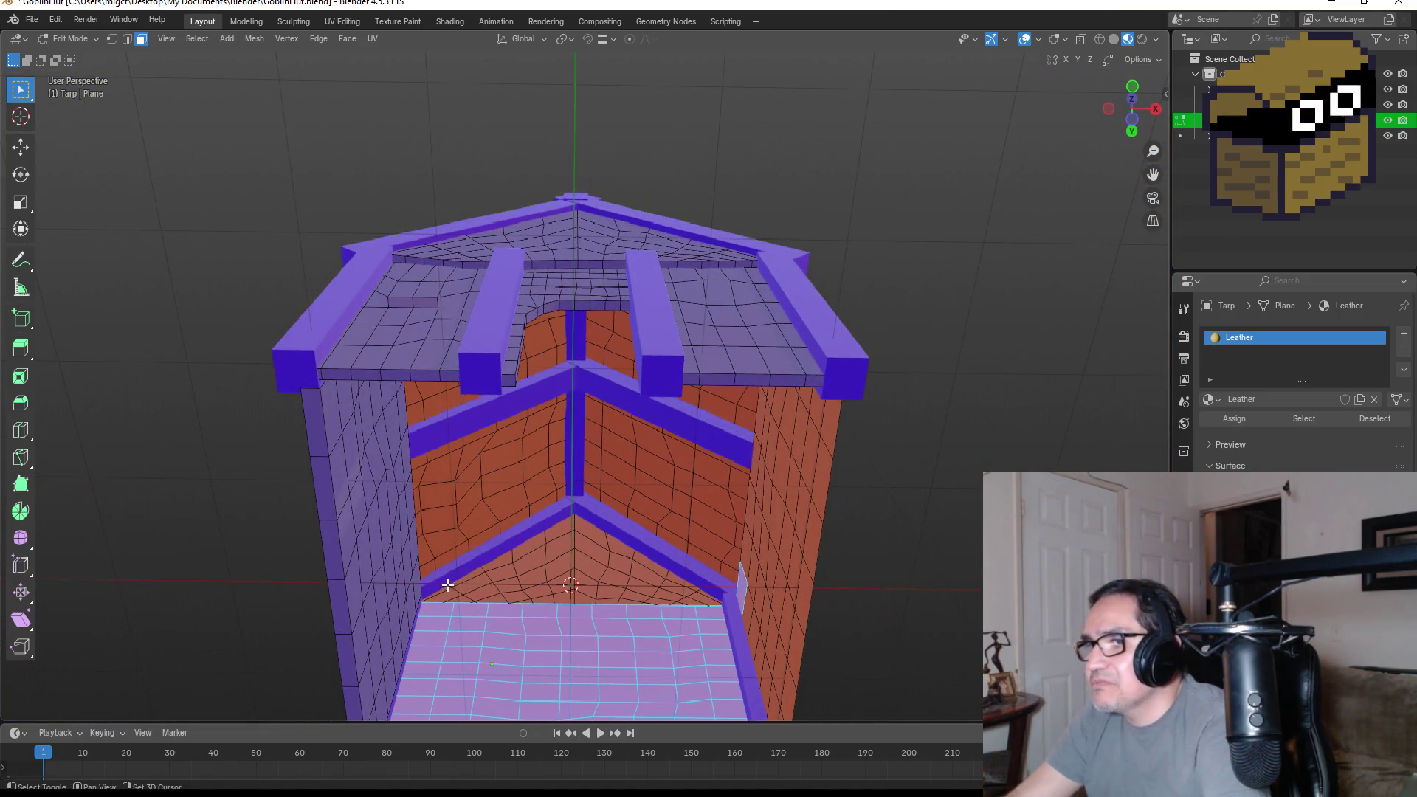
mouse_move(478, 613)
left_mouse_down()
mouse_move(470, 603)
mouse_move(515, 571)
mouse_move(559, 602)
mouse_move(656, 606)
mouse_move(685, 591)
left_mouse_up()
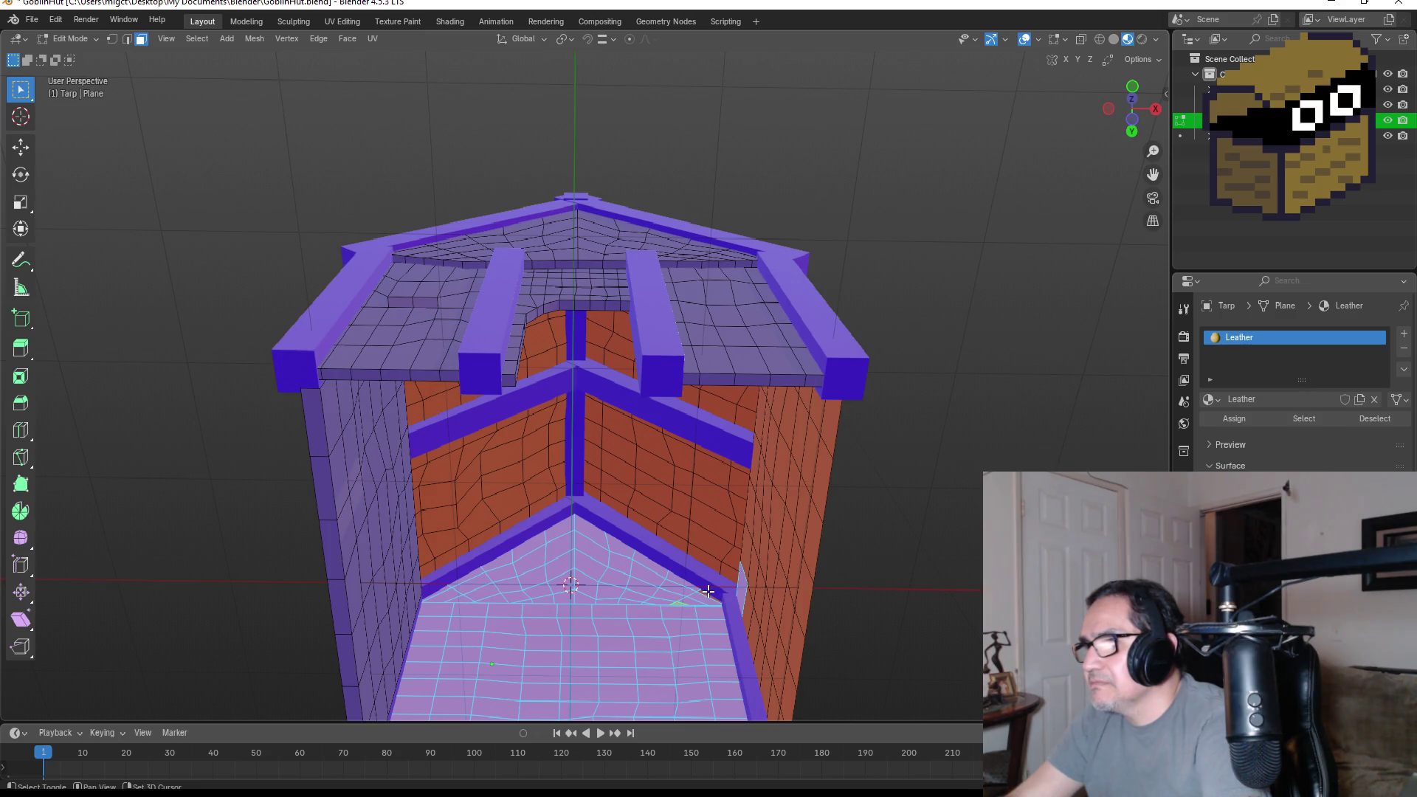
mouse_move(723, 606)
middle_mouse_down("alt")
mouse_move(861, 620)
mouse_move(854, 591)
mouse_move(772, 589)
middle_mouse_up("alt")
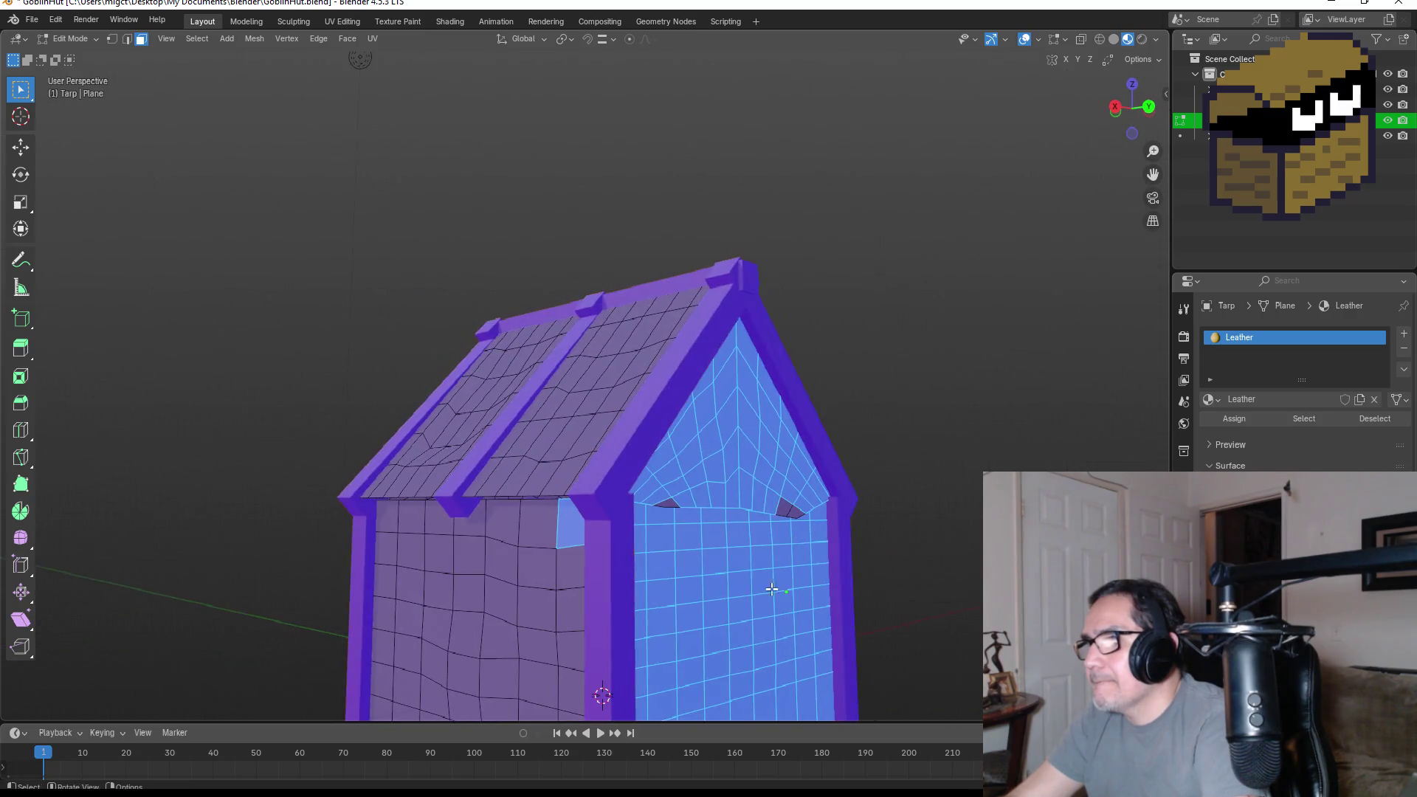
- From the right orthographic view, extrude the selected faces along their normals
left_click(580, 531, "ctrl")
mouse_move(580, 531)
middle_mouse_down()
mouse_move(802, 527)
mouse_move(785, 512)
mouse_move(911, 528)
middle_mouse_up()
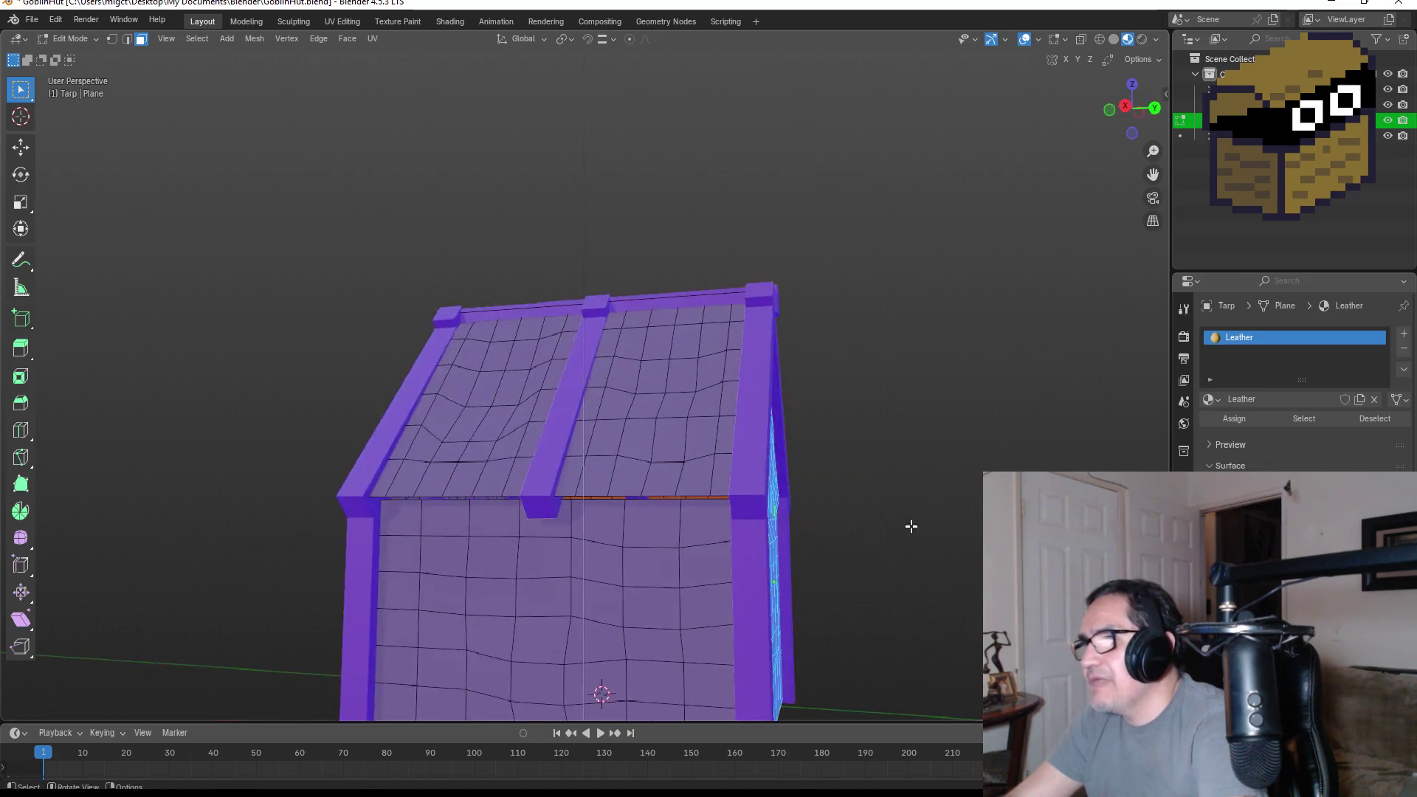
key("KP_1")
key("KP_3")
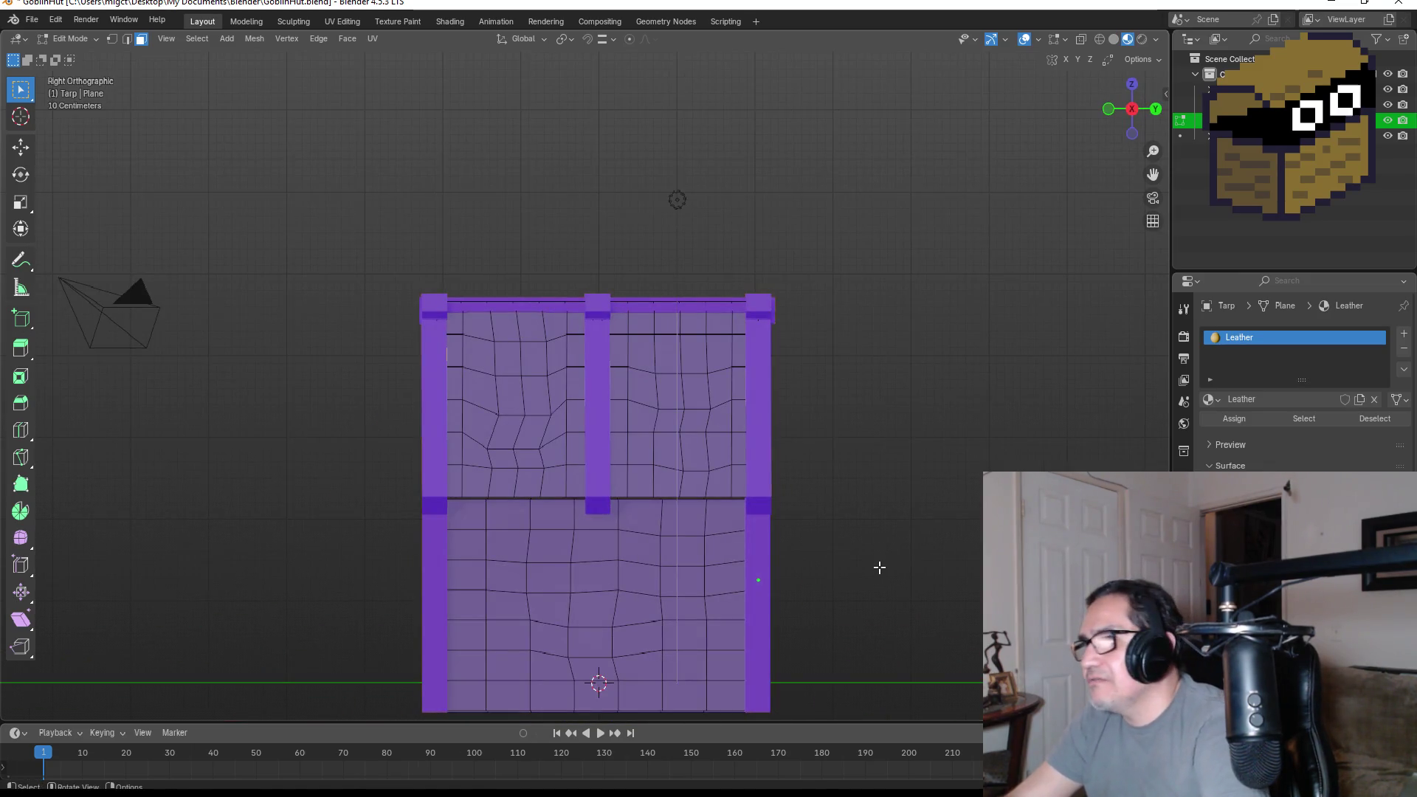
key("e")
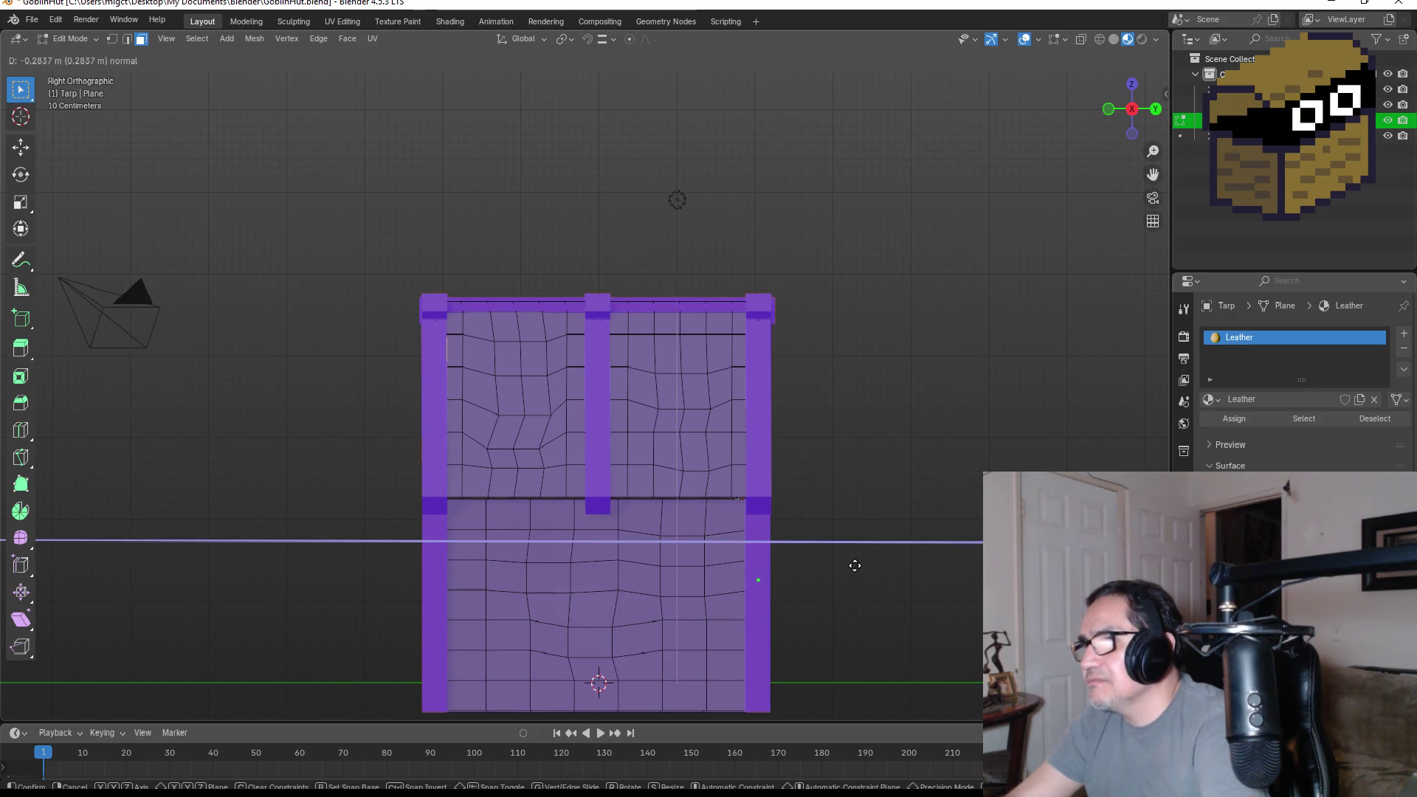
left_click(864, 567)
- Select the front gable wall faces and extrude them 0.1375 m along their normals
mouse_move(864, 566)
middle_mouse_down()
mouse_move(854, 544)
mouse_move(770, 530)
mouse_move(884, 547)
middle_mouse_up()
left_click(781, 539, "ctrl")
key("e")
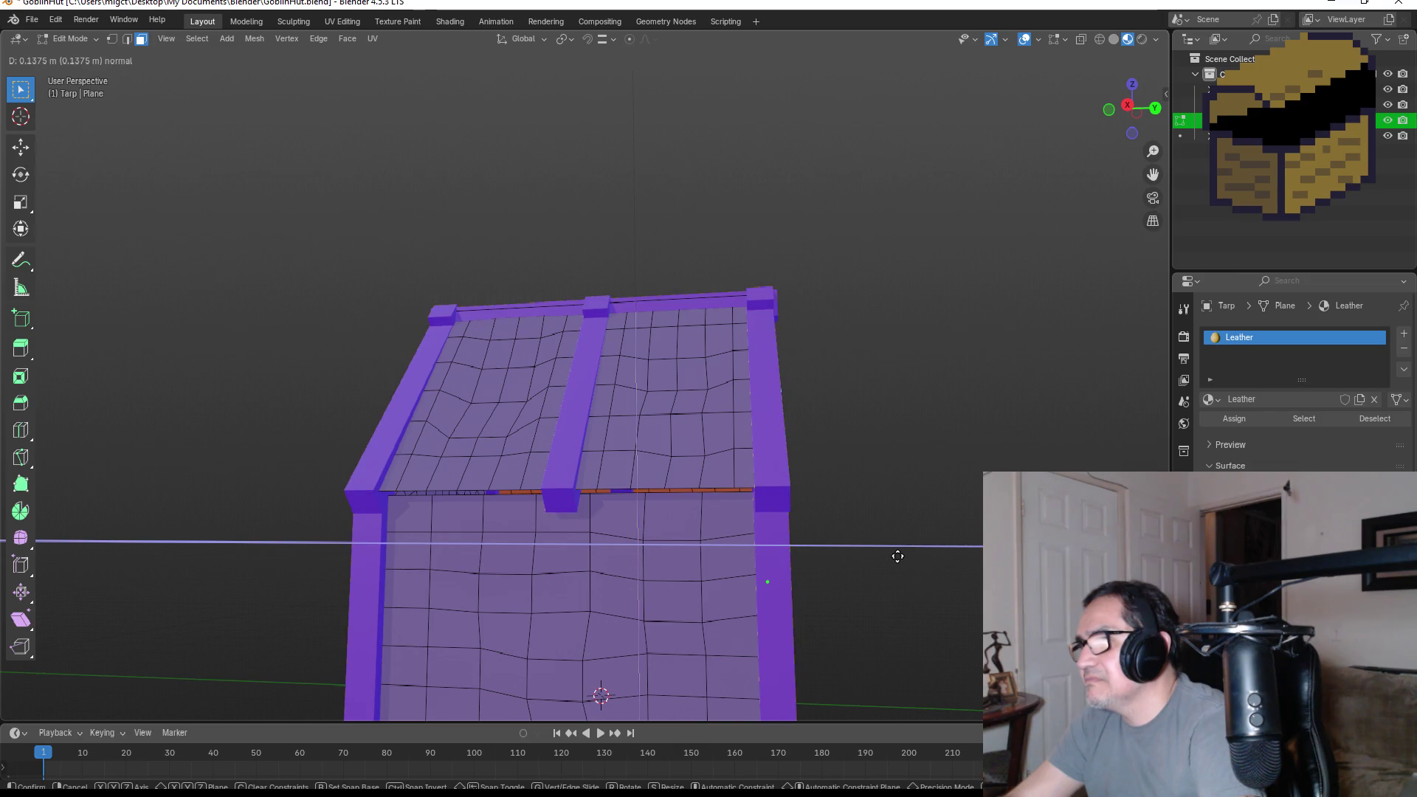
left_click(897, 557)
mouse_move(810, 556)
middle_mouse_down()
mouse_move(808, 529)
mouse_move(800, 538)
mouse_move(883, 554)
mouse_move(917, 579)
mouse_move(873, 593)
middle_mouse_up()
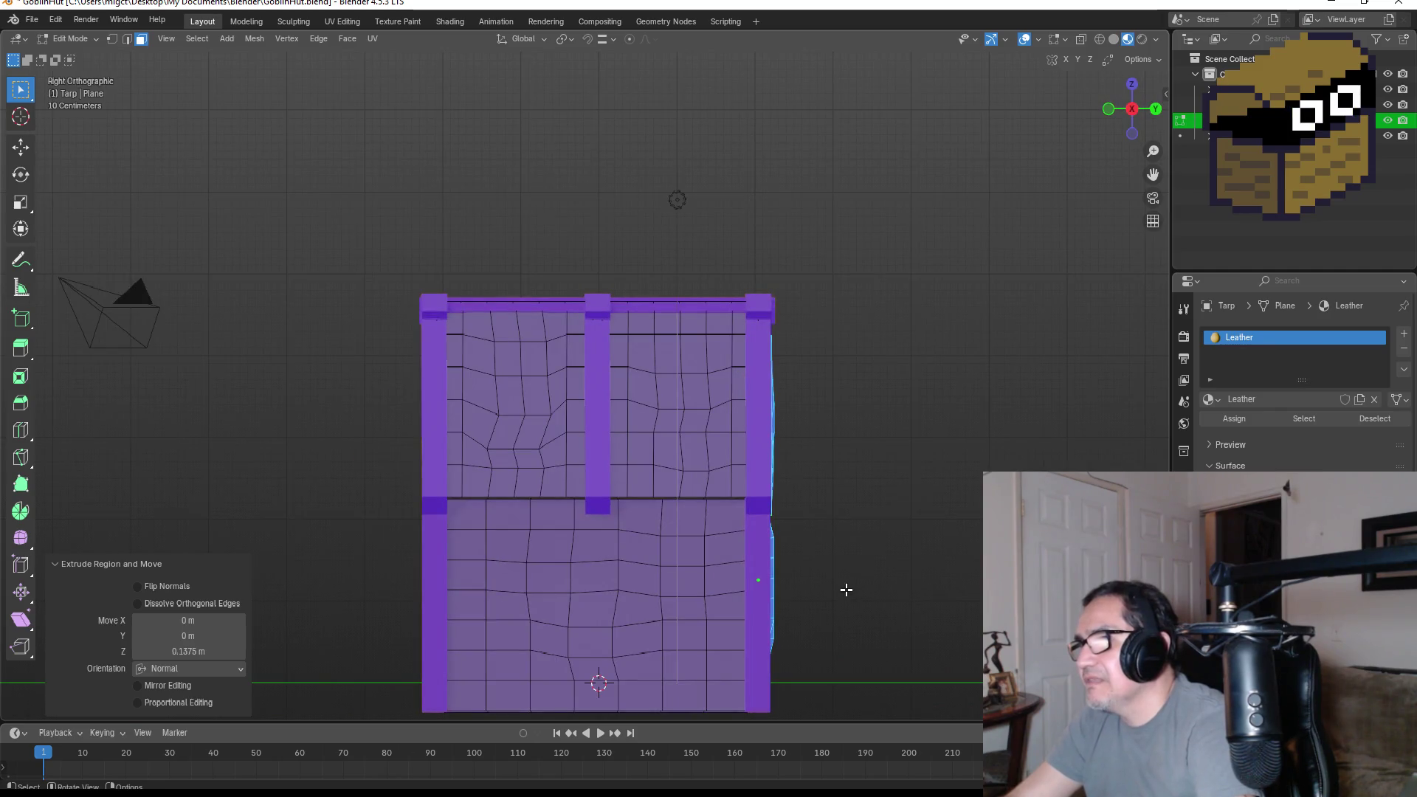